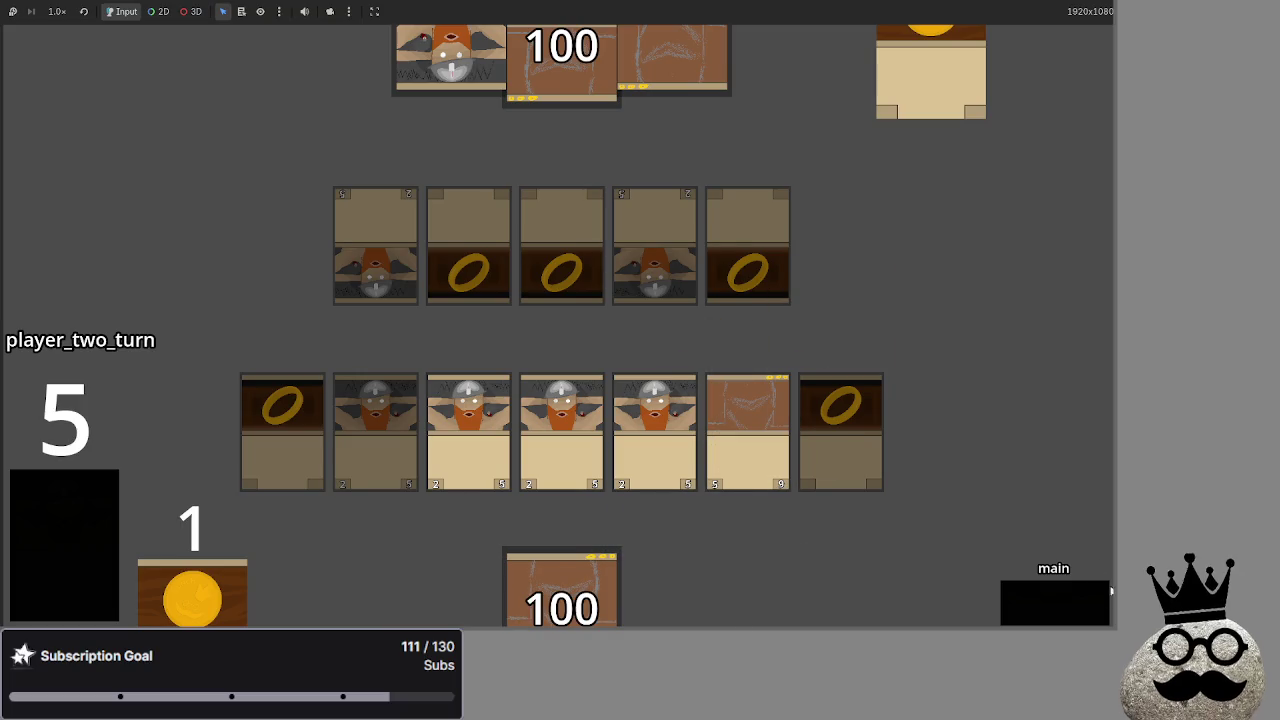
Advance the game to the attack phase, then reset the avatar window to the crowned rock and move it off the board.
{"action": "left_click", "coordinate": [1022, 598]}
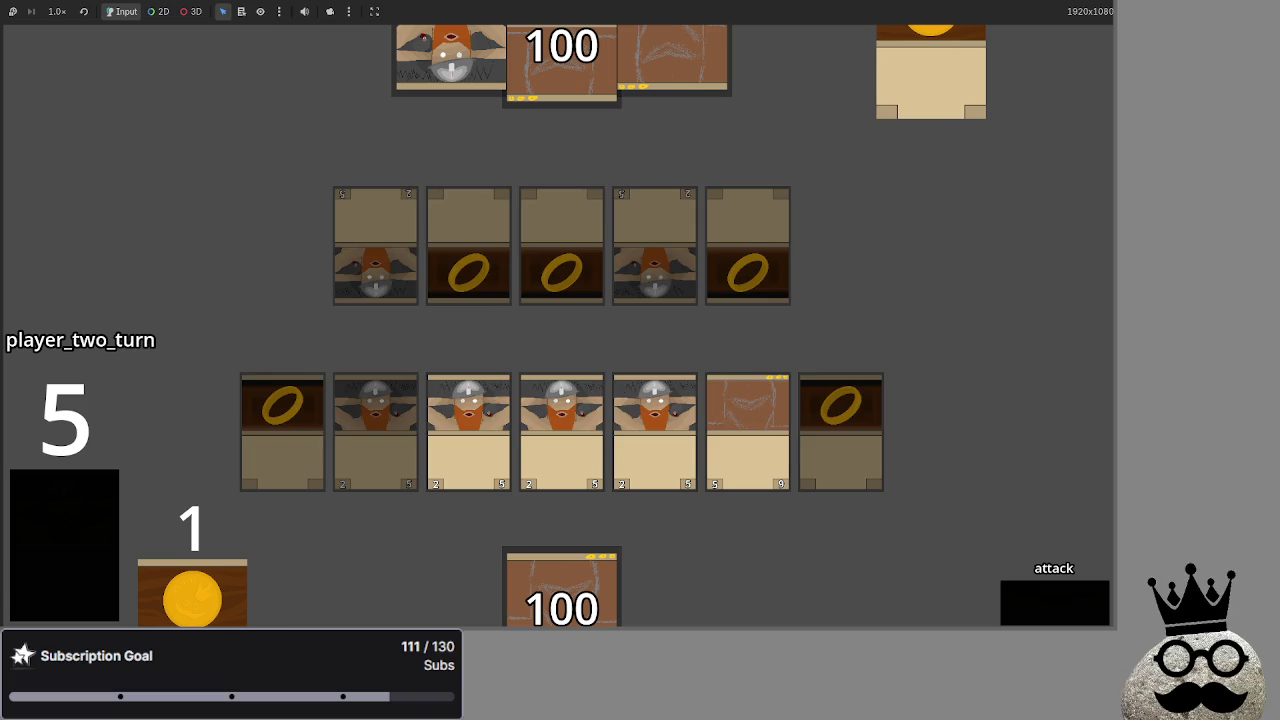
{"action": "key", "text": "alt+Tab"}
{"action": "key", "text": "alt+Tab"}
{"action": "key", "text": "alt+Tab"}
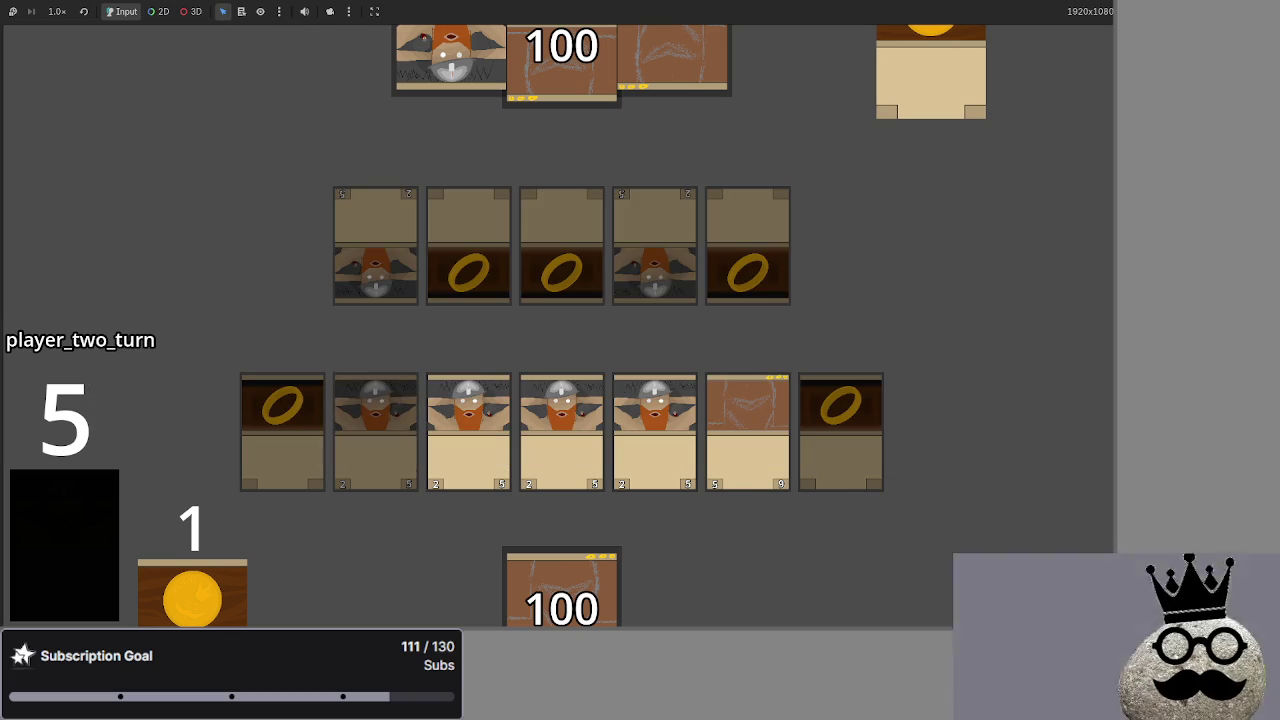
{"action": "left_click_drag", "start_coordinate": [428, 237], "coordinate": [399, 221]}
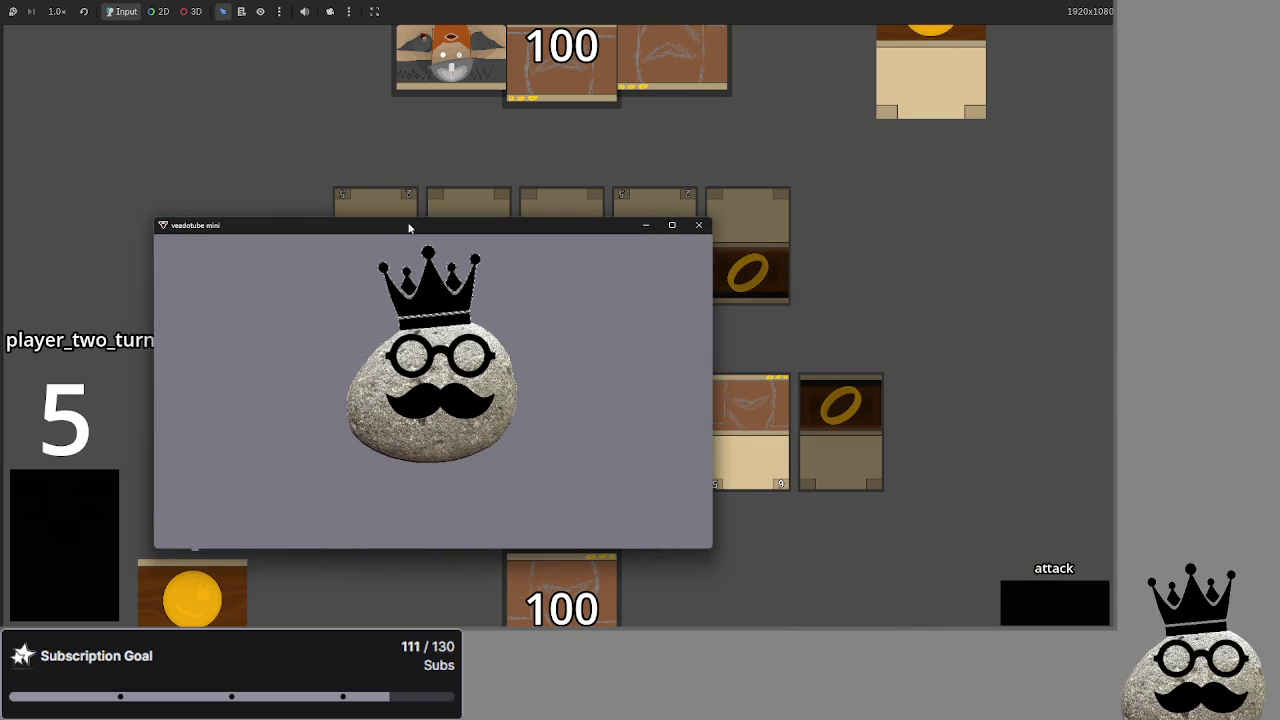
{"action": "left_click", "coordinate": [690, 316]}
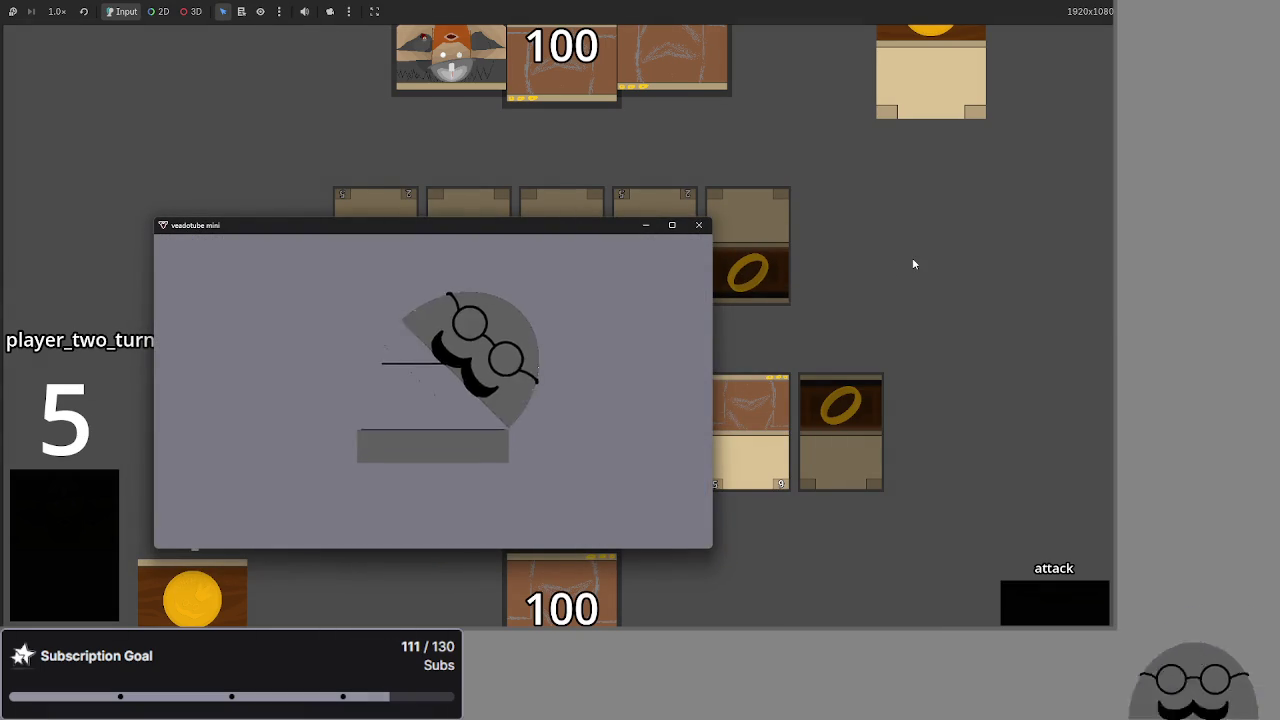
{"action": "left_click", "coordinate": [654, 257]}
{"action": "left_click_drag", "start_coordinate": [588, 230], "coordinate": [1279, 234]}
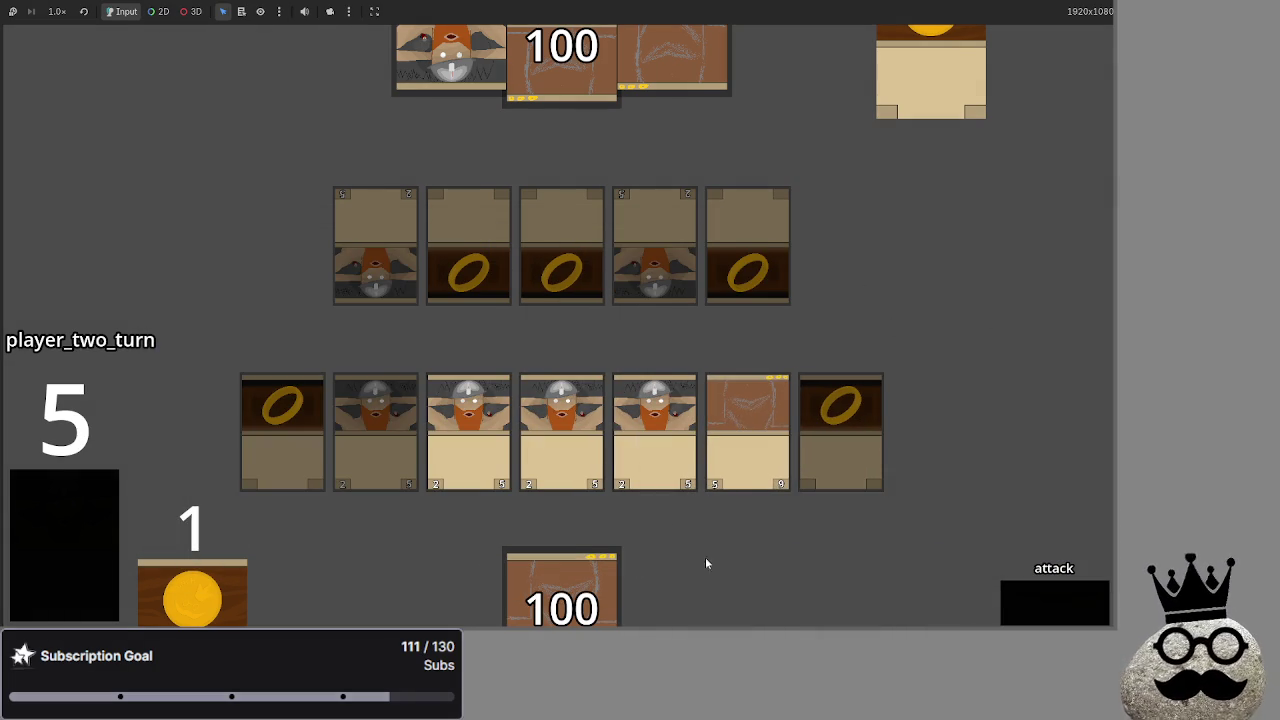
Step through block, damage, main_two and end_turn, then player one's refresh, draw, attack, block and damage into main_two.
{"action": "left_click", "coordinate": [1066, 605]}
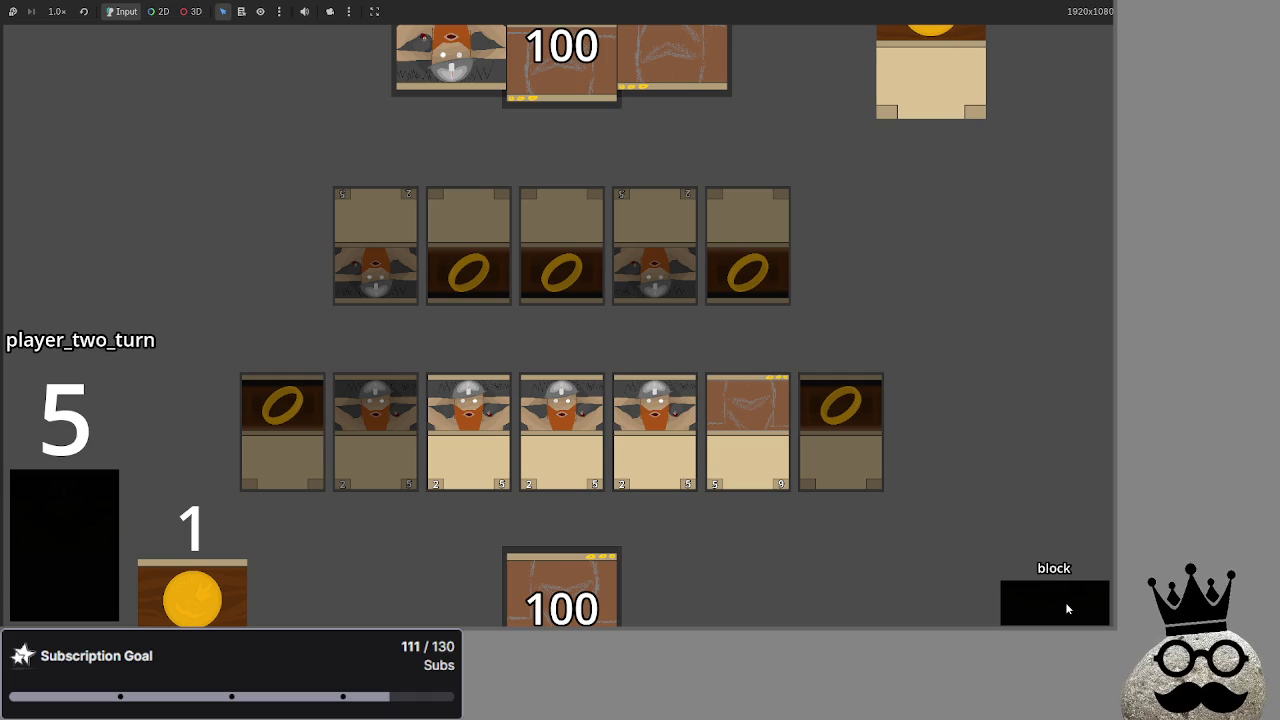
{"action": "left_click", "coordinate": [1066, 606]}
{"action": "left_click", "coordinate": [1065, 602]}
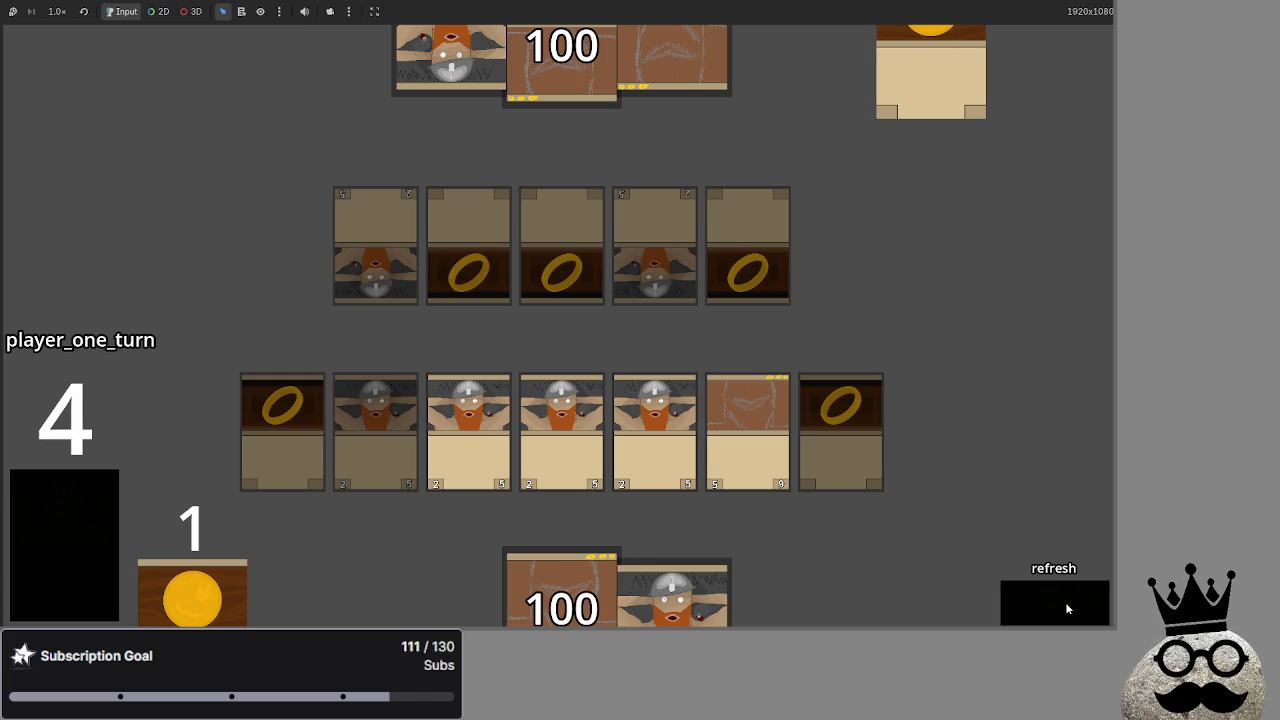
{"action": "left_click", "coordinate": [1066, 608]}
{"action": "left_click", "coordinate": [1066, 608]}
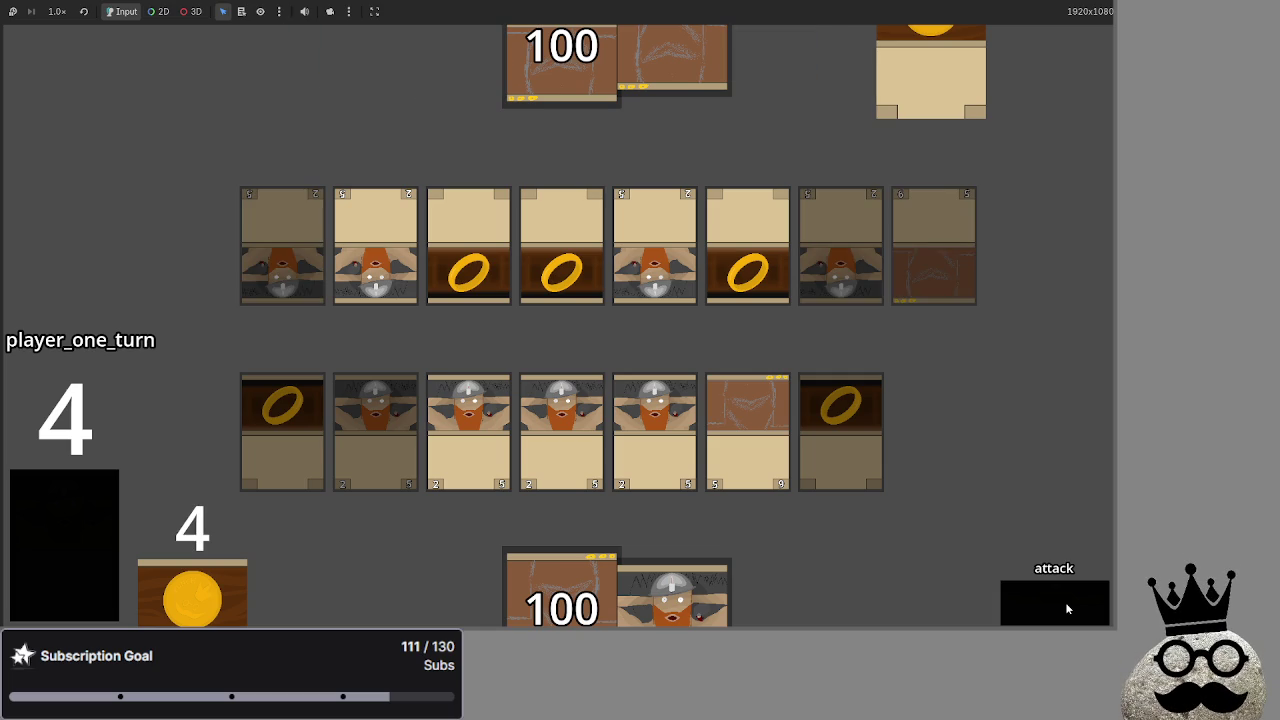
{"action": "left_click", "coordinate": [1066, 608]}
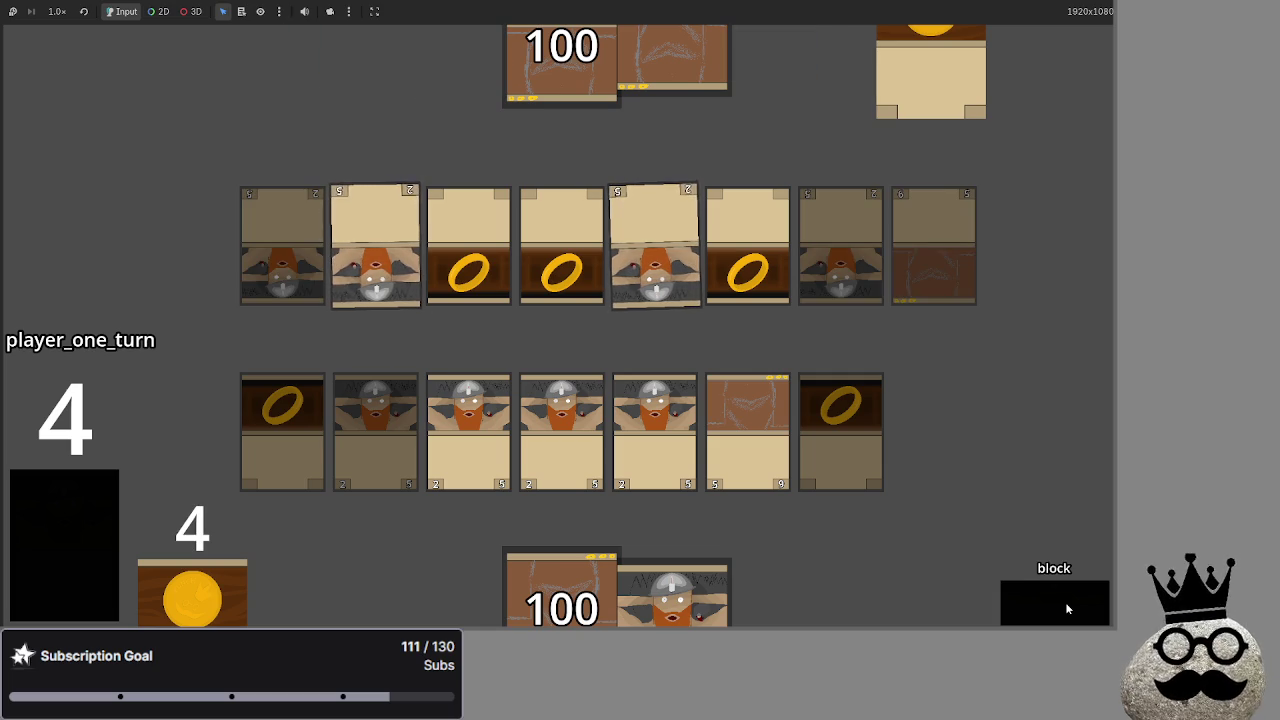
{"action": "left_click", "coordinate": [1066, 608]}
{"action": "left_click", "coordinate": [1065, 608]}
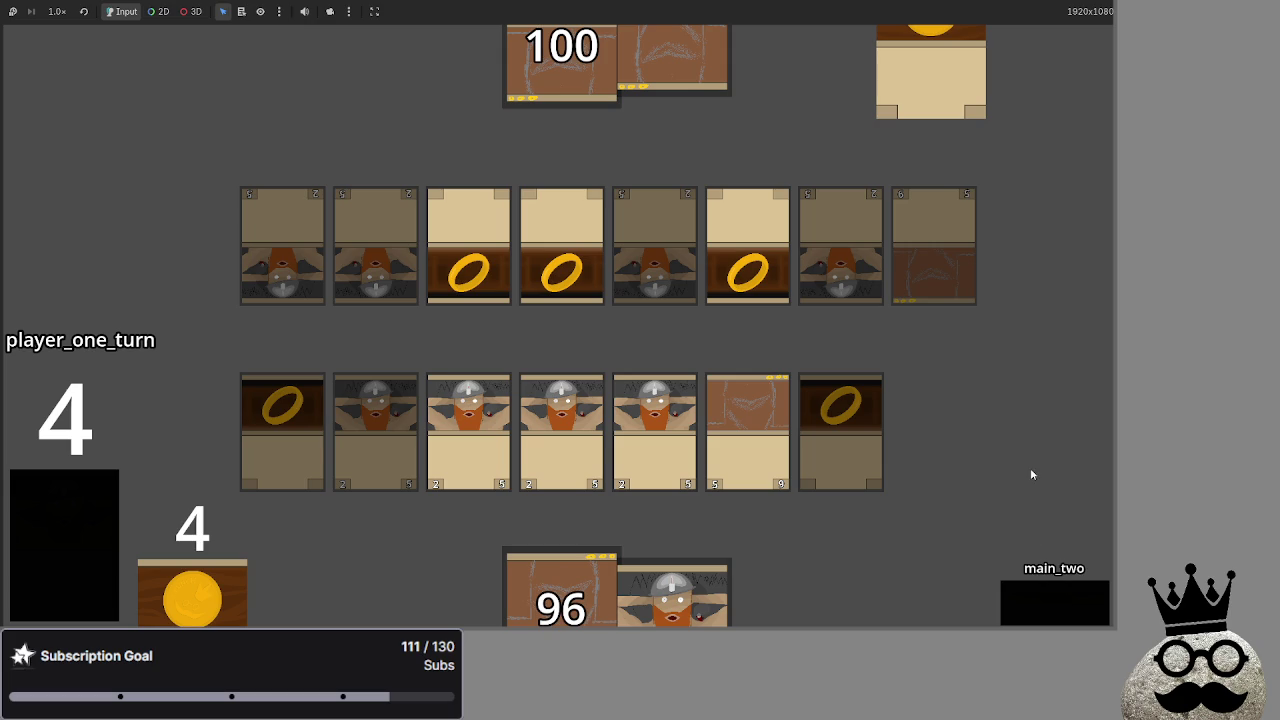
Return to the Godot editor and select the main-phase loop body in bot_decision.
{"action": "key", "text": "alt+Tab"}
{"action": "key", "text": "Tab"}
{"action": "scroll", "coordinate": [686, 322], "scroll_direction": "up", "scroll_amount": 5}
{"action": "scroll", "coordinate": [683, 328], "scroll_direction": "down", "scroll_amount": 1}
{"action": "mouse_move", "coordinate": [726, 312]}
{"action": "left_mouse_down"}
{"action": "mouse_move", "coordinate": [470, 296]}
{"action": "mouse_move", "coordinate": [398, 168]}
{"action": "left_mouse_up"}
Open an empty line after line 455, at the end of the main-phase loop.
{"action": "left_click", "coordinate": [638, 298]}
{"action": "left_click", "coordinate": [638, 327]}
{"action": "key", "text": "Return"}
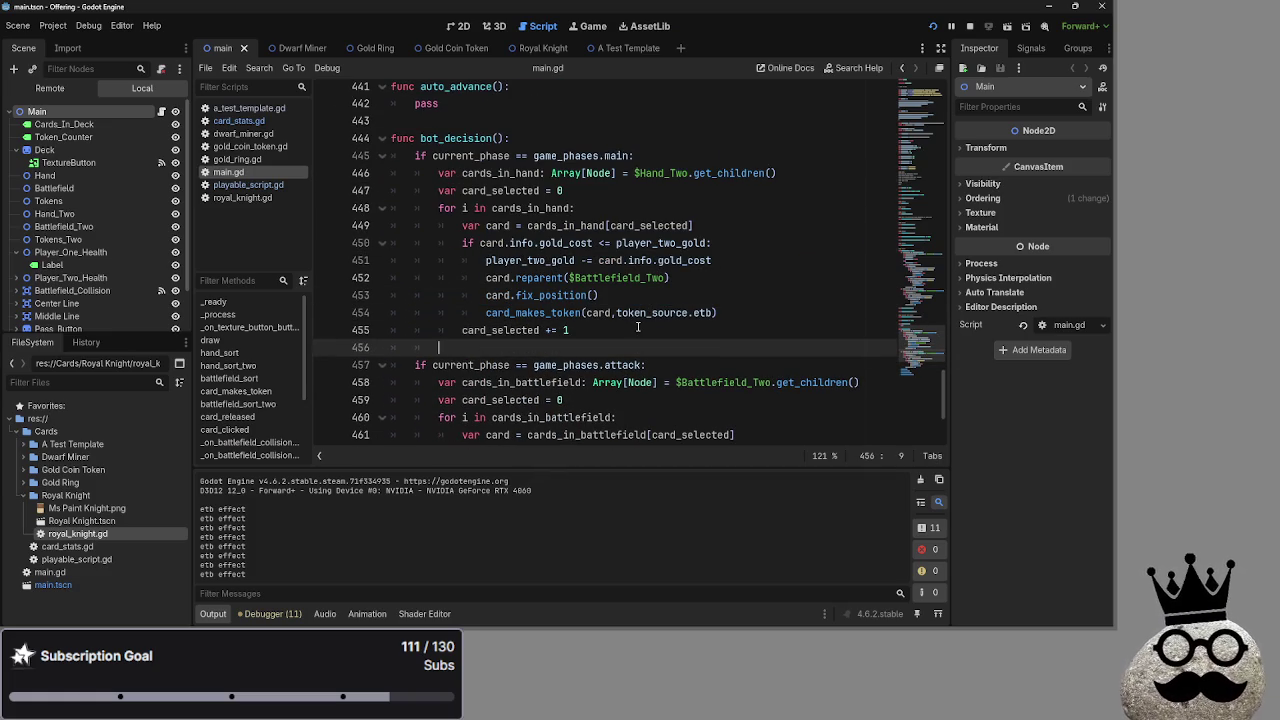
{"action": "key", "text": "BackSpace"}
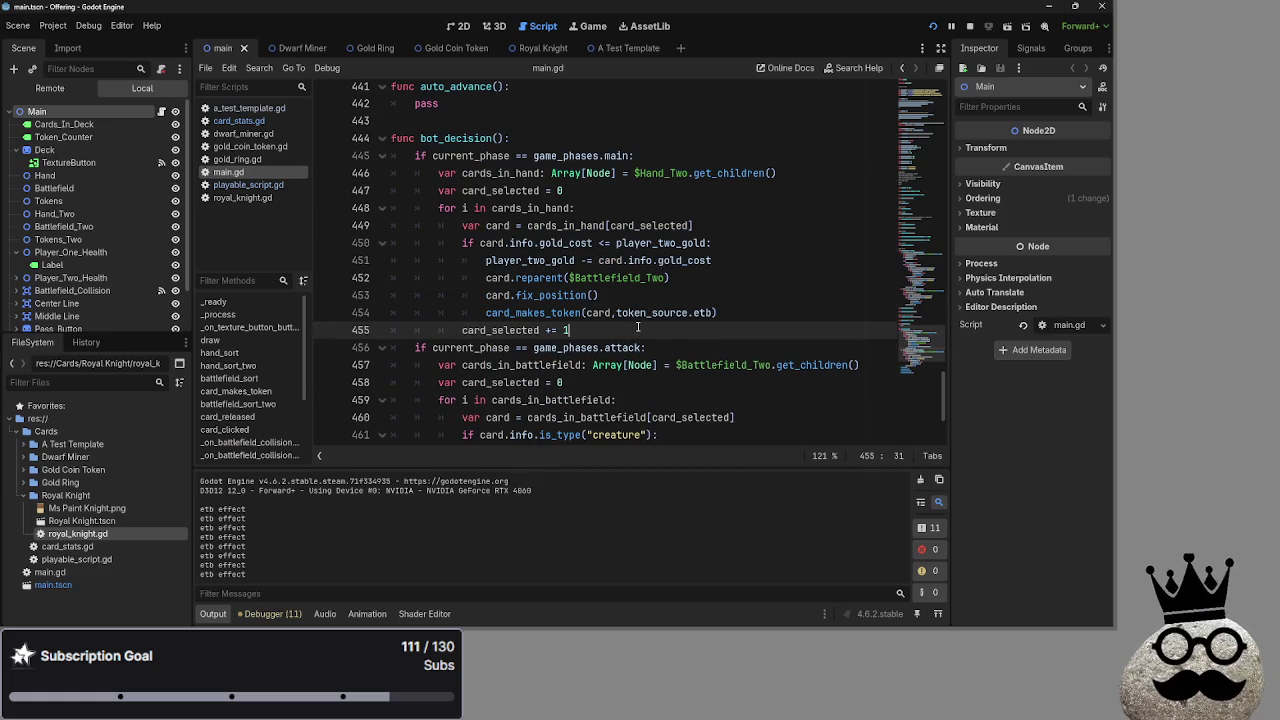
{"action": "scroll", "coordinate": [636, 335], "scroll_direction": "up", "scroll_amount": 2}
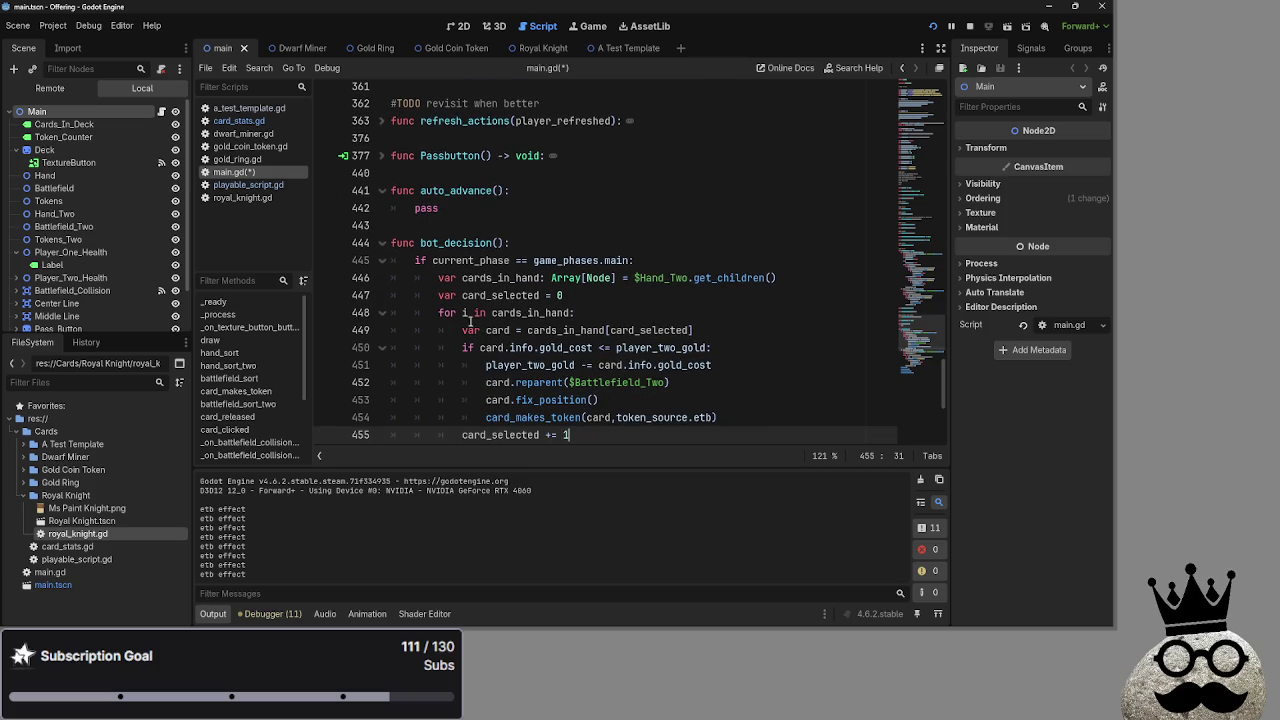
{"action": "left_click_drag", "start_coordinate": [430, 277], "coordinate": [616, 296]}
{"action": "left_click", "coordinate": [616, 295]}
{"action": "scroll", "coordinate": [616, 295], "scroll_direction": "down", "scroll_amount": 1}
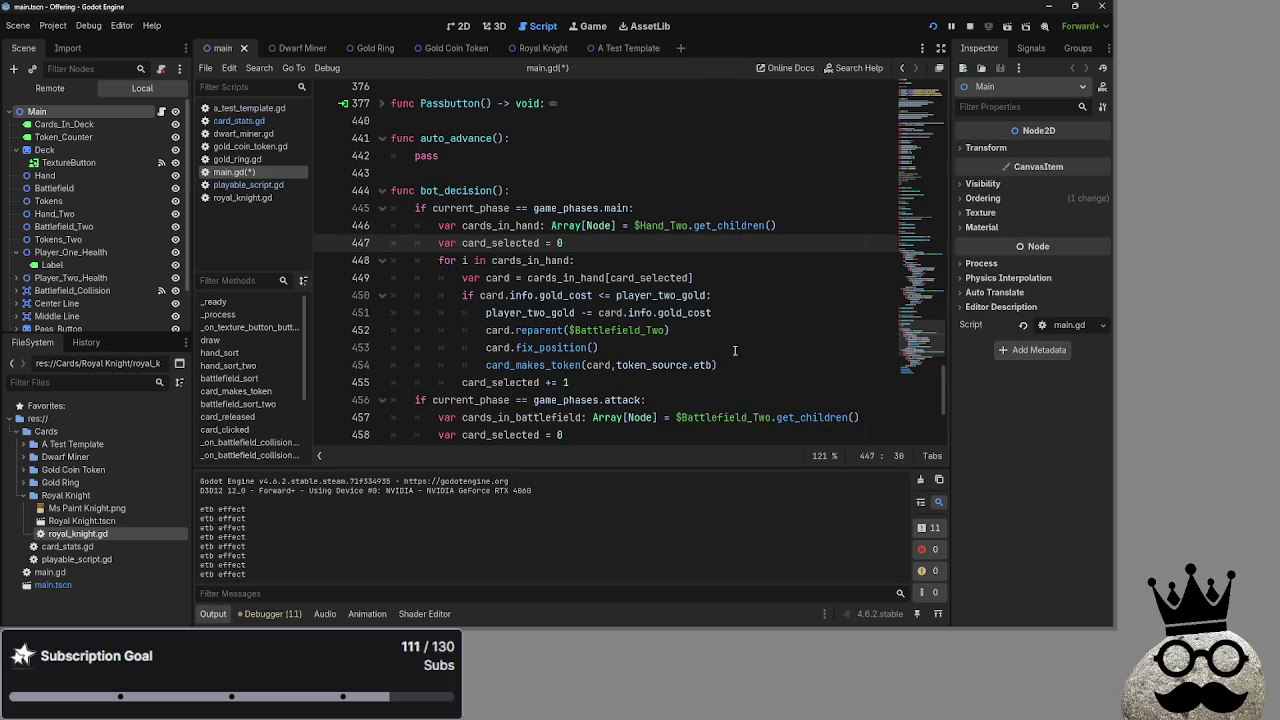
{"action": "left_click", "coordinate": [769, 364]}
{"action": "left_click", "coordinate": [766, 386]}
{"action": "key", "text": "Return"}
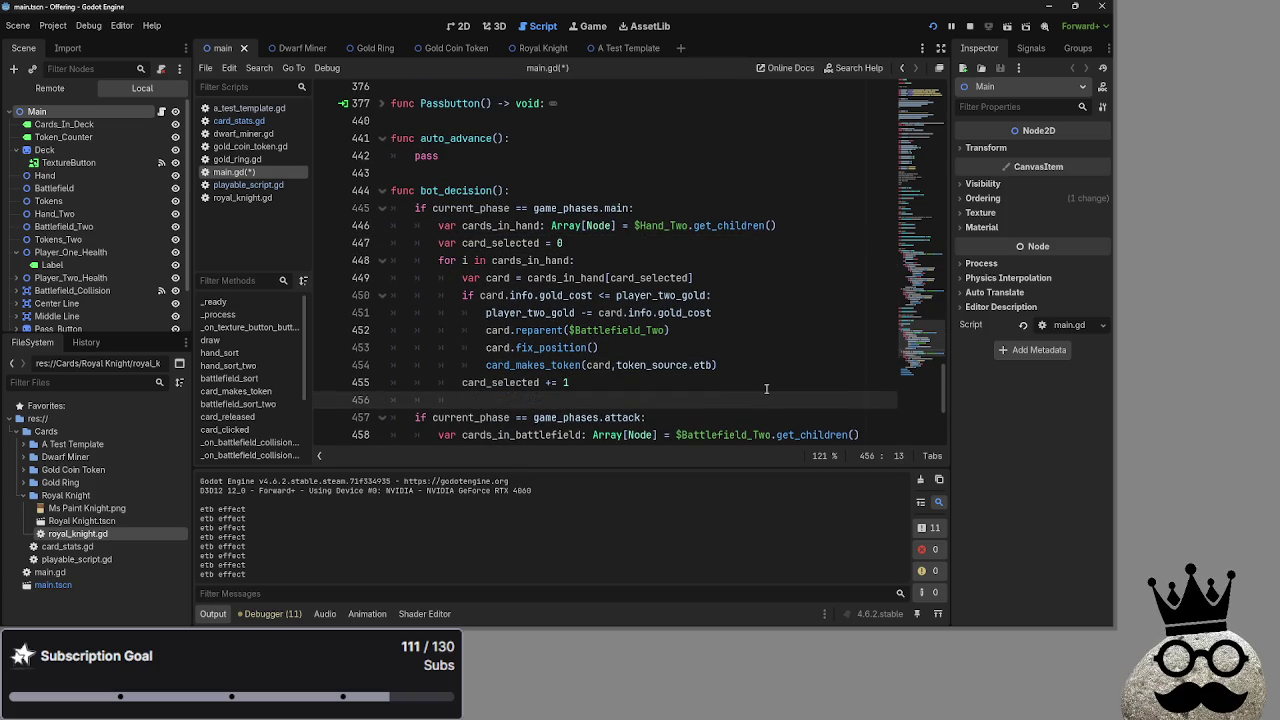
Paste the copied attack-phase loop onto the empty line 456.
{"action": "left_click", "coordinate": [440, 399]}
{"action": "scroll", "coordinate": [440, 380], "scroll_direction": "down", "scroll_amount": 2}
{"action": "scroll", "coordinate": [436, 328], "scroll_direction": "down", "scroll_amount": 1}
{"action": "mouse_move", "coordinate": [438, 277]}
{"action": "left_mouse_down"}
{"action": "mouse_move", "coordinate": [616, 281]}
{"action": "mouse_move", "coordinate": [713, 357]}
{"action": "mouse_move", "coordinate": [727, 411]}
{"action": "left_mouse_up"}
{"action": "key", "text": "ctrl+c"}
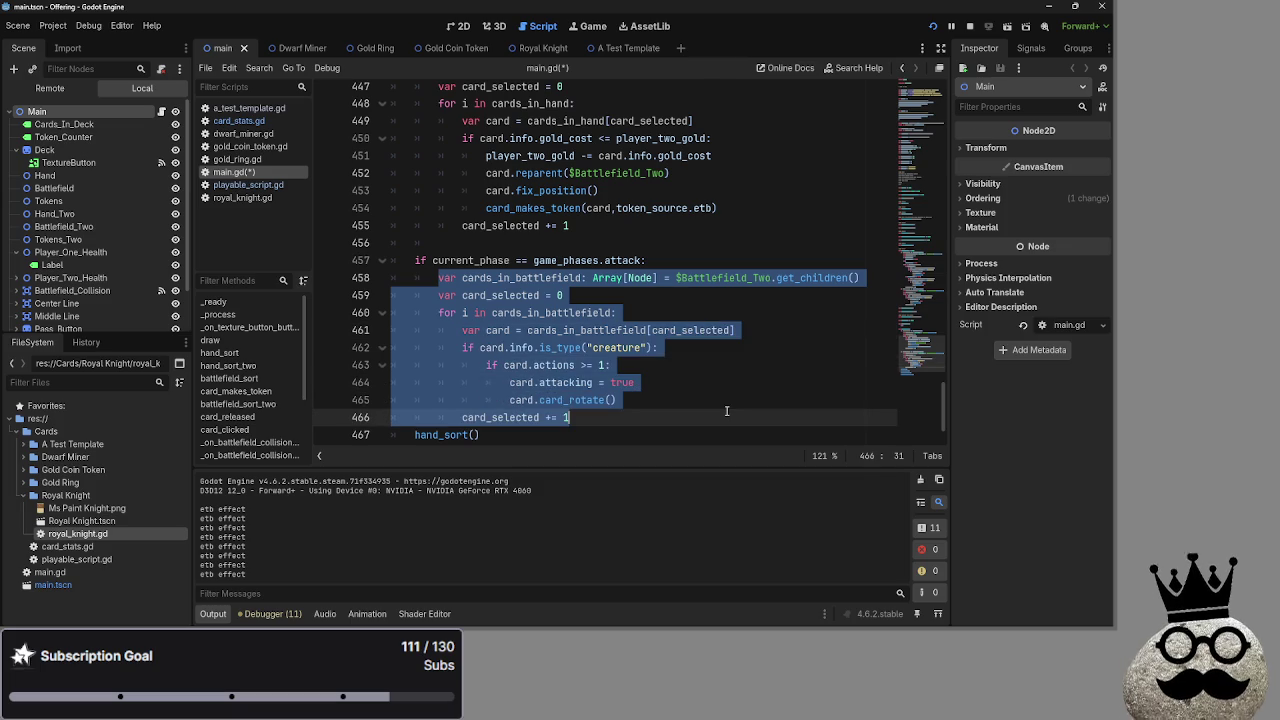
{"action": "scroll", "coordinate": [711, 363], "scroll_direction": "up", "scroll_amount": 1}
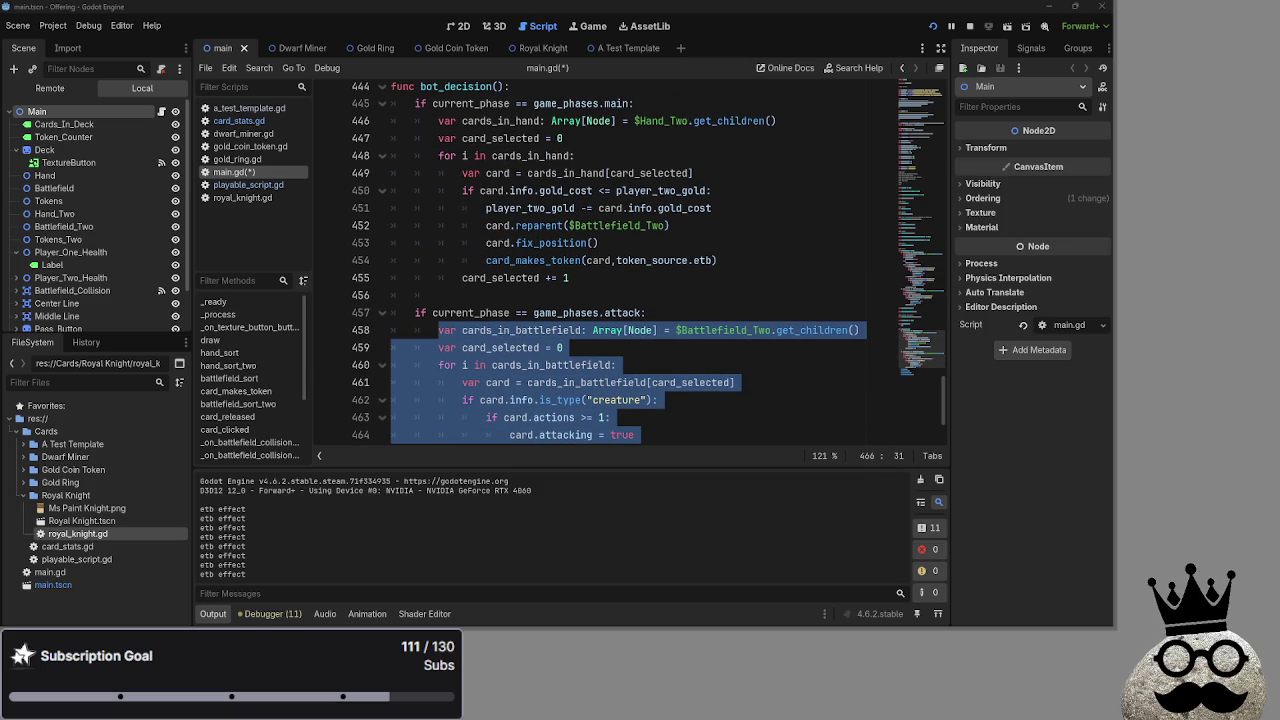
{"action": "scroll", "coordinate": [685, 327], "scroll_direction": "down", "scroll_amount": 1}
{"action": "left_click", "coordinate": [567, 246]}
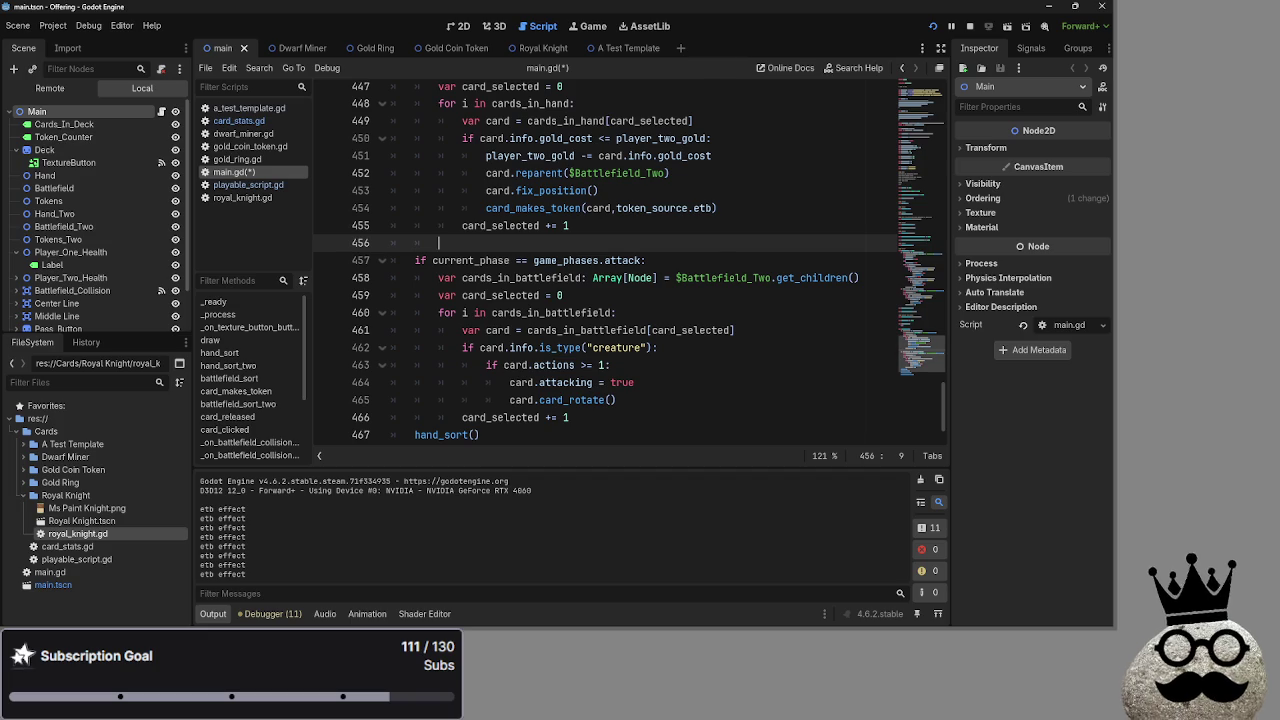
{"action": "key", "text": "ctrl+v"}
{"action": "scroll", "coordinate": [615, 320], "scroll_direction": "up", "scroll_amount": 2}
Remove 'var' from the duplicate card_selected declaration on line 457.
{"action": "scroll", "coordinate": [611, 313], "scroll_direction": "down", "scroll_amount": 2}
{"action": "scroll", "coordinate": [605, 322], "scroll_direction": "up", "scroll_amount": 1}
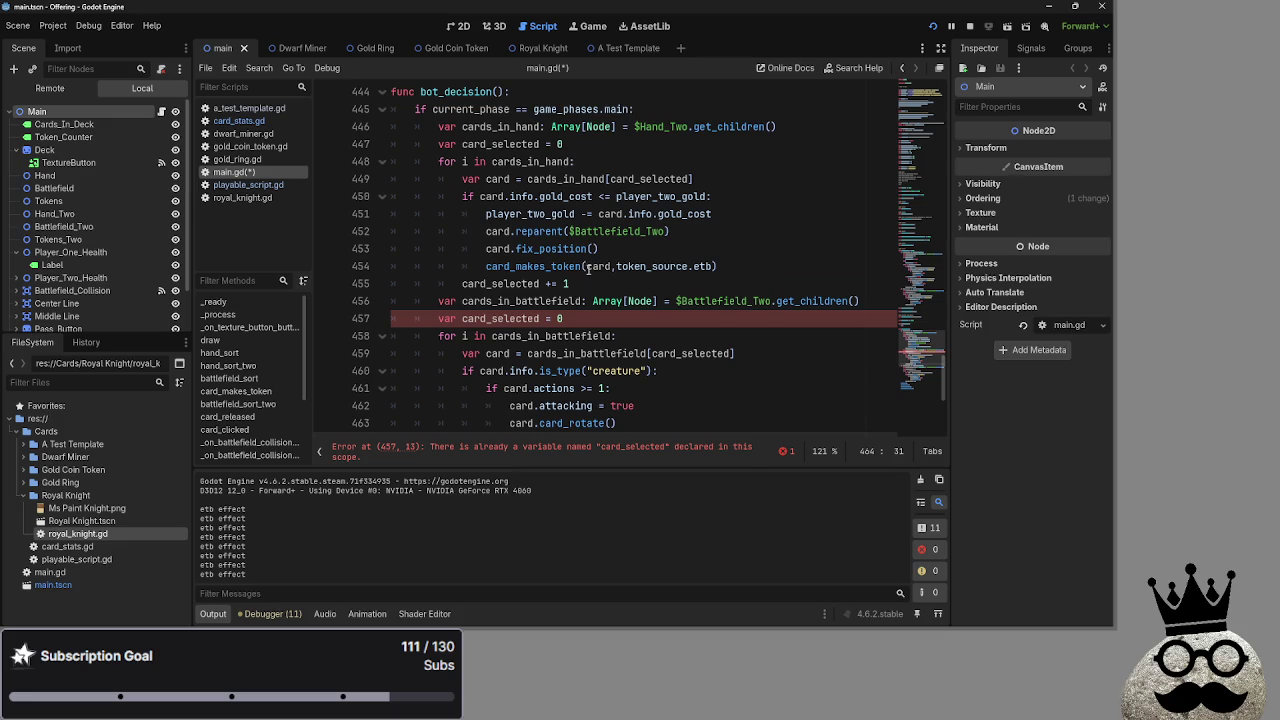
{"action": "double_click", "coordinate": [500, 318]}
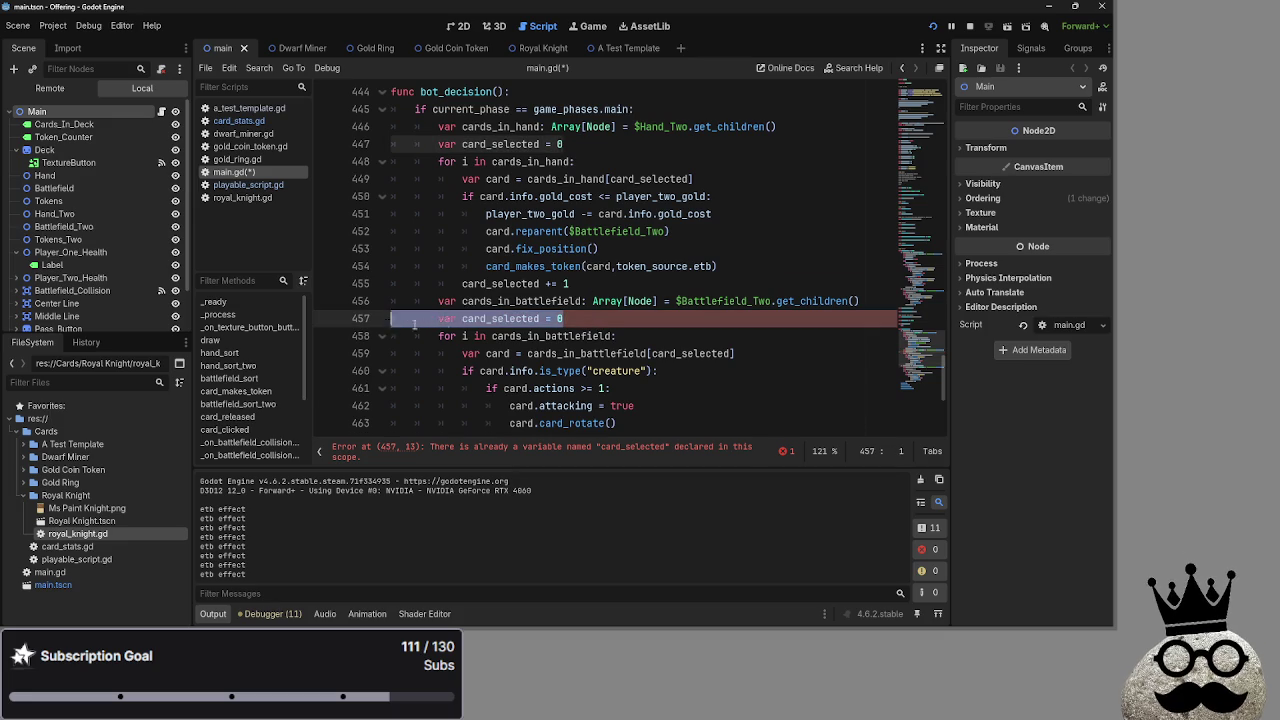
{"action": "left_click", "coordinate": [461, 318]}
{"action": "key", "text": "BackSpace"}
{"action": "key", "text": "BackSpace"}
{"action": "key", "text": "BackSpace"}
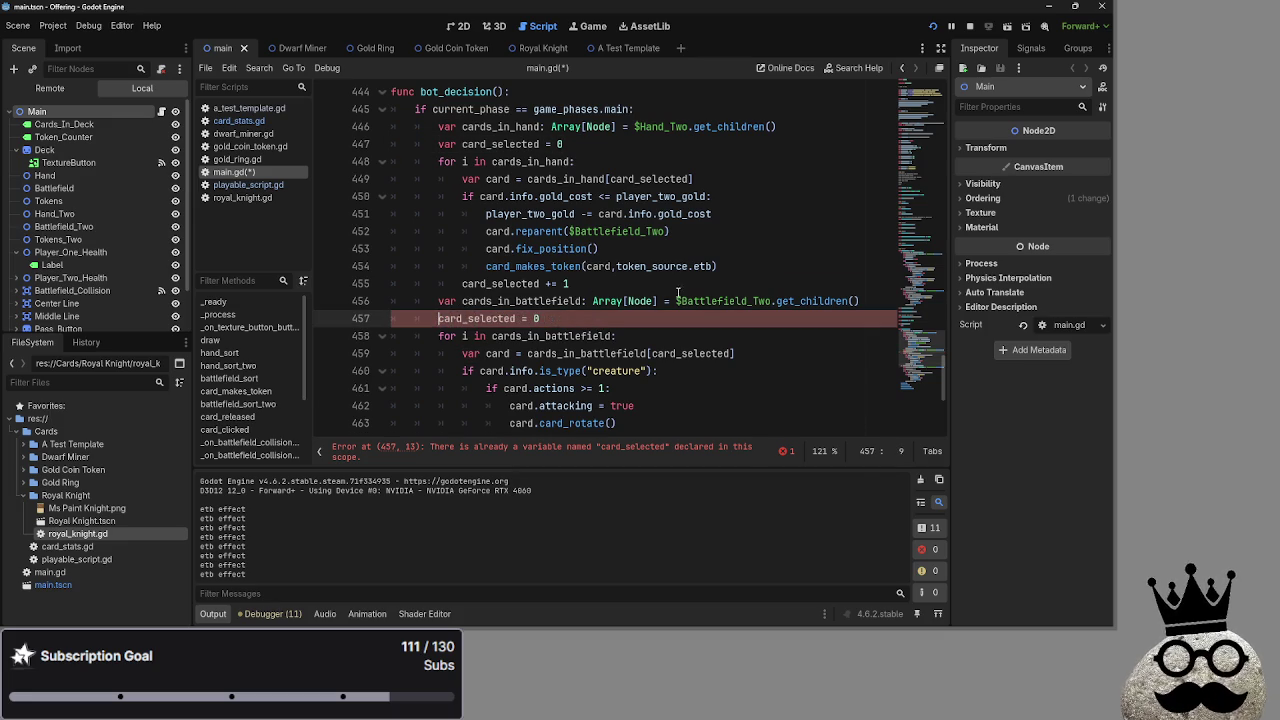
Move the card_selected = 0 reset above the cards_in_battlefield line and delete the leftover empty line.
{"action": "left_click", "coordinate": [679, 284]}
{"action": "key", "text": "Return"}
{"action": "left_click", "coordinate": [580, 336]}
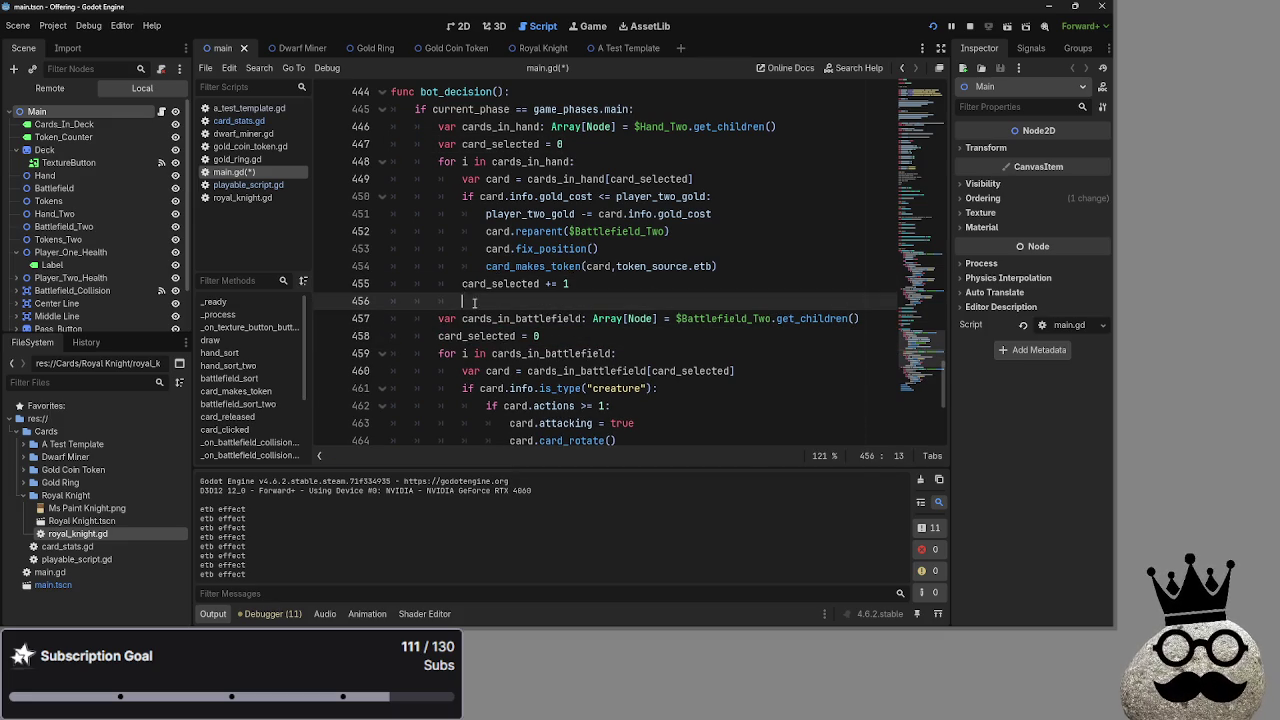
{"action": "left_click_drag", "start_coordinate": [540, 336], "coordinate": [442, 338]}
{"action": "key", "text": "alt+Up"}
{"action": "key", "text": "alt+Up"}
{"action": "left_click", "coordinate": [536, 336]}
{"action": "key", "text": "BackSpace"}
{"action": "scroll", "coordinate": [744, 341], "scroll_direction": "down", "scroll_amount": 2}
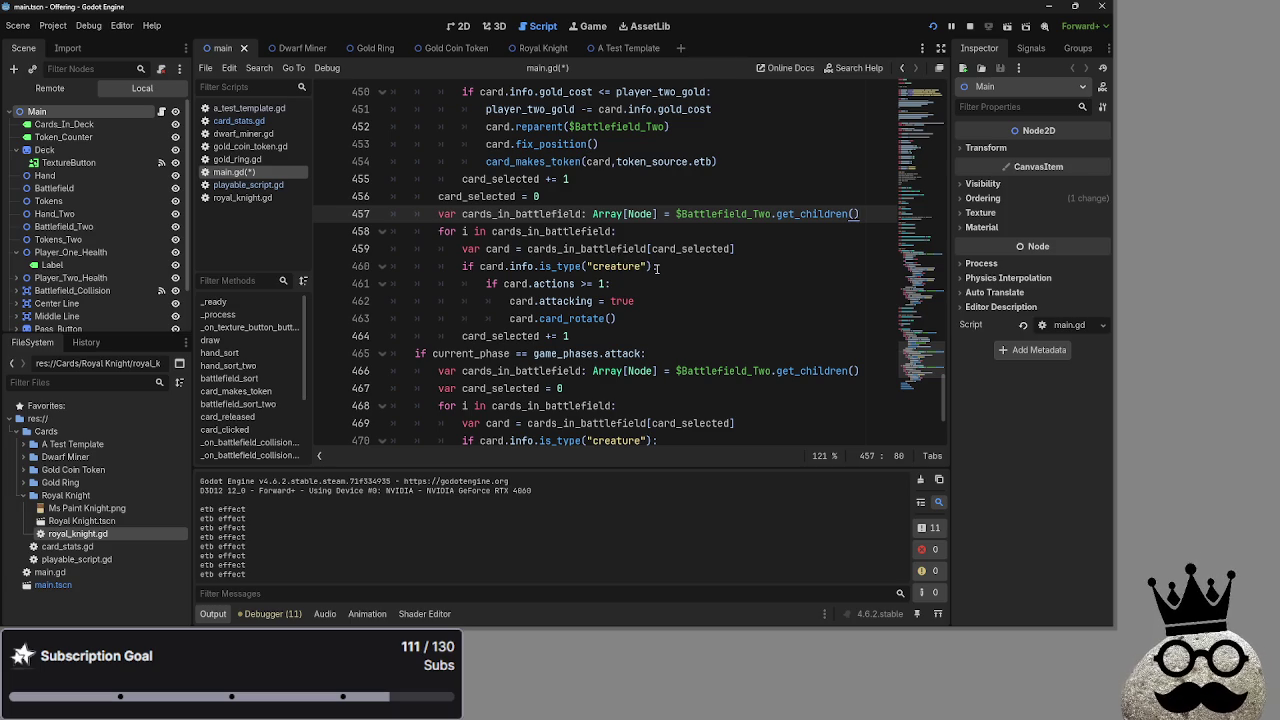
{"action": "left_click_drag", "start_coordinate": [646, 317], "coordinate": [465, 269]}
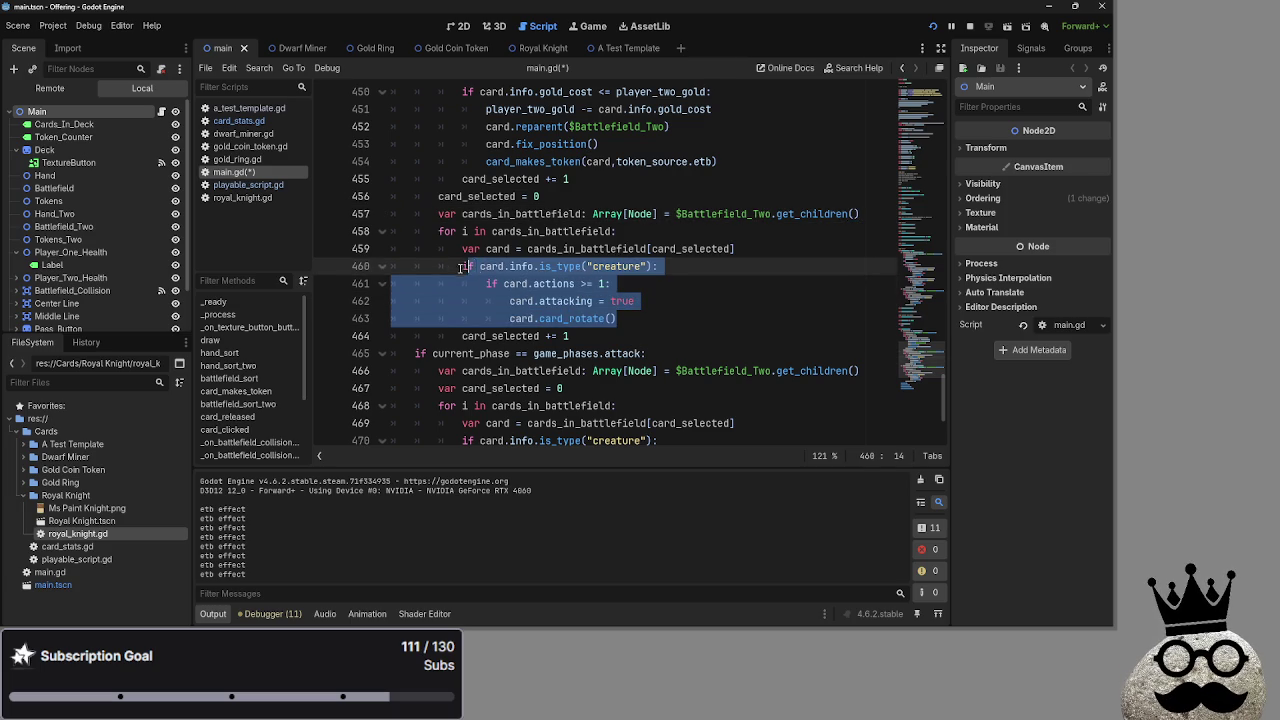
{"action": "left_click", "coordinate": [730, 300]}
{"action": "left_click_drag", "start_coordinate": [730, 300], "coordinate": [465, 268]}
{"action": "left_click", "coordinate": [712, 300]}
{"action": "mouse_move", "coordinate": [712, 318]}
{"action": "left_mouse_down"}
{"action": "mouse_move", "coordinate": [420, 284]}
{"action": "mouse_move", "coordinate": [466, 267]}
{"action": "left_mouse_up"}
{"action": "left_click", "coordinate": [728, 302]}
{"action": "scroll", "coordinate": [727, 309], "scroll_direction": "up", "scroll_amount": 20}
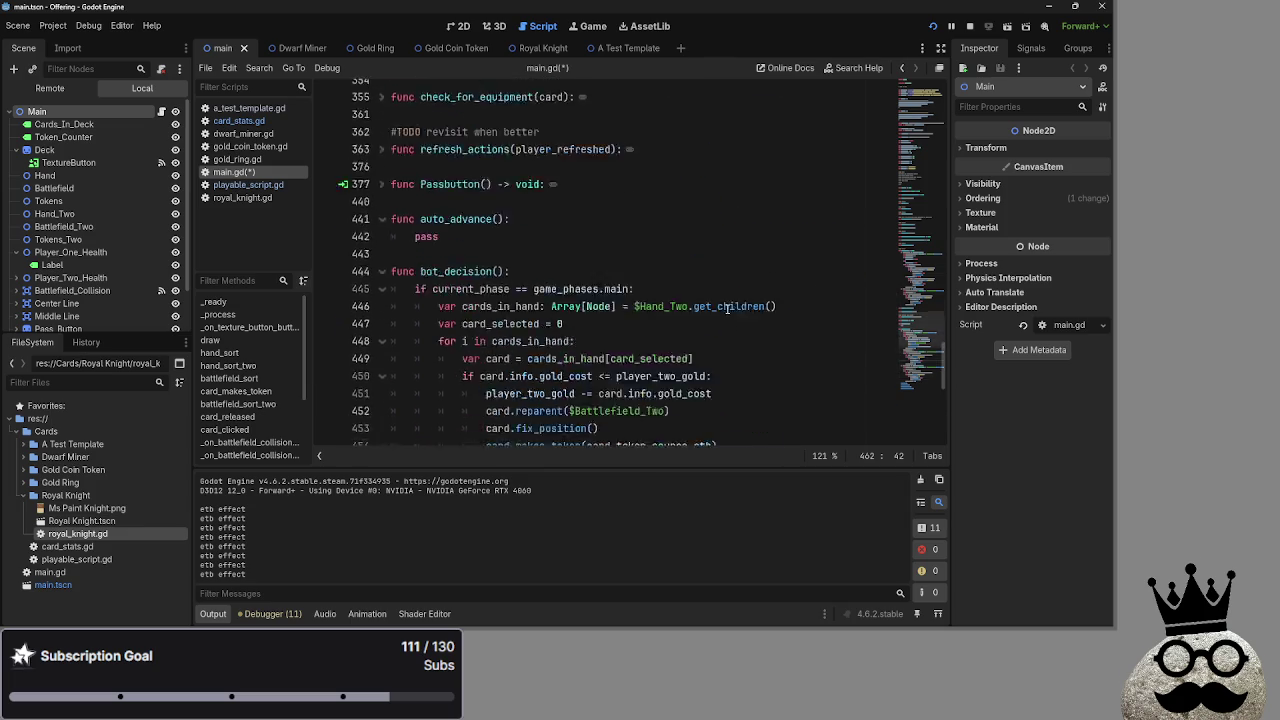
{"action": "scroll", "coordinate": [727, 309], "scroll_direction": "up", "scroll_amount": 6}
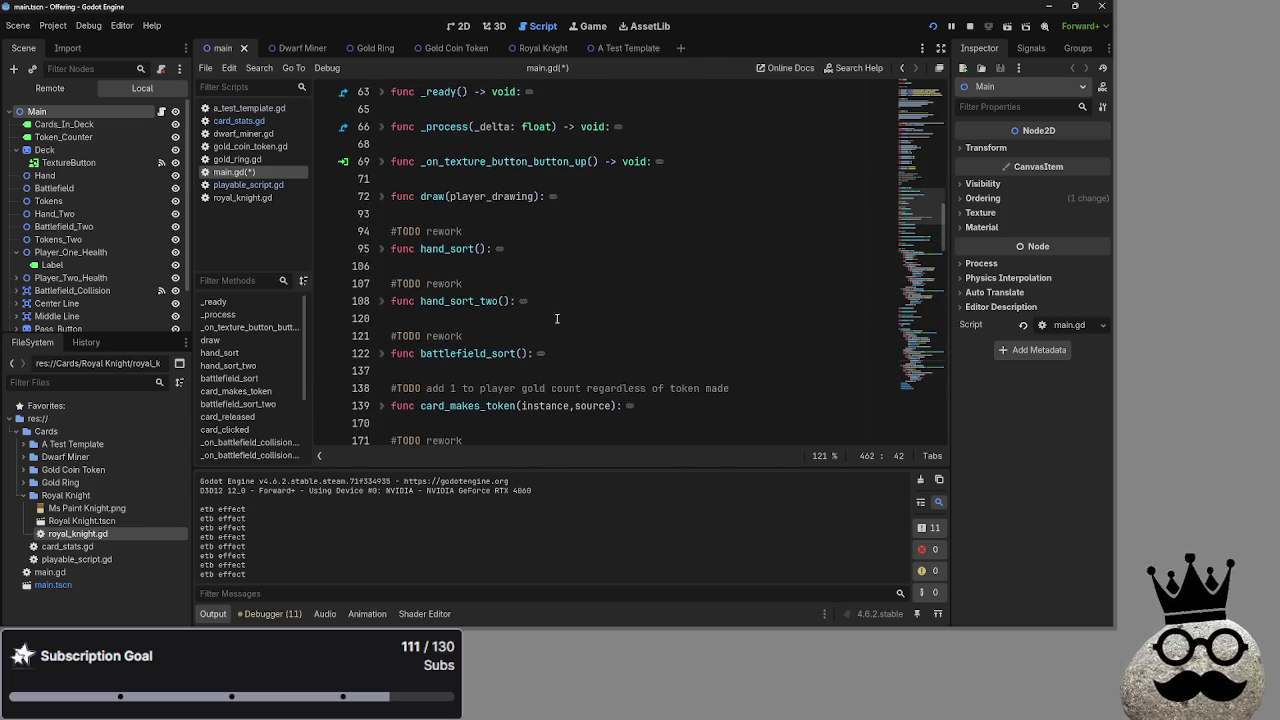
{"action": "scroll", "coordinate": [383, 317], "scroll_direction": "down", "scroll_amount": 3}
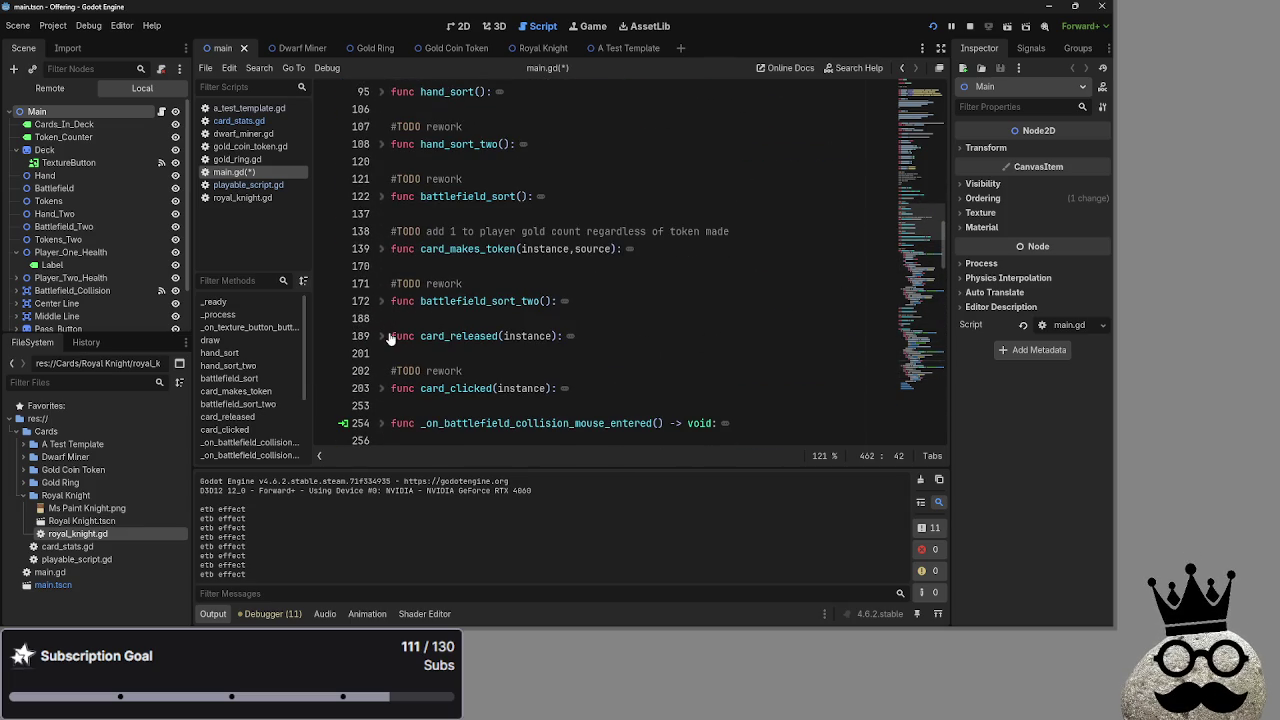
{"action": "scroll", "coordinate": [389, 321], "scroll_direction": "down", "scroll_amount": 1}
{"action": "left_click", "coordinate": [382, 336]}
{"action": "scroll", "coordinate": [545, 296], "scroll_direction": "down", "scroll_amount": 5}
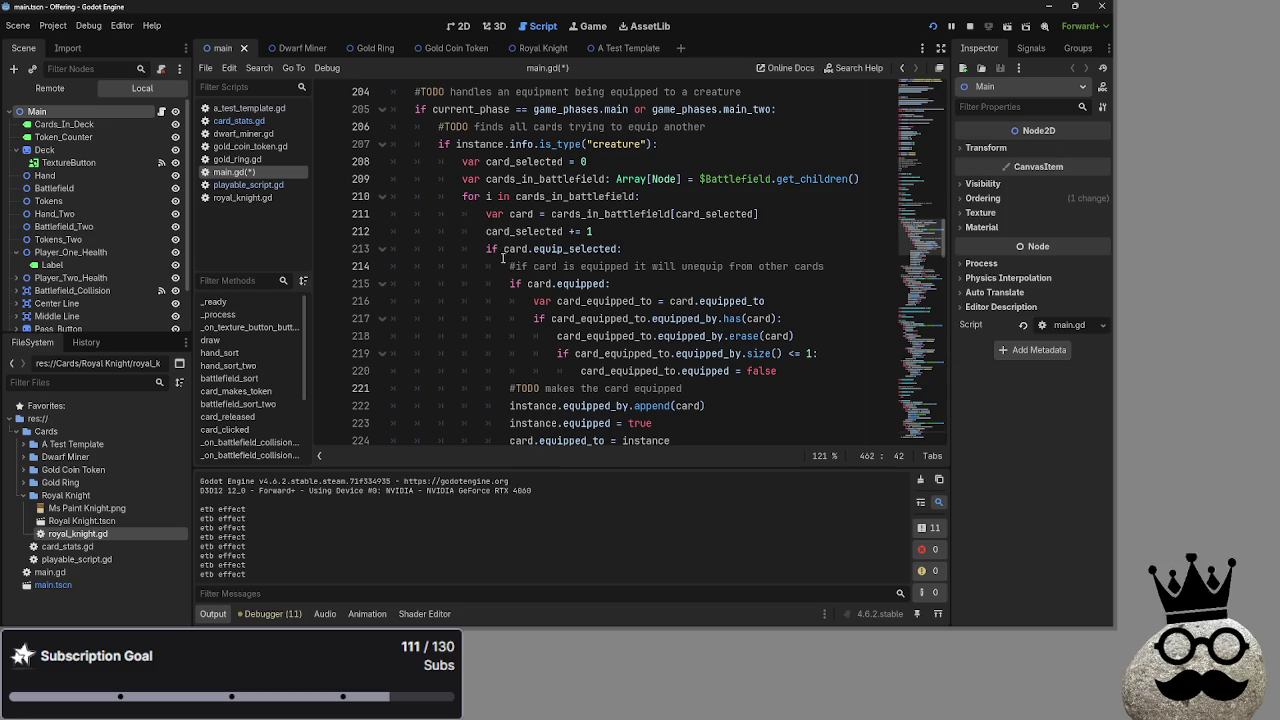
{"action": "left_click_drag", "start_coordinate": [486, 249], "coordinate": [576, 249]}
{"action": "key", "text": "End"}
{"action": "scroll", "coordinate": [556, 283], "scroll_direction": "down", "scroll_amount": 2}
{"action": "scroll", "coordinate": [556, 284], "scroll_direction": "up", "scroll_amount": 2}
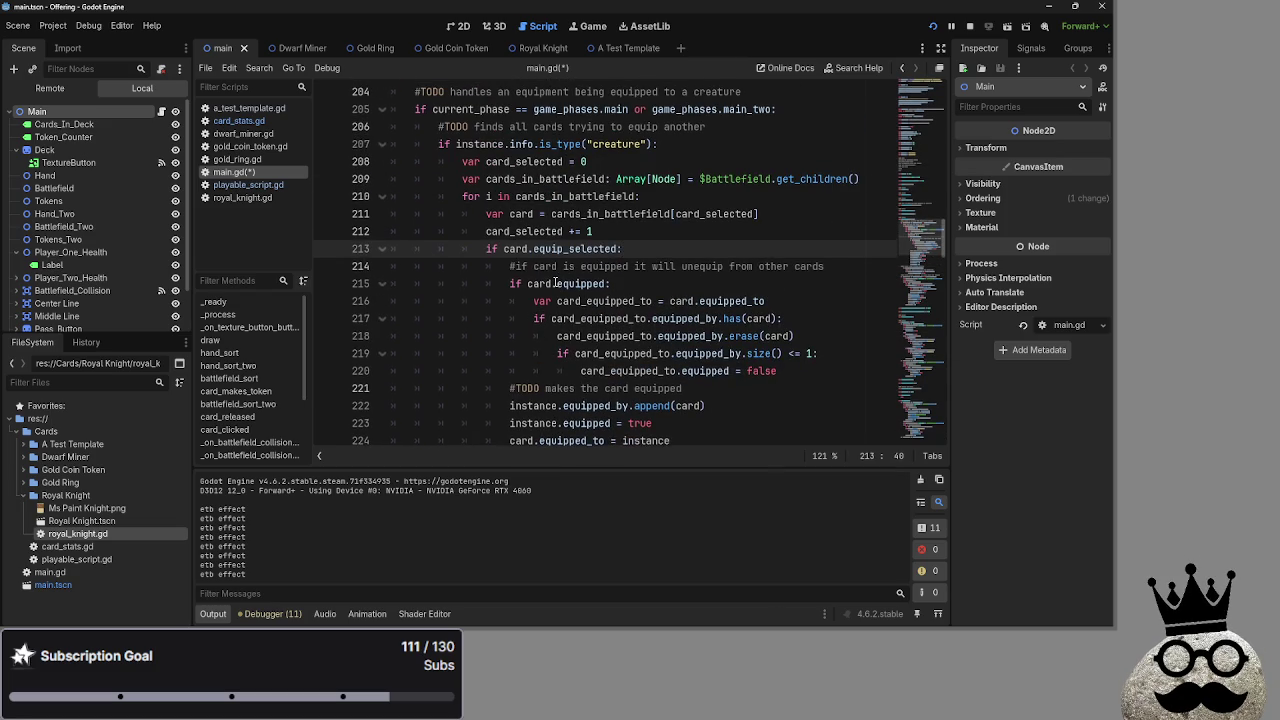
{"action": "scroll", "coordinate": [556, 283], "scroll_direction": "up", "scroll_amount": 3}
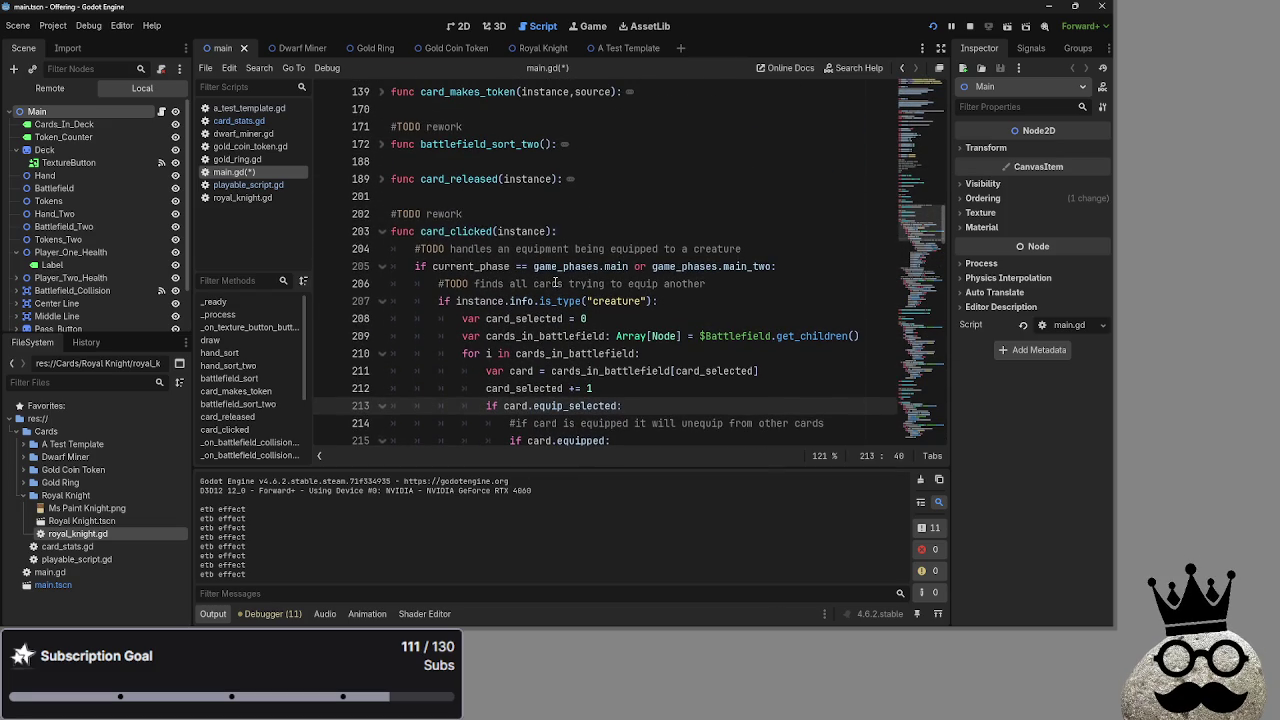
{"action": "left_click", "coordinate": [381, 231]}
{"action": "scroll", "coordinate": [548, 254], "scroll_direction": "down", "scroll_amount": 12}
{"action": "scroll", "coordinate": [548, 254], "scroll_direction": "down", "scroll_amount": 10}
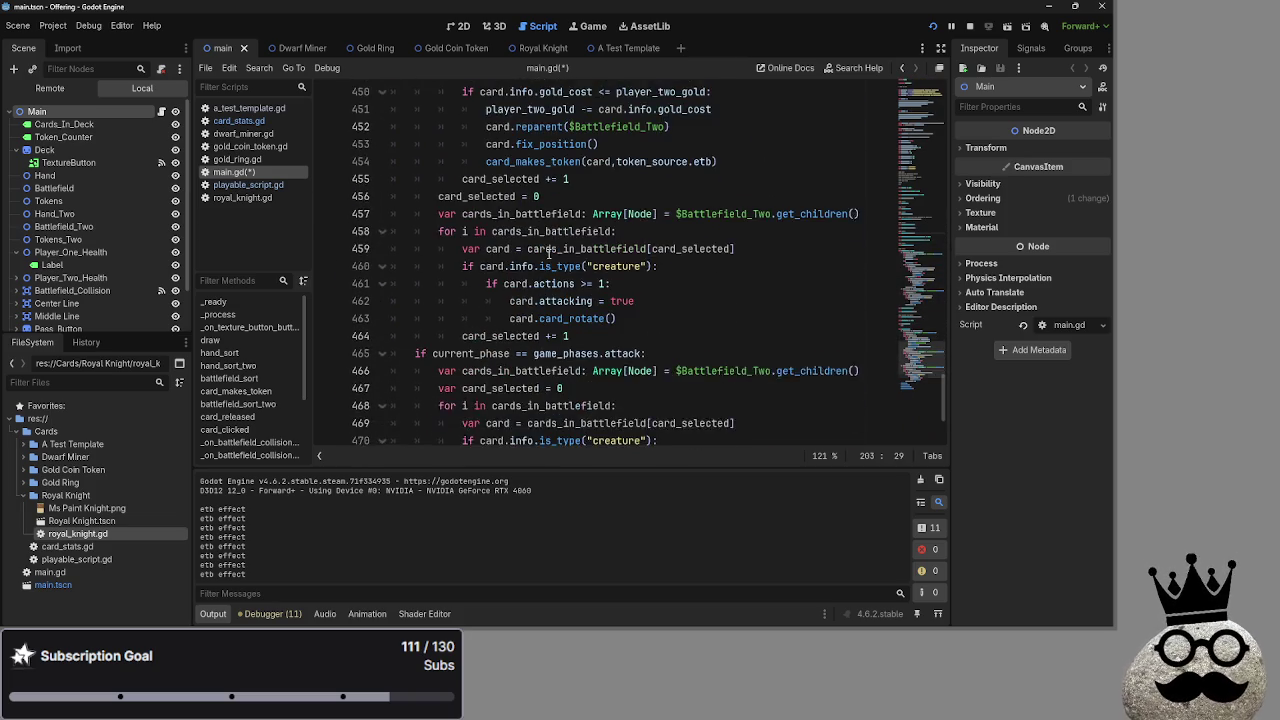
{"action": "left_click_drag", "start_coordinate": [661, 318], "coordinate": [409, 266]}
Delete the leftover creature attack lines and add a blank line after the battlefield loop's card assignment.
{"action": "key", "text": "BackSpace"}
{"action": "key", "text": "BackSpace"}
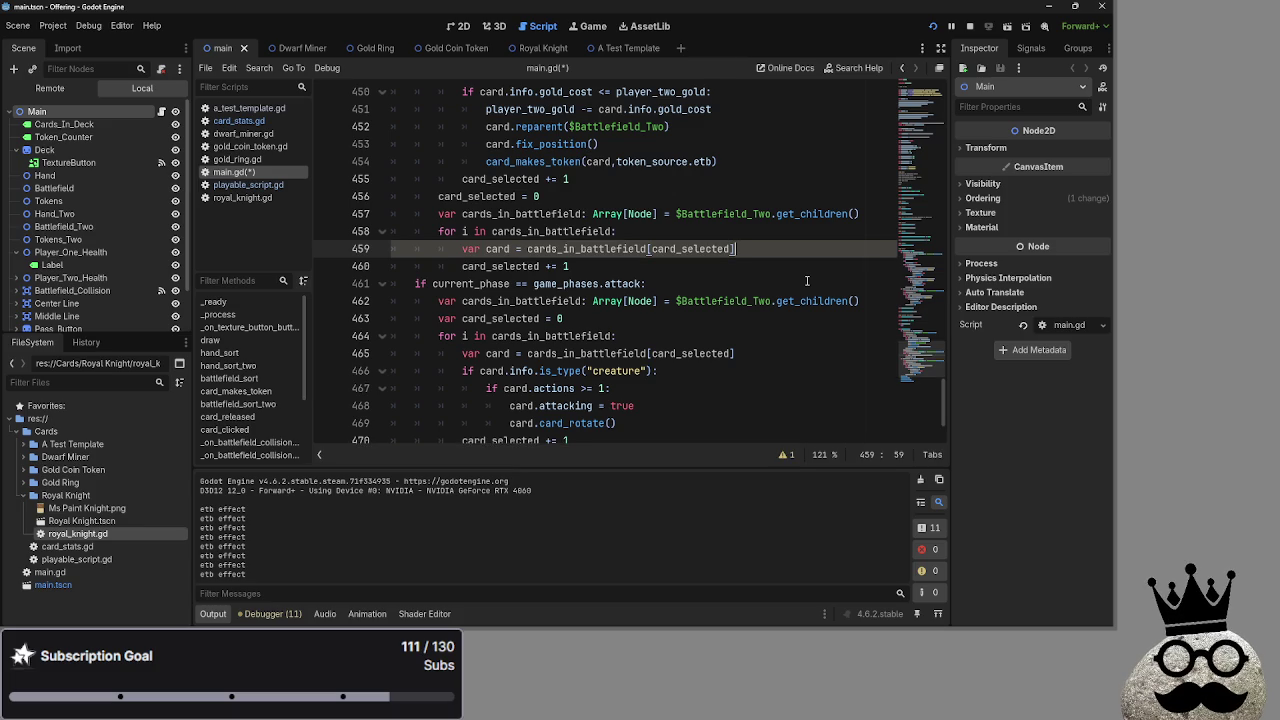
{"action": "left_click_drag", "start_coordinate": [438, 213], "coordinate": [812, 239]}
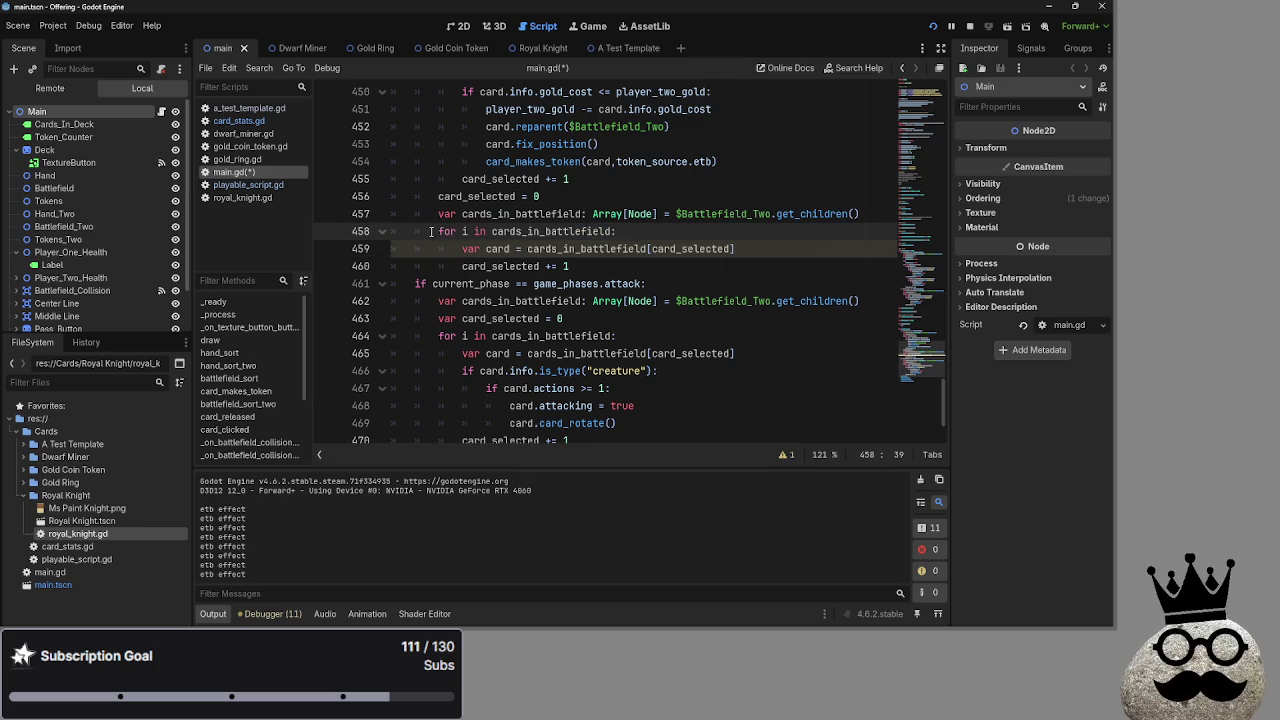
{"action": "left_click", "coordinate": [737, 248]}
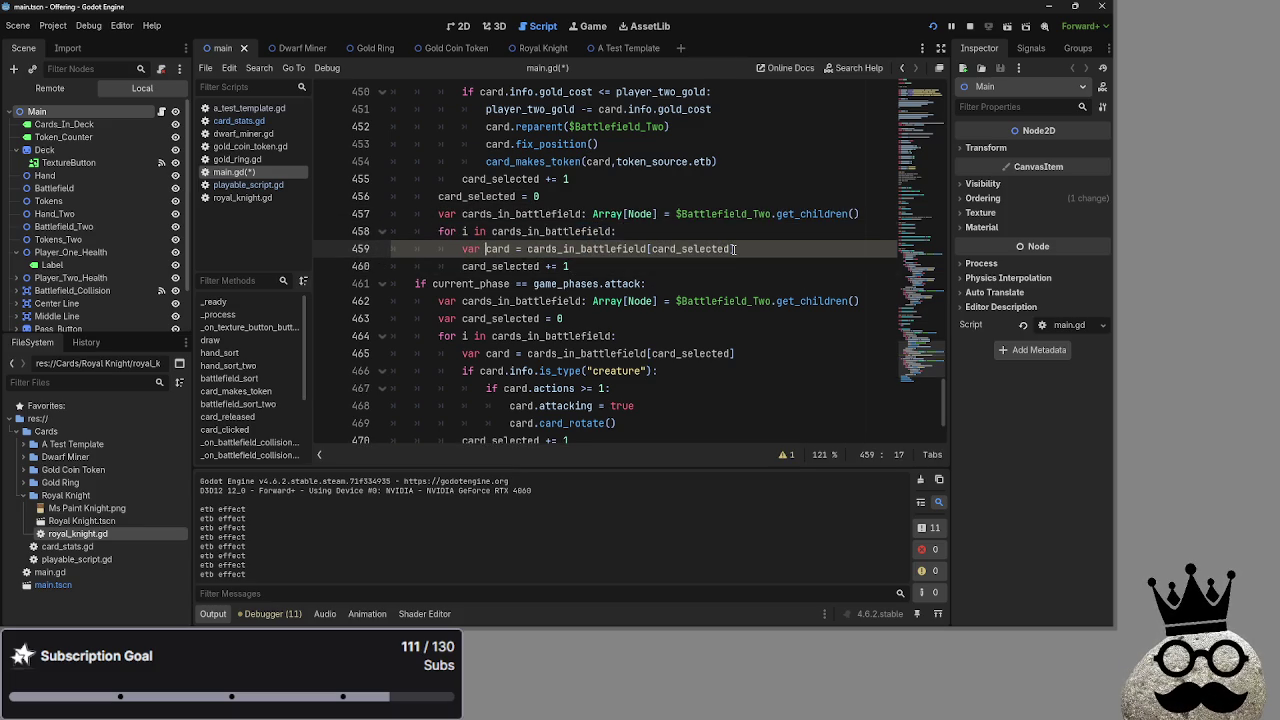
{"action": "key", "text": "Return"}
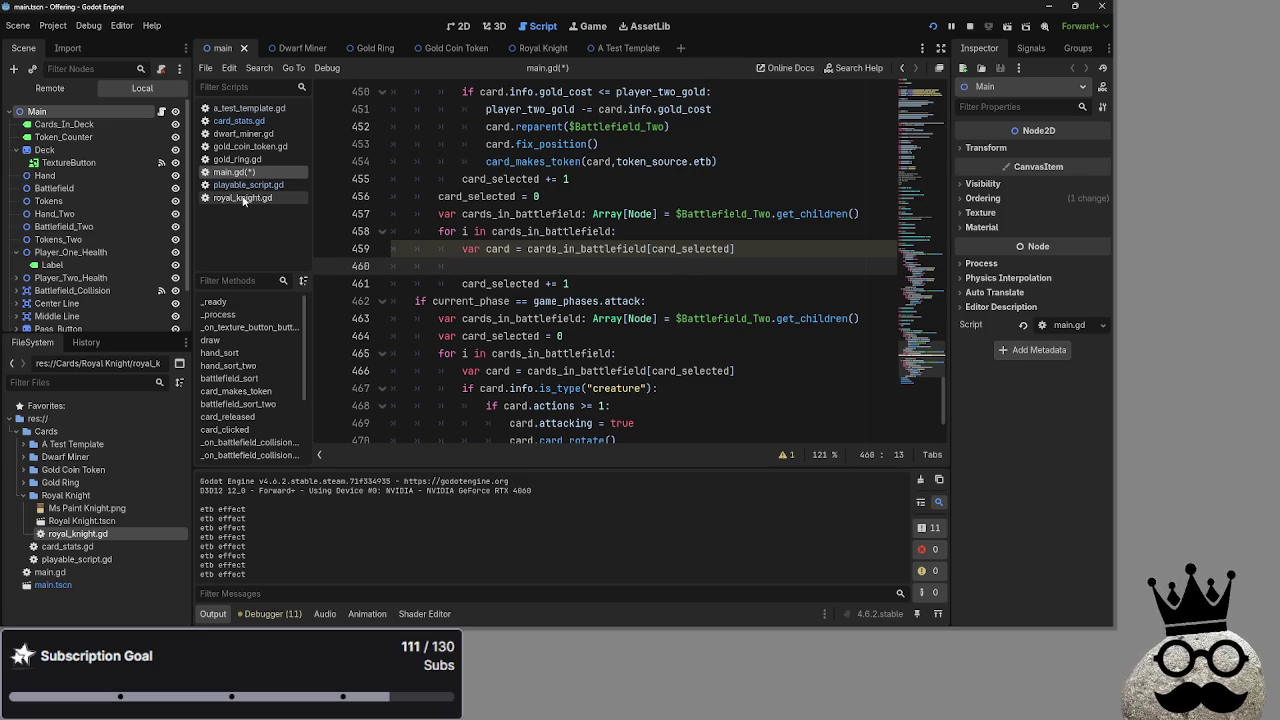
Delete the print("etb effect") and player damage token debug prints from card_makes_token, then fold it.
{"action": "scroll", "coordinate": [588, 348], "scroll_direction": "up", "scroll_amount": 20}
{"action": "scroll", "coordinate": [588, 348], "scroll_direction": "up", "scroll_amount": 10}
{"action": "scroll", "coordinate": [520, 365], "scroll_direction": "down", "scroll_amount": 5}
{"action": "scroll", "coordinate": [510, 372], "scroll_direction": "up", "scroll_amount": 2}
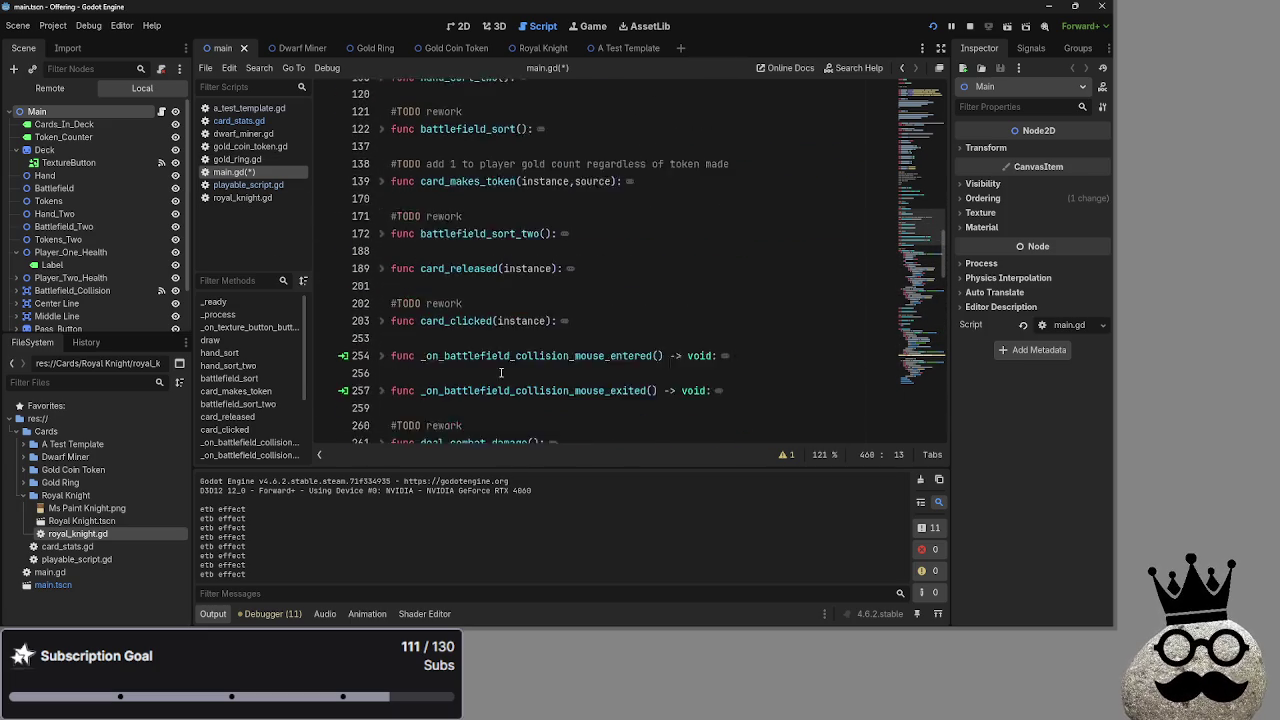
{"action": "scroll", "coordinate": [452, 356], "scroll_direction": "up", "scroll_amount": 2}
{"action": "left_click", "coordinate": [382, 249]}
{"action": "left_click_drag", "start_coordinate": [600, 197], "coordinate": [335, 195]}
{"action": "key", "text": "BackSpace"}
{"action": "key", "text": "BackSpace"}
{"action": "scroll", "coordinate": [410, 222], "scroll_direction": "down", "scroll_amount": 5}
{"action": "left_click_drag", "start_coordinate": [630, 179], "coordinate": [341, 182]}
{"action": "key", "text": "BackSpace"}
{"action": "key", "text": "BackSpace"}
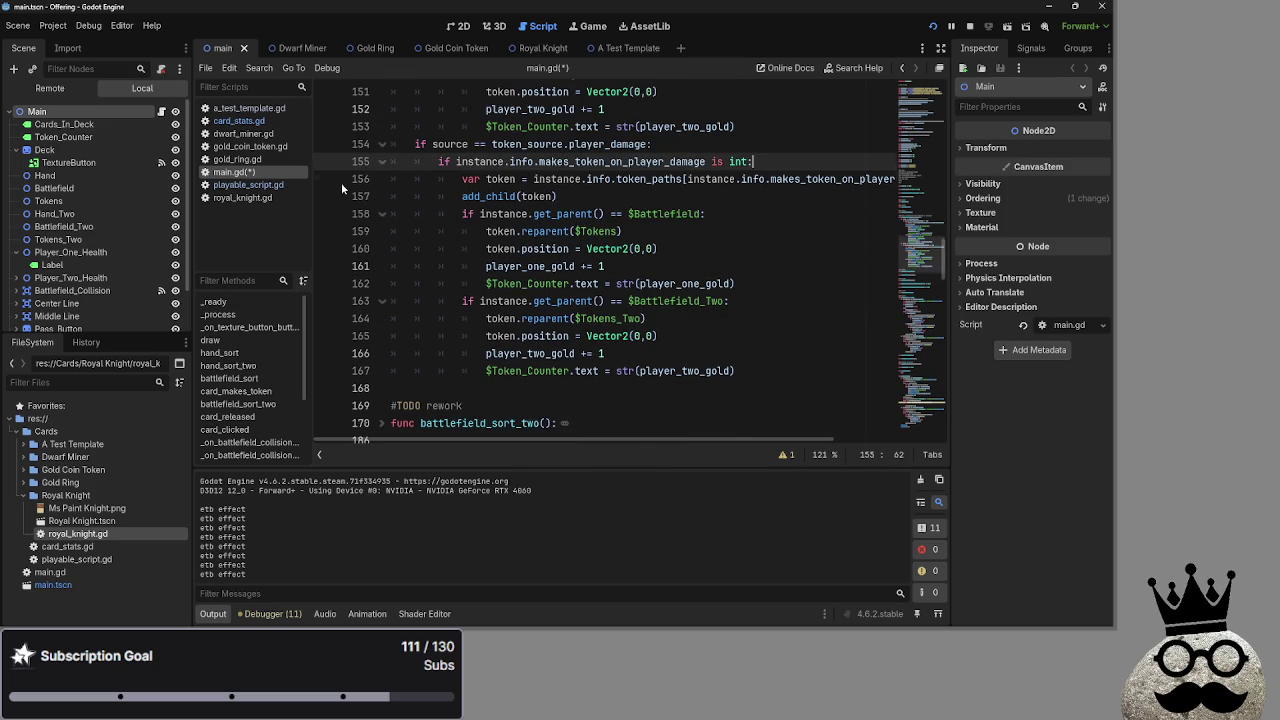
{"action": "scroll", "coordinate": [341, 182], "scroll_direction": "up", "scroll_amount": 5}
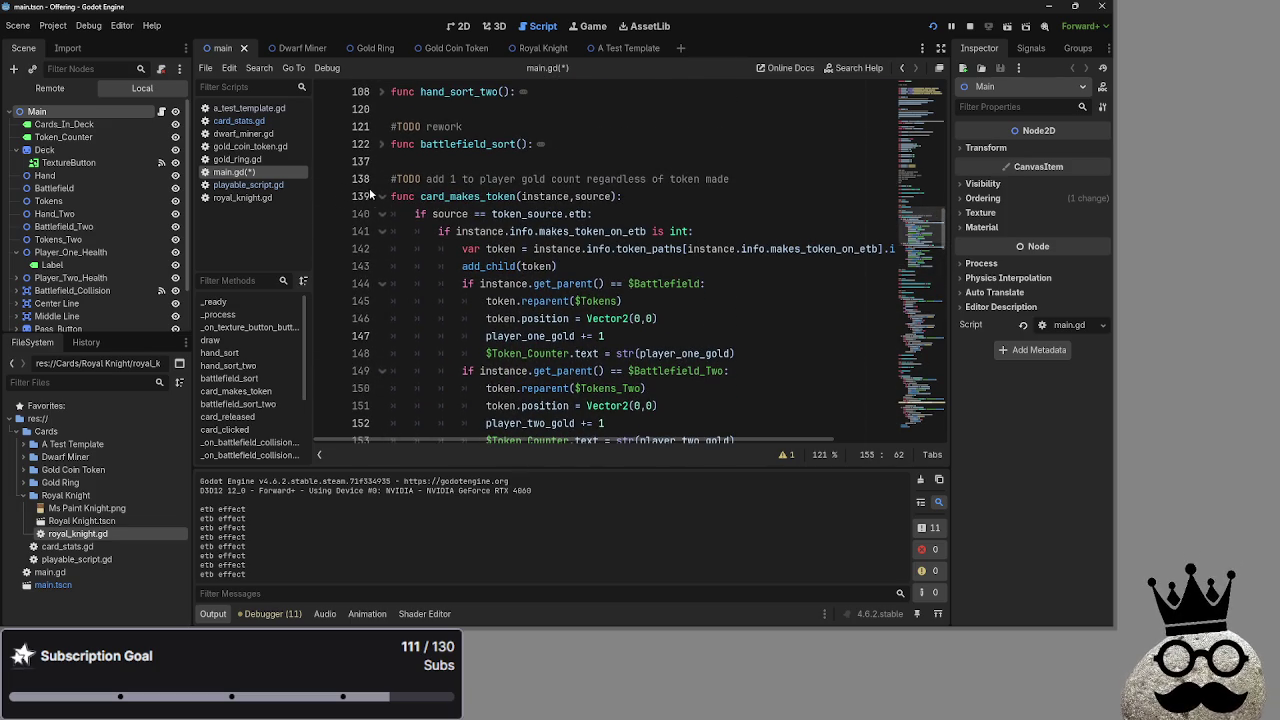
{"action": "left_click", "coordinate": [382, 196]}
Review the Battlefield_Two loop body and place the caret on its blank line after the card lookup.
{"action": "scroll", "coordinate": [562, 289], "scroll_direction": "down", "scroll_amount": 15}
{"action": "scroll", "coordinate": [562, 289], "scroll_direction": "down", "scroll_amount": 13}
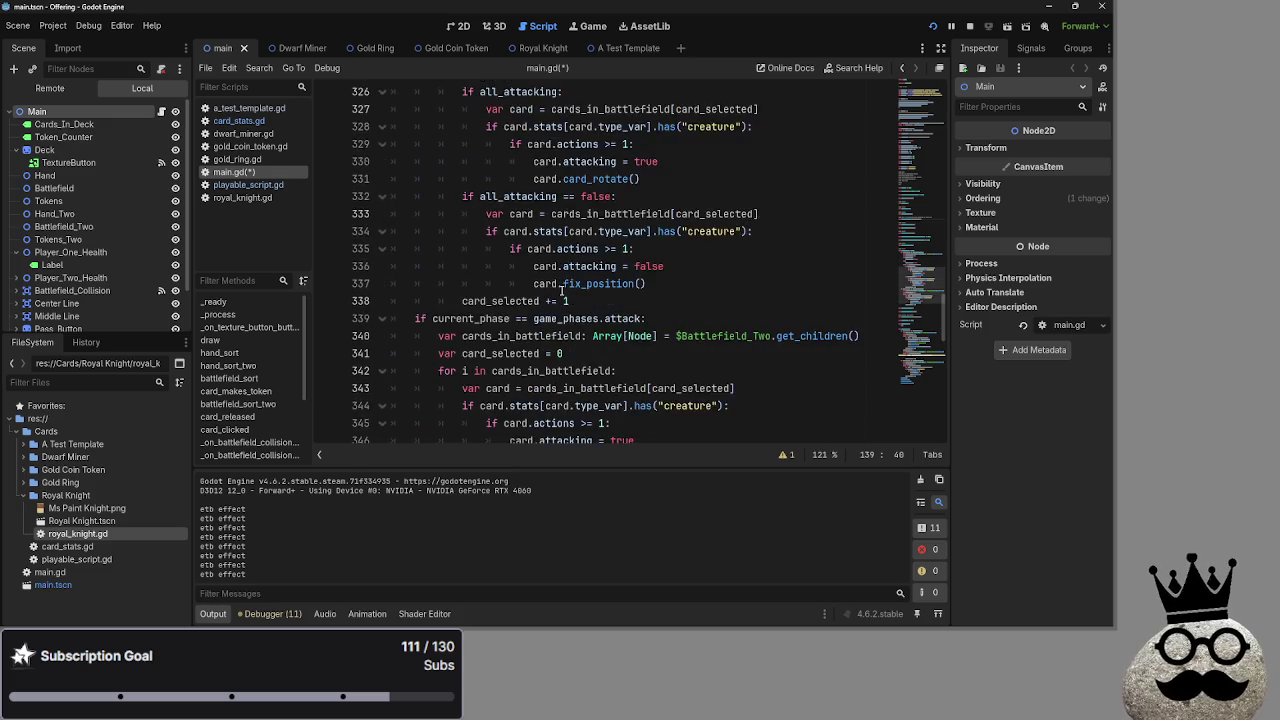
{"action": "scroll", "coordinate": [562, 289], "scroll_direction": "down", "scroll_amount": 5}
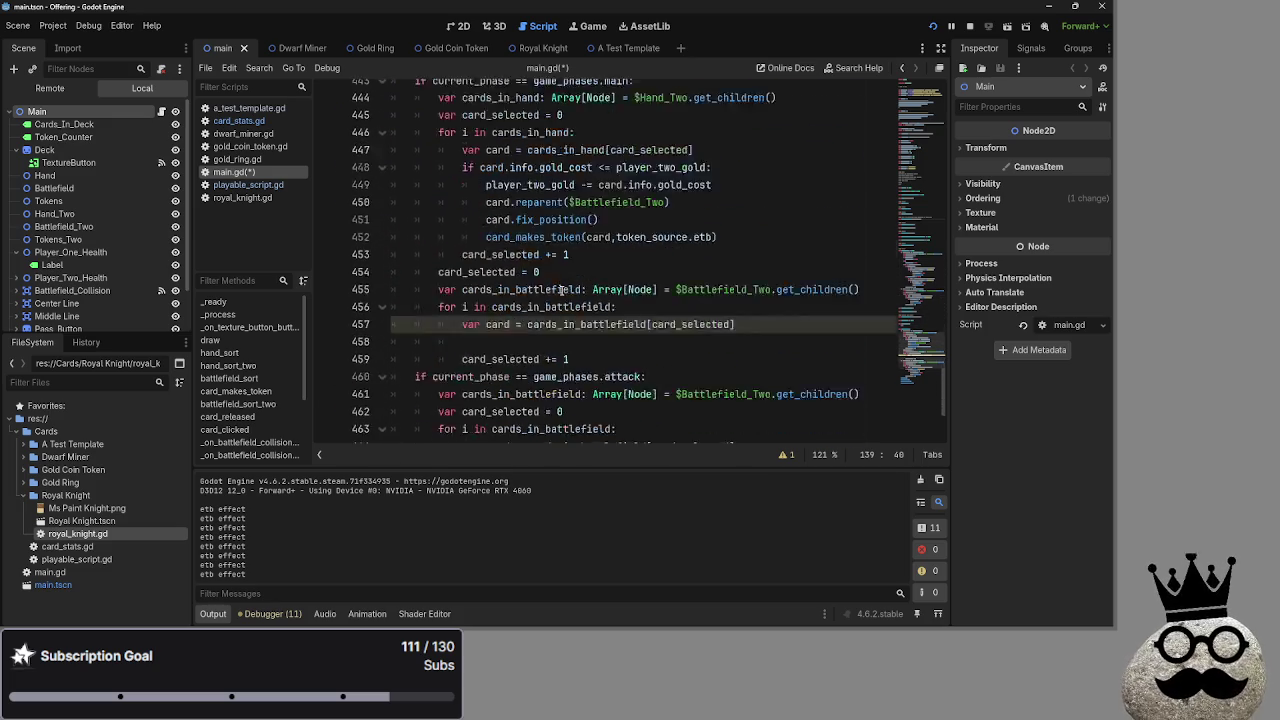
{"action": "left_click", "coordinate": [567, 270]}
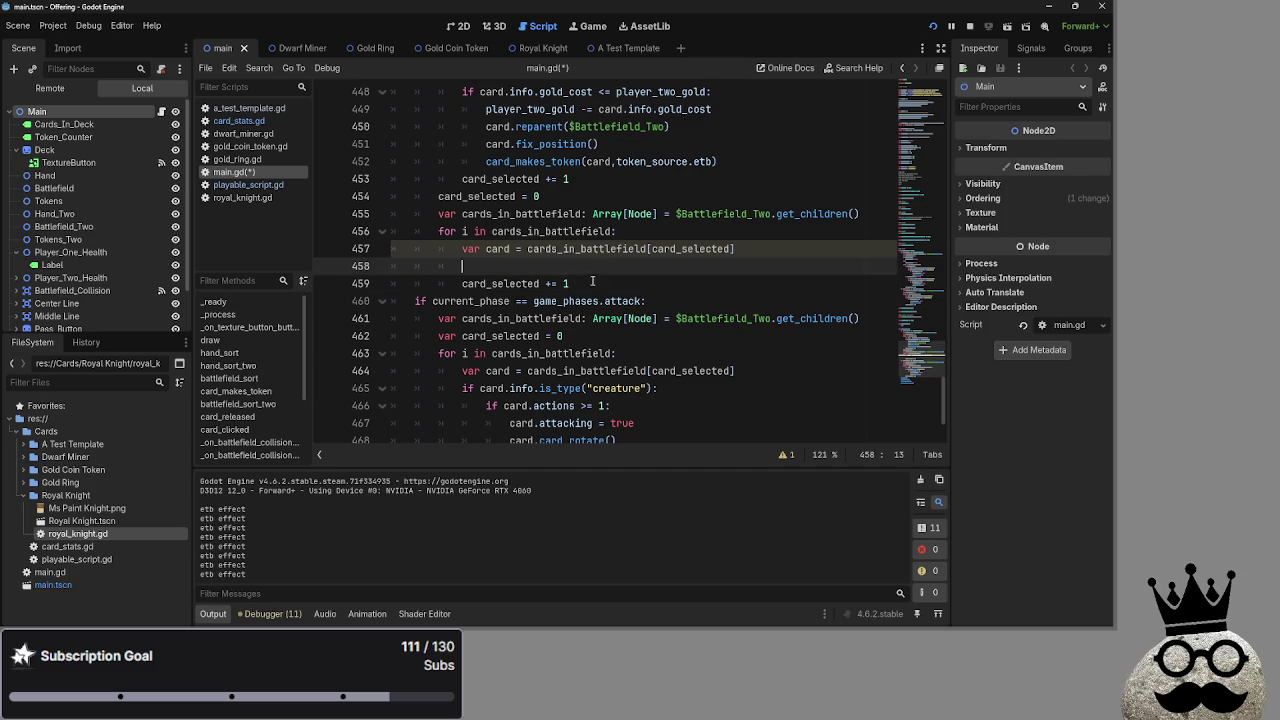
{"action": "left_click", "coordinate": [595, 284]}
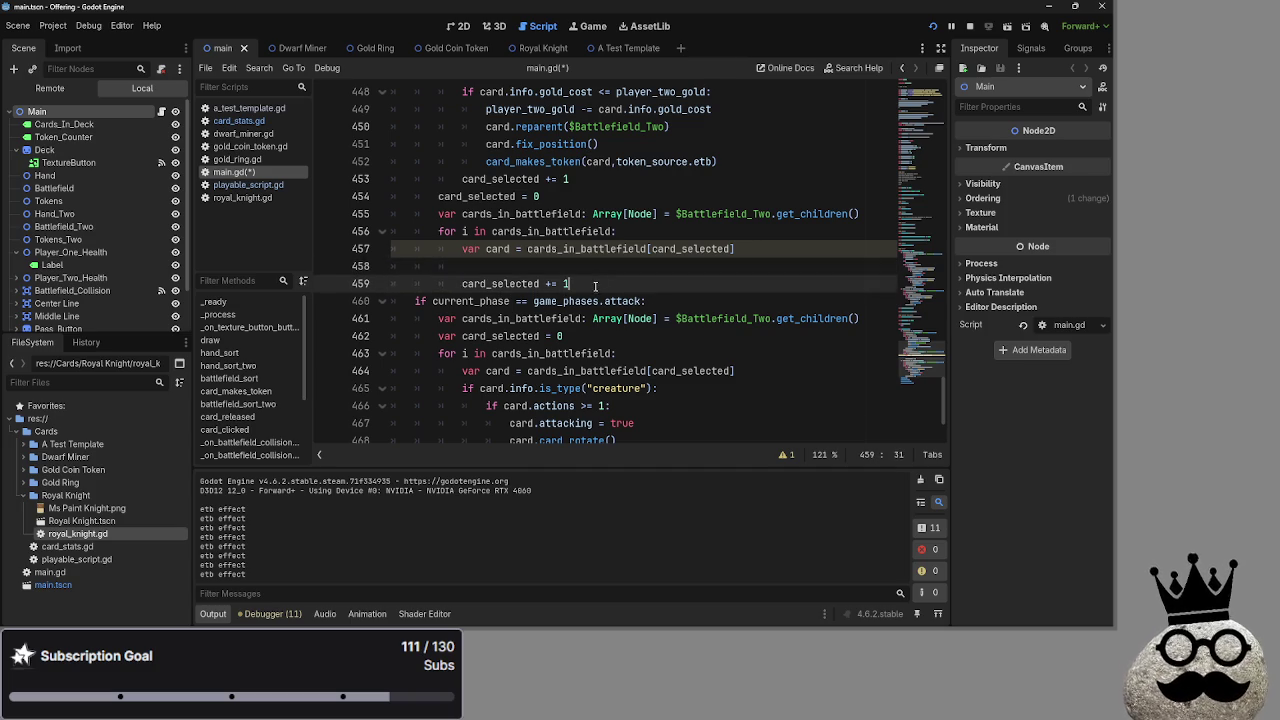
{"action": "key", "text": "Up"}
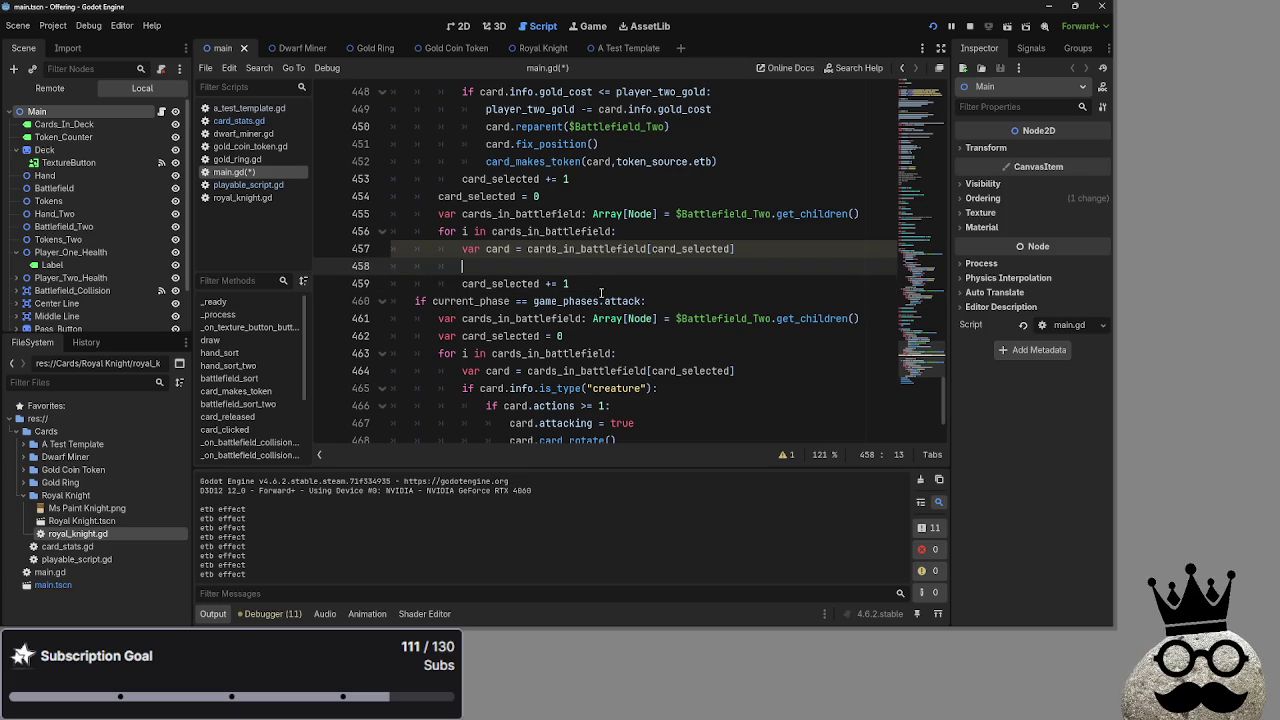
{"action": "scroll", "coordinate": [601, 291], "scroll_direction": "up", "scroll_amount": 2}
{"action": "scroll", "coordinate": [553, 304], "scroll_direction": "down", "scroll_amount": 1}
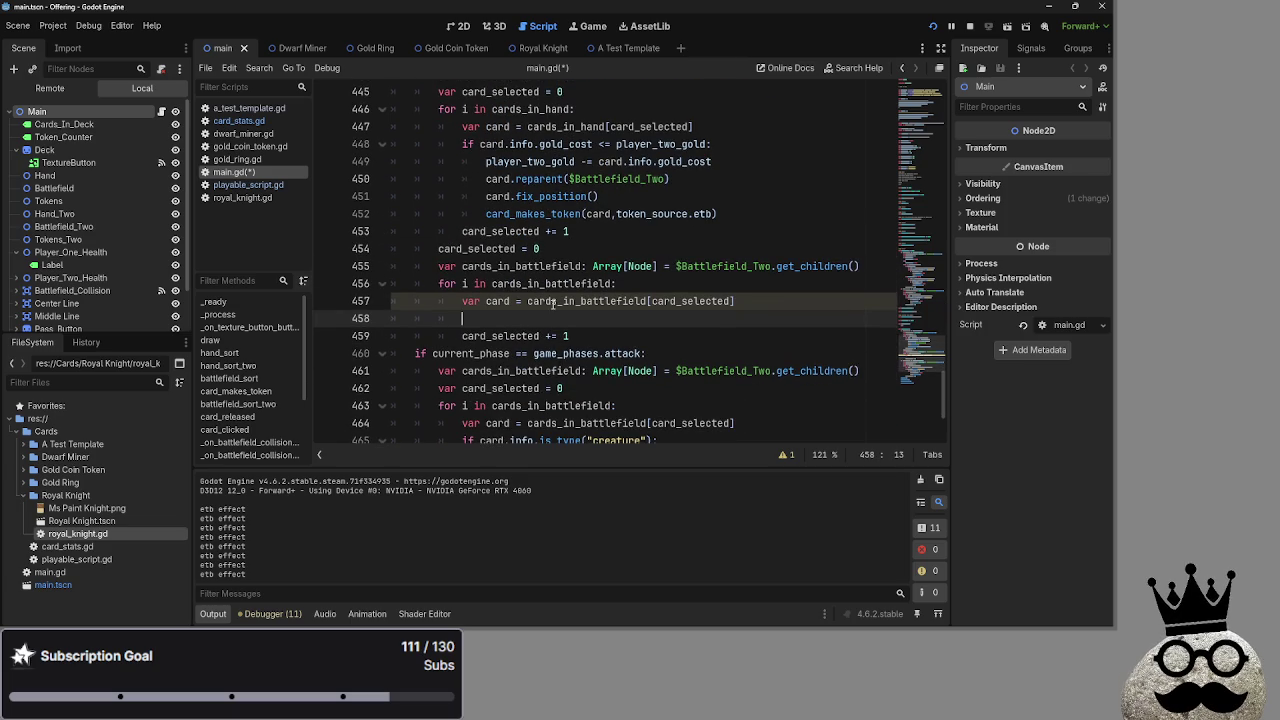
{"action": "scroll", "coordinate": [553, 304], "scroll_direction": "down", "scroll_amount": 2}
{"action": "scroll", "coordinate": [571, 336], "scroll_direction": "up", "scroll_amount": 2}
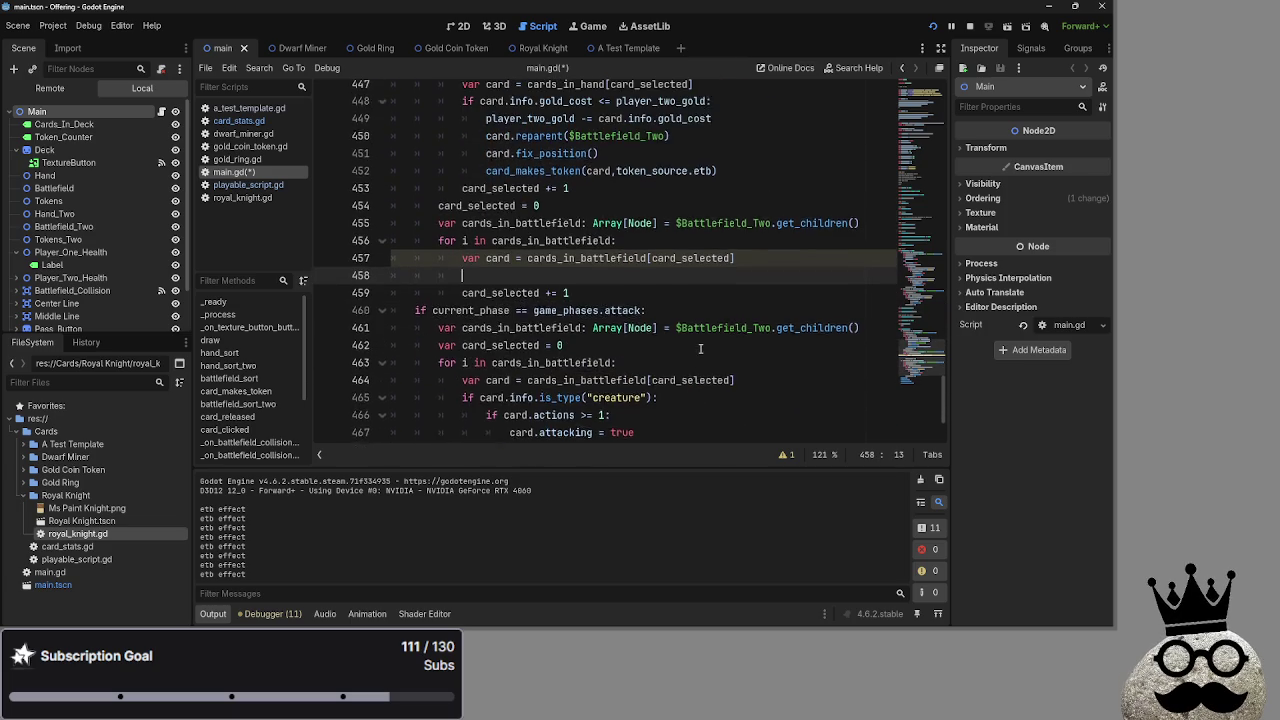
{"action": "left_click_drag", "start_coordinate": [735, 301], "coordinate": [511, 301]}
{"action": "left_click", "coordinate": [565, 301]}
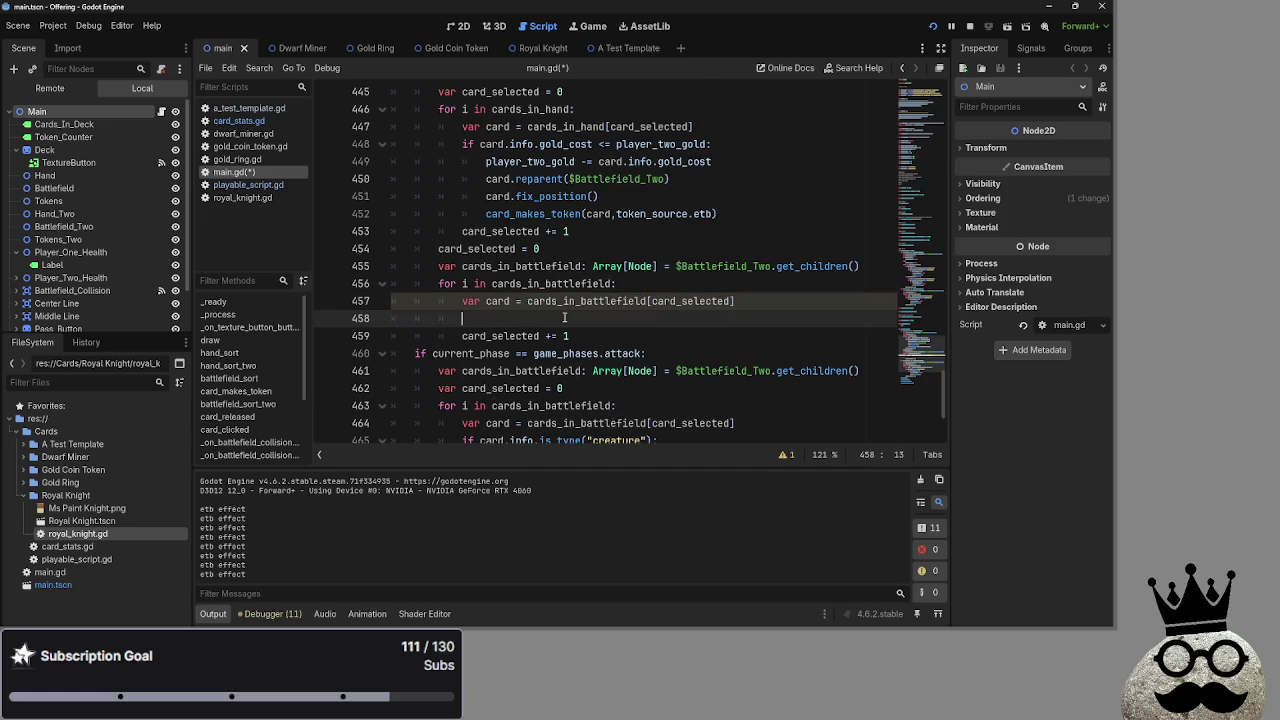
{"action": "left_click", "coordinate": [555, 321]}
{"action": "key", "text": "Up"}
{"action": "key", "text": "shift+End"}
{"action": "key", "text": "End"}
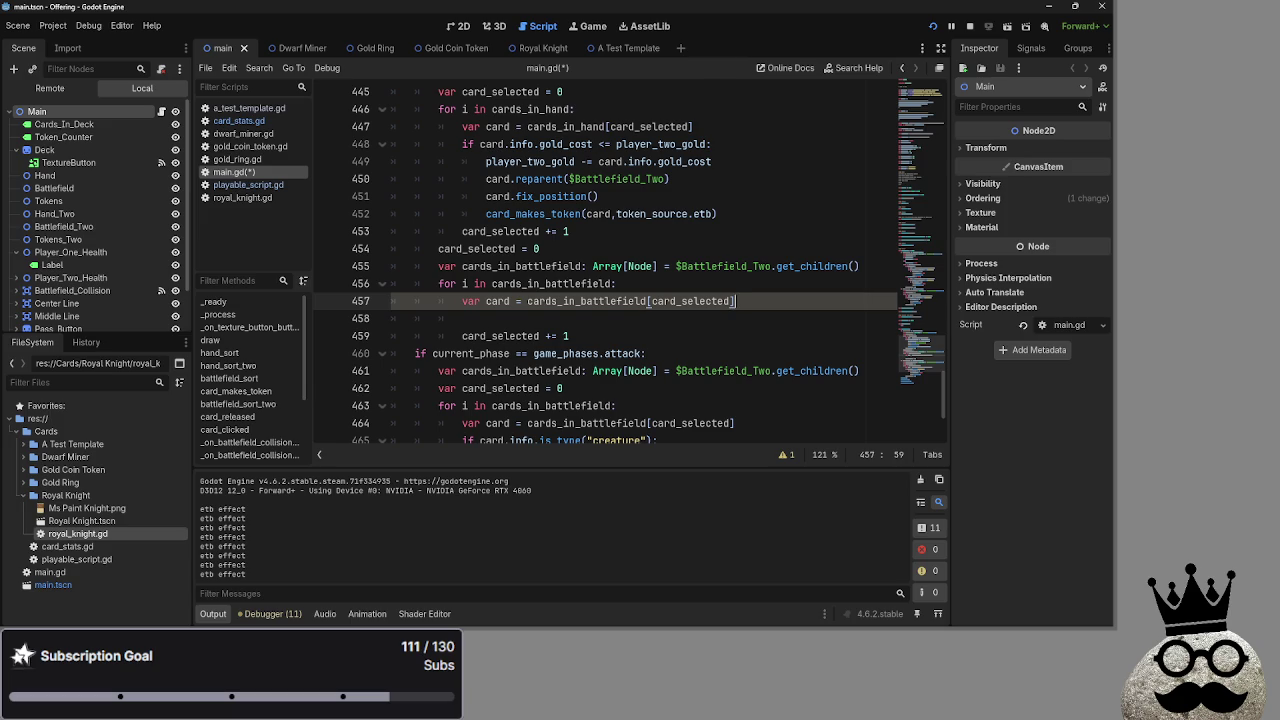
{"action": "mouse_move", "coordinate": [639, 339]}
{"action": "left_mouse_down"}
{"action": "mouse_move", "coordinate": [437, 301]}
{"action": "mouse_move", "coordinate": [461, 301]}
{"action": "left_mouse_up"}
{"action": "key", "text": "Down"}
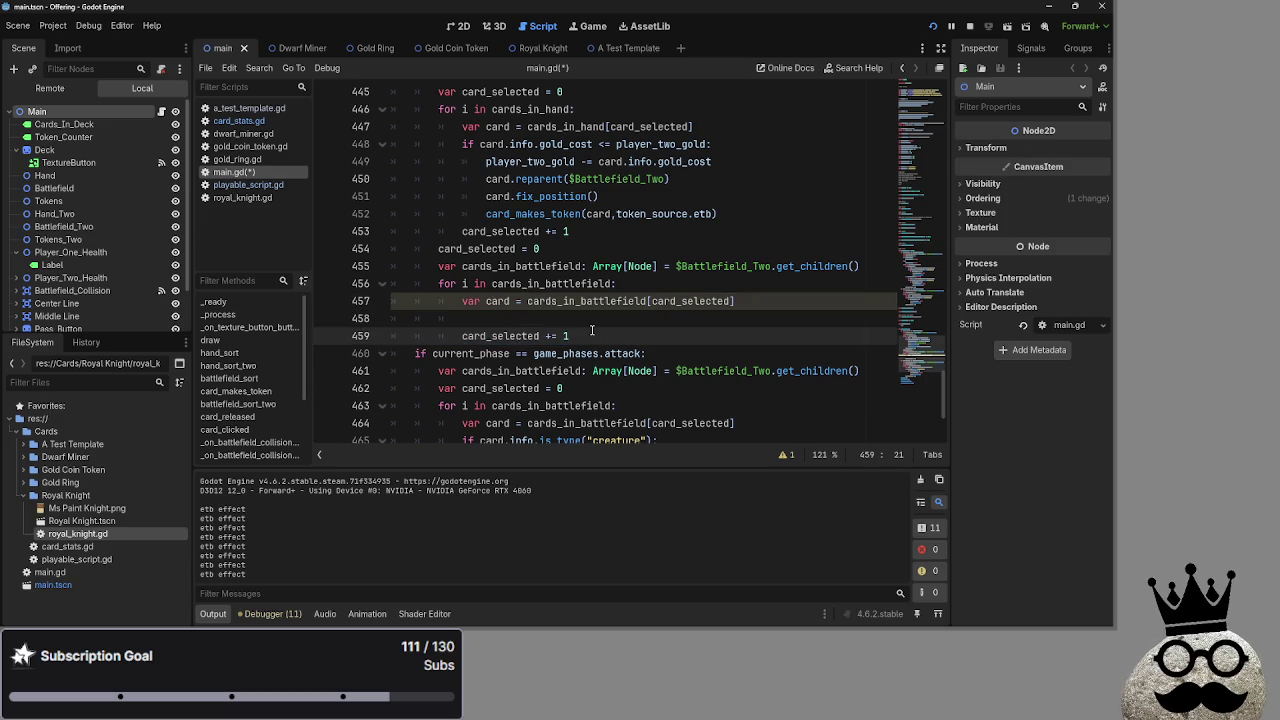
{"action": "left_click", "coordinate": [604, 342]}
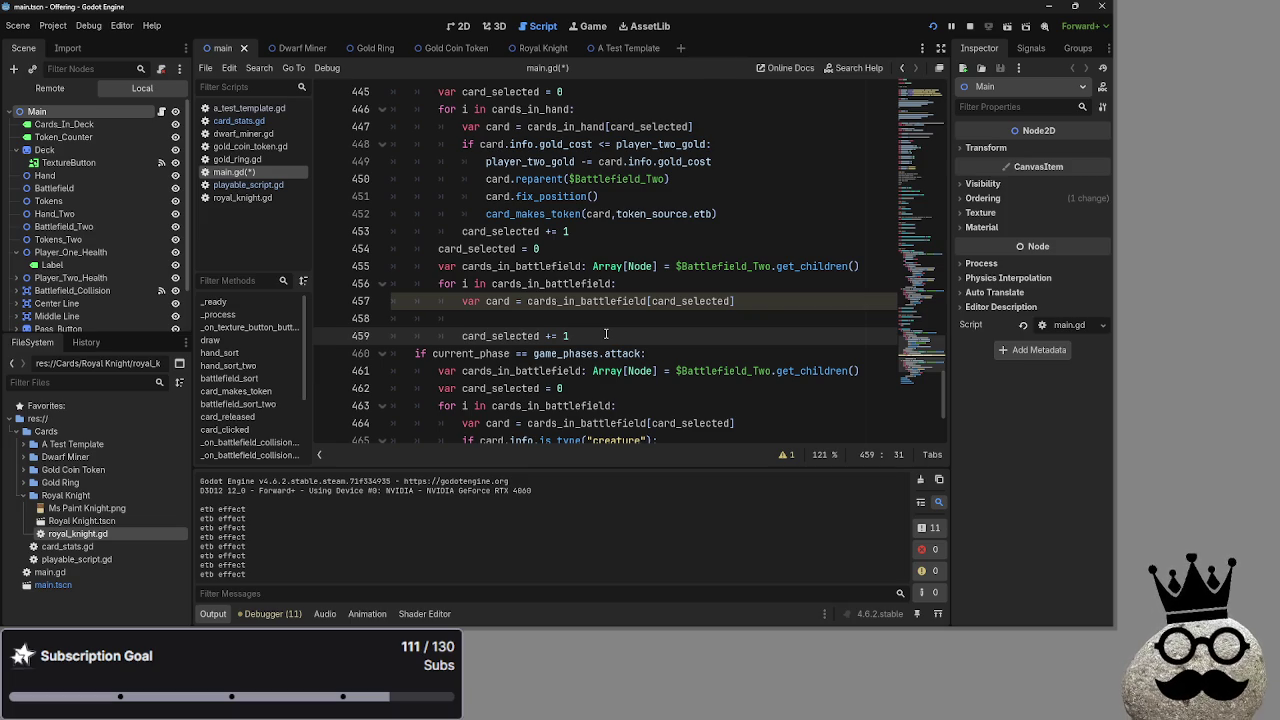
{"action": "scroll", "coordinate": [606, 334], "scroll_direction": "down", "scroll_amount": 1}
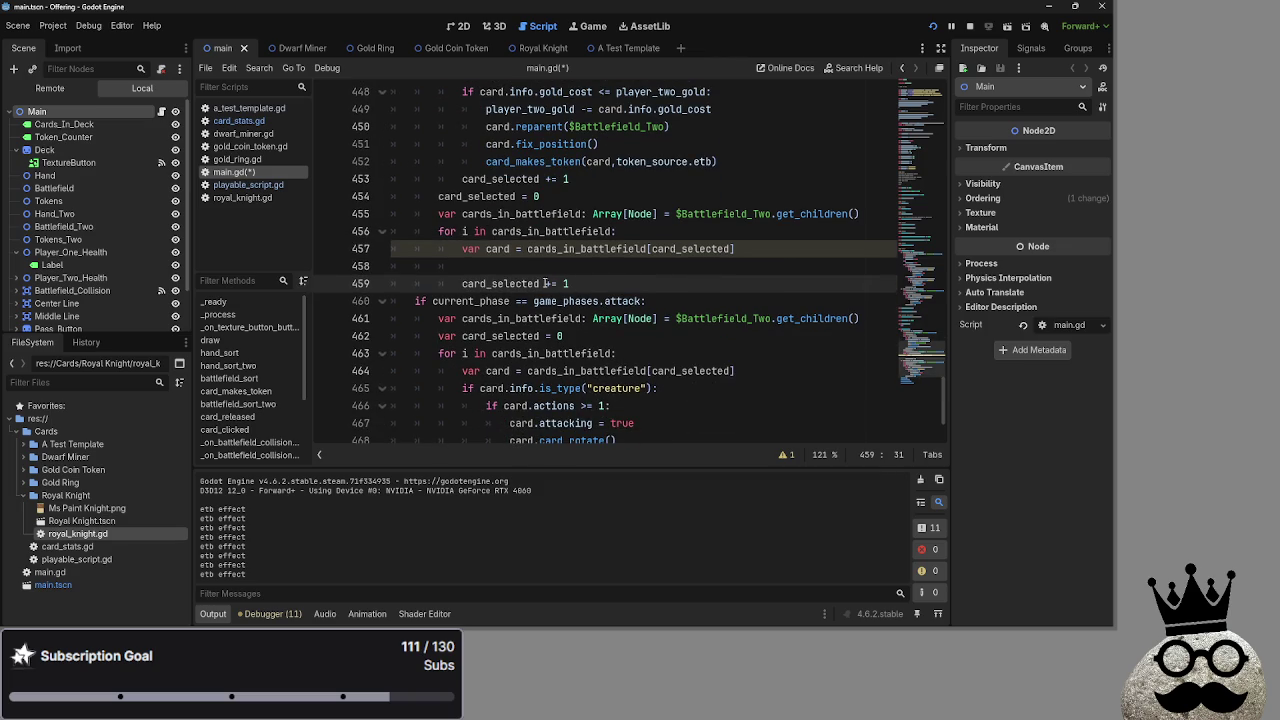
{"action": "key", "text": "Up"}
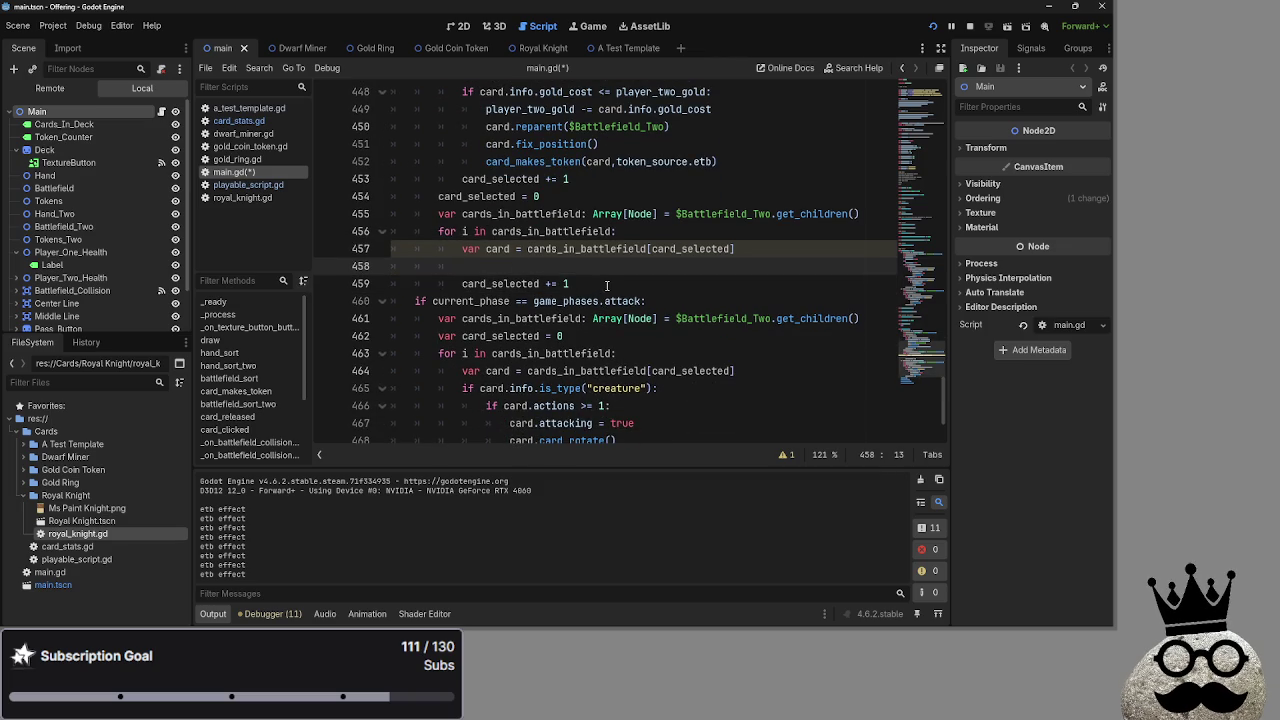
Write an 'if card.equipped == false:' check on the blank loop line.
{"action": "type", "text": "if card.eq"}
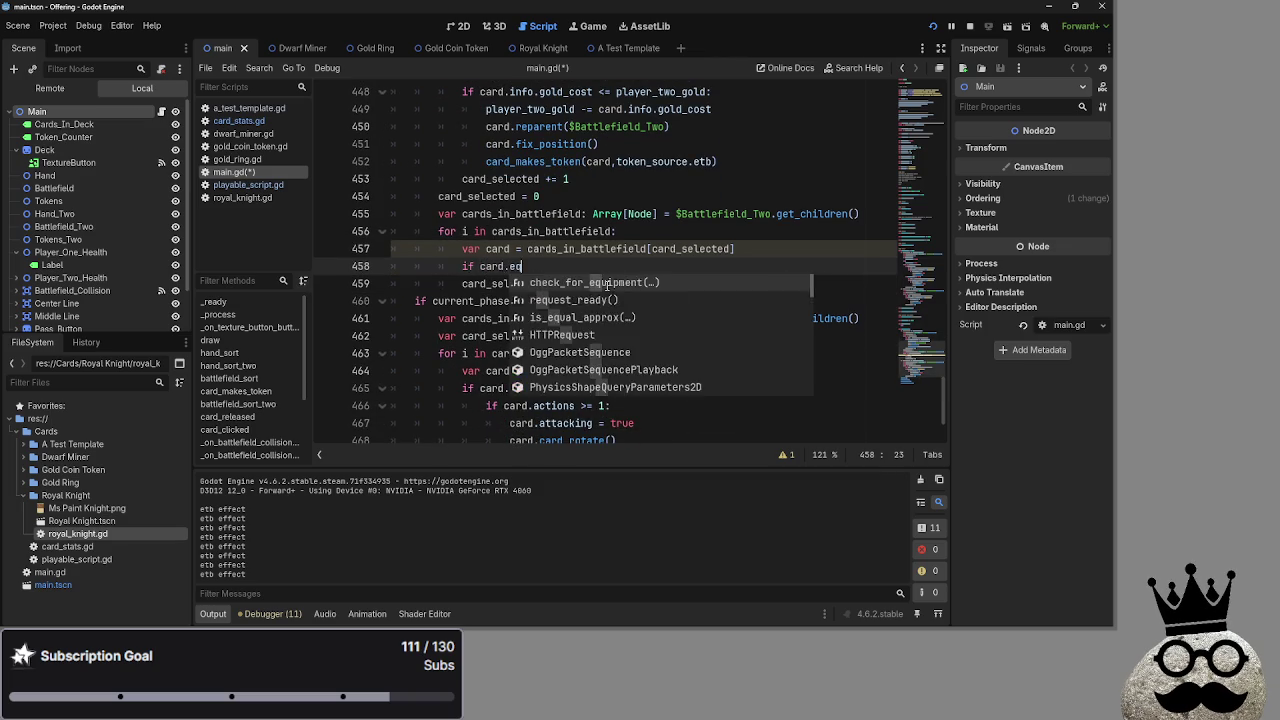
{"action": "type", "text": "q"}
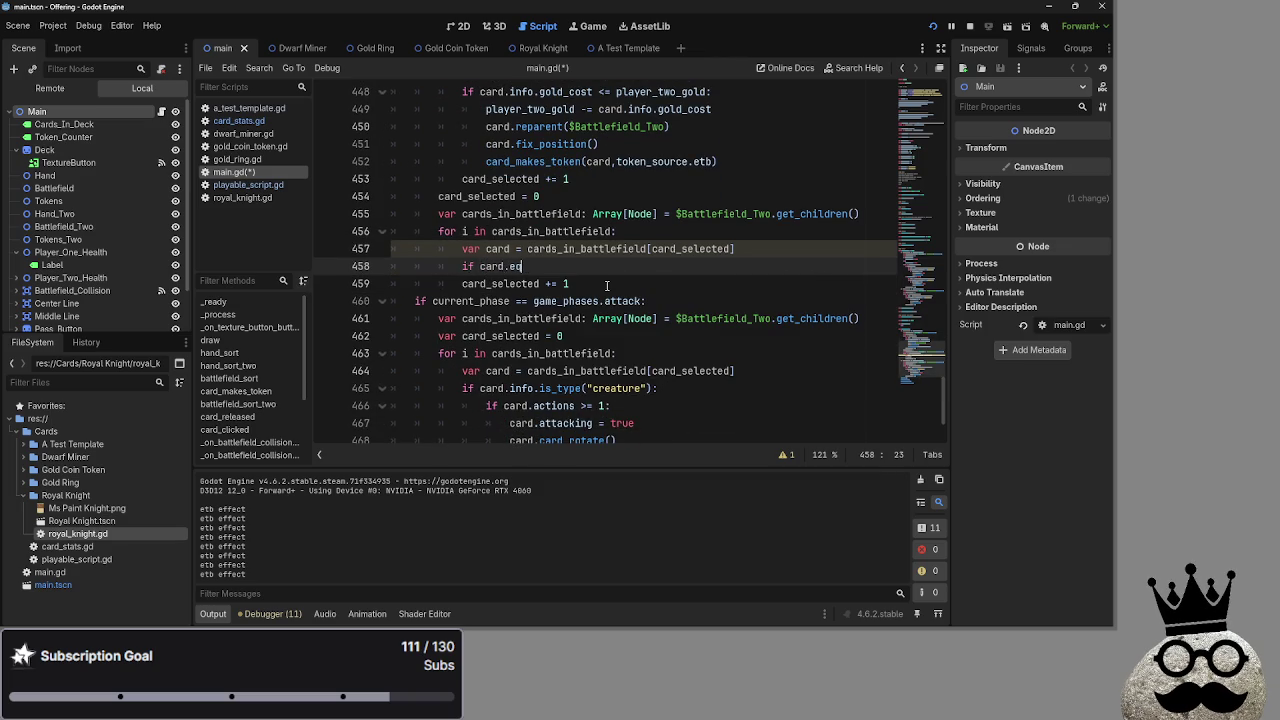
{"action": "key", "text": "BackSpace"}
{"action": "type", "text": "uipped == "}
{"action": "type", "text": "true:"}
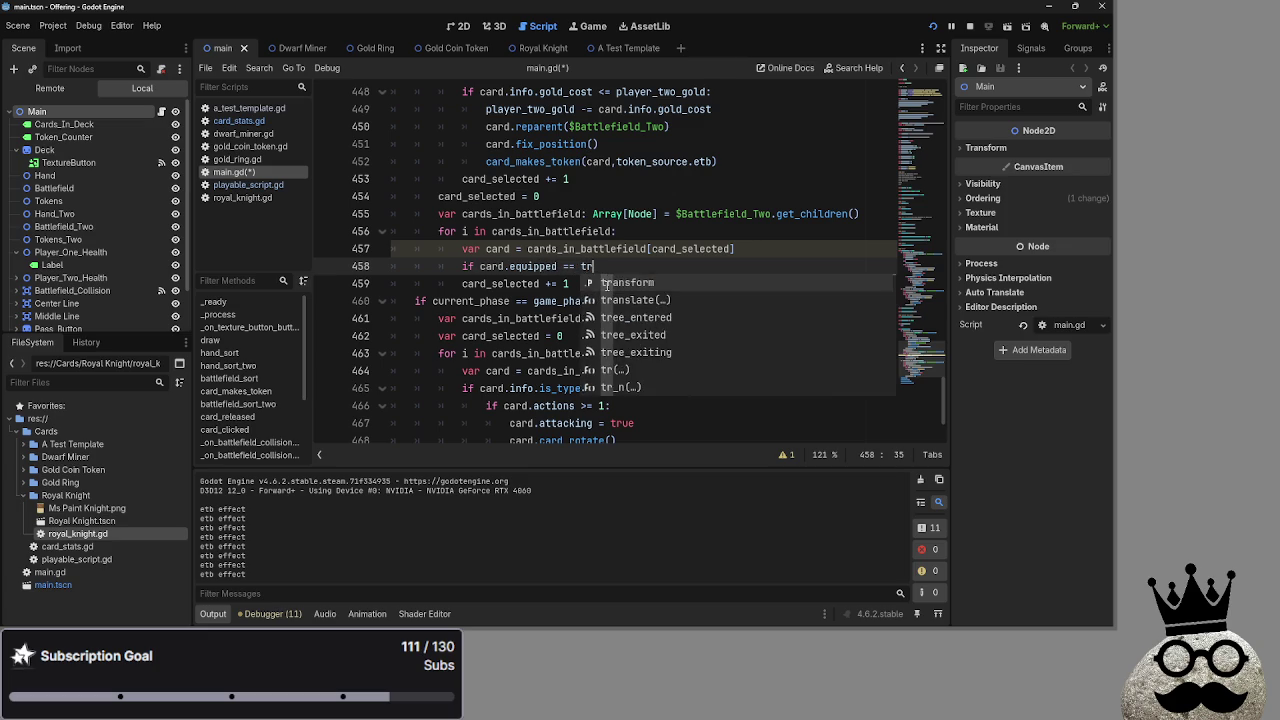
{"action": "key", "text": "Return"}
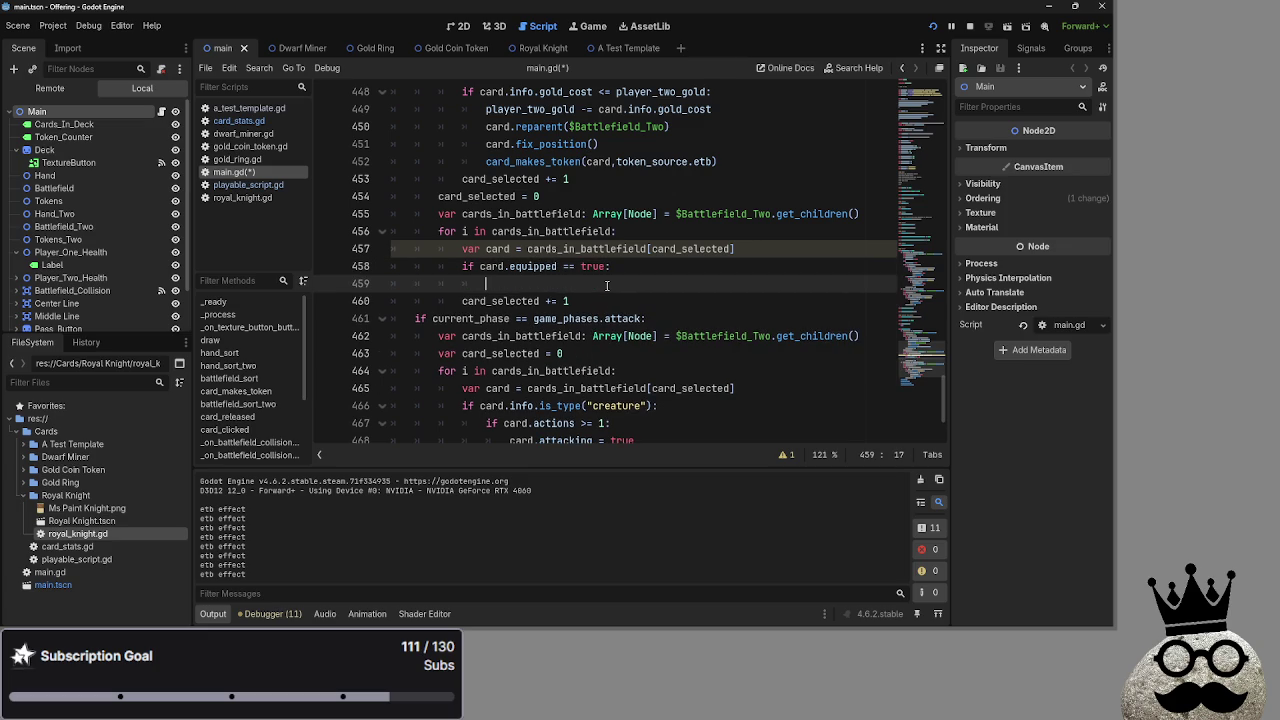
{"action": "double_click", "coordinate": [592, 266]}
{"action": "type", "text": "false"}
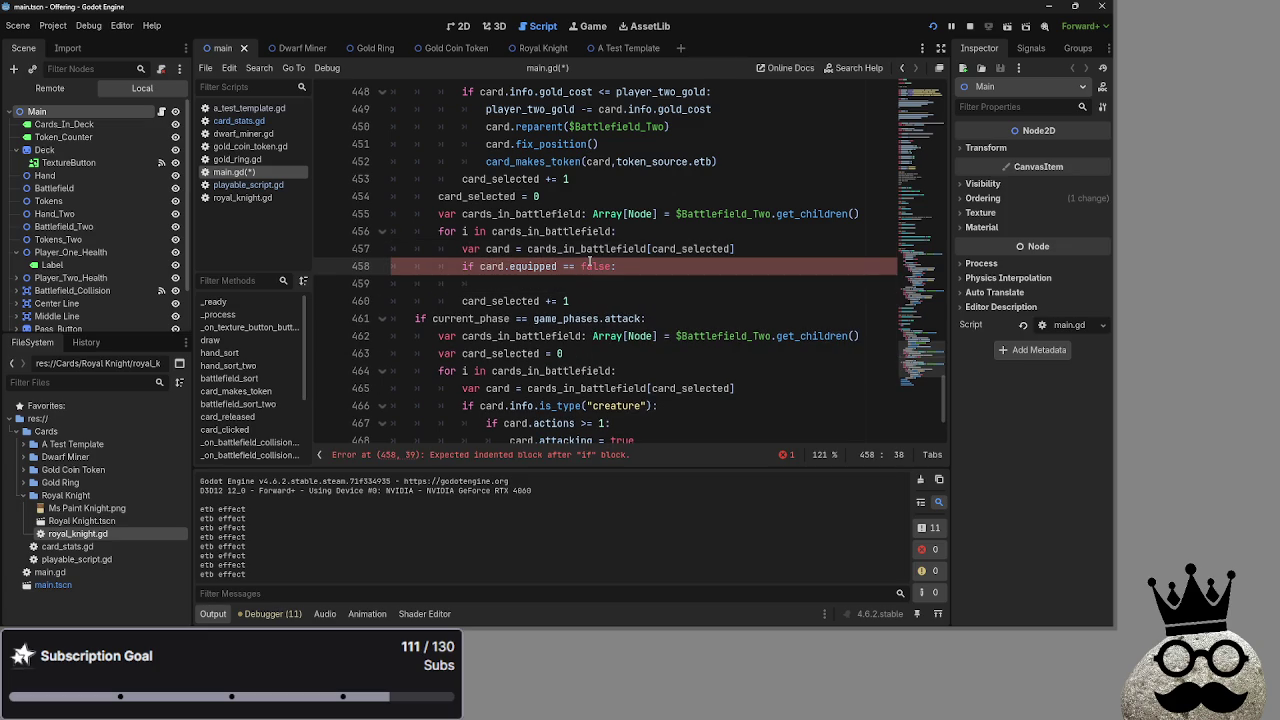
{"action": "left_click", "coordinate": [529, 289]}
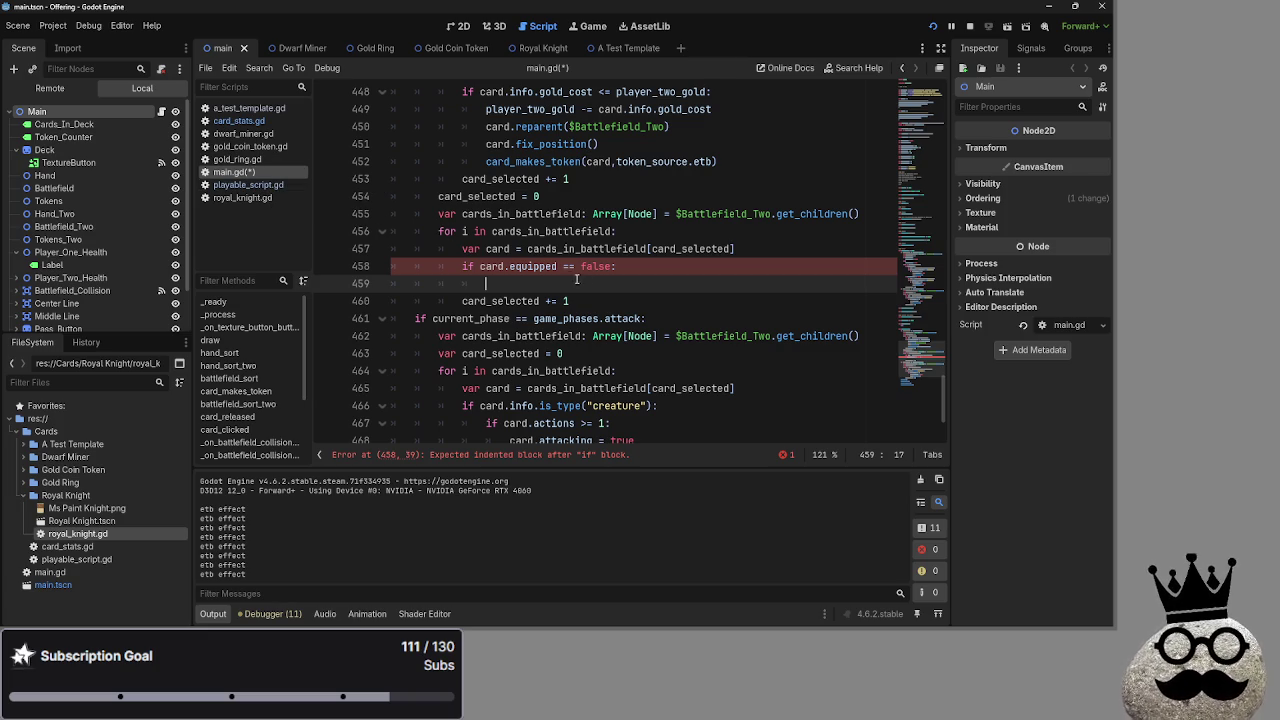
Change the condition to info.is_type("equipment") and give the branch a pass body.
{"action": "left_click", "coordinate": [612, 268]}
{"action": "left_click_drag", "start_coordinate": [612, 268], "coordinate": [510, 268]}
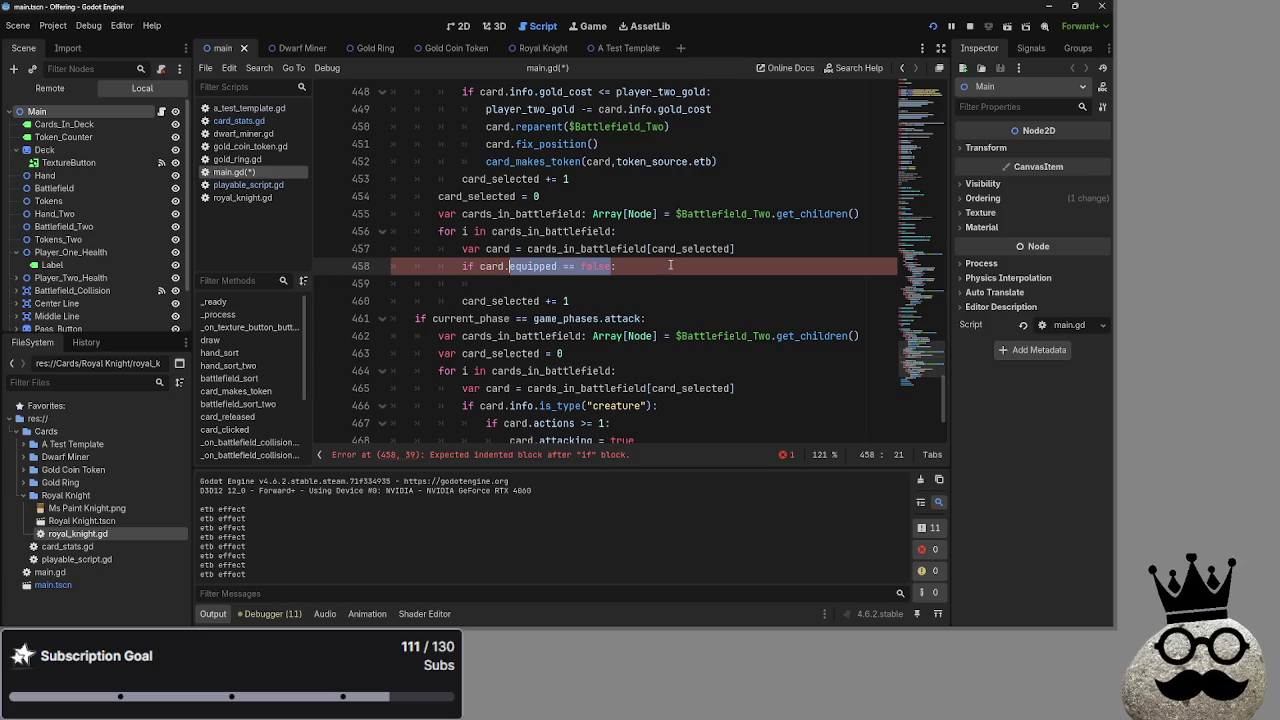
{"action": "type", "text": "info.is_type(\""}
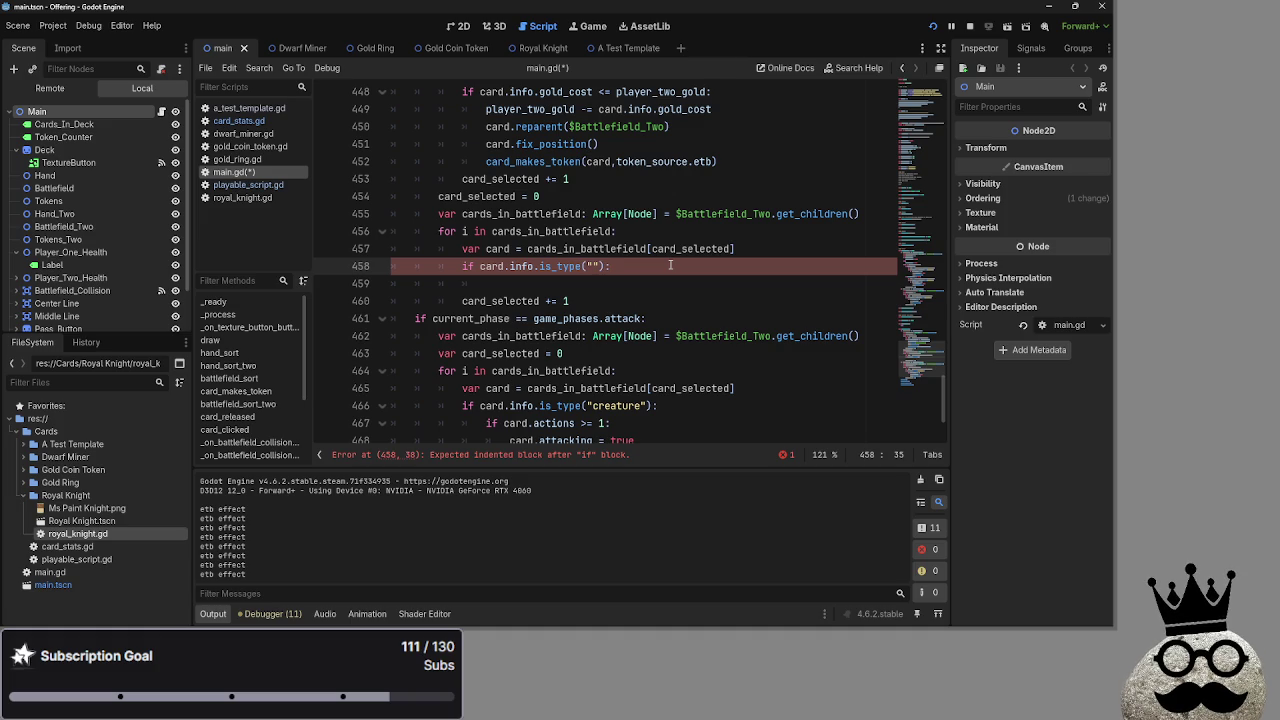
{"action": "type", "text": "equipment"}
{"action": "left_click", "coordinate": [686, 267]}
{"action": "left_click", "coordinate": [546, 283]}
{"action": "type", "text": "ass"}
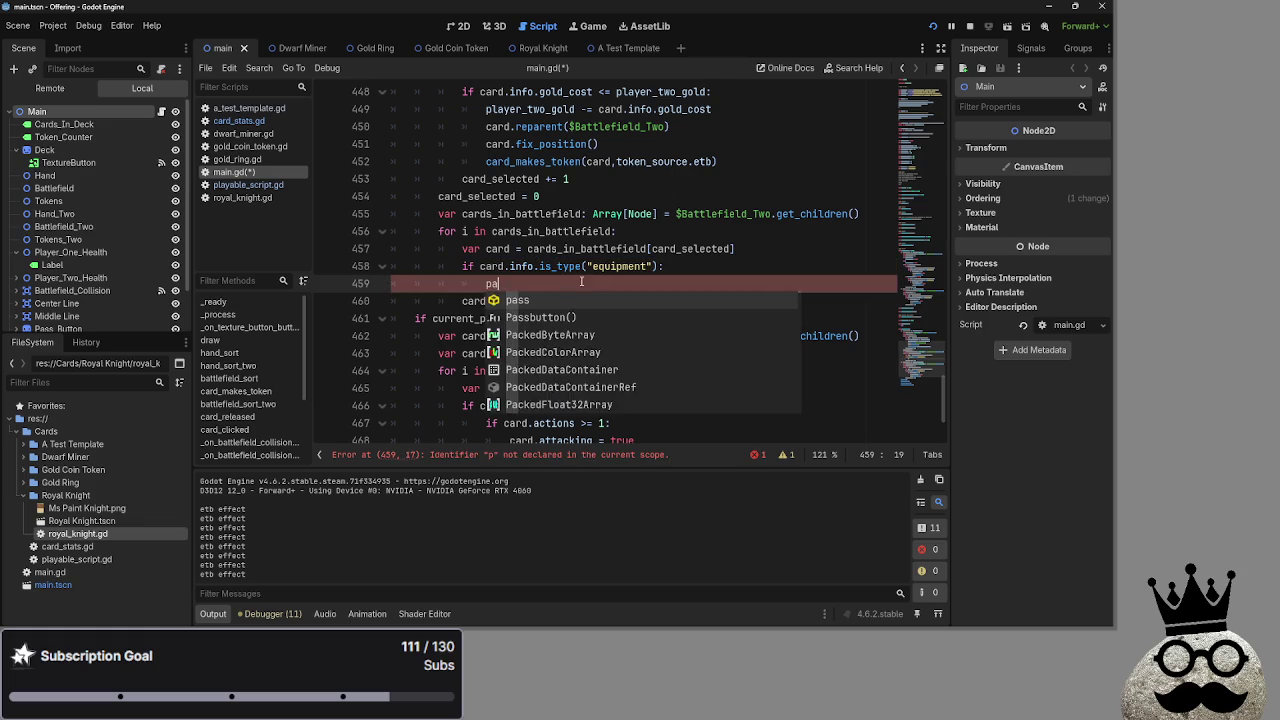
{"action": "key", "text": "Return"}
Add a print call above pass, changing its text from 'hi' to 'egg', and run the project with F5.
{"action": "key", "text": "ctrl+shift+Return"}
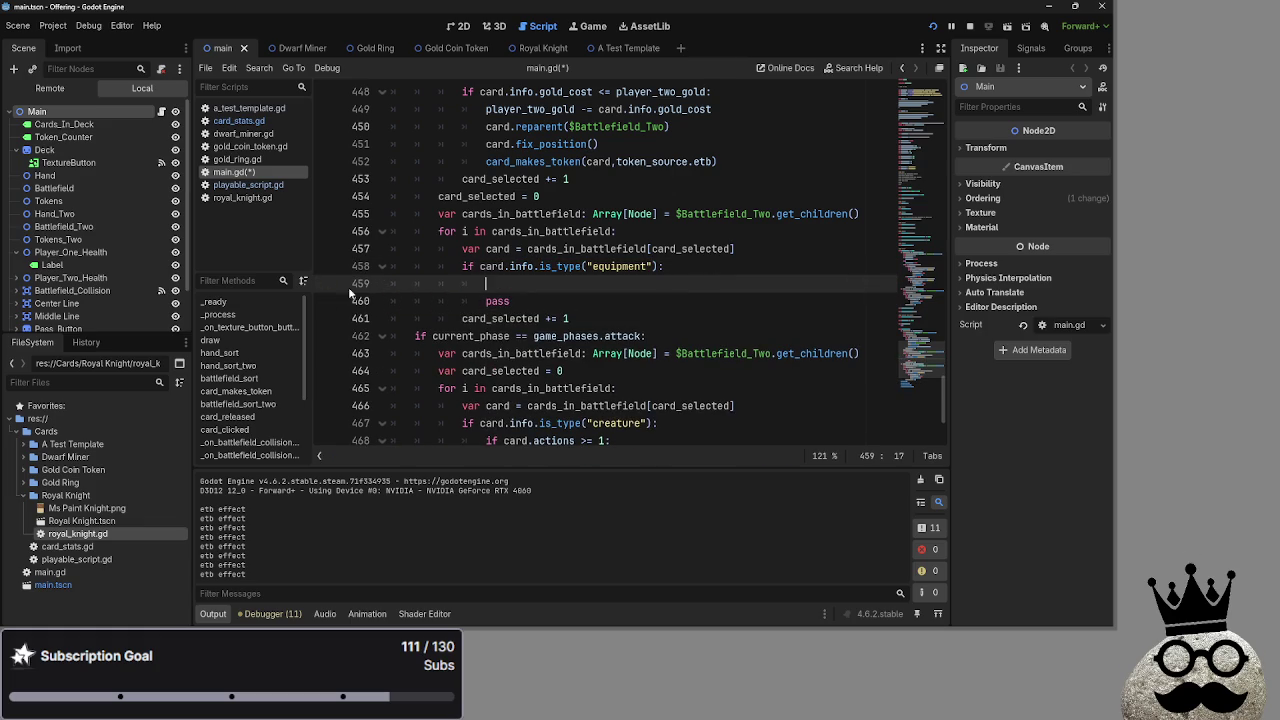
{"action": "scroll", "coordinate": [465, 274], "scroll_direction": "down", "scroll_amount": 1}
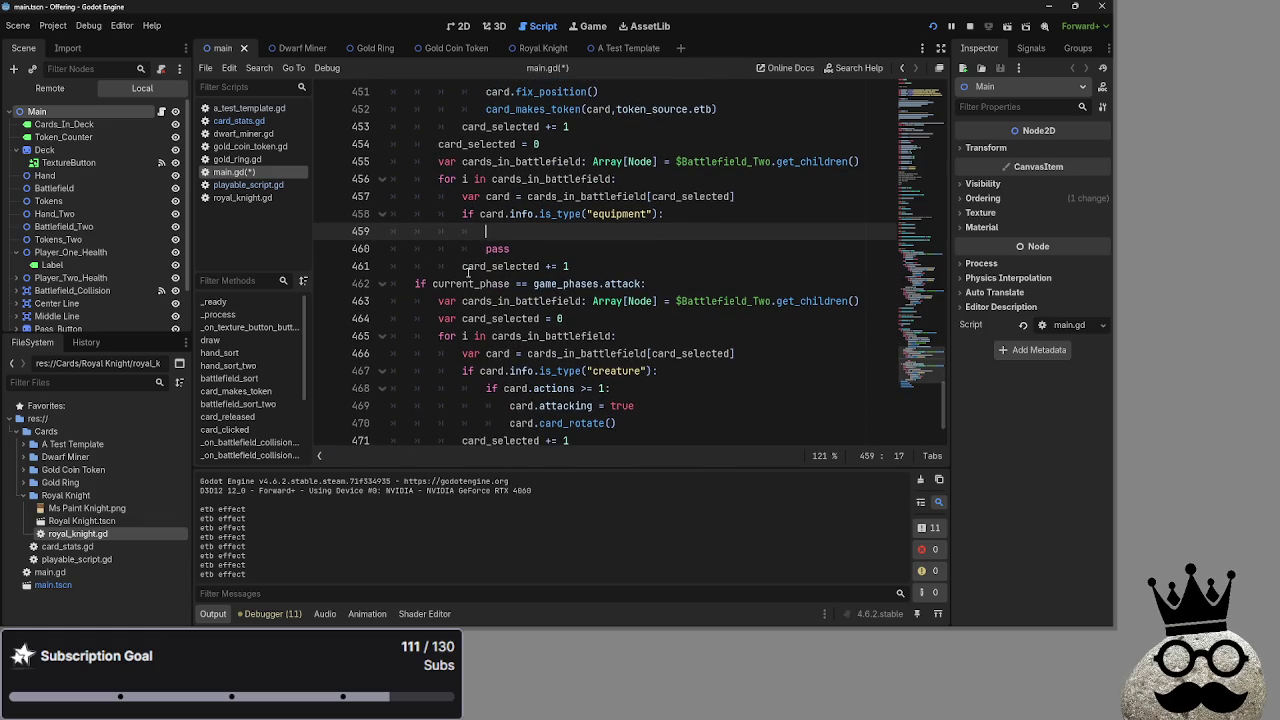
{"action": "type", "text": "print("}
{"action": "type", "text": "\"hi"}
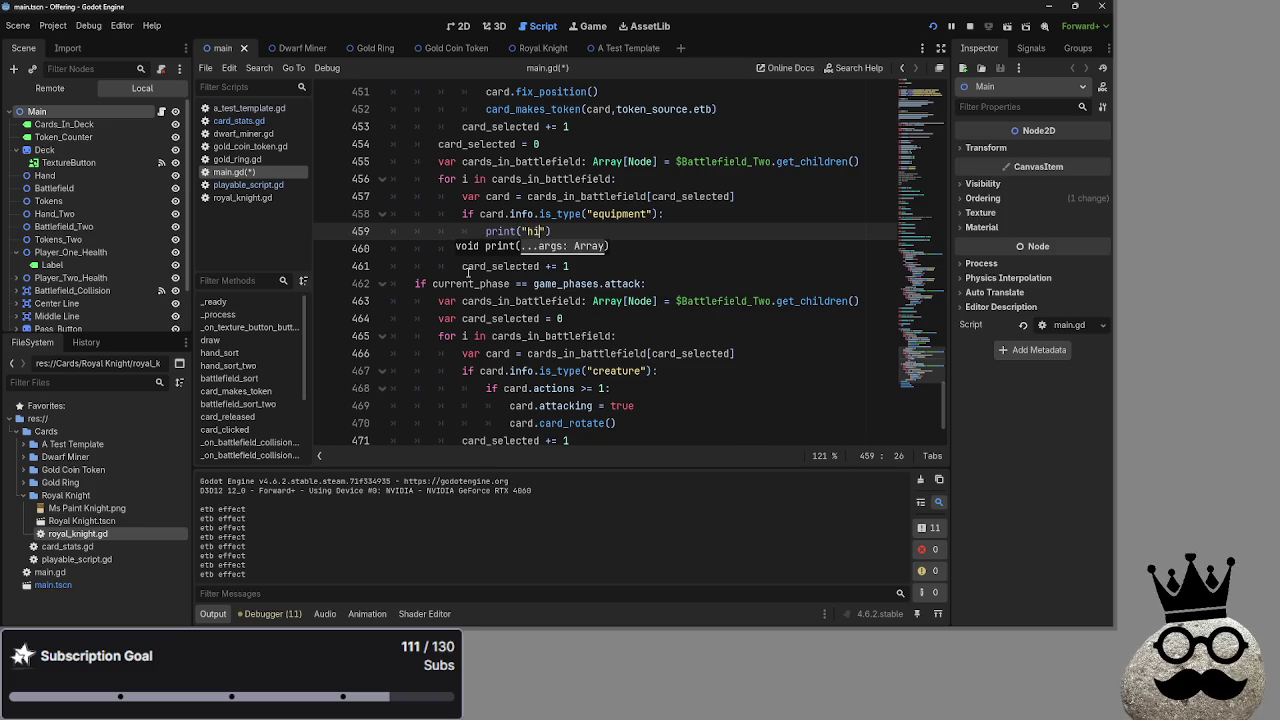
{"action": "double_click", "coordinate": [533, 231]}
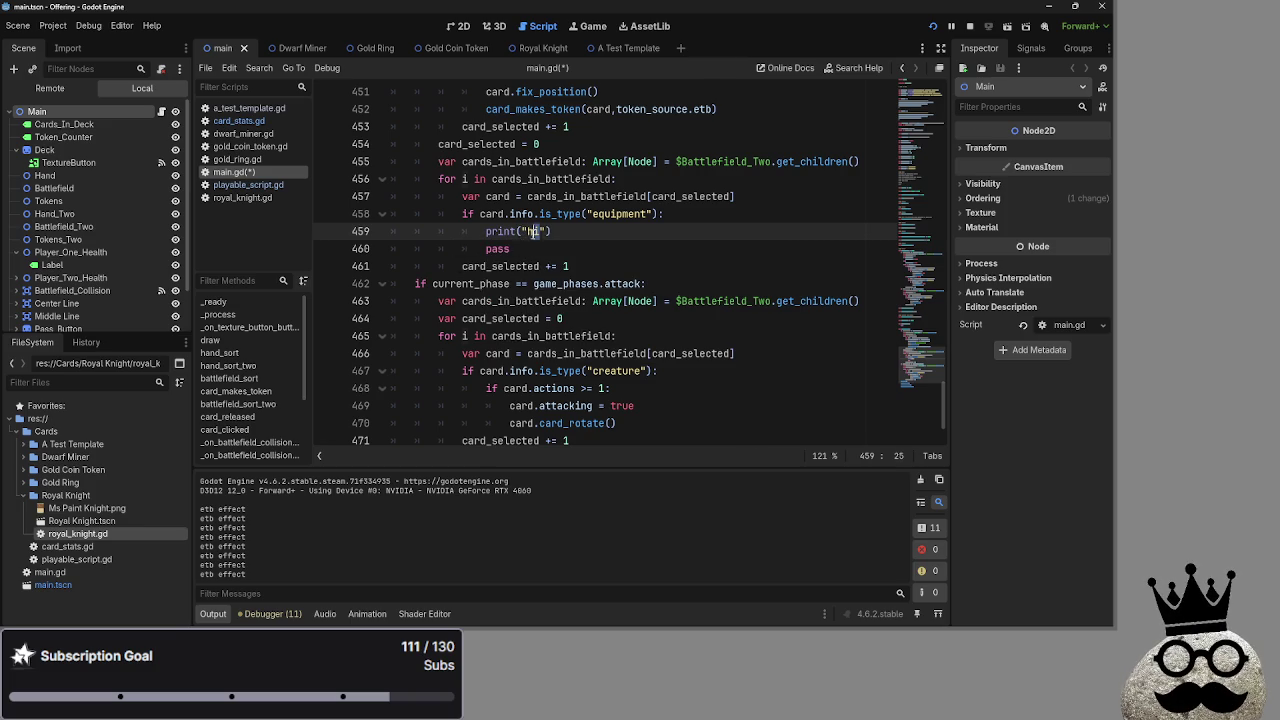
{"action": "type", "text": "yes"}
{"action": "key", "text": "F5"}
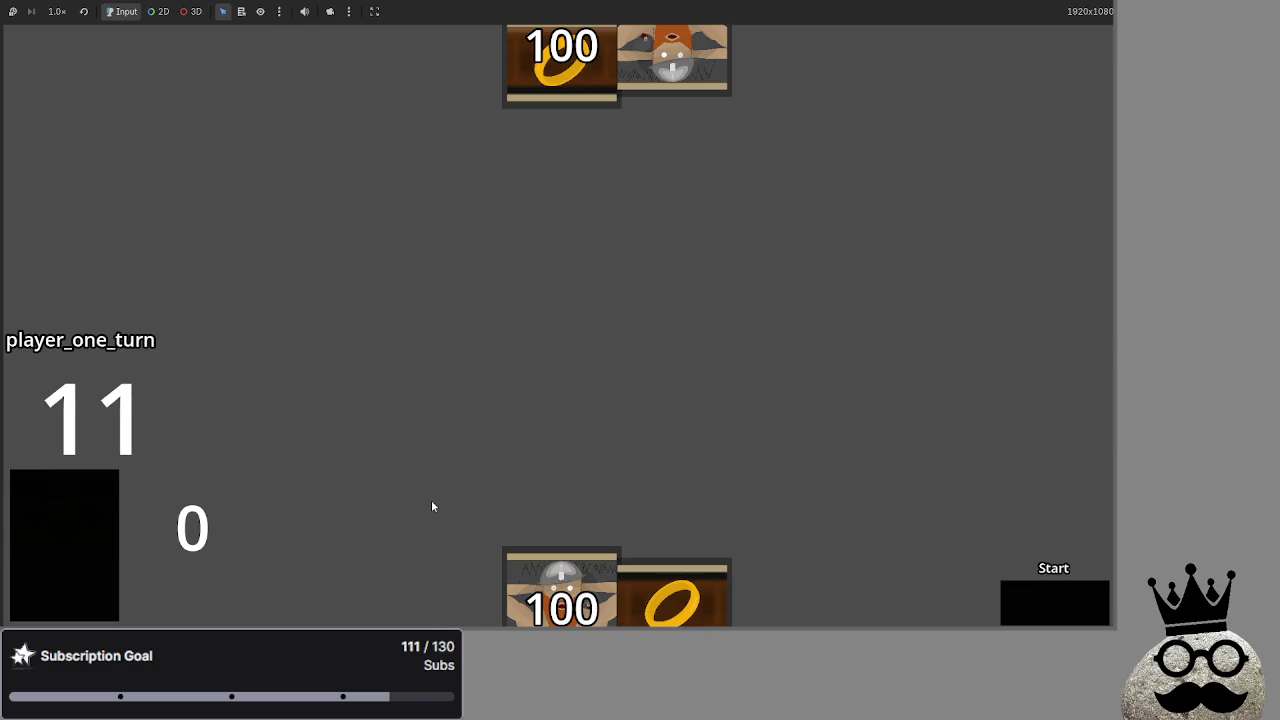
Start the test match and deal the cards, then switch back to main.gd in the editor.
{"action": "left_click", "coordinate": [1048, 623]}
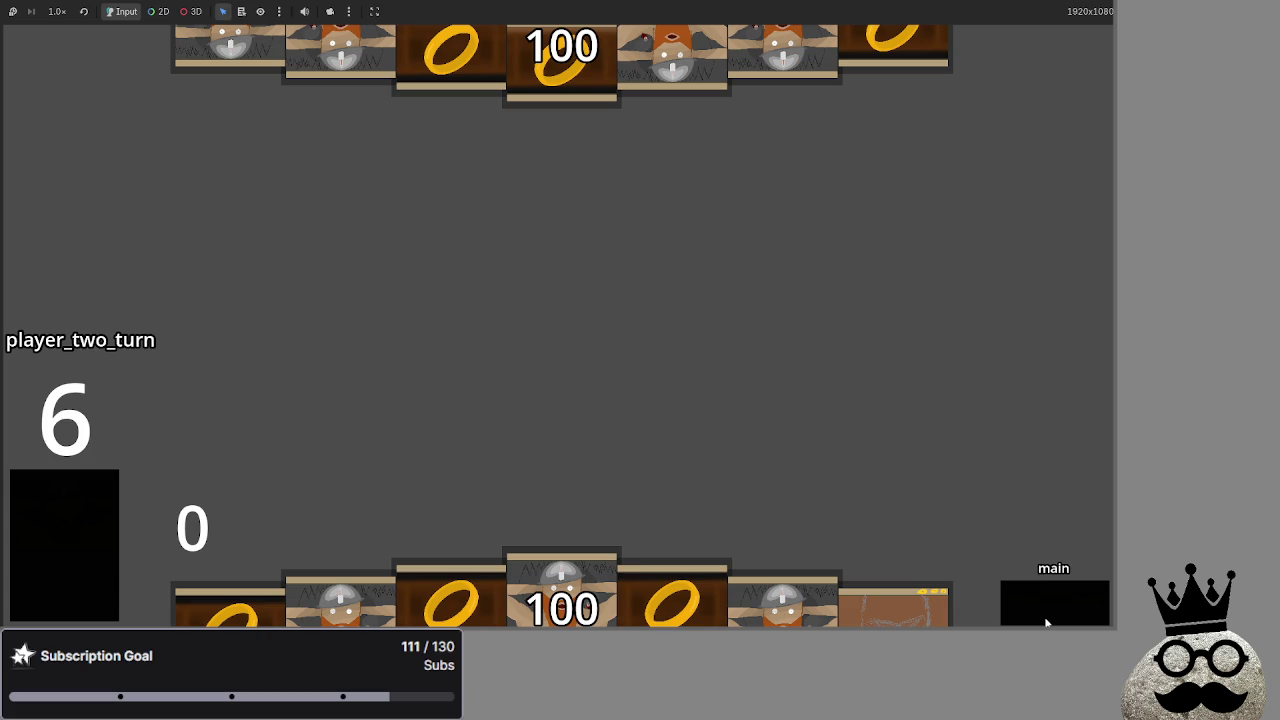
{"action": "key", "text": "alt+Tab"}
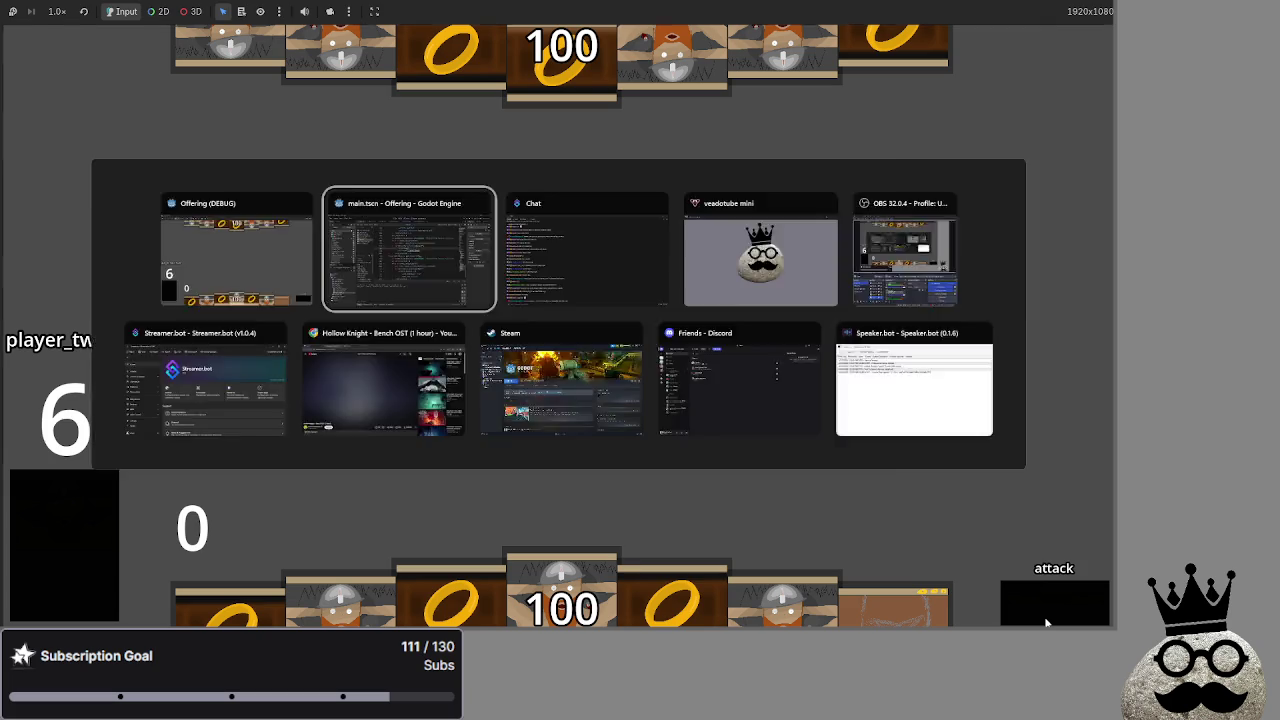
{"action": "scroll", "coordinate": [581, 408], "scroll_direction": "up", "scroll_amount": 4}
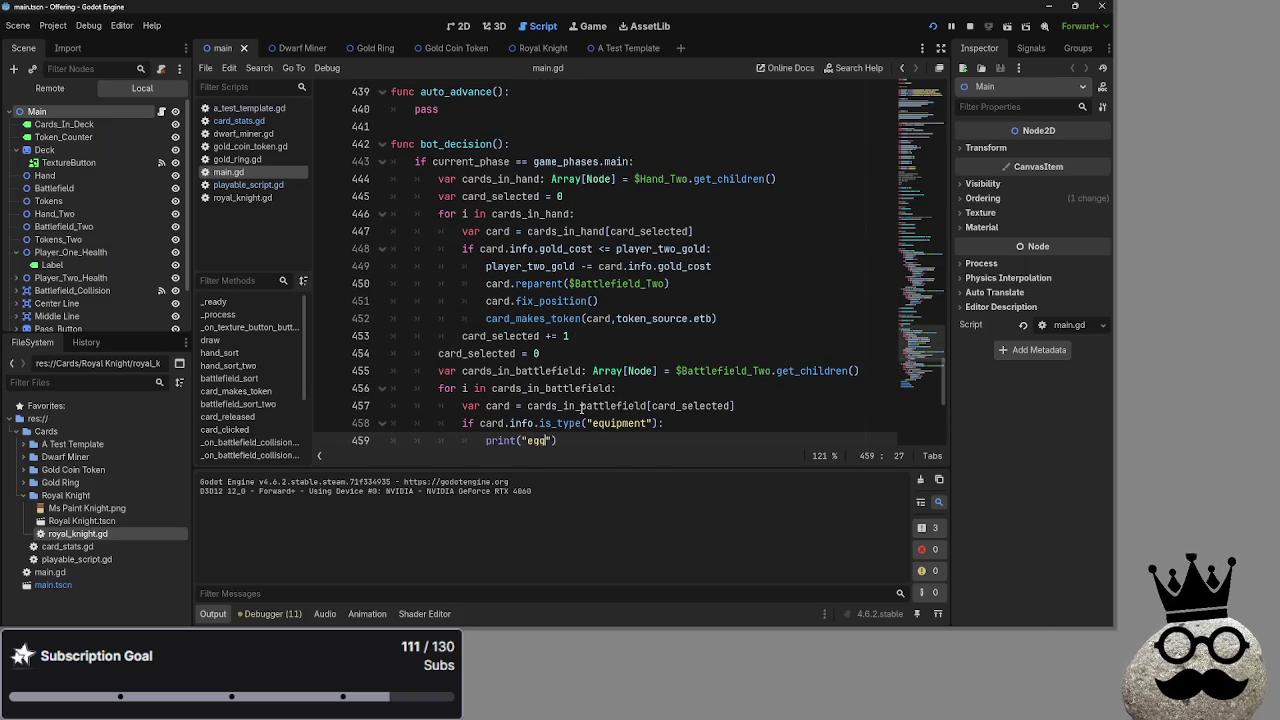
Select and read lines 444–453 of bot_decision's cards_in_hand loop.
{"action": "left_click", "coordinate": [440, 180]}
{"action": "mouse_move", "coordinate": [440, 179]}
{"action": "left_mouse_down"}
{"action": "mouse_move", "coordinate": [505, 214]}
{"action": "mouse_move", "coordinate": [587, 210]}
{"action": "mouse_move", "coordinate": [730, 248]}
{"action": "left_mouse_up"}
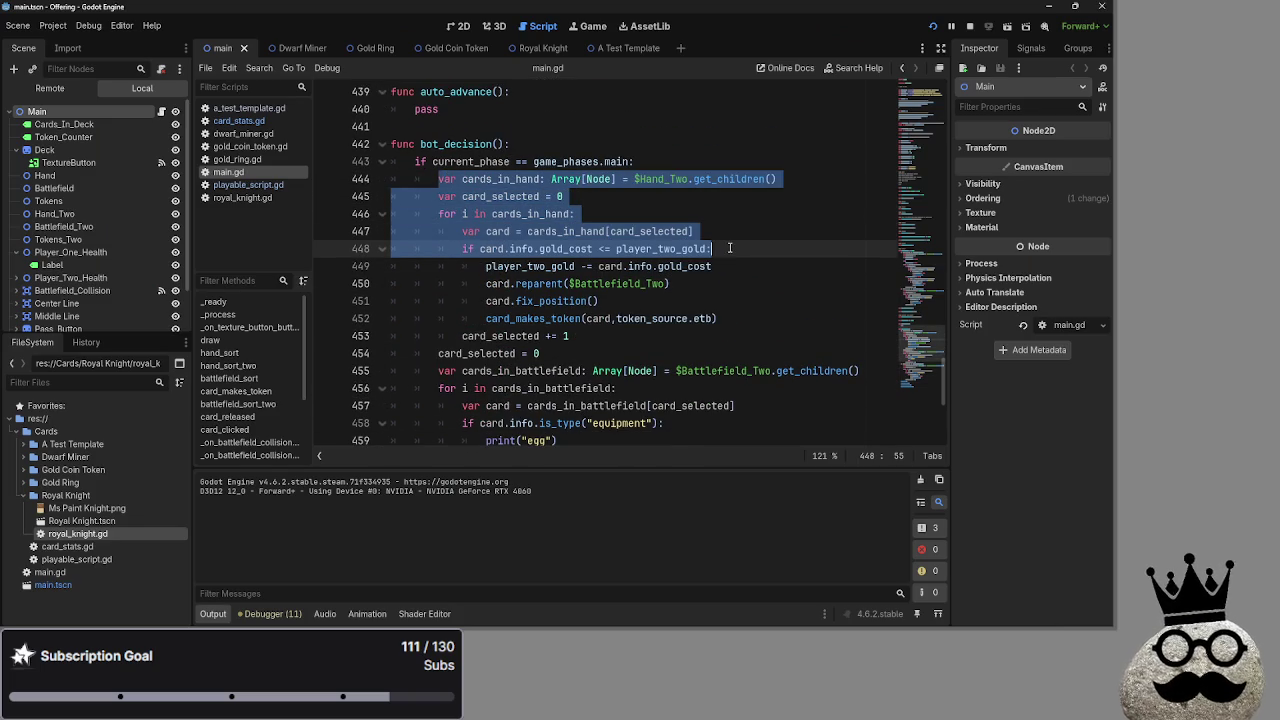
{"action": "left_click", "coordinate": [730, 248]}
{"action": "left_click_drag", "start_coordinate": [740, 325], "coordinate": [432, 192]}
{"action": "left_click", "coordinate": [635, 336]}
{"action": "scroll", "coordinate": [631, 337], "scroll_direction": "down", "scroll_amount": 2}
{"action": "scroll", "coordinate": [631, 337], "scroll_direction": "up", "scroll_amount": 1}
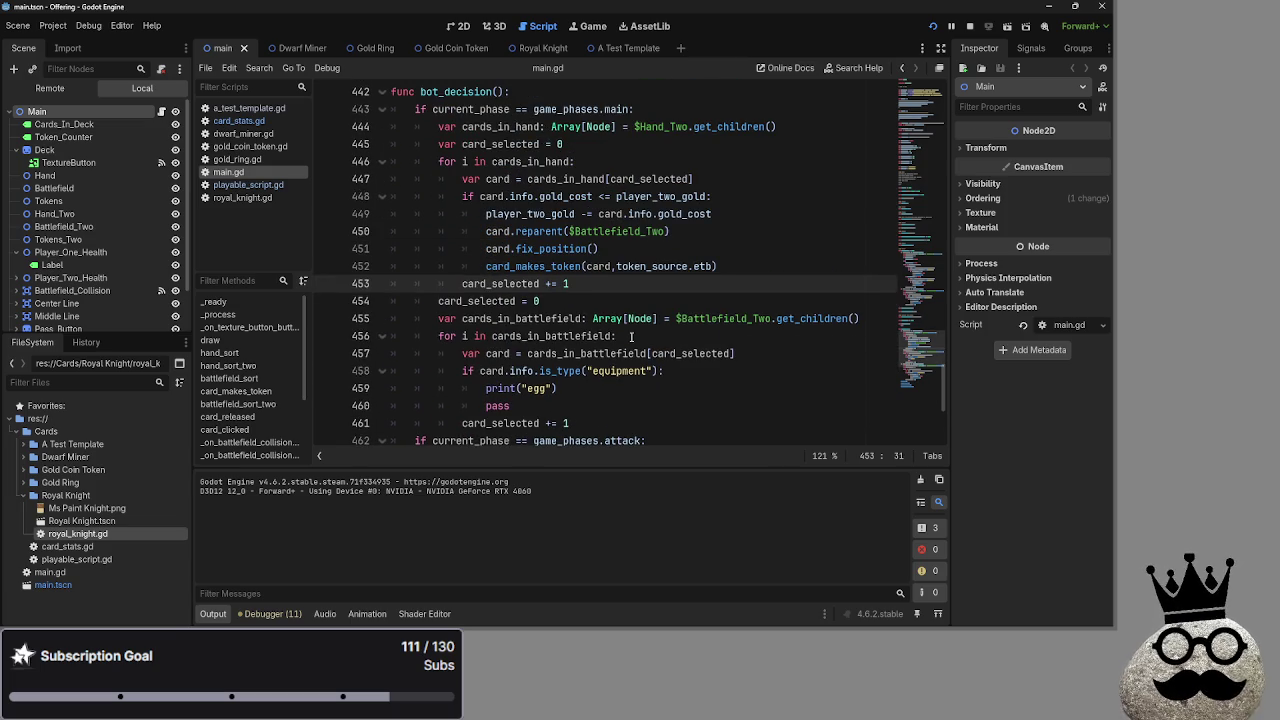
Select the card_selected increment and whole hand loop, then return to the game and advance to damage.
{"action": "left_click", "coordinate": [437, 301]}
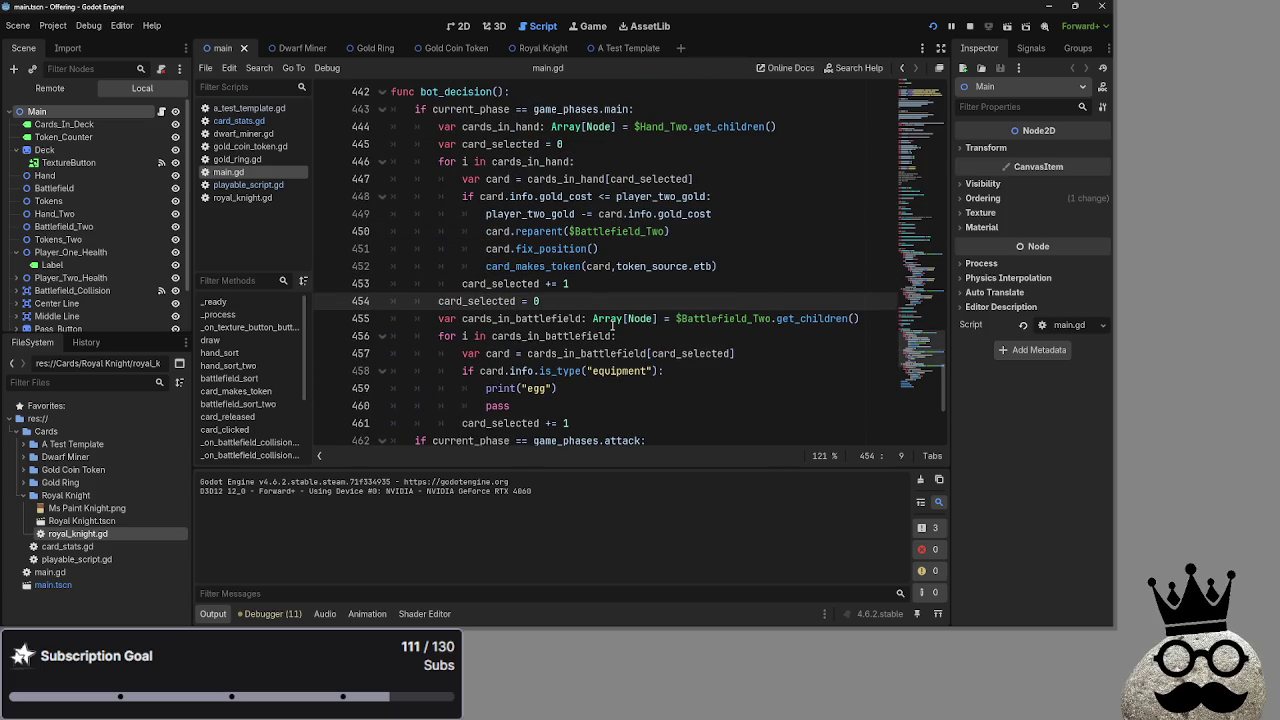
{"action": "left_click_drag", "start_coordinate": [462, 284], "coordinate": [626, 284]}
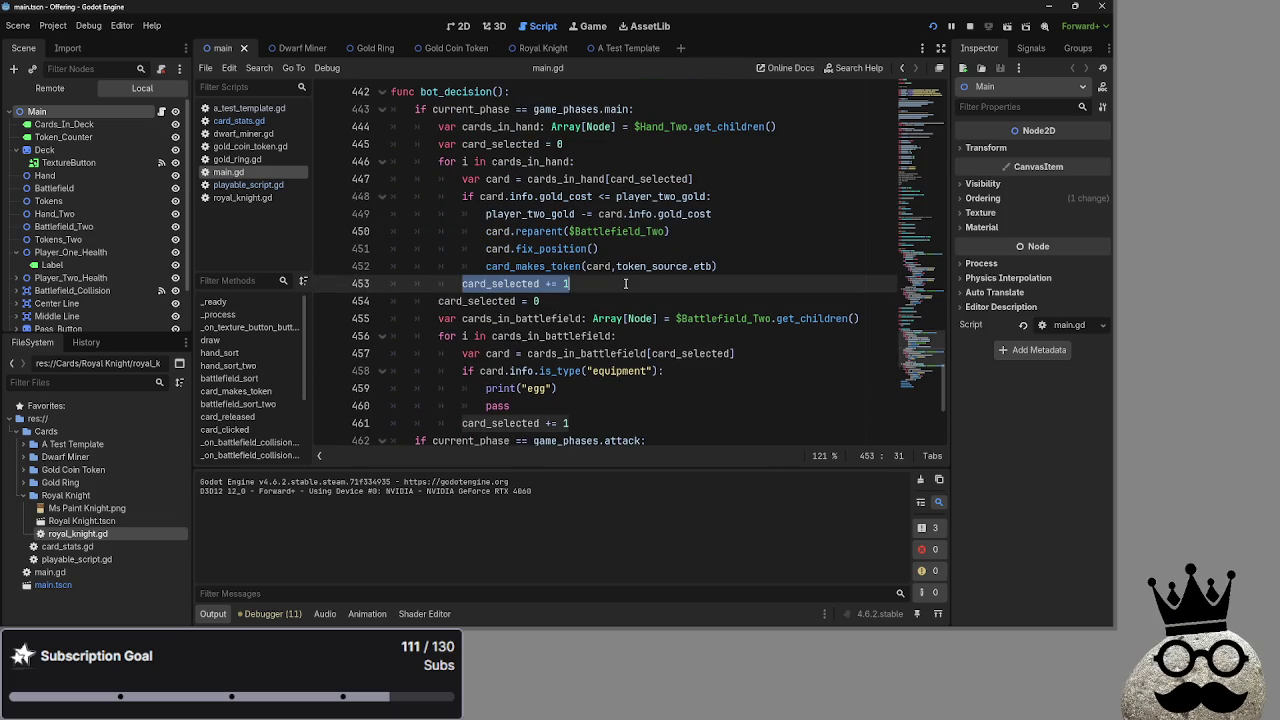
{"action": "mouse_move", "coordinate": [438, 161]}
{"action": "left_mouse_down"}
{"action": "mouse_move", "coordinate": [560, 196]}
{"action": "mouse_move", "coordinate": [610, 284]}
{"action": "mouse_move", "coordinate": [682, 284]}
{"action": "left_mouse_up"}
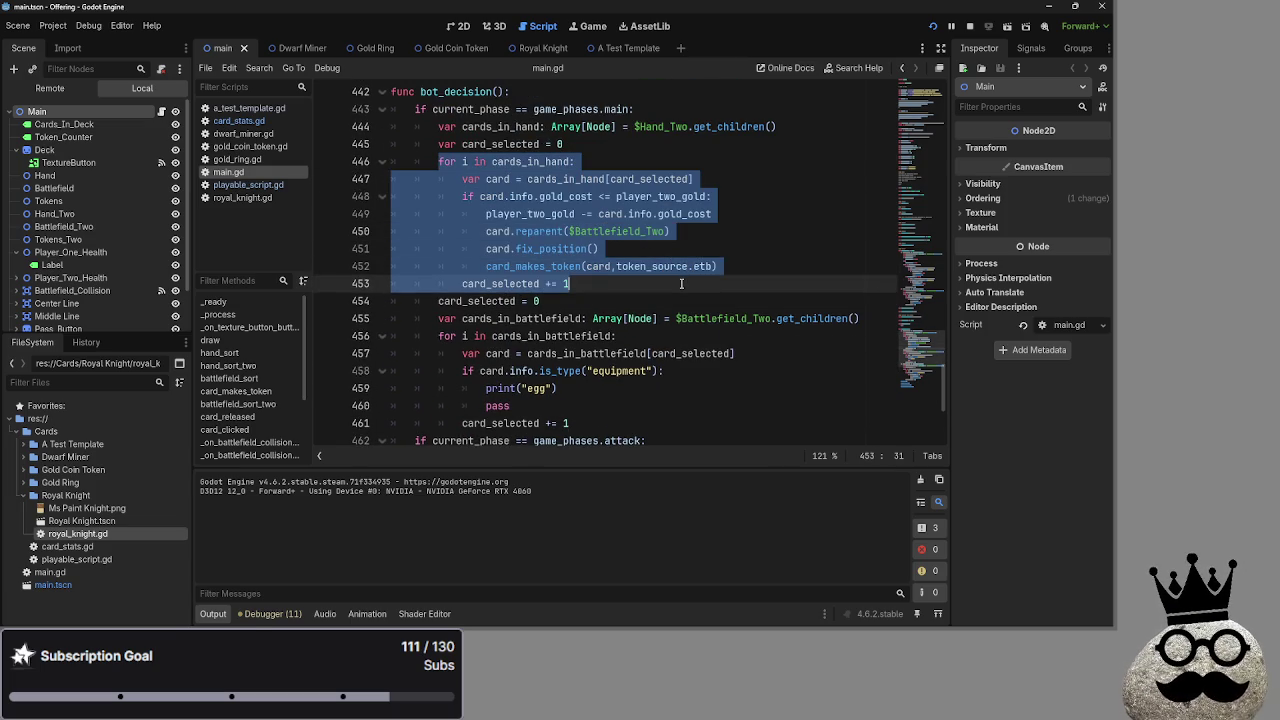
{"action": "key", "text": "F5"}
{"action": "left_click", "coordinate": [1060, 605]}
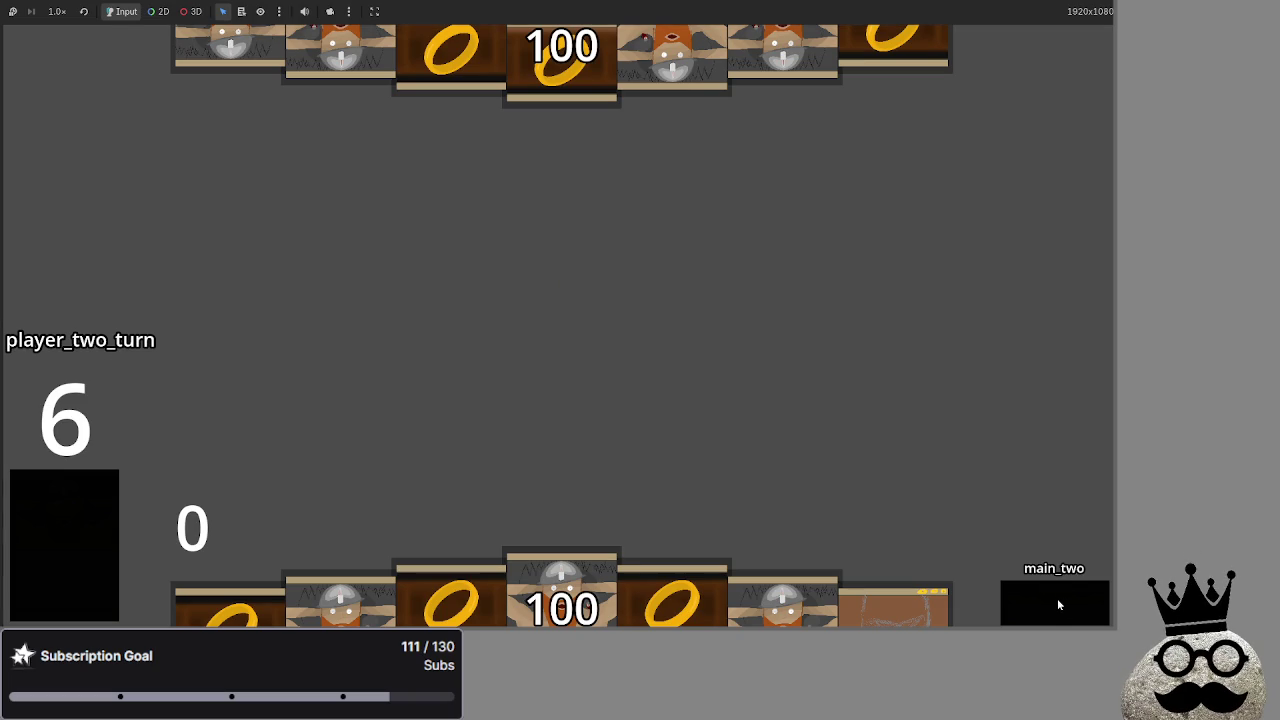
Step the game through end turn, draw, main and attack phases, then stop it with F8.
{"action": "left_click", "coordinate": [1057, 598]}
{"action": "left_click", "coordinate": [1057, 598]}
{"action": "left_click", "coordinate": [1057, 598]}
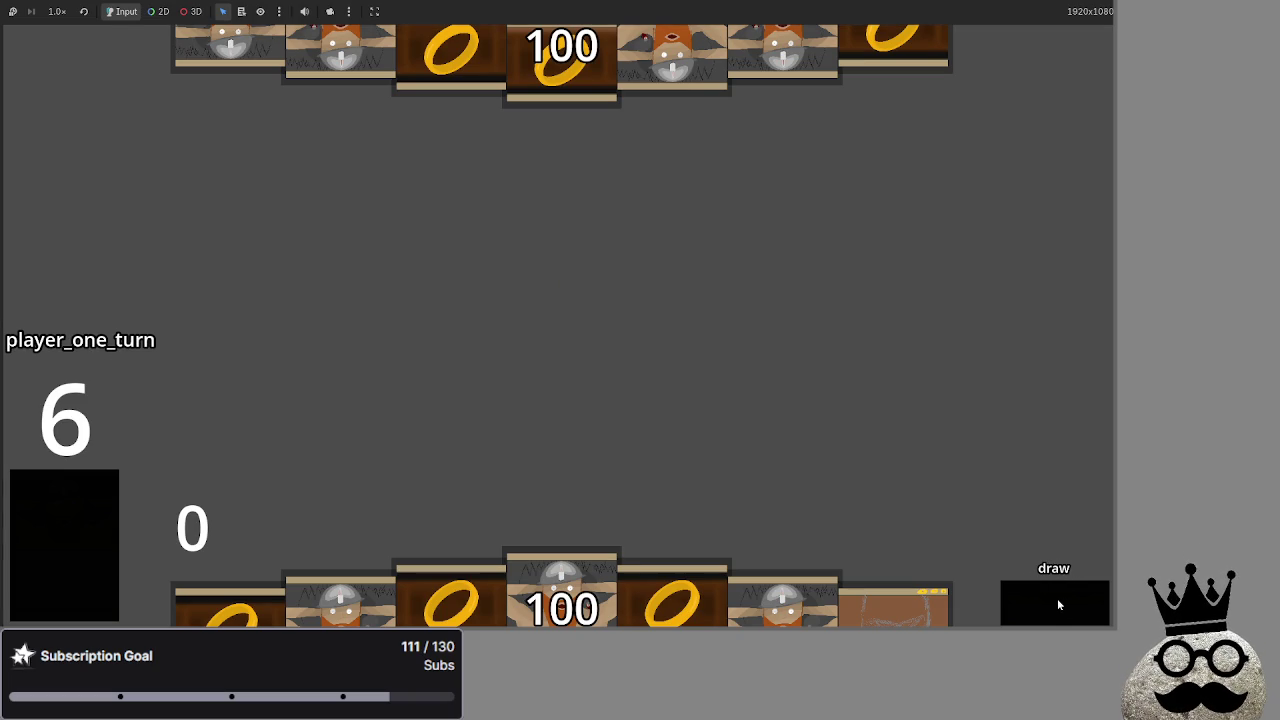
{"action": "left_click", "coordinate": [1057, 598]}
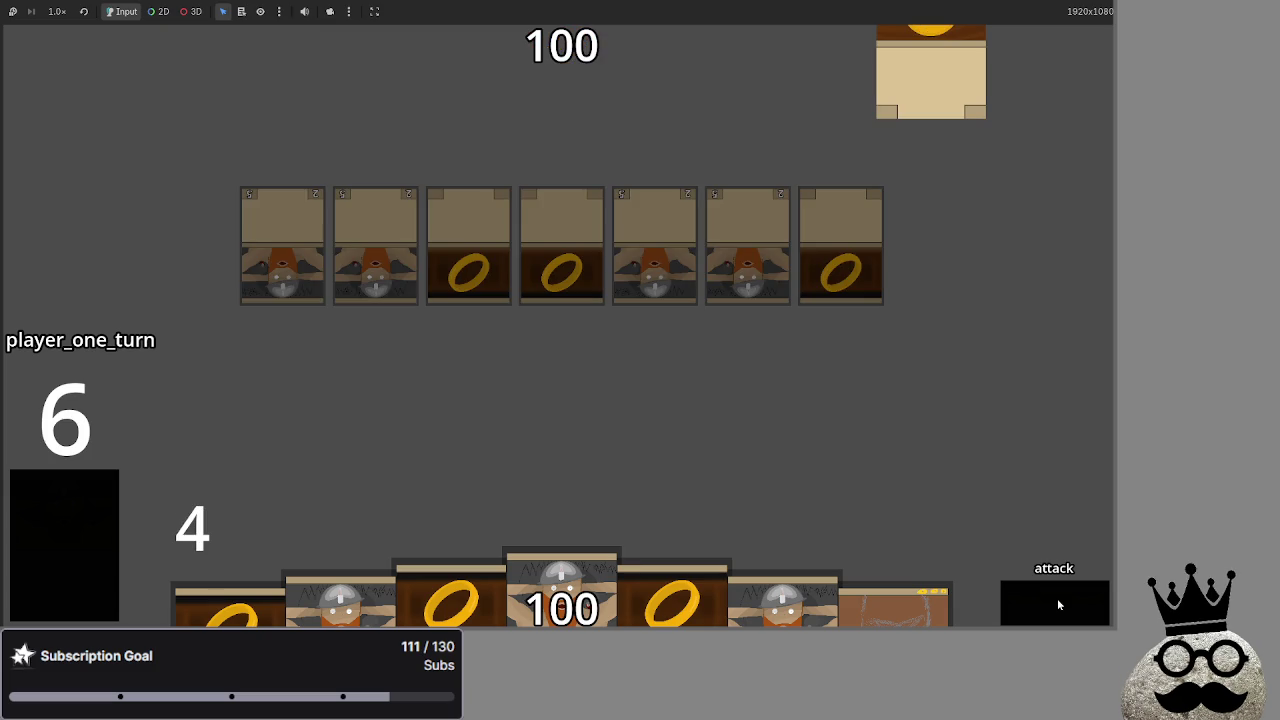
{"action": "key", "text": "F8"}
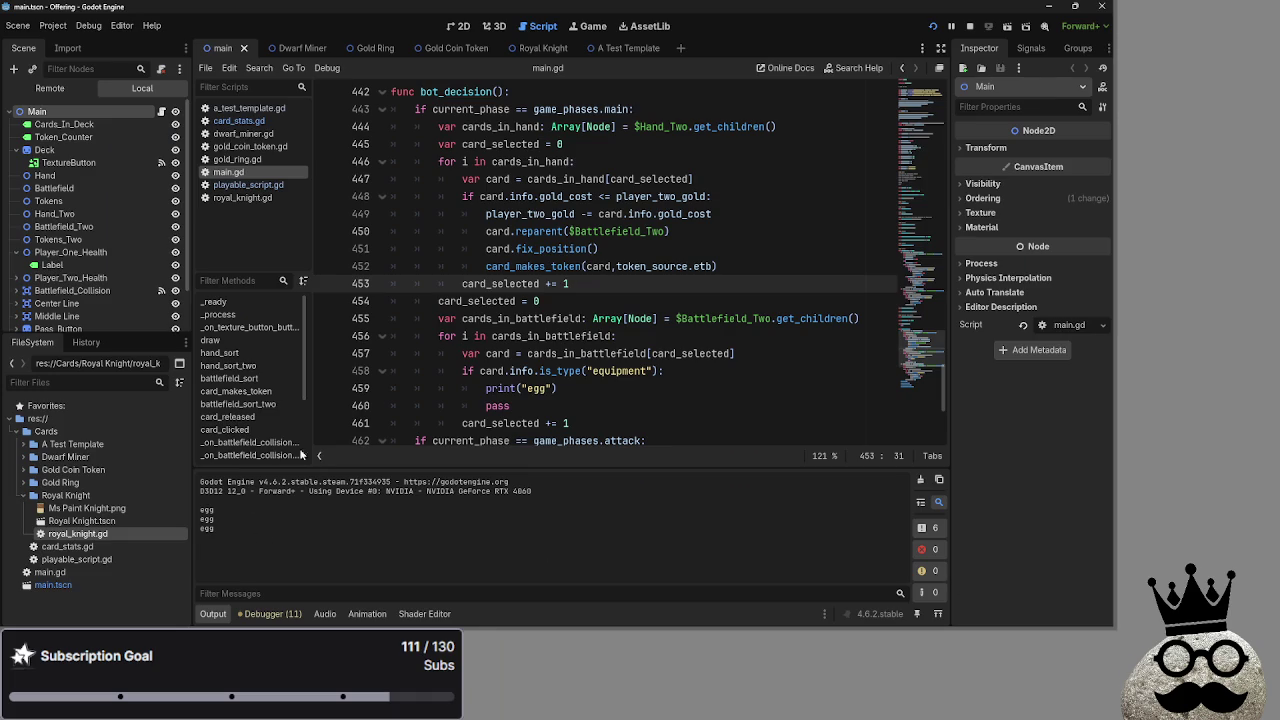
Select the print("egg") call on line 459 of main.gd, then switch to playable_script.gd.
{"action": "scroll", "coordinate": [520, 330], "scroll_direction": "down", "scroll_amount": 1}
{"action": "left_click_drag", "start_coordinate": [557, 336], "coordinate": [485, 335]}
{"action": "left_click", "coordinate": [581, 335]}
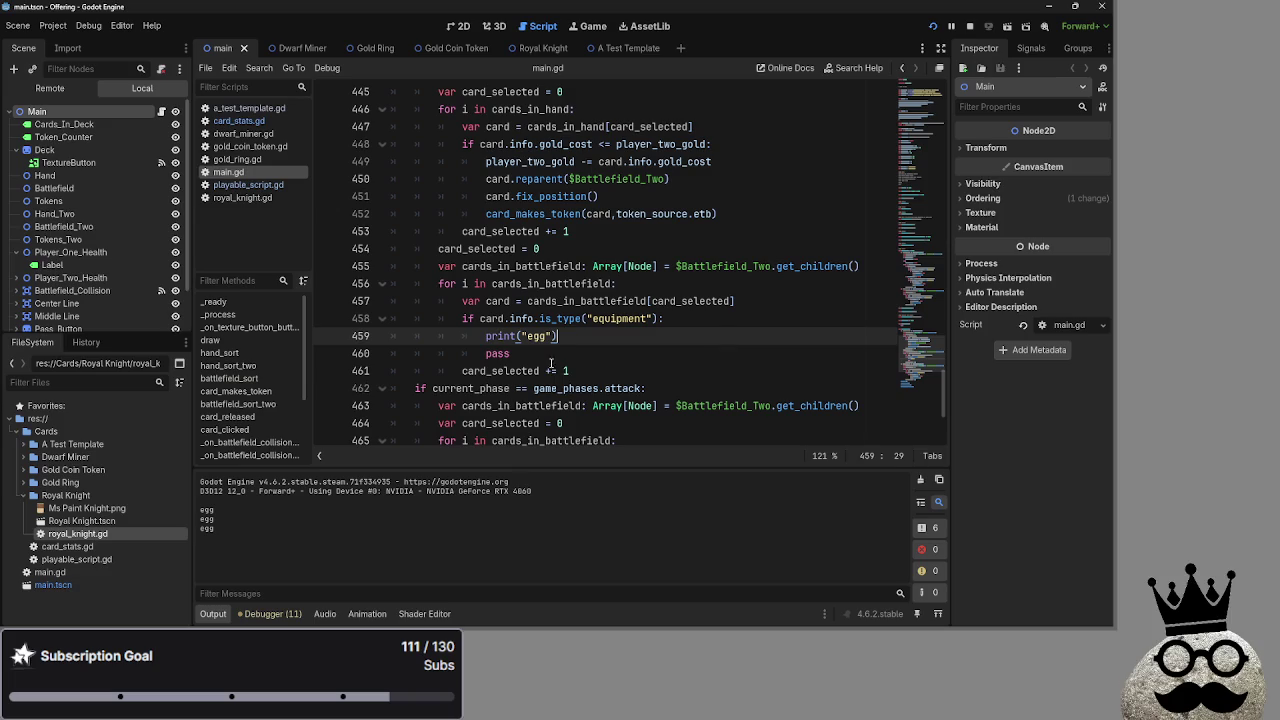
{"action": "left_click_drag", "start_coordinate": [557, 336], "coordinate": [485, 336]}
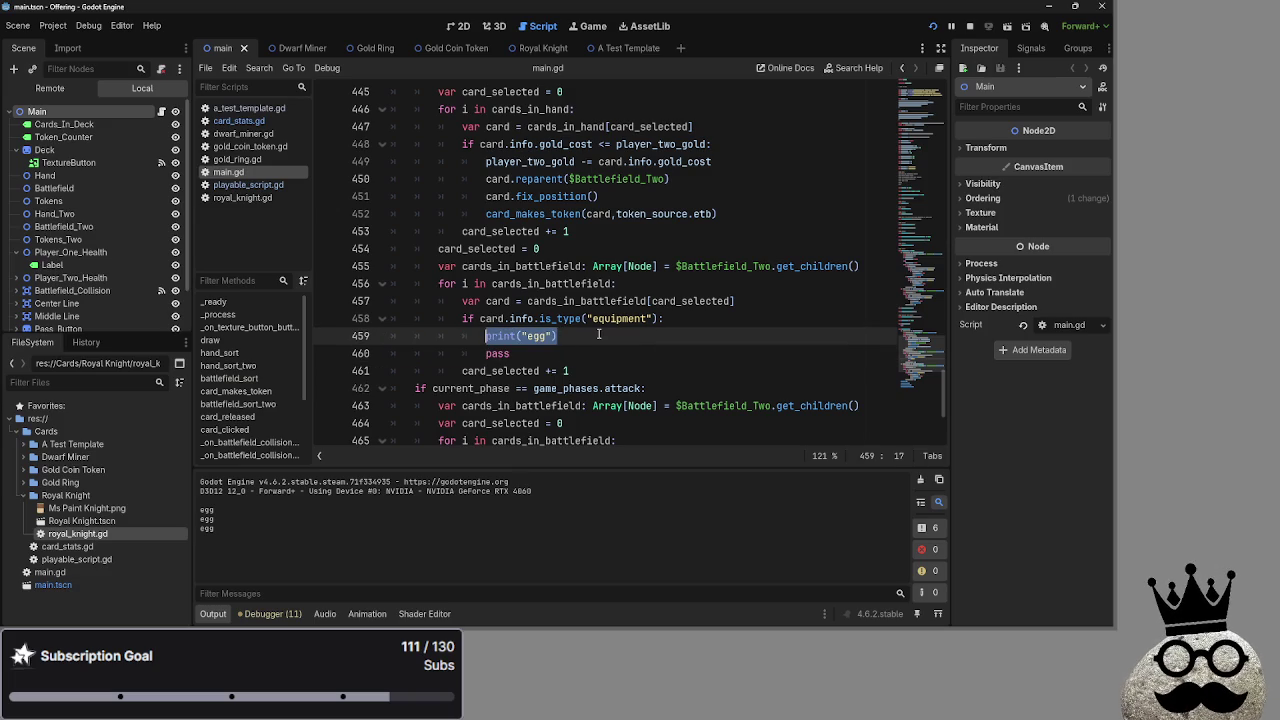
{"action": "left_click", "coordinate": [240, 185]}
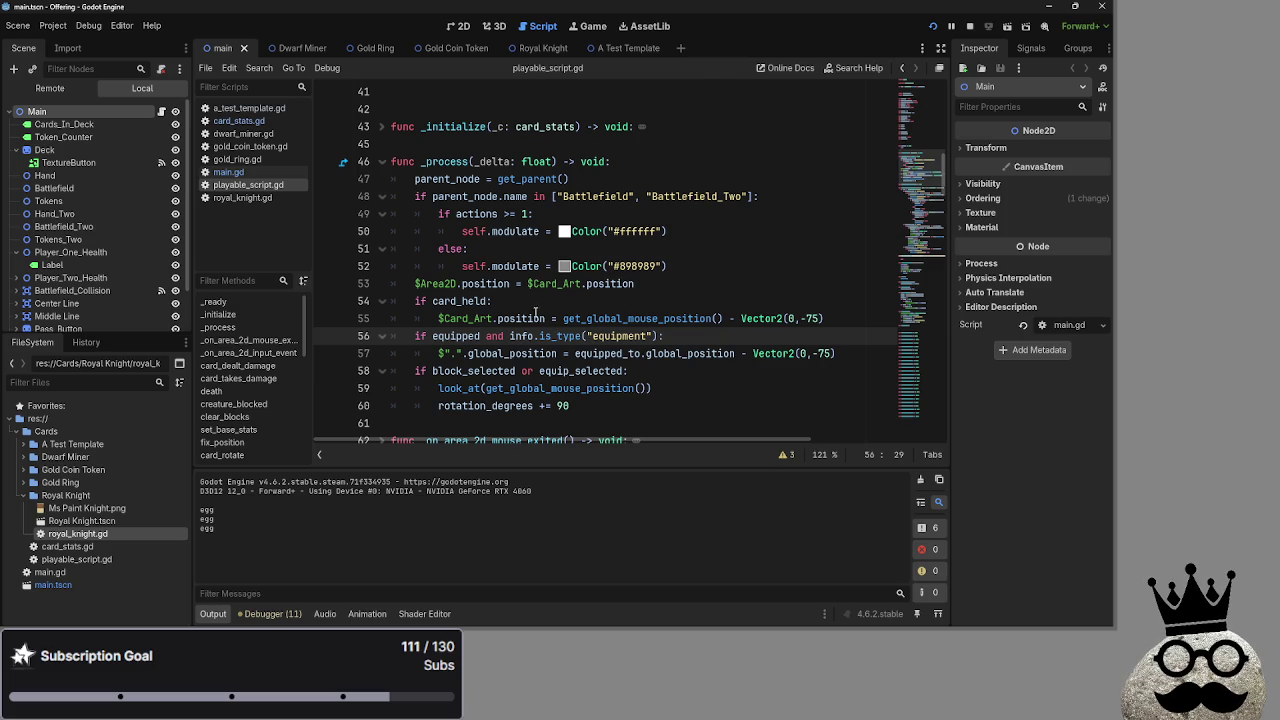
Inspect the blank lines near _ready, line 7 and the card_dealt_damage function in playable_script.gd.
{"action": "scroll", "coordinate": [535, 307], "scroll_direction": "up", "scroll_amount": 2}
{"action": "left_click", "coordinate": [498, 196]}
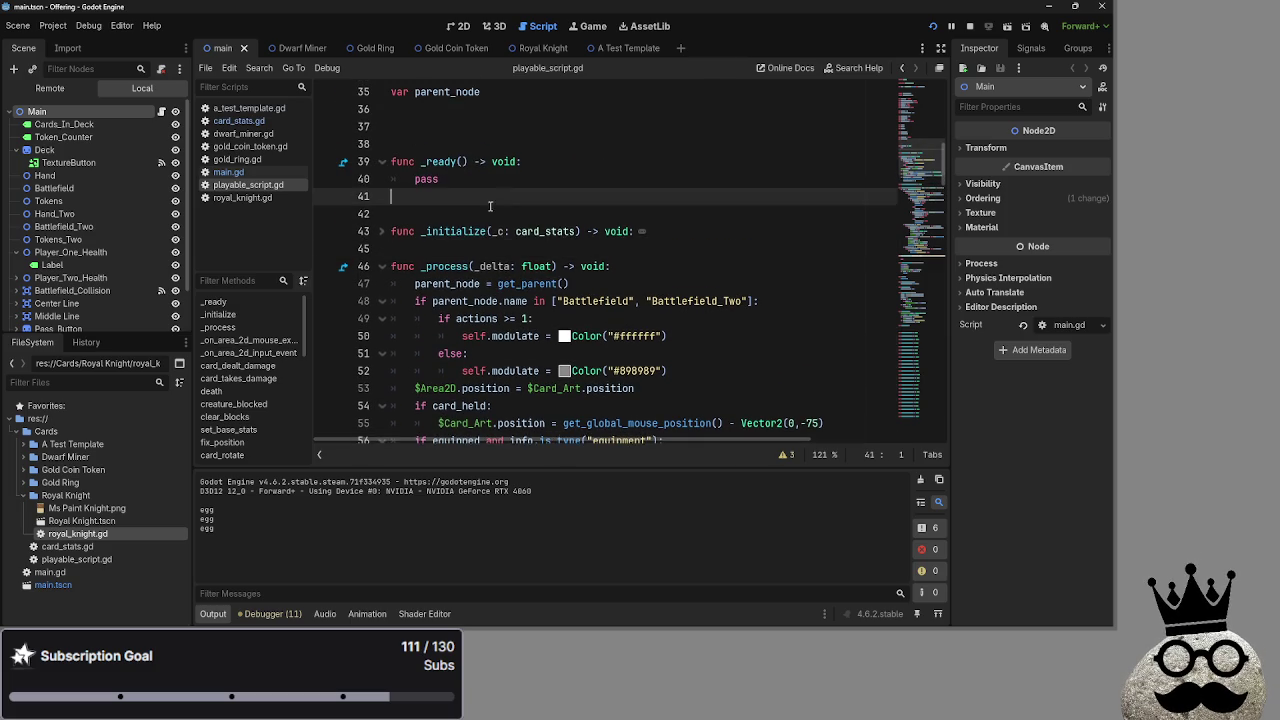
{"action": "scroll", "coordinate": [498, 365], "scroll_direction": "up", "scroll_amount": 4}
{"action": "left_click", "coordinate": [499, 336]}
{"action": "scroll", "coordinate": [496, 340], "scroll_direction": "up", "scroll_amount": 5}
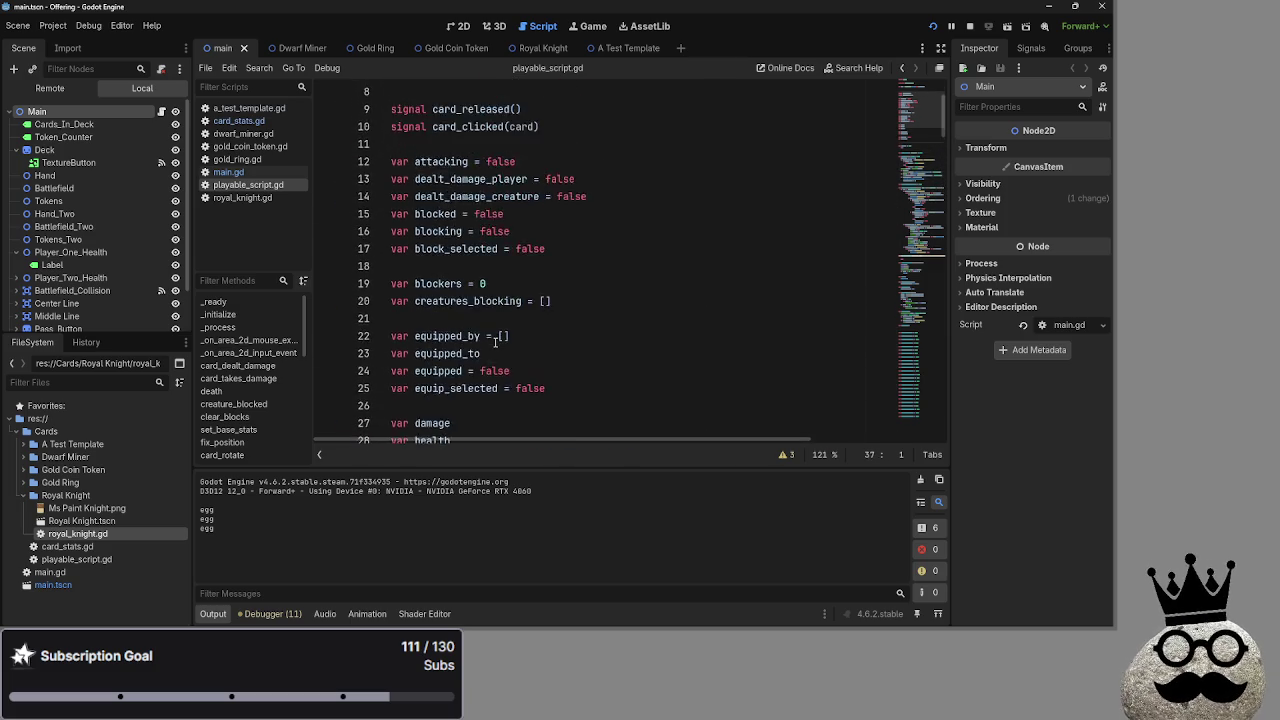
{"action": "scroll", "coordinate": [495, 343], "scroll_direction": "up", "scroll_amount": 1}
{"action": "left_click", "coordinate": [505, 196]}
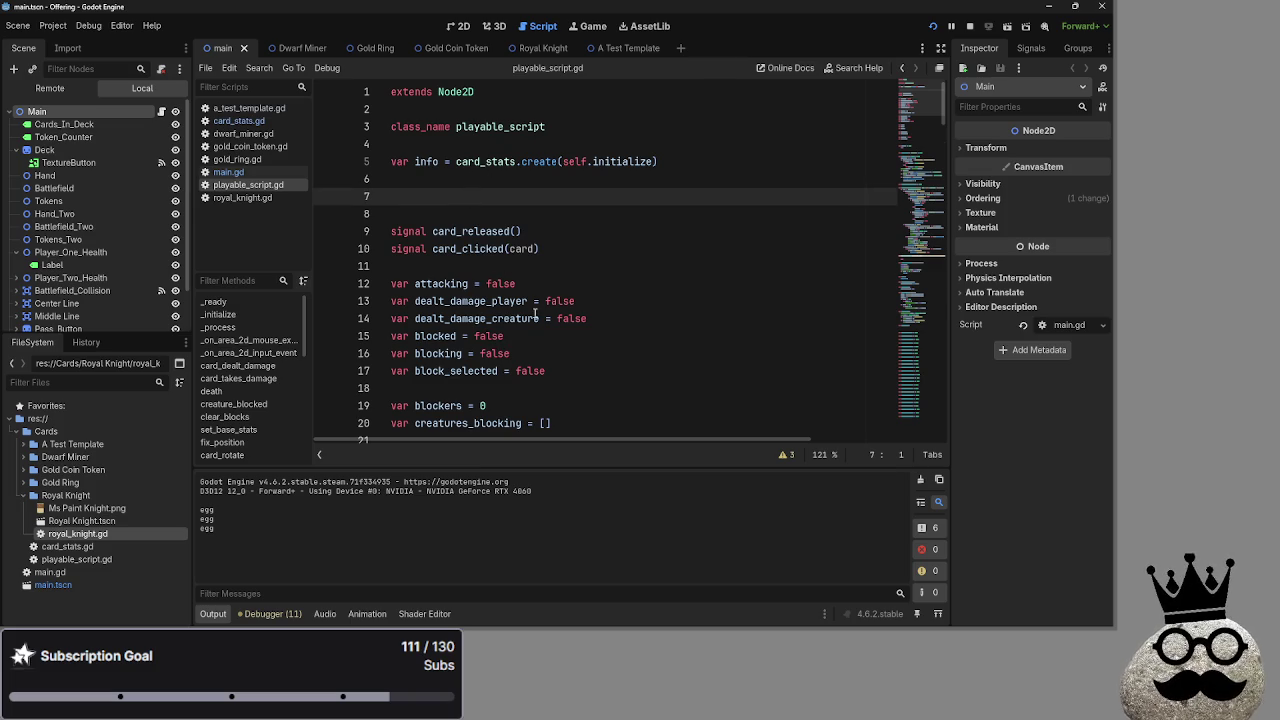
{"action": "scroll", "coordinate": [526, 253], "scroll_direction": "down", "scroll_amount": 3}
{"action": "scroll", "coordinate": [500, 280], "scroll_direction": "down", "scroll_amount": 3}
{"action": "scroll", "coordinate": [500, 280], "scroll_direction": "down", "scroll_amount": 16}
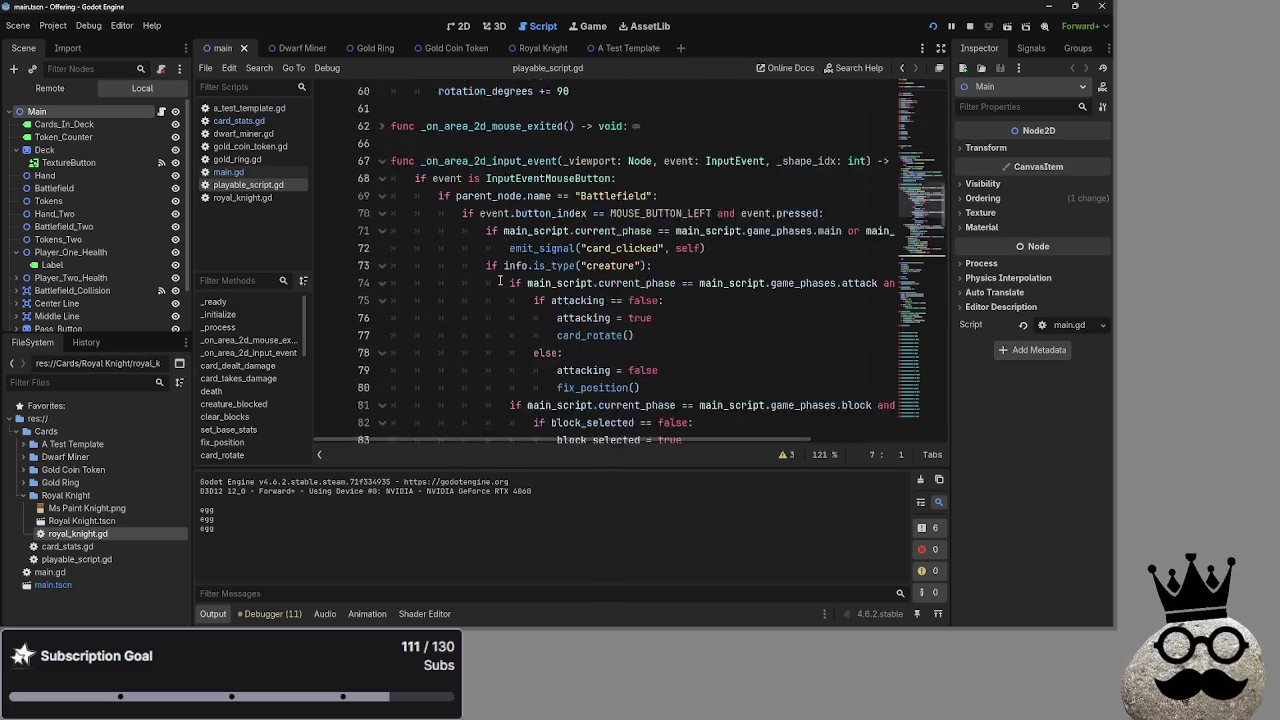
{"action": "scroll", "coordinate": [500, 280], "scroll_direction": "down", "scroll_amount": 8}
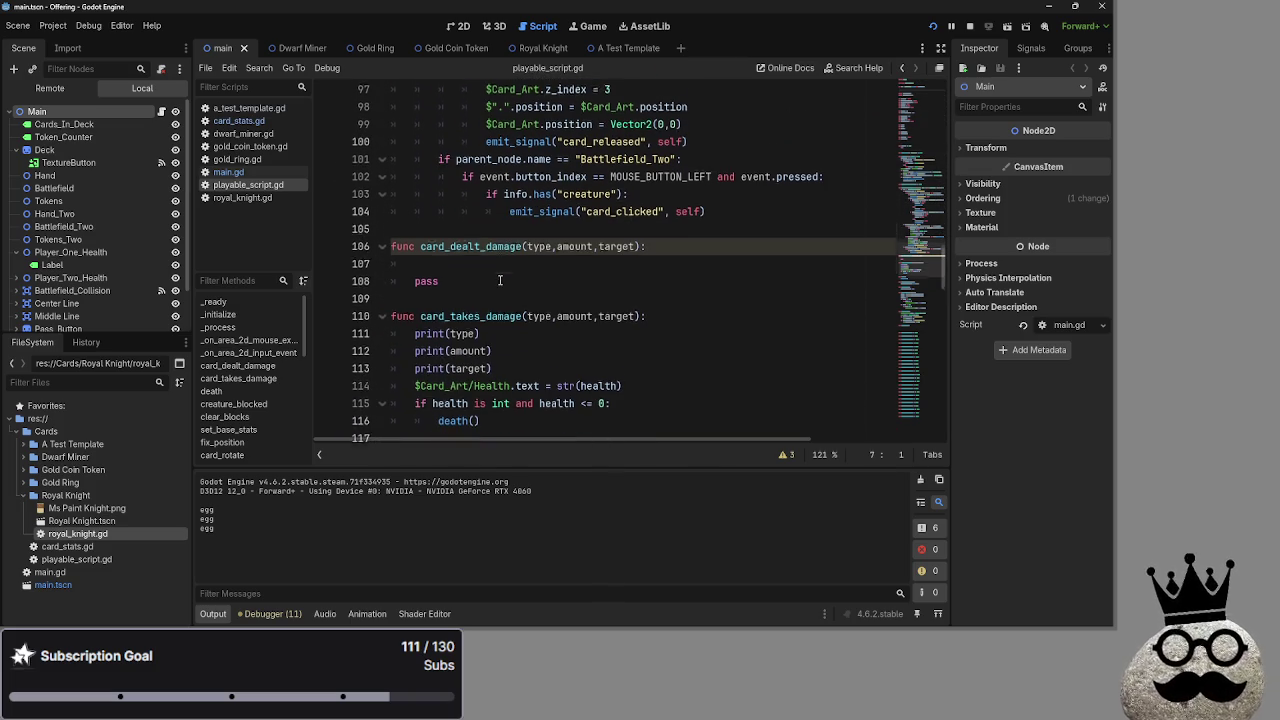
{"action": "left_click", "coordinate": [506, 233]}
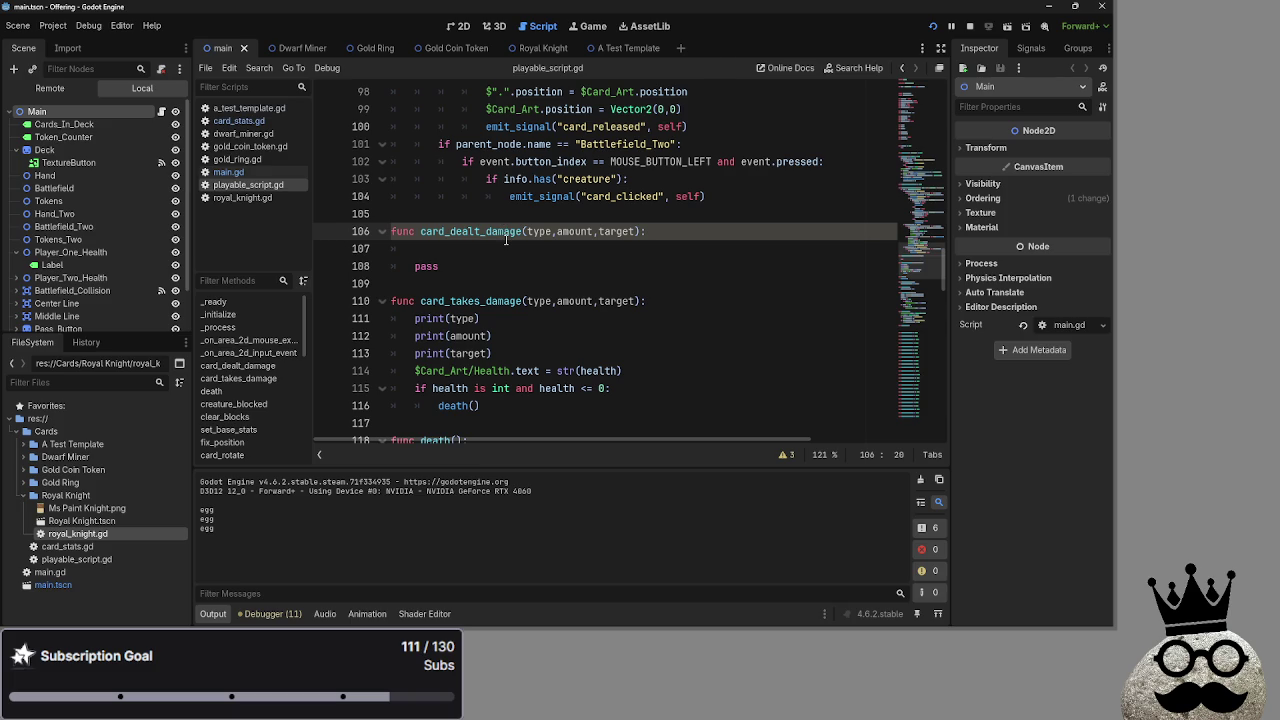
Check the empty lines above card_dealt_damage and before _on_area_2d_mouse_exited.
{"action": "scroll", "coordinate": [540, 250], "scroll_direction": "up", "scroll_amount": 12}
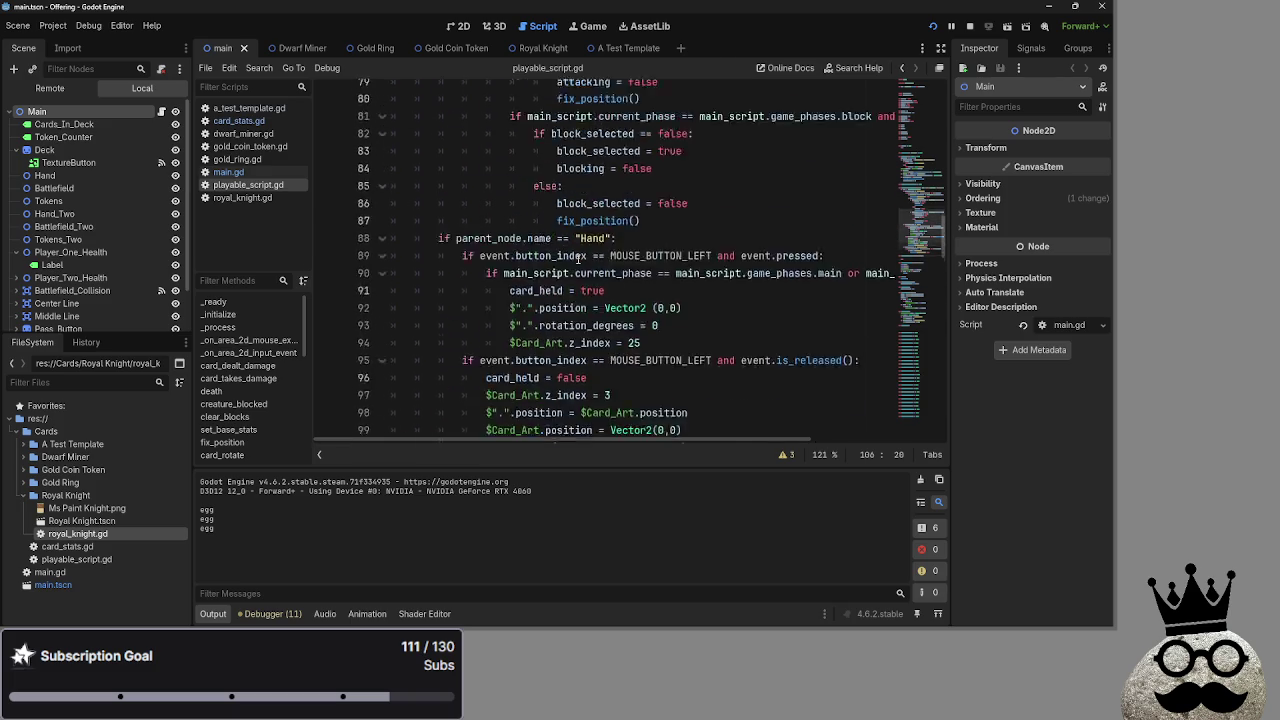
{"action": "scroll", "coordinate": [578, 260], "scroll_direction": "up", "scroll_amount": 2}
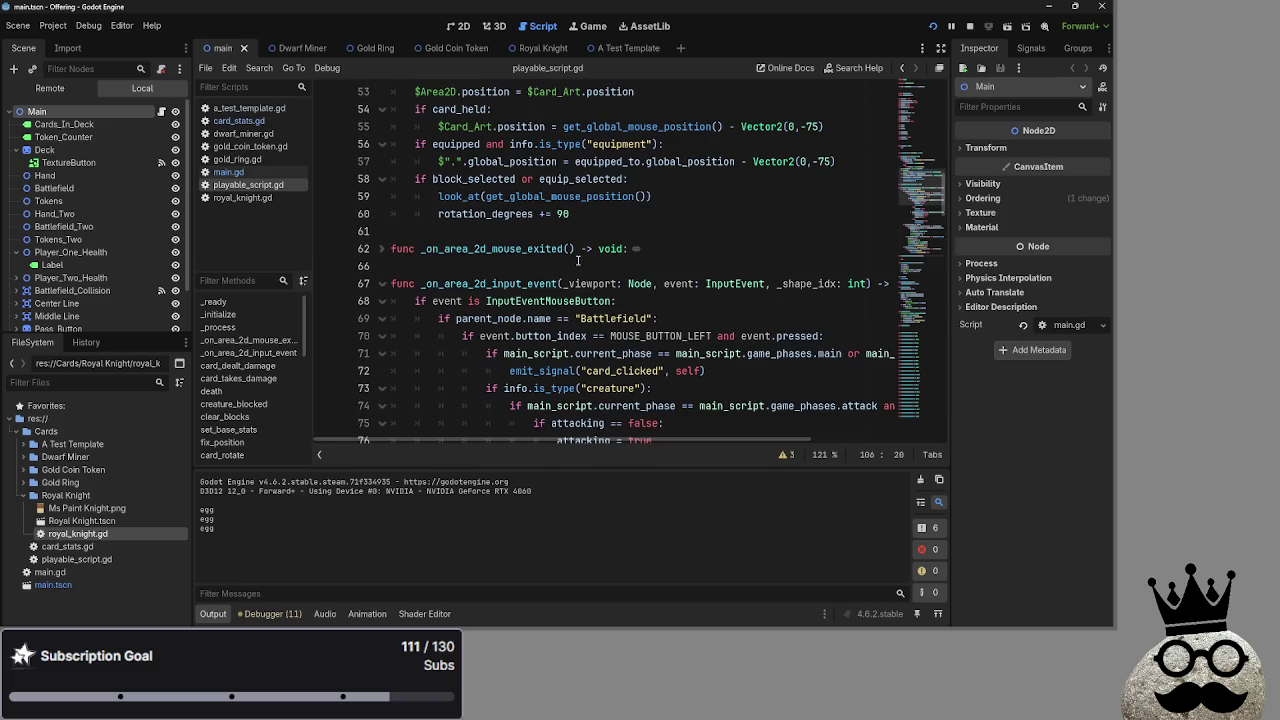
{"action": "scroll", "coordinate": [573, 268], "scroll_direction": "down", "scroll_amount": 13}
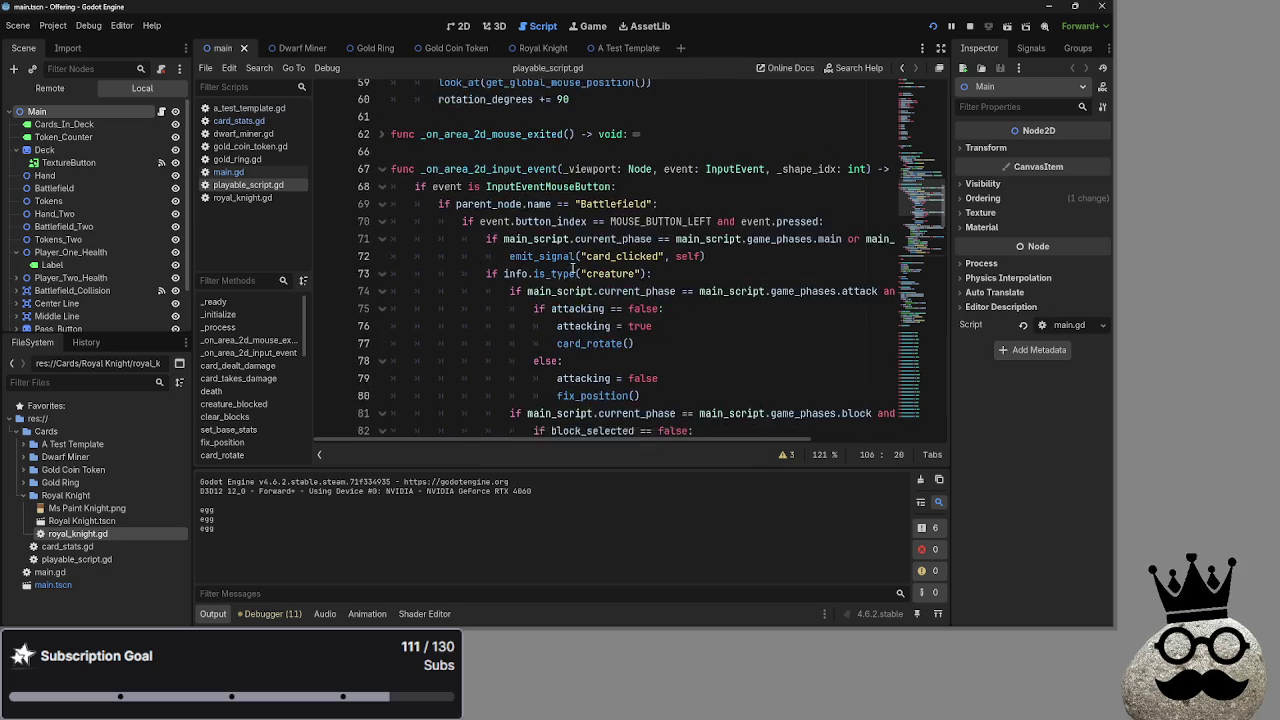
{"action": "scroll", "coordinate": [572, 267], "scroll_direction": "down", "scroll_amount": 7}
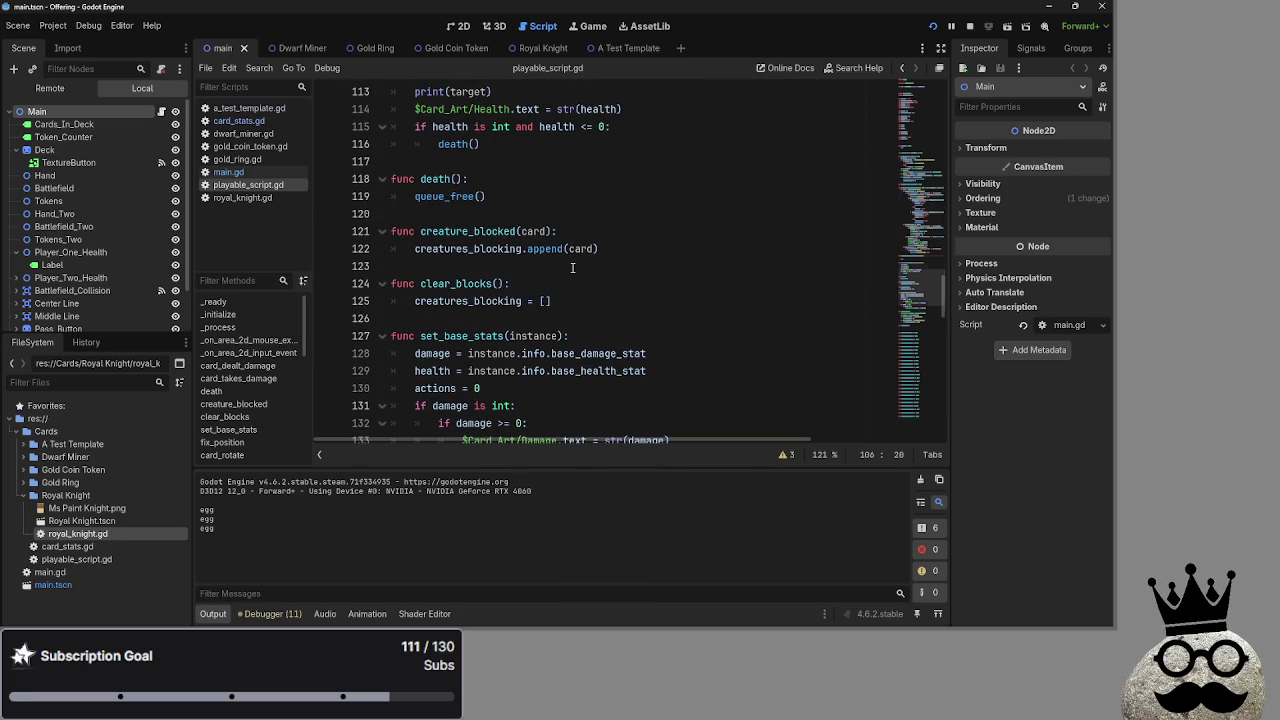
{"action": "scroll", "coordinate": [572, 267], "scroll_direction": "down", "scroll_amount": 3}
{"action": "scroll", "coordinate": [568, 290], "scroll_direction": "up", "scroll_amount": 10}
{"action": "left_click", "coordinate": [563, 316]}
{"action": "scroll", "coordinate": [563, 318], "scroll_direction": "up", "scroll_amount": 11}
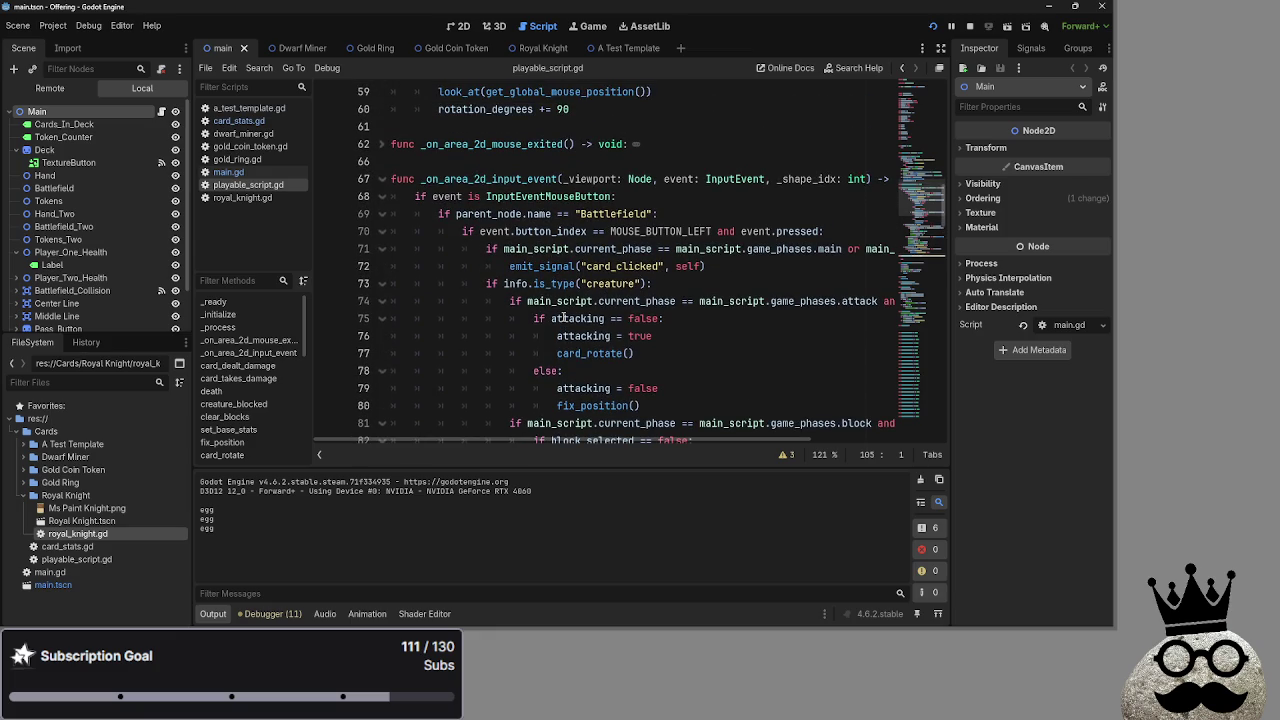
{"action": "scroll", "coordinate": [560, 301], "scroll_direction": "up", "scroll_amount": 2}
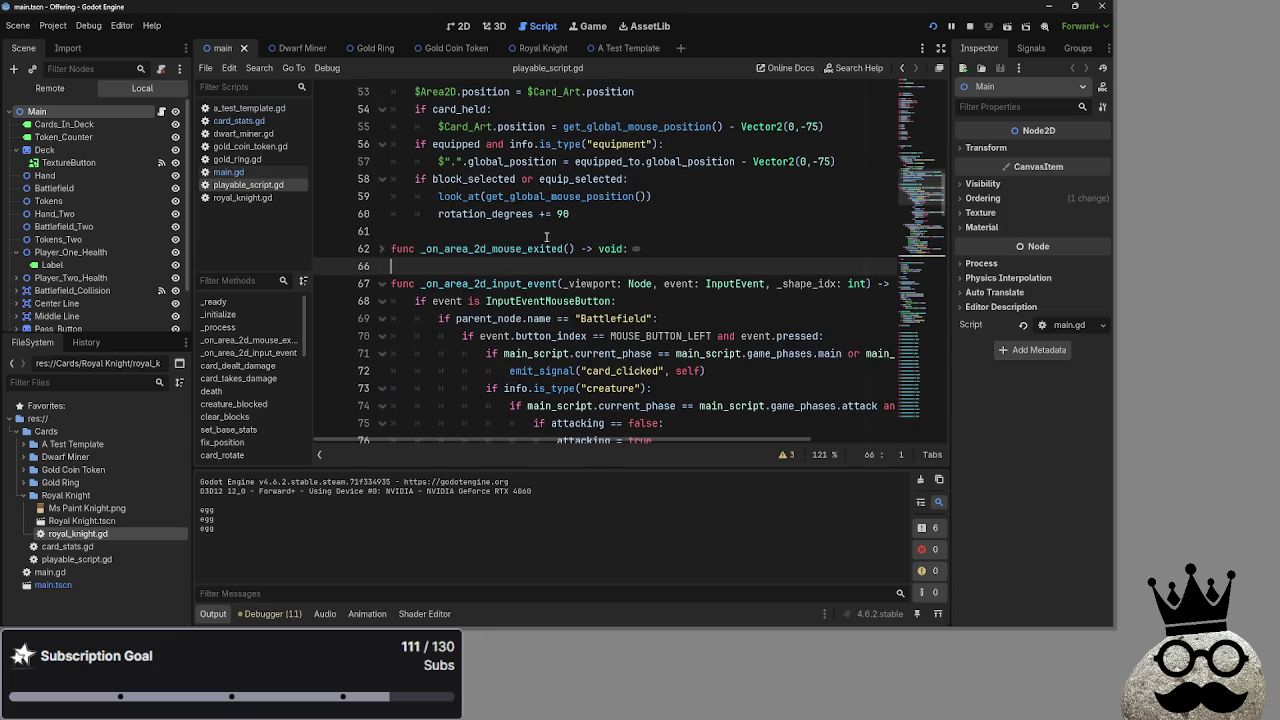
{"action": "left_click", "coordinate": [545, 231]}
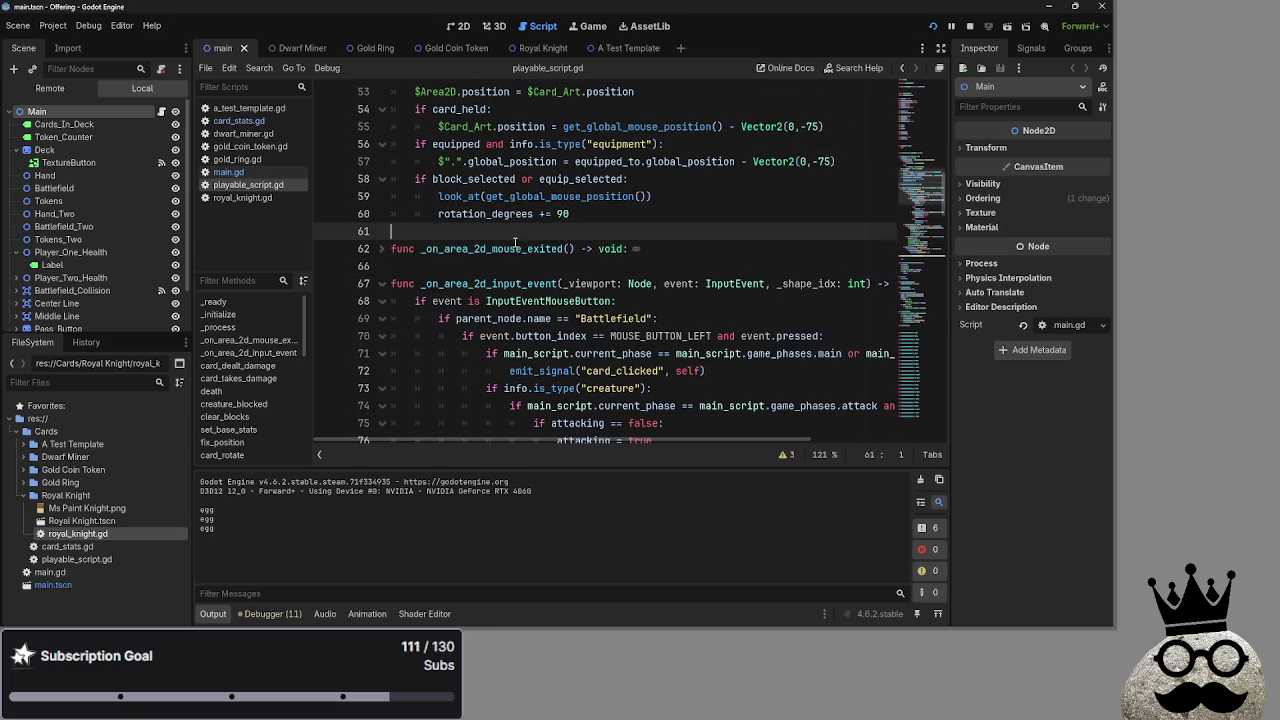
{"action": "scroll", "coordinate": [549, 231], "scroll_direction": "up", "scroll_amount": 5}
Delete the extra blank line after _ready's pass in playable_script.gd.
{"action": "left_click", "coordinate": [549, 231]}
{"action": "left_click", "coordinate": [480, 214]}
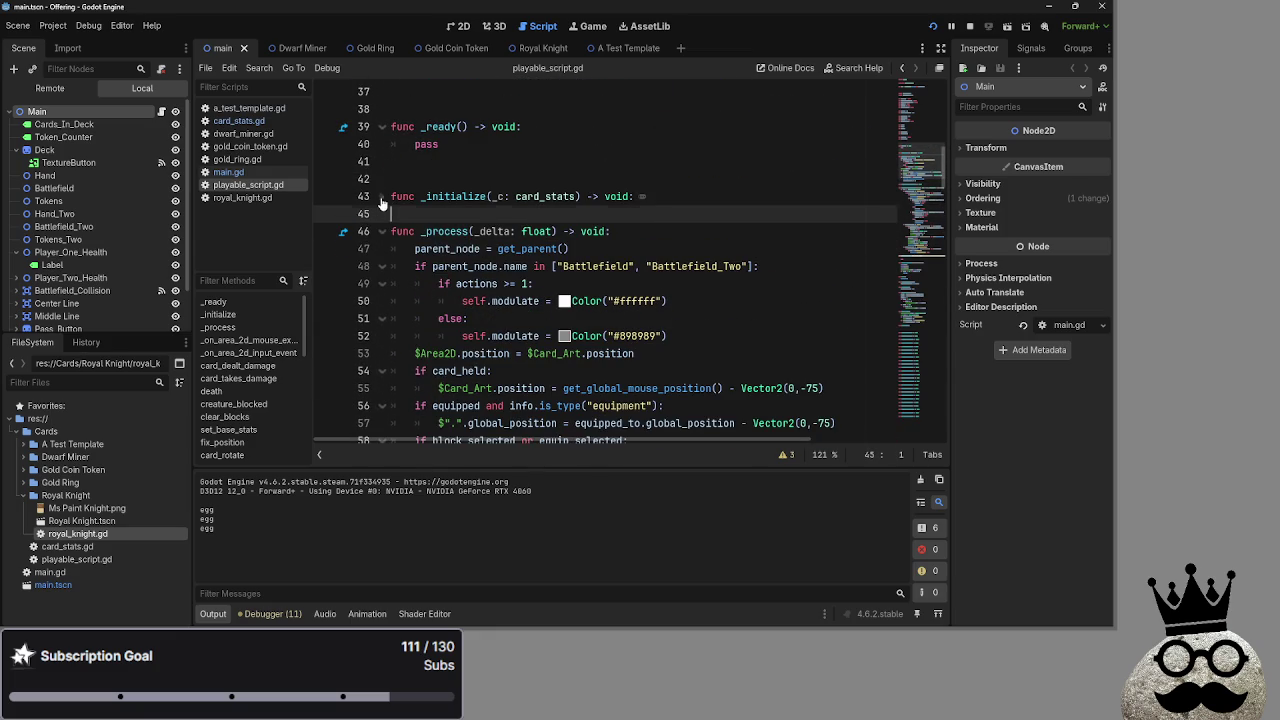
{"action": "scroll", "coordinate": [480, 220], "scroll_direction": "up", "scroll_amount": 1}
{"action": "scroll", "coordinate": [475, 250], "scroll_direction": "up", "scroll_amount": 2}
{"action": "left_click", "coordinate": [469, 268]}
{"action": "scroll", "coordinate": [469, 273], "scroll_direction": "up", "scroll_amount": 1}
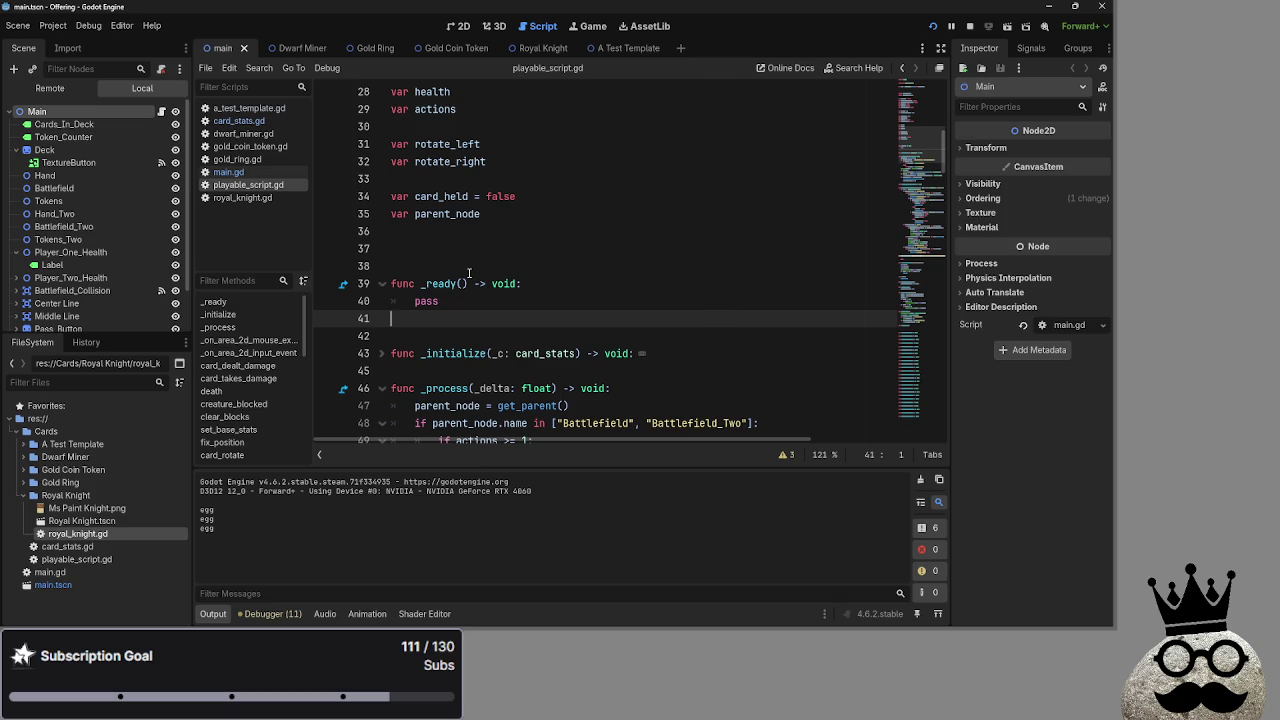
{"action": "key", "text": "BackSpace"}
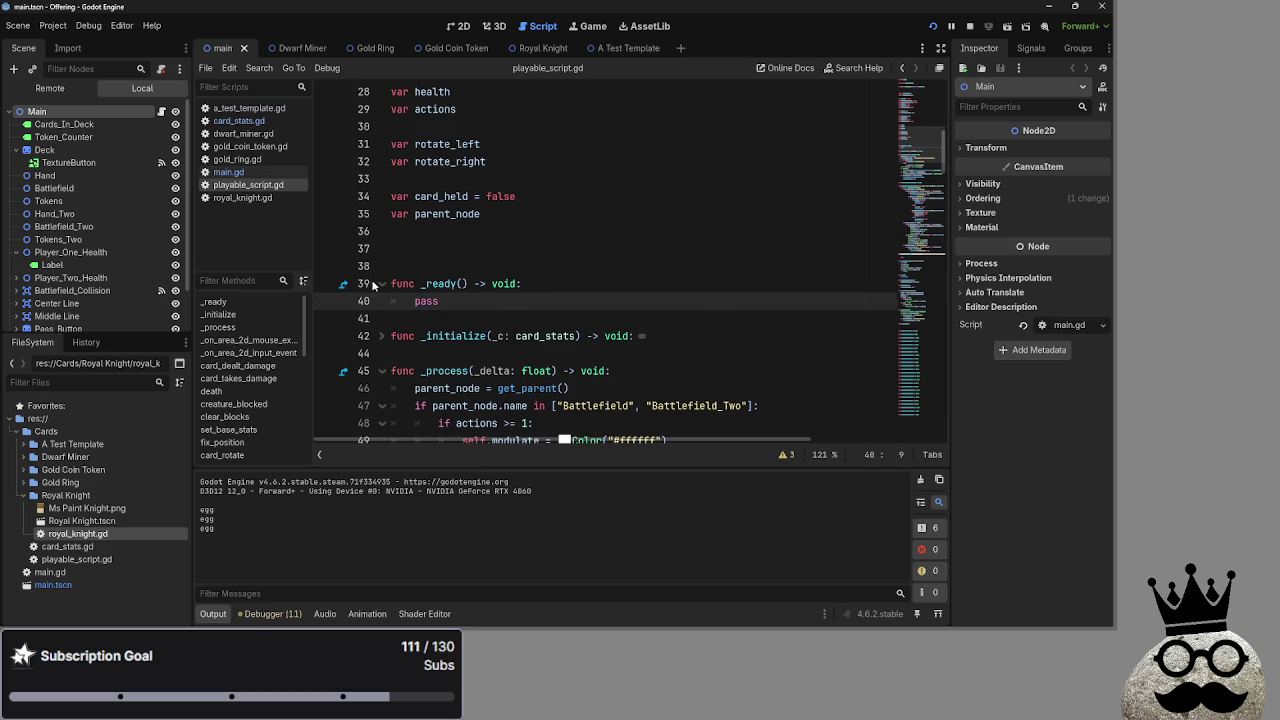
Return to editing main.gd from the Scripts list.
{"action": "left_click", "coordinate": [380, 284]}
{"action": "left_click", "coordinate": [465, 248]}
{"action": "scroll", "coordinate": [541, 273], "scroll_direction": "up", "scroll_amount": 1}
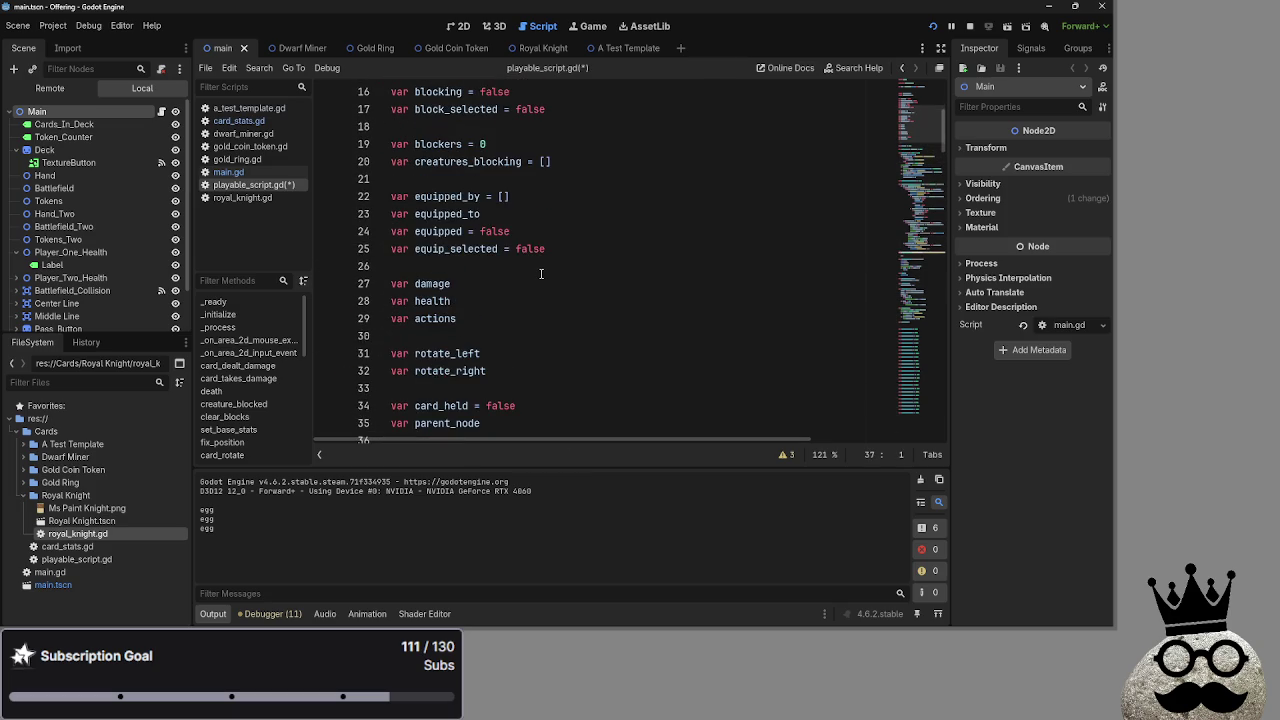
{"action": "scroll", "coordinate": [541, 273], "scroll_direction": "up", "scroll_amount": 2}
{"action": "left_click", "coordinate": [240, 172]}
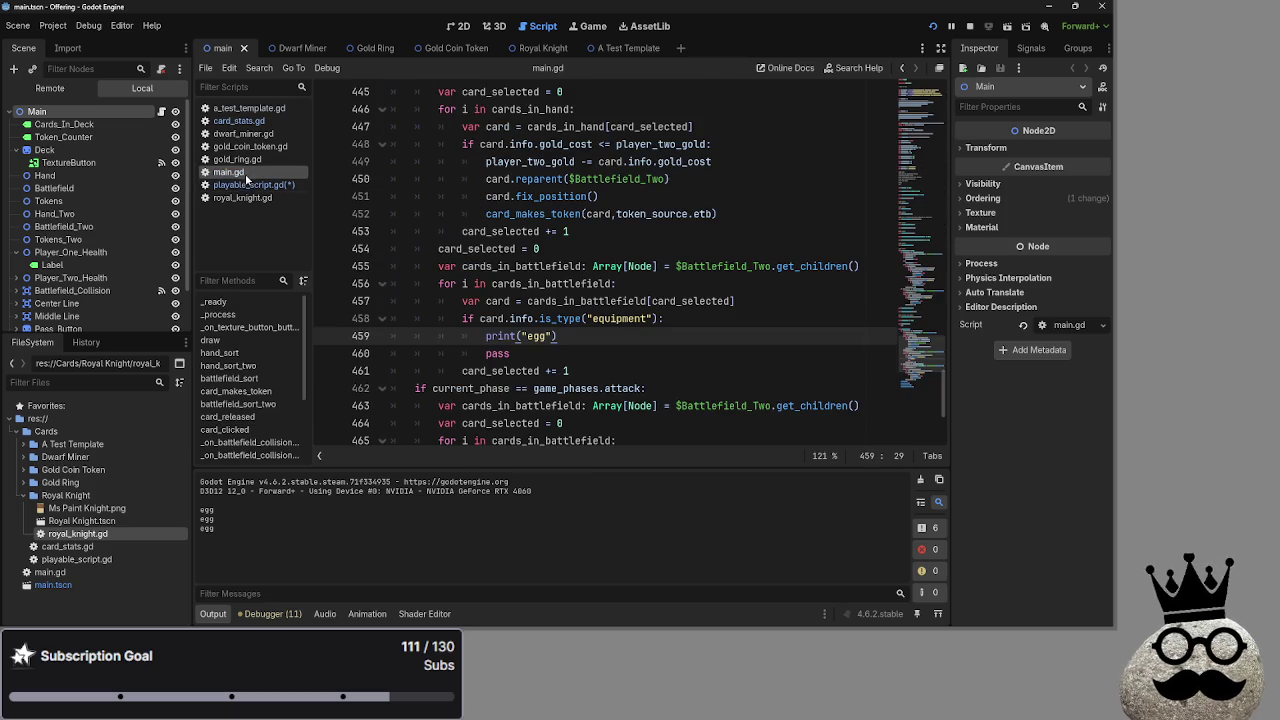
{"action": "left_click_drag", "start_coordinate": [511, 353], "coordinate": [374, 352]}
{"action": "left_click", "coordinate": [525, 353]}
{"action": "scroll", "coordinate": [535, 347], "scroll_direction": "down", "scroll_amount": 4}
{"action": "scroll", "coordinate": [535, 347], "scroll_direction": "up", "scroll_amount": 2}
{"action": "scroll", "coordinate": [535, 347], "scroll_direction": "up", "scroll_amount": 3}
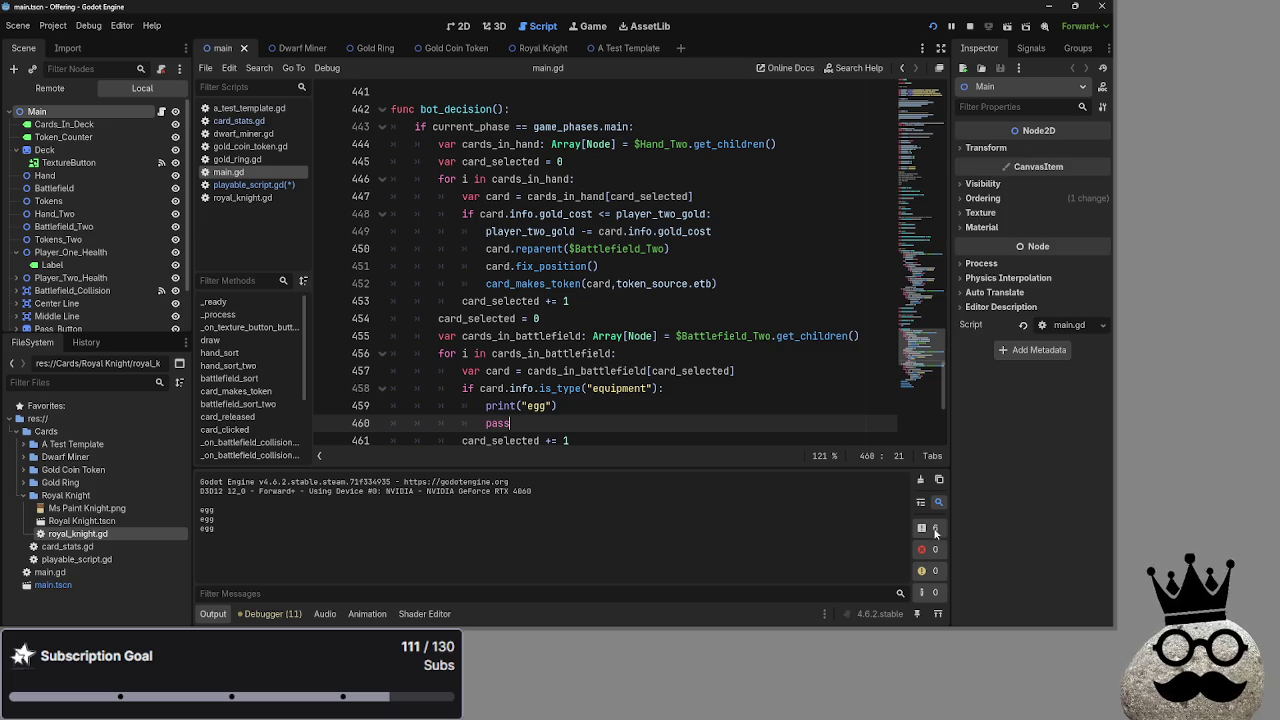
{"action": "scroll", "coordinate": [683, 352], "scroll_direction": "down", "scroll_amount": 2}
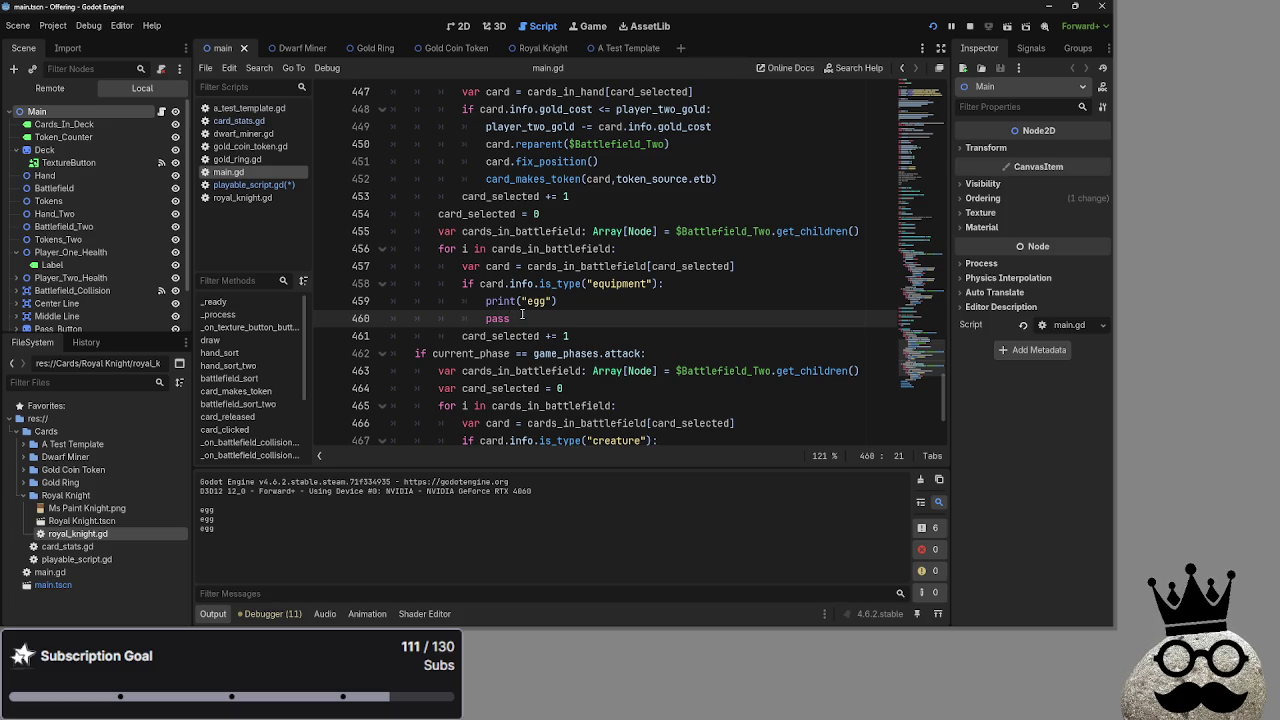
{"action": "scroll", "coordinate": [522, 315], "scroll_direction": "down", "scroll_amount": 1}
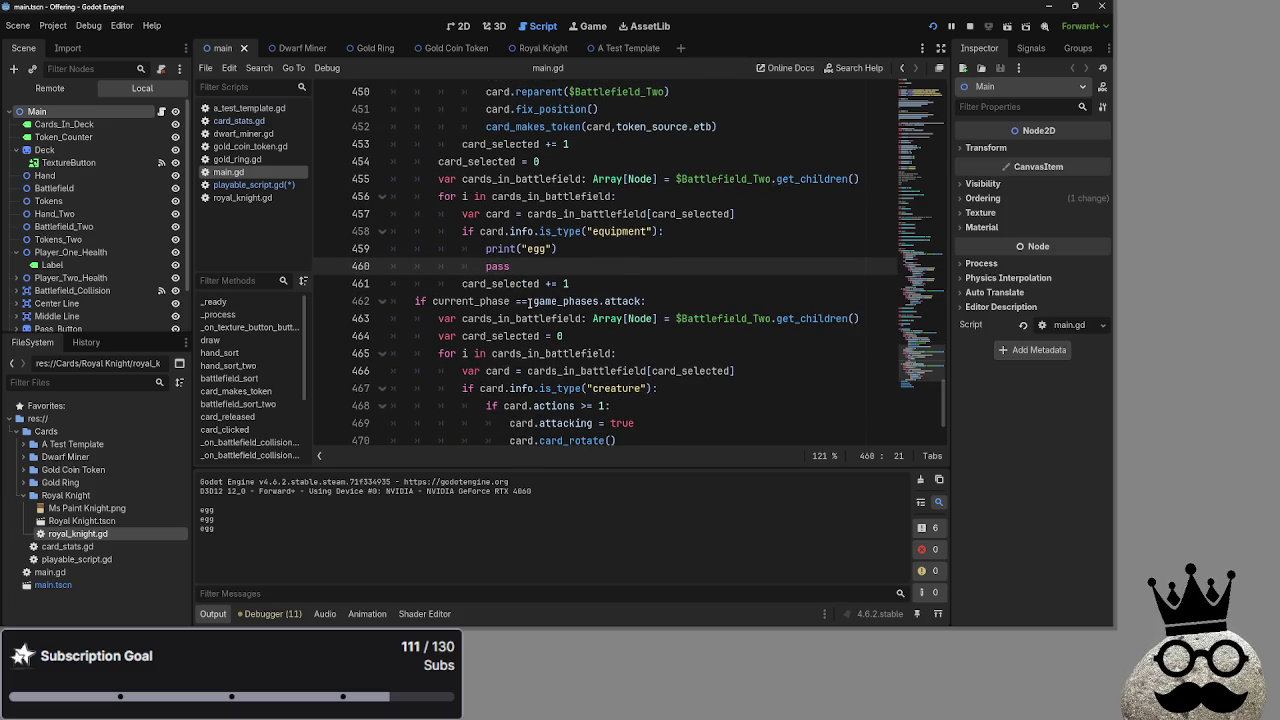
{"action": "double_click", "coordinate": [500, 266]}
{"action": "left_click", "coordinate": [530, 266]}
{"action": "scroll", "coordinate": [524, 277], "scroll_direction": "down", "scroll_amount": 2}
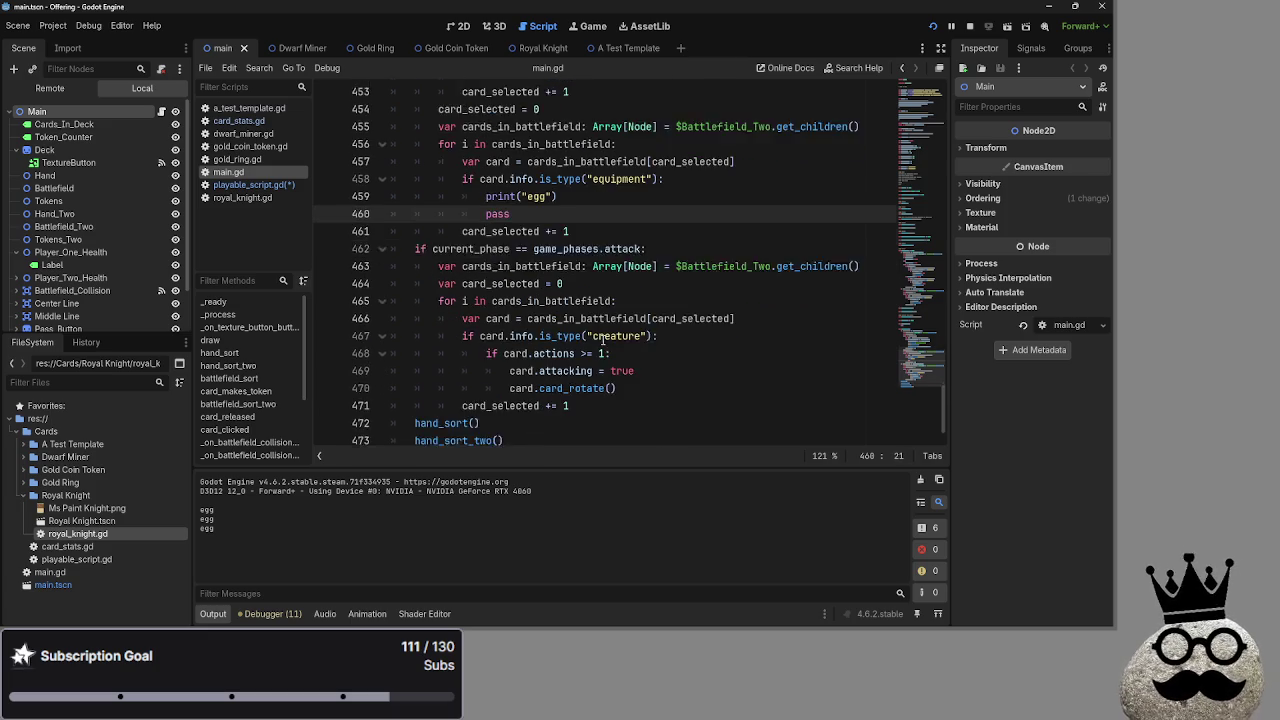
{"action": "left_click_drag", "start_coordinate": [590, 355], "coordinate": [418, 196]}
{"action": "mouse_move", "coordinate": [600, 353]}
{"action": "left_mouse_down"}
{"action": "mouse_move", "coordinate": [560, 336]}
{"action": "mouse_move", "coordinate": [418, 196]}
{"action": "left_mouse_up"}
{"action": "left_click", "coordinate": [614, 353]}
{"action": "left_click_drag", "start_coordinate": [614, 353], "coordinate": [382, 196]}
{"action": "mouse_move", "coordinate": [610, 352]}
{"action": "left_mouse_down"}
{"action": "mouse_move", "coordinate": [470, 266]}
{"action": "mouse_move", "coordinate": [415, 196]}
{"action": "mouse_move", "coordinate": [580, 336]}
{"action": "mouse_move", "coordinate": [508, 283]}
{"action": "left_mouse_up"}
{"action": "left_click_drag", "start_coordinate": [455, 247], "coordinate": [388, 197]}
{"action": "left_click", "coordinate": [655, 353]}
{"action": "left_click_drag", "start_coordinate": [655, 353], "coordinate": [384, 197]}
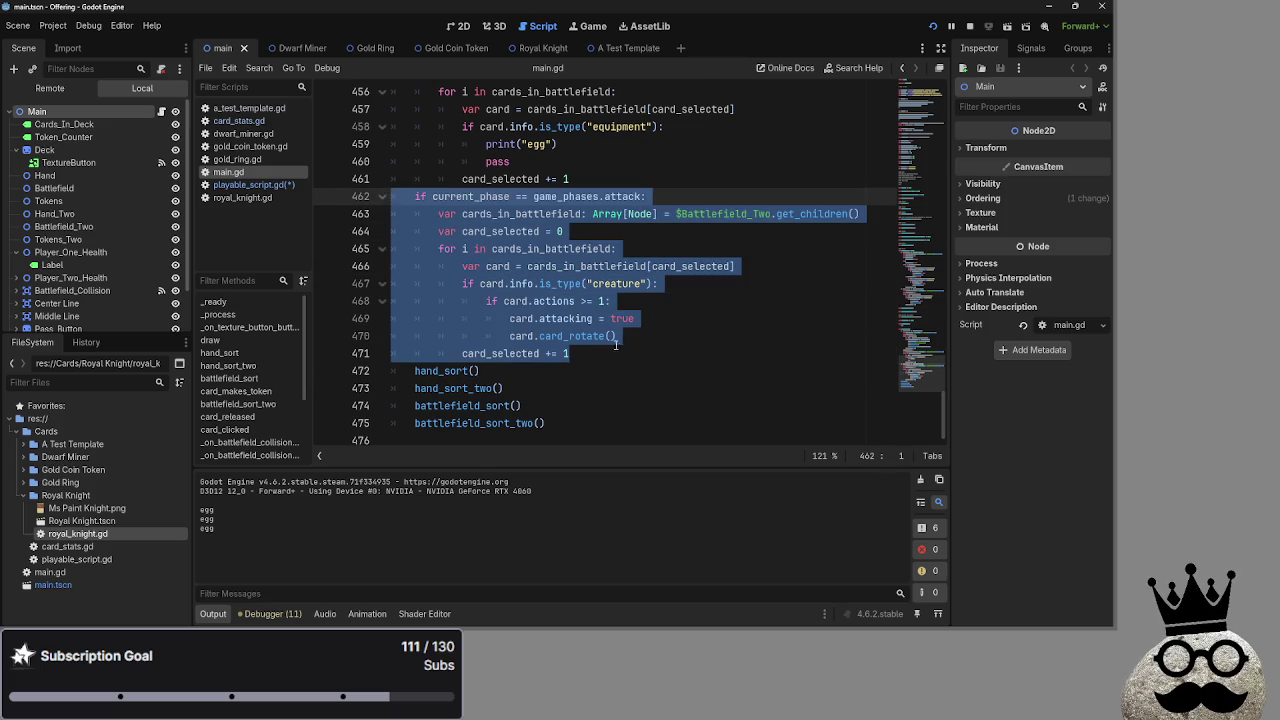
Review the bot_decision code in main.gd around line 470.
{"action": "left_click", "coordinate": [672, 332]}
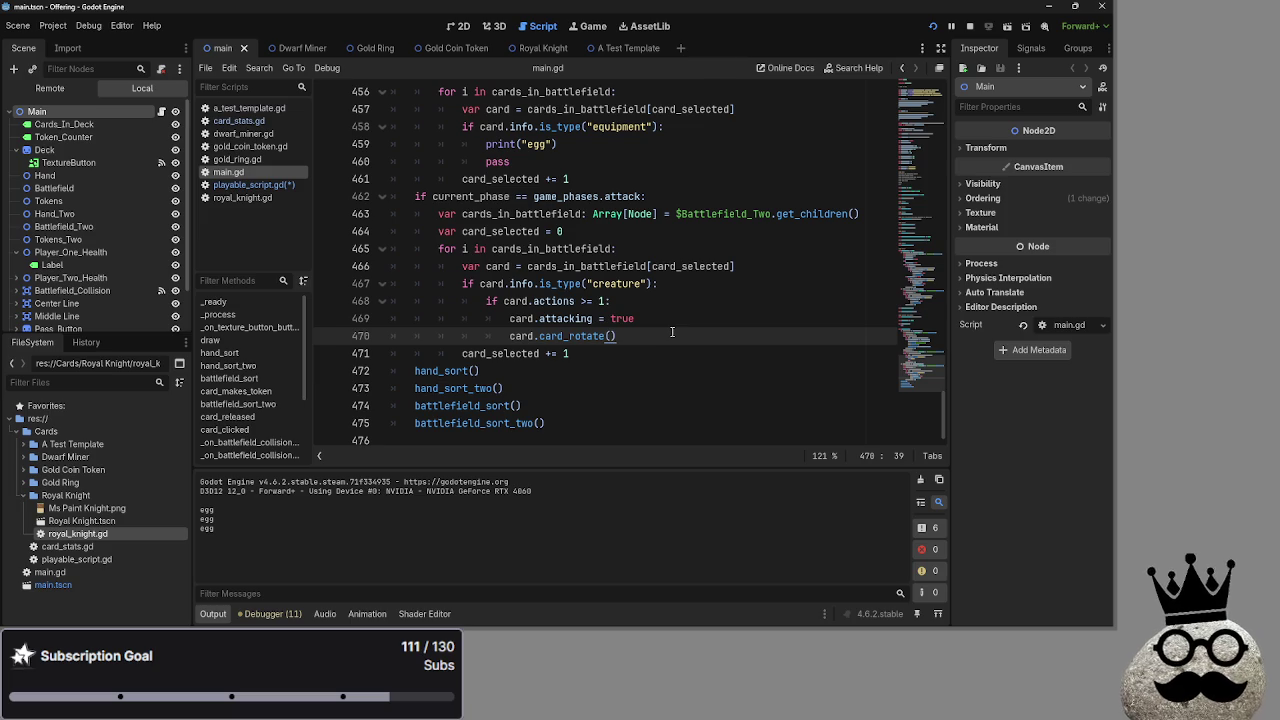
{"action": "scroll", "coordinate": [664, 327], "scroll_direction": "up", "scroll_amount": 20}
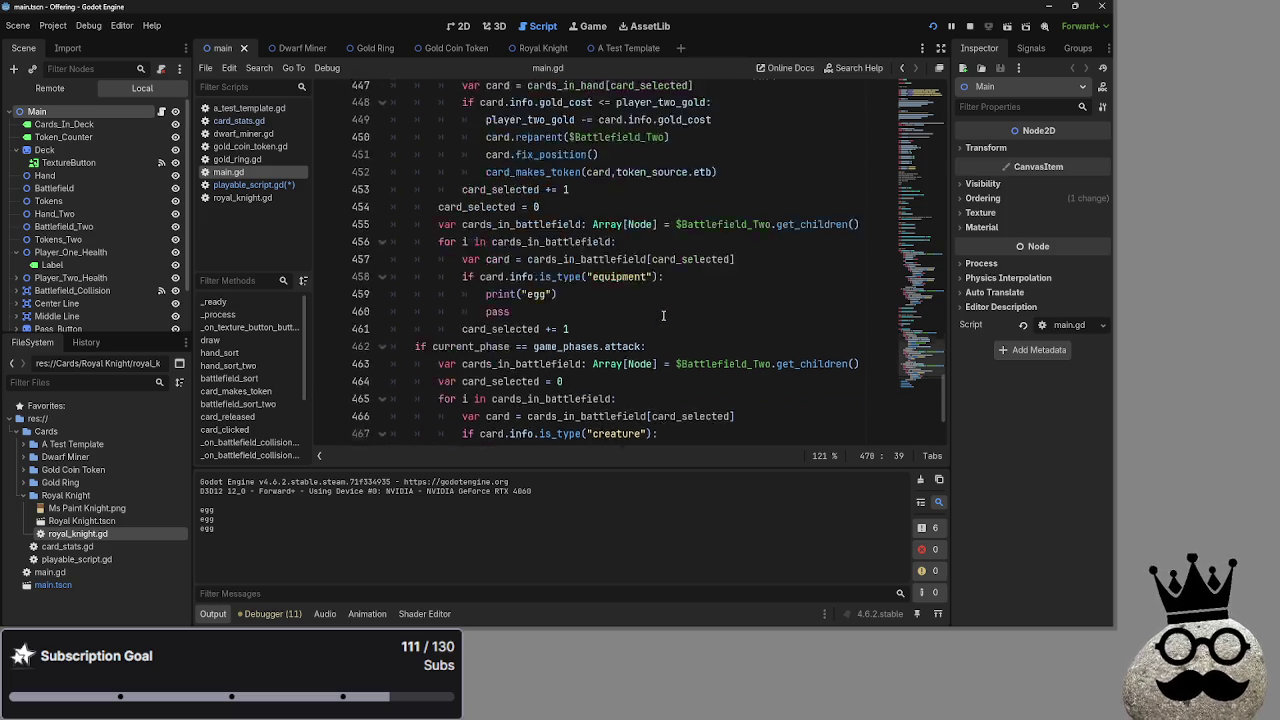
{"action": "scroll", "coordinate": [661, 320], "scroll_direction": "up", "scroll_amount": 10}
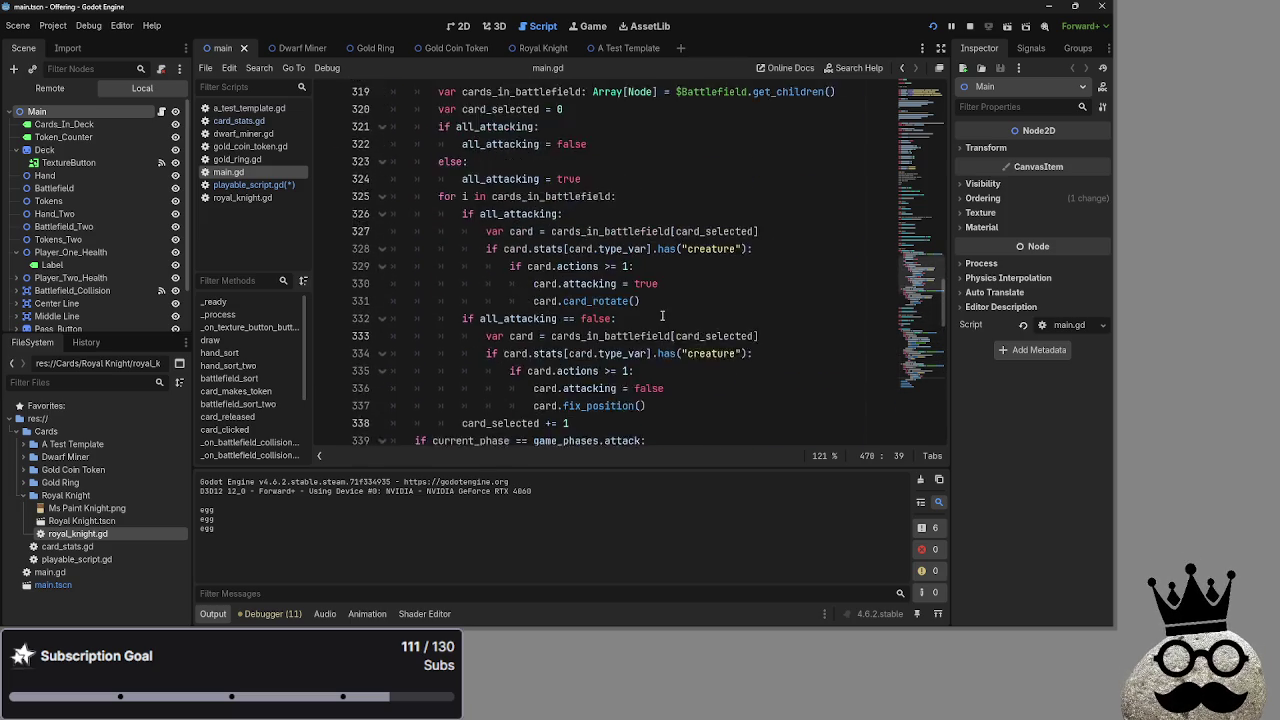
{"action": "scroll", "coordinate": [661, 325], "scroll_direction": "down", "scroll_amount": 15}
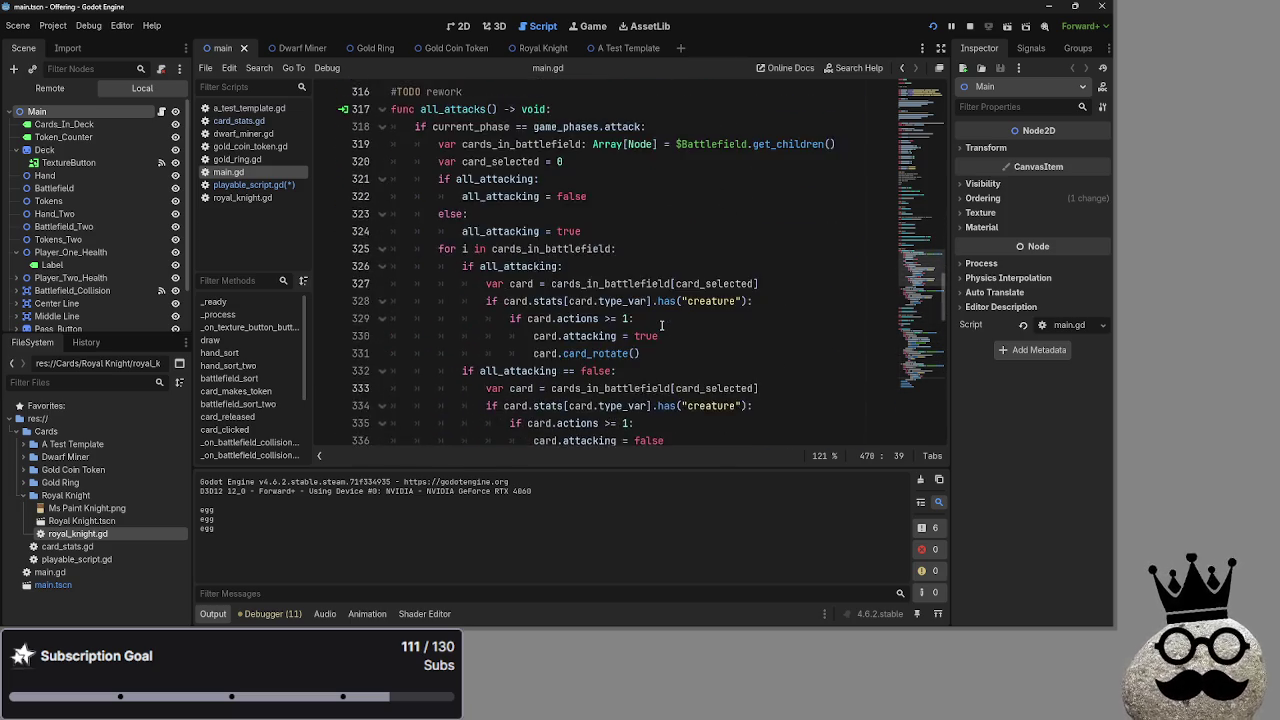
{"action": "scroll", "coordinate": [661, 325], "scroll_direction": "down", "scroll_amount": 1}
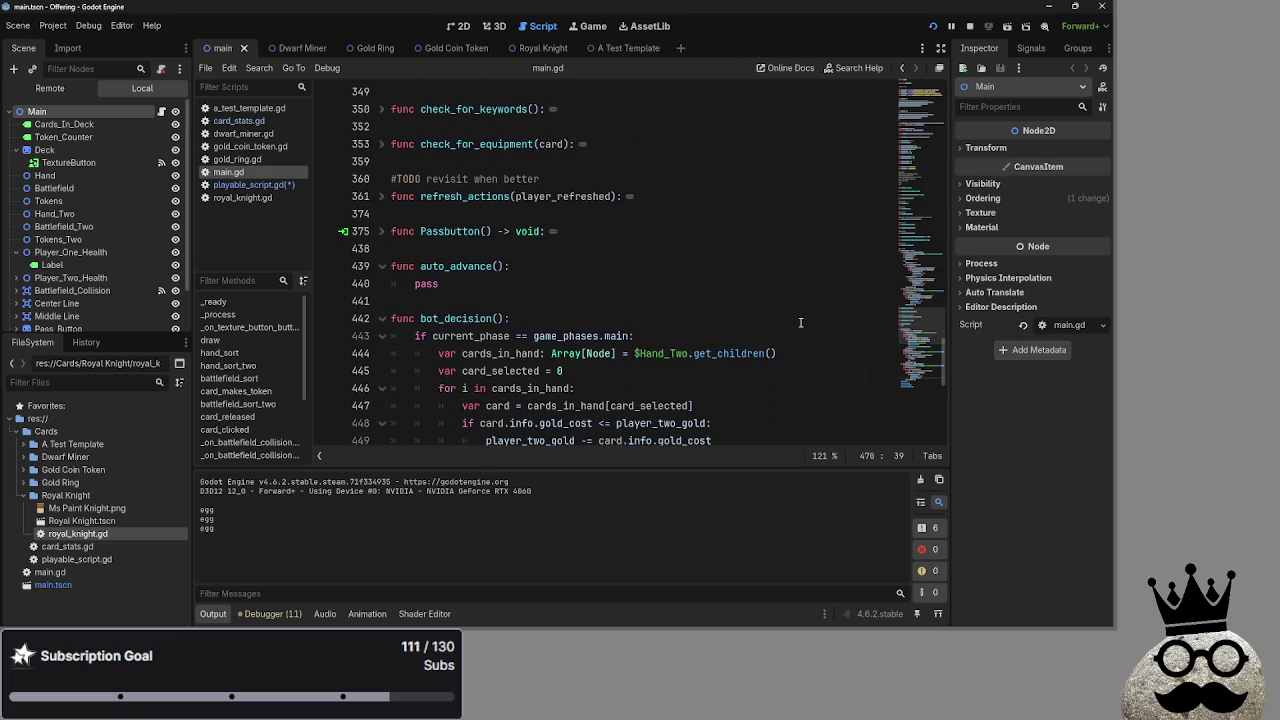
{"action": "scroll", "coordinate": [800, 322], "scroll_direction": "down", "scroll_amount": 6}
{"action": "scroll", "coordinate": [800, 322], "scroll_direction": "down", "scroll_amount": 3}
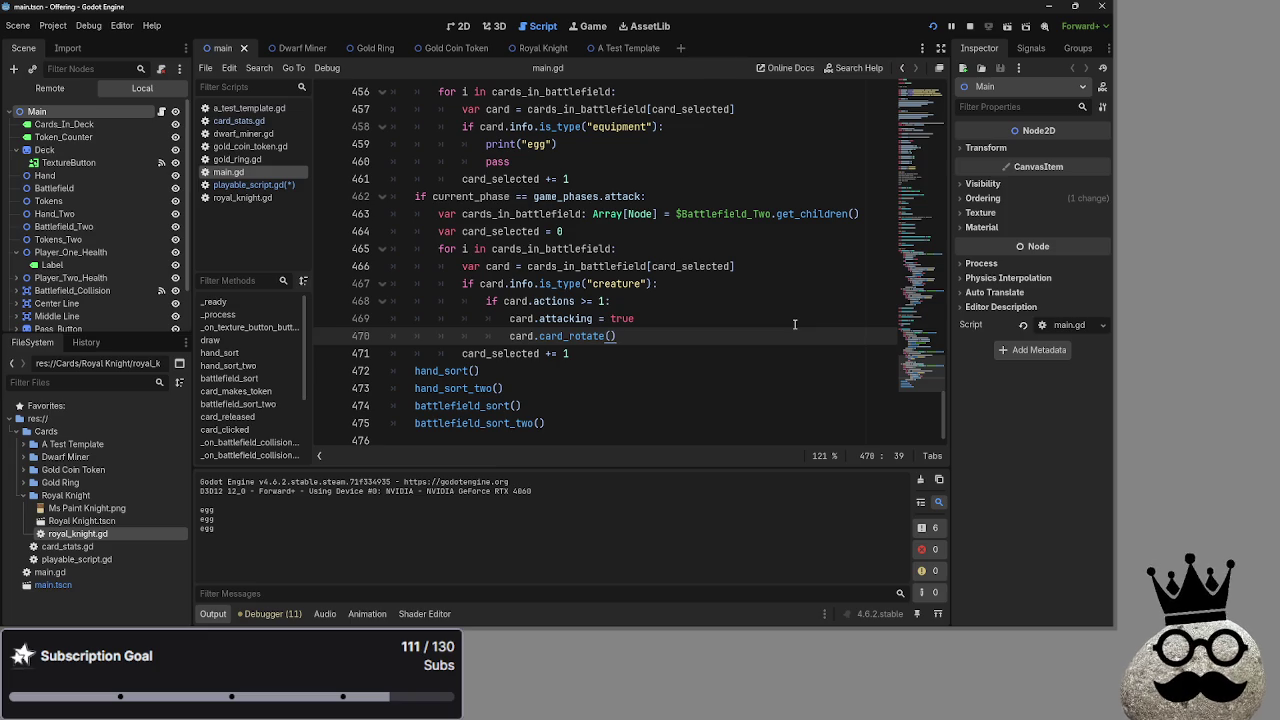
Try edits on the attack-phase block (lines 462–471), leaving it unchanged.
{"action": "left_click_drag", "start_coordinate": [572, 353], "coordinate": [416, 196]}
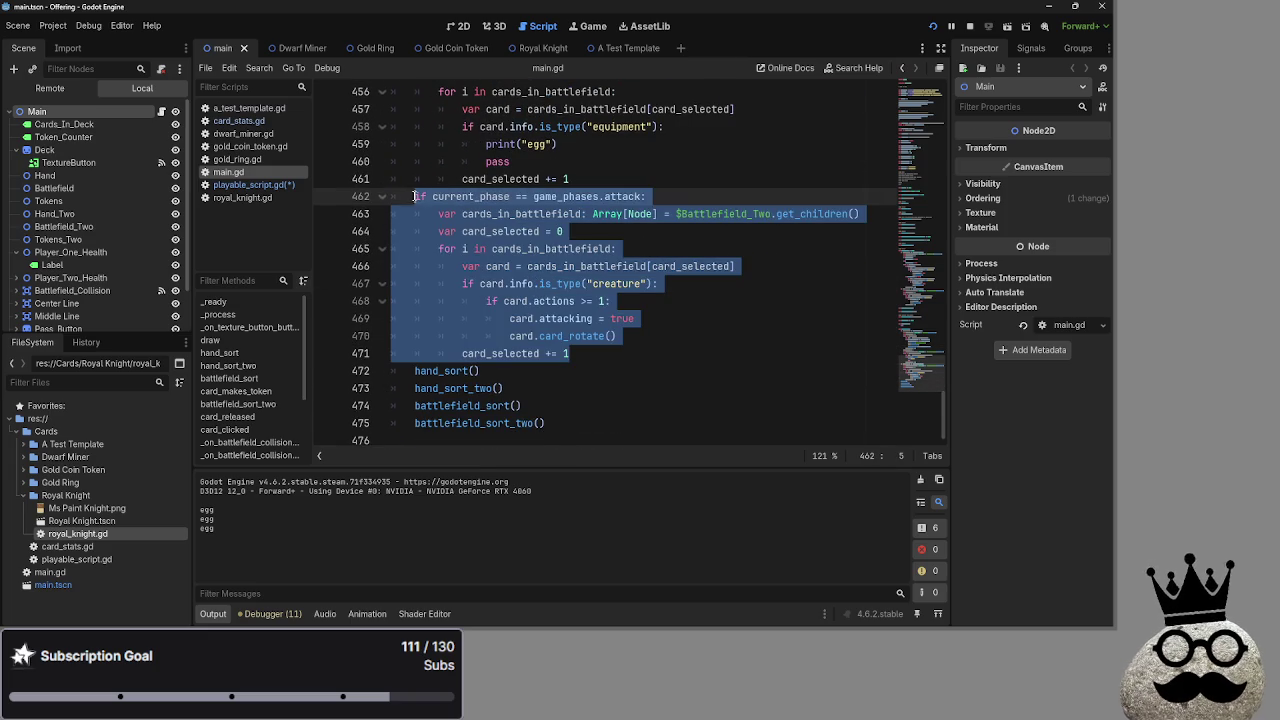
{"action": "key", "text": "ctrl+z"}
{"action": "key", "text": "ctrl+y"}
{"action": "key", "text": "Down"}
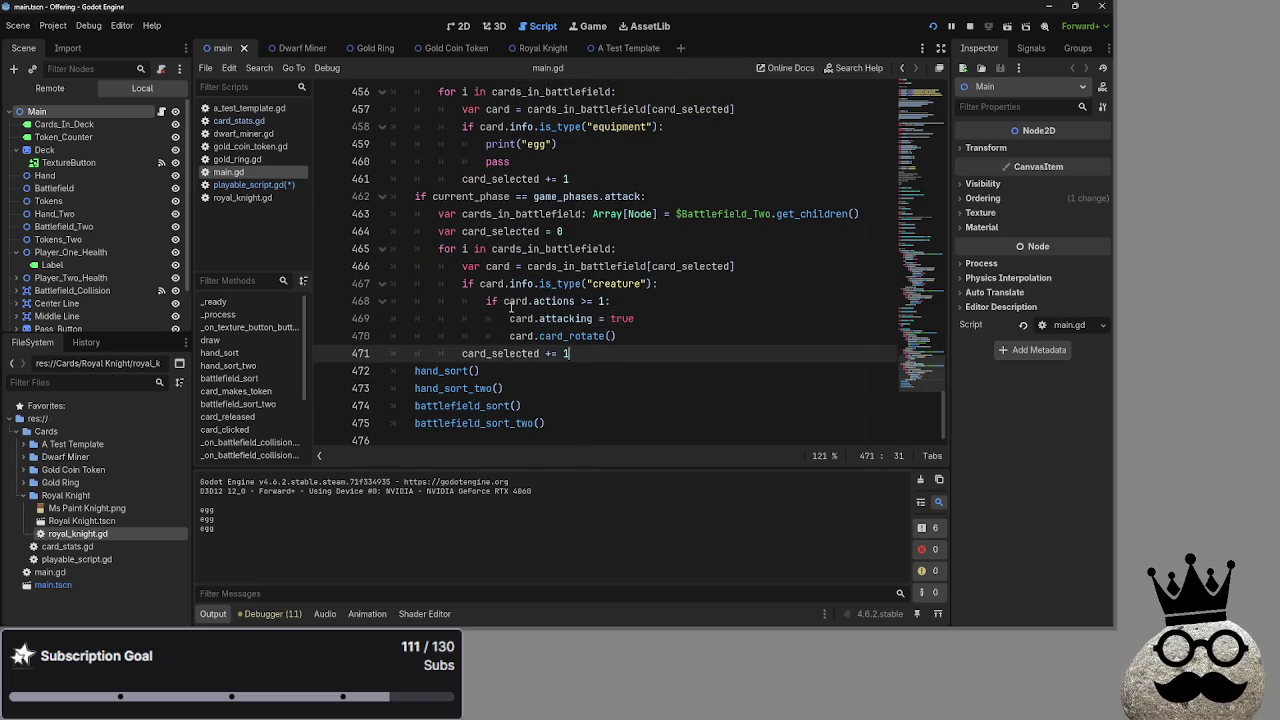
{"action": "left_click_drag", "start_coordinate": [570, 353], "coordinate": [416, 196]}
{"action": "scroll", "coordinate": [637, 351], "scroll_direction": "up", "scroll_amount": 5}
{"action": "key", "text": "ctrl+x"}
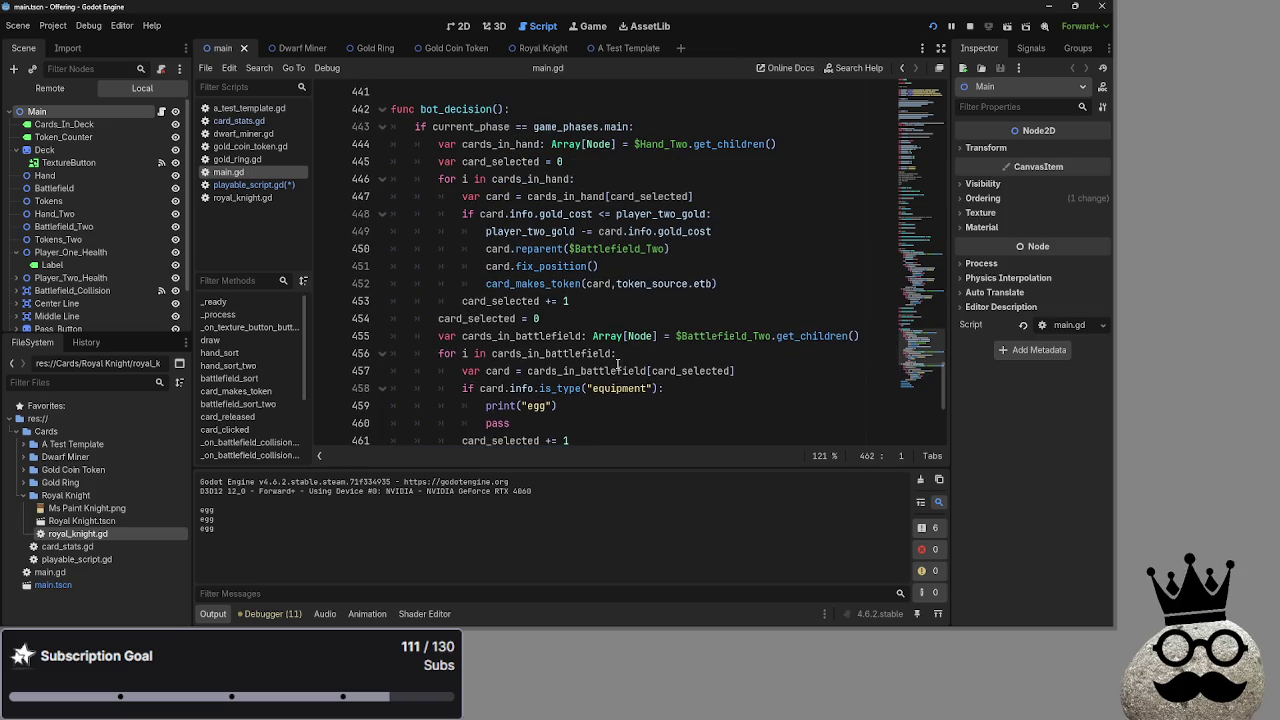
Inspect the main-phase block (lines 443–461) around line 458, then switch to playable_script.gd.
{"action": "mouse_move", "coordinate": [572, 440]}
{"action": "left_mouse_down"}
{"action": "mouse_move", "coordinate": [395, 405]}
{"action": "mouse_move", "coordinate": [400, 100]}
{"action": "mouse_move", "coordinate": [361, 128]}
{"action": "left_mouse_up"}
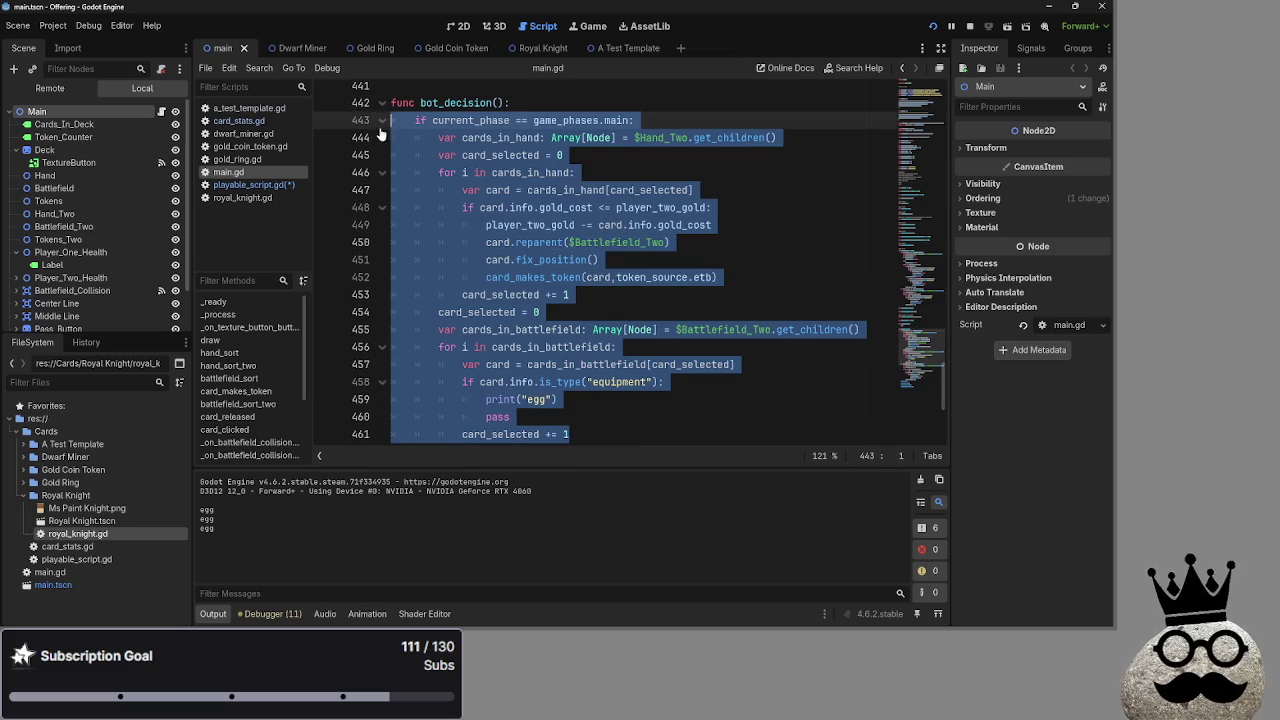
{"action": "scroll", "coordinate": [615, 250], "scroll_direction": "down", "scroll_amount": 1}
{"action": "left_click", "coordinate": [581, 260]}
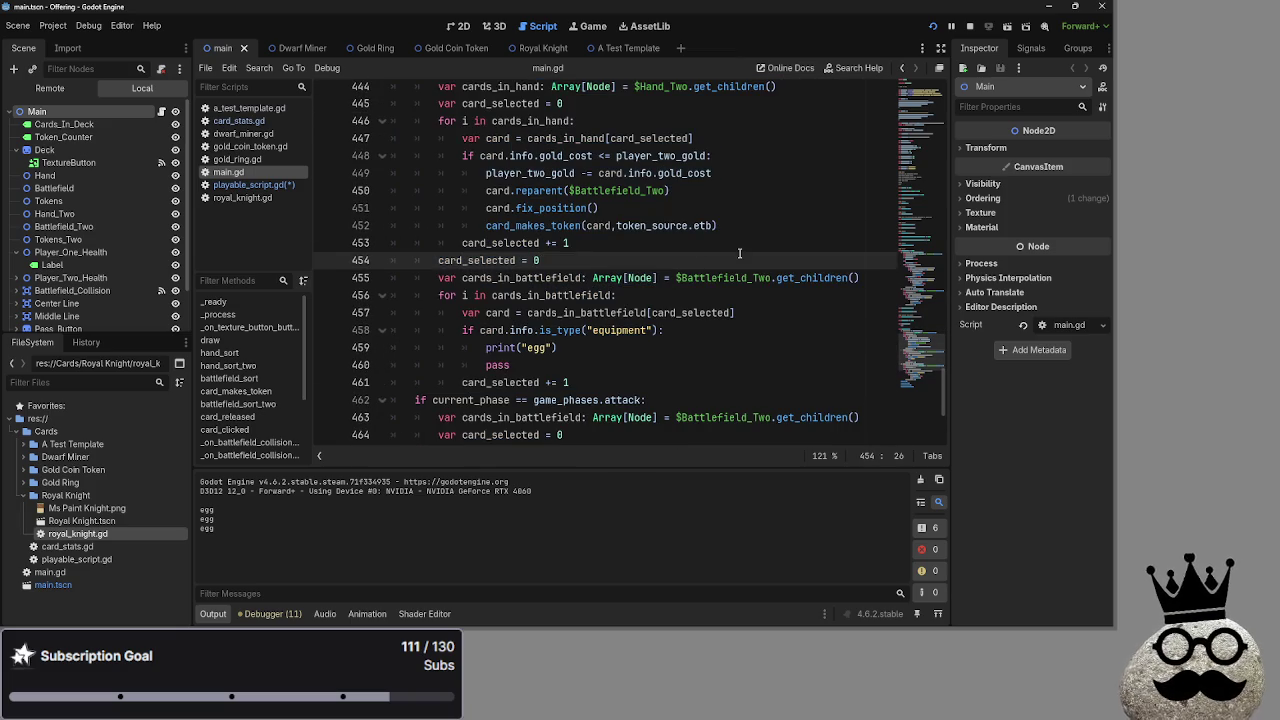
{"action": "key", "text": "Down"}
{"action": "key", "text": "Down"}
{"action": "key", "text": "Down"}
{"action": "key", "text": "End"}
{"action": "key", "text": "Down"}
{"action": "key", "text": "shift+Home"}
{"action": "left_click", "coordinate": [745, 333]}
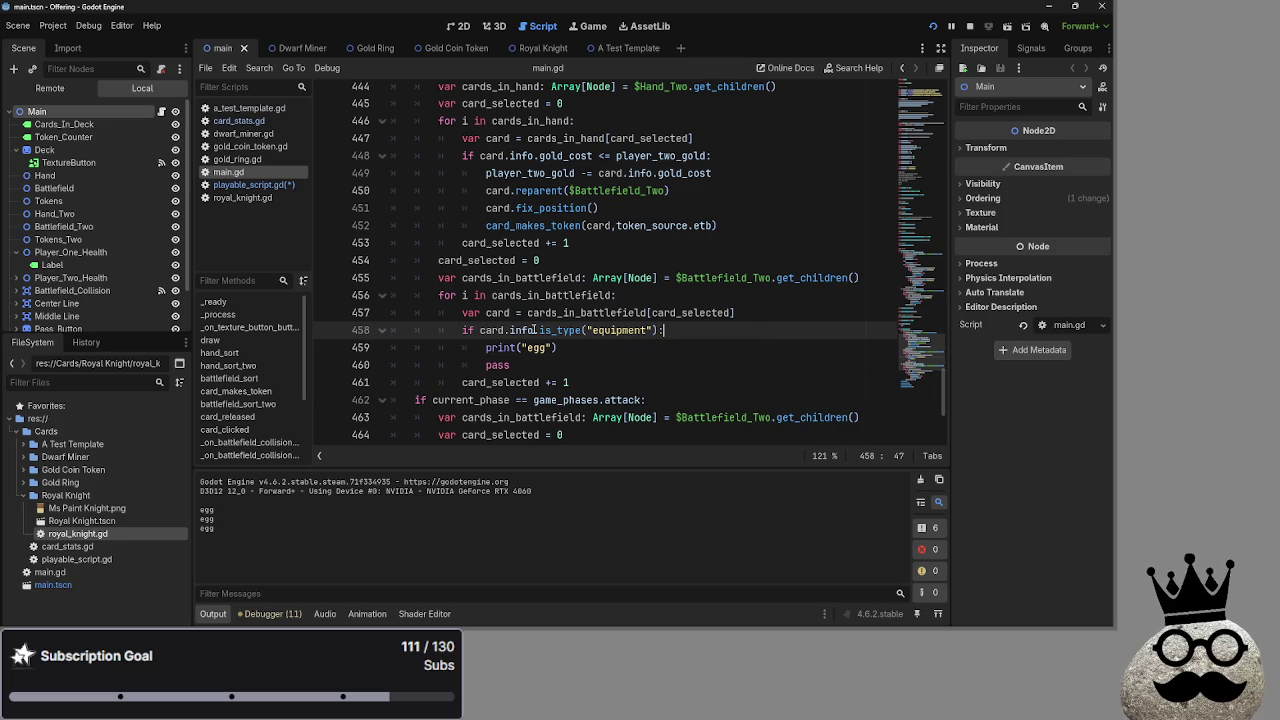
{"action": "left_click", "coordinate": [238, 185]}
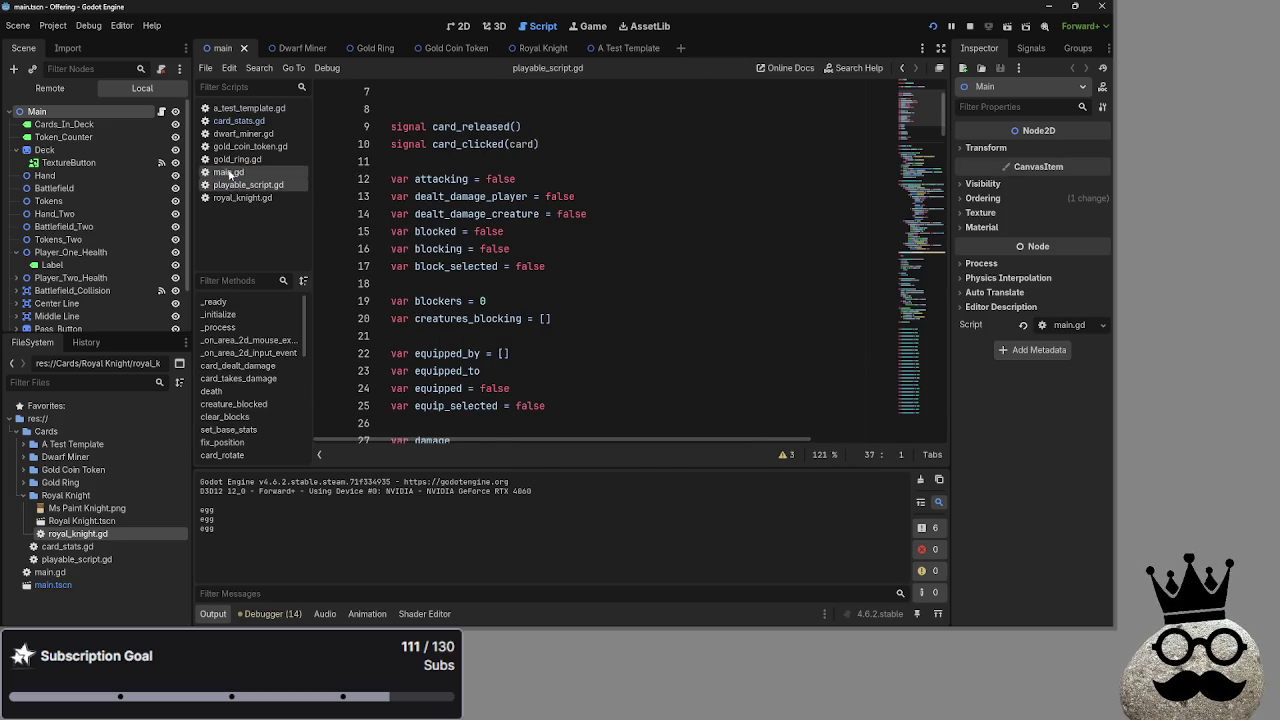
{"action": "left_click", "coordinate": [228, 172]}
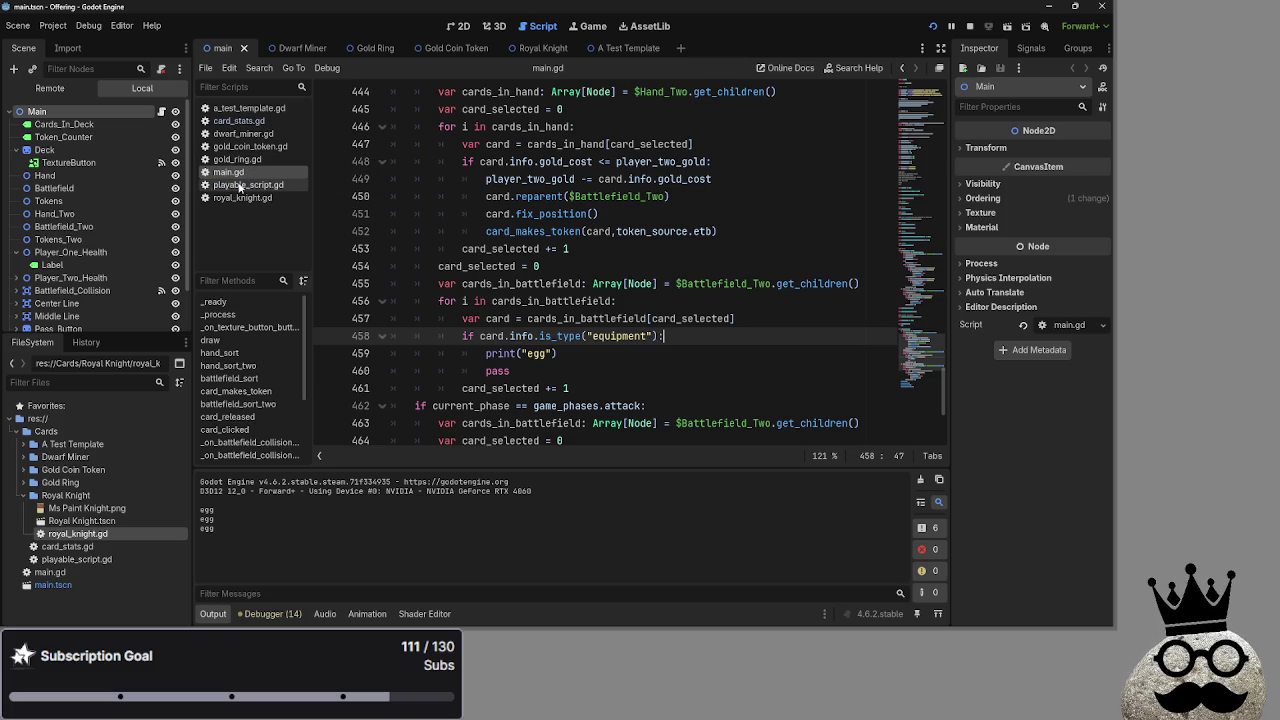
{"action": "left_click", "coordinate": [240, 187]}
{"action": "scroll", "coordinate": [738, 238], "scroll_direction": "down", "scroll_amount": 4}
{"action": "scroll", "coordinate": [574, 231], "scroll_direction": "up", "scroll_amount": 6}
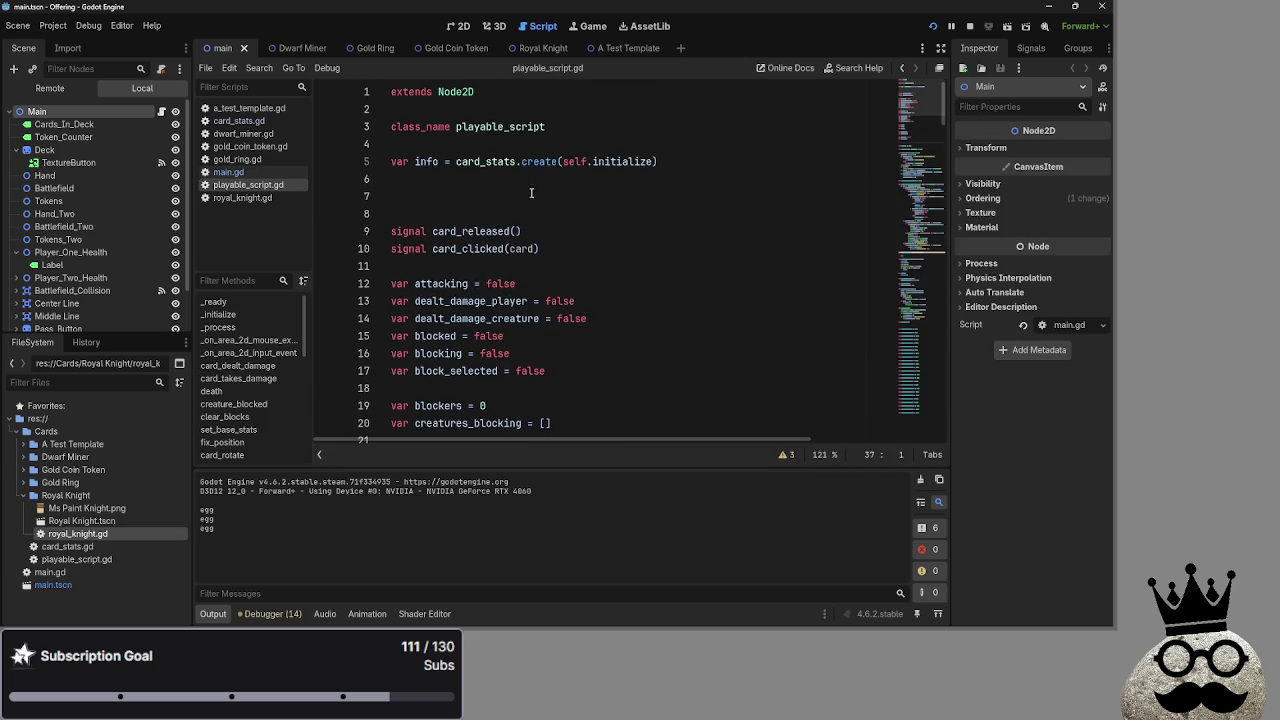
{"action": "left_click", "coordinate": [532, 193]}
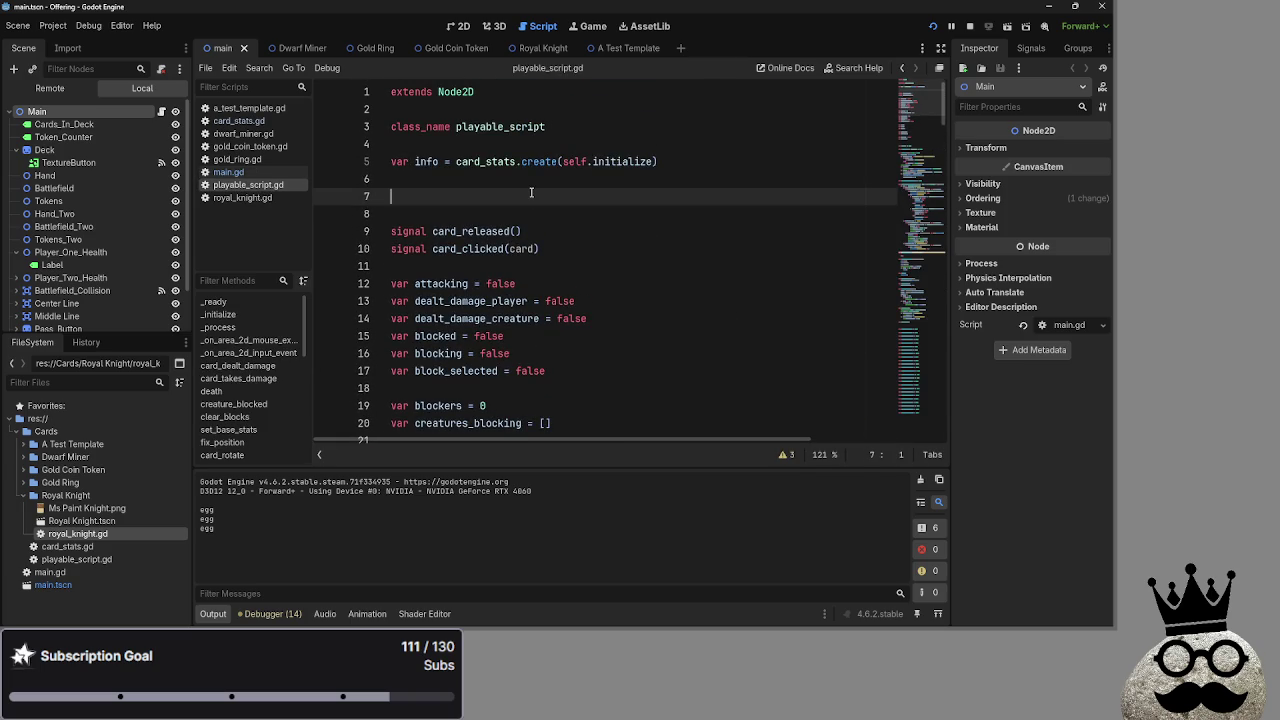
{"action": "left_click", "coordinate": [240, 174]}
{"action": "scroll", "coordinate": [607, 297], "scroll_direction": "up", "scroll_amount": 4}
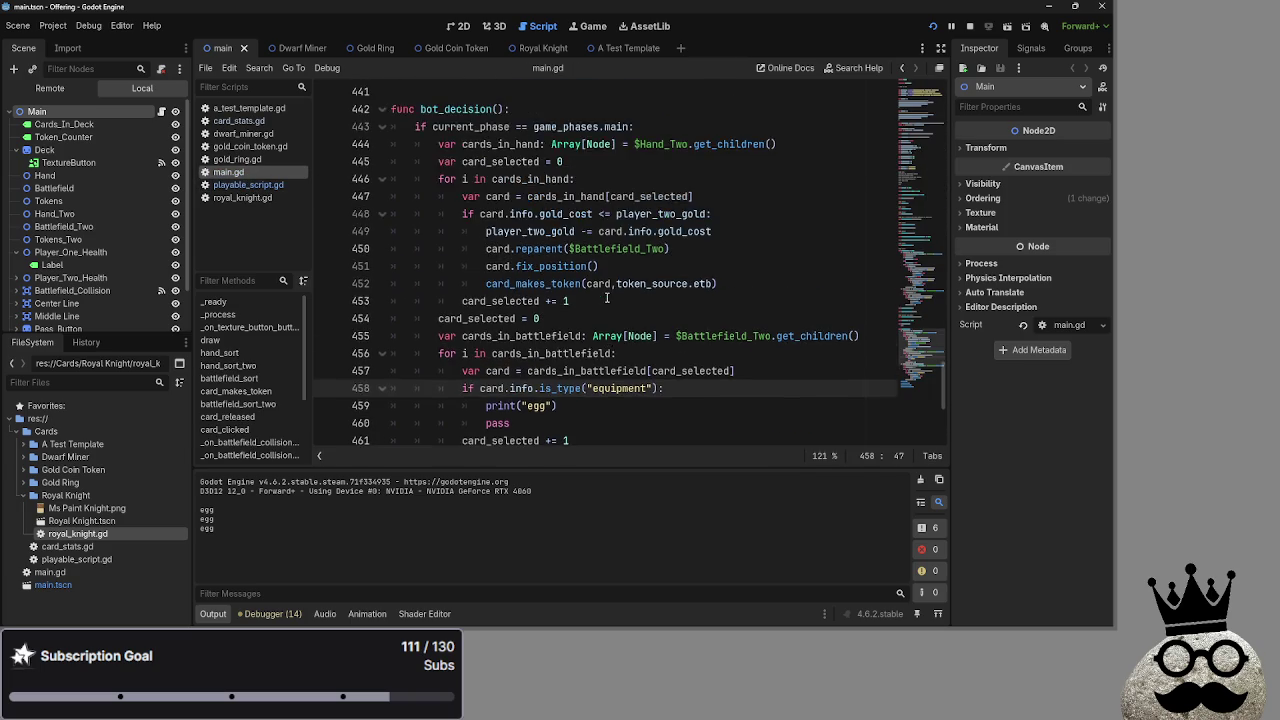
{"action": "left_click", "coordinate": [578, 250]}
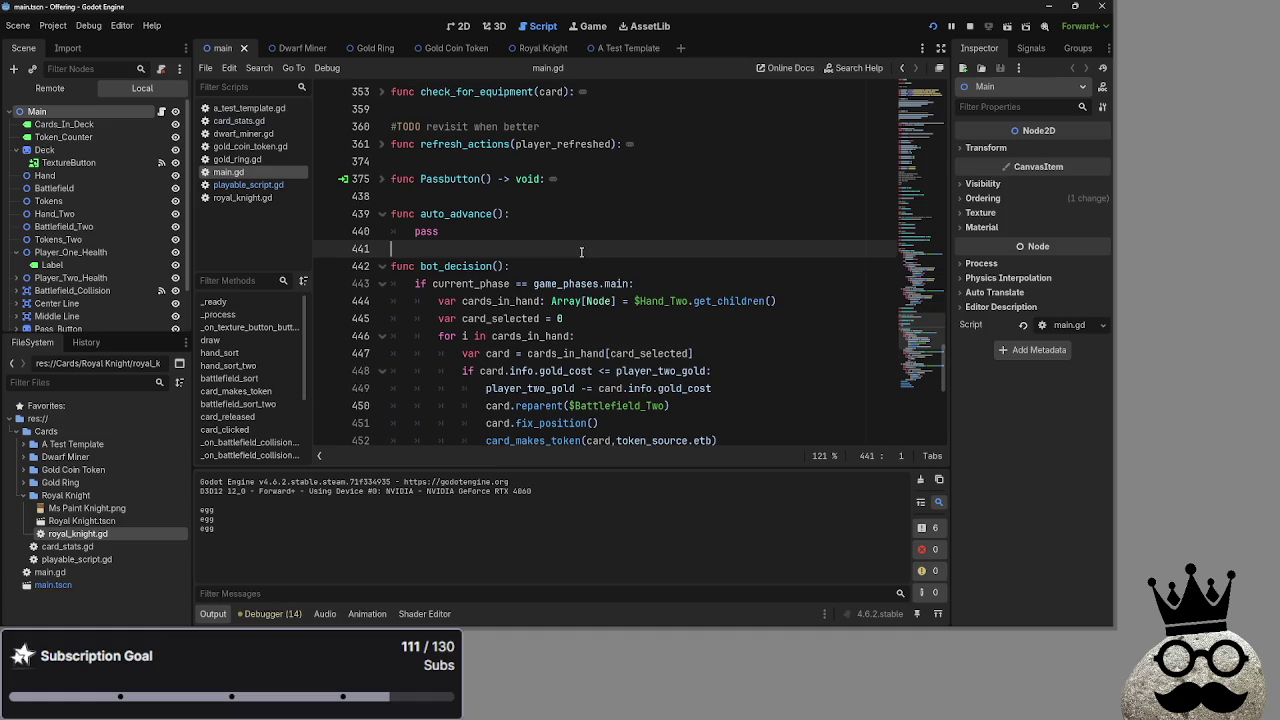
{"action": "scroll", "coordinate": [578, 252], "scroll_direction": "up", "scroll_amount": 1}
{"action": "scroll", "coordinate": [578, 252], "scroll_direction": "up", "scroll_amount": 2}
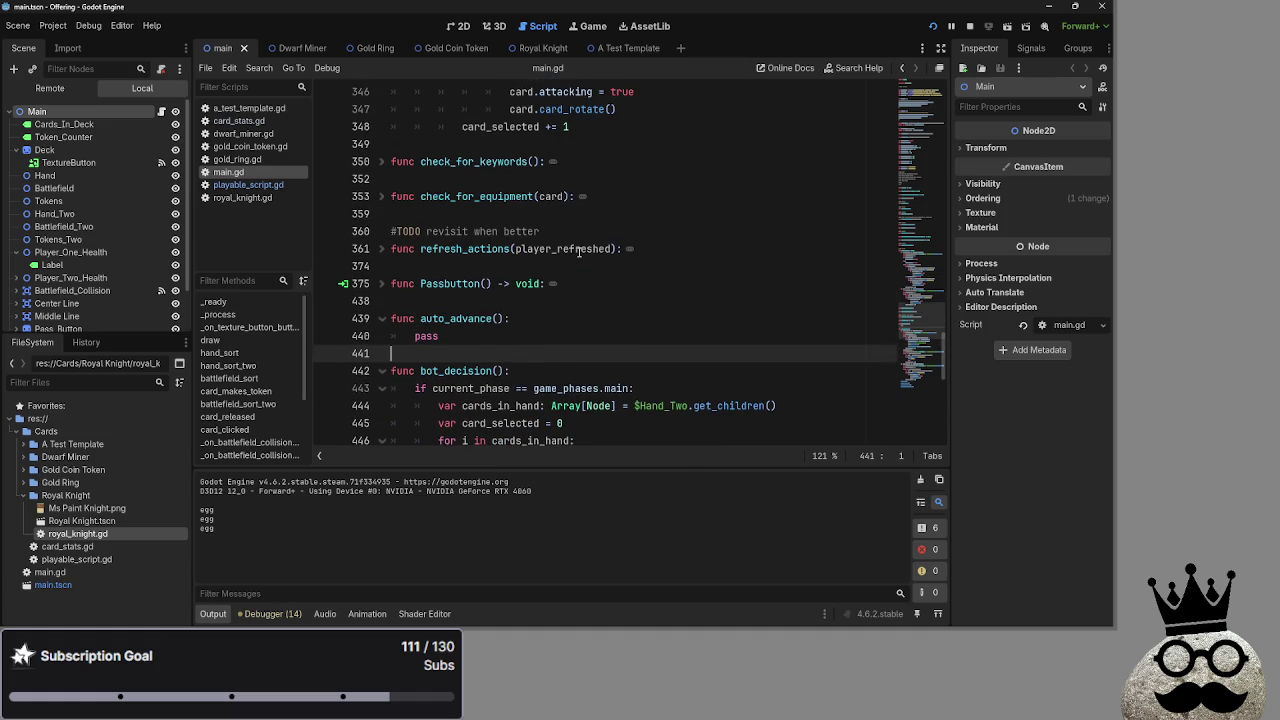
{"action": "scroll", "coordinate": [578, 252], "scroll_direction": "down", "scroll_amount": 2}
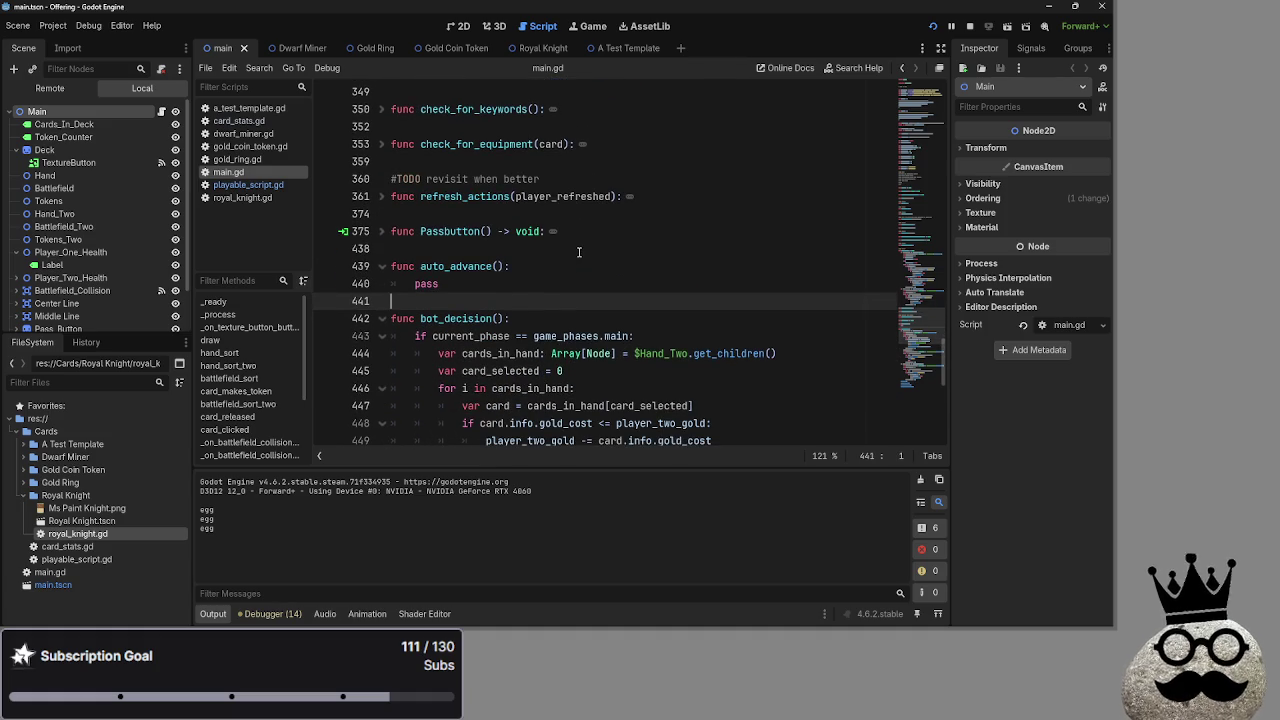
{"action": "scroll", "coordinate": [568, 257], "scroll_direction": "down", "scroll_amount": 2}
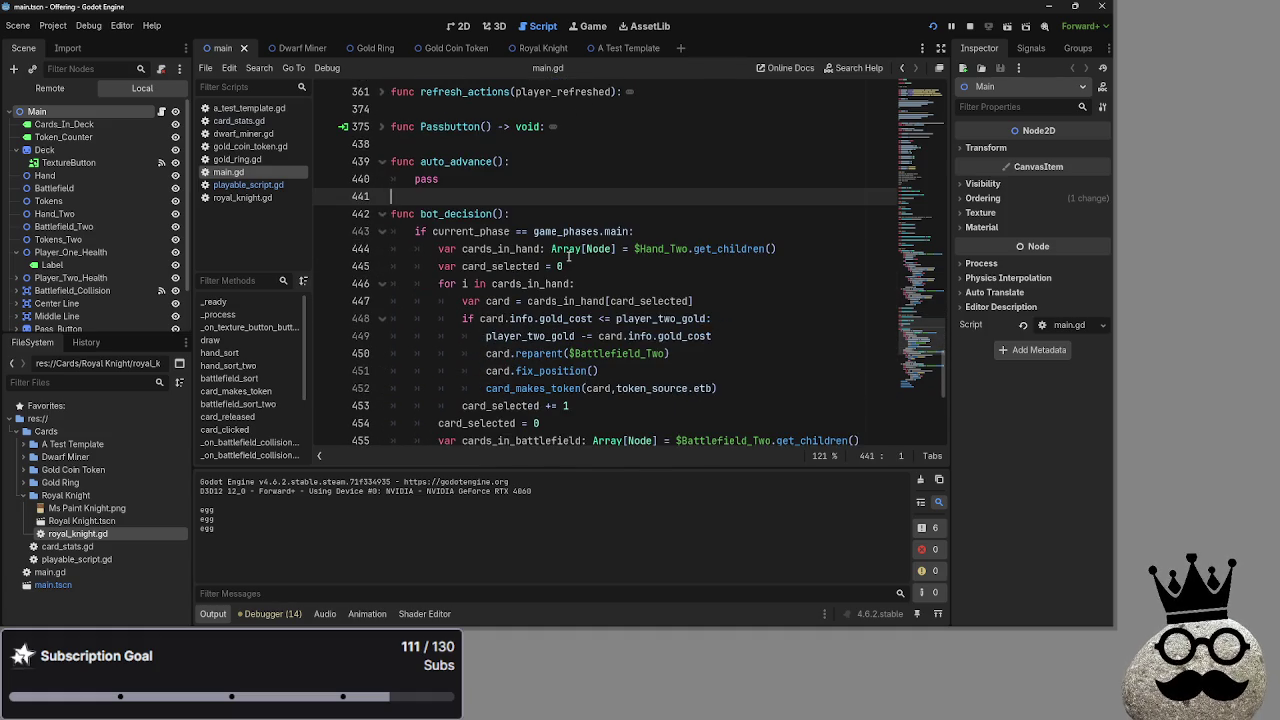
{"action": "scroll", "coordinate": [568, 257], "scroll_direction": "down", "scroll_amount": 1}
{"action": "scroll", "coordinate": [568, 257], "scroll_direction": "down", "scroll_amount": 3}
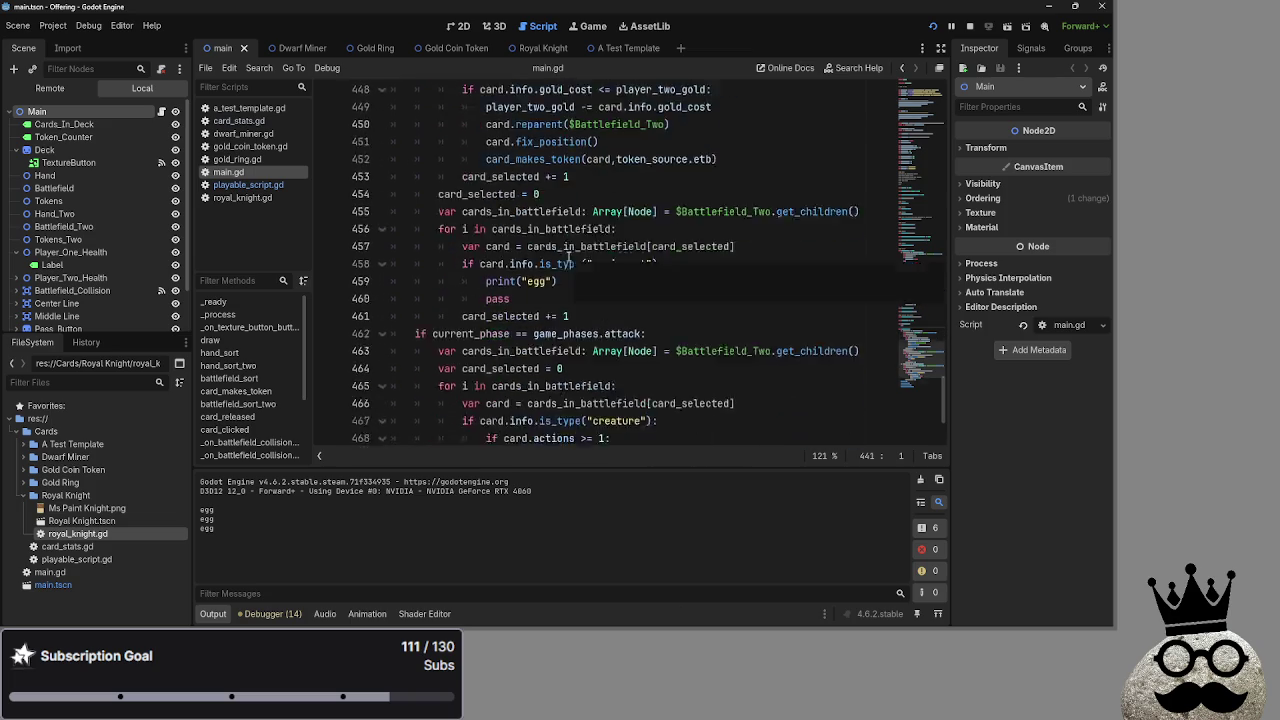
{"action": "scroll", "coordinate": [568, 257], "scroll_direction": "up", "scroll_amount": 6}
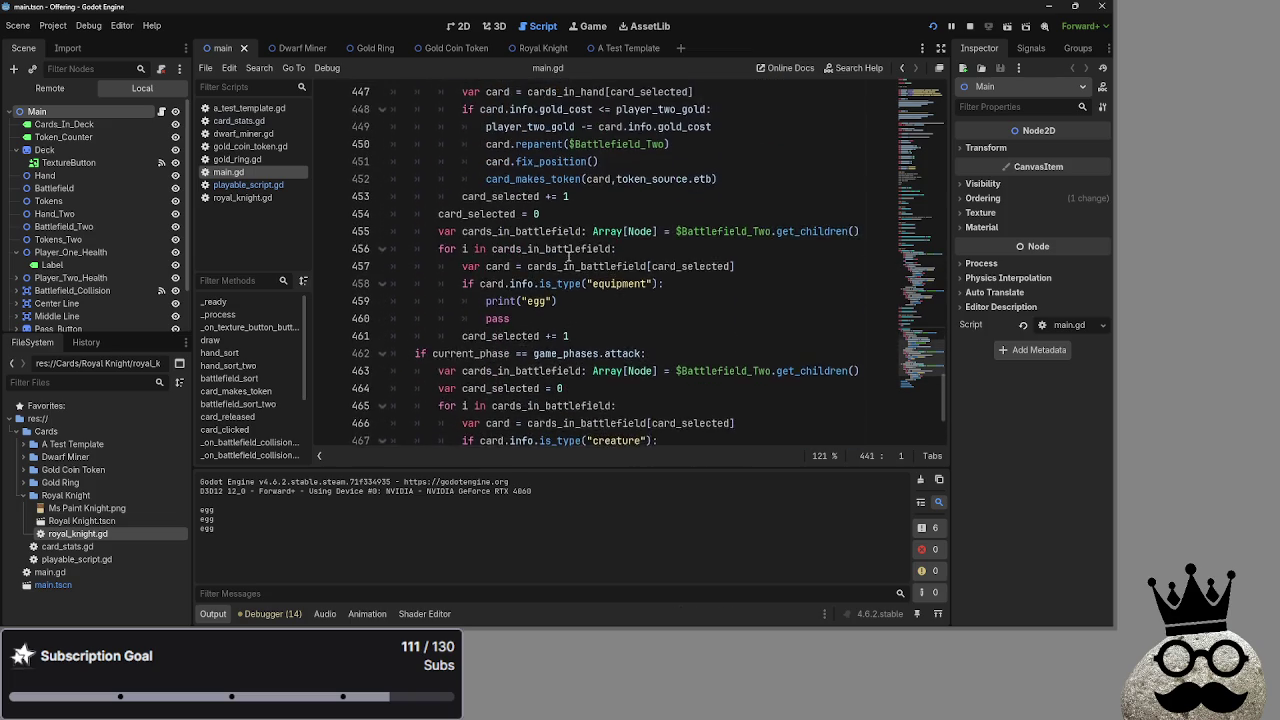
{"action": "scroll", "coordinate": [568, 257], "scroll_direction": "up", "scroll_amount": 2}
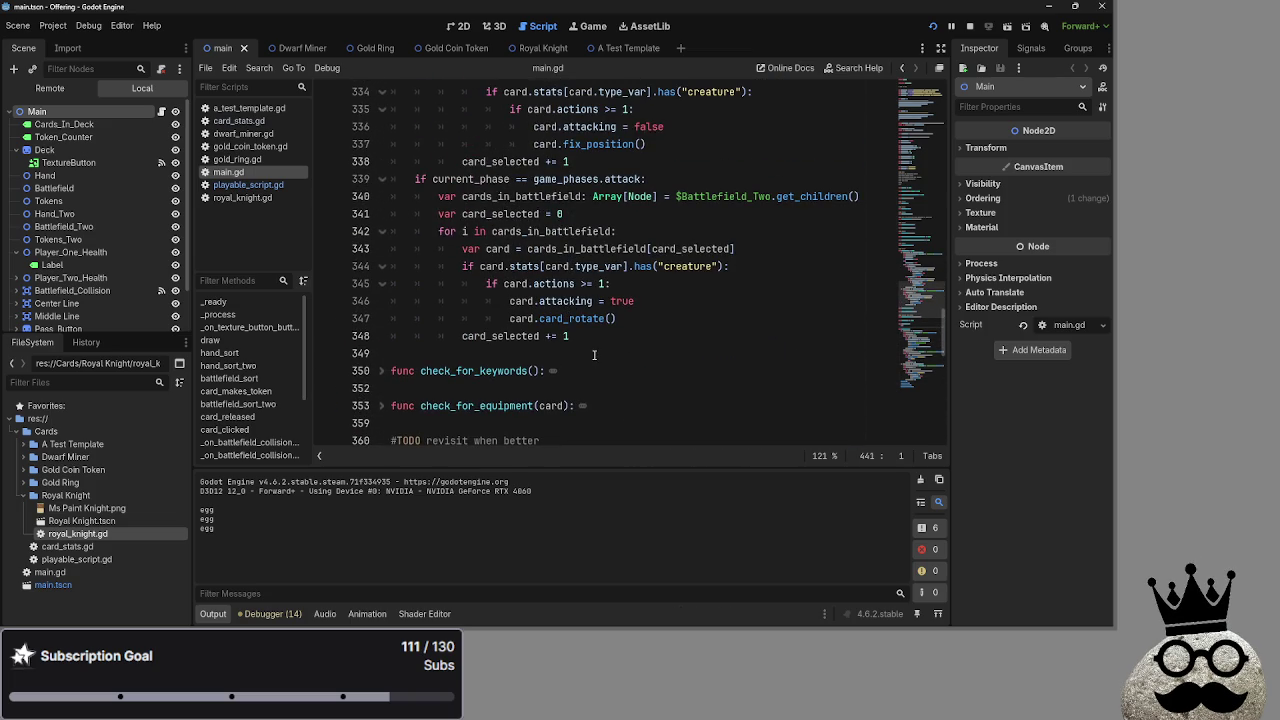
{"action": "scroll", "coordinate": [580, 348], "scroll_direction": "up", "scroll_amount": 6}
{"action": "left_click", "coordinate": [556, 335]}
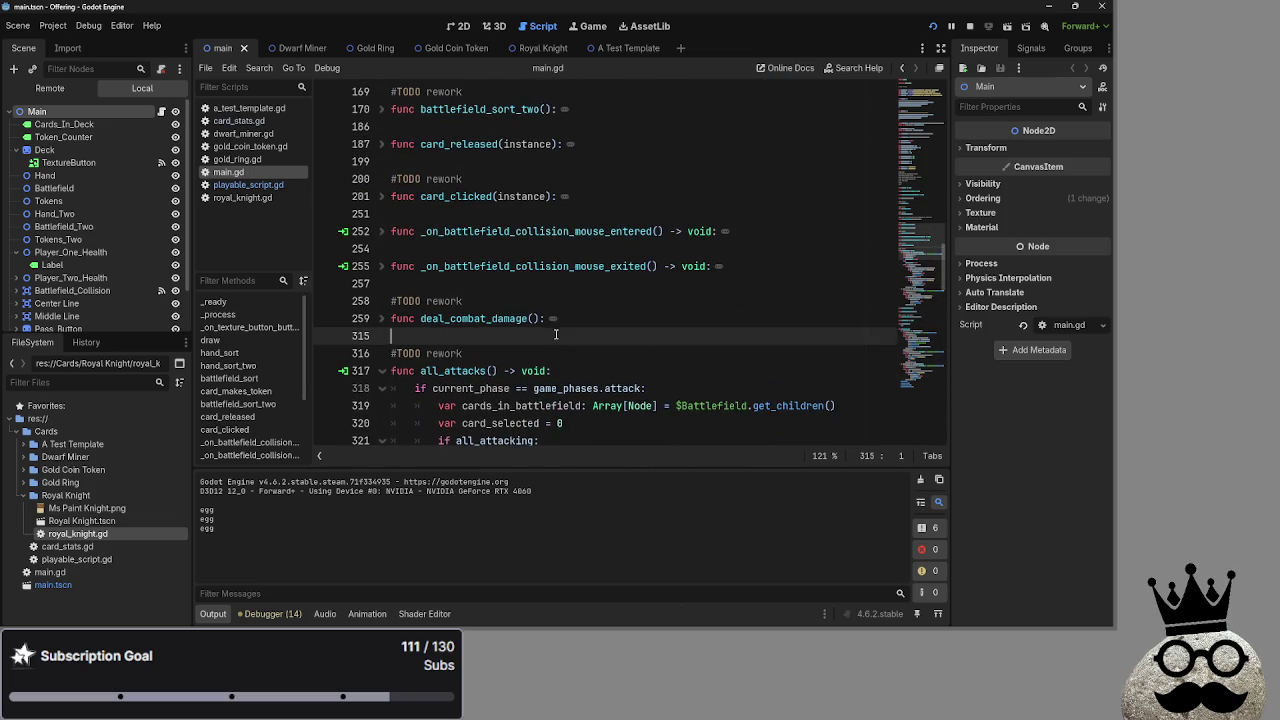
{"action": "left_click", "coordinate": [382, 318]}
{"action": "left_click", "coordinate": [382, 318]}
{"action": "left_click", "coordinate": [553, 284]}
{"action": "scroll", "coordinate": [551, 268], "scroll_direction": "up", "scroll_amount": 1}
{"action": "left_click", "coordinate": [550, 267]}
{"action": "scroll", "coordinate": [546, 268], "scroll_direction": "up", "scroll_amount": 1}
{"action": "left_click", "coordinate": [539, 265]}
{"action": "left_click", "coordinate": [533, 231]}
{"action": "left_click", "coordinate": [527, 180]}
{"action": "scroll", "coordinate": [527, 180], "scroll_direction": "up", "scroll_amount": 1}
{"action": "left_click", "coordinate": [505, 192]}
{"action": "scroll", "coordinate": [505, 285], "scroll_direction": "down", "scroll_amount": 10}
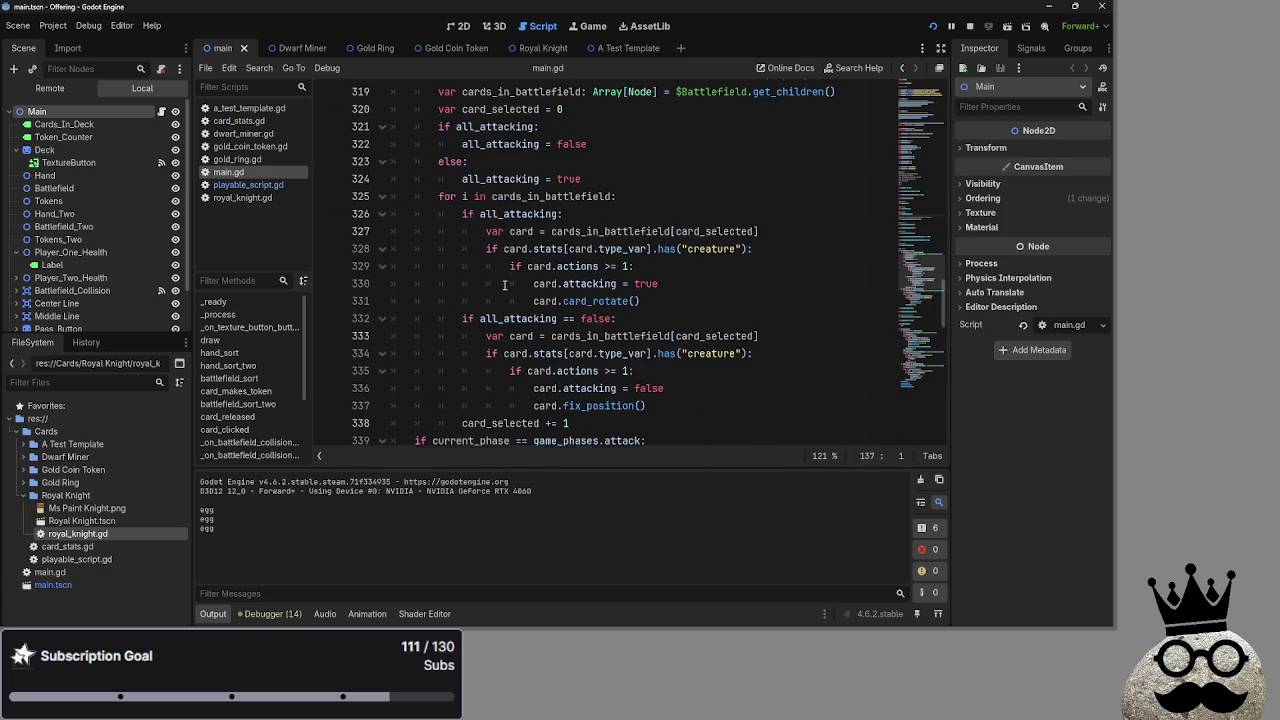
{"action": "scroll", "coordinate": [505, 285], "scroll_direction": "down", "scroll_amount": 1}
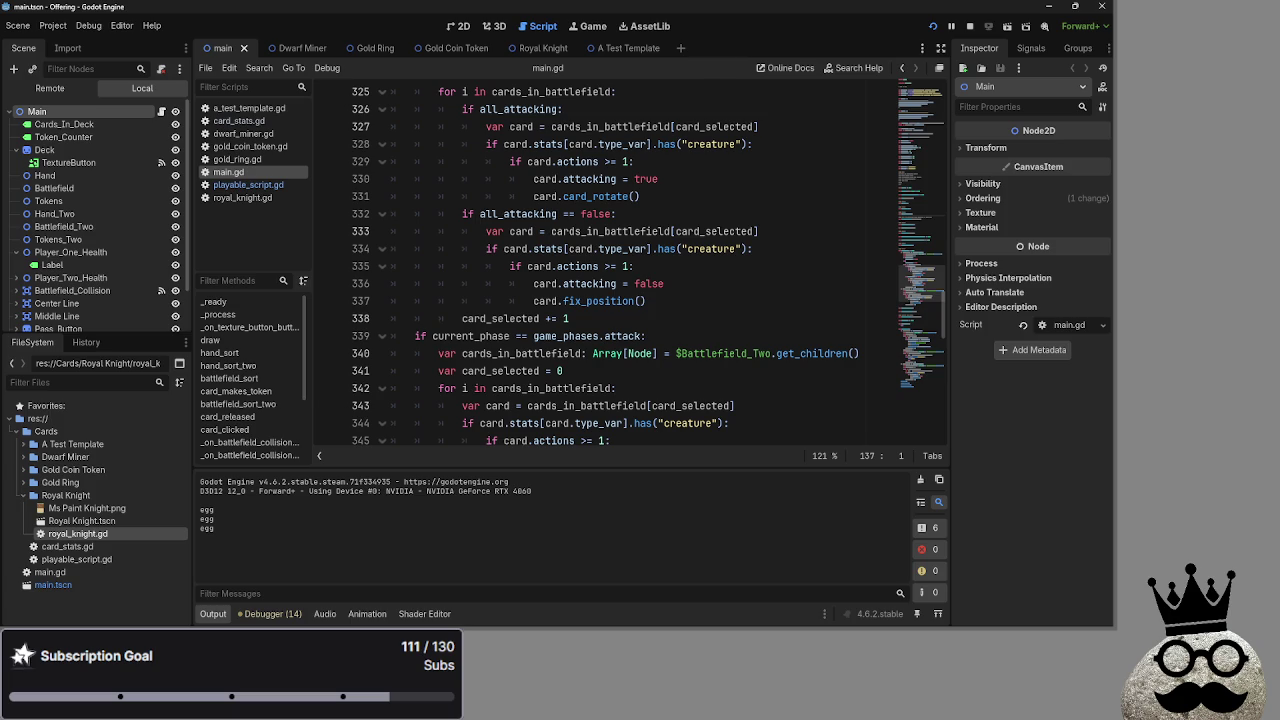
{"action": "scroll", "coordinate": [700, 292], "scroll_direction": "down", "scroll_amount": 5}
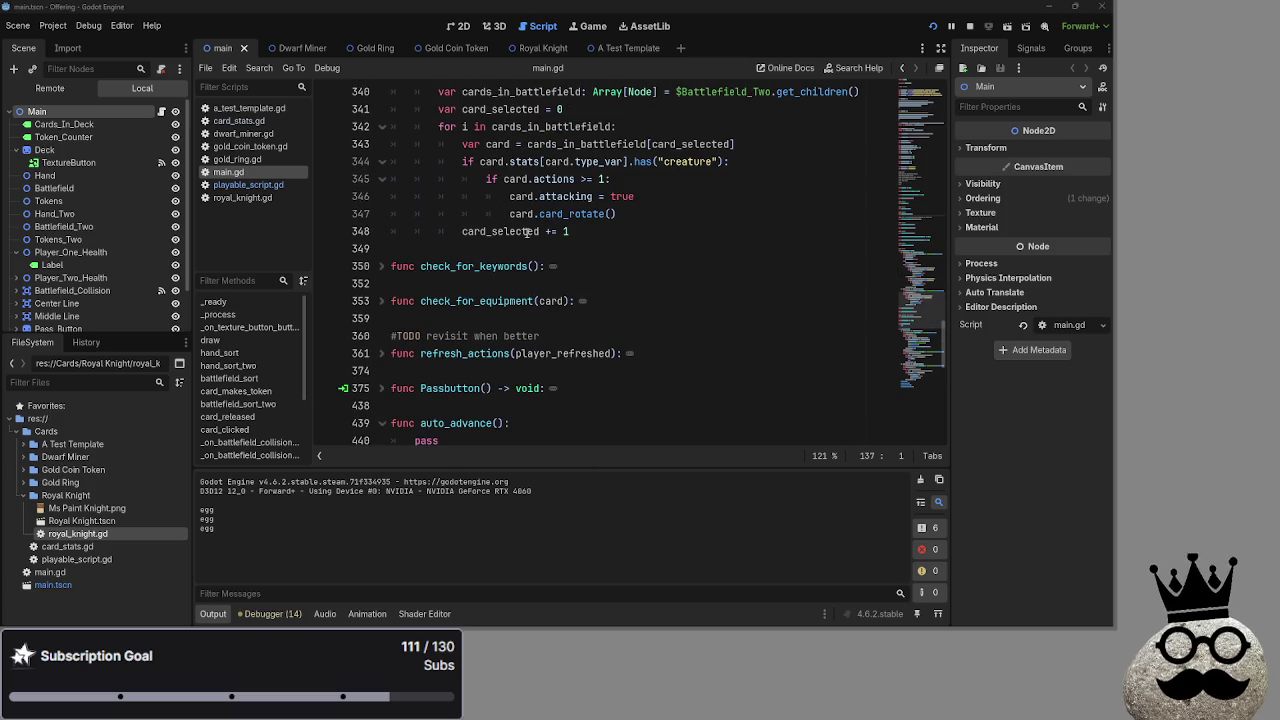
{"action": "left_click", "coordinate": [640, 256]}
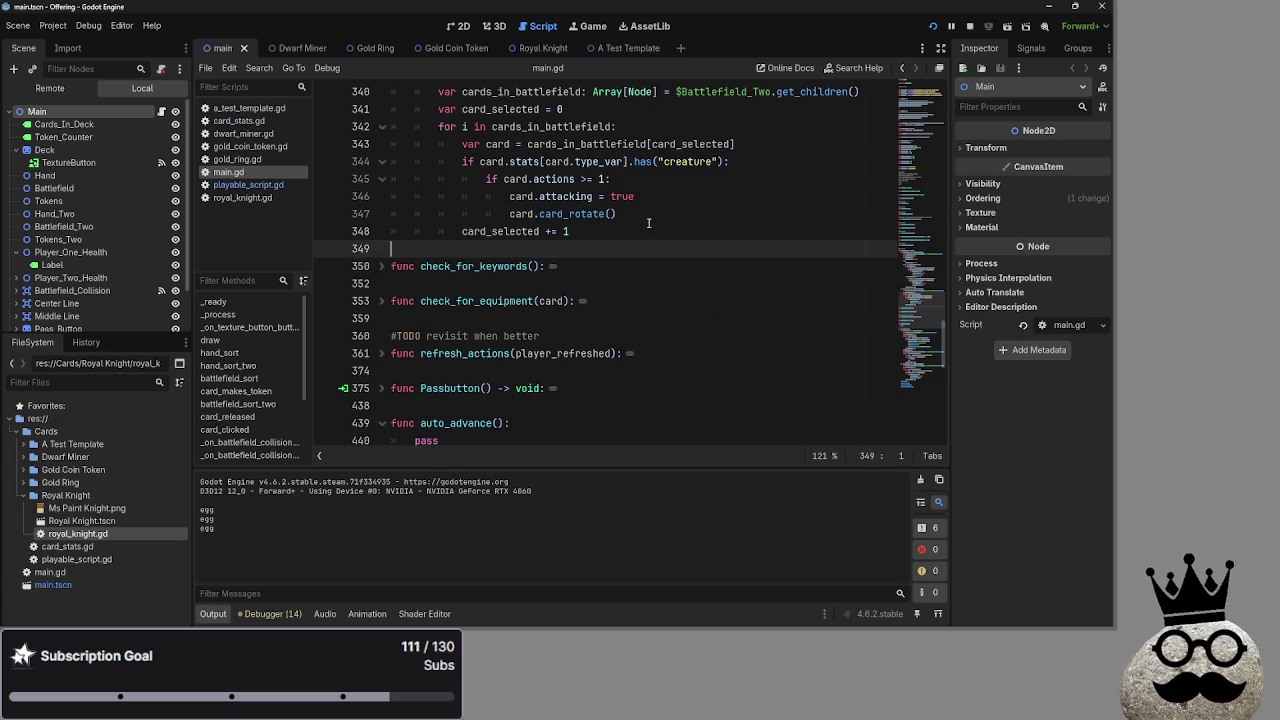
{"action": "left_click", "coordinate": [640, 214]}
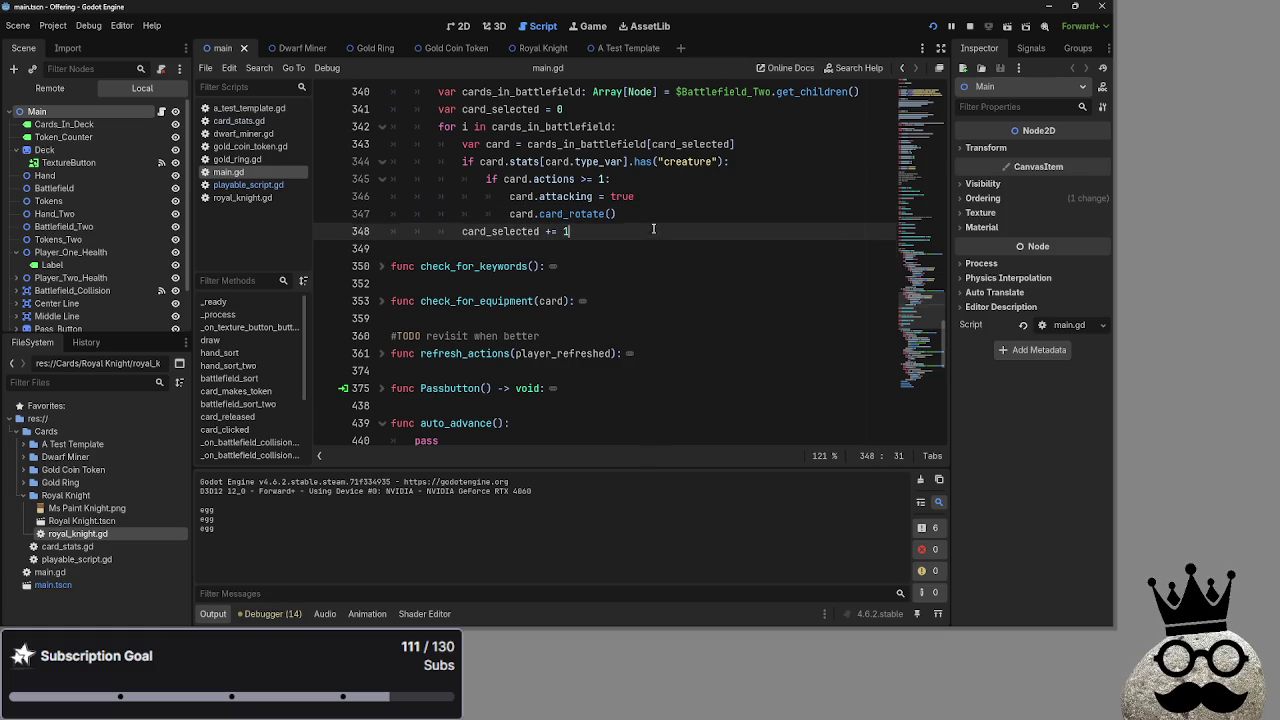
{"action": "scroll", "coordinate": [575, 352], "scroll_direction": "up", "scroll_amount": 12}
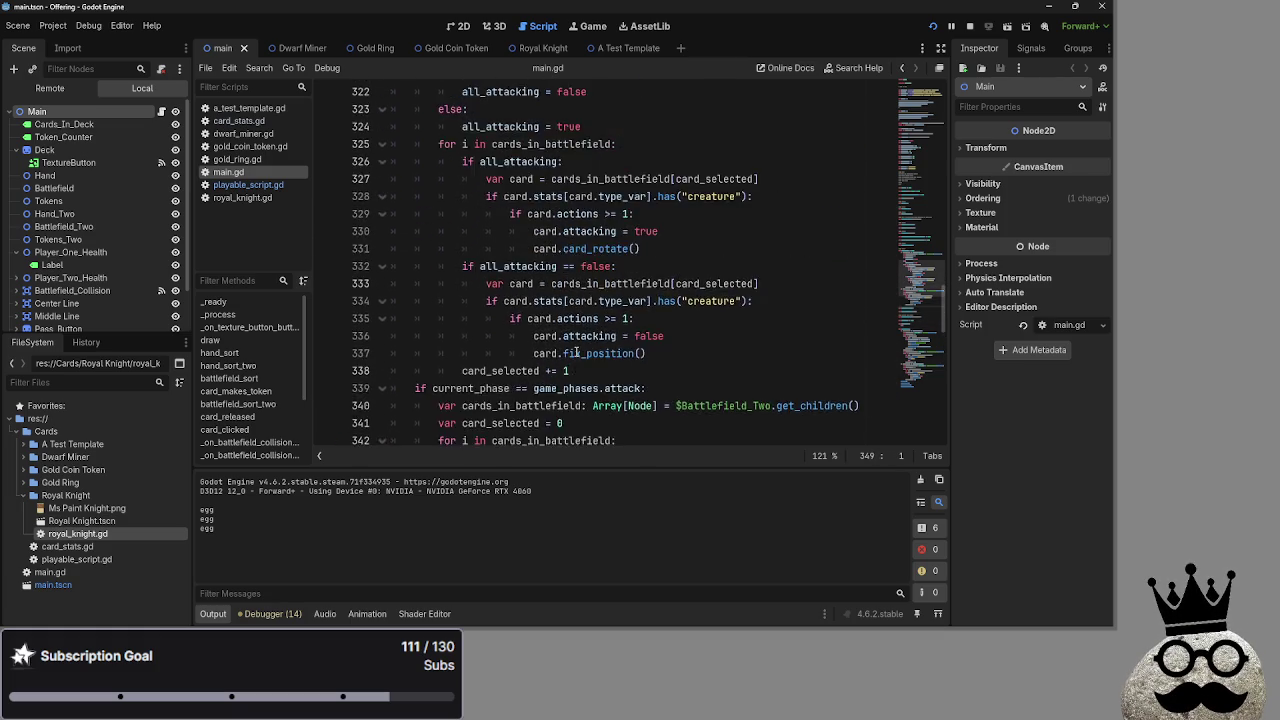
{"action": "left_click", "coordinate": [552, 318]}
{"action": "left_click", "coordinate": [546, 335]}
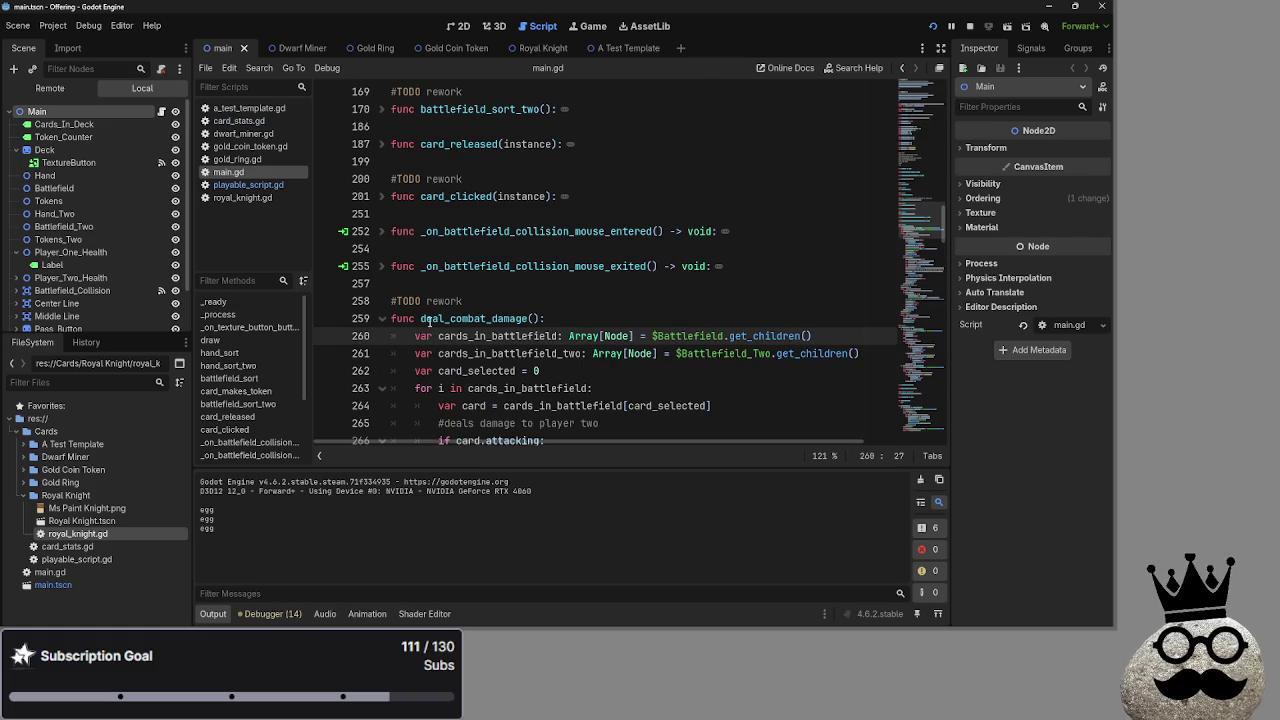
{"action": "left_click", "coordinate": [382, 318]}
{"action": "left_click", "coordinate": [444, 338]}
{"action": "scroll", "coordinate": [610, 362], "scroll_direction": "down", "scroll_amount": 5}
{"action": "scroll", "coordinate": [610, 363], "scroll_direction": "down", "scroll_amount": 10}
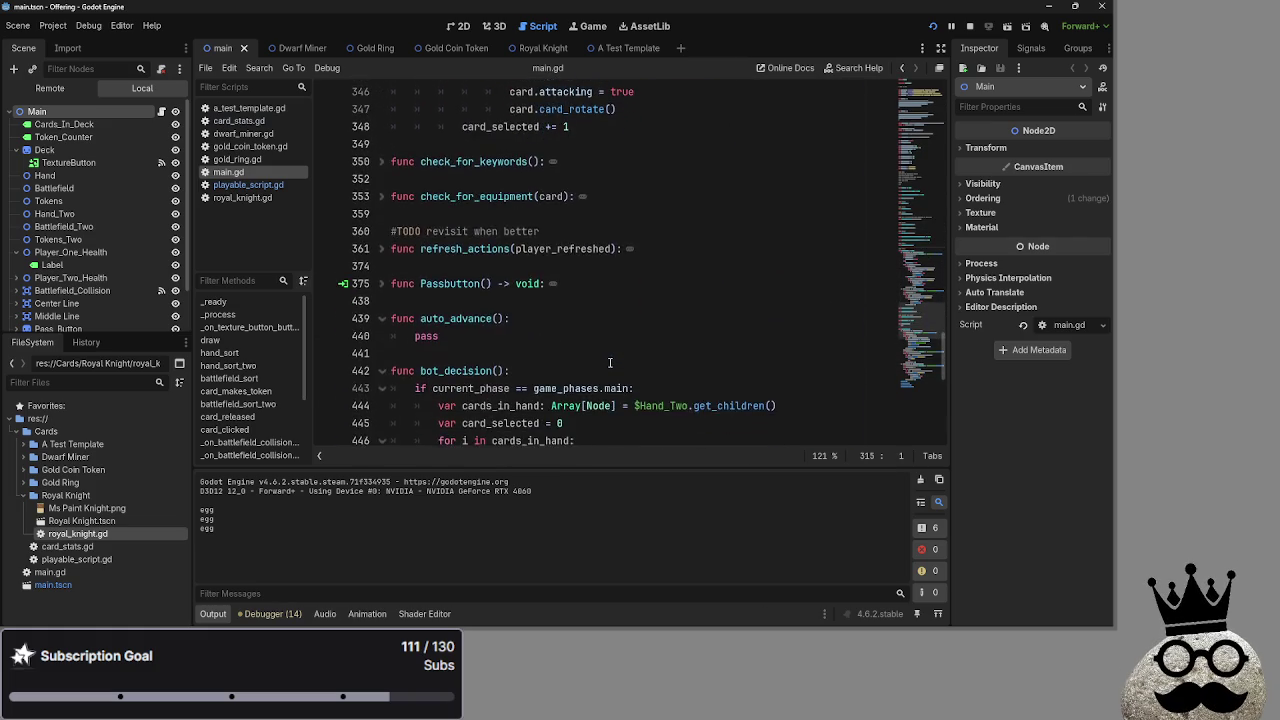
{"action": "scroll", "coordinate": [610, 363], "scroll_direction": "down", "scroll_amount": 8}
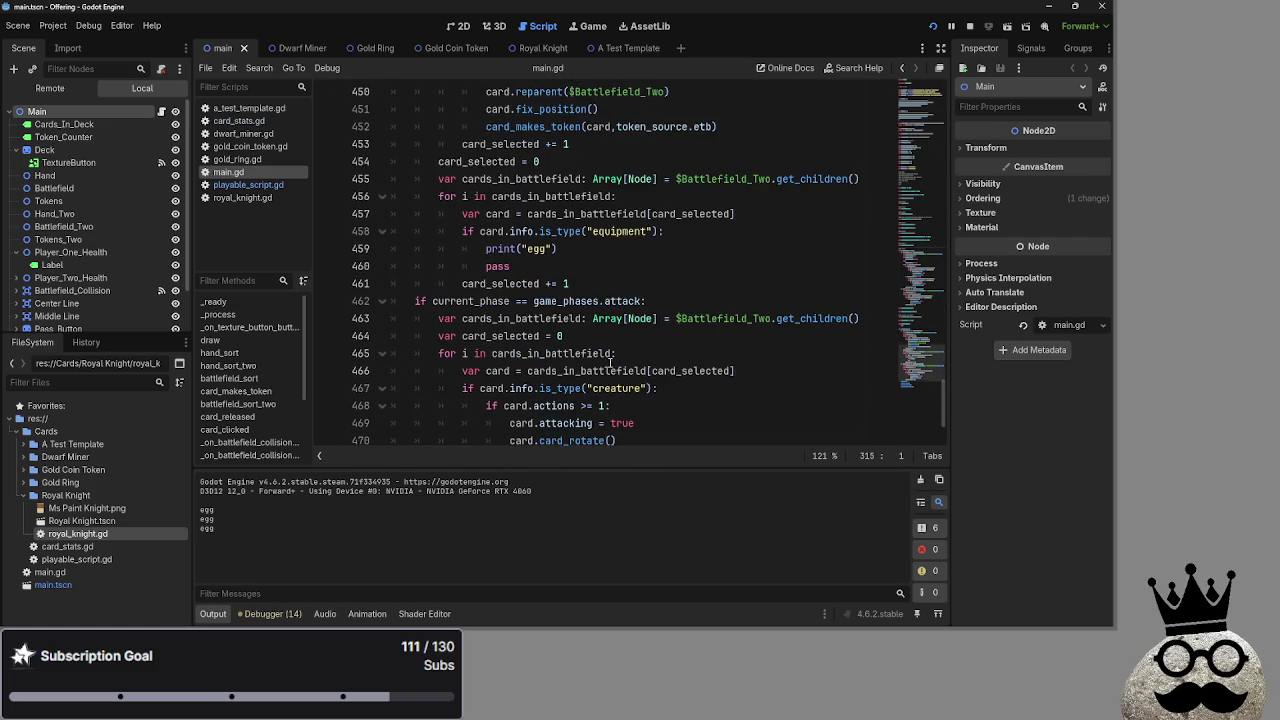
{"action": "scroll", "coordinate": [610, 362], "scroll_direction": "up", "scroll_amount": 5}
{"action": "scroll", "coordinate": [590, 358], "scroll_direction": "down", "scroll_amount": 3}
{"action": "scroll", "coordinate": [567, 353], "scroll_direction": "down", "scroll_amount": 6}
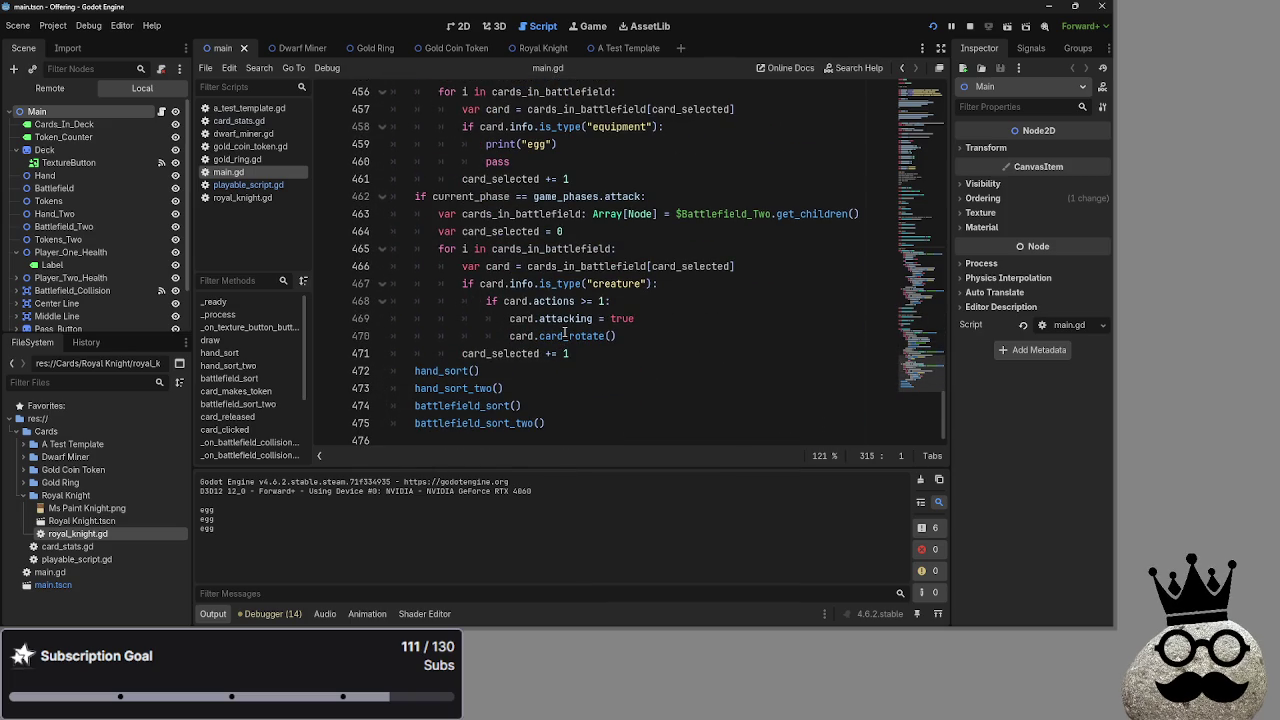
{"action": "scroll", "coordinate": [540, 350], "scroll_direction": "up", "scroll_amount": 4}
{"action": "left_click_drag", "start_coordinate": [510, 371], "coordinate": [486, 354]}
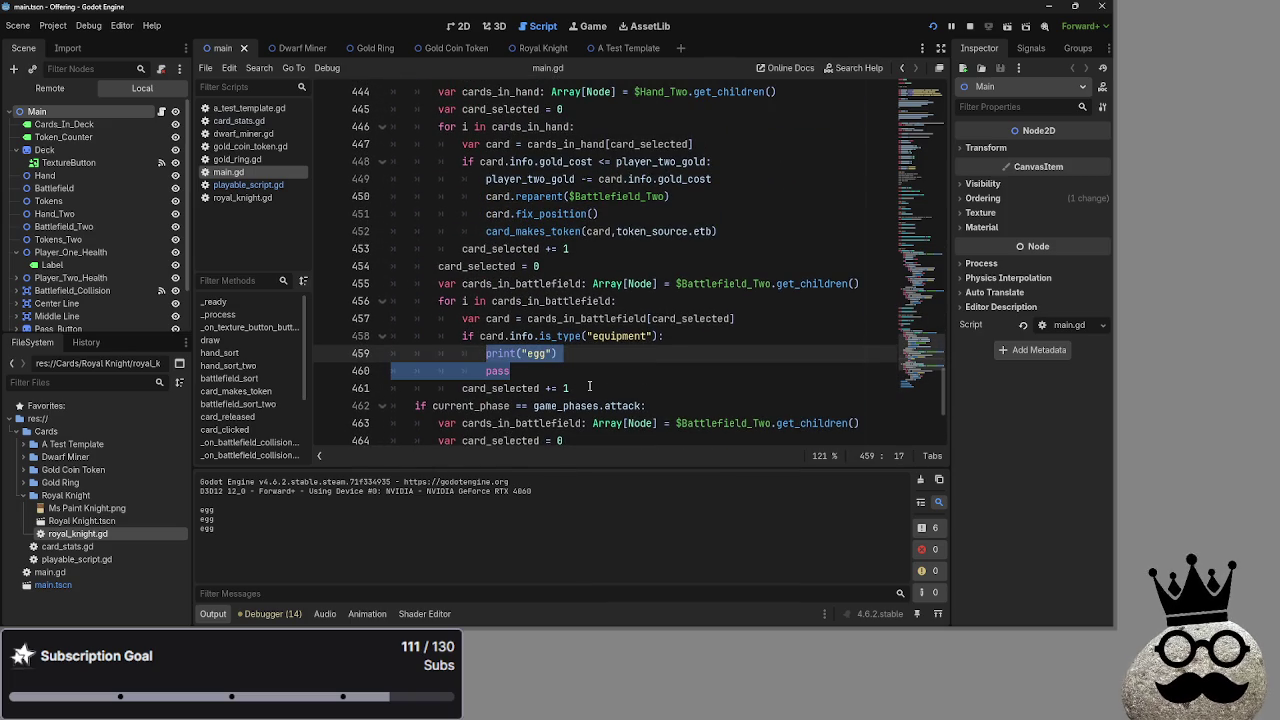
{"action": "left_click", "coordinate": [248, 185]}
{"action": "left_click", "coordinate": [253, 172]}
{"action": "left_click", "coordinate": [248, 185]}
{"action": "left_click", "coordinate": [240, 159]}
{"action": "left_click", "coordinate": [235, 172]}
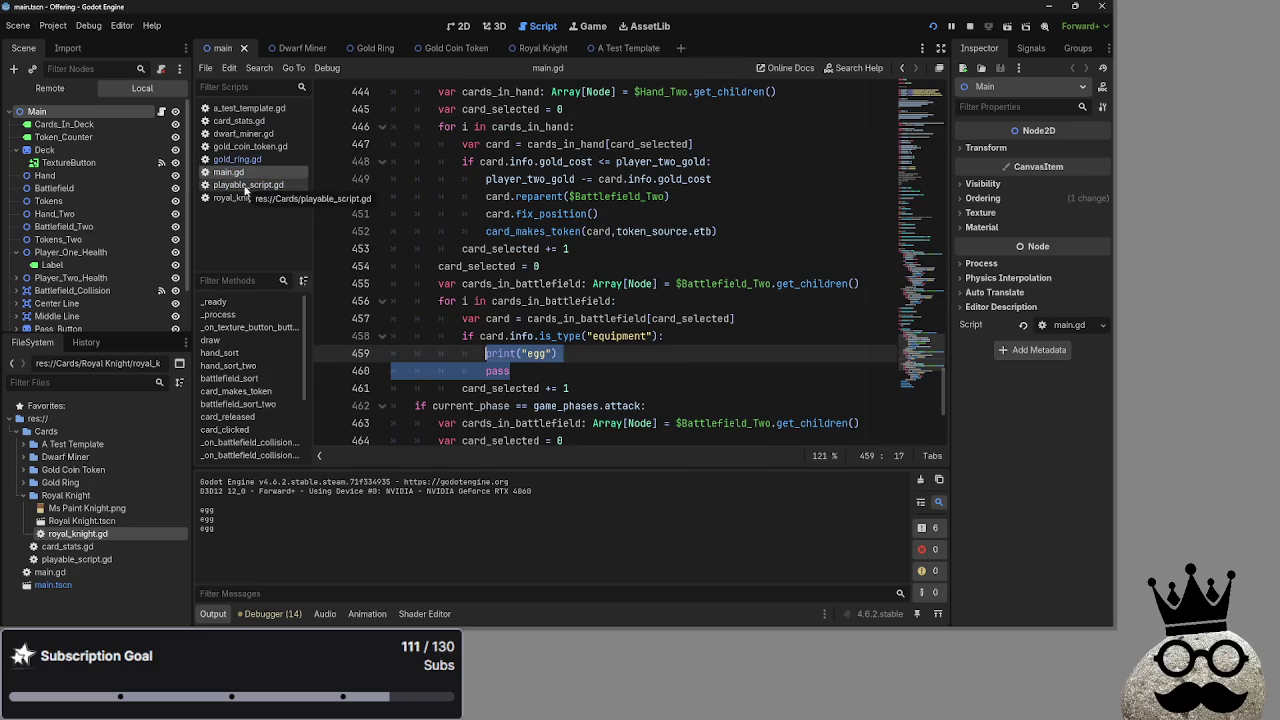
{"action": "scroll", "coordinate": [611, 284], "scroll_direction": "up", "scroll_amount": 20}
{"action": "scroll", "coordinate": [611, 284], "scroll_direction": "up", "scroll_amount": 6}
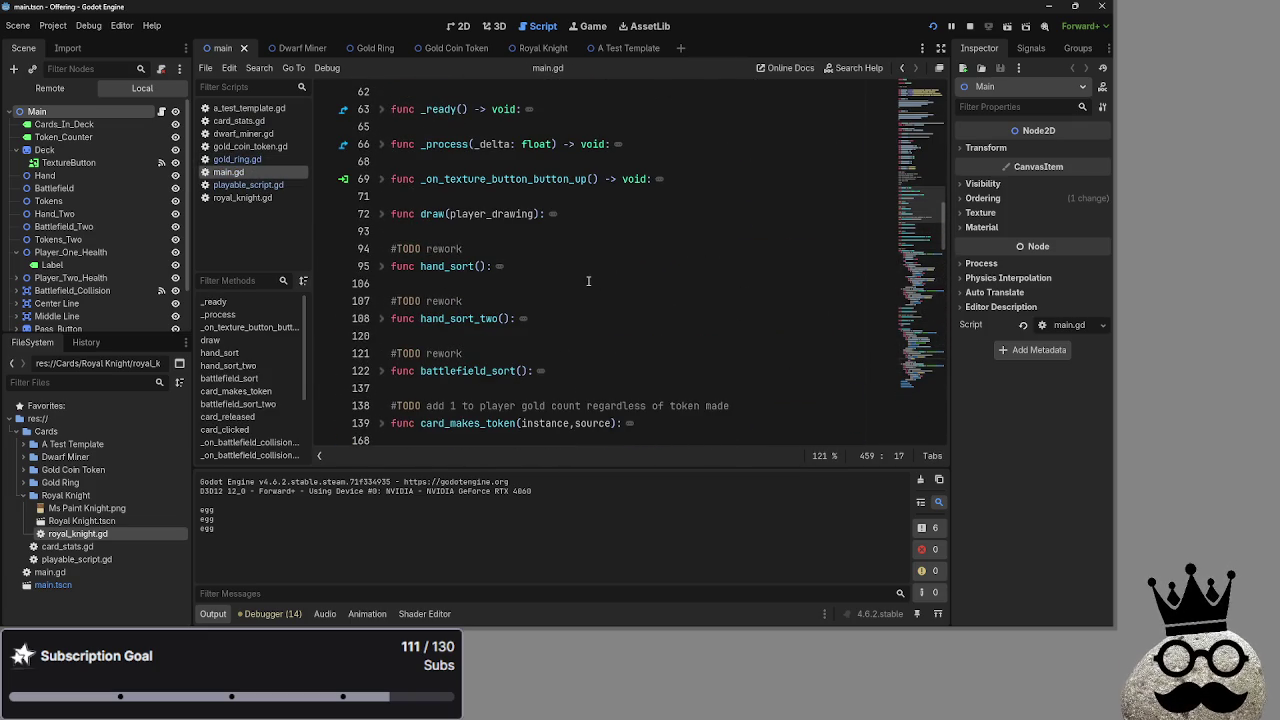
{"action": "scroll", "coordinate": [588, 281], "scroll_direction": "down", "scroll_amount": 5}
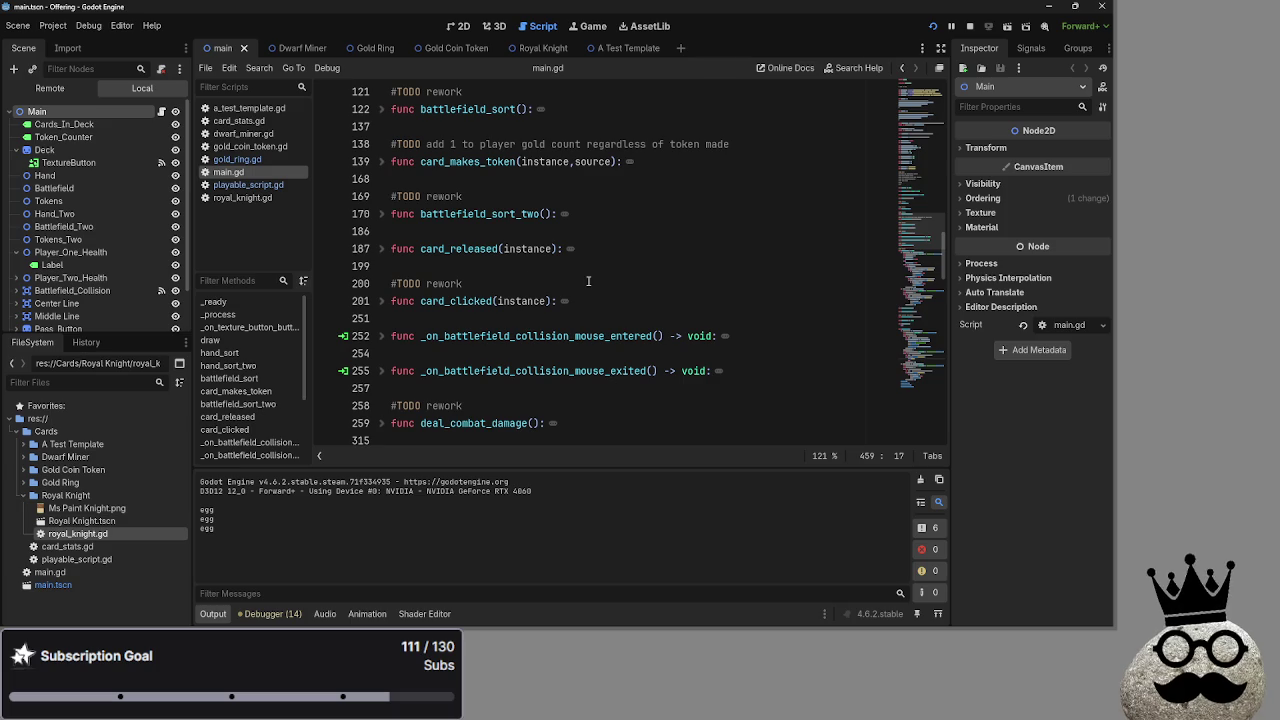
{"action": "left_click", "coordinate": [381, 301]}
{"action": "scroll", "coordinate": [487, 268], "scroll_direction": "down", "scroll_amount": 2}
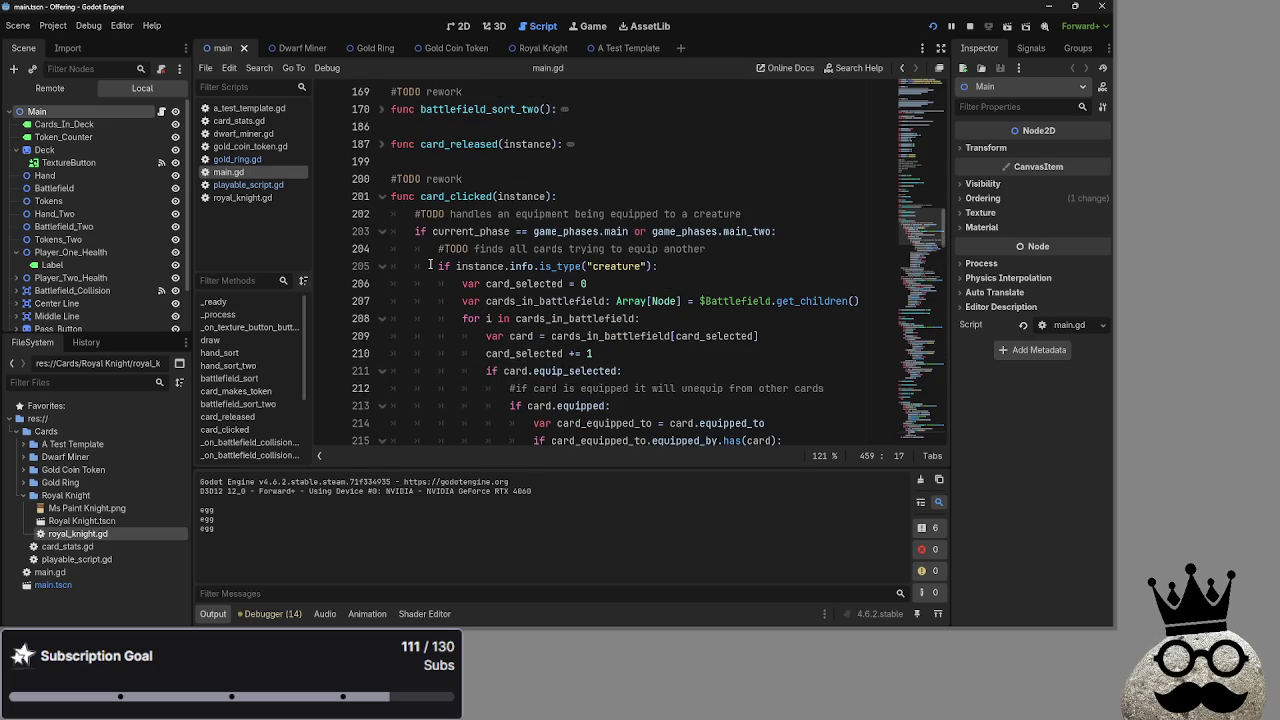
{"action": "left_click", "coordinate": [381, 196]}
{"action": "scroll", "coordinate": [618, 258], "scroll_direction": "down", "scroll_amount": 2}
{"action": "scroll", "coordinate": [620, 260], "scroll_direction": "down", "scroll_amount": 20}
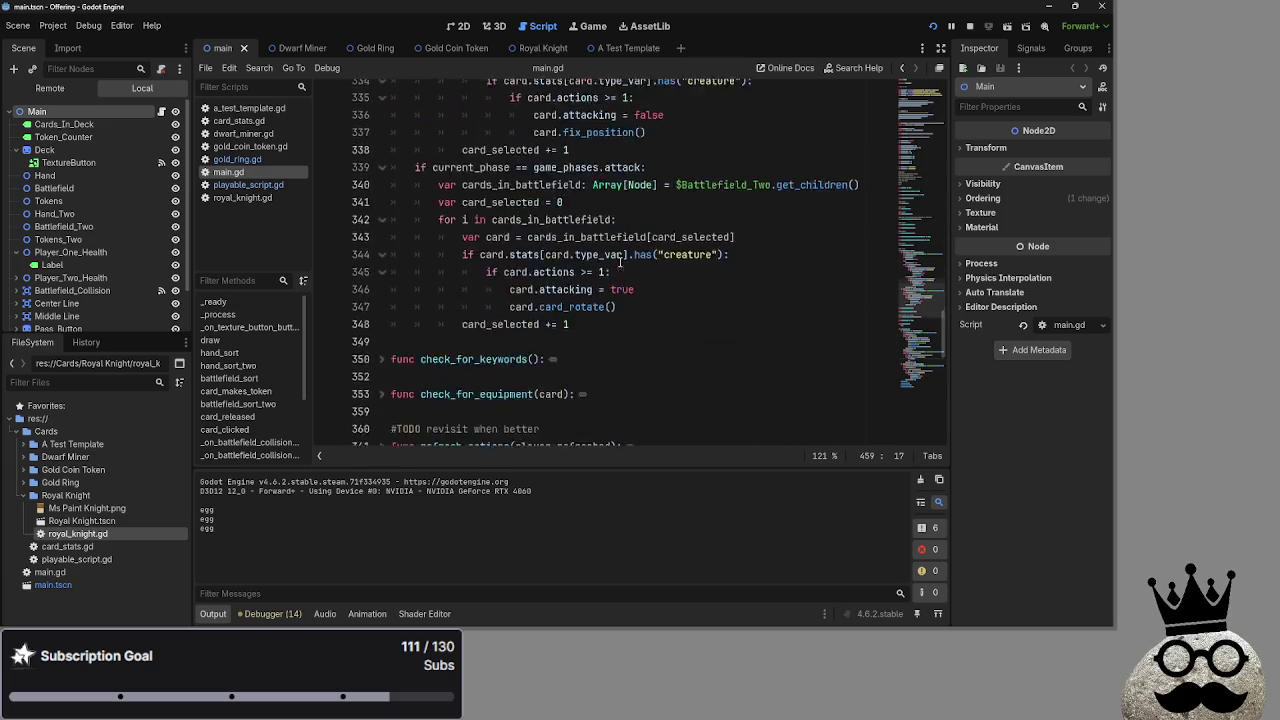
{"action": "scroll", "coordinate": [613, 283], "scroll_direction": "up", "scroll_amount": 2}
{"action": "scroll", "coordinate": [613, 283], "scroll_direction": "up", "scroll_amount": 2}
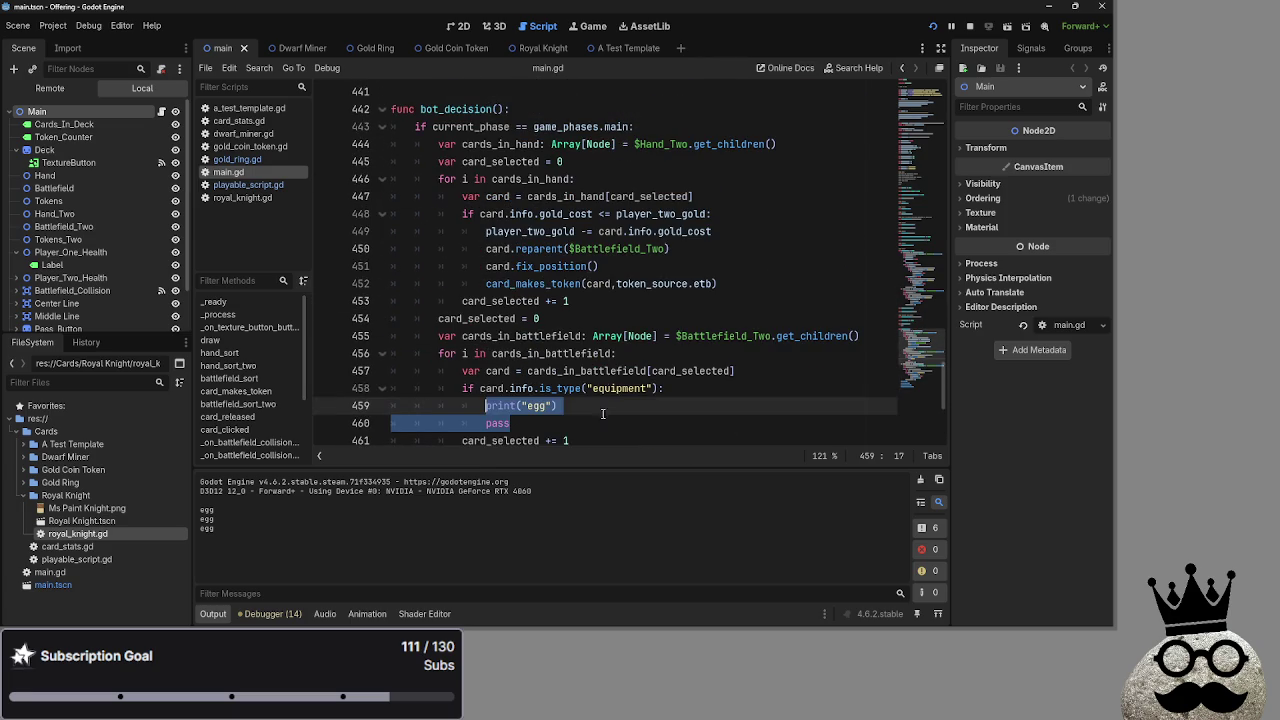
{"action": "left_click", "coordinate": [575, 417]}
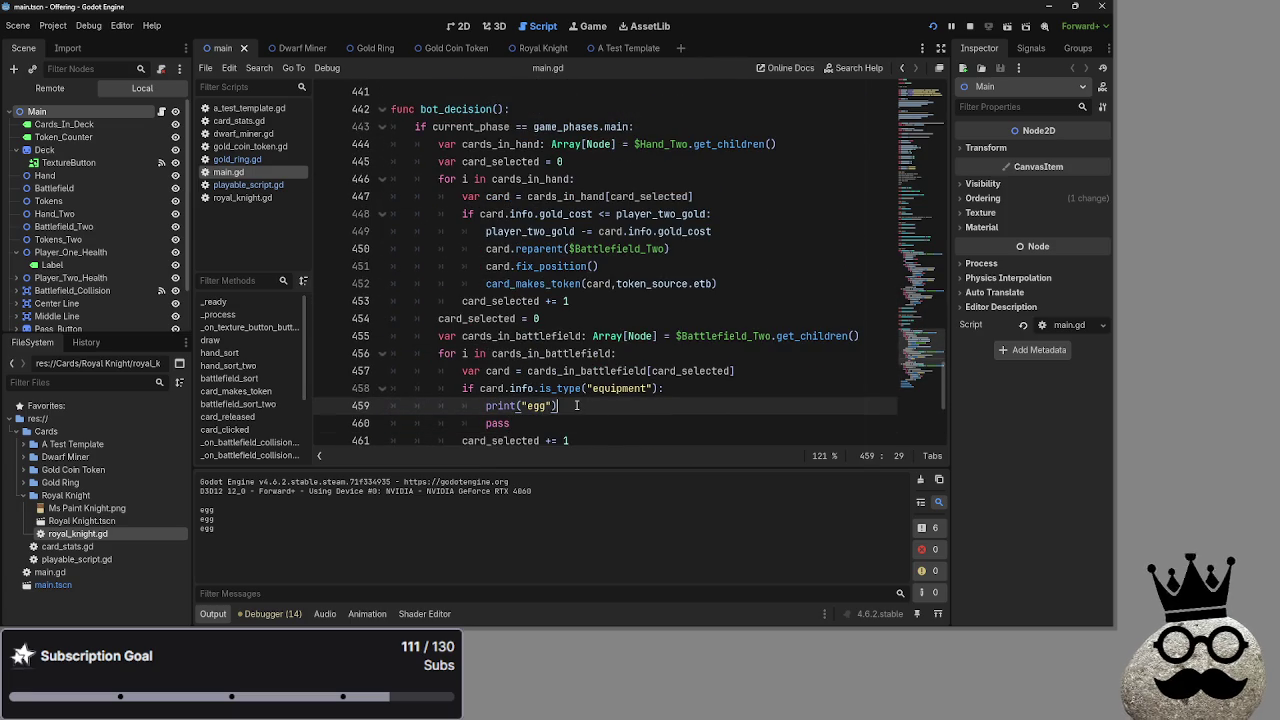
{"action": "left_click_drag", "start_coordinate": [552, 423], "coordinate": [390, 336]}
{"action": "left_click", "coordinate": [618, 425]}
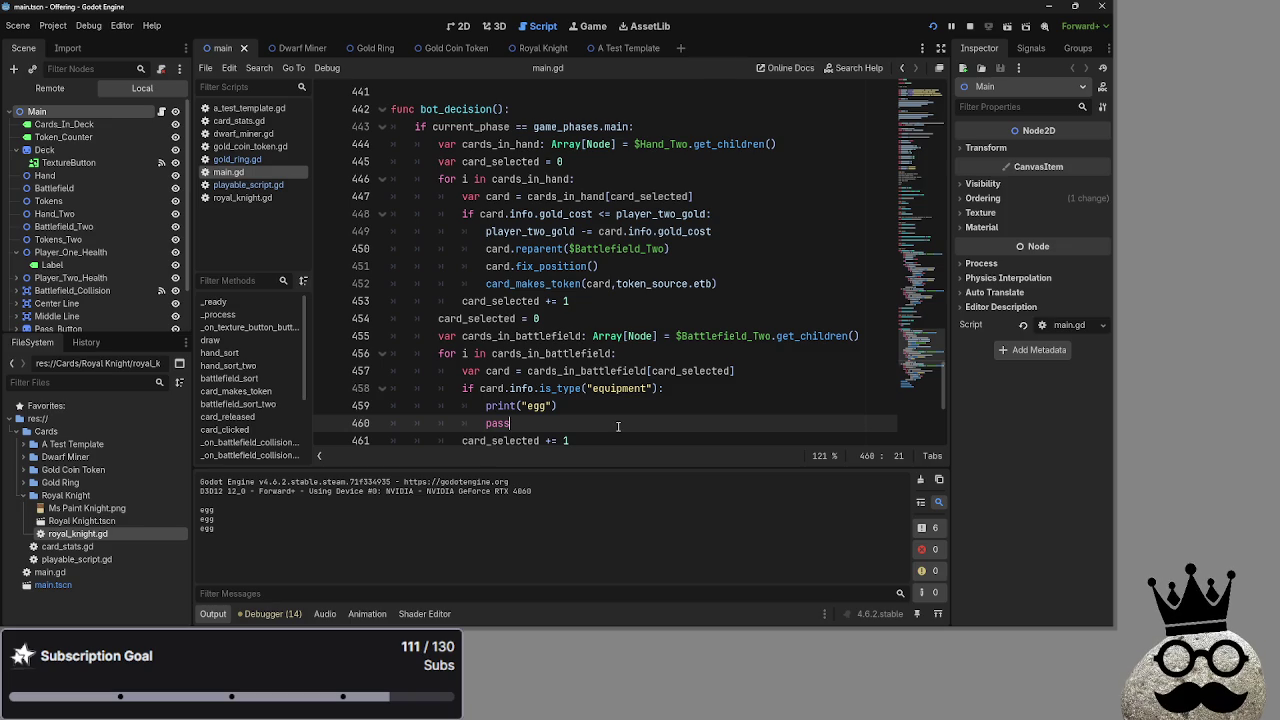
{"action": "scroll", "coordinate": [553, 360], "scroll_direction": "down", "scroll_amount": 5}
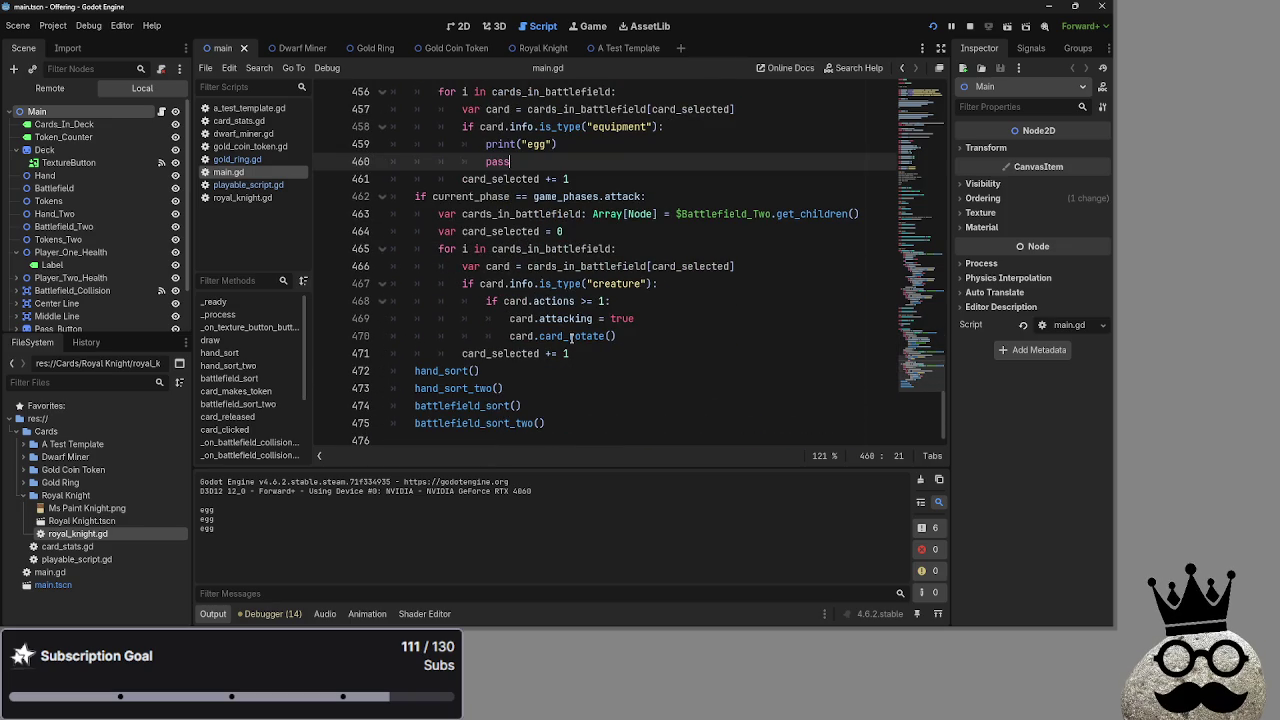
{"action": "scroll", "coordinate": [571, 338], "scroll_direction": "up", "scroll_amount": 6}
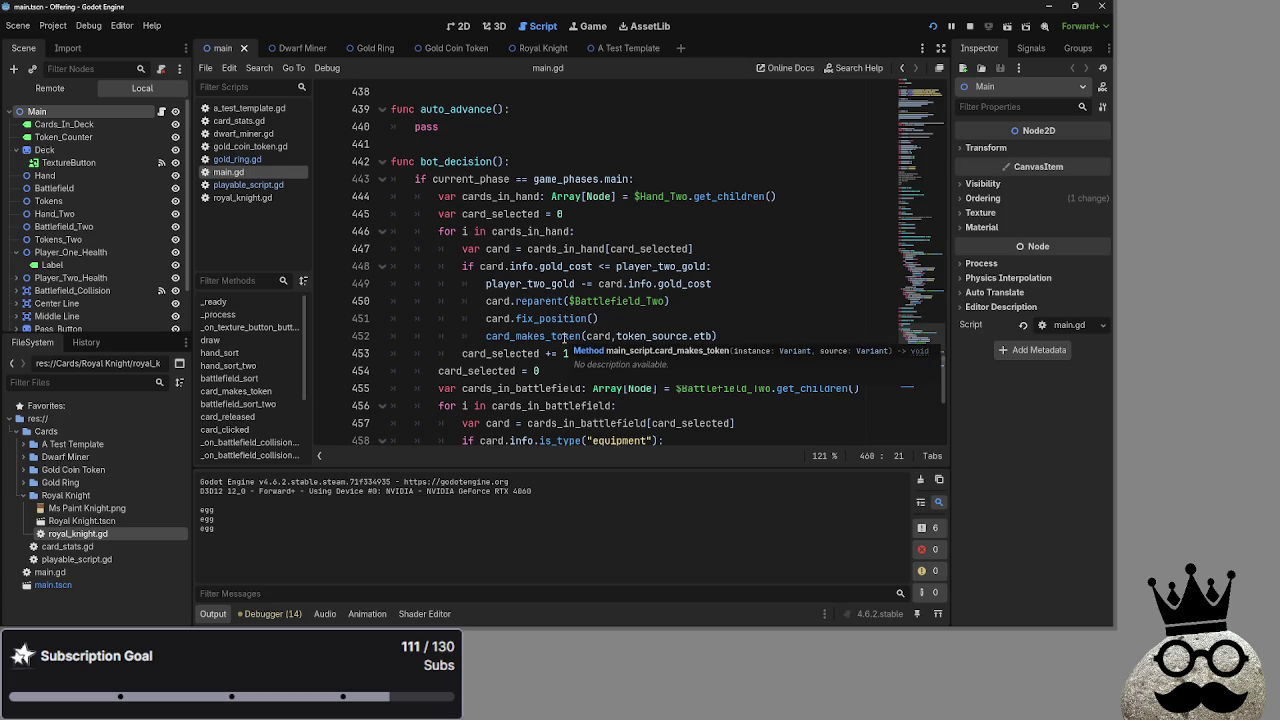
{"action": "scroll", "coordinate": [563, 335], "scroll_direction": "down", "scroll_amount": 3}
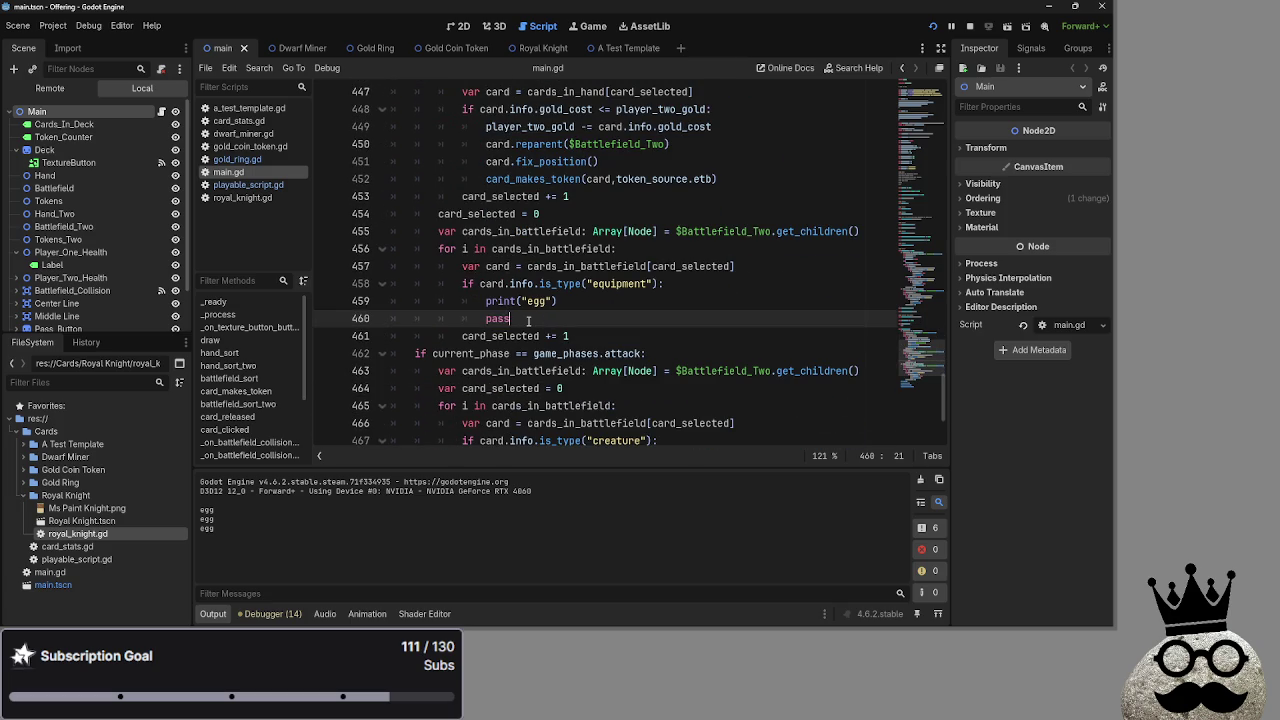
{"action": "left_click_drag", "start_coordinate": [520, 320], "coordinate": [460, 302]}
{"action": "left_click", "coordinate": [518, 322]}
{"action": "scroll", "coordinate": [577, 327], "scroll_direction": "up", "scroll_amount": 3}
Add 'var best_creature' on a new line right after the bot_decision header.
{"action": "left_click", "coordinate": [643, 163]}
{"action": "key", "text": "Return"}
{"action": "type", "text": "var "}
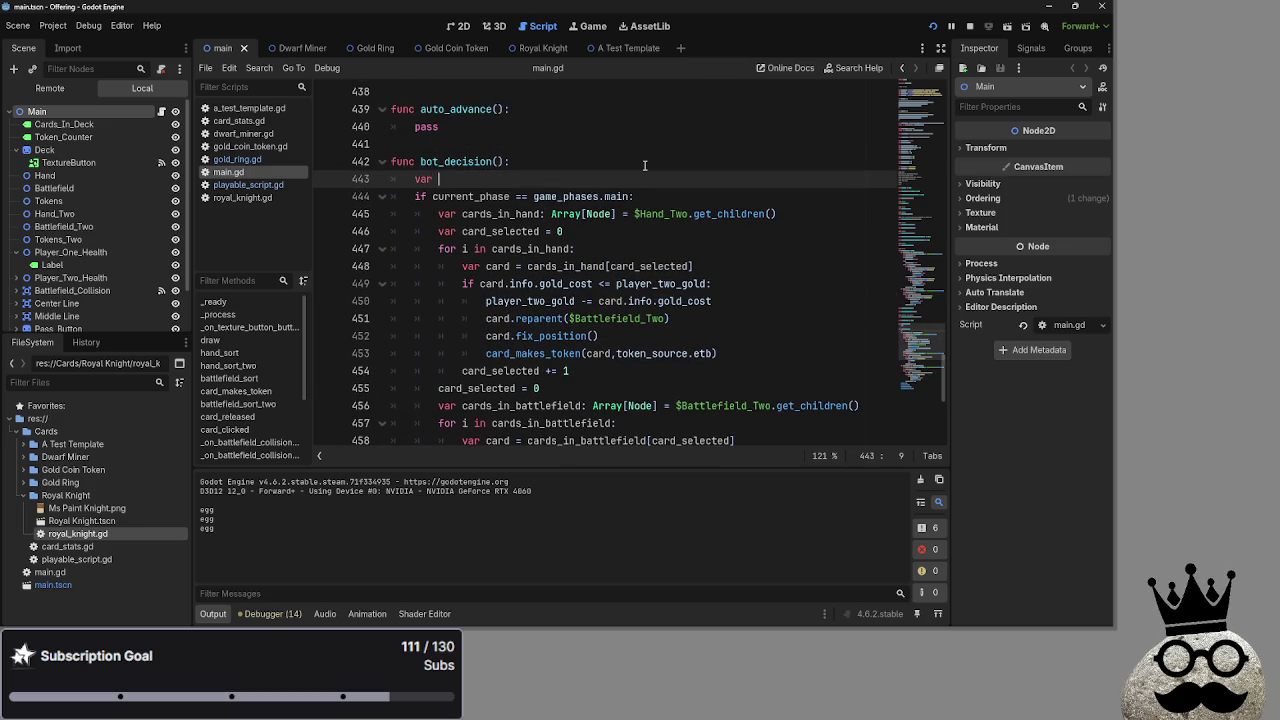
{"action": "type", "text": "crea"}
{"action": "key", "text": "BackSpace"}
{"action": "key", "text": "BackSpace"}
{"action": "key", "text": "BackSpace"}
{"action": "type", "text": "best c"}
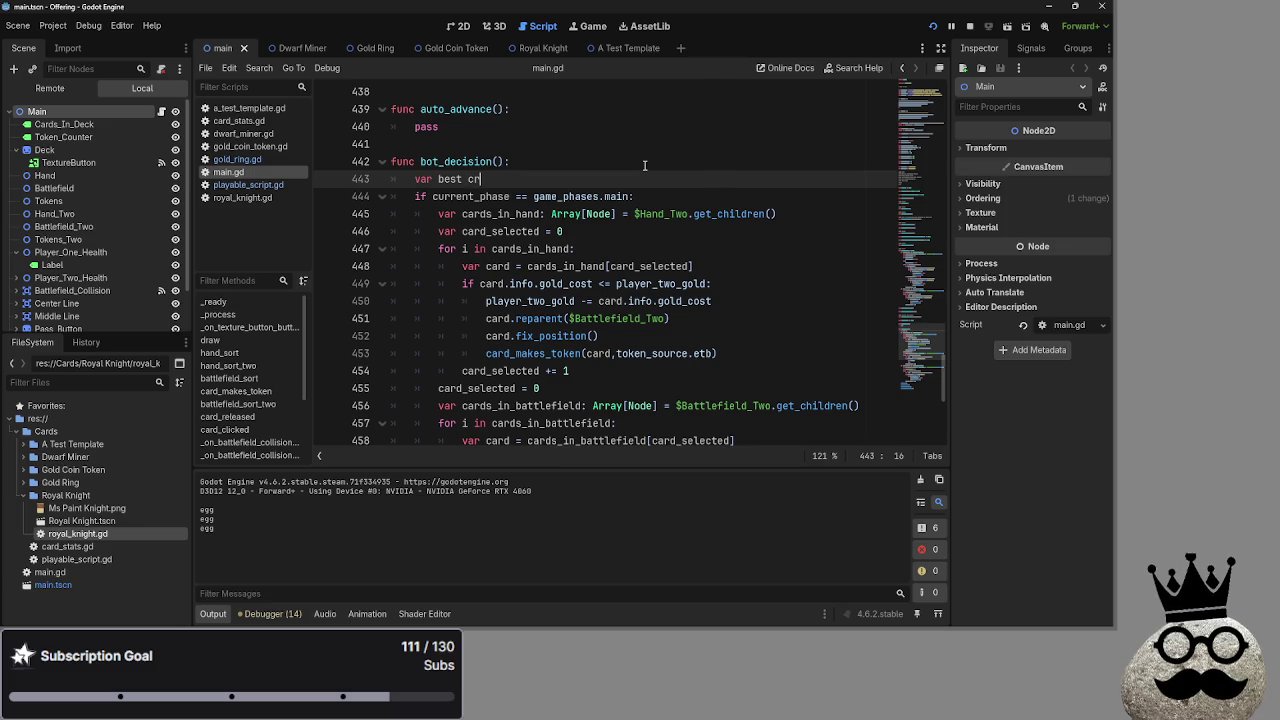
{"action": "type", "text": "_creature ="}
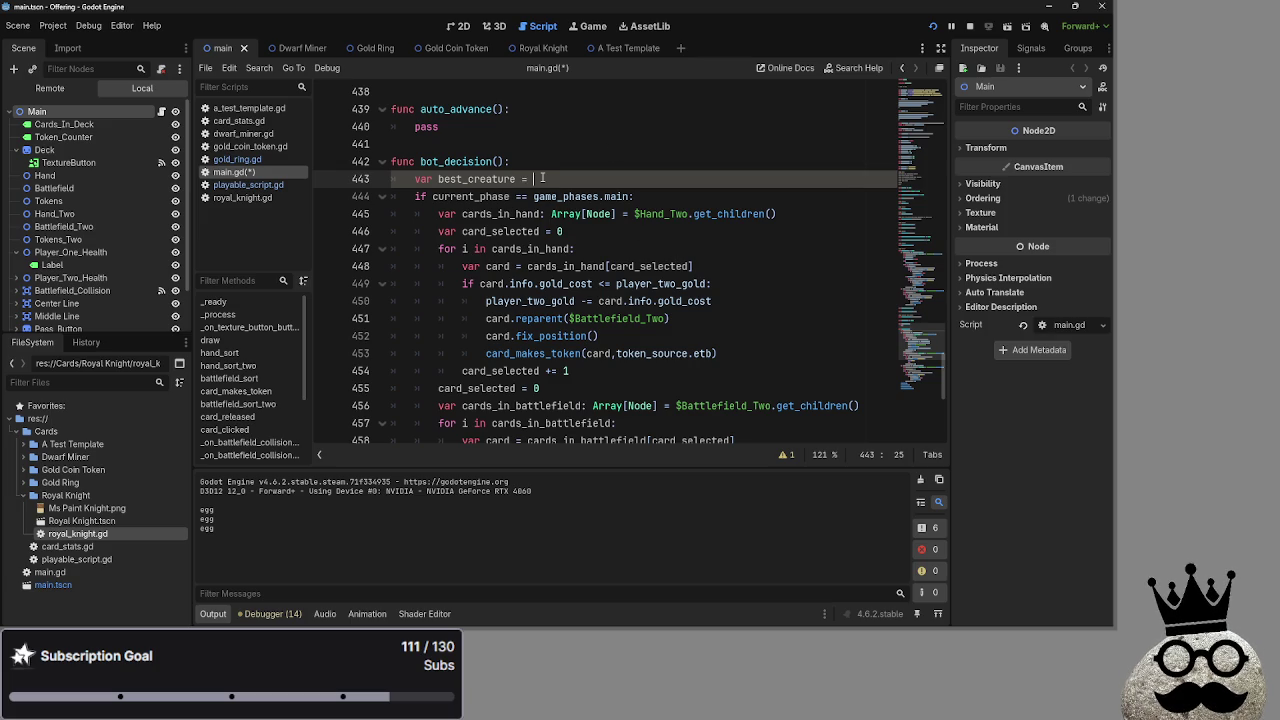
{"action": "key", "text": "BackSpace"}
{"action": "key", "text": "Escape"}
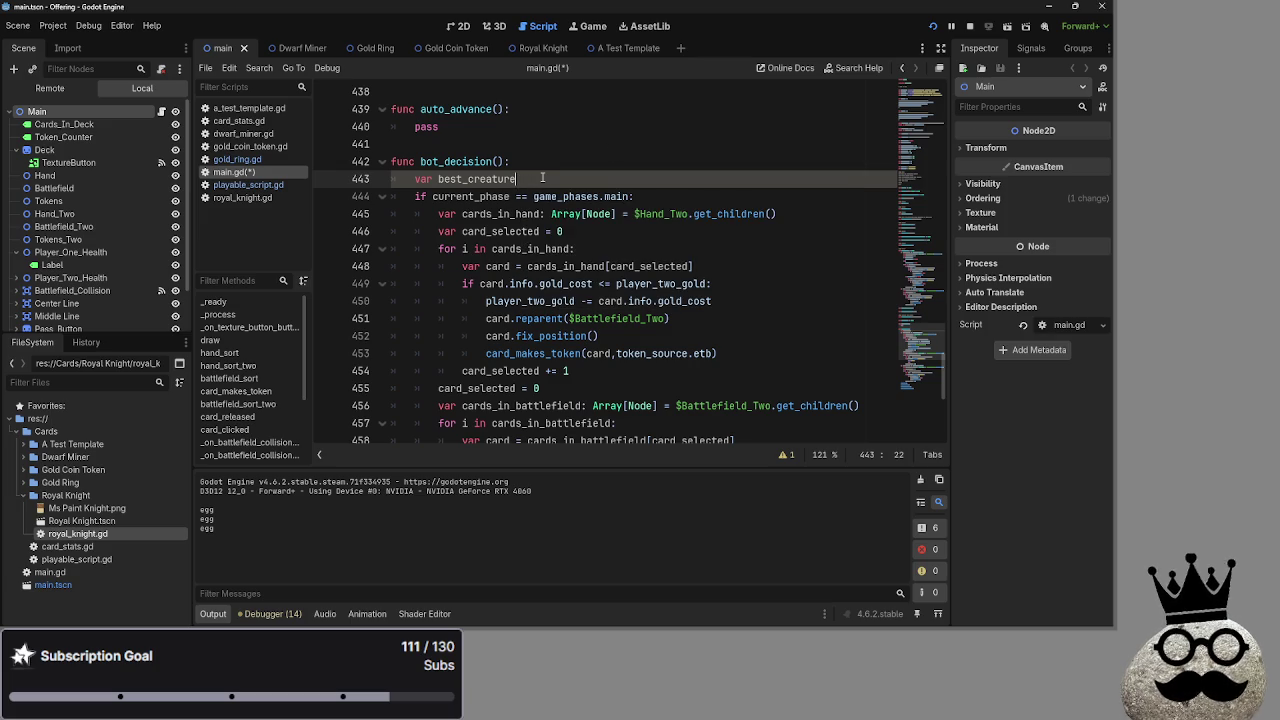
Remove the blank line between best_creature and the current_phase check.
{"action": "key", "text": "Return"}
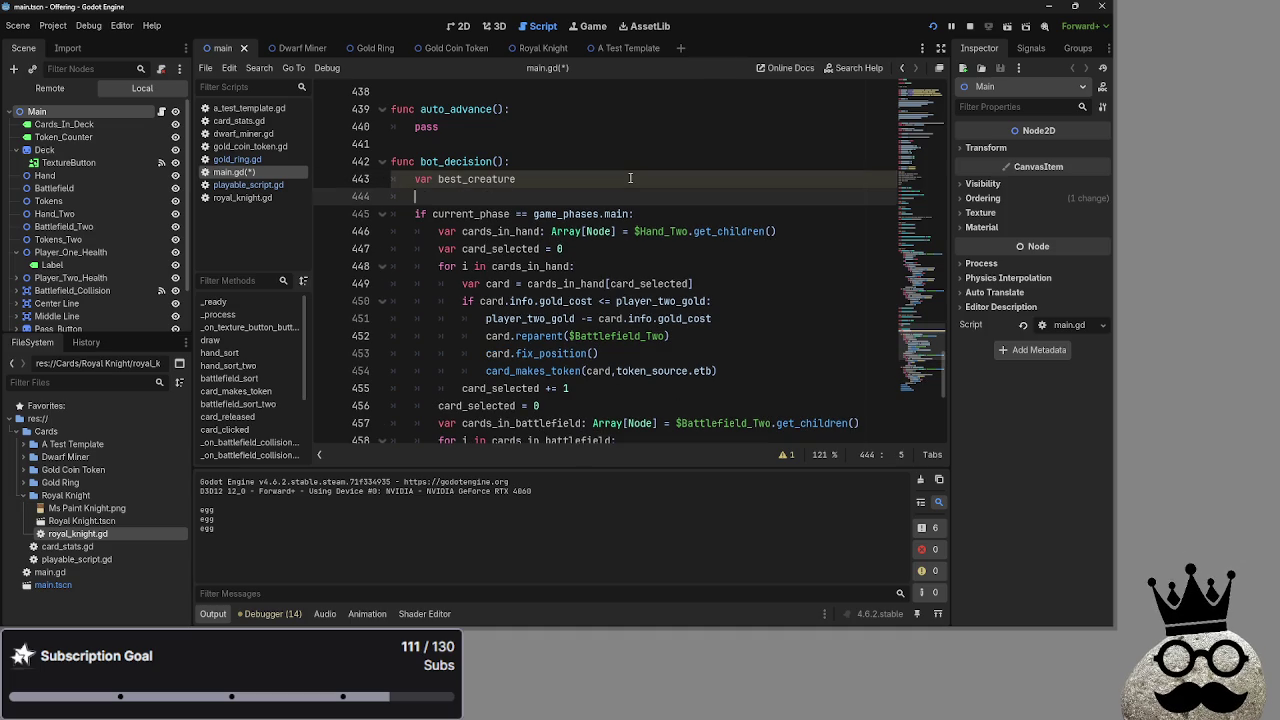
{"action": "key", "text": "BackSpace"}
{"action": "key", "text": "Return"}
{"action": "key", "text": "BackSpace"}
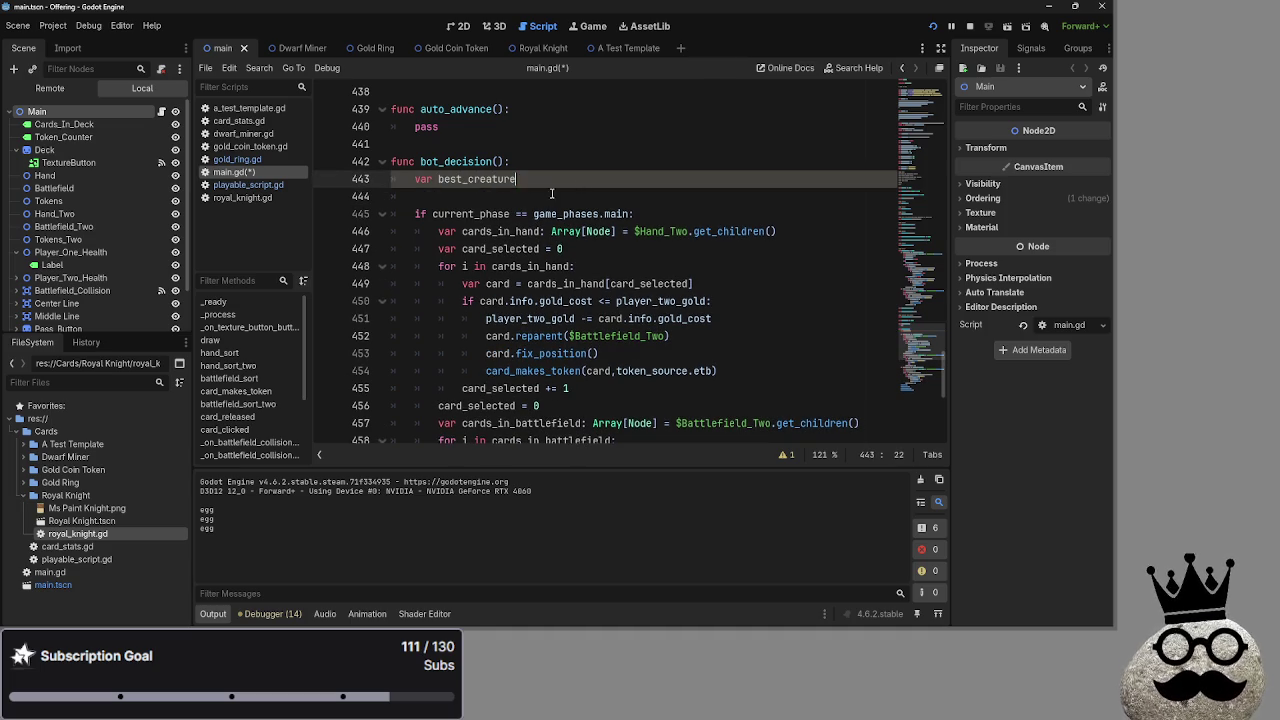
{"action": "key", "text": "Return"}
{"action": "scroll", "coordinate": [537, 258], "scroll_direction": "down", "scroll_amount": 5}
{"action": "scroll", "coordinate": [537, 258], "scroll_direction": "up", "scroll_amount": 5}
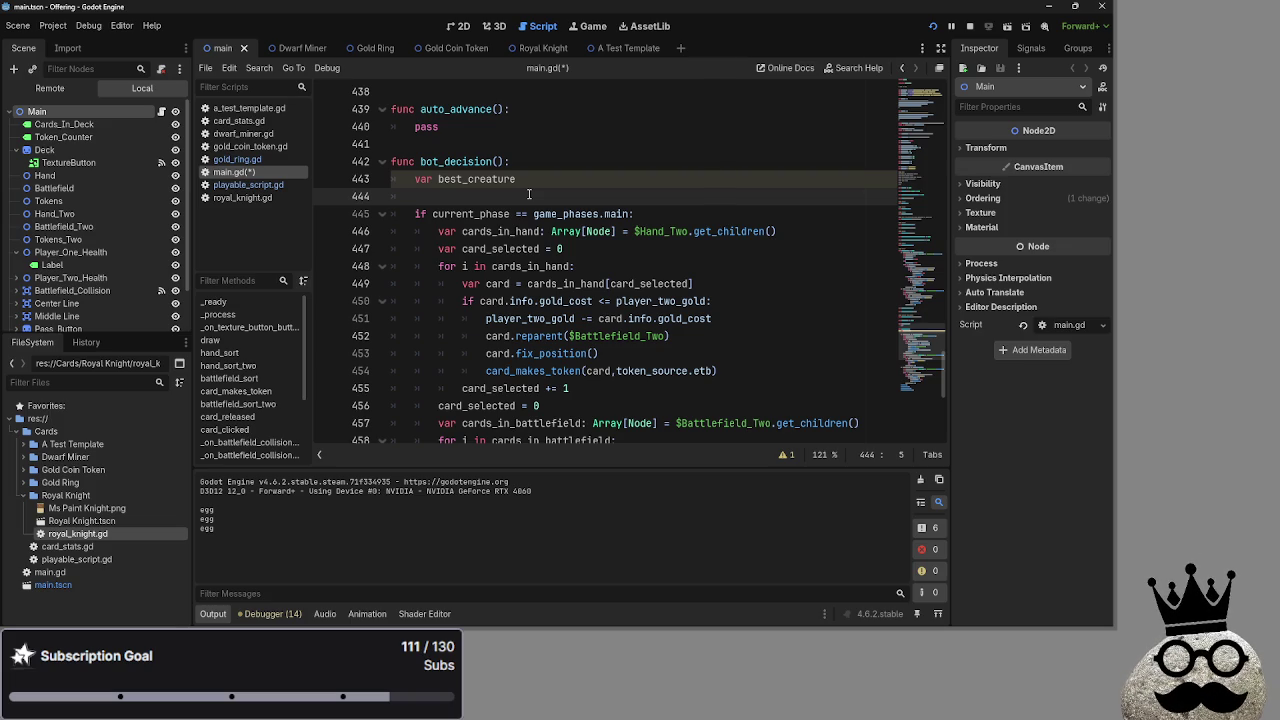
{"action": "key", "text": "BackSpace"}
Add an if card.info.is_type("creature") condition line in the Battlefield_Two loop.
{"action": "scroll", "coordinate": [590, 226], "scroll_direction": "down", "scroll_amount": 1}
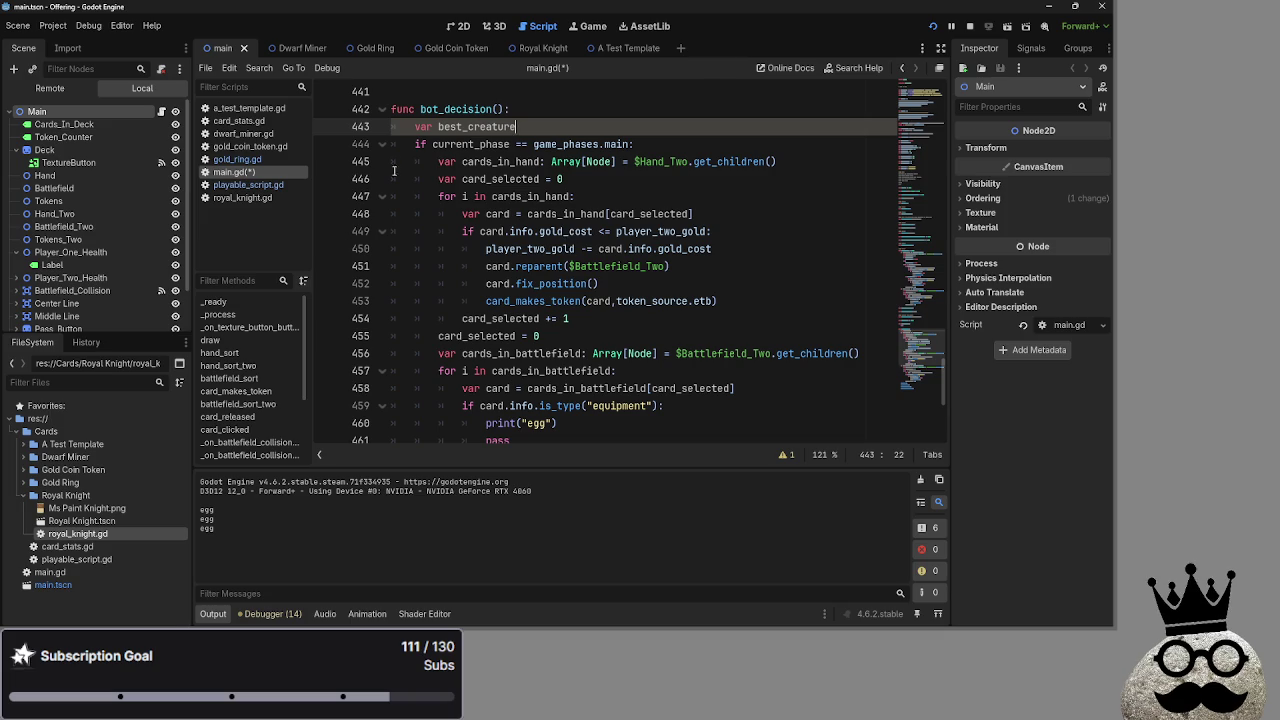
{"action": "scroll", "coordinate": [414, 175], "scroll_direction": "down", "scroll_amount": 2}
{"action": "left_click", "coordinate": [438, 249]}
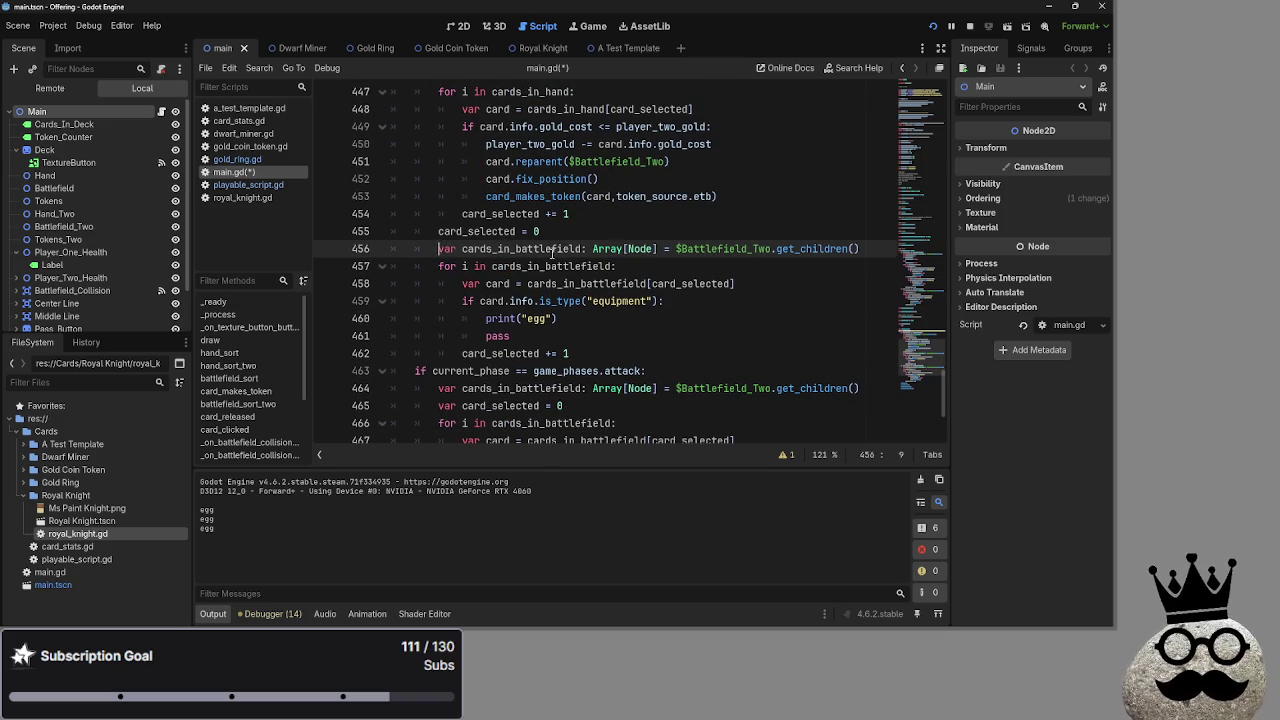
{"action": "key", "text": "Down"}
{"action": "key", "text": "Down"}
{"action": "left_click", "coordinate": [828, 283]}
{"action": "key", "text": "Return"}
{"action": "type", "text": "if card."}
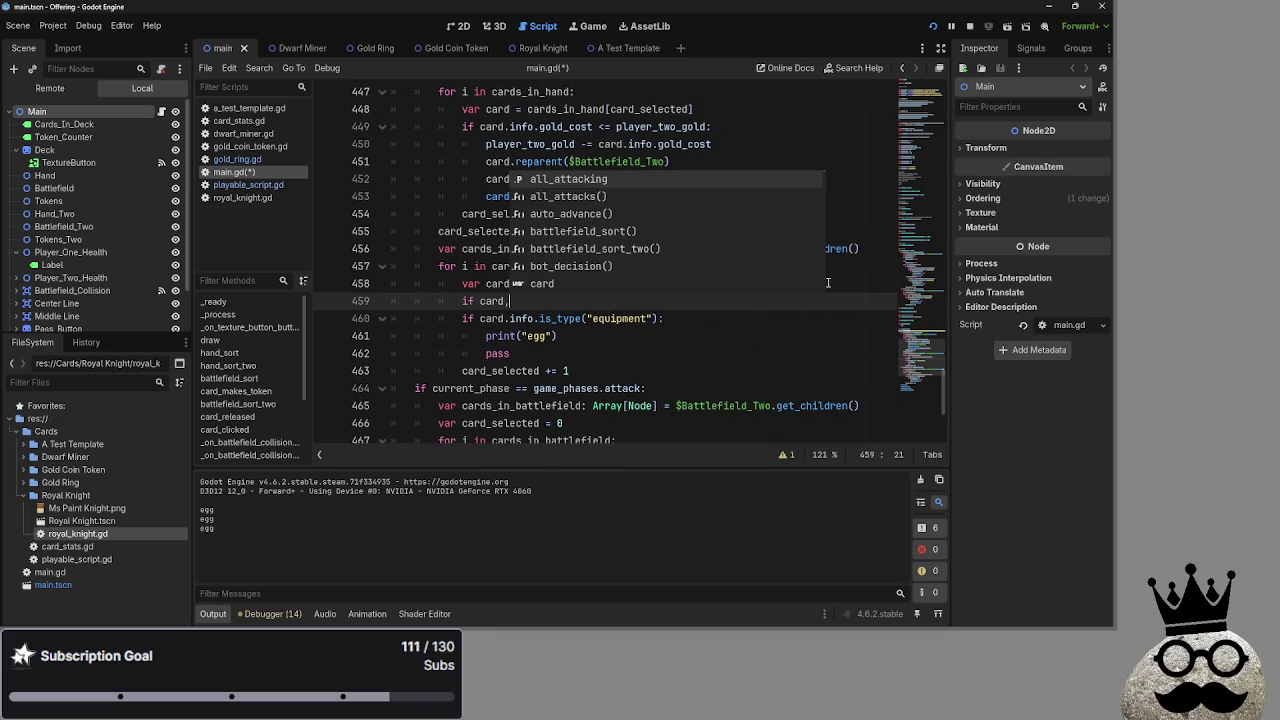
{"action": "key", "text": "Escape"}
{"action": "type", "text": "info_"}
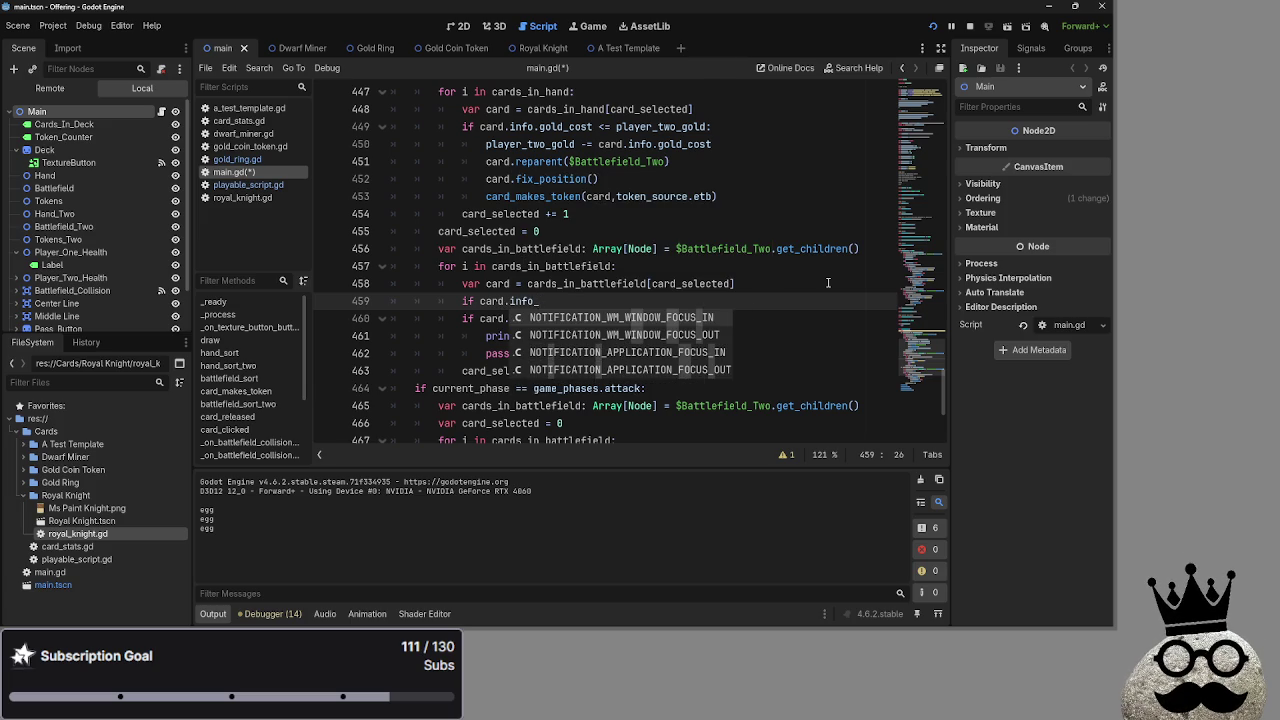
{"action": "key", "text": "BackSpace"}
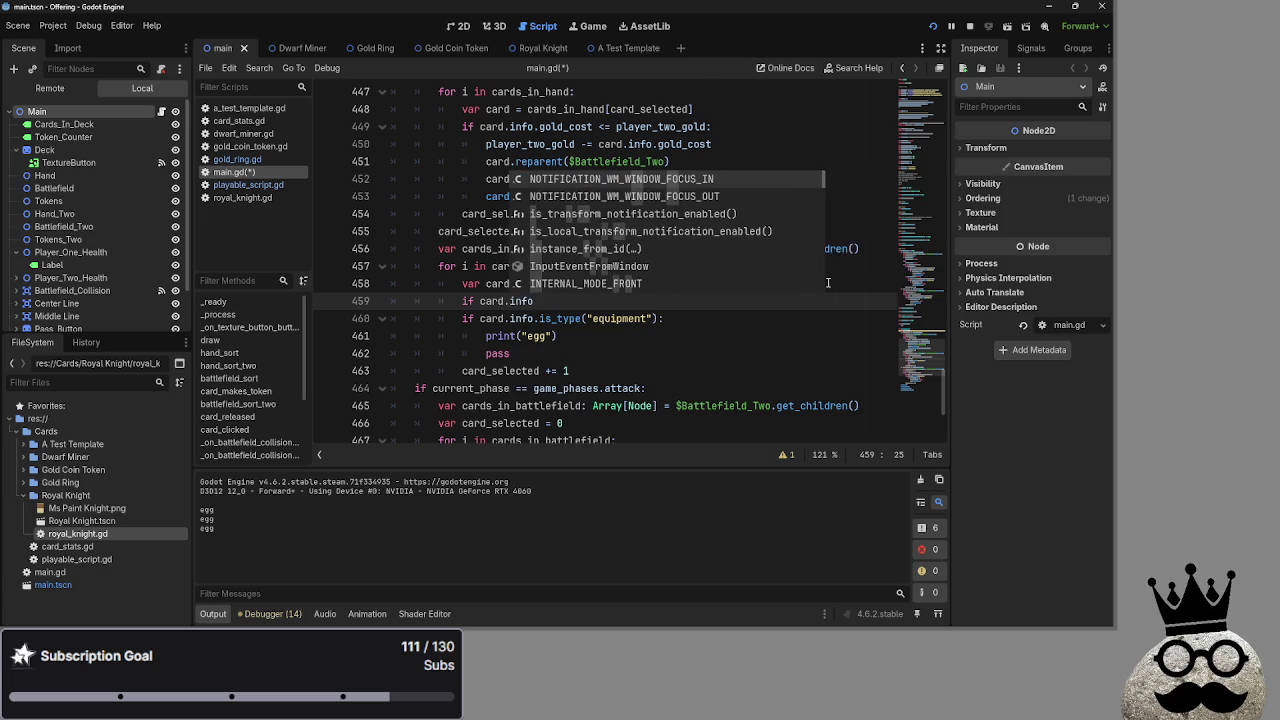
{"action": "type", "text": ".is_type(\"creature"}
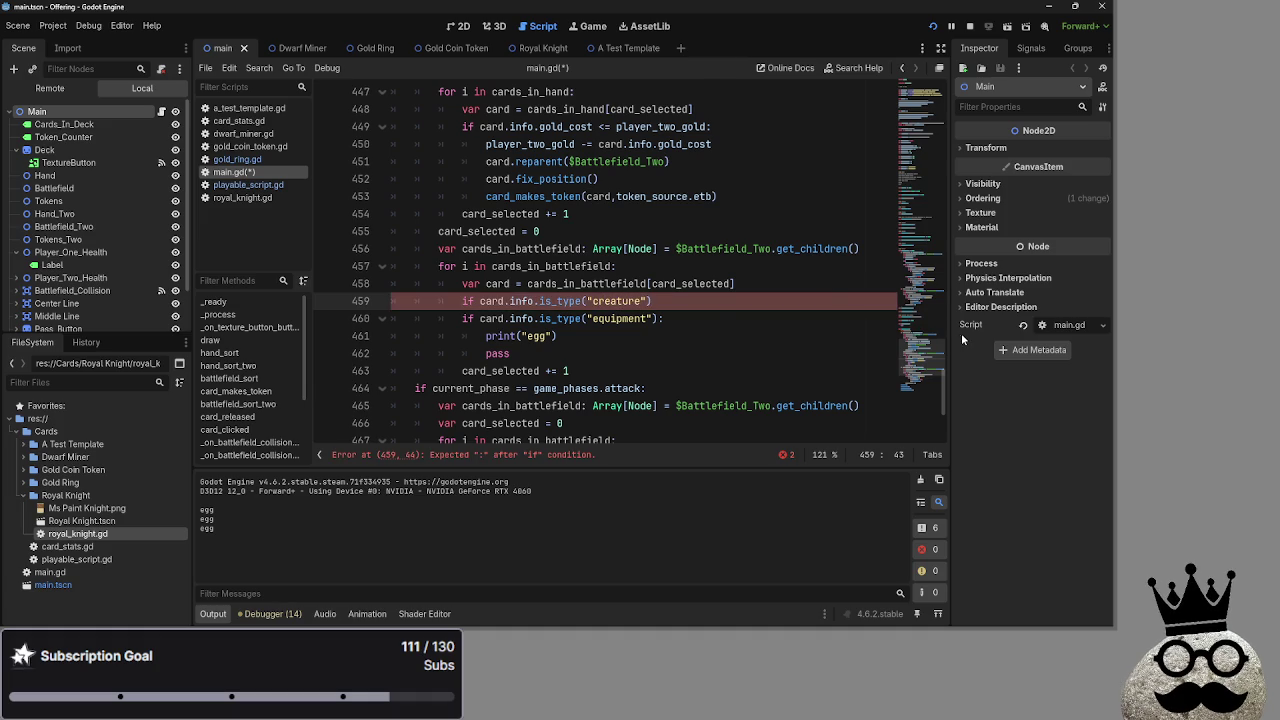
Give the creature branch a pass placeholder with an empty line above it.
{"action": "left_click", "coordinate": [716, 304]}
{"action": "key", "text": "Return"}
{"action": "type", "text": "pass"}
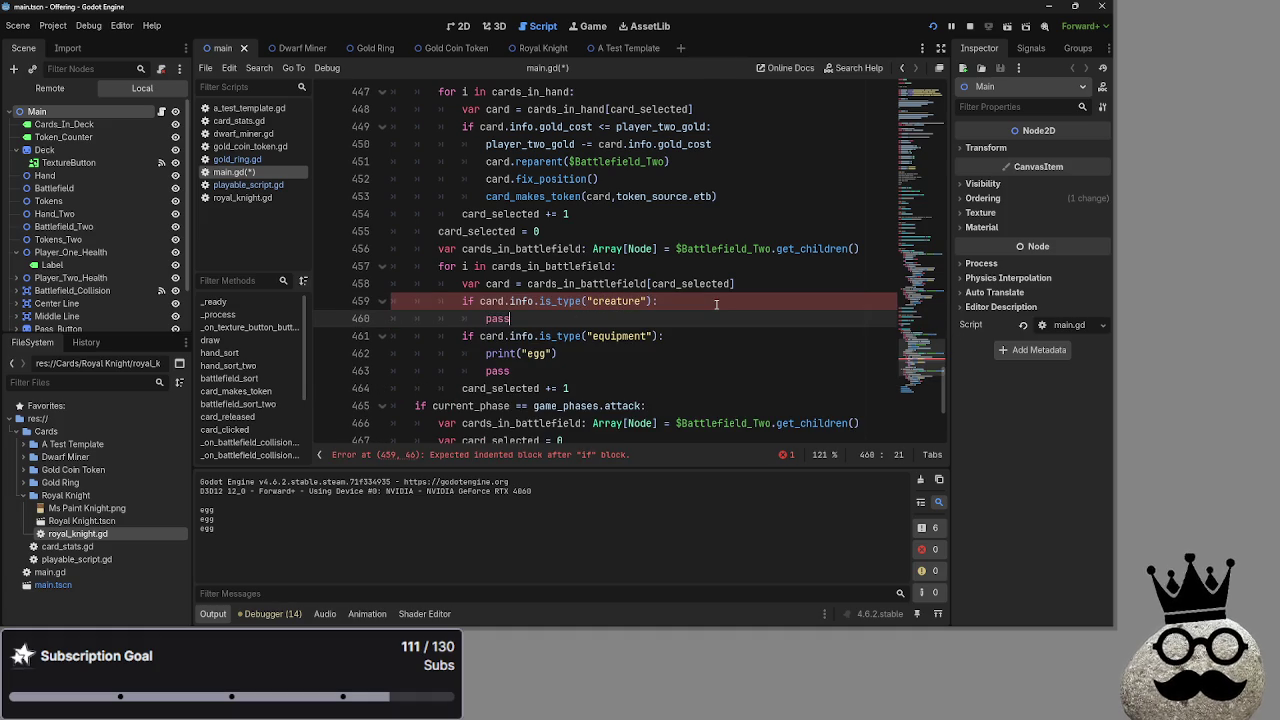
{"action": "key", "text": "ctrl+shift+Return"}
Delete the print("egg") line from the equipment branch, keeping its pass.
{"action": "left_click", "coordinate": [651, 387]}
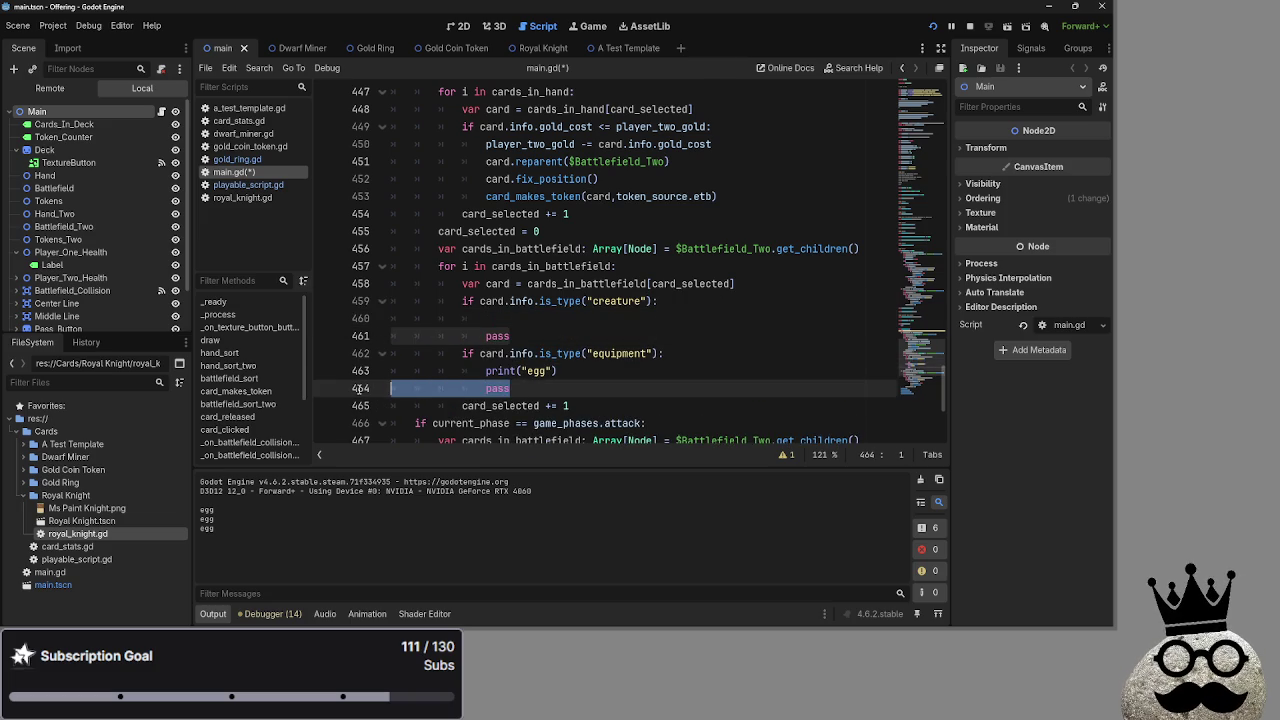
{"action": "key", "text": "BackSpace"}
{"action": "key", "text": "BackSpace"}
{"action": "key", "text": "BackSpace"}
{"action": "scroll", "coordinate": [651, 387], "scroll_direction": "down", "scroll_amount": 1}
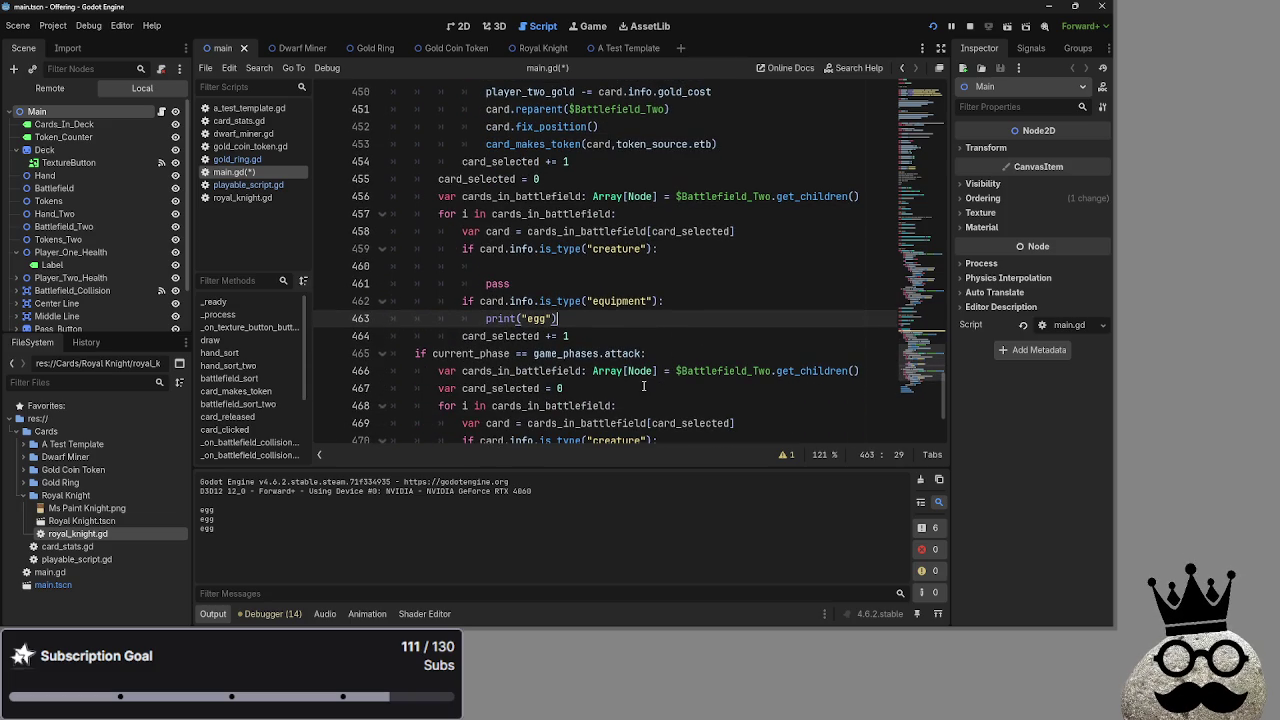
{"action": "key", "text": "ctrl+z"}
{"action": "triple_click", "coordinate": [385, 319]}
{"action": "key", "text": "BackSpace"}
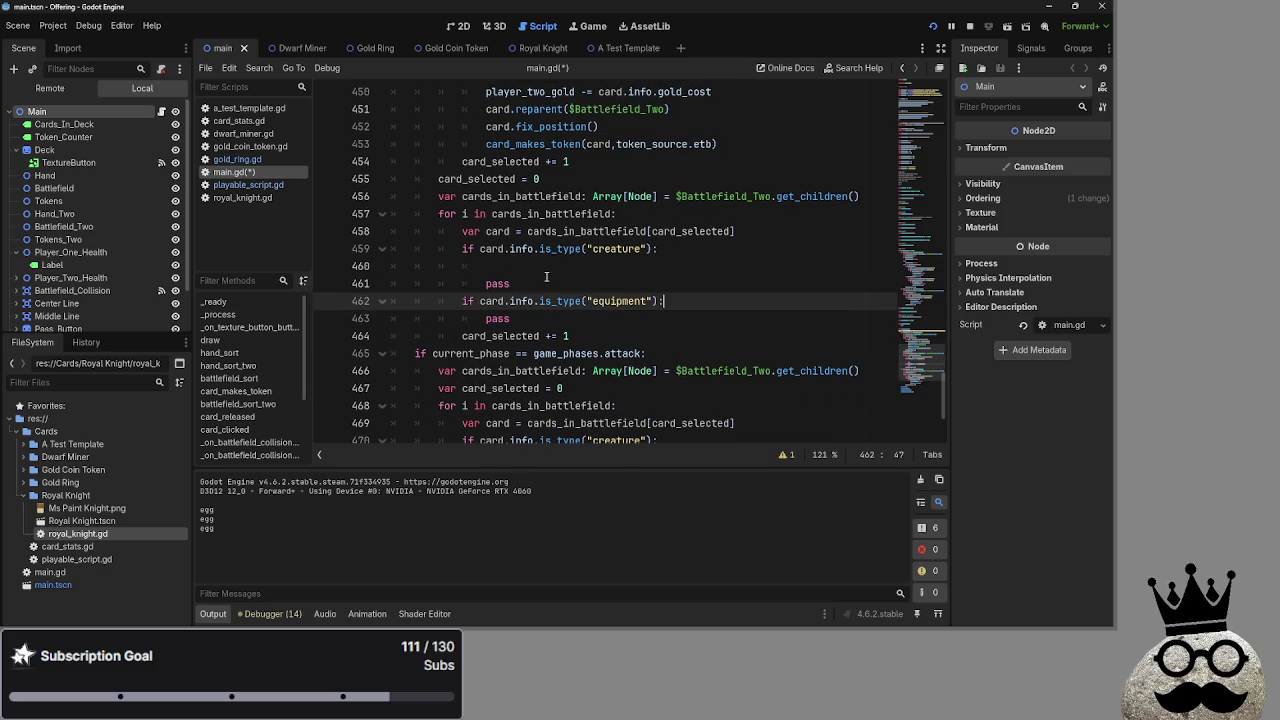
{"action": "key", "text": "Up"}
{"action": "key", "text": "Up"}
{"action": "key", "text": "Up"}
{"action": "scroll", "coordinate": [702, 327], "scroll_direction": "up", "scroll_amount": 1}
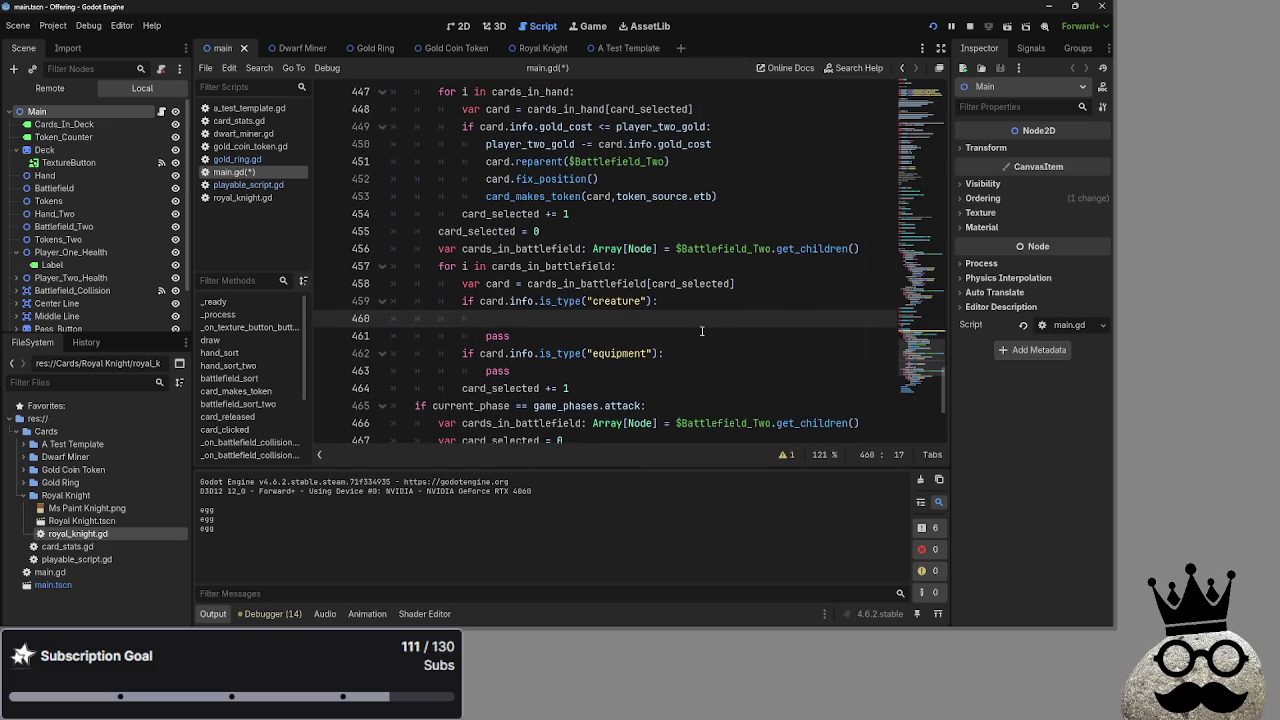
{"action": "left_click", "coordinate": [740, 354]}
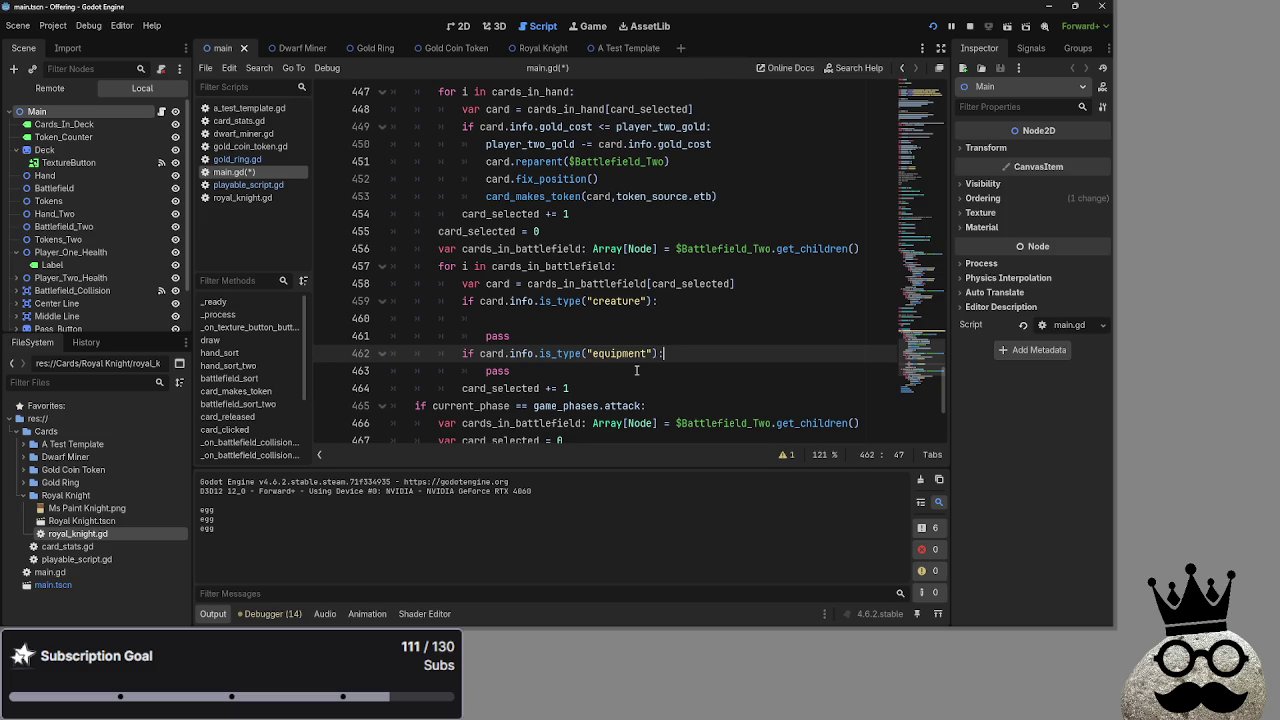
{"action": "left_click", "coordinate": [515, 318]}
{"action": "left_click", "coordinate": [462, 301]}
{"action": "key", "text": "End"}
{"action": "scroll", "coordinate": [519, 301], "scroll_direction": "up", "scroll_amount": 3}
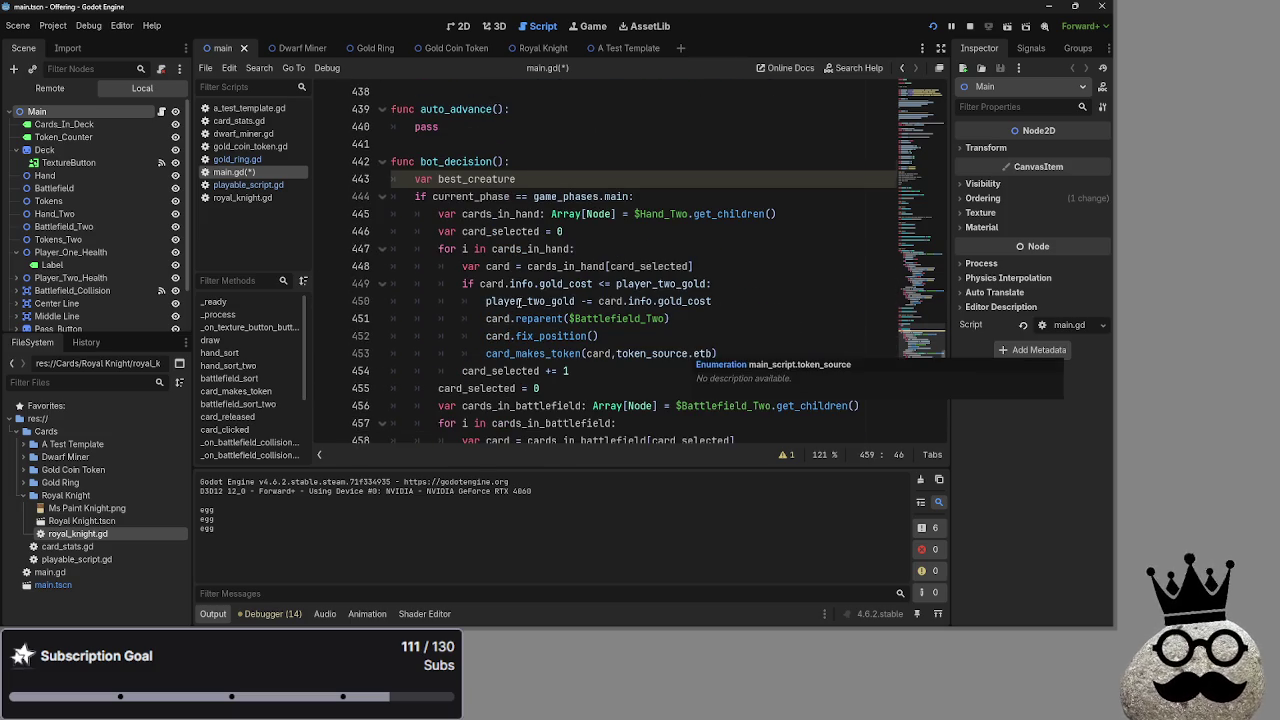
{"action": "key", "text": "Return"}
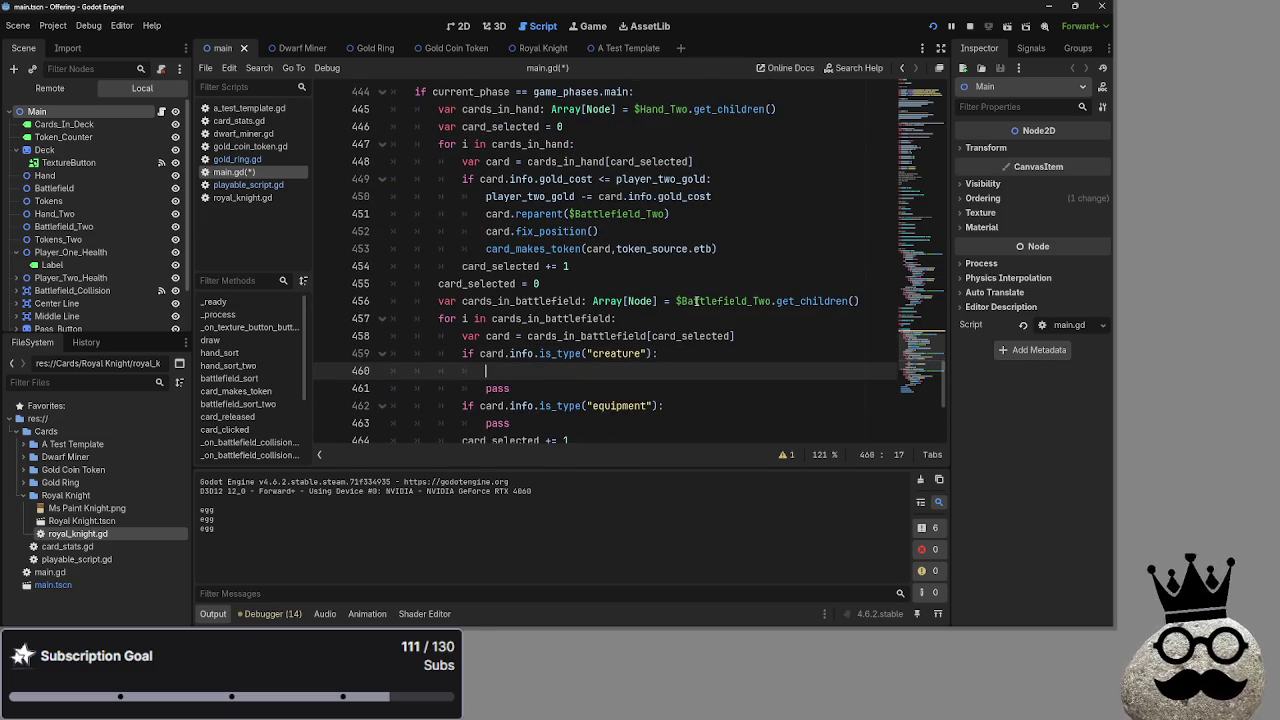
{"action": "scroll", "coordinate": [695, 300], "scroll_direction": "up", "scroll_amount": 1}
{"action": "scroll", "coordinate": [695, 300], "scroll_direction": "down", "scroll_amount": 1}
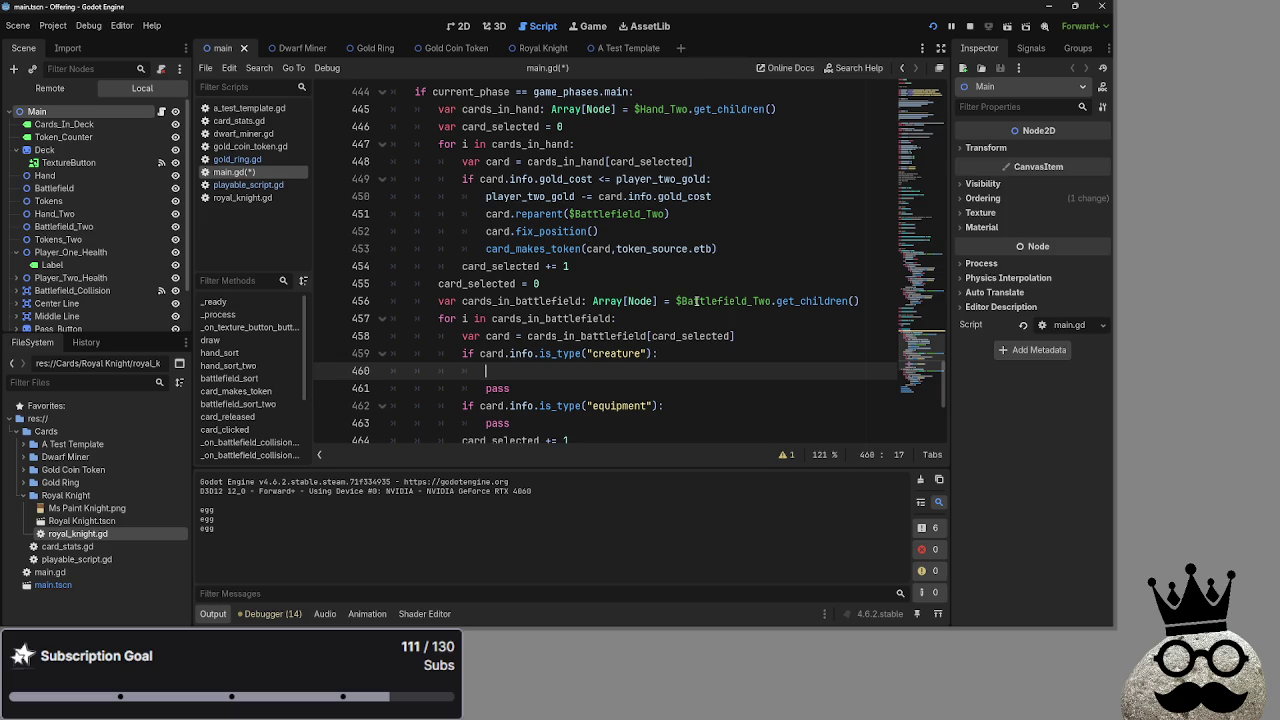
{"action": "scroll", "coordinate": [696, 300], "scroll_direction": "up", "scroll_amount": 1}
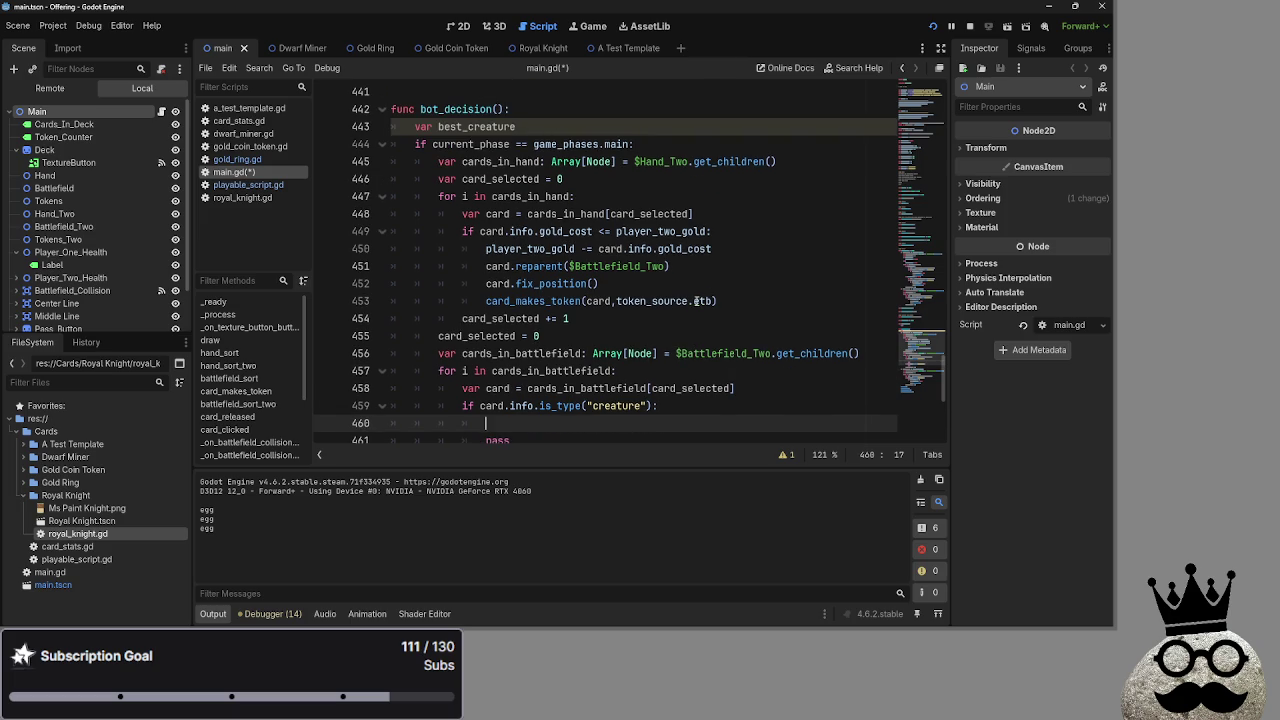
{"action": "left_click", "coordinate": [528, 128]}
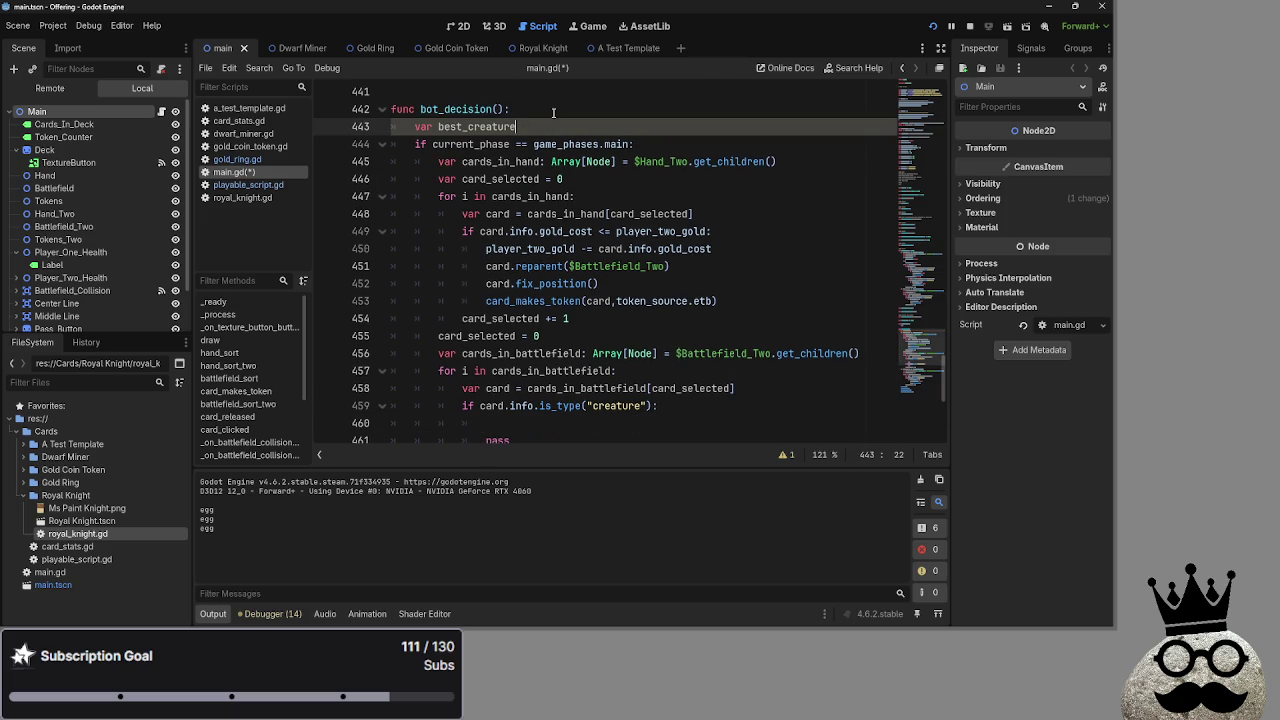
{"action": "left_click", "coordinate": [553, 112]}
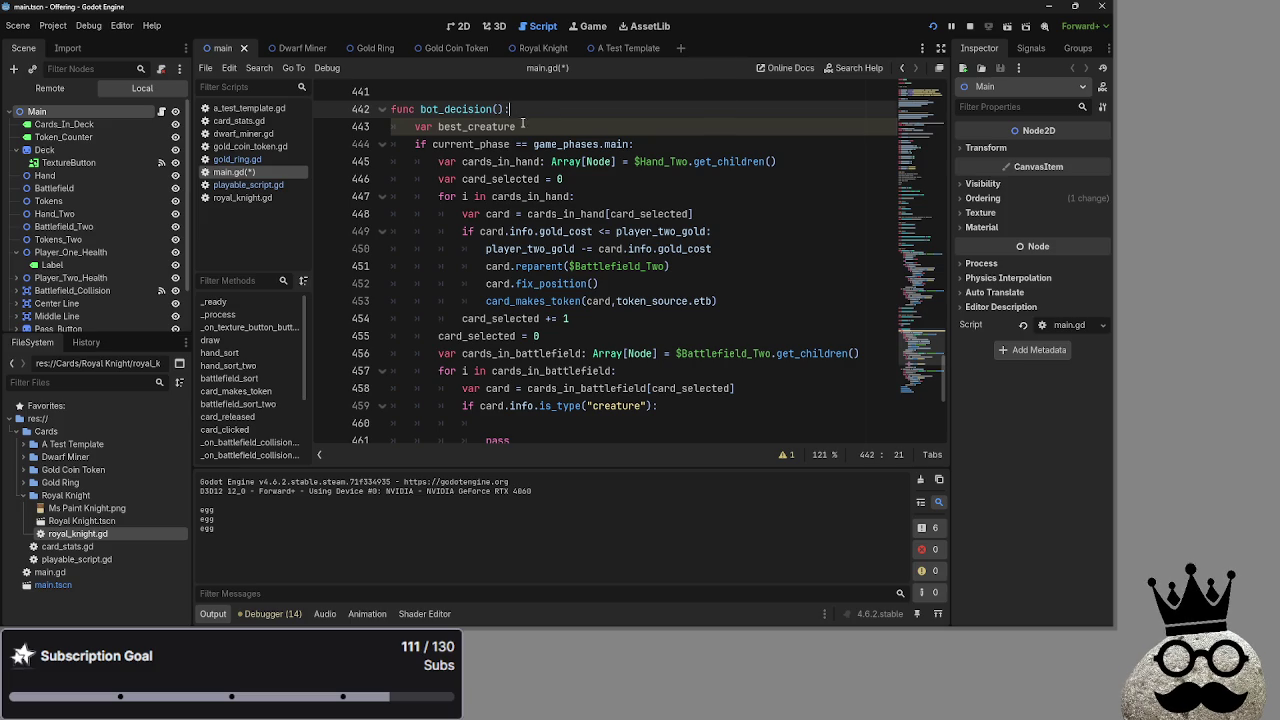
{"action": "left_click", "coordinate": [503, 126]}
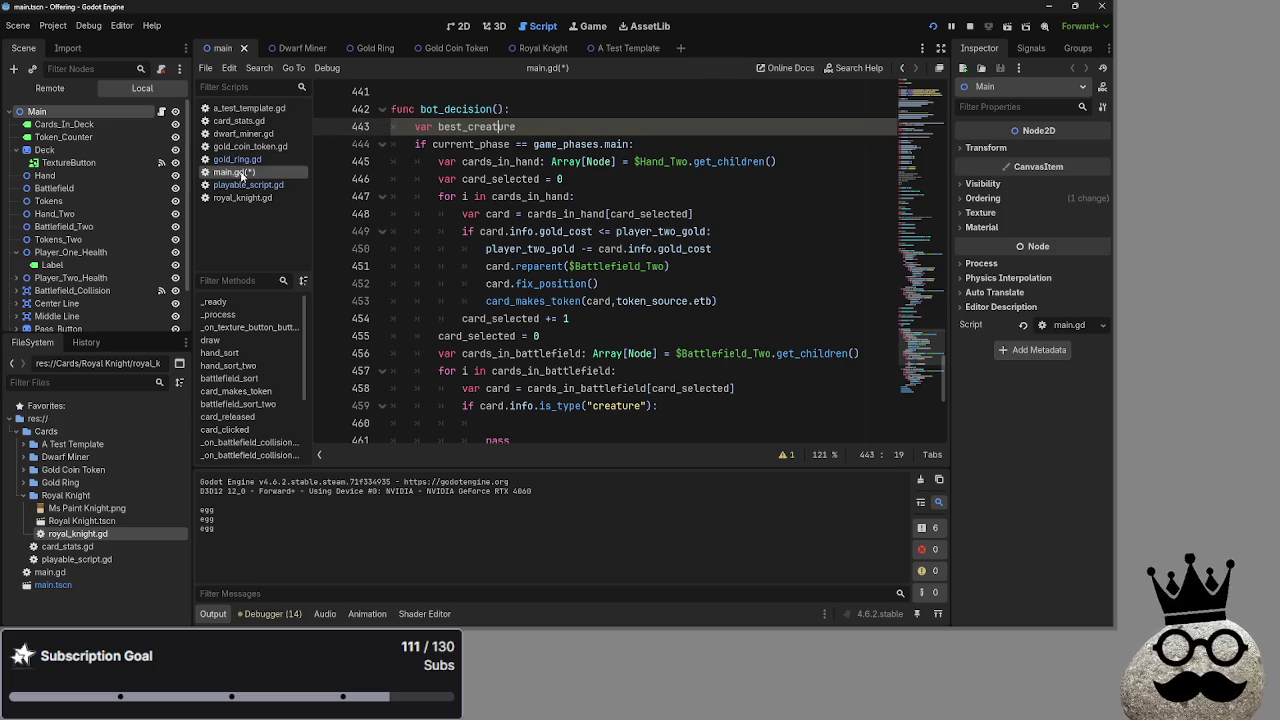
{"action": "scroll", "coordinate": [500, 230], "scroll_direction": "down", "scroll_amount": 3}
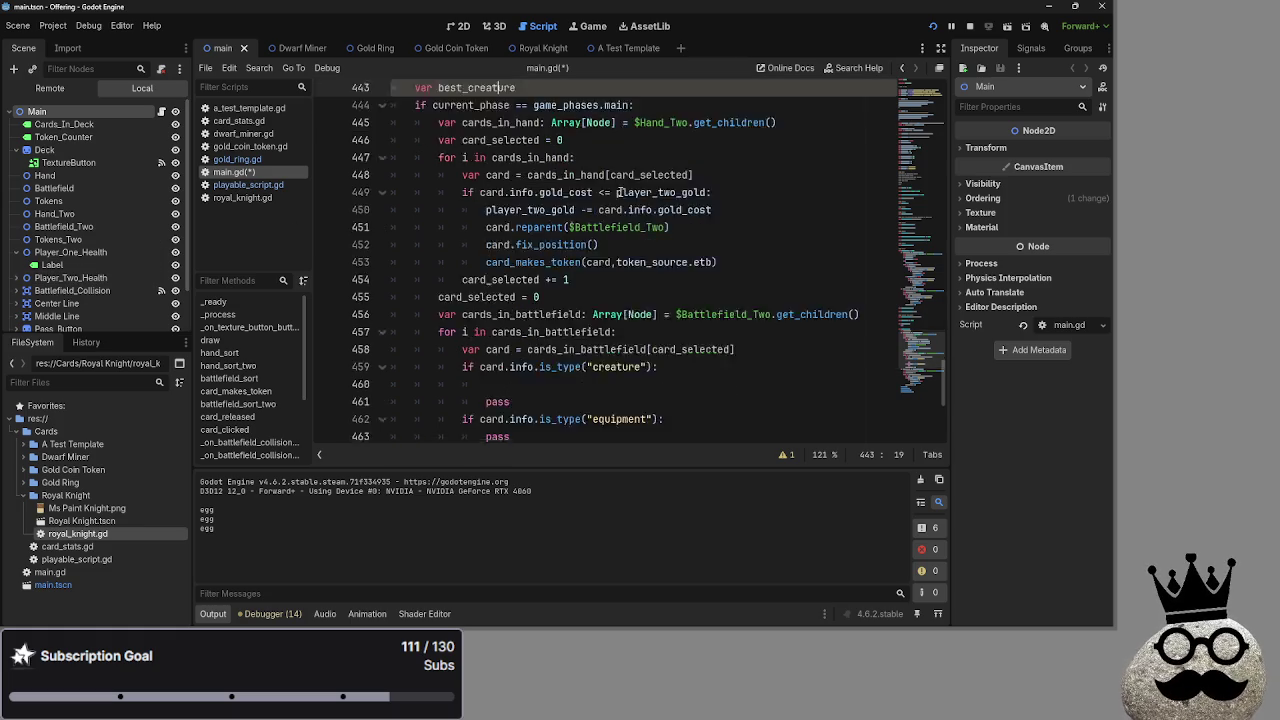
{"action": "left_click", "coordinate": [555, 258]}
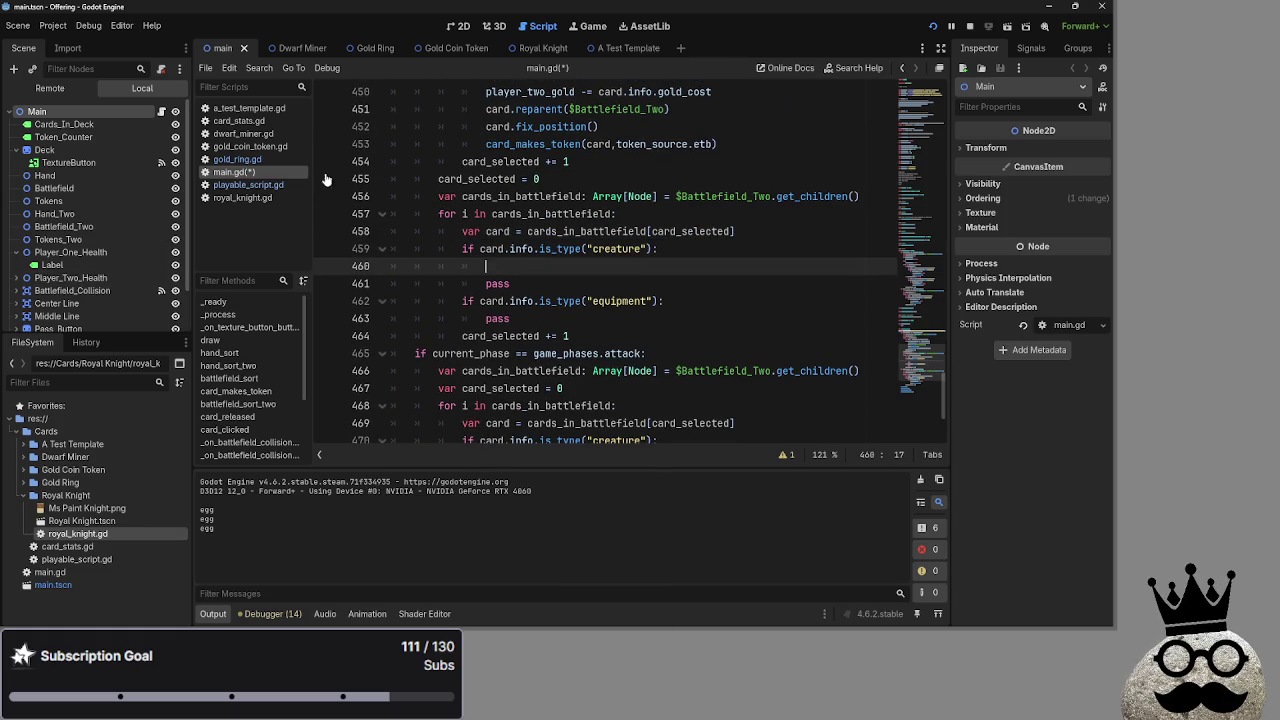
{"action": "scroll", "coordinate": [510, 190], "scroll_direction": "up", "scroll_amount": 1}
{"action": "scroll", "coordinate": [510, 190], "scroll_direction": "up", "scroll_amount": 3}
{"action": "left_click", "coordinate": [541, 178]}
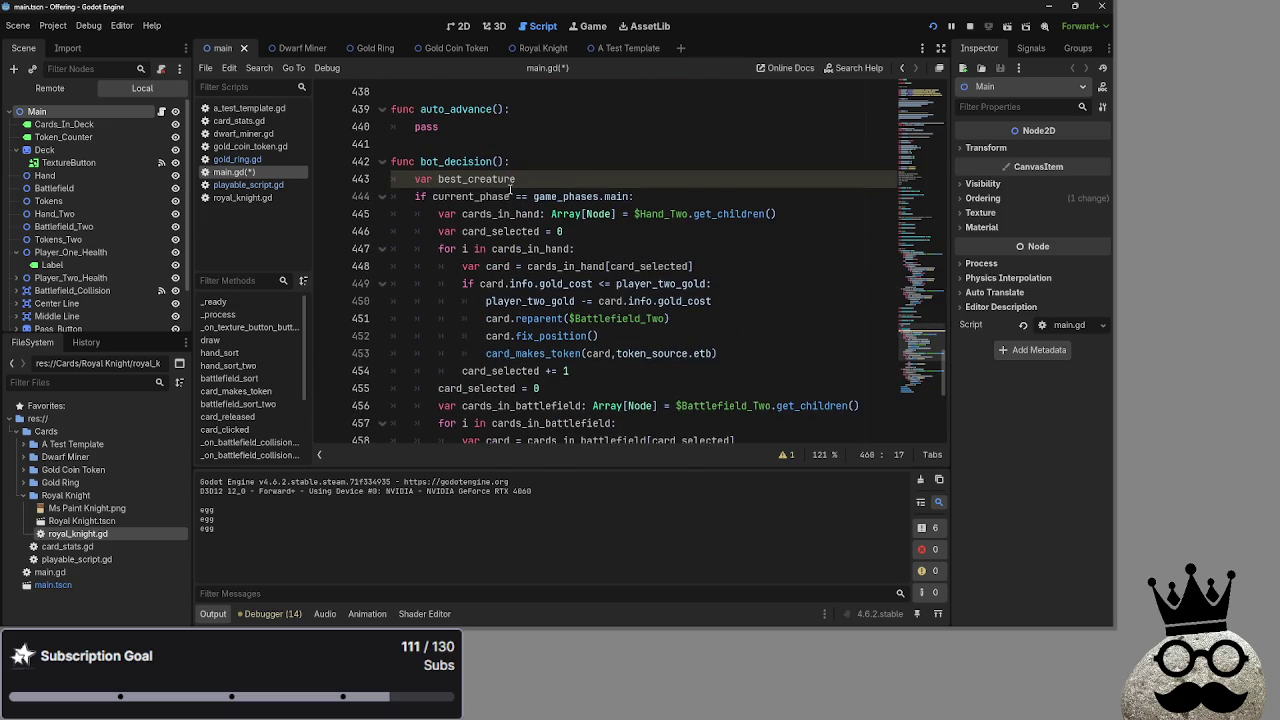
{"action": "left_click", "coordinate": [549, 162]}
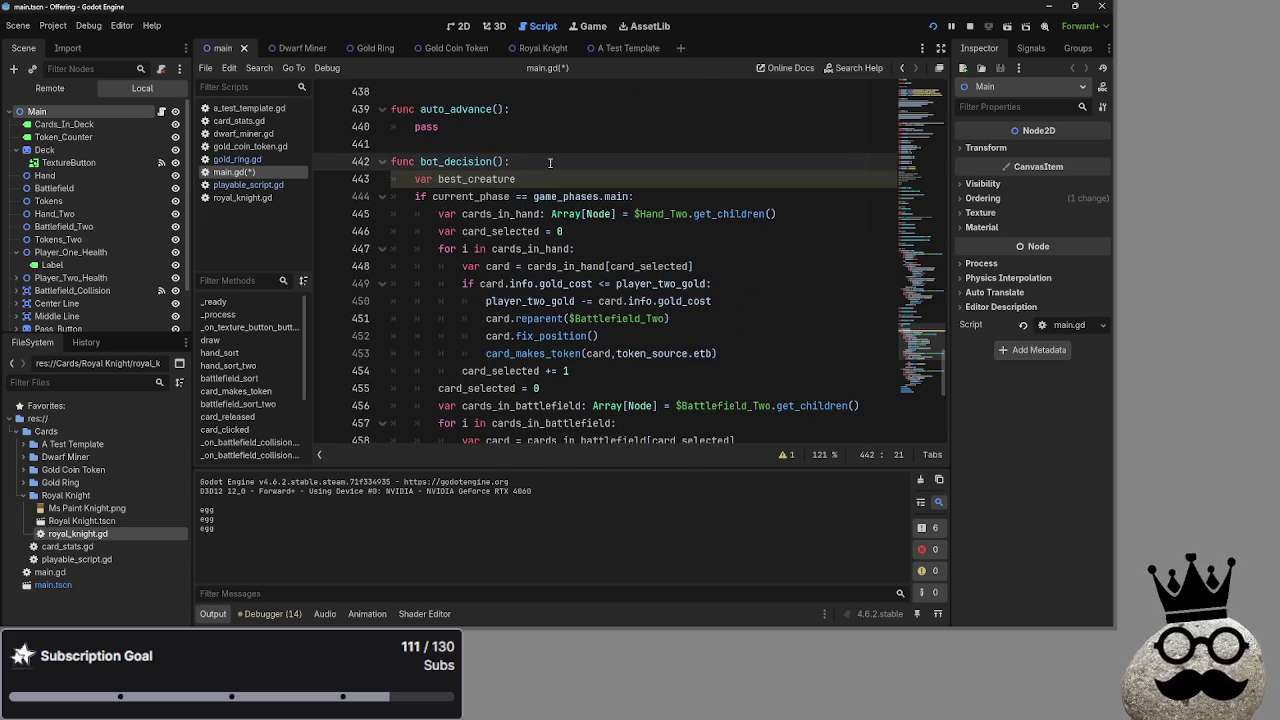
{"action": "scroll", "coordinate": [549, 162], "scroll_direction": "down", "scroll_amount": 5}
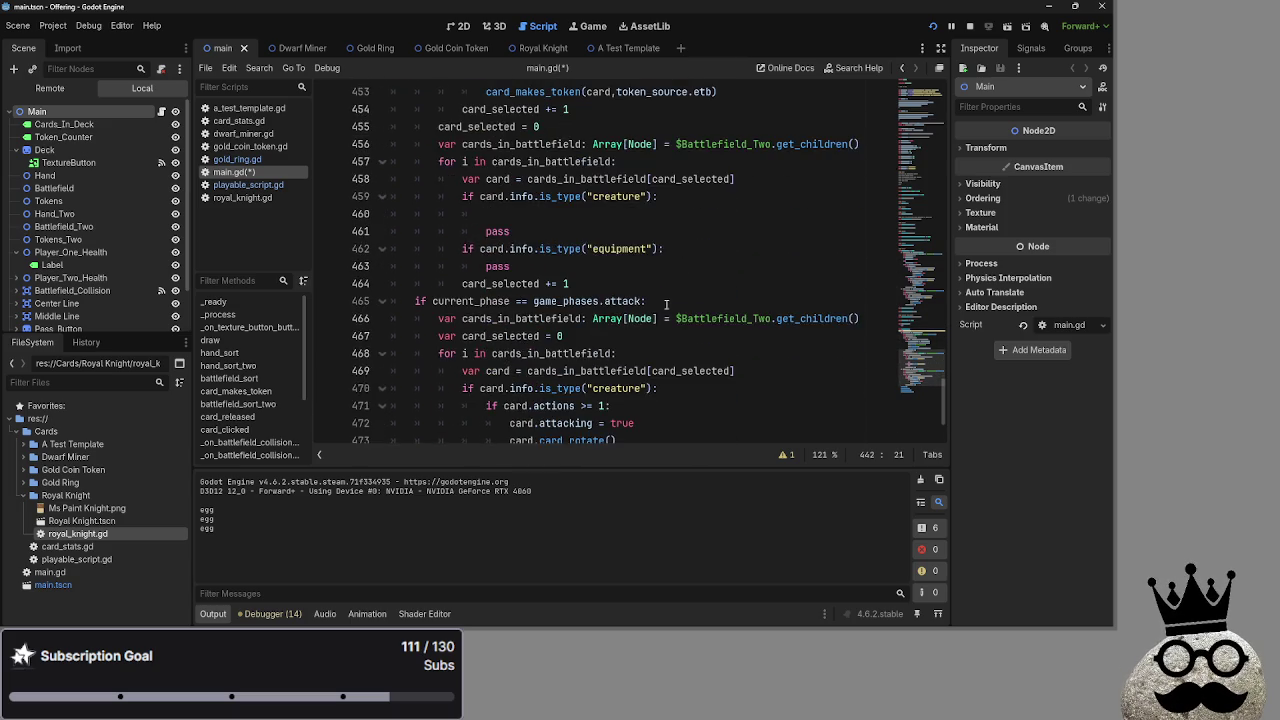
{"action": "scroll", "coordinate": [660, 240], "scroll_direction": "up", "scroll_amount": 1}
{"action": "left_click", "coordinate": [688, 252]}
Add 'var attack' under the creature check and run the project with F5.
{"action": "key", "text": "Return"}
{"action": "type", "text": "var "}
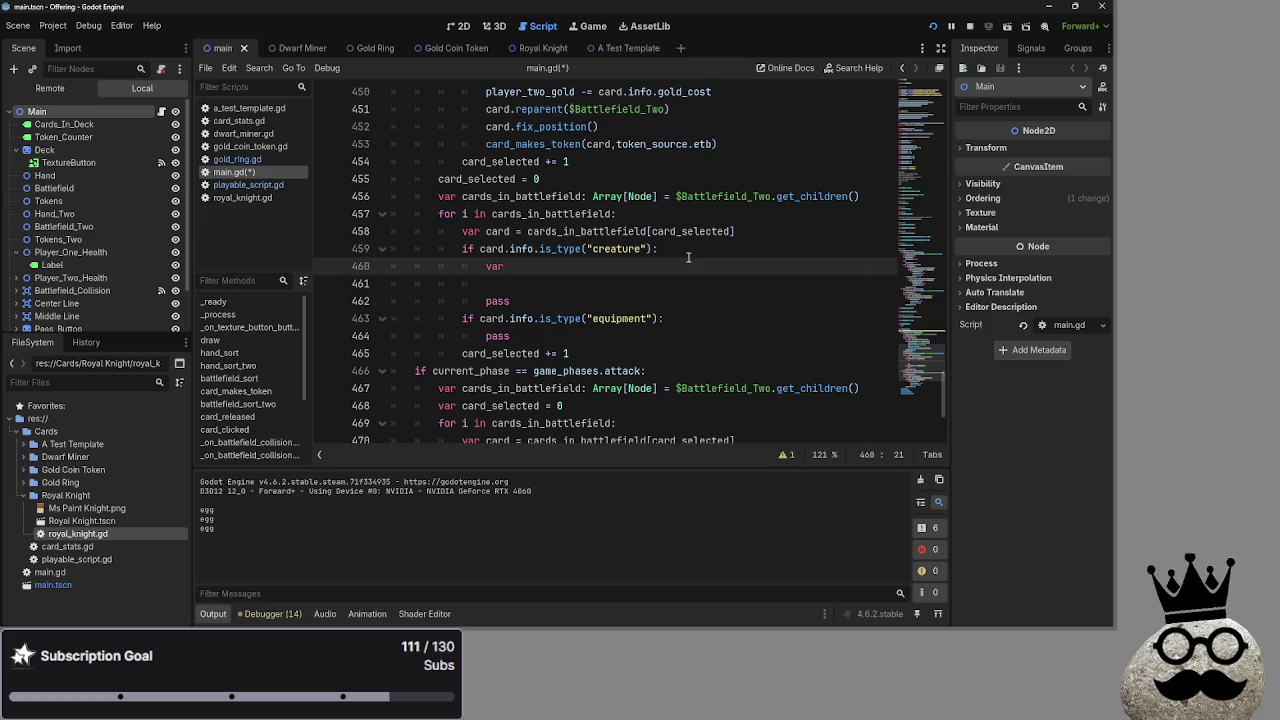
{"action": "type", "text": "toughness"}
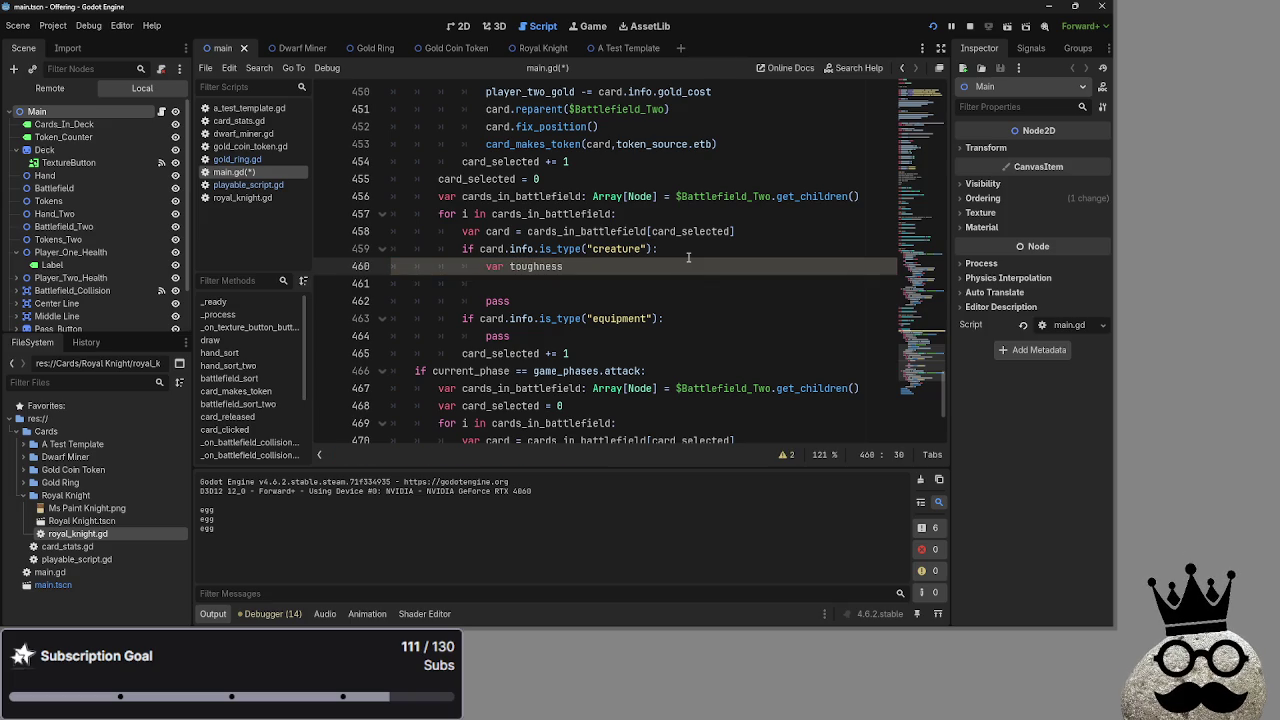
{"action": "key", "text": "BackSpace"}
{"action": "key", "text": "BackSpace"}
{"action": "key", "text": "BackSpace"}
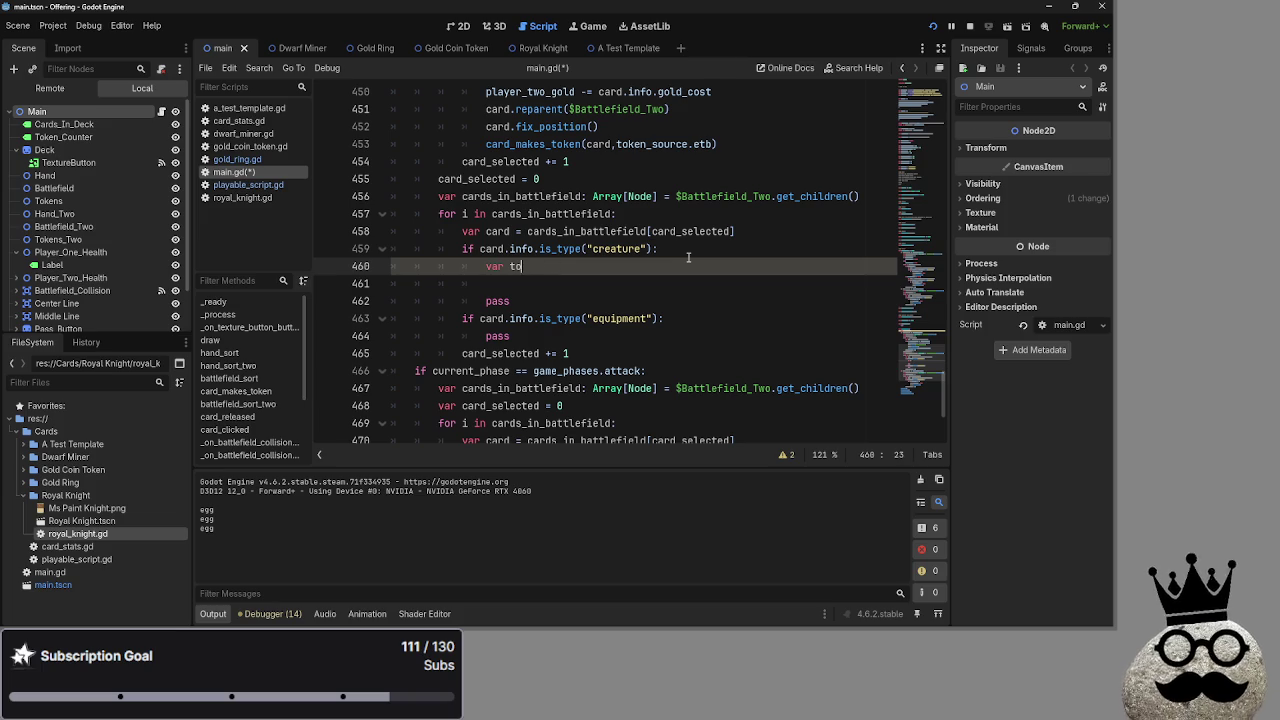
{"action": "type", "text": "health"}
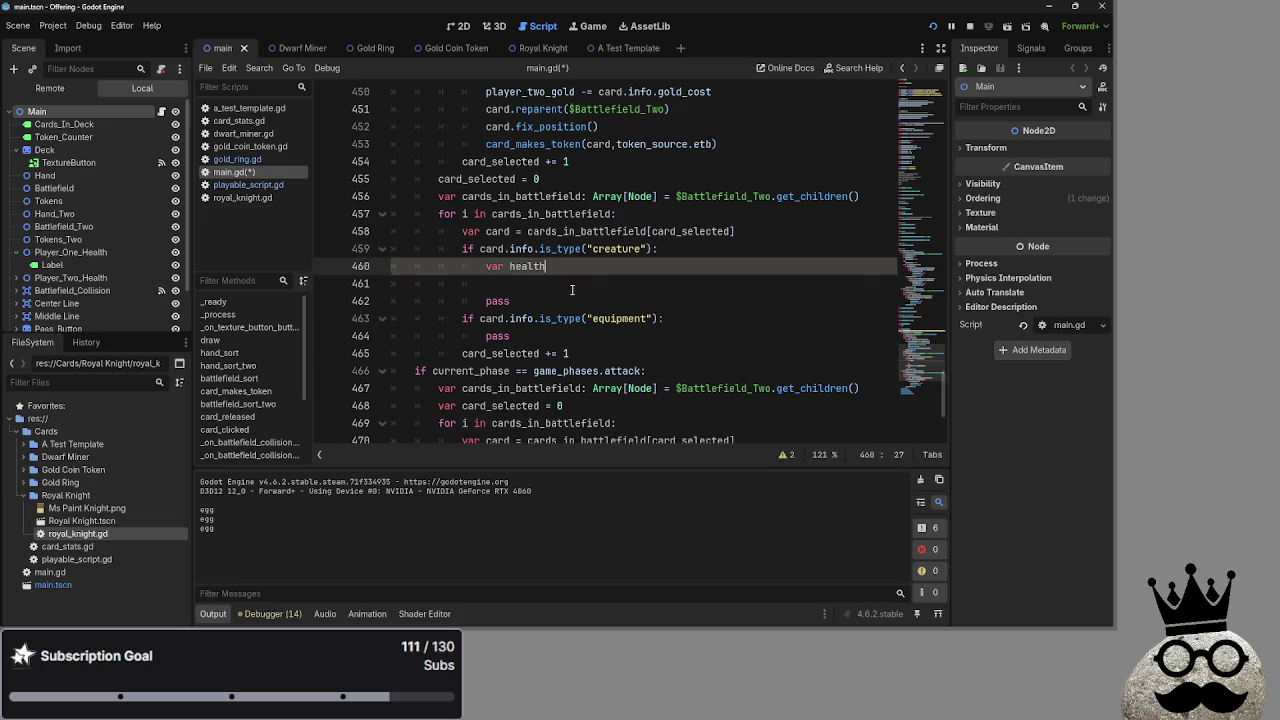
{"action": "double_click", "coordinate": [543, 270]}
{"action": "type", "text": "attack"}
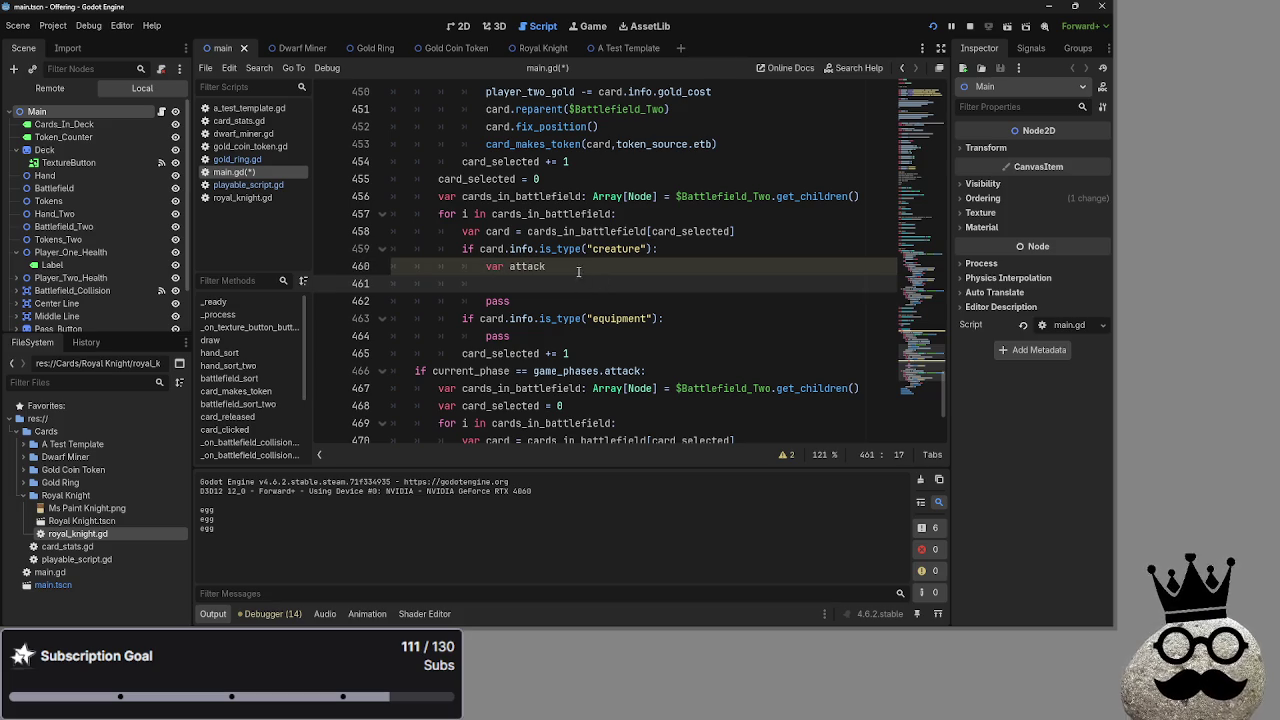
{"action": "key", "text": "shift+Home"}
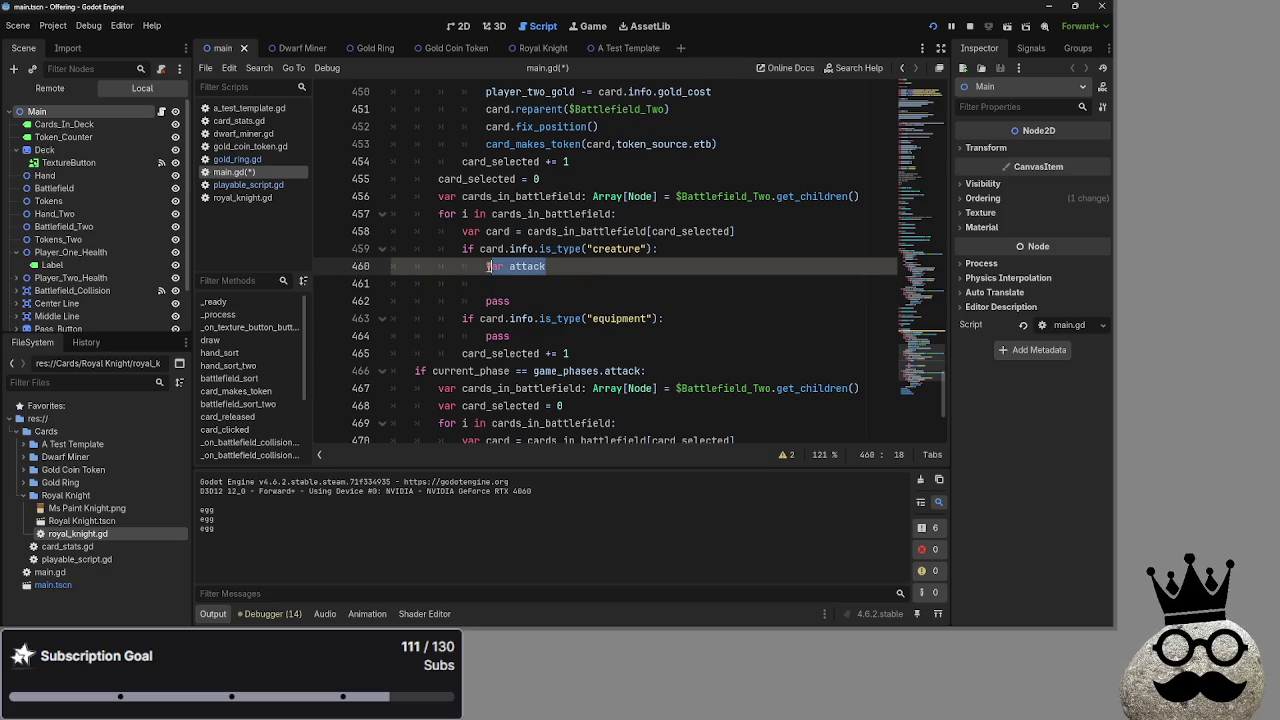
{"action": "key", "text": "F5"}
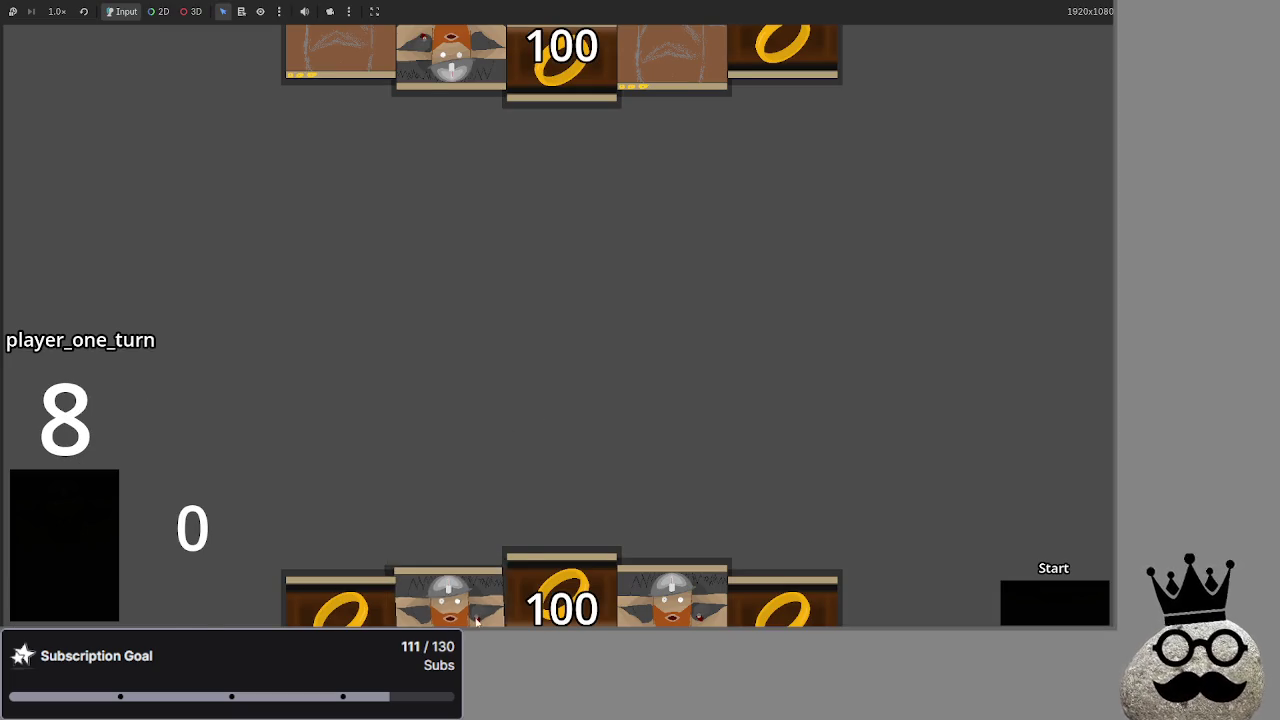
Draw from the deck, play two dwarf cards and the leftmost hand card, then stop the game.
{"action": "left_click", "coordinate": [56, 480]}
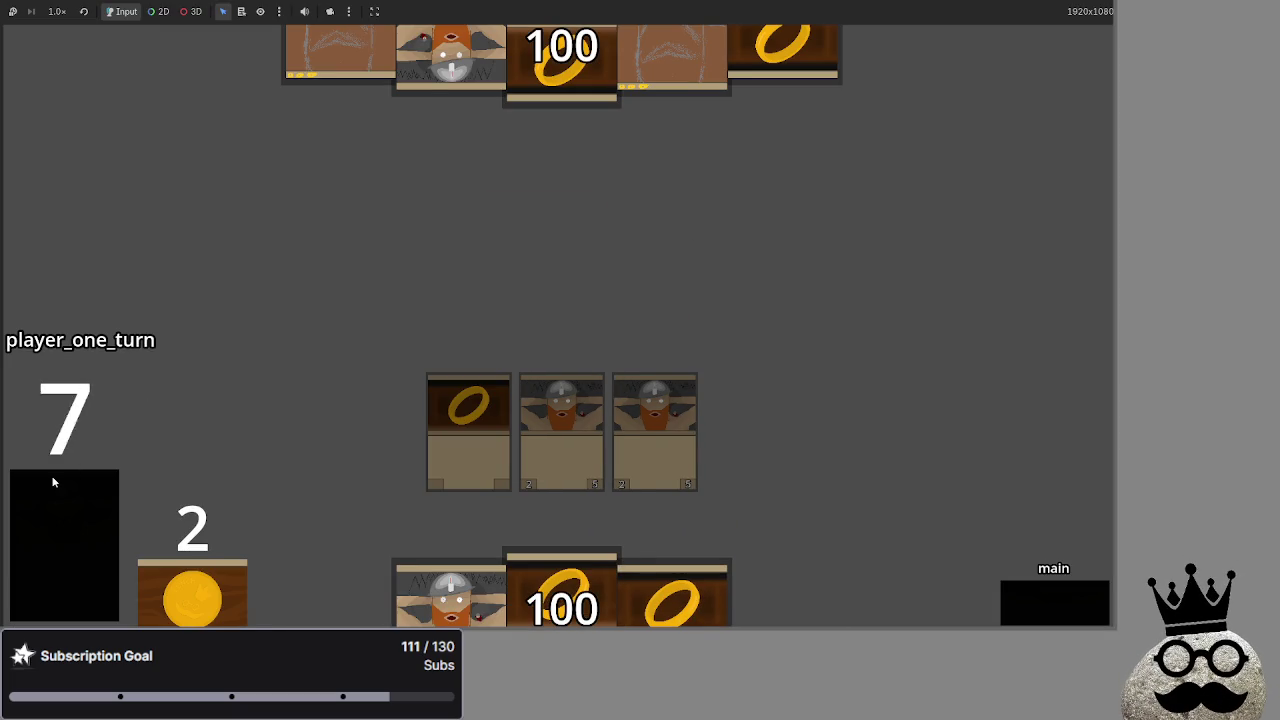
{"action": "left_click", "coordinate": [437, 578]}
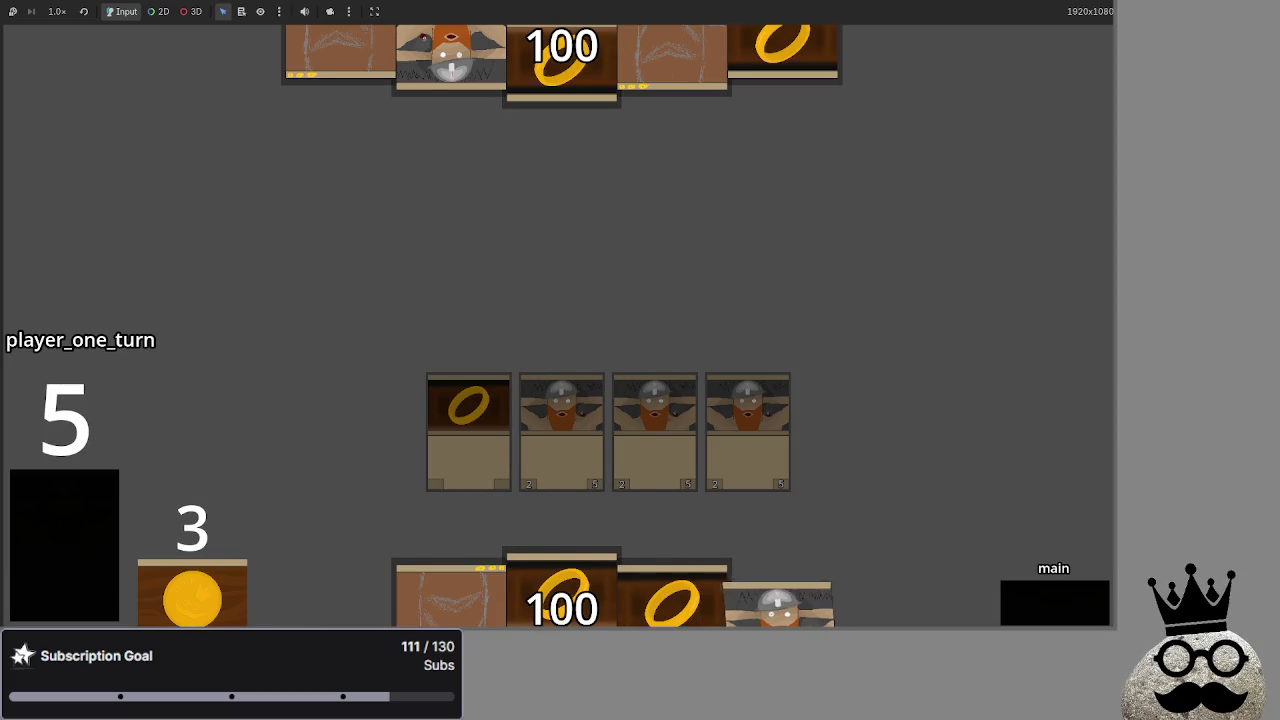
{"action": "left_click", "coordinate": [785, 595]}
{"action": "left_click", "coordinate": [465, 592]}
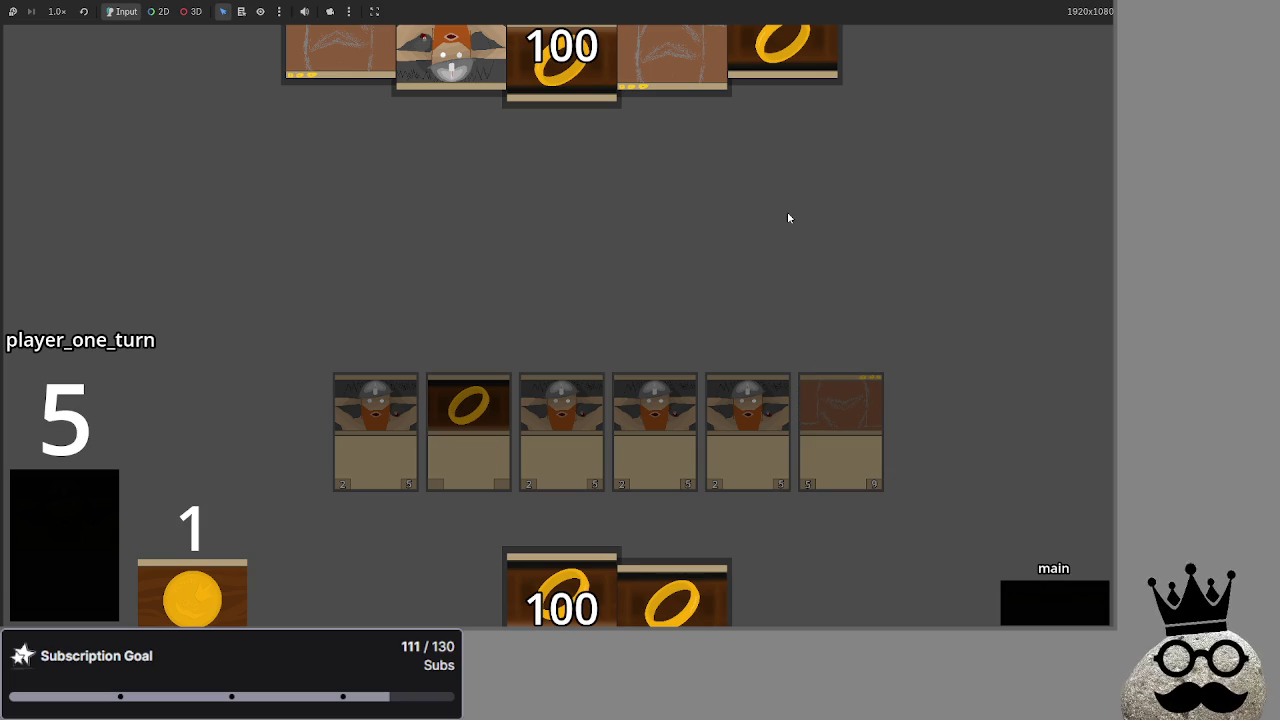
{"action": "key", "text": "F8"}
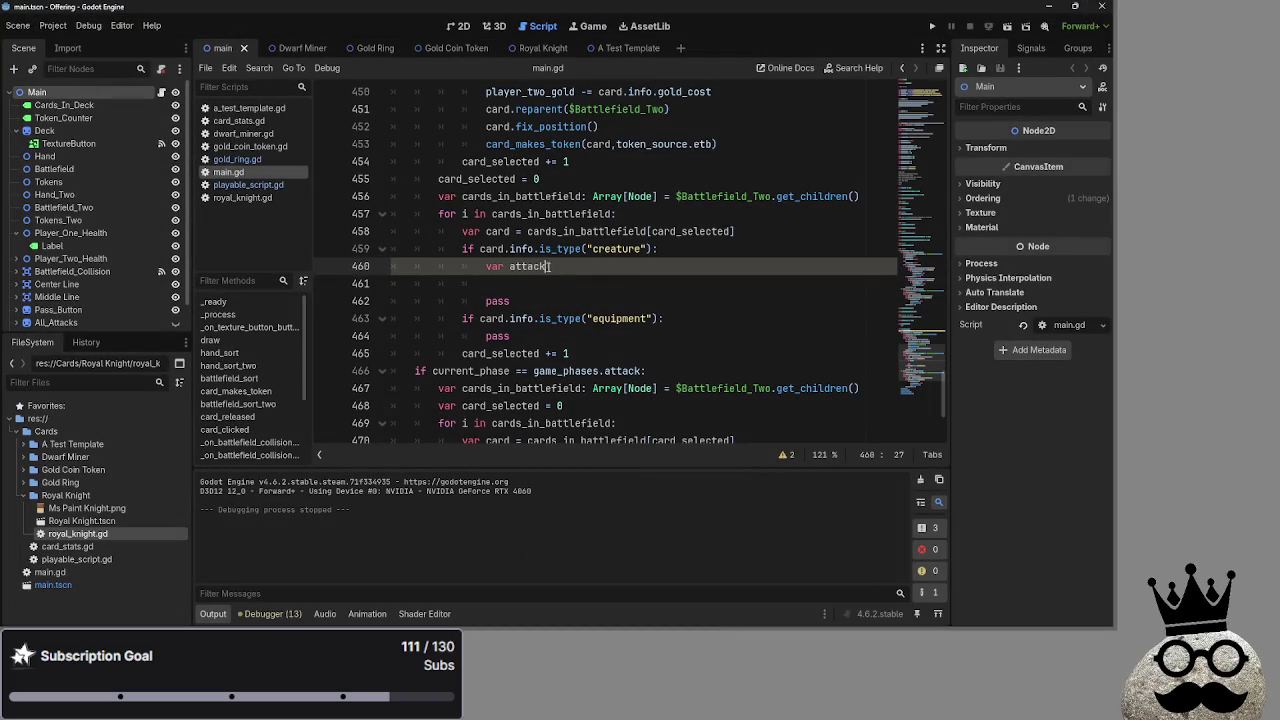
Select the var attack line in main.gd, then open gold_ring.gd at line 15.
{"action": "left_click_drag", "start_coordinate": [557, 266], "coordinate": [482, 270]}
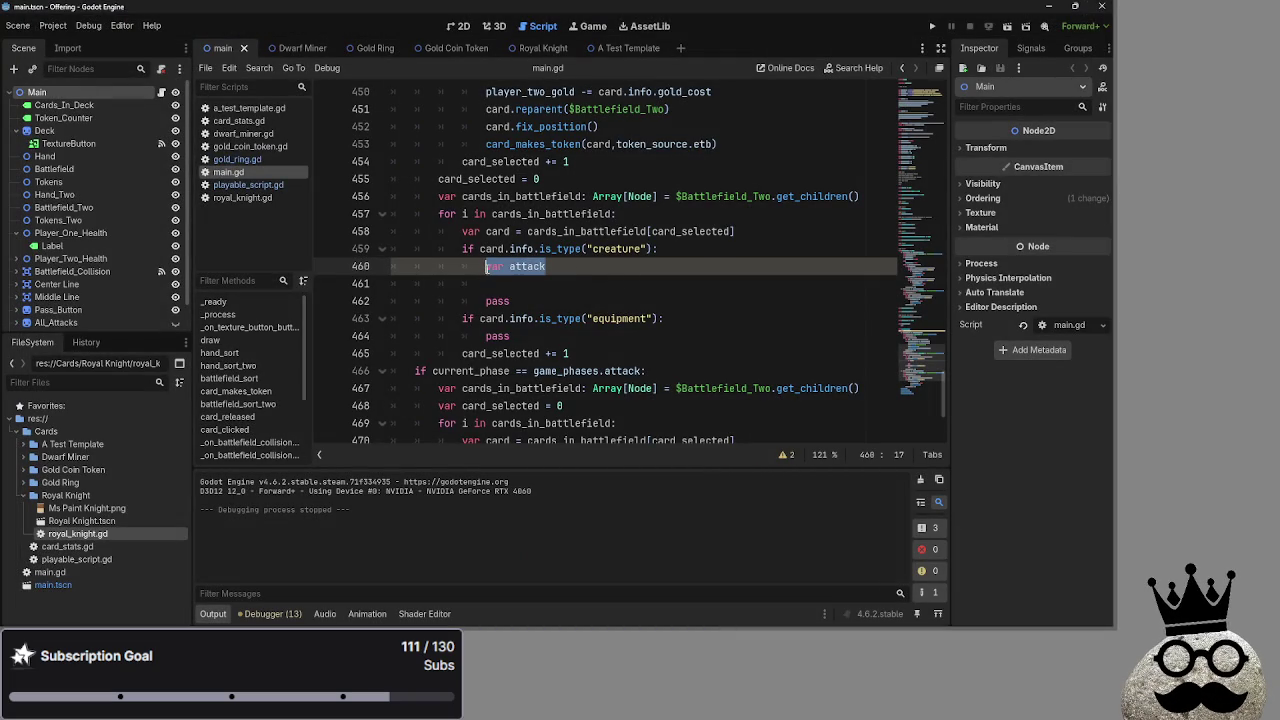
{"action": "key", "text": "shift+Left"}
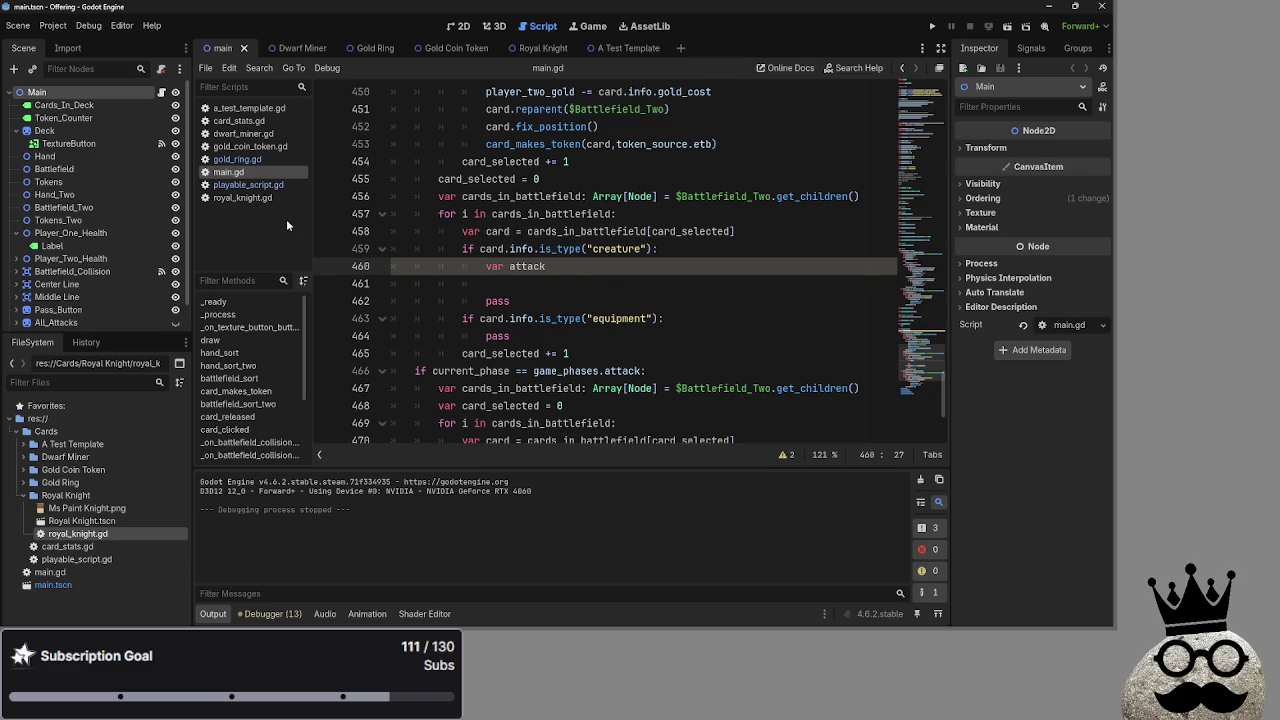
{"action": "left_click", "coordinate": [238, 160]}
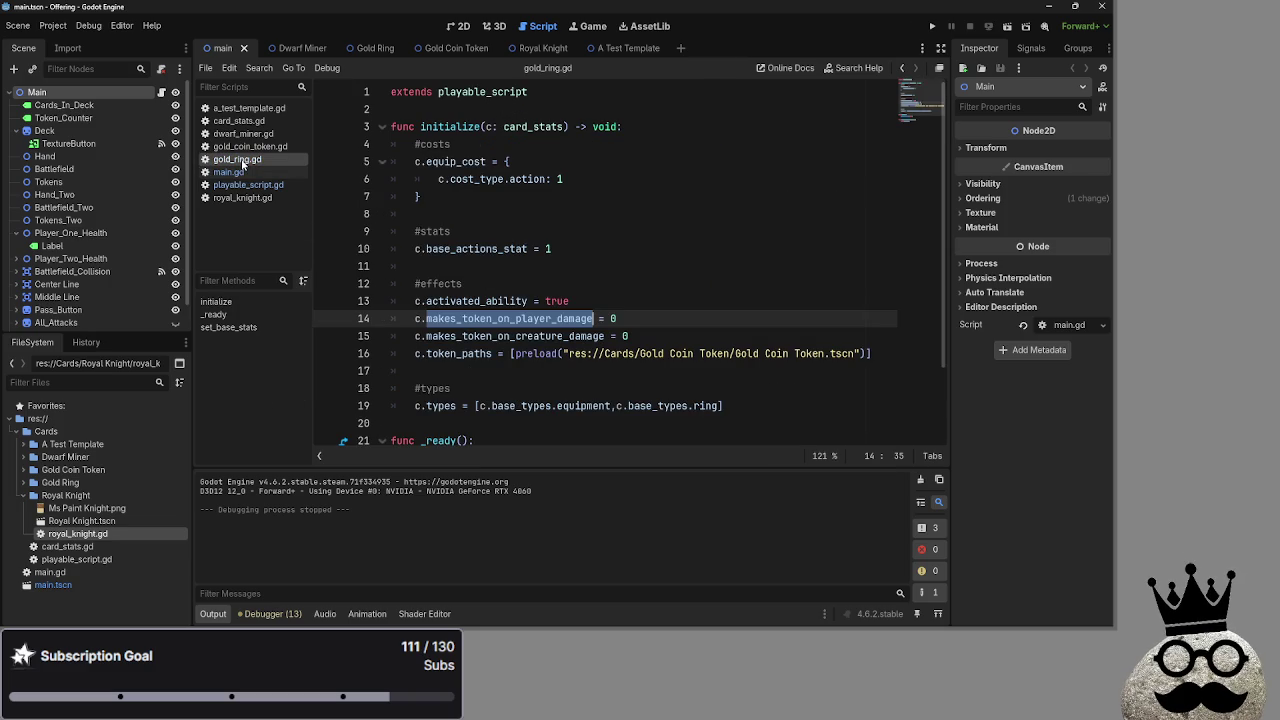
{"action": "left_click", "coordinate": [636, 300]}
{"action": "left_click_drag", "start_coordinate": [628, 336], "coordinate": [433, 336]}
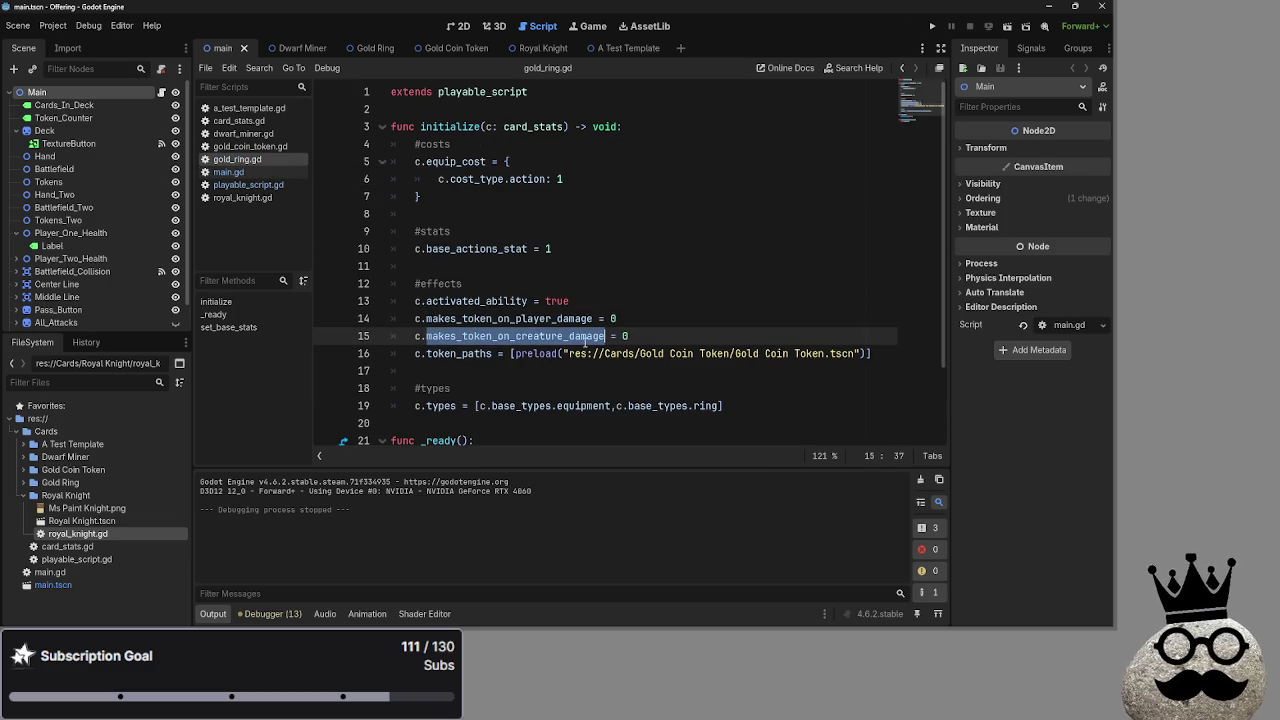
{"action": "double_click", "coordinate": [499, 340]}
Repeatedly highlight makes_token_on_creature_damage on line 15 of gold_ring.gd.
{"action": "left_click", "coordinate": [550, 340]}
{"action": "double_click", "coordinate": [550, 340]}
{"action": "left_click", "coordinate": [550, 340]}
{"action": "double_click", "coordinate": [550, 342]}
{"action": "left_click", "coordinate": [682, 344]}
{"action": "double_click", "coordinate": [533, 342]}
{"action": "left_click", "coordinate": [685, 342]}
{"action": "double_click", "coordinate": [536, 342]}
{"action": "left_click", "coordinate": [675, 342]}
{"action": "left_click", "coordinate": [539, 342]}
{"action": "double_click", "coordinate": [539, 342]}
{"action": "left_click", "coordinate": [691, 342]}
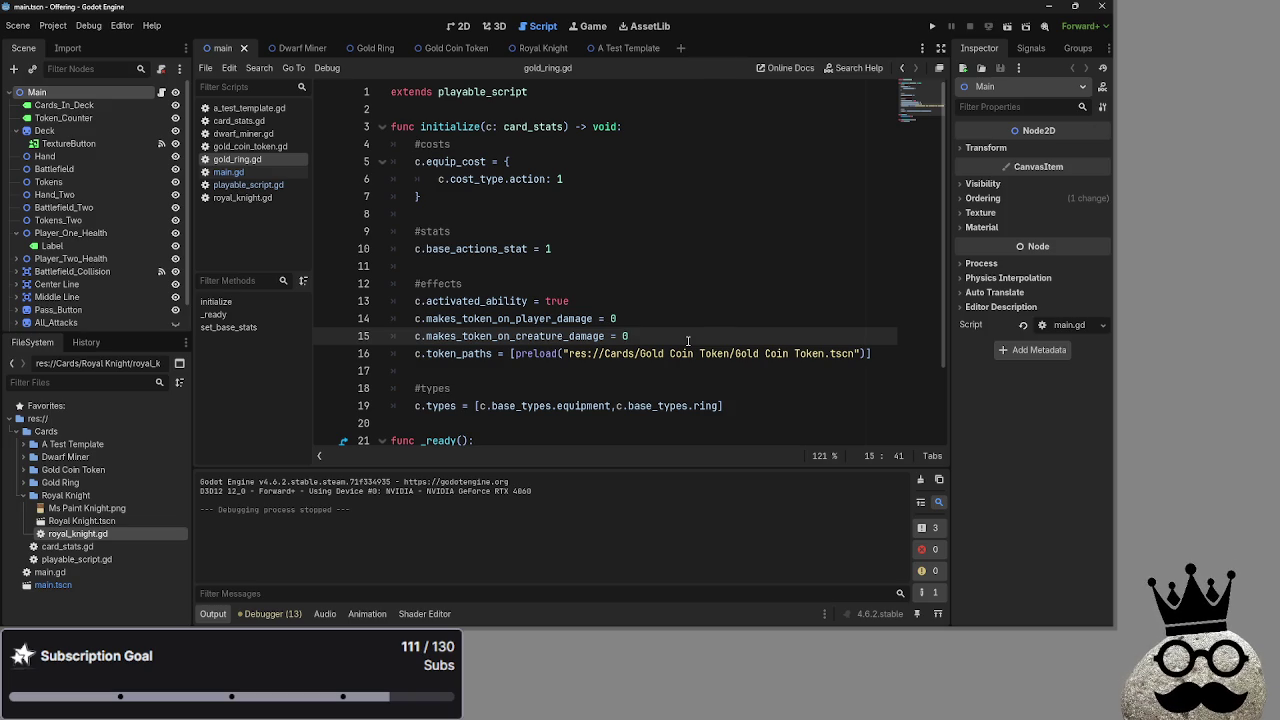
Highlight makes_token_on_creature_damage once more, then run the card game project.
{"action": "double_click", "coordinate": [487, 348]}
{"action": "double_click", "coordinate": [493, 338]}
{"action": "left_click", "coordinate": [638, 338]}
{"action": "left_click", "coordinate": [541, 338]}
{"action": "left_click", "coordinate": [545, 340]}
{"action": "double_click", "coordinate": [560, 337]}
{"action": "left_click", "coordinate": [562, 338]}
{"action": "double_click", "coordinate": [545, 338]}
{"action": "left_click", "coordinate": [713, 341]}
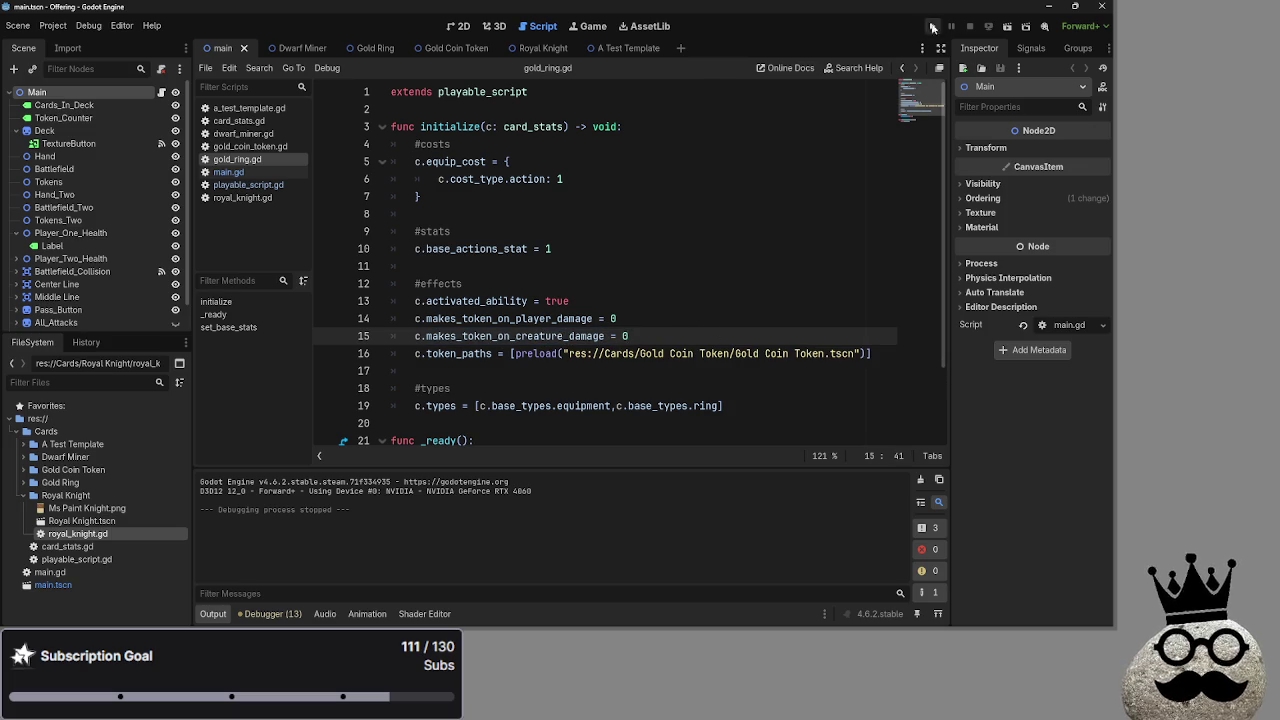
{"action": "left_click", "coordinate": [932, 26]}
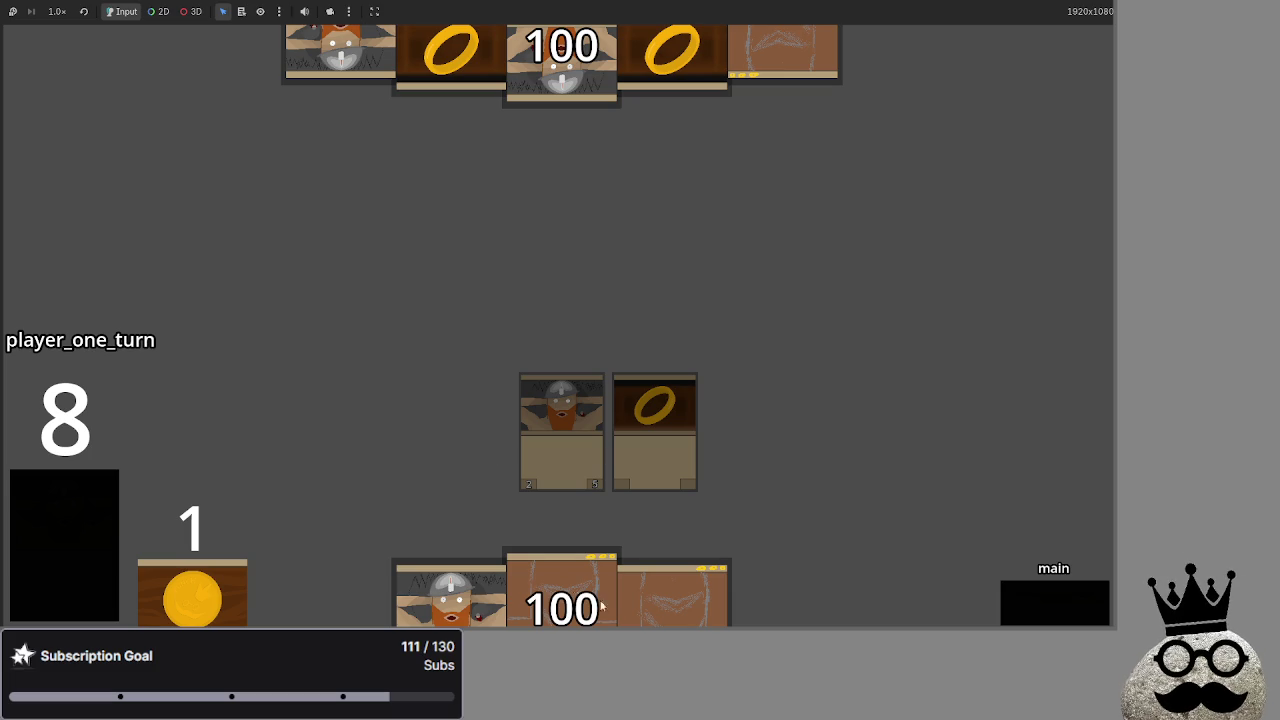
Play the 100 card from the hand onto the board beside the dwarf.
{"action": "mouse_move", "coordinate": [572, 590]}
{"action": "left_mouse_down"}
{"action": "mouse_move", "coordinate": [508, 466]}
{"action": "mouse_move", "coordinate": [485, 380]}
{"action": "mouse_move", "coordinate": [455, 383]}
{"action": "left_mouse_up"}
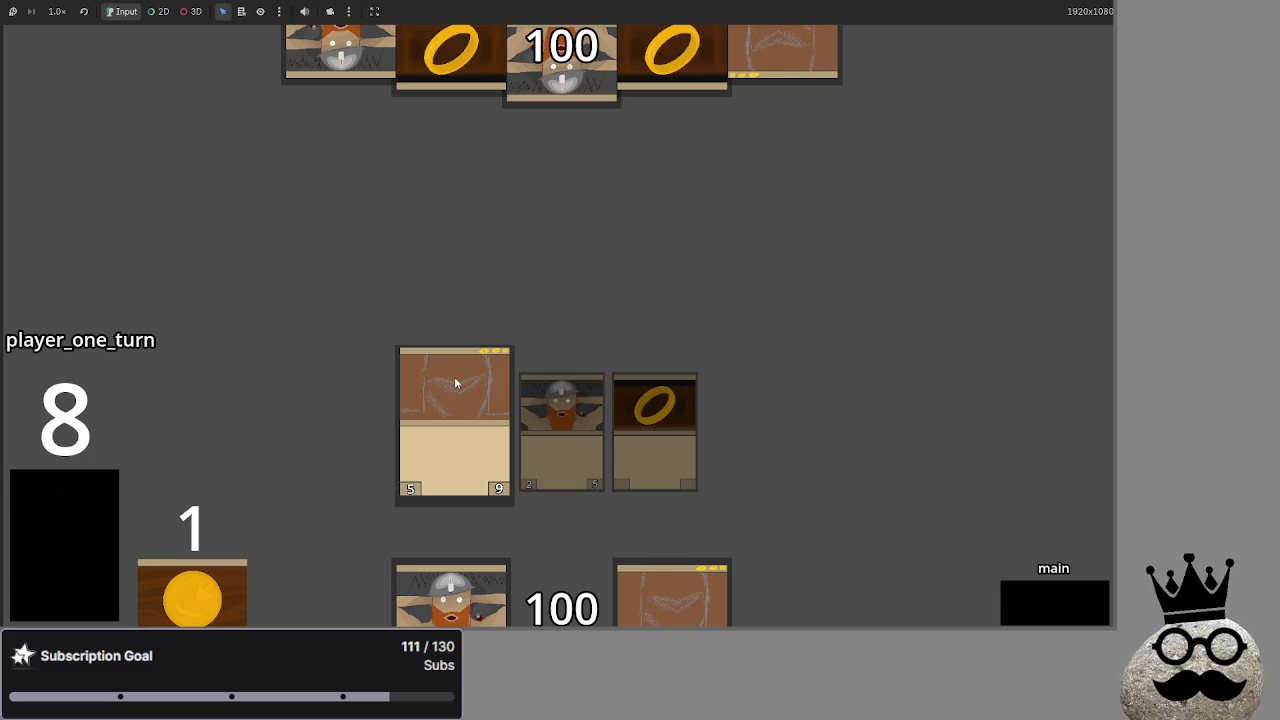
{"action": "left_click_drag", "start_coordinate": [458, 375], "coordinate": [451, 375]}
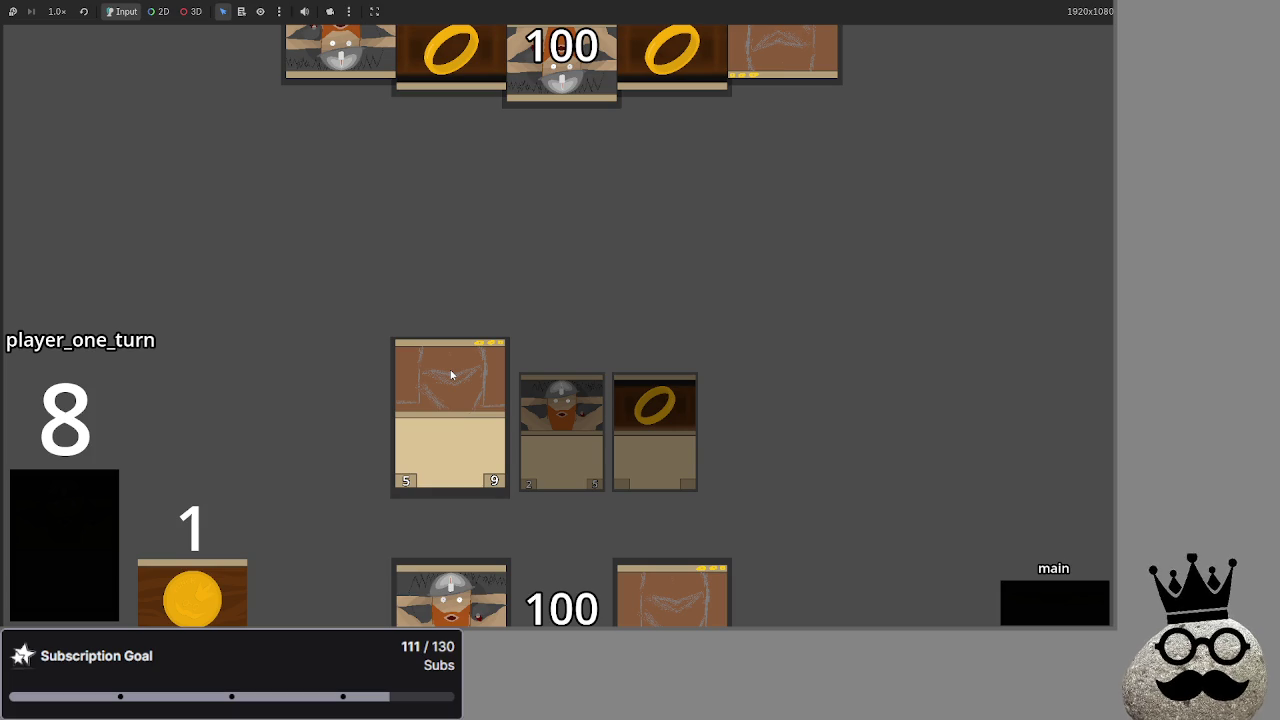
{"action": "left_click_drag", "start_coordinate": [451, 375], "coordinate": [457, 334]}
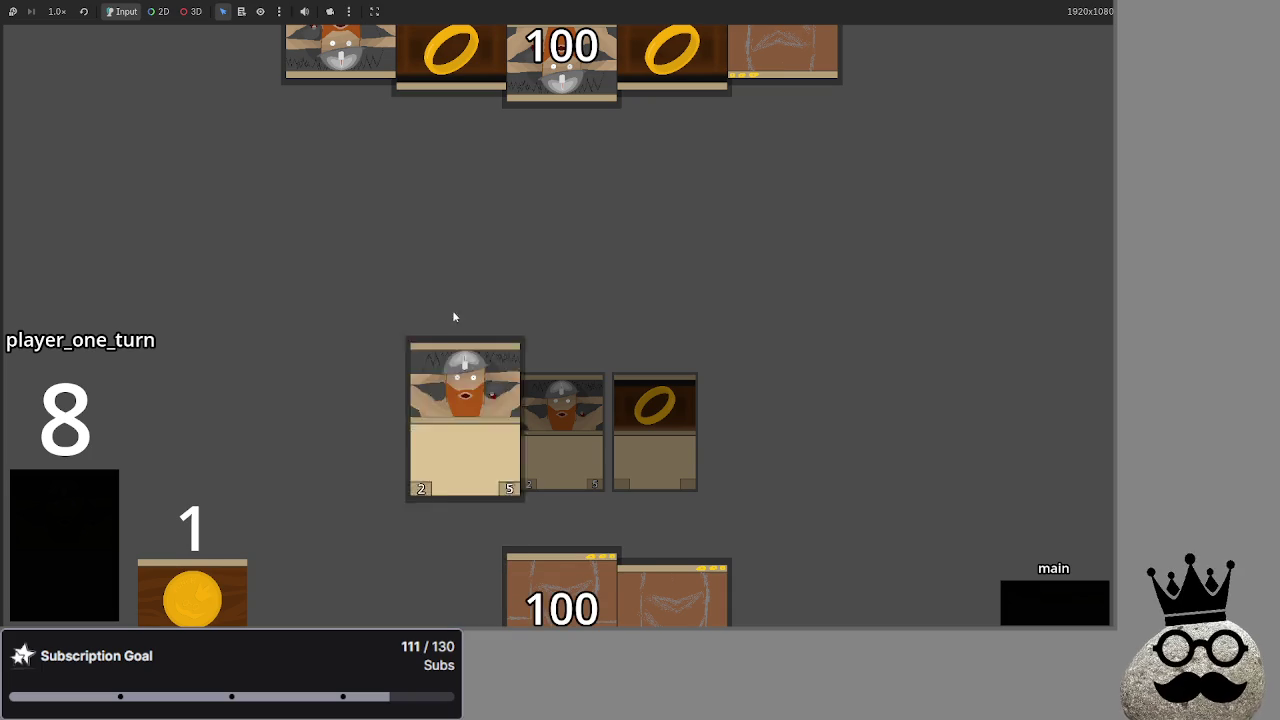
{"action": "left_click", "coordinate": [30, 480]}
Play a dwarf card and the sketch card from the hand onto the board.
{"action": "left_click_drag", "start_coordinate": [435, 584], "coordinate": [425, 395]}
{"action": "mouse_move", "coordinate": [670, 580]}
{"action": "left_mouse_down"}
{"action": "mouse_move", "coordinate": [589, 292]}
{"action": "mouse_move", "coordinate": [580, 440]}
{"action": "left_mouse_up"}
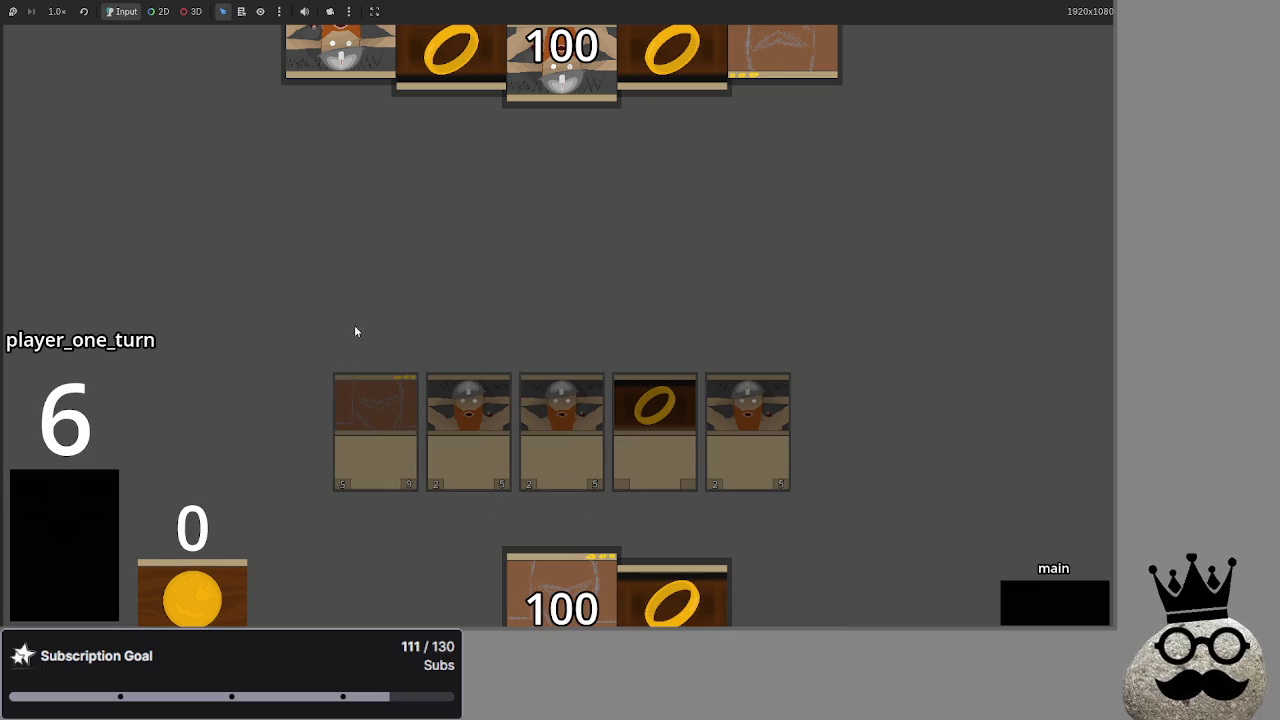
{"action": "key", "text": "super"}
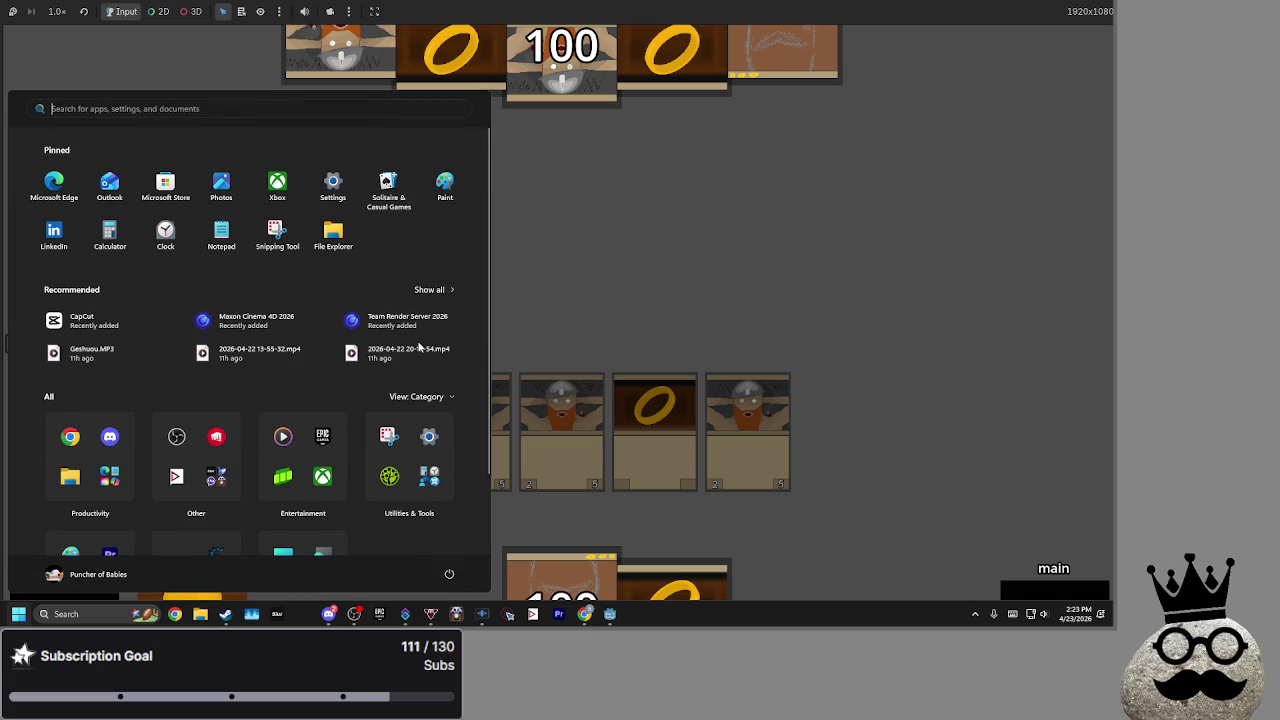
{"action": "left_click", "coordinate": [720, 217]}
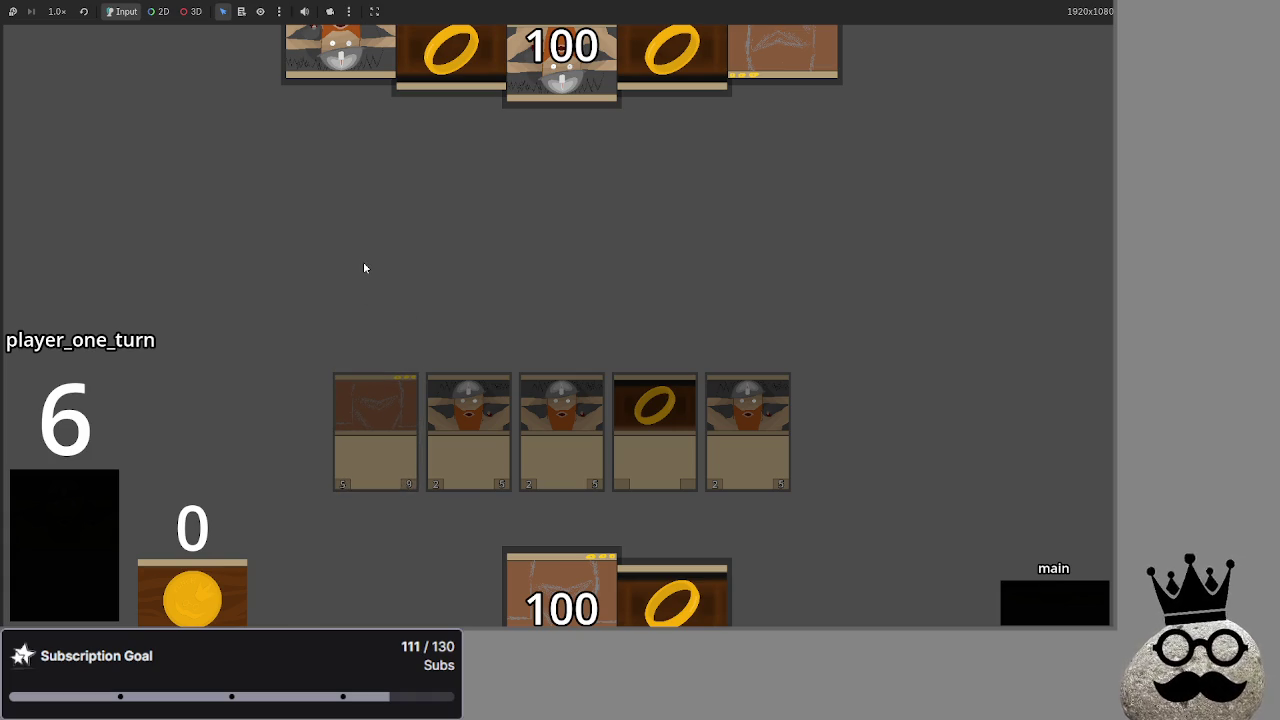
Stop the running game, return to main.gd and select the var best_creature line.
{"action": "key", "text": "F8"}
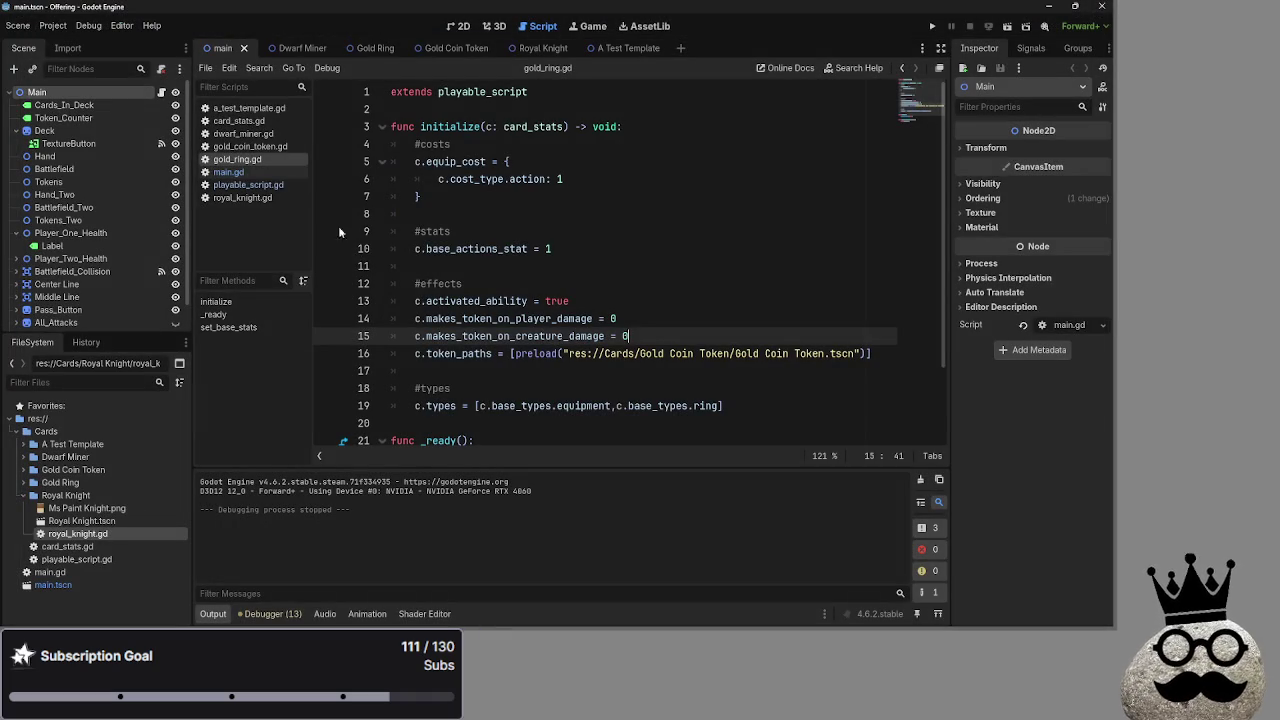
{"action": "left_click", "coordinate": [222, 172]}
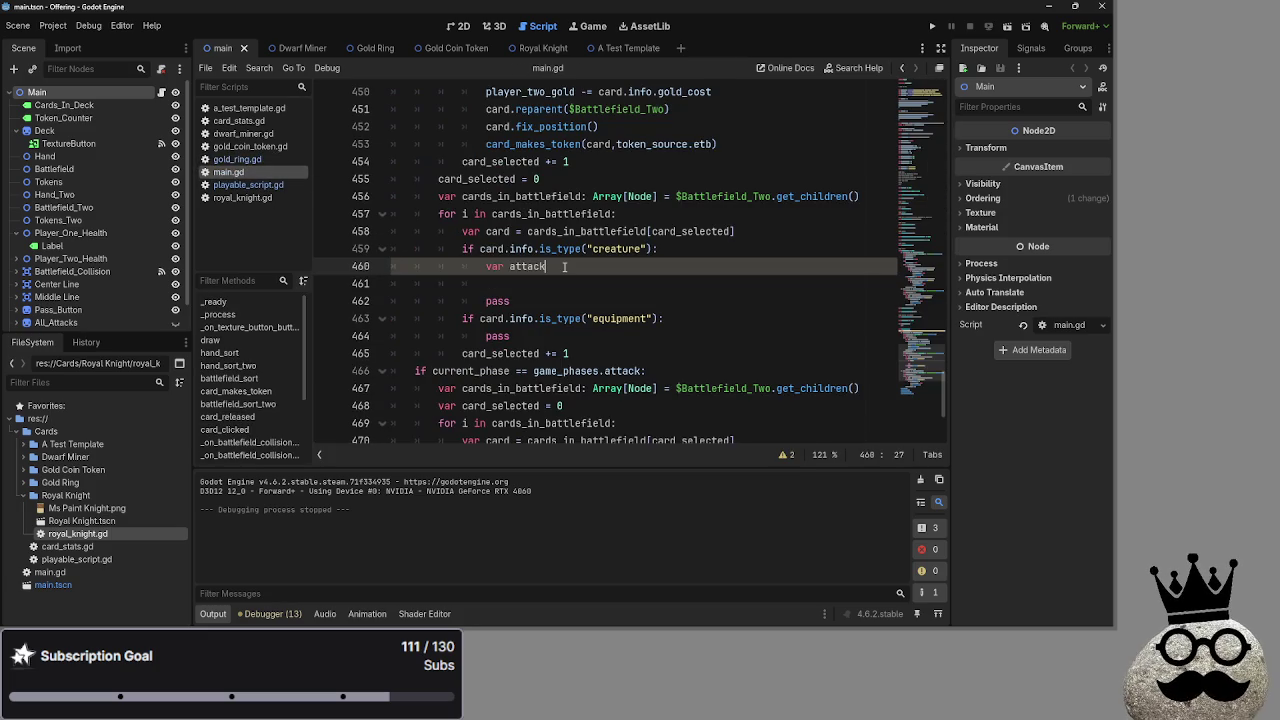
{"action": "key", "text": "Right"}
{"action": "key", "text": "Return"}
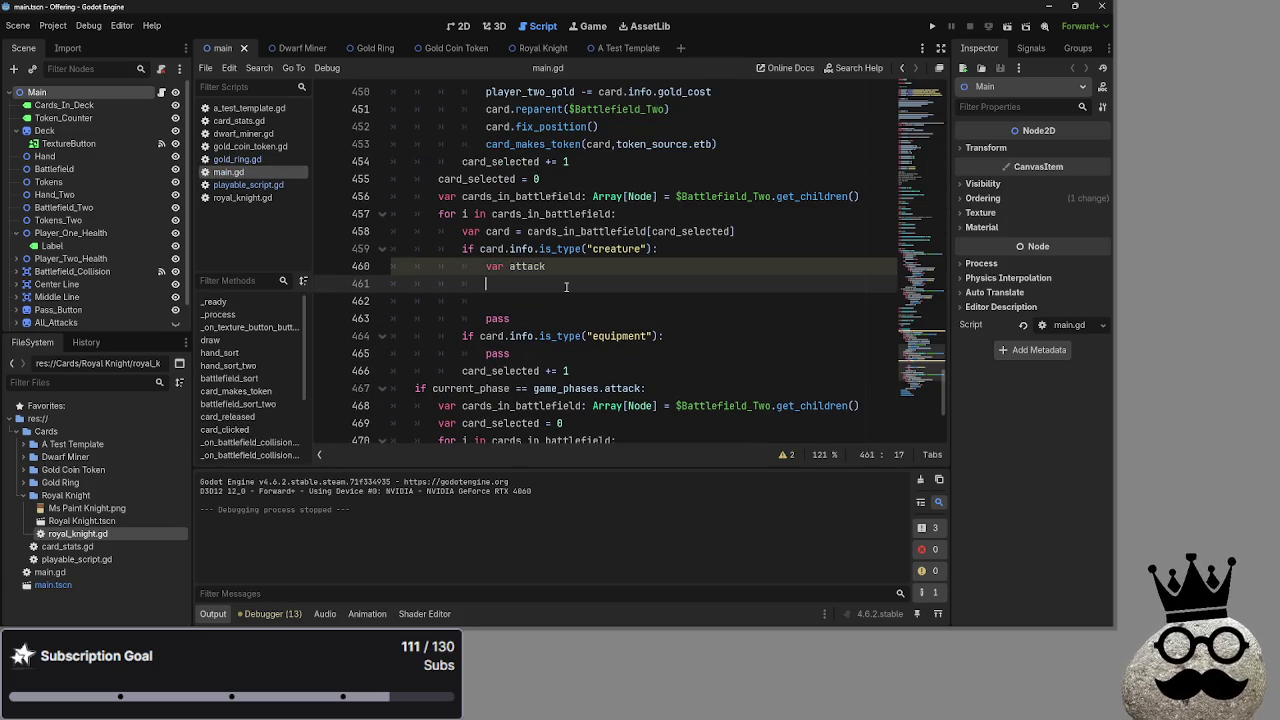
{"action": "key", "text": "BackSpace"}
{"action": "key", "text": "BackSpace"}
{"action": "key", "text": "BackSpace"}
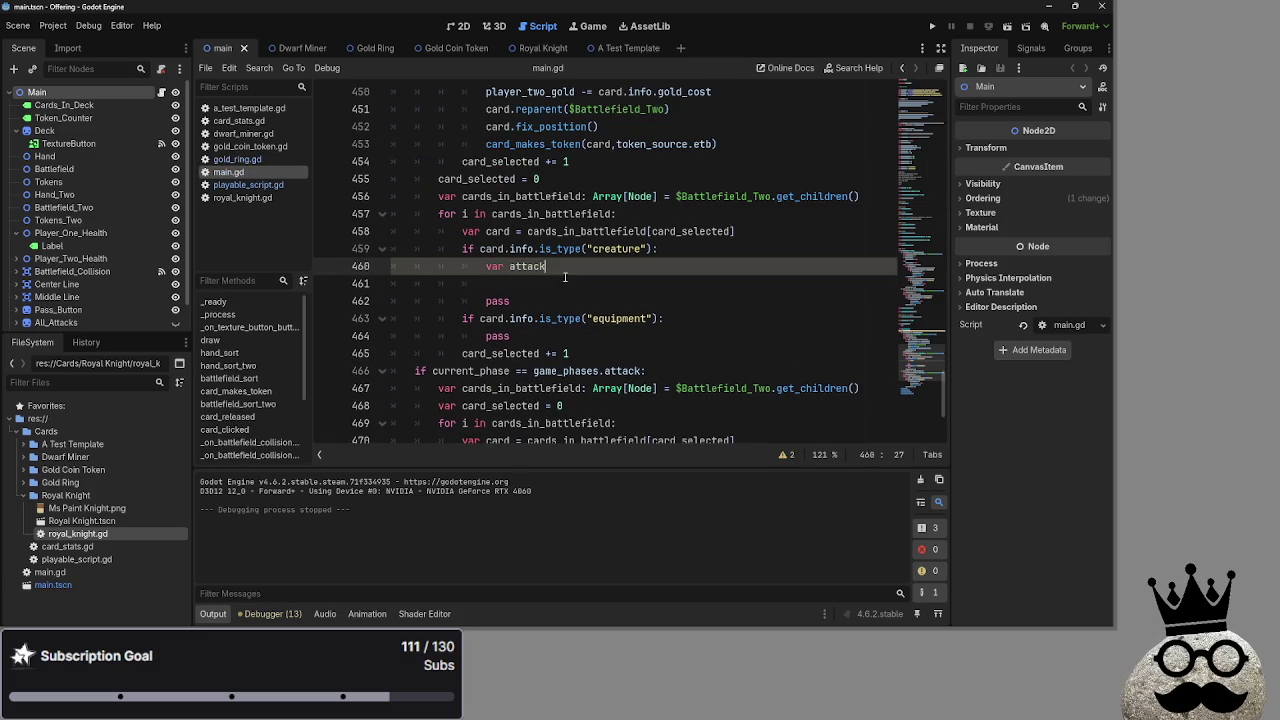
{"action": "scroll", "coordinate": [575, 281], "scroll_direction": "up", "scroll_amount": 4}
{"action": "left_click", "coordinate": [569, 180]}
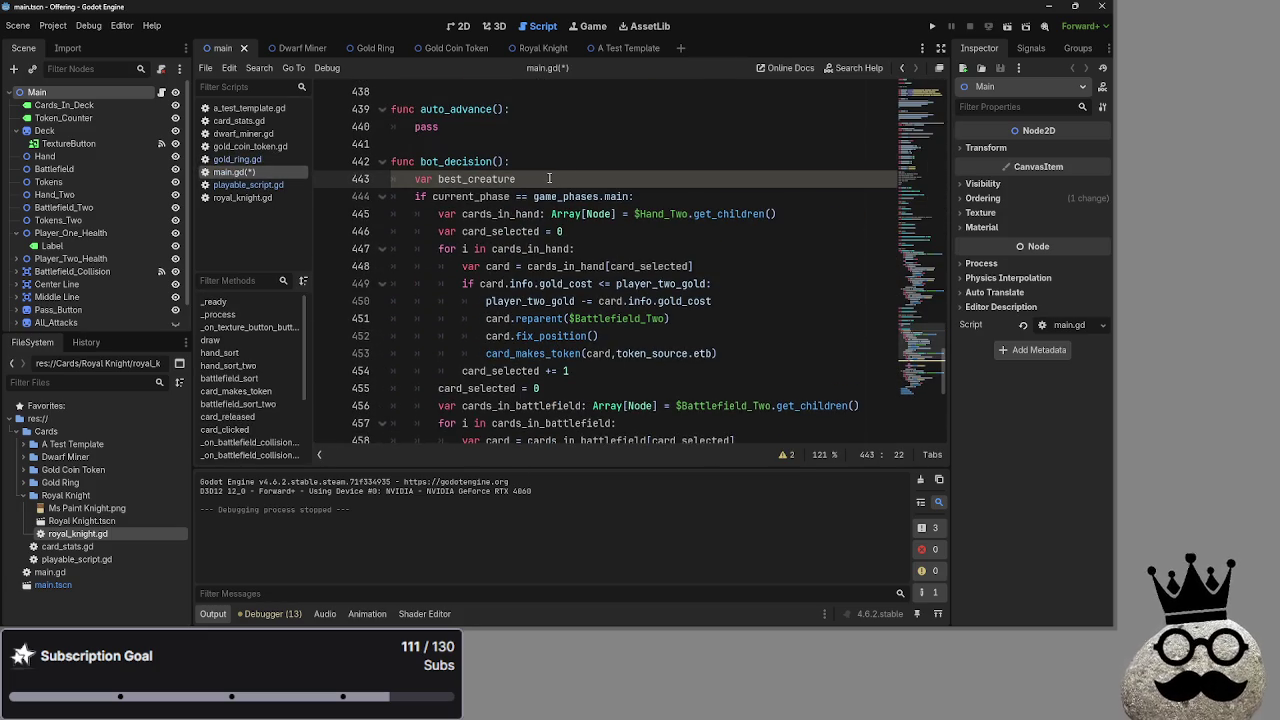
{"action": "key", "text": "shift+Home"}
{"action": "scroll", "coordinate": [611, 337], "scroll_direction": "down", "scroll_amount": 3}
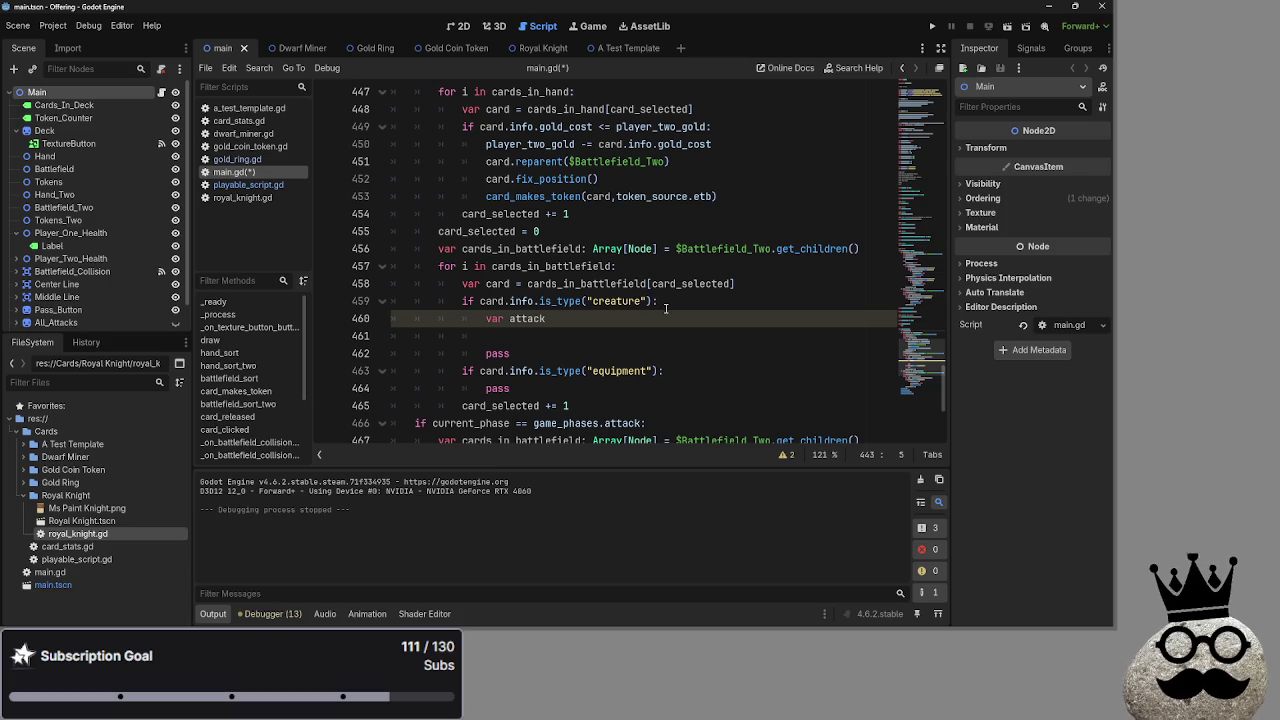
Unfold the deal_combat_damage function, then fold it again.
{"action": "scroll", "coordinate": [666, 308], "scroll_direction": "up", "scroll_amount": 20}
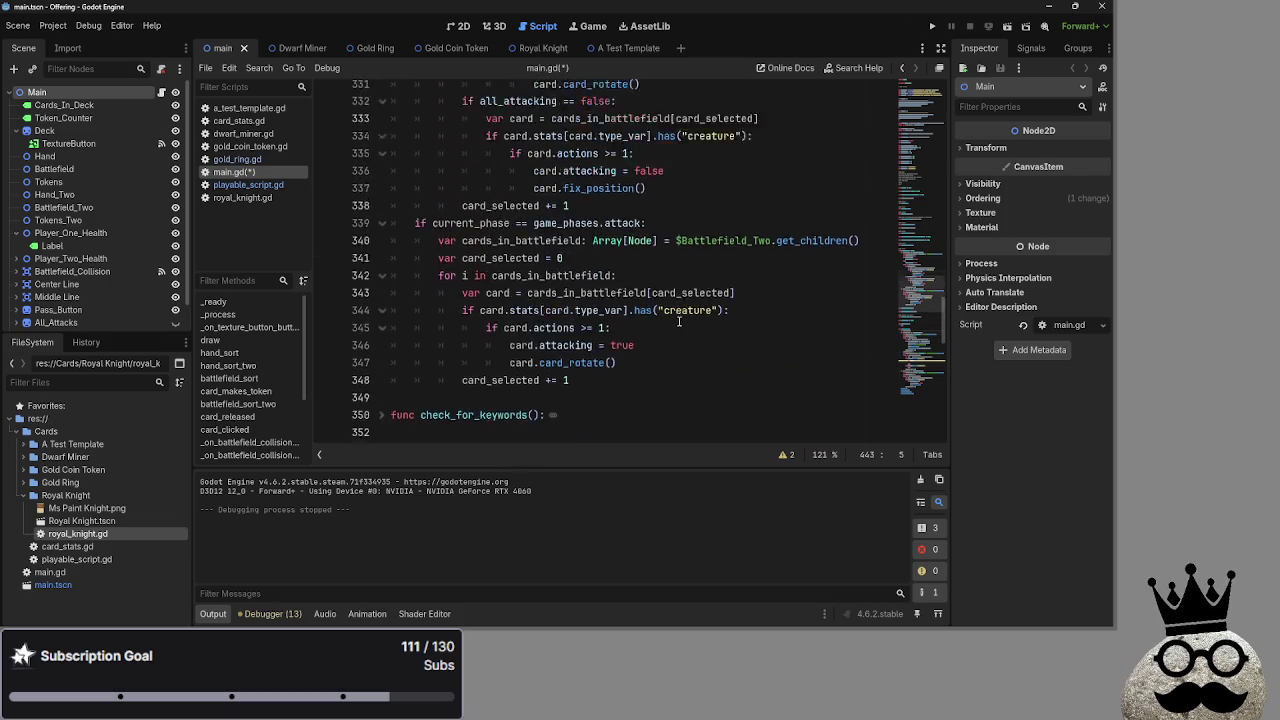
{"action": "scroll", "coordinate": [683, 322], "scroll_direction": "up", "scroll_amount": 10}
{"action": "scroll", "coordinate": [683, 322], "scroll_direction": "down", "scroll_amount": 15}
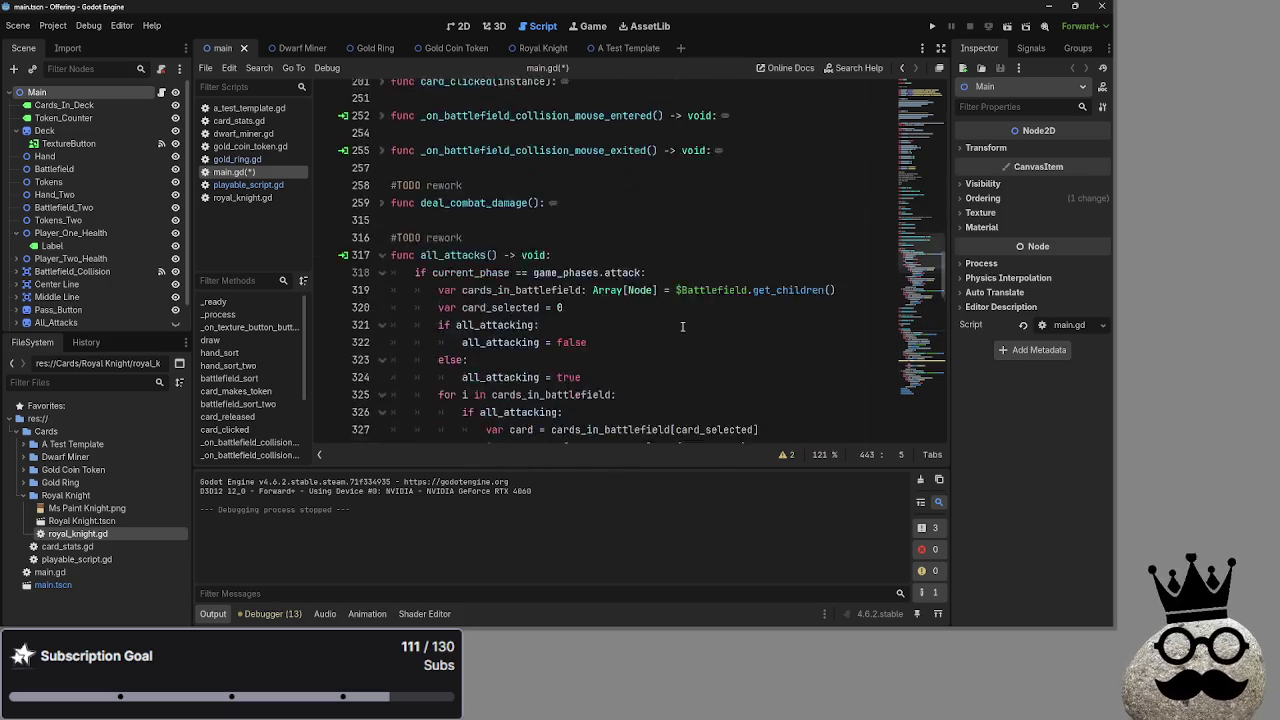
{"action": "scroll", "coordinate": [683, 326], "scroll_direction": "down", "scroll_amount": 20}
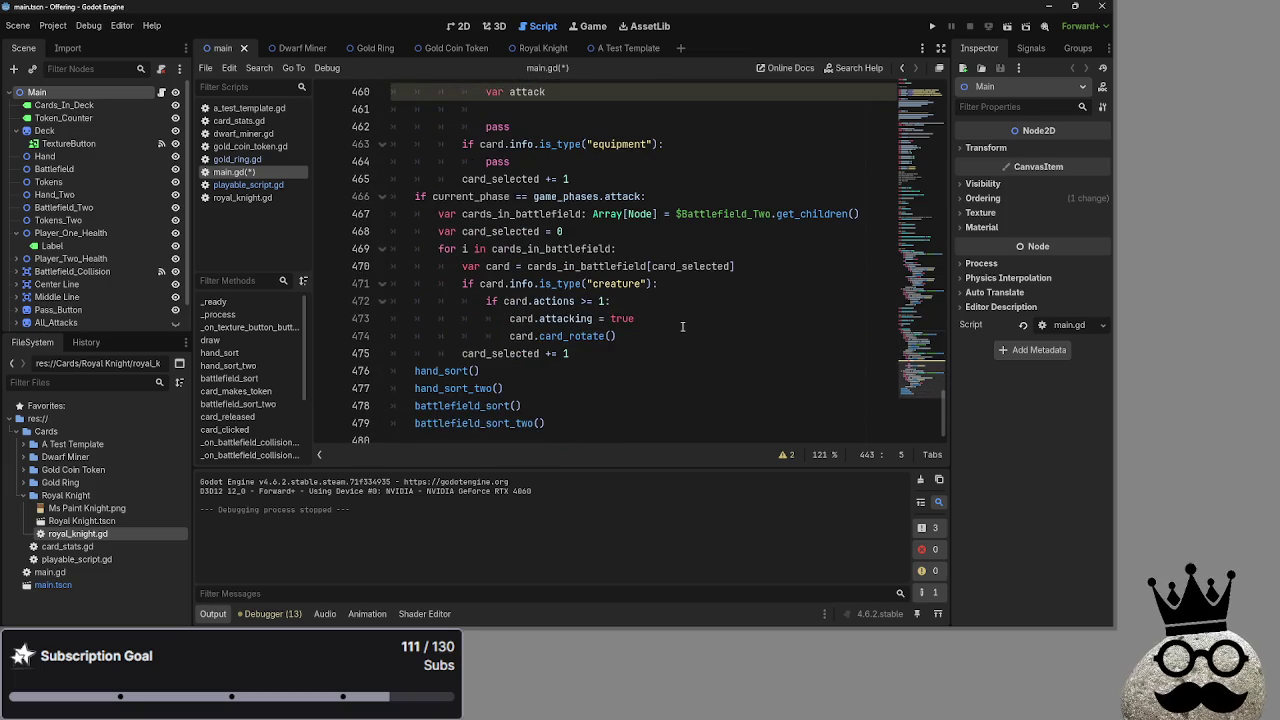
{"action": "scroll", "coordinate": [683, 327], "scroll_direction": "up", "scroll_amount": 5}
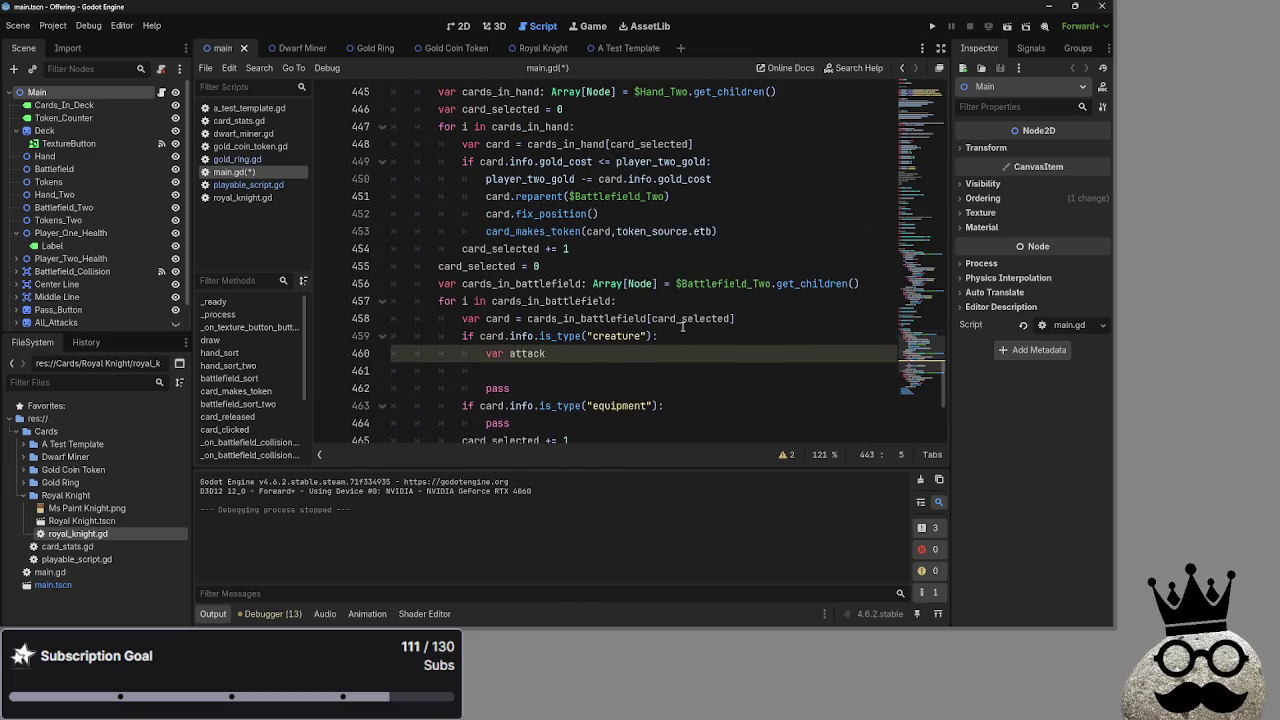
{"action": "scroll", "coordinate": [594, 341], "scroll_direction": "up", "scroll_amount": 20}
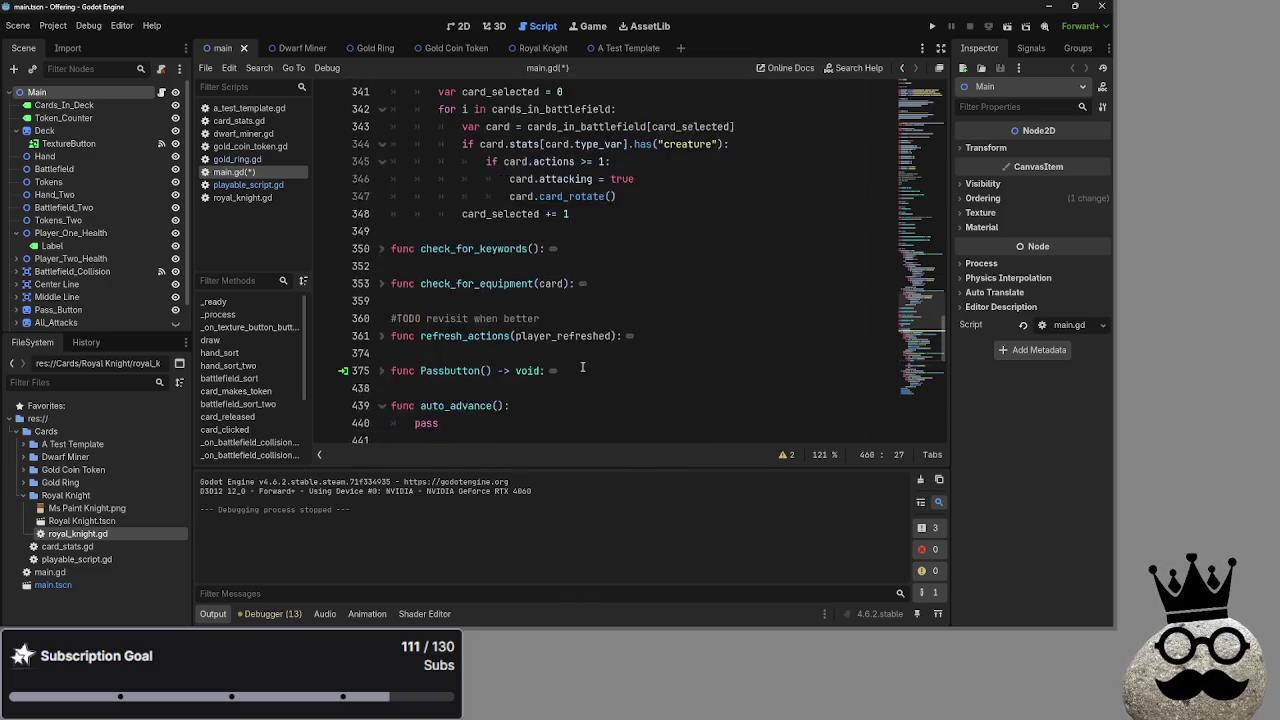
{"action": "scroll", "coordinate": [583, 368], "scroll_direction": "up", "scroll_amount": 6}
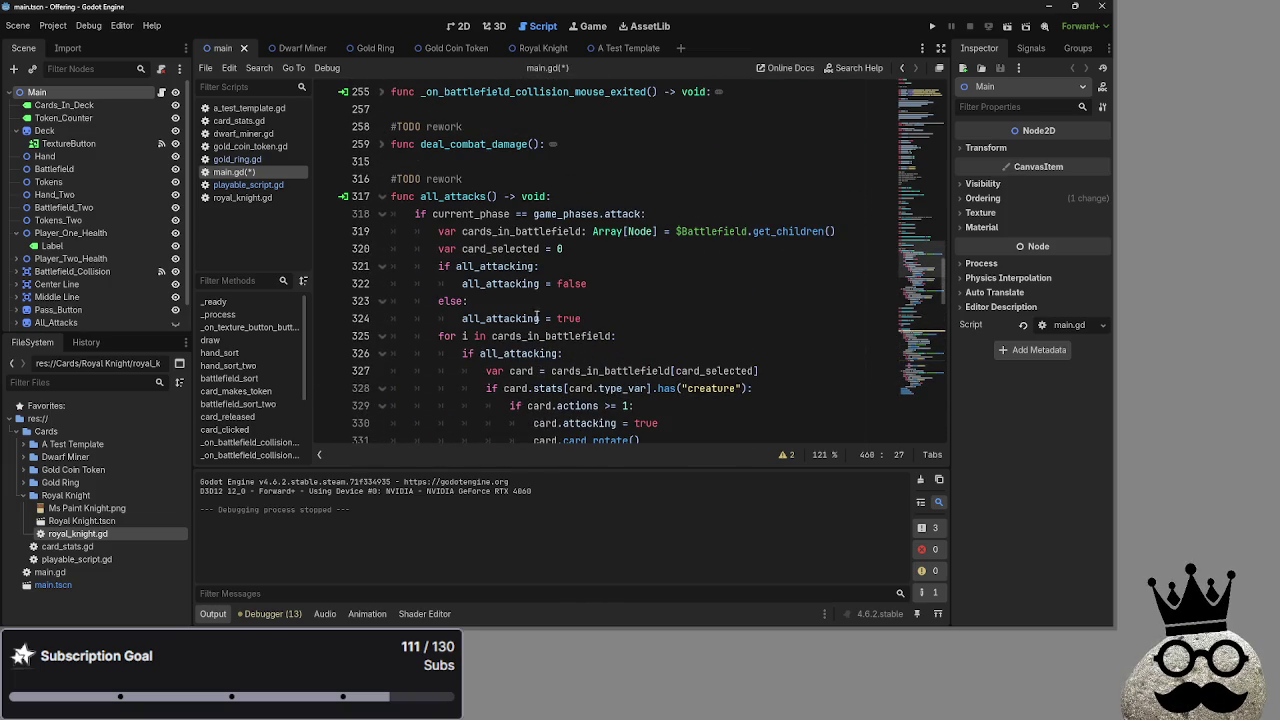
{"action": "left_click", "coordinate": [384, 145]}
{"action": "left_click", "coordinate": [386, 146]}
Add a new 'var attack' line right after var best_creature in bot_decision.
{"action": "scroll", "coordinate": [600, 300], "scroll_direction": "down", "scroll_amount": 20}
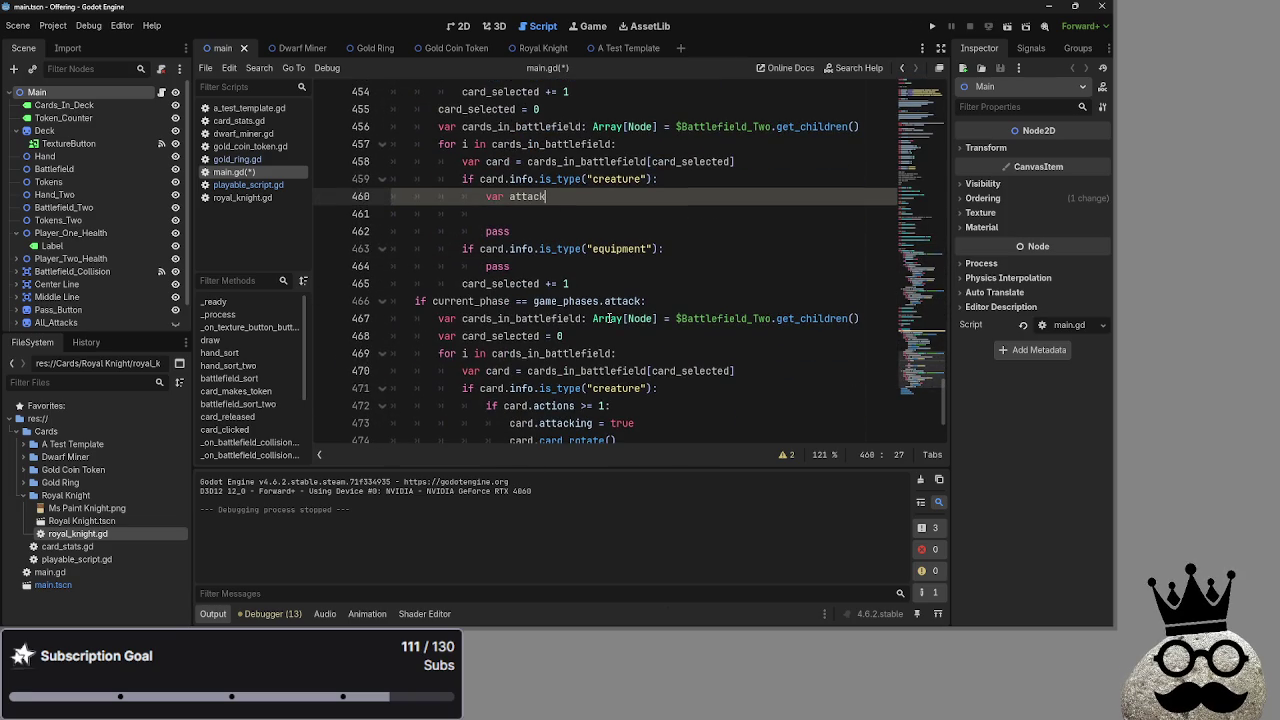
{"action": "key", "text": "Down"}
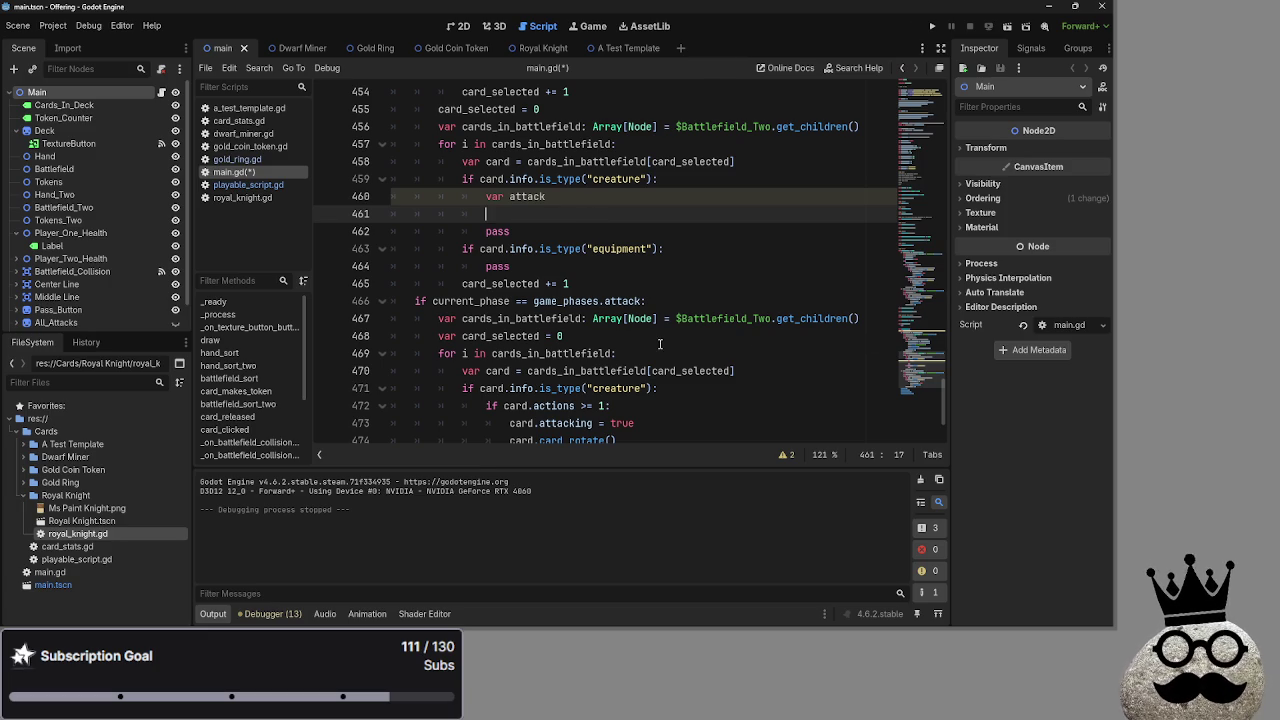
{"action": "scroll", "coordinate": [680, 311], "scroll_direction": "up", "scroll_amount": 9}
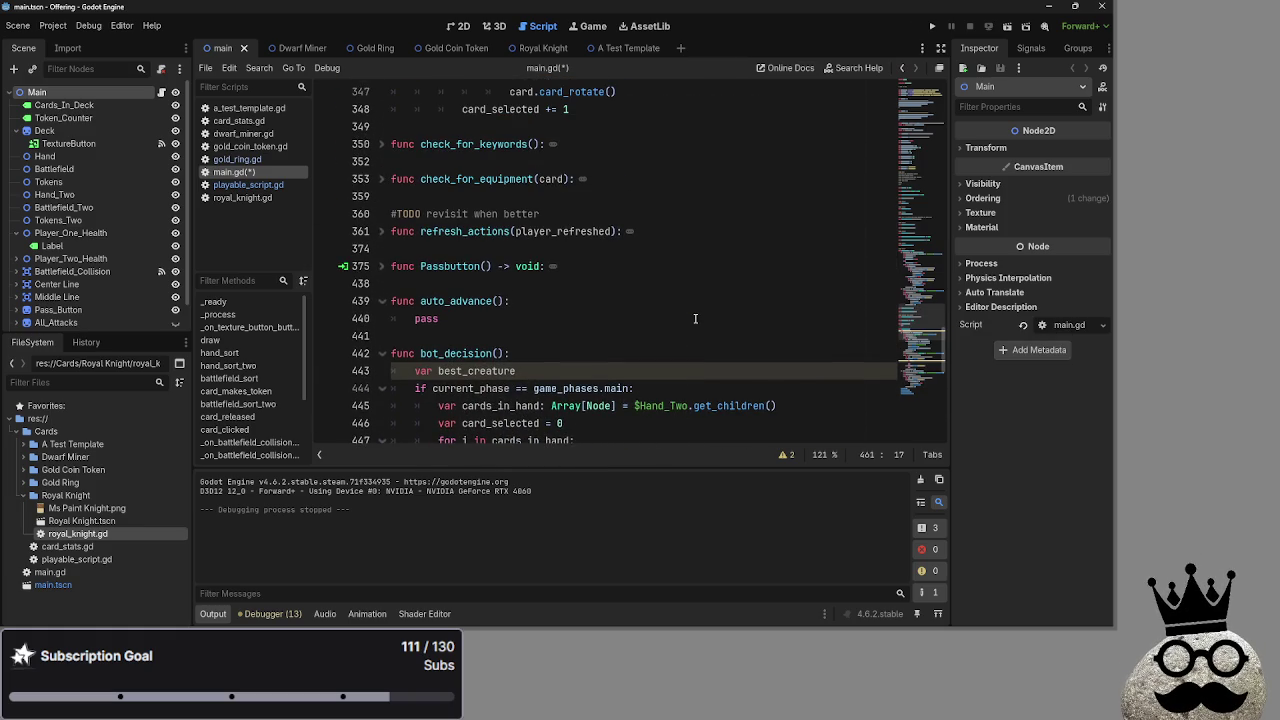
{"action": "scroll", "coordinate": [695, 318], "scroll_direction": "up", "scroll_amount": 3}
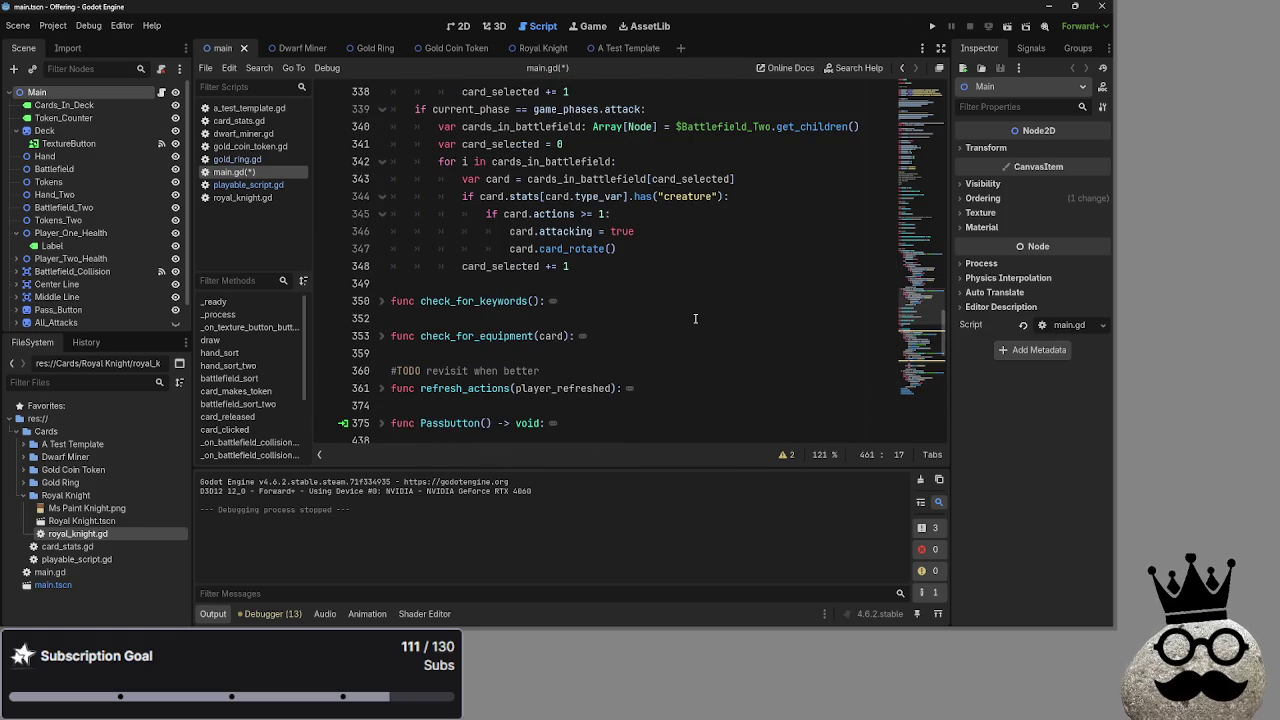
{"action": "scroll", "coordinate": [690, 326], "scroll_direction": "down", "scroll_amount": 6}
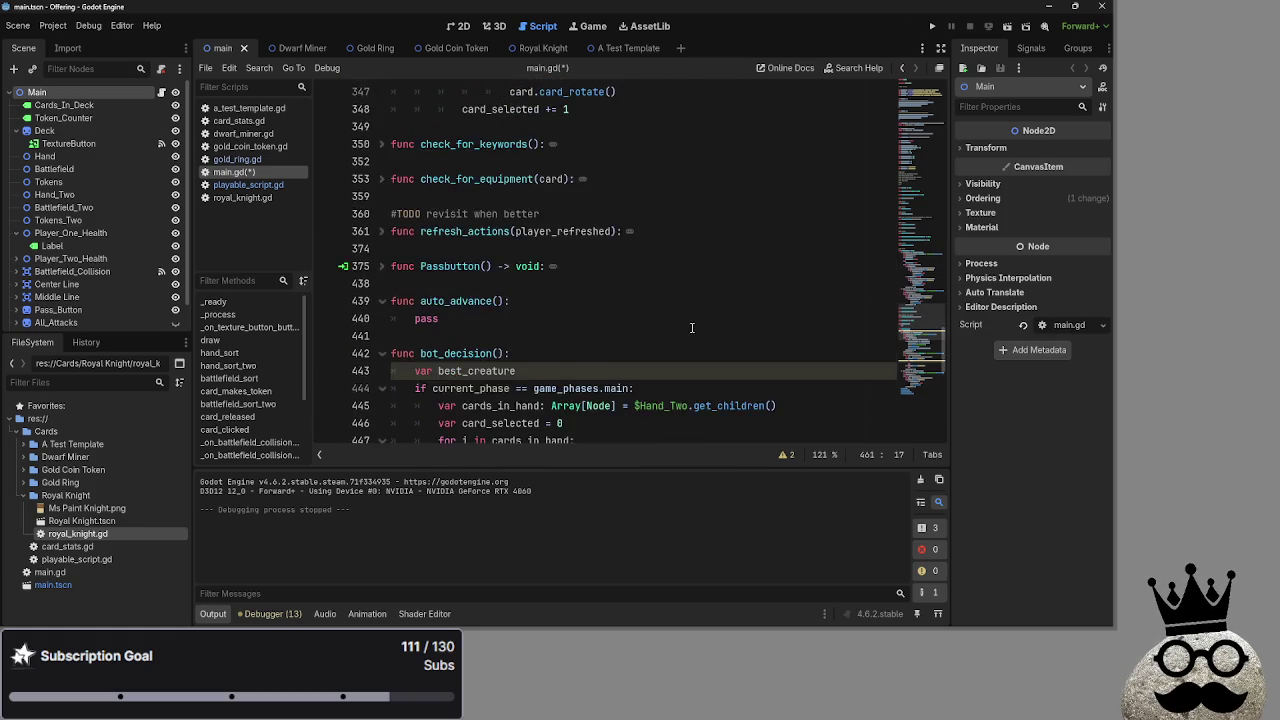
{"action": "scroll", "coordinate": [692, 328], "scroll_direction": "down", "scroll_amount": 1}
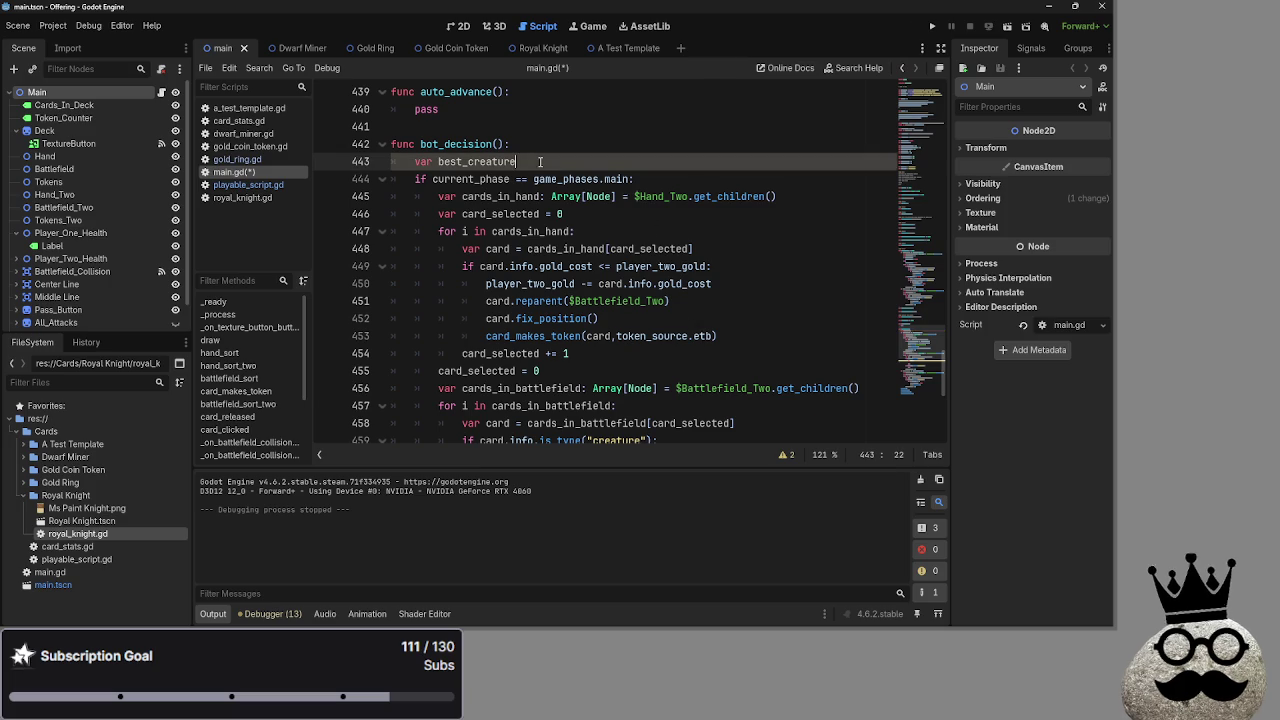
{"action": "scroll", "coordinate": [714, 343], "scroll_direction": "down", "scroll_amount": 2}
{"action": "left_click", "coordinate": [714, 343]}
{"action": "key", "text": "Return"}
{"action": "type", "text": "var attack"}
{"action": "scroll", "coordinate": [714, 343], "scroll_direction": "down", "scroll_amount": 2}
{"action": "key", "text": "Return"}
Expand the folded deal_combat_damage function to read its code.
{"action": "scroll", "coordinate": [604, 295], "scroll_direction": "up", "scroll_amount": 20}
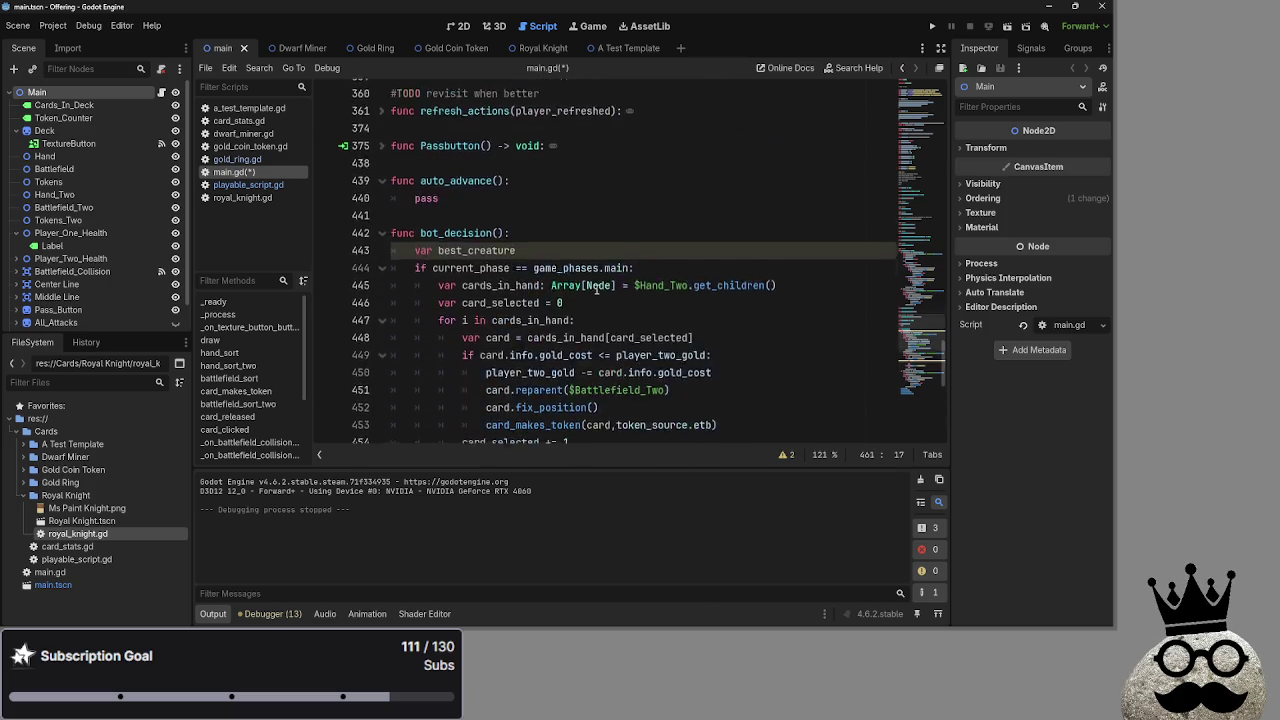
{"action": "scroll", "coordinate": [604, 295], "scroll_direction": "up", "scroll_amount": 9}
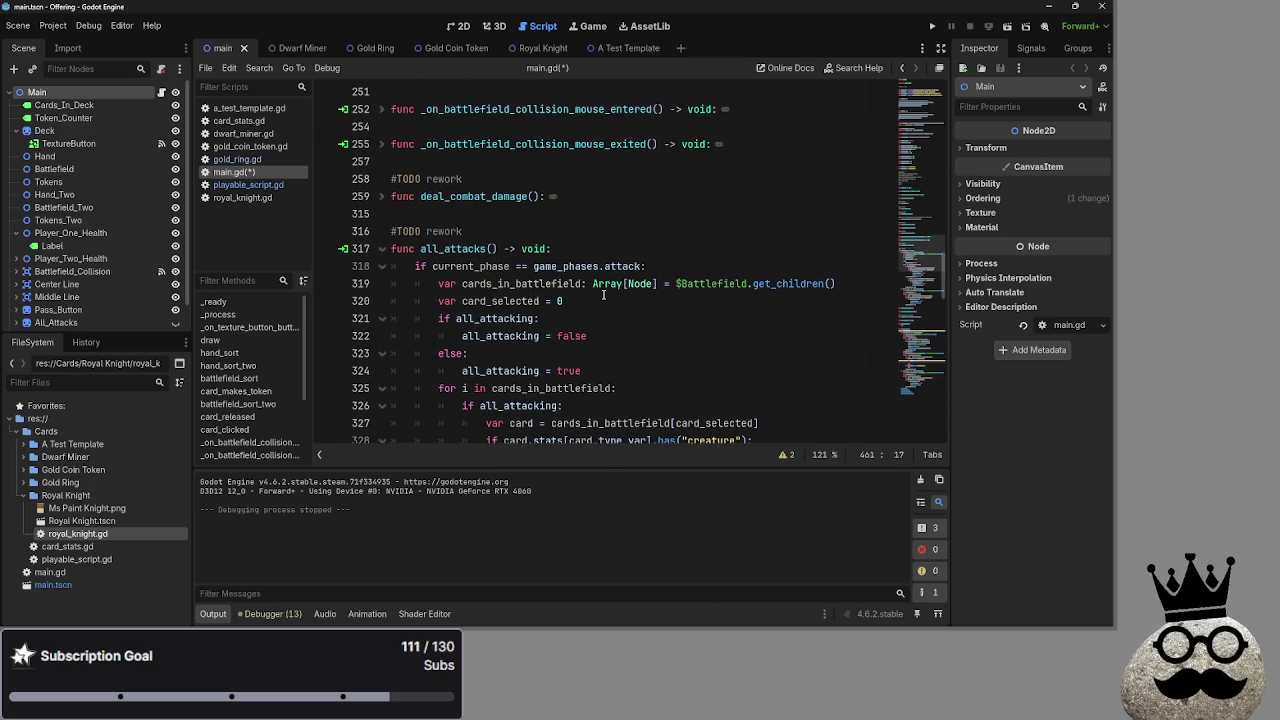
{"action": "scroll", "coordinate": [603, 295], "scroll_direction": "up", "scroll_amount": 4}
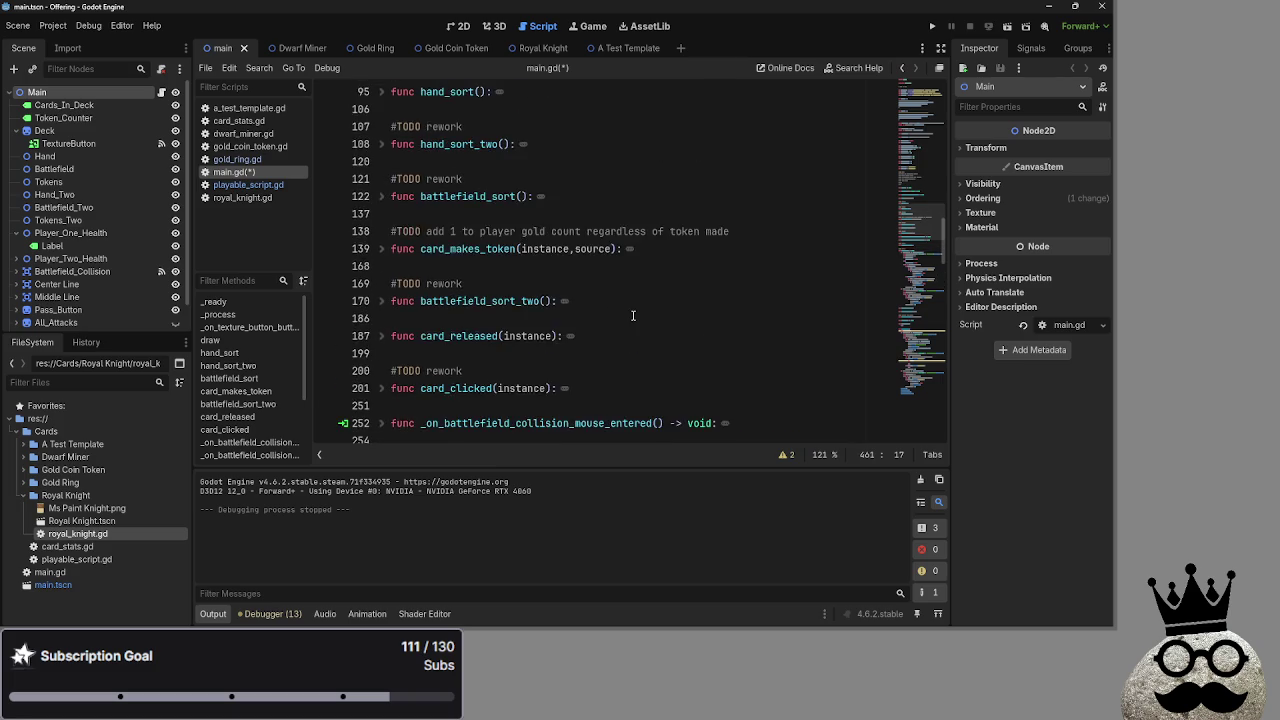
{"action": "scroll", "coordinate": [632, 316], "scroll_direction": "down", "scroll_amount": 3}
{"action": "left_click", "coordinate": [381, 214]}
{"action": "scroll", "coordinate": [632, 300], "scroll_direction": "down", "scroll_amount": 6}
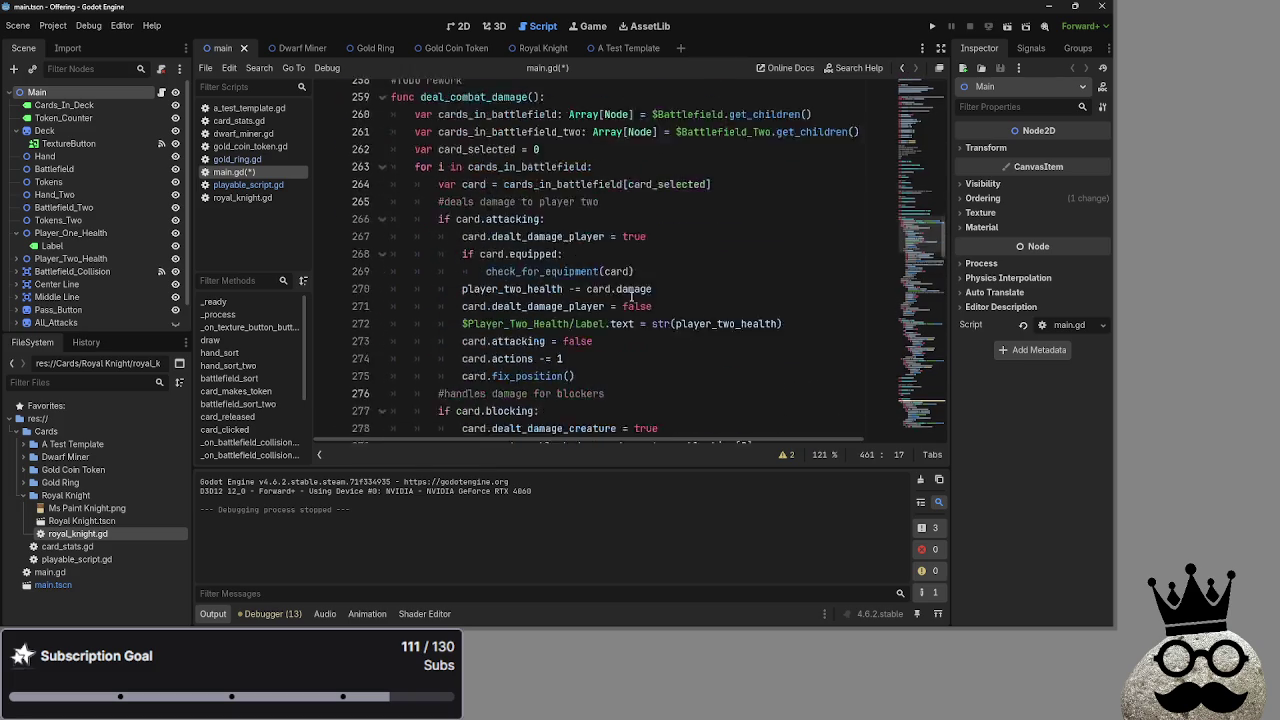
Highlight the uses of card, creature_blocked and blockers on line 285 of deal_combat_damage.
{"action": "scroll", "coordinate": [631, 299], "scroll_direction": "down", "scroll_amount": 2}
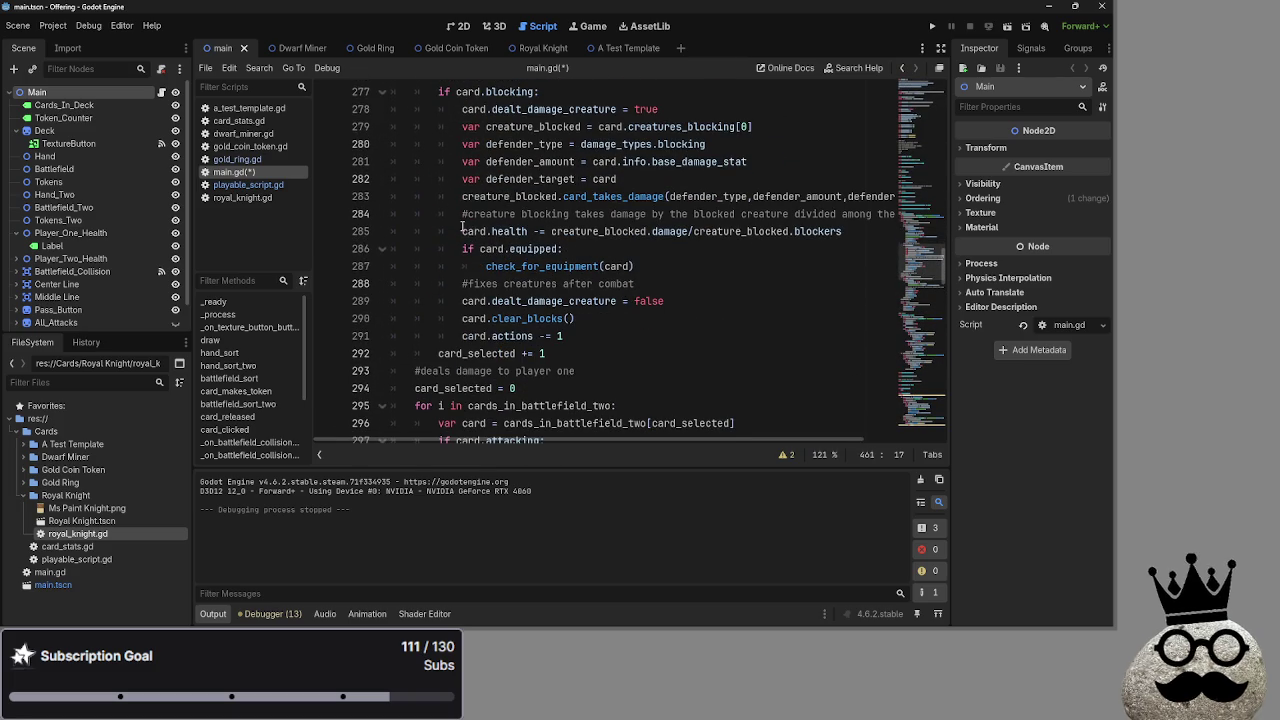
{"action": "left_click_drag", "start_coordinate": [462, 231], "coordinate": [645, 231]}
{"action": "double_click", "coordinate": [474, 231]}
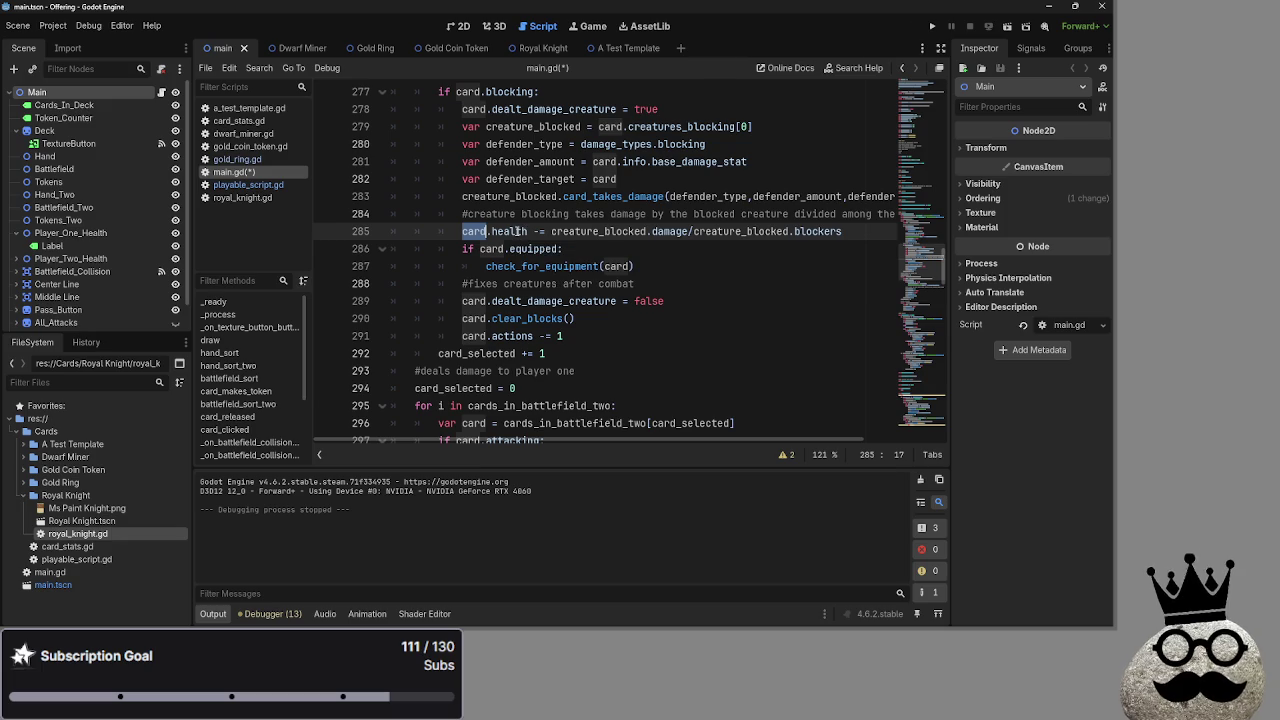
{"action": "left_click", "coordinate": [559, 231]}
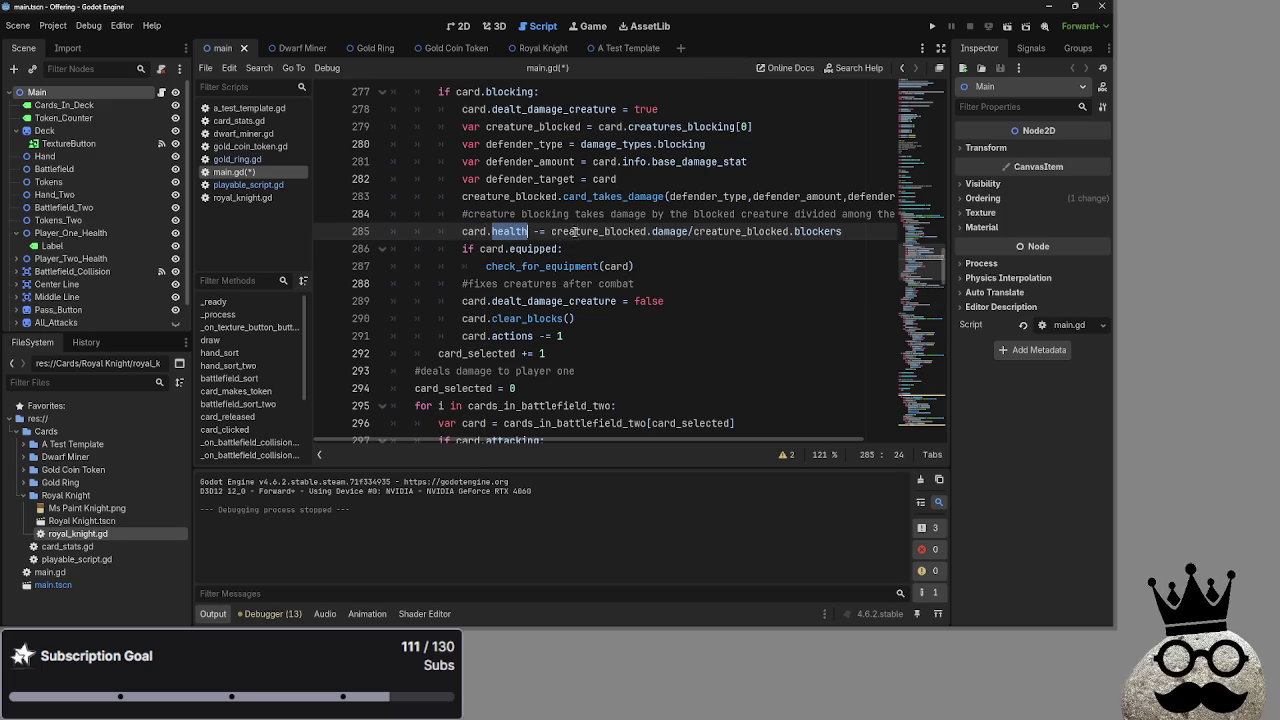
{"action": "double_click", "coordinate": [600, 231]}
{"action": "left_click", "coordinate": [662, 231]}
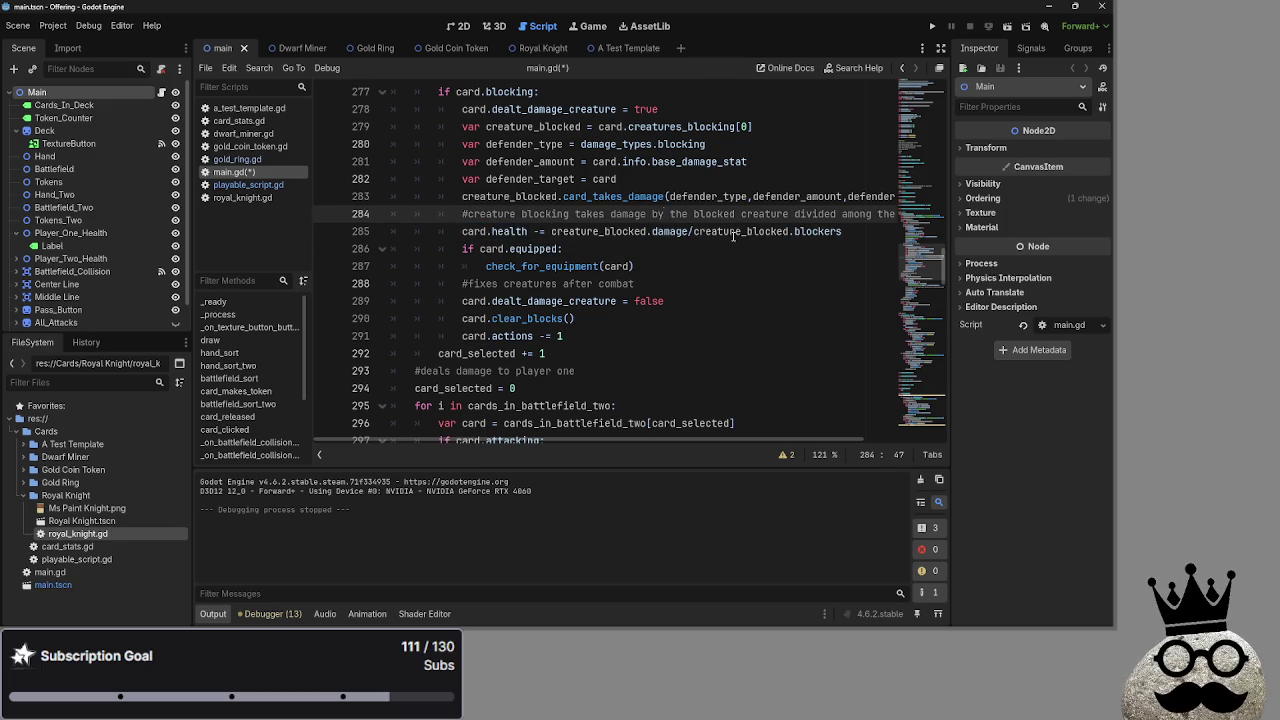
{"action": "double_click", "coordinate": [740, 231]}
{"action": "double_click", "coordinate": [817, 231]}
{"action": "left_click", "coordinate": [738, 231]}
{"action": "double_click", "coordinate": [738, 231]}
{"action": "left_click", "coordinate": [721, 254]}
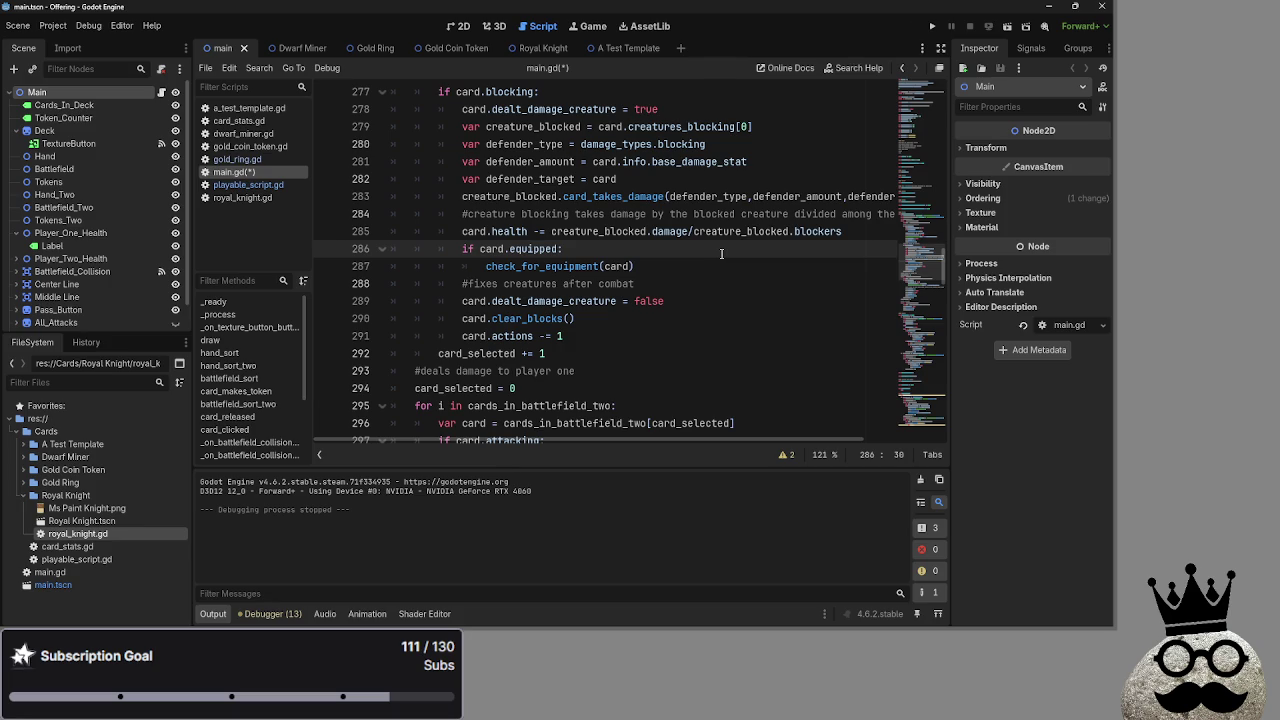
Collapse deal_combat_damage and put the caret on the empty line under var attack.
{"action": "scroll", "coordinate": [607, 274], "scroll_direction": "up", "scroll_amount": 2}
{"action": "scroll", "coordinate": [607, 273], "scroll_direction": "up", "scroll_amount": 5}
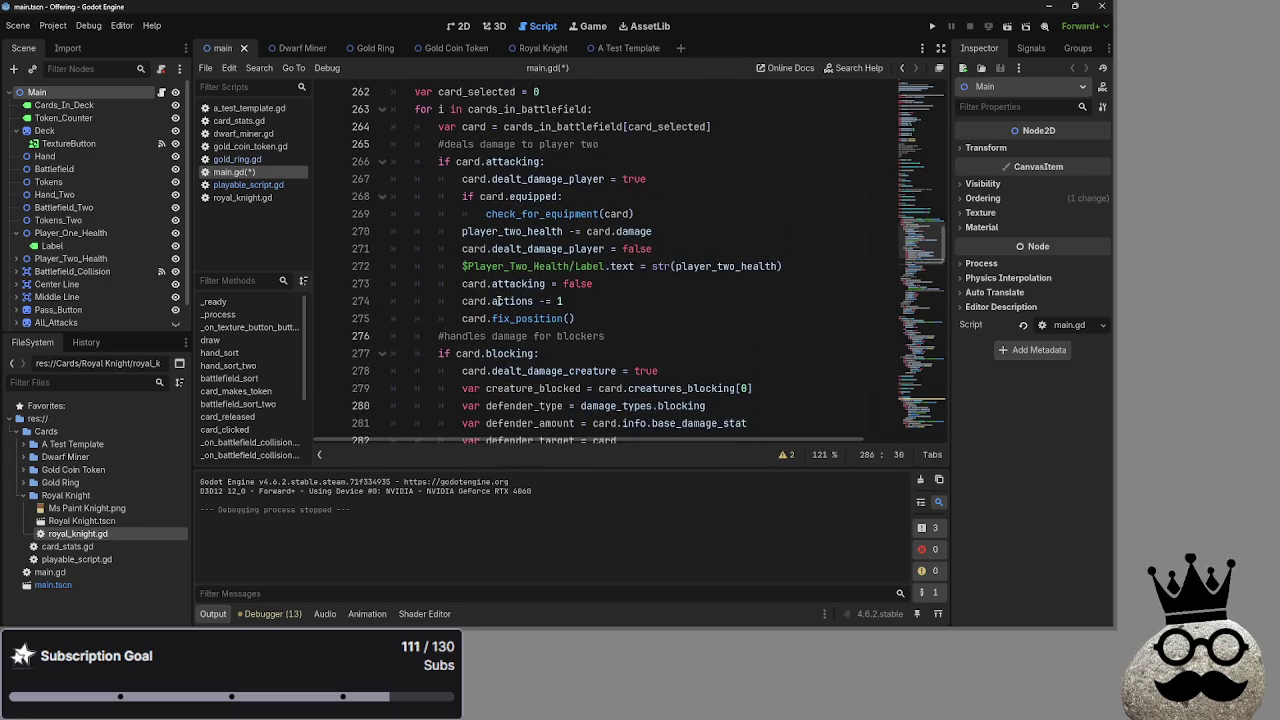
{"action": "scroll", "coordinate": [489, 181], "scroll_direction": "up", "scroll_amount": 1}
{"action": "left_click", "coordinate": [382, 144]}
{"action": "left_click", "coordinate": [485, 161]}
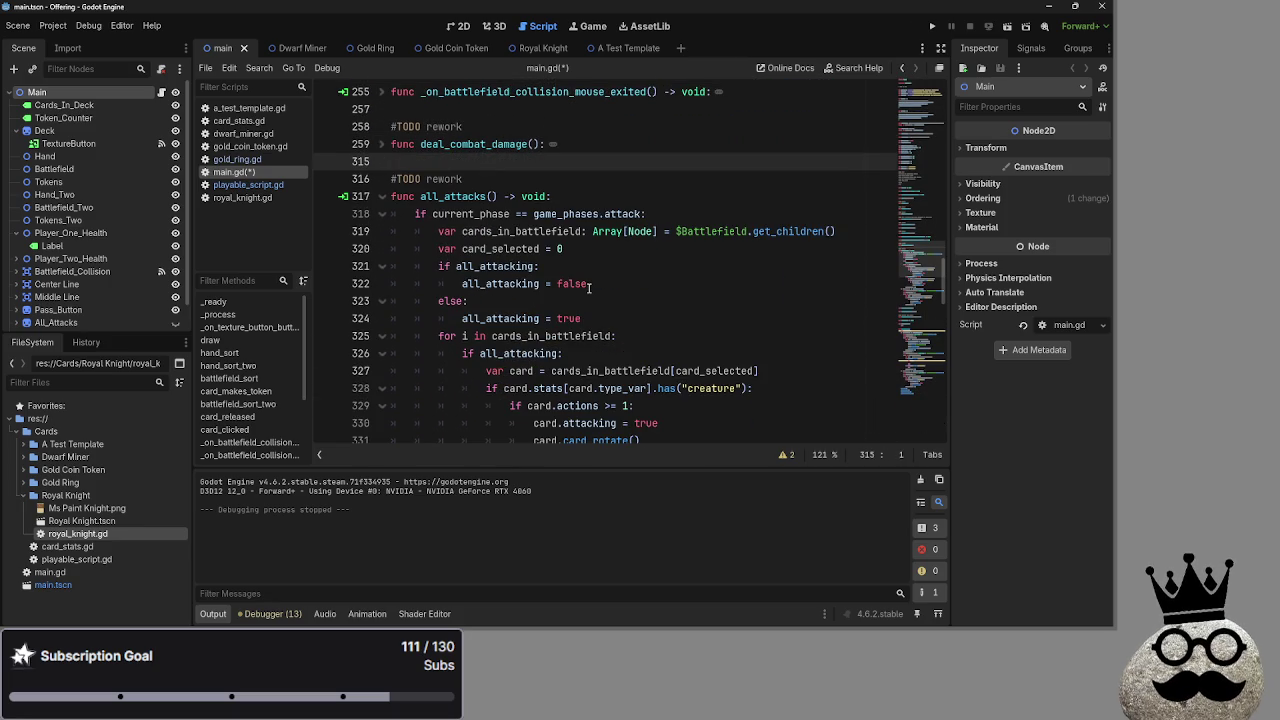
{"action": "scroll", "coordinate": [590, 287], "scroll_direction": "down", "scroll_amount": 9}
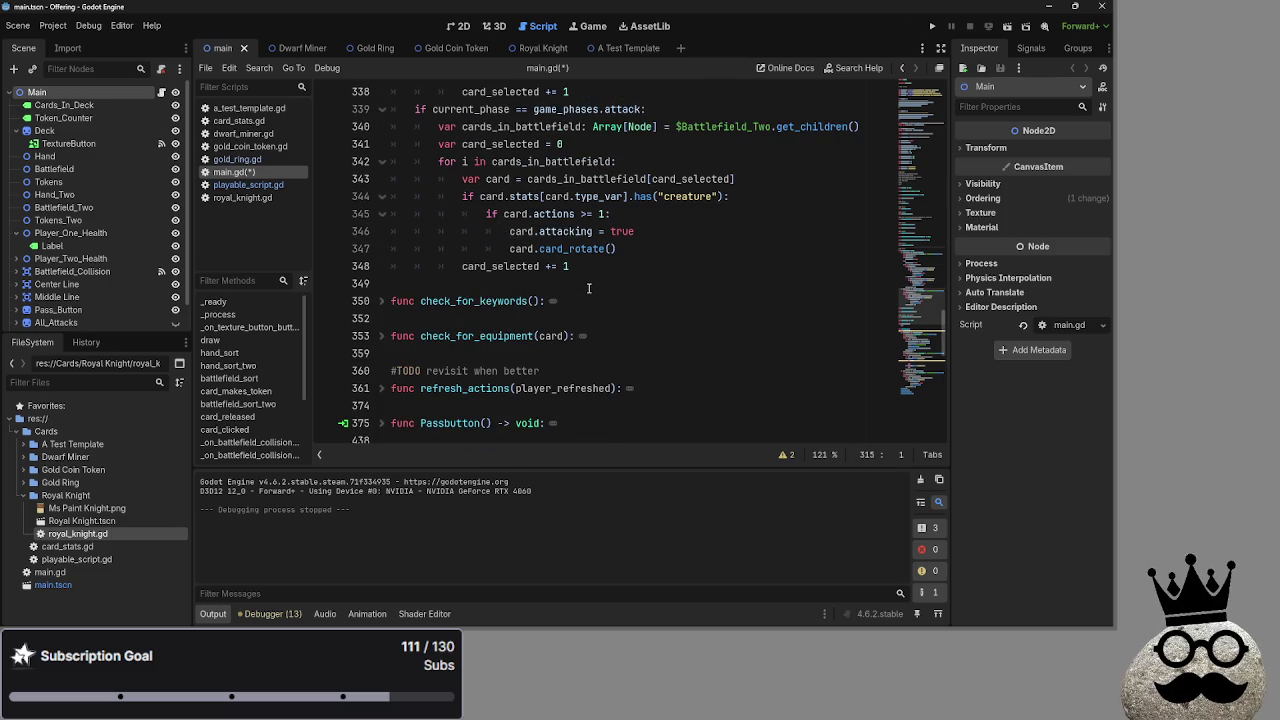
{"action": "scroll", "coordinate": [589, 288], "scroll_direction": "down", "scroll_amount": 8}
{"action": "scroll", "coordinate": [589, 288], "scroll_direction": "down", "scroll_amount": 3}
{"action": "left_click", "coordinate": [596, 248]}
{"action": "left_click", "coordinate": [594, 265]}
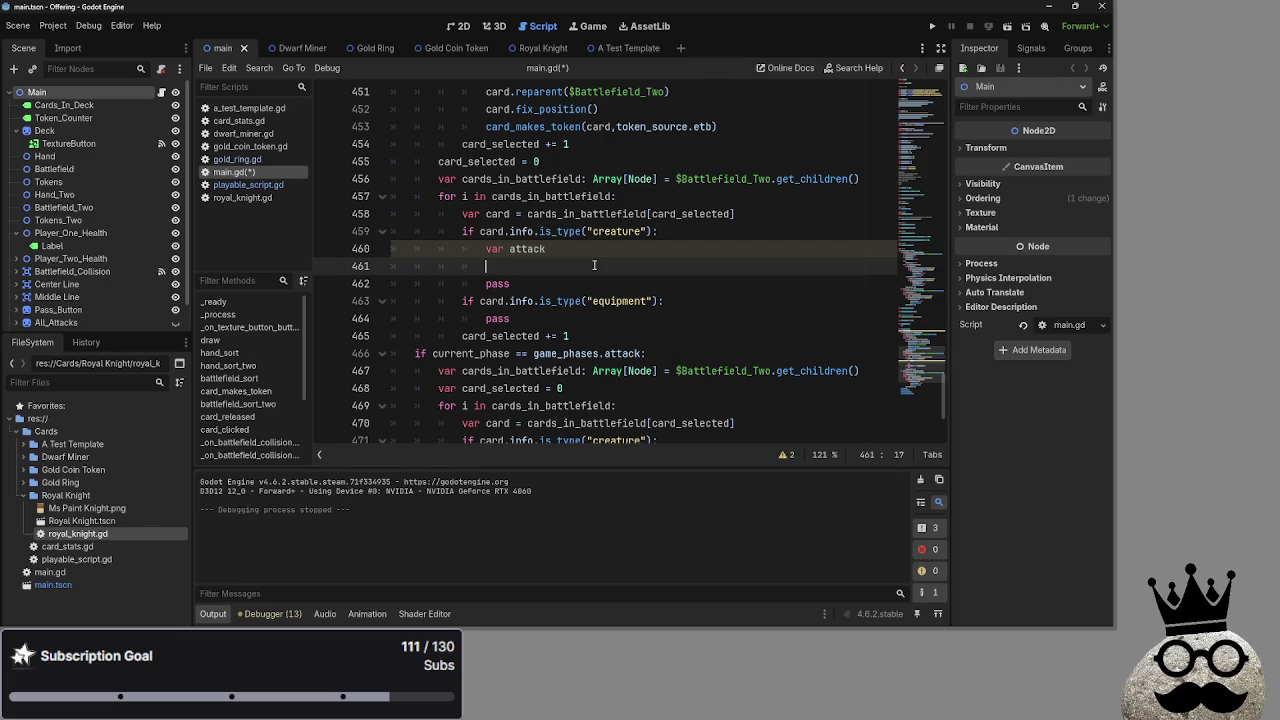
Cycle through the open windows with Alt+Tab, then dismiss the switcher.
{"action": "key", "text": "alt+Tab"}
{"action": "key", "text": "Tab"}
{"action": "key", "text": "Escape"}
{"action": "key", "text": "alt+Tab"}
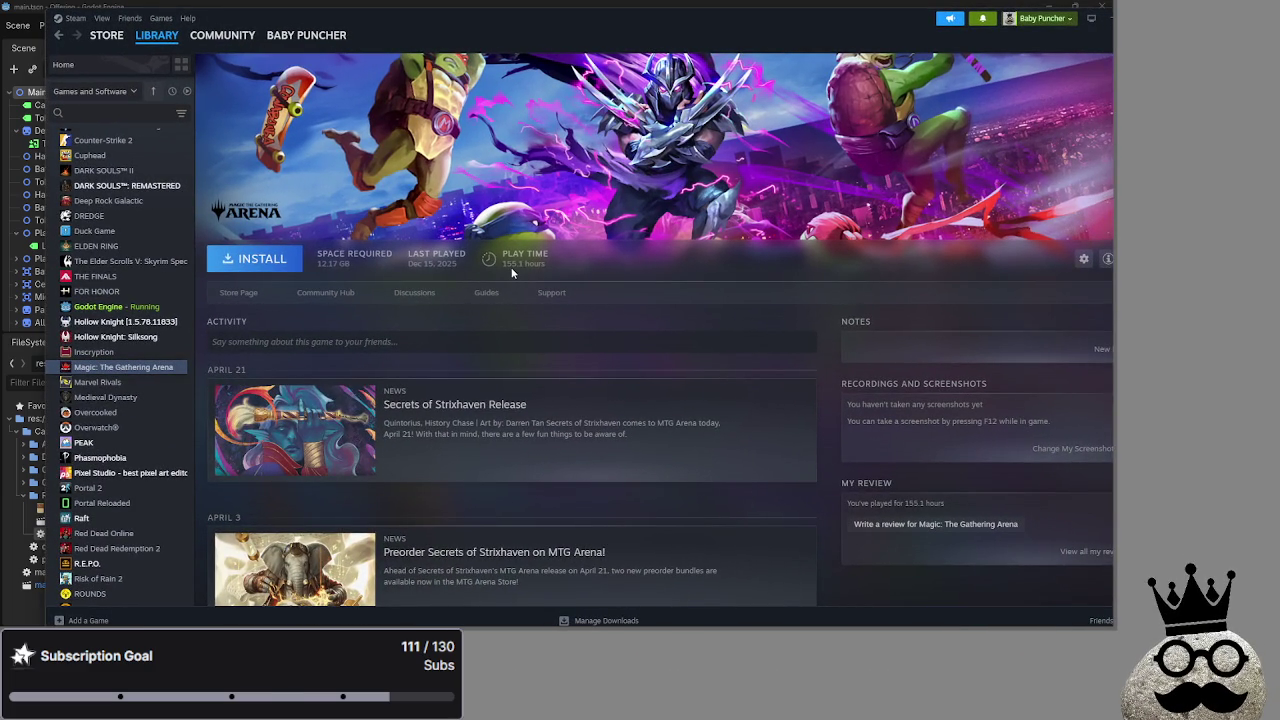
{"action": "left_click", "coordinate": [186, 91]}
{"action": "left_click", "coordinate": [63, 64]}
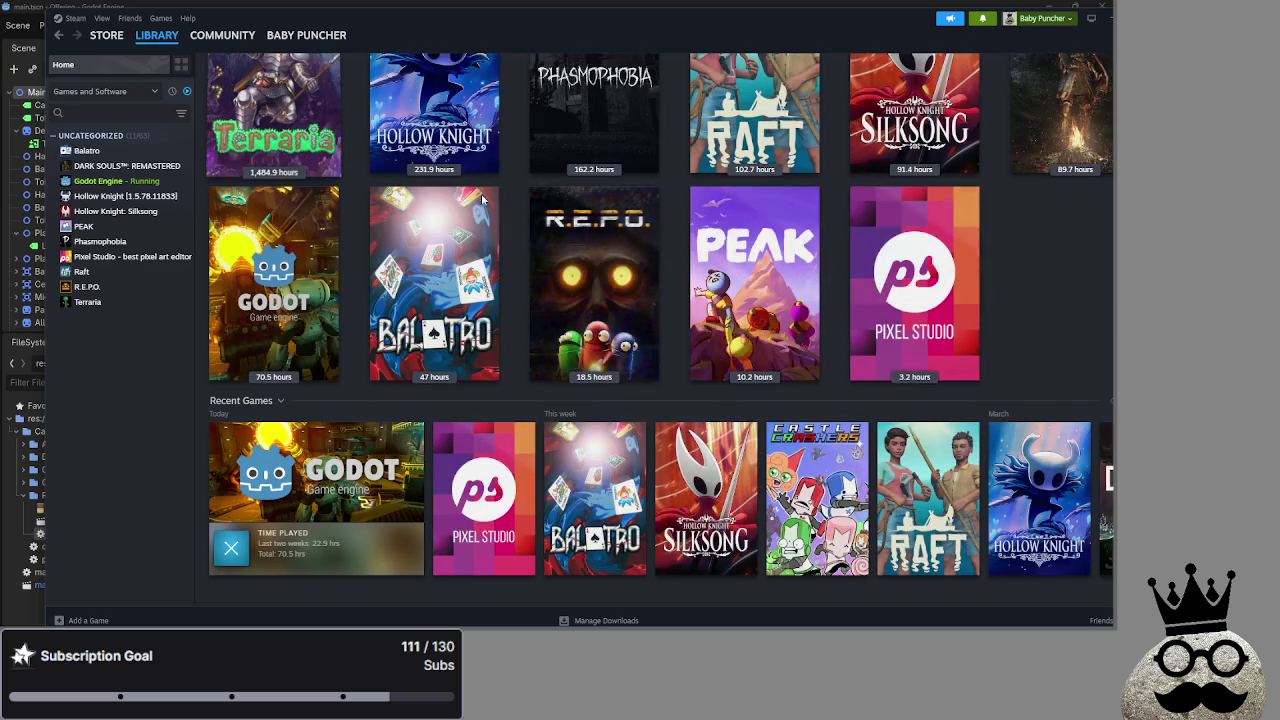
{"action": "key", "text": "alt+Tab"}
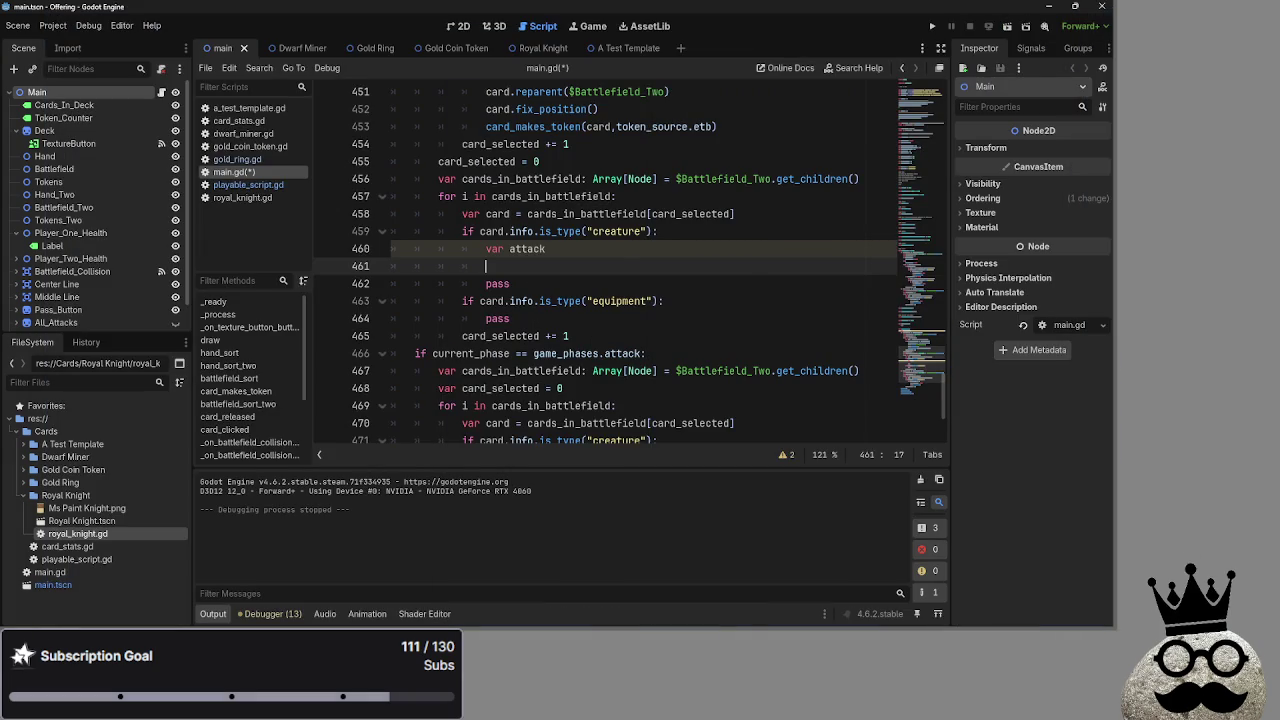
{"action": "key", "text": "alt+Tab"}
{"action": "key", "text": "alt+Tab"}
{"action": "key", "text": "alt+Tab"}
{"action": "key", "text": "alt+Tab"}
Refocus Godot and return the caret to the empty line under var attack.
{"action": "left_click", "coordinate": [1032, 503]}
{"action": "scroll", "coordinate": [527, 267], "scroll_direction": "up", "scroll_amount": 4}
{"action": "scroll", "coordinate": [575, 381], "scroll_direction": "down", "scroll_amount": 3}
{"action": "scroll", "coordinate": [575, 381], "scroll_direction": "down", "scroll_amount": 4}
{"action": "left_click", "coordinate": [586, 363]}
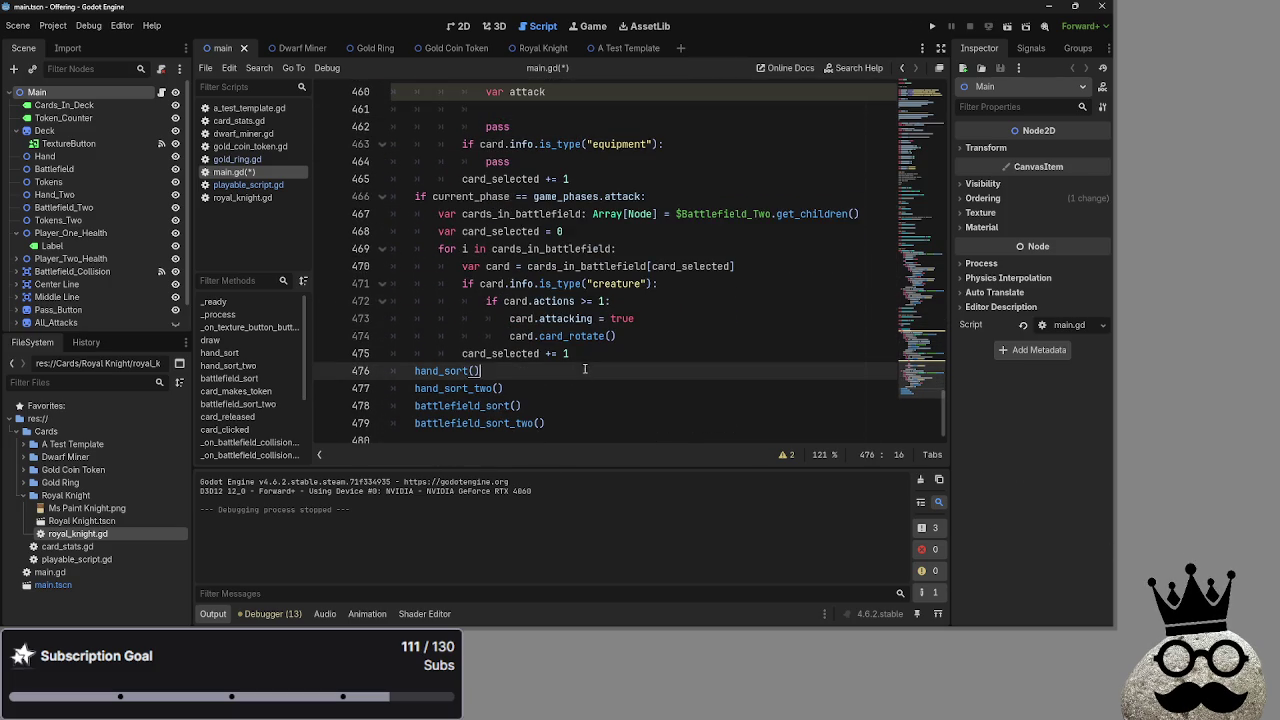
{"action": "left_click", "coordinate": [603, 356]}
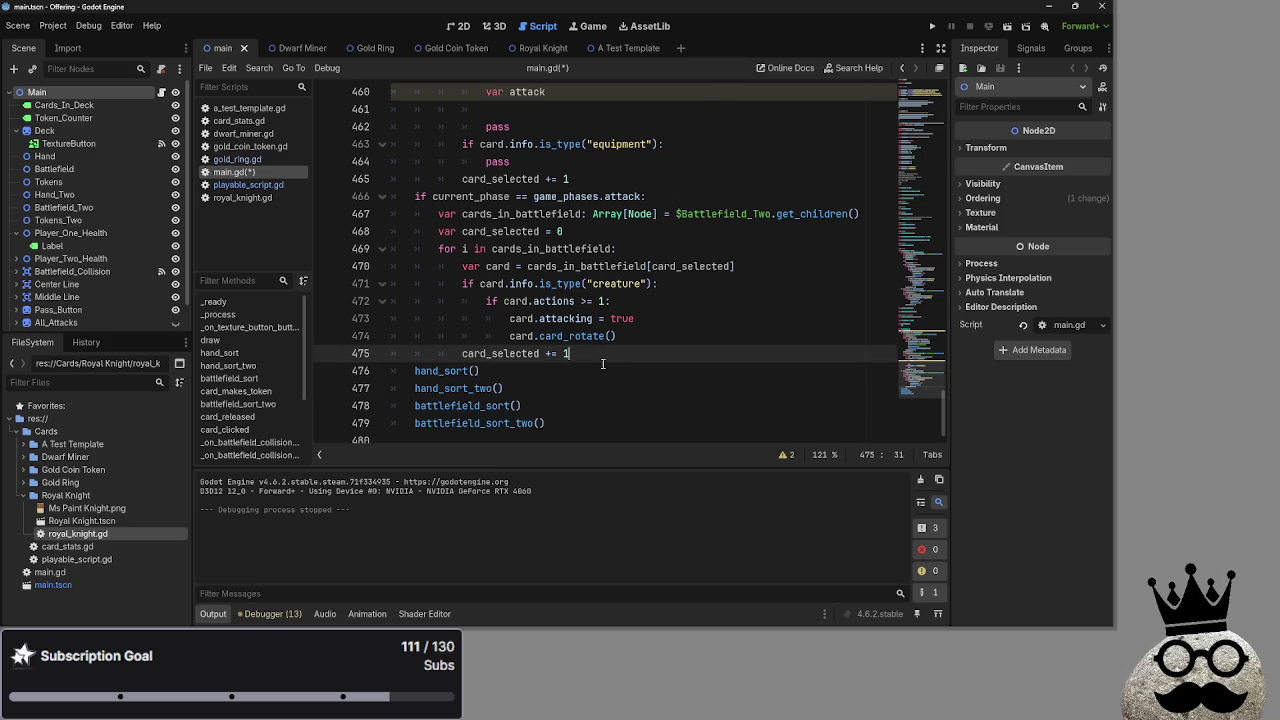
{"action": "scroll", "coordinate": [603, 363], "scroll_direction": "up", "scroll_amount": 5}
{"action": "left_click", "coordinate": [560, 363]}
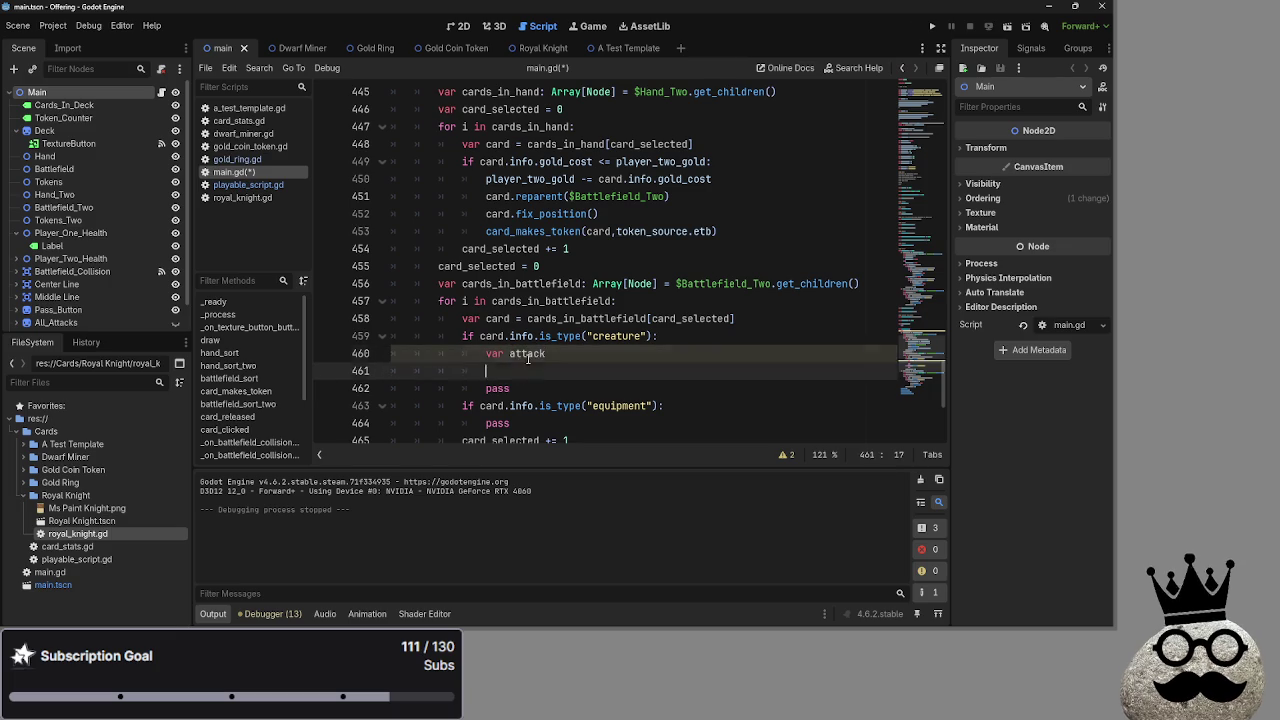
Select the var attack declaration on line 460 in the creature branch.
{"action": "left_click", "coordinate": [586, 356]}
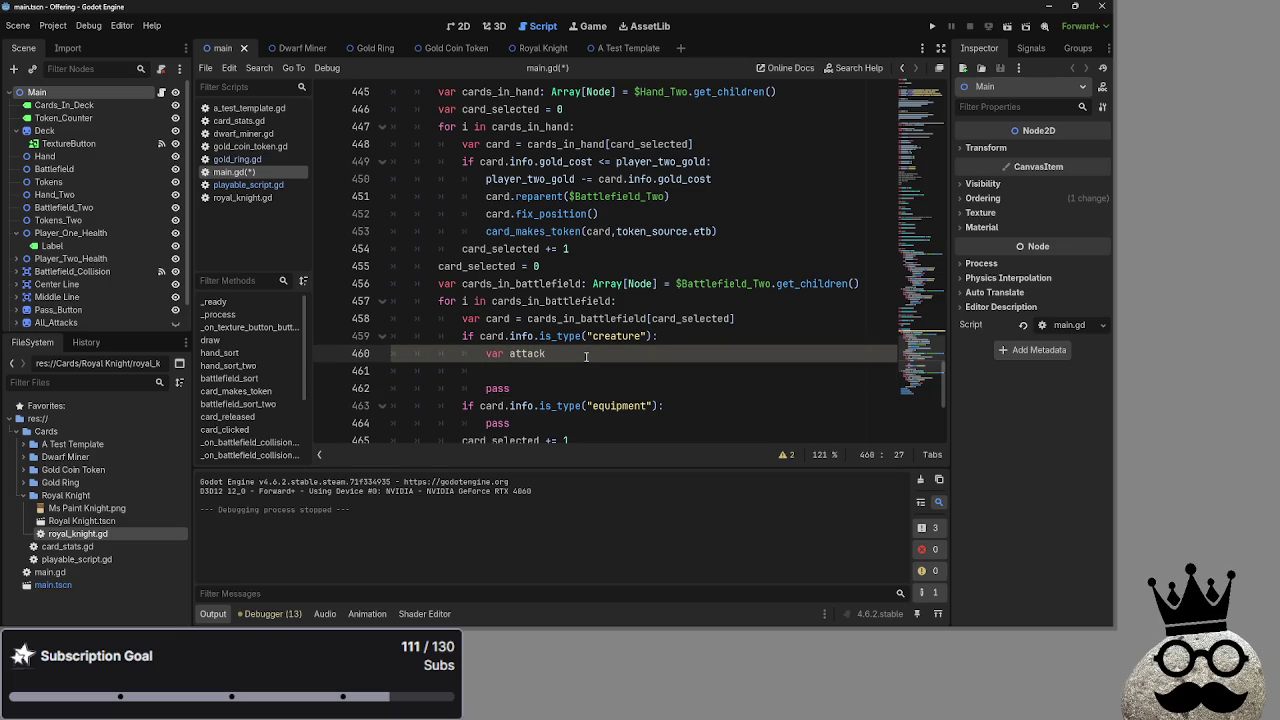
{"action": "left_click", "coordinate": [509, 356]}
{"action": "double_click", "coordinate": [505, 355]}
{"action": "left_click", "coordinate": [577, 354]}
{"action": "scroll", "coordinate": [561, 368], "scroll_direction": "down", "scroll_amount": 2}
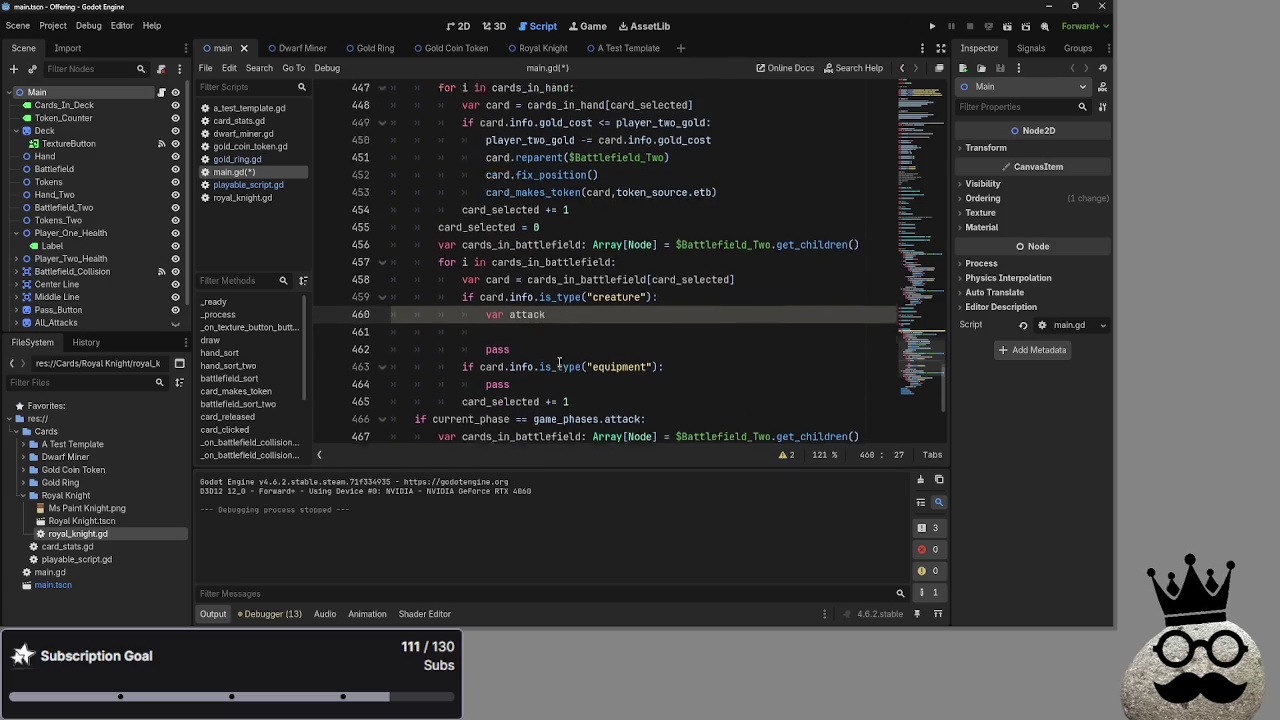
{"action": "scroll", "coordinate": [567, 277], "scroll_direction": "up", "scroll_amount": 3}
{"action": "scroll", "coordinate": [567, 270], "scroll_direction": "down", "scroll_amount": 3}
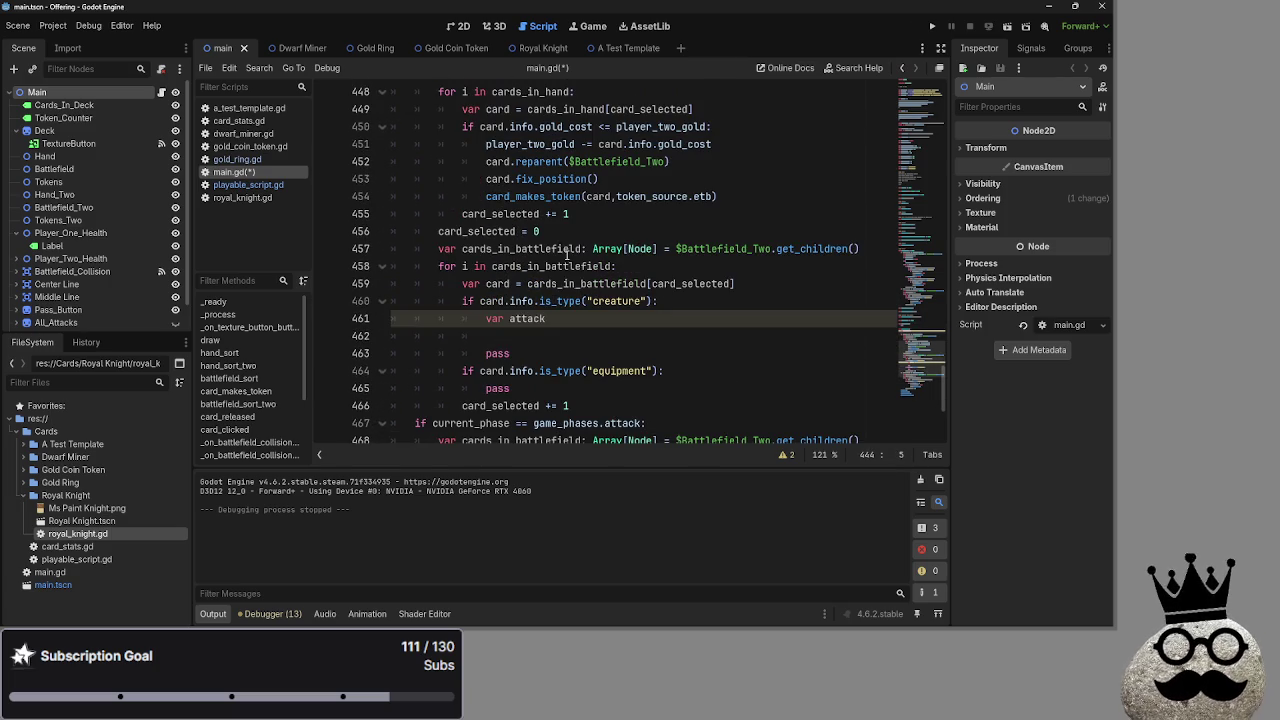
{"action": "left_click_drag", "start_coordinate": [564, 318], "coordinate": [487, 318]}
Cut var attack and paste it on a new line under var best_creature.
{"action": "key", "text": "ctrl+x"}
{"action": "scroll", "coordinate": [487, 318], "scroll_direction": "up", "scroll_amount": 2}
{"action": "left_click", "coordinate": [535, 109]}
{"action": "key", "text": "Return"}
{"action": "key", "text": "ctrl+v"}
Check the moved line by selecting both declarations at the top of bot_decision.
{"action": "left_click", "coordinate": [535, 109]}
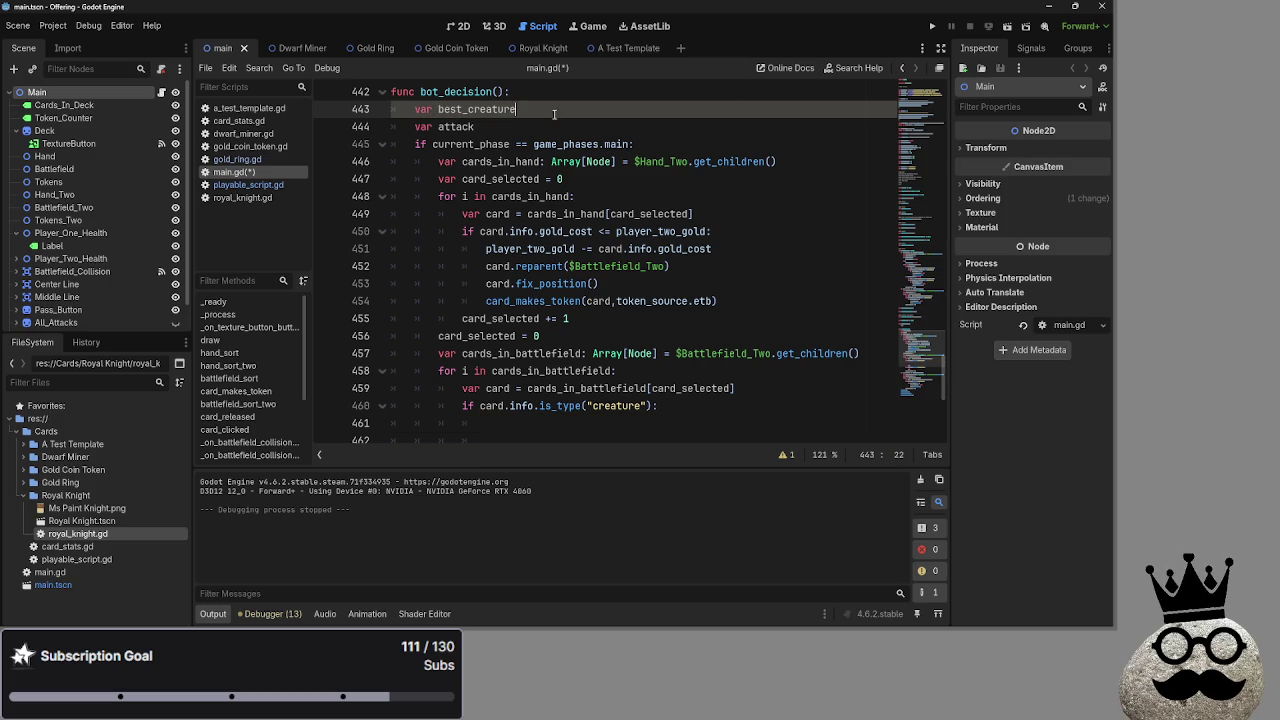
{"action": "left_click", "coordinate": [494, 128]}
{"action": "left_click", "coordinate": [541, 109]}
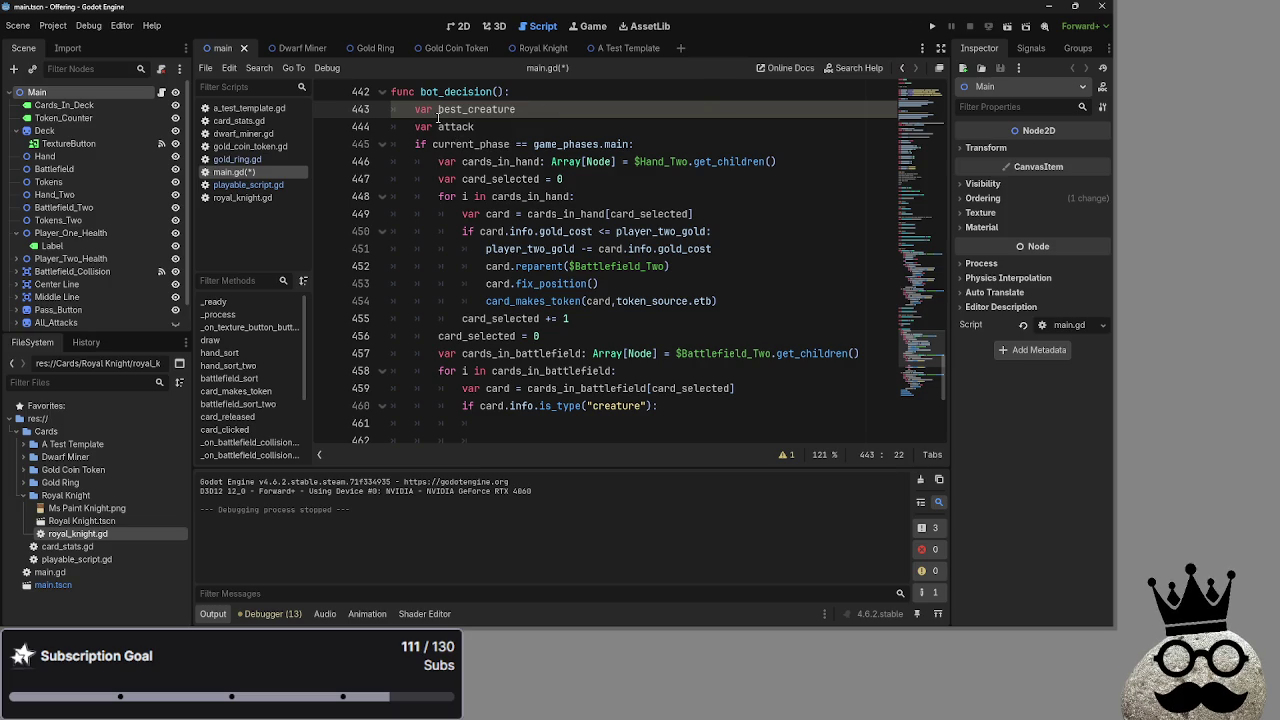
{"action": "left_click", "coordinate": [540, 127]}
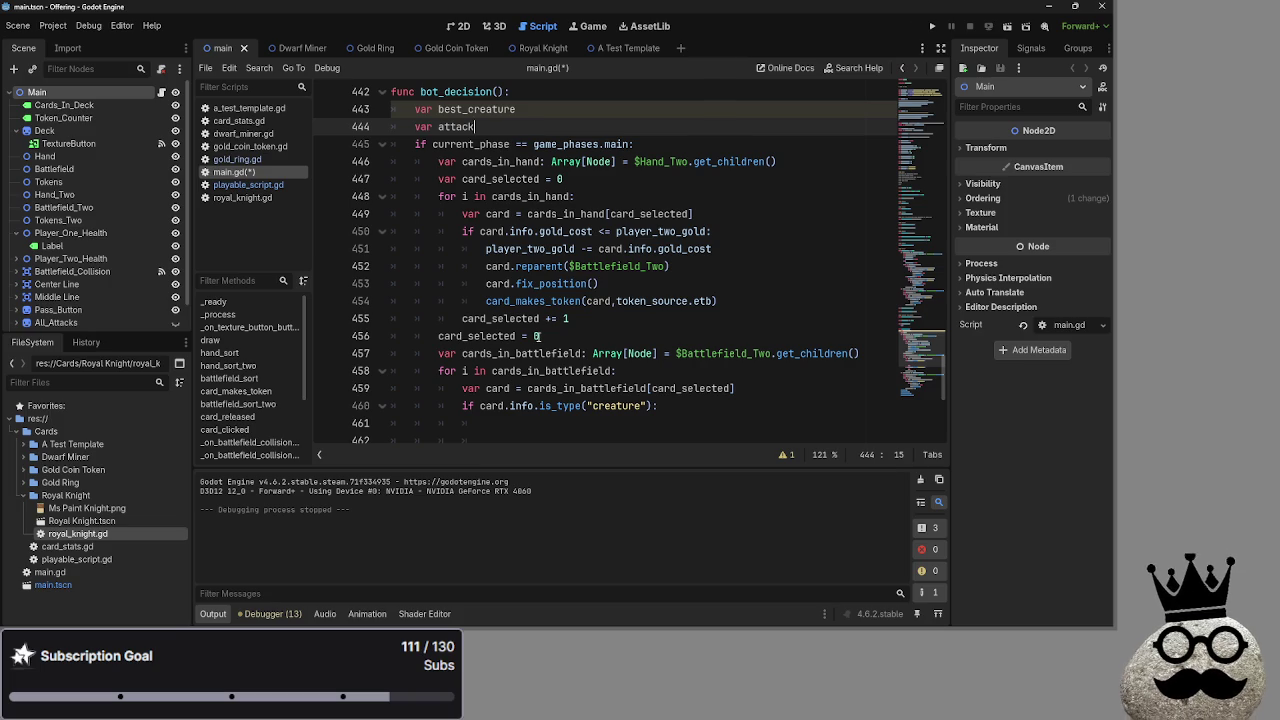
{"action": "scroll", "coordinate": [538, 337], "scroll_direction": "down", "scroll_amount": 3}
{"action": "scroll", "coordinate": [538, 337], "scroll_direction": "down", "scroll_amount": 2}
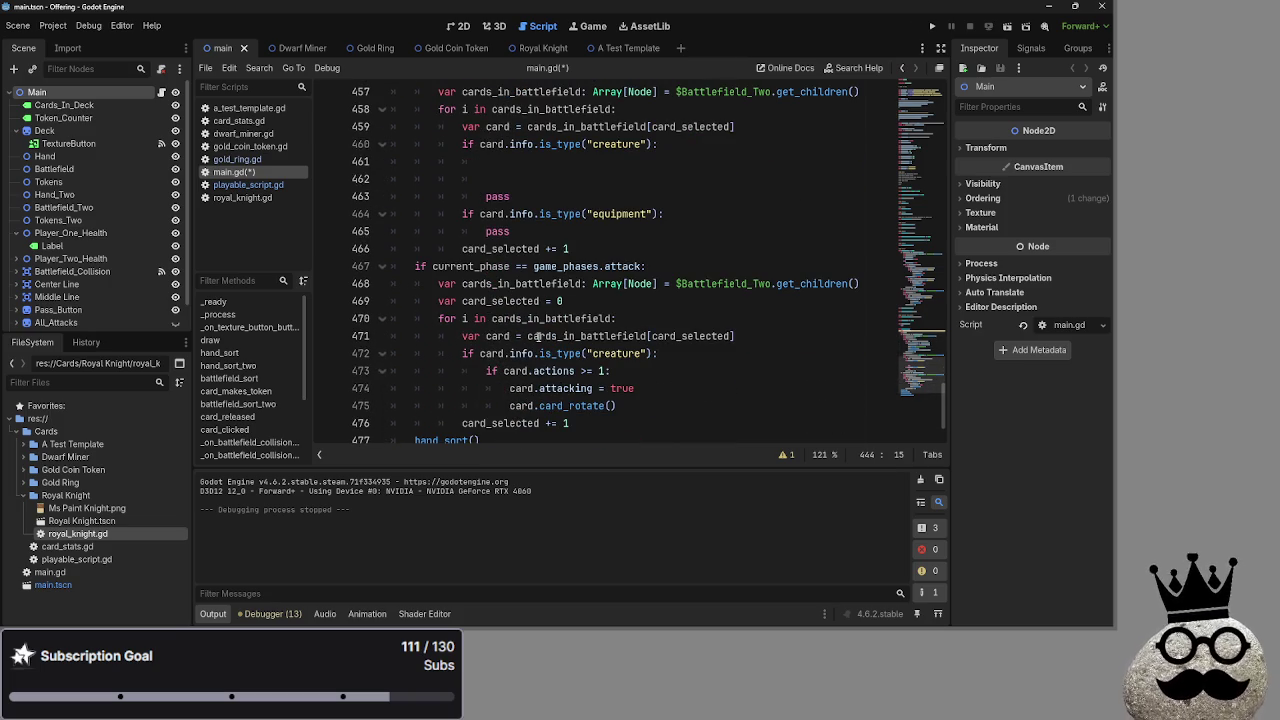
{"action": "scroll", "coordinate": [540, 300], "scroll_direction": "up", "scroll_amount": 9}
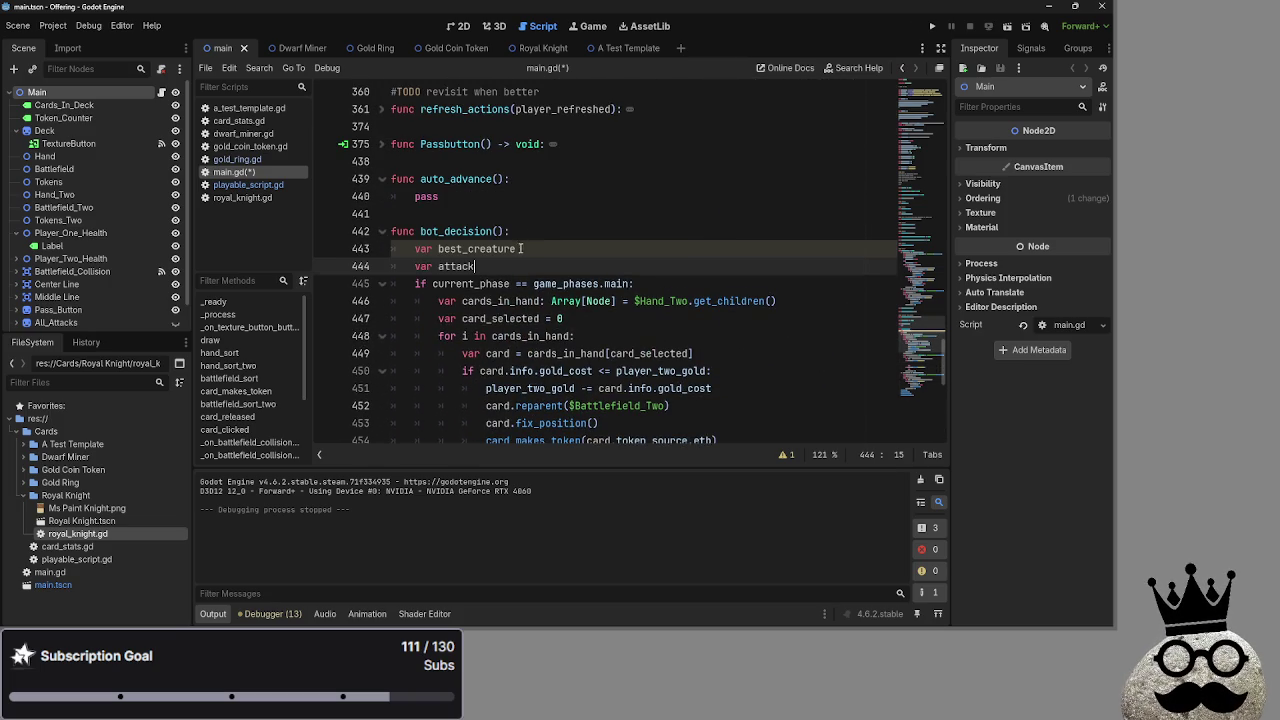
{"action": "double_click", "coordinate": [535, 246]}
{"action": "left_click_drag", "start_coordinate": [535, 246], "coordinate": [381, 251]}
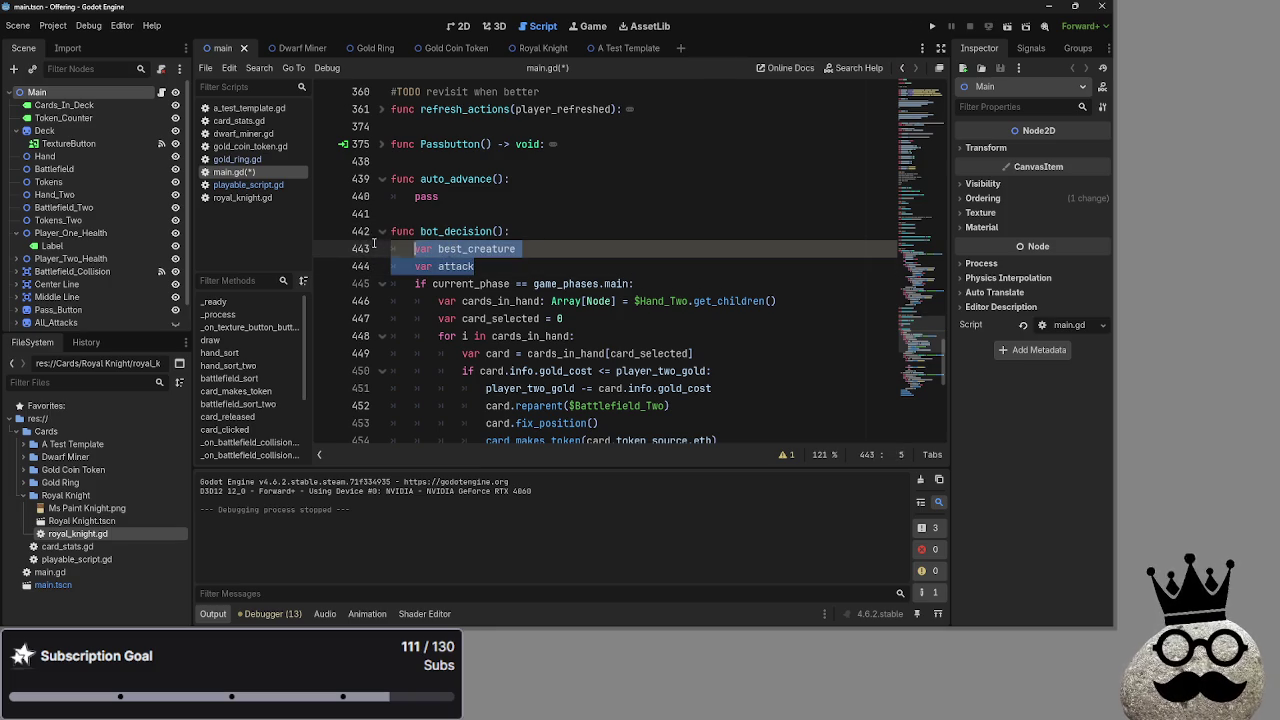
{"action": "left_click", "coordinate": [530, 245]}
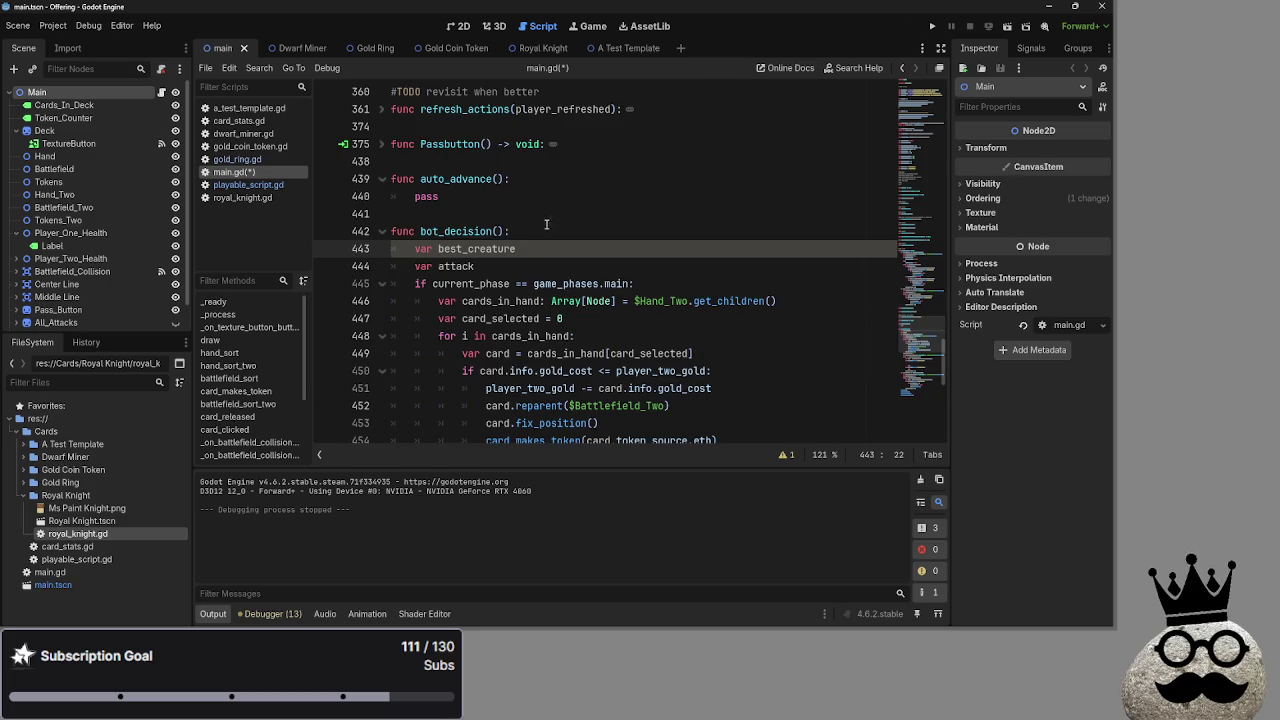
Move the caret repeatedly between the top declarations and blank line 352.
{"action": "scroll", "coordinate": [551, 217], "scroll_direction": "up", "scroll_amount": 4}
{"action": "left_click", "coordinate": [515, 283]}
{"action": "left_click", "coordinate": [527, 248]}
{"action": "left_click", "coordinate": [520, 283]}
{"action": "left_click", "coordinate": [527, 247]}
{"action": "left_click", "coordinate": [513, 284]}
{"action": "left_click", "coordinate": [514, 250]}
{"action": "left_click", "coordinate": [513, 212]}
{"action": "left_click", "coordinate": [507, 248]}
{"action": "left_click", "coordinate": [511, 213]}
{"action": "left_click", "coordinate": [508, 248]}
{"action": "left_click", "coordinate": [510, 213]}
{"action": "left_click", "coordinate": [505, 248]}
{"action": "left_click", "coordinate": [500, 213]}
{"action": "left_click", "coordinate": [492, 249]}
{"action": "left_click", "coordinate": [490, 213]}
{"action": "left_click", "coordinate": [487, 248]}
{"action": "left_click", "coordinate": [485, 213]}
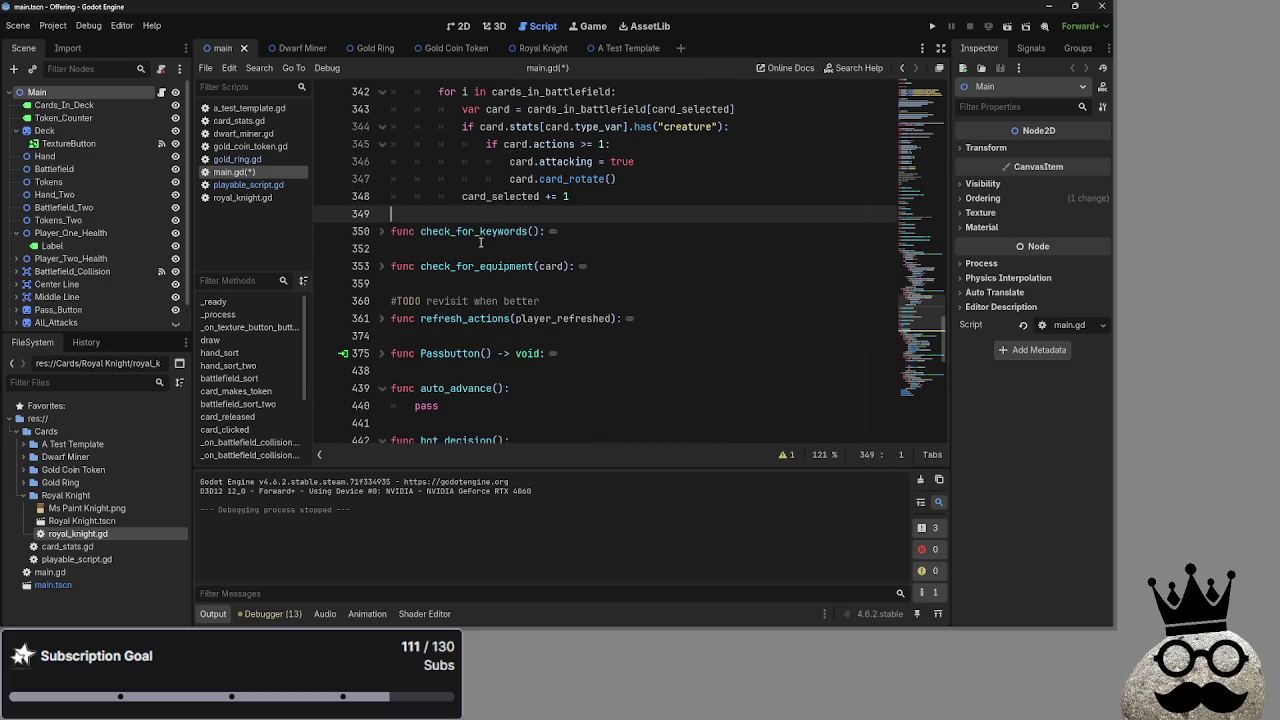
{"action": "left_click", "coordinate": [479, 249]}
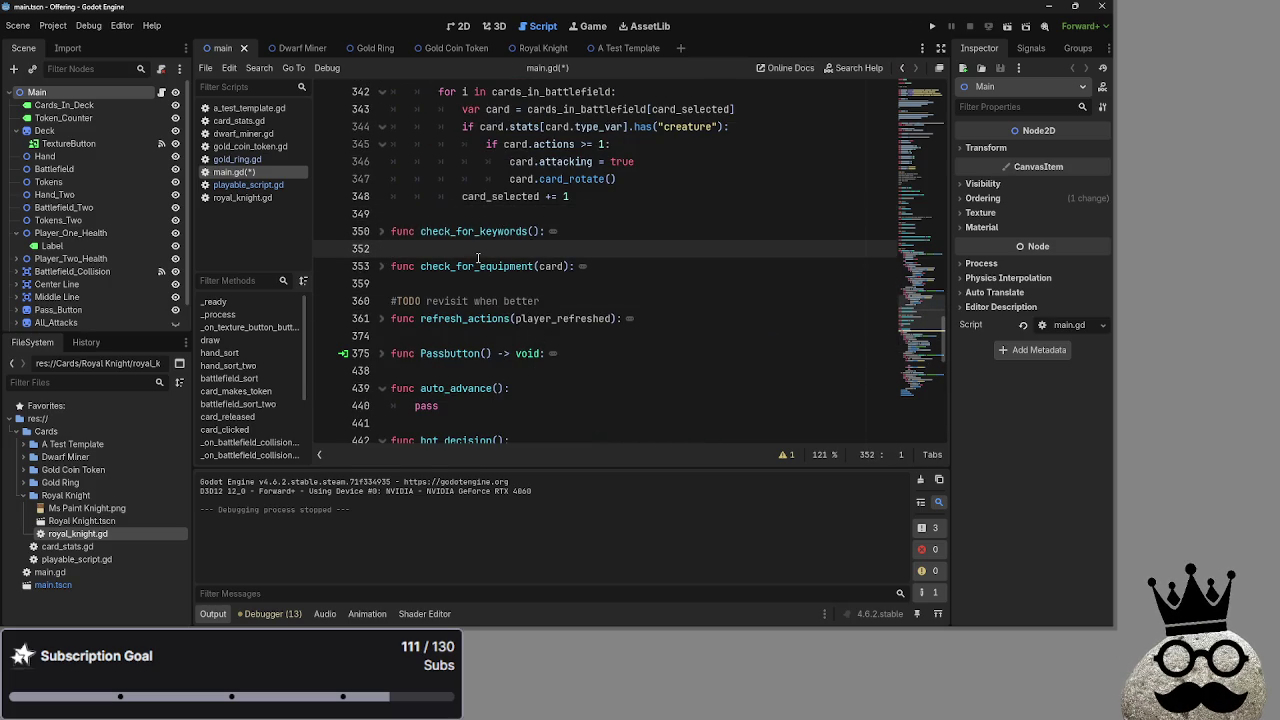
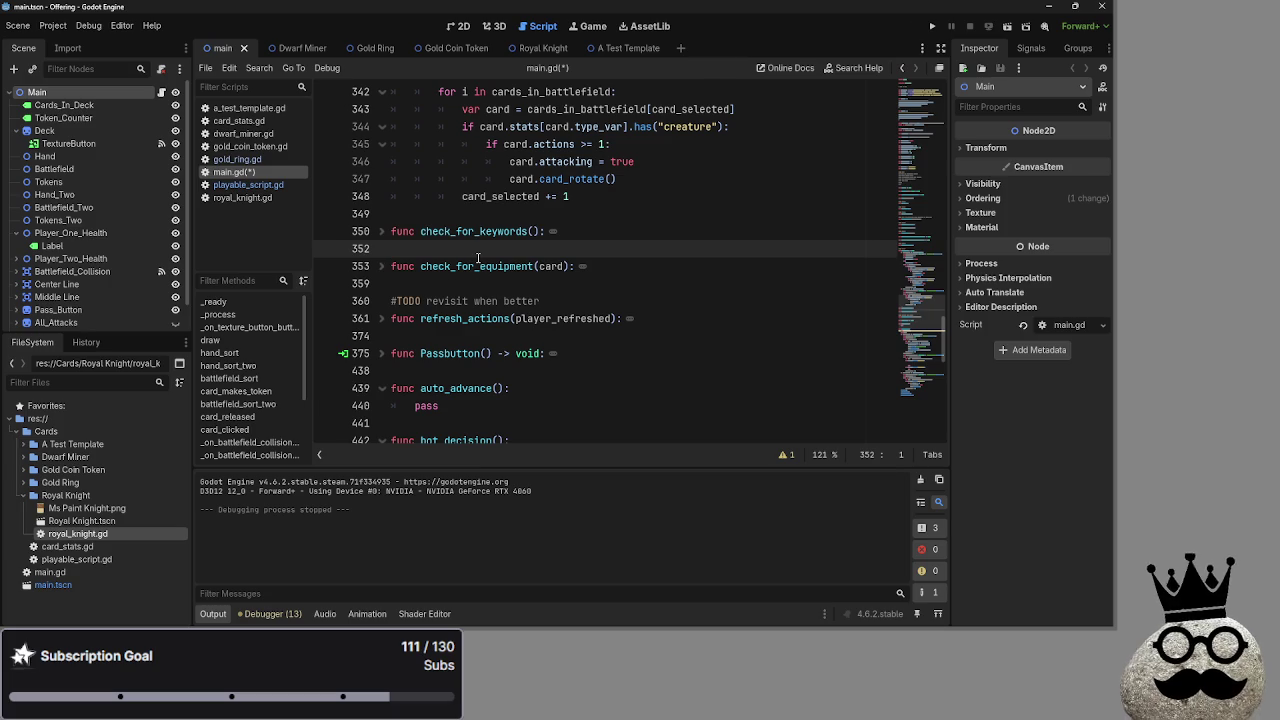
Scroll through main.gd past deal_combat_damage to the empty line in bot_decision's creature branch.
{"action": "scroll", "coordinate": [590, 306], "scroll_direction": "up", "scroll_amount": 8}
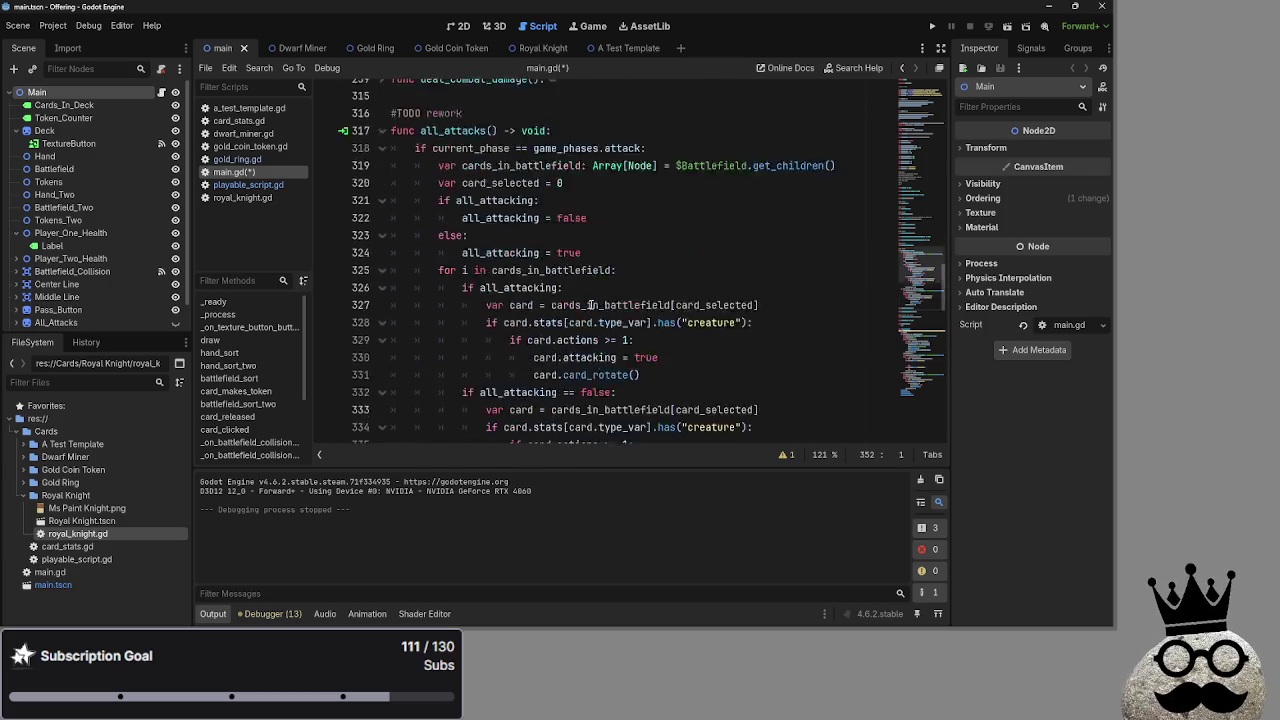
{"action": "scroll", "coordinate": [590, 305], "scroll_direction": "up", "scroll_amount": 10}
{"action": "left_click", "coordinate": [467, 283]}
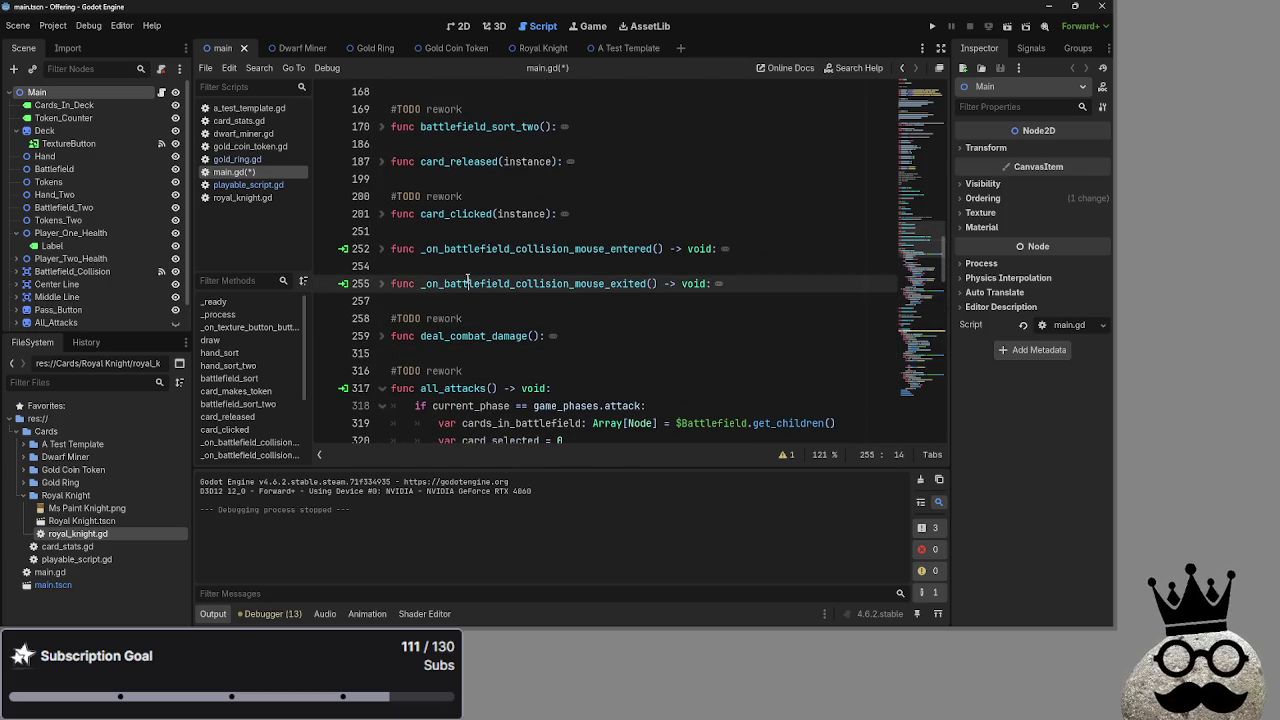
{"action": "left_click", "coordinate": [429, 301]}
{"action": "left_click", "coordinate": [383, 336]}
{"action": "left_click", "coordinate": [384, 335]}
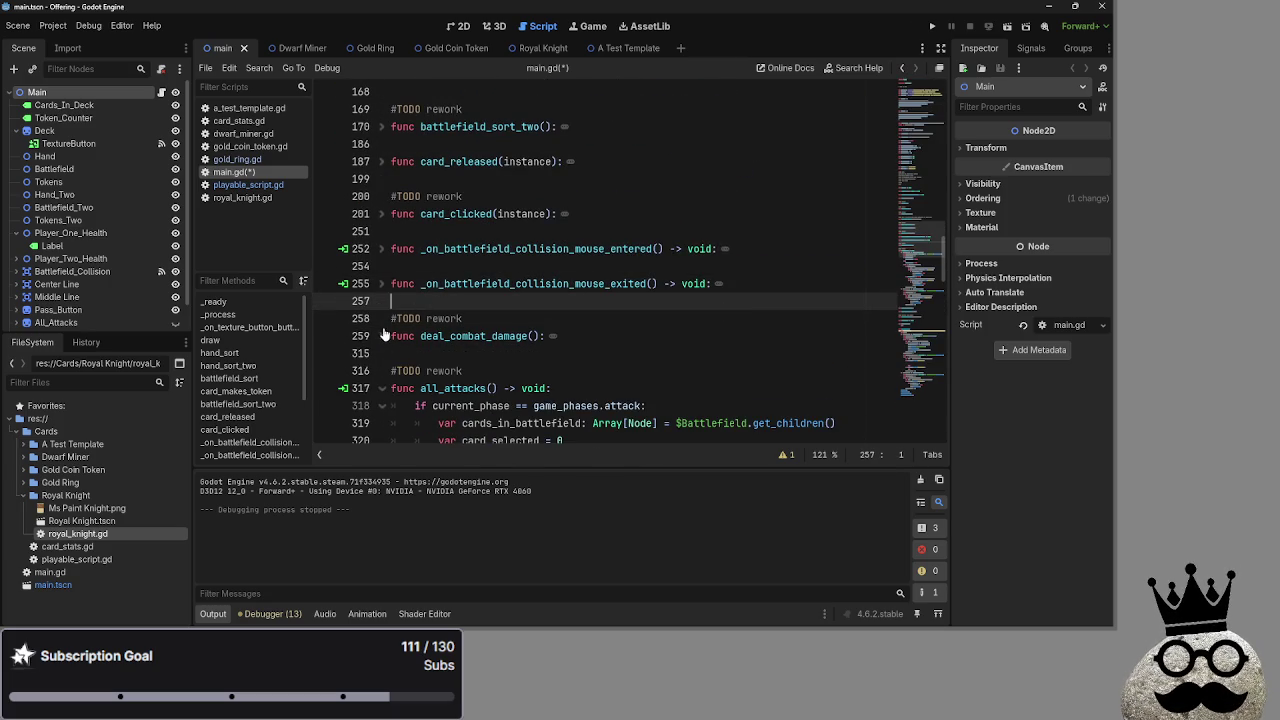
{"action": "left_click", "coordinate": [386, 353]}
{"action": "scroll", "coordinate": [567, 302], "scroll_direction": "down", "scroll_amount": 15}
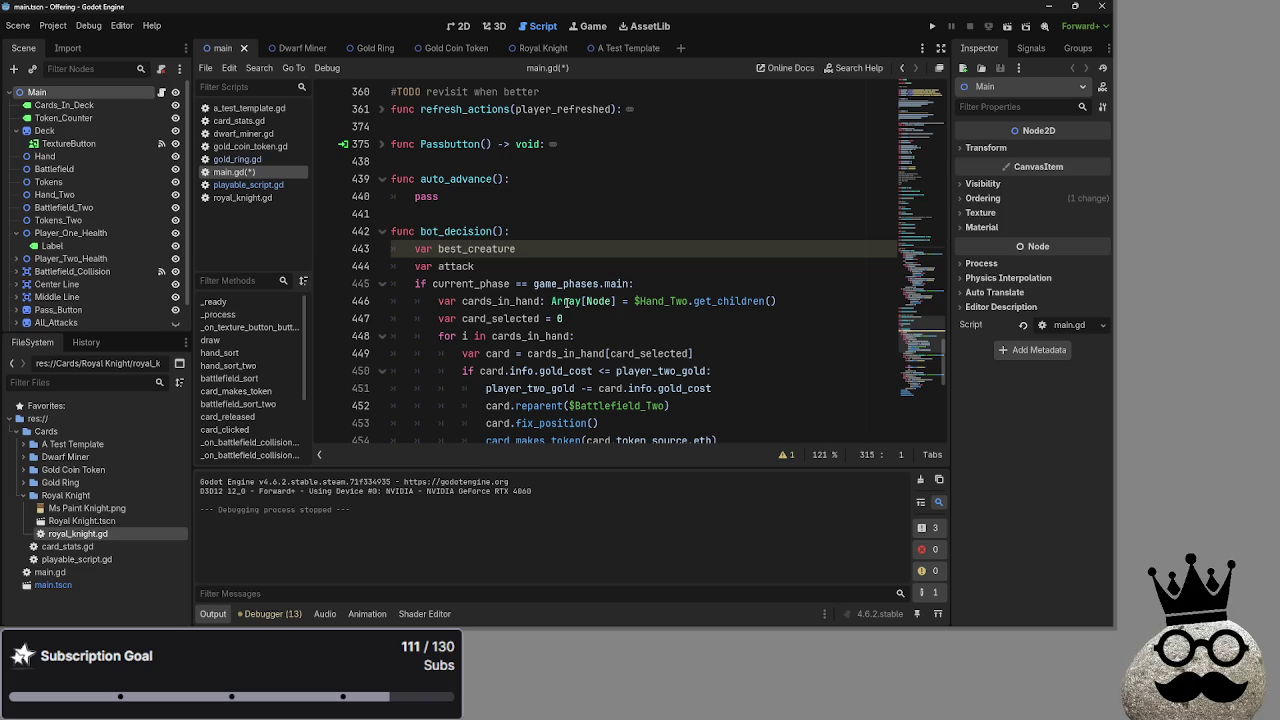
{"action": "scroll", "coordinate": [567, 302], "scroll_direction": "up", "scroll_amount": 3}
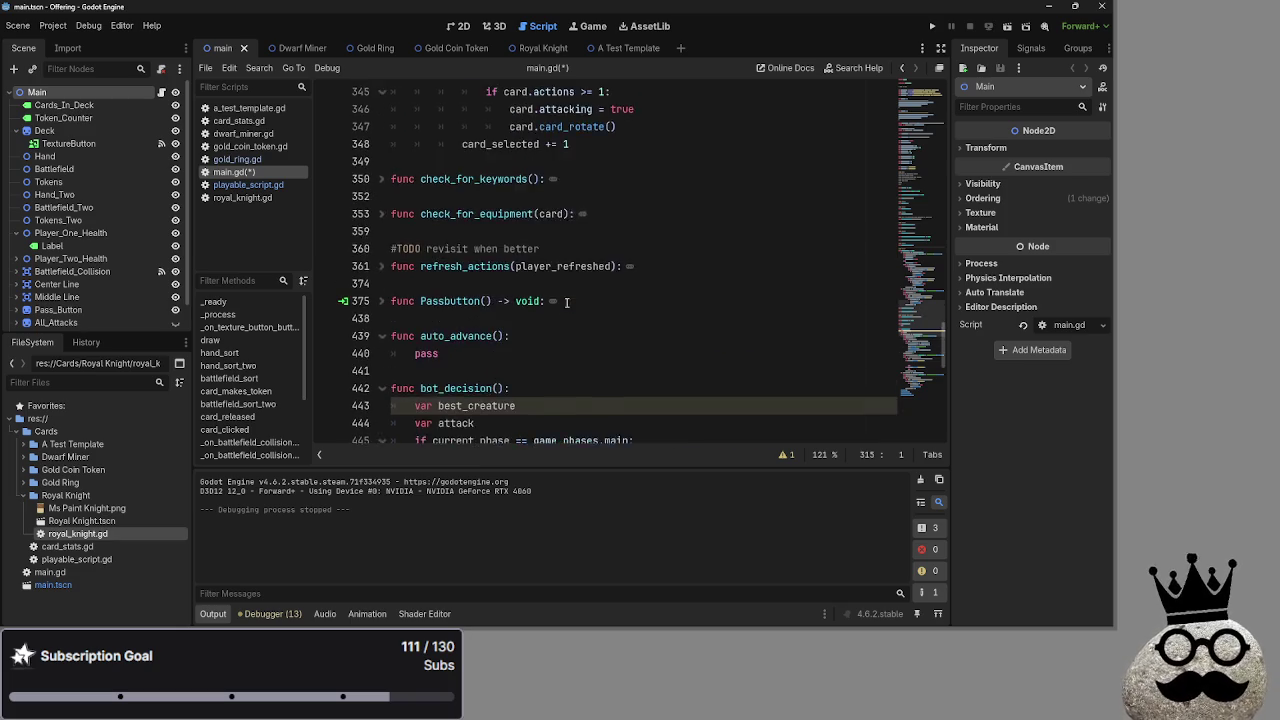
{"action": "scroll", "coordinate": [567, 302], "scroll_direction": "down", "scroll_amount": 5}
{"action": "scroll", "coordinate": [565, 303], "scroll_direction": "down", "scroll_amount": 4}
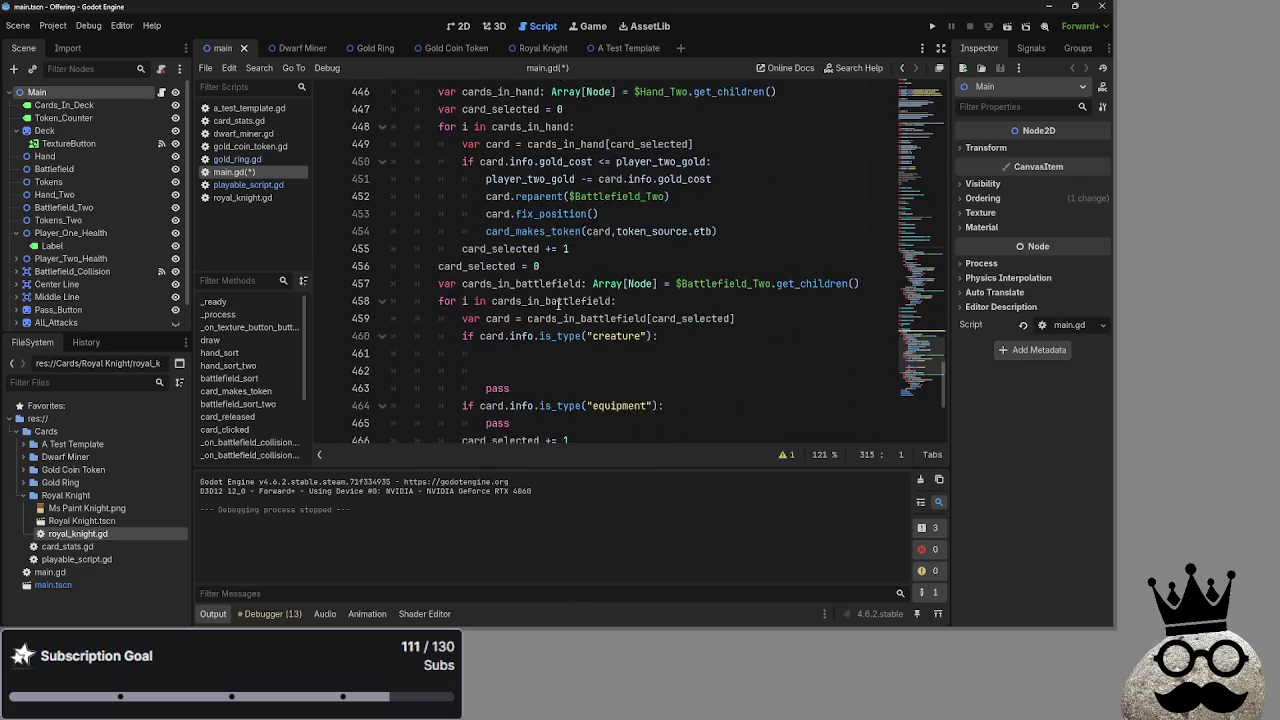
{"action": "scroll", "coordinate": [558, 306], "scroll_direction": "up", "scroll_amount": 2}
{"action": "scroll", "coordinate": [558, 306], "scroll_direction": "up", "scroll_amount": 1}
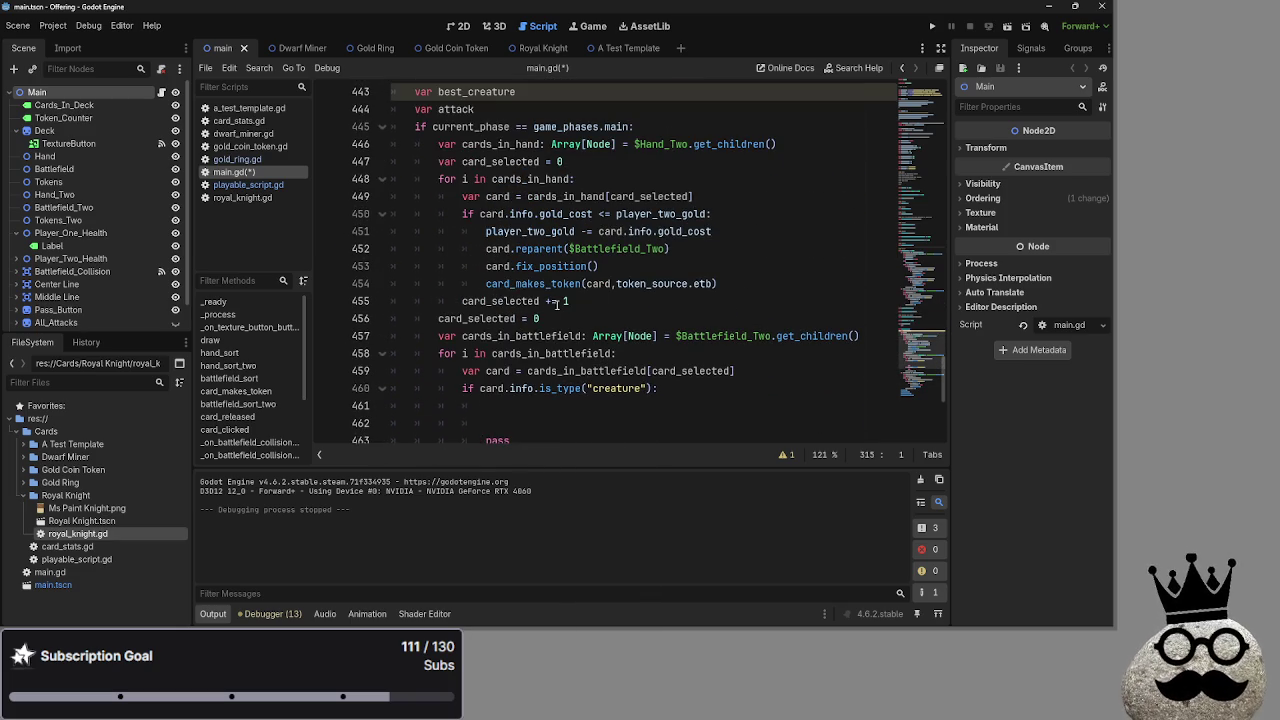
{"action": "left_click", "coordinate": [522, 415]}
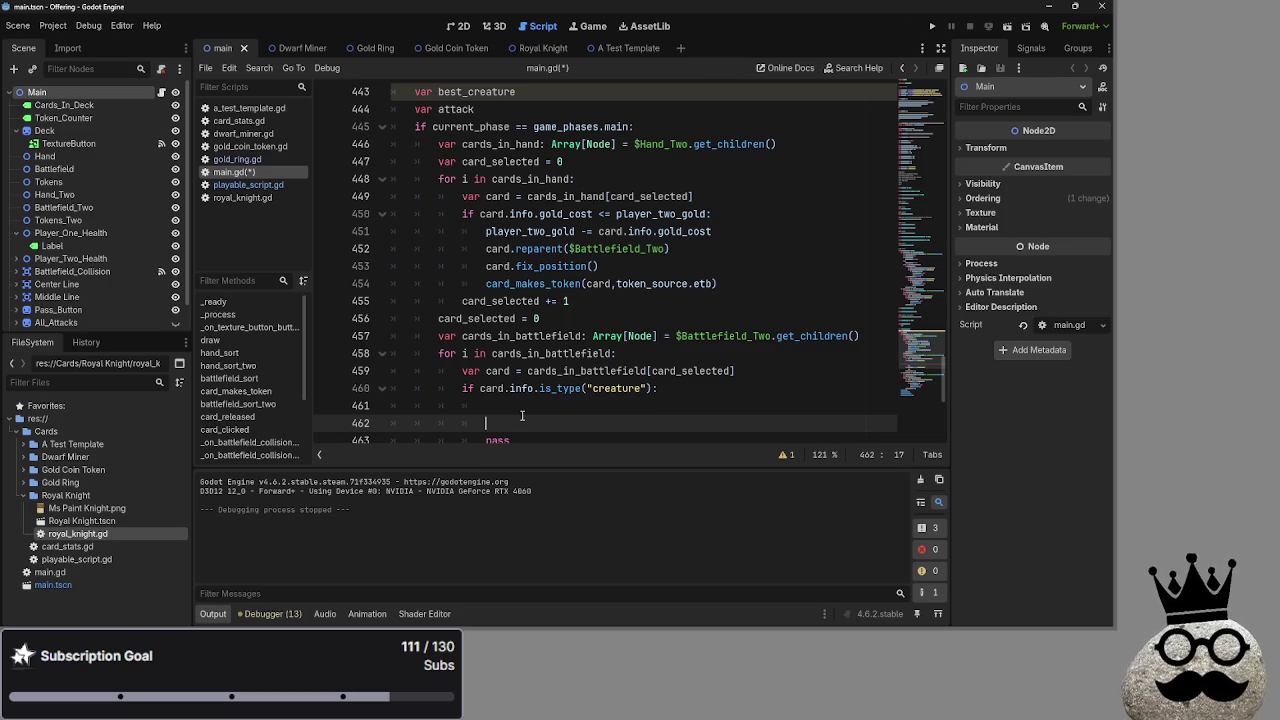
Check blank lines 461–462 and the best_creature and attack declarations at the top of bot_decision.
{"action": "scroll", "coordinate": [555, 352], "scroll_direction": "down", "scroll_amount": 1}
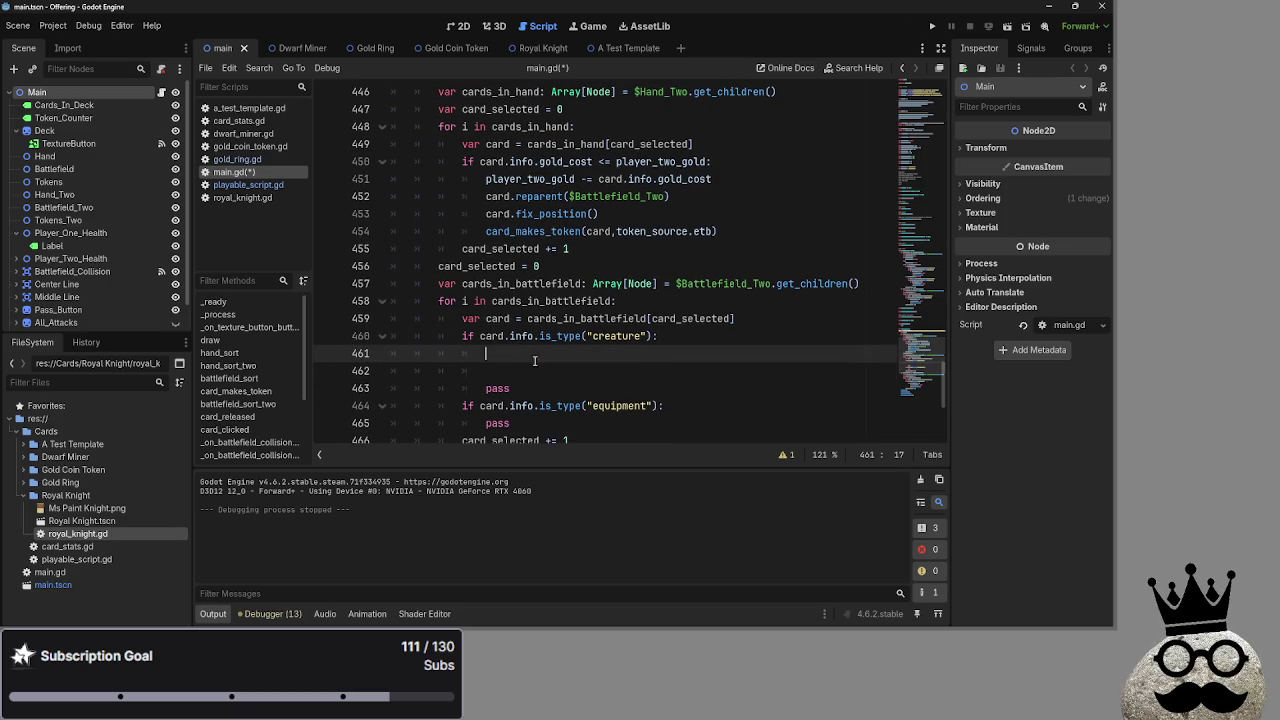
{"action": "scroll", "coordinate": [541, 371], "scroll_direction": "up", "scroll_amount": 4}
{"action": "scroll", "coordinate": [541, 371], "scroll_direction": "down", "scroll_amount": 2}
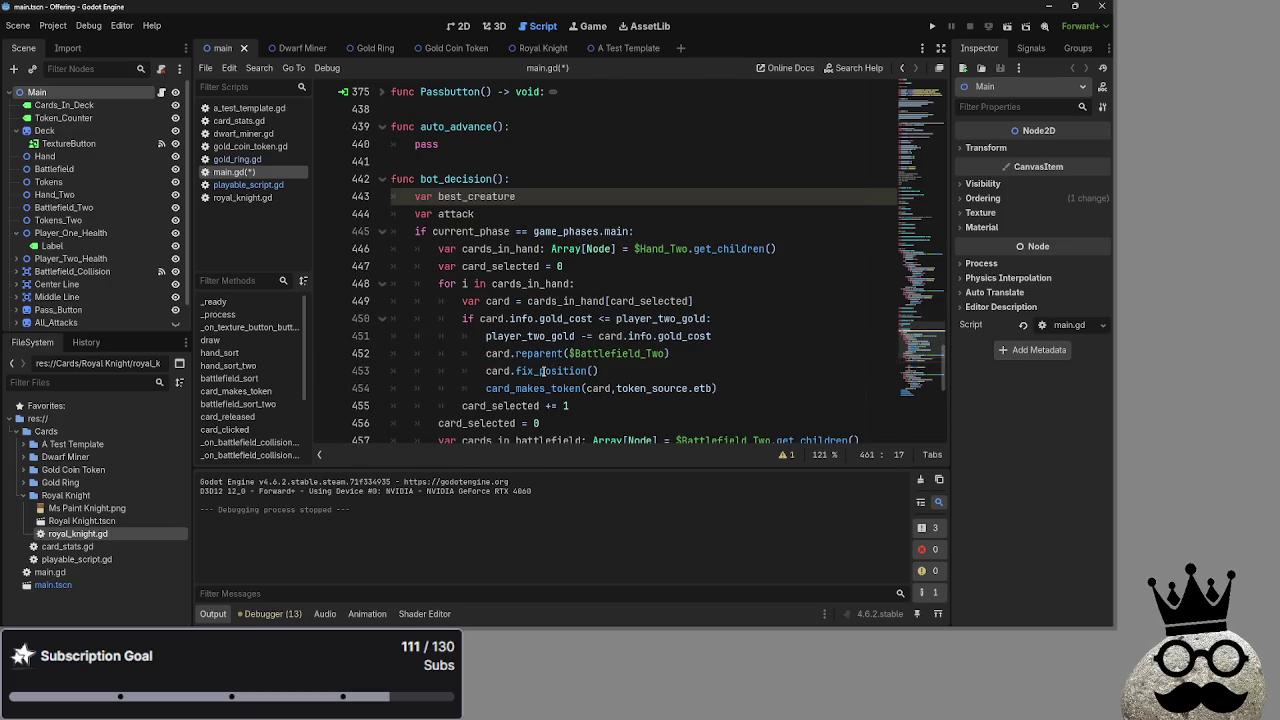
{"action": "scroll", "coordinate": [543, 371], "scroll_direction": "down", "scroll_amount": 2}
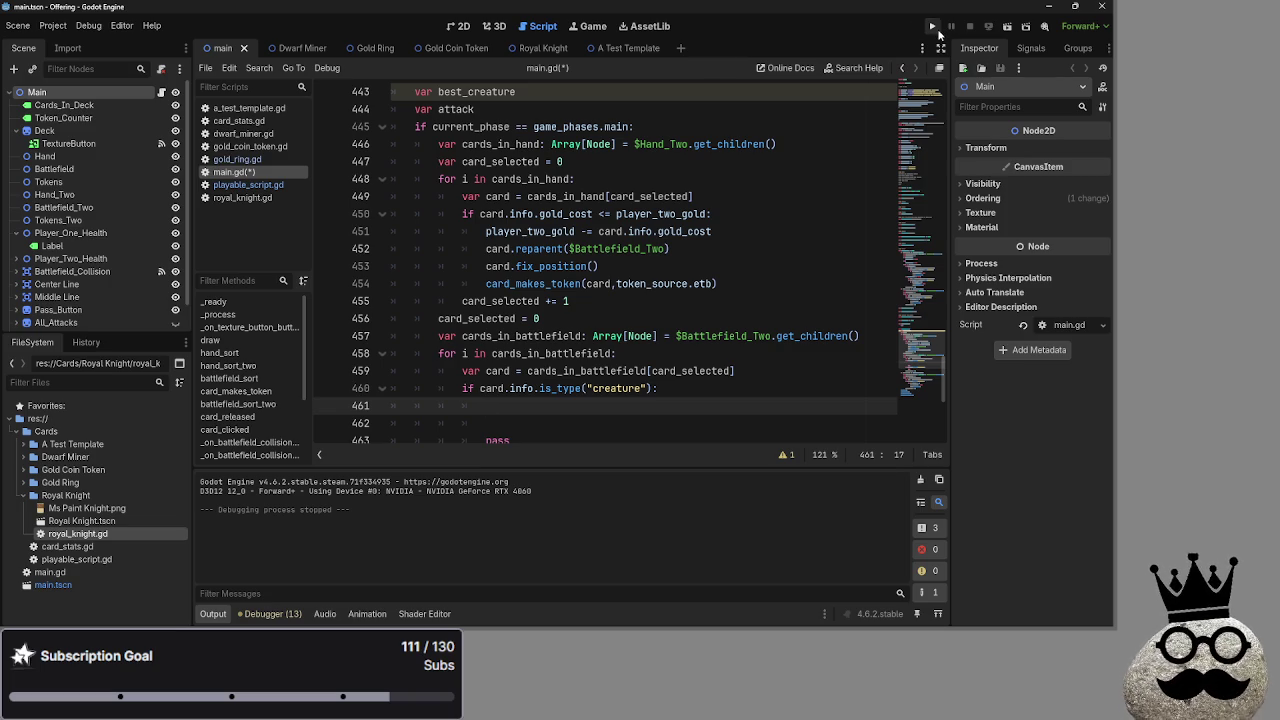
{"action": "scroll", "coordinate": [891, 129], "scroll_direction": "up", "scroll_amount": 2}
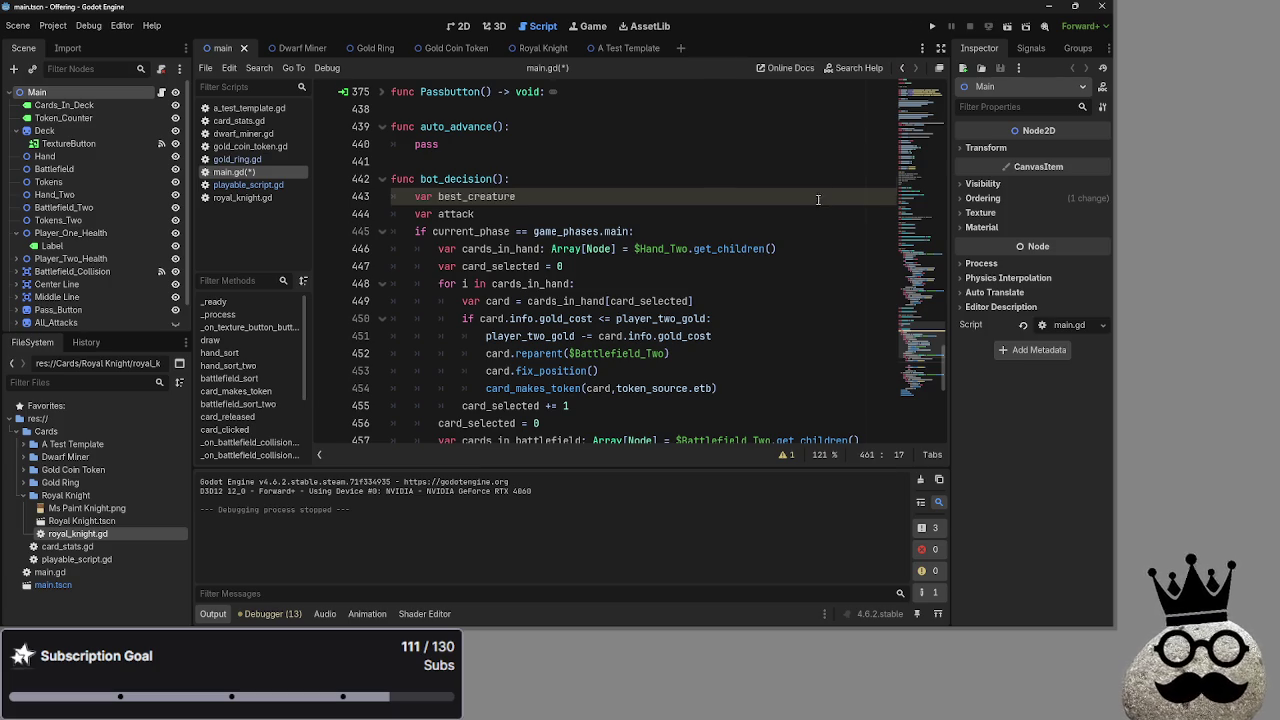
{"action": "scroll", "coordinate": [818, 200], "scroll_direction": "down", "scroll_amount": 5}
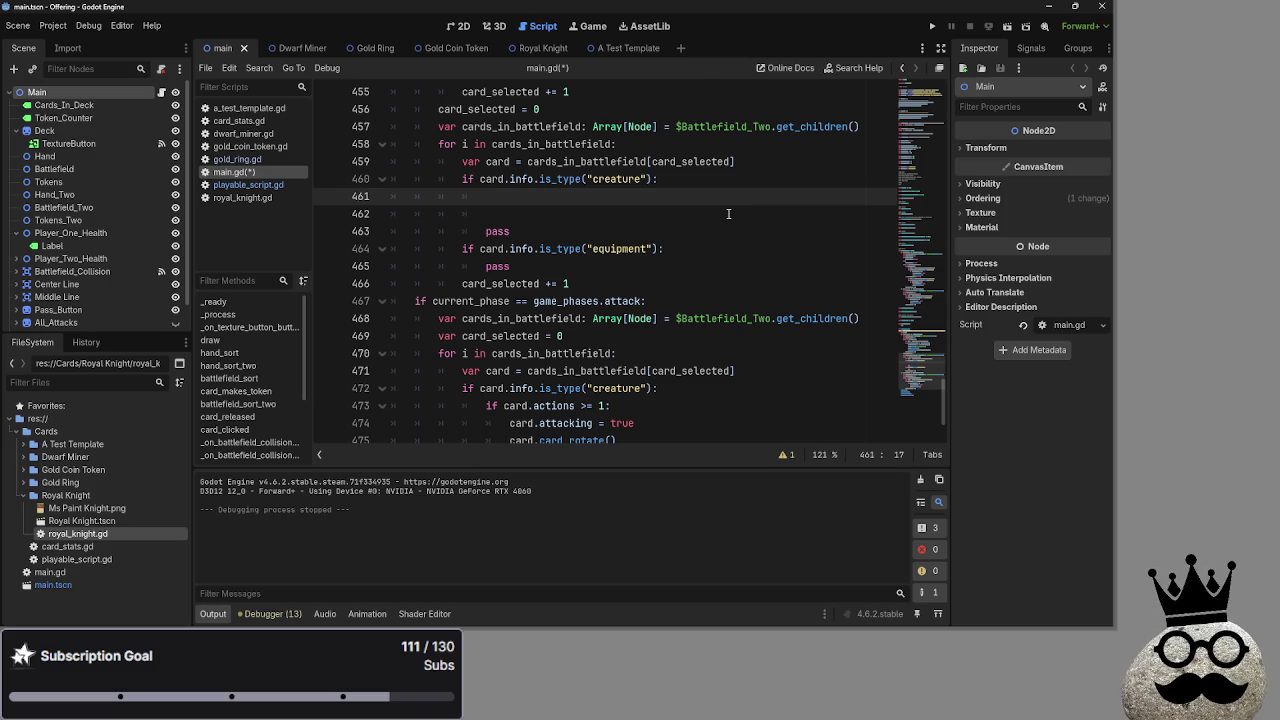
{"action": "left_click", "coordinate": [708, 211]}
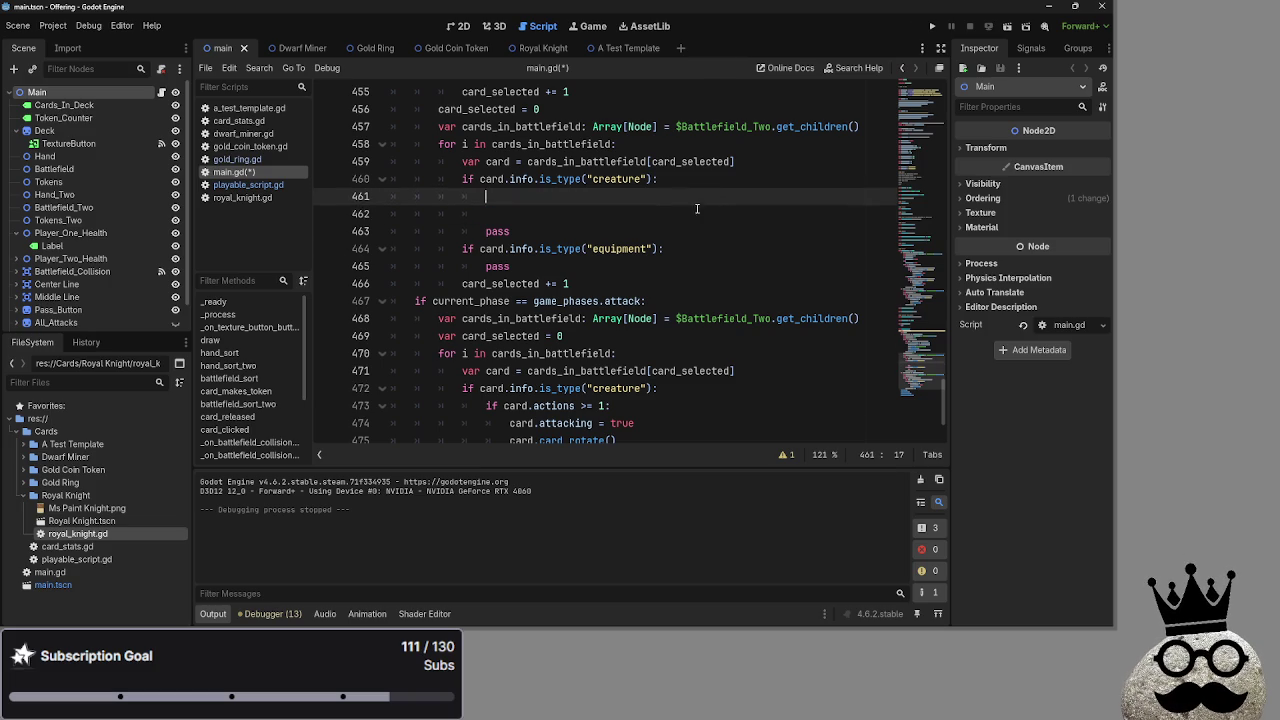
{"action": "left_click", "coordinate": [672, 199]}
{"action": "scroll", "coordinate": [670, 204], "scroll_direction": "up", "scroll_amount": 6}
{"action": "left_click", "coordinate": [478, 214]}
{"action": "left_click_drag", "start_coordinate": [478, 214], "coordinate": [410, 198]}
{"action": "left_click", "coordinate": [523, 214]}
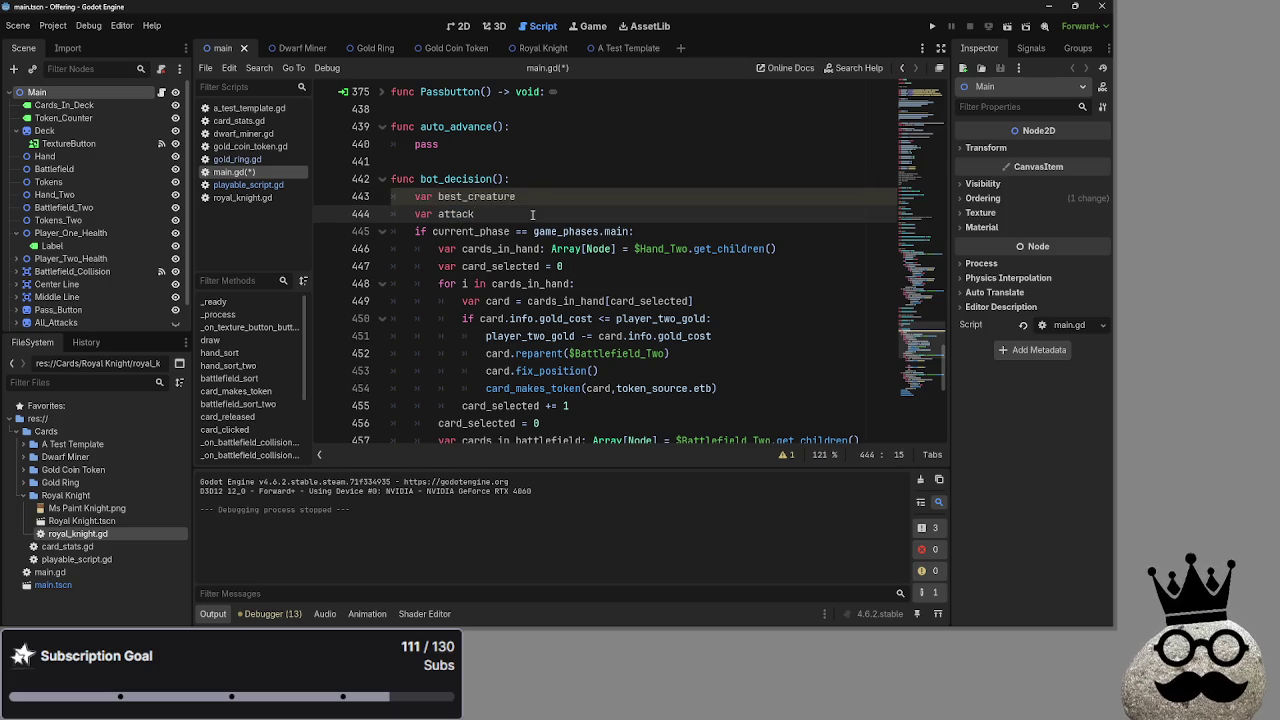
{"action": "left_click_drag", "start_coordinate": [524, 214], "coordinate": [396, 198]}
{"action": "left_click", "coordinate": [523, 214]}
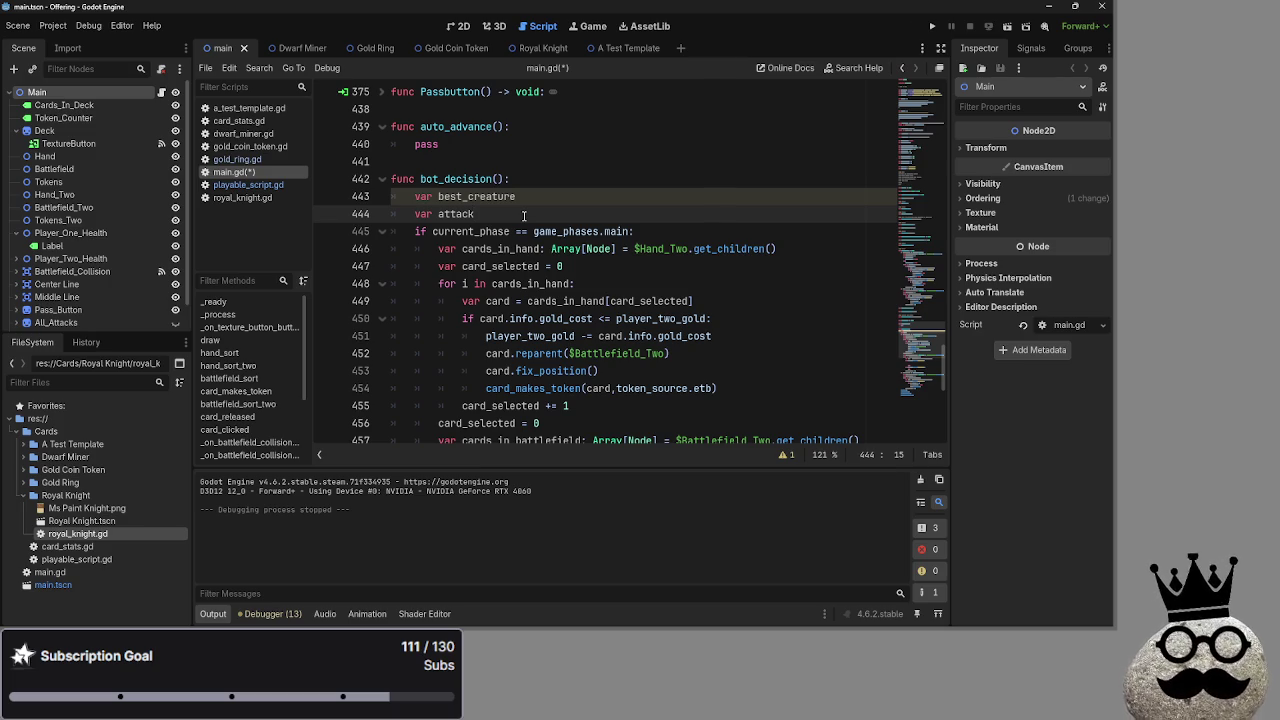
Re-inspect the creature branch and the best_creature declaration.
{"action": "scroll", "coordinate": [516, 214], "scroll_direction": "down", "scroll_amount": 2}
{"action": "scroll", "coordinate": [516, 214], "scroll_direction": "down", "scroll_amount": 4}
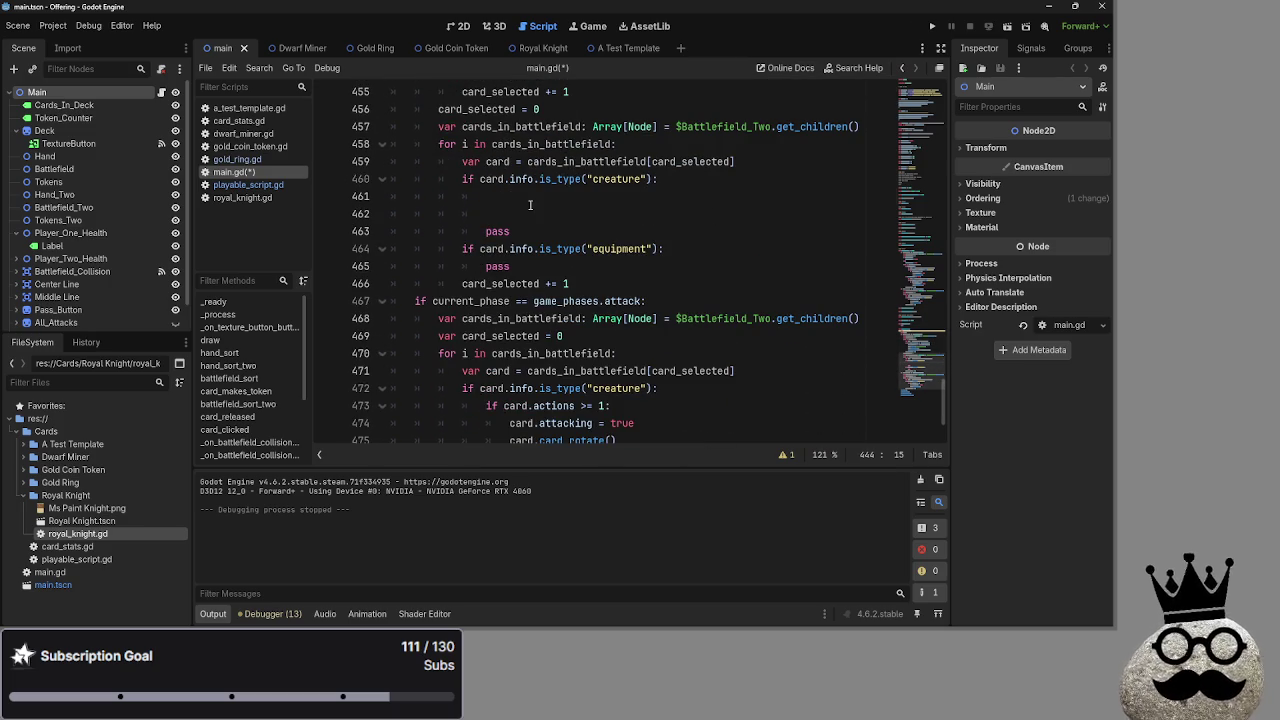
{"action": "left_click", "coordinate": [531, 203]}
{"action": "scroll", "coordinate": [544, 210], "scroll_direction": "down", "scroll_amount": 3}
{"action": "scroll", "coordinate": [546, 220], "scroll_direction": "up", "scroll_amount": 8}
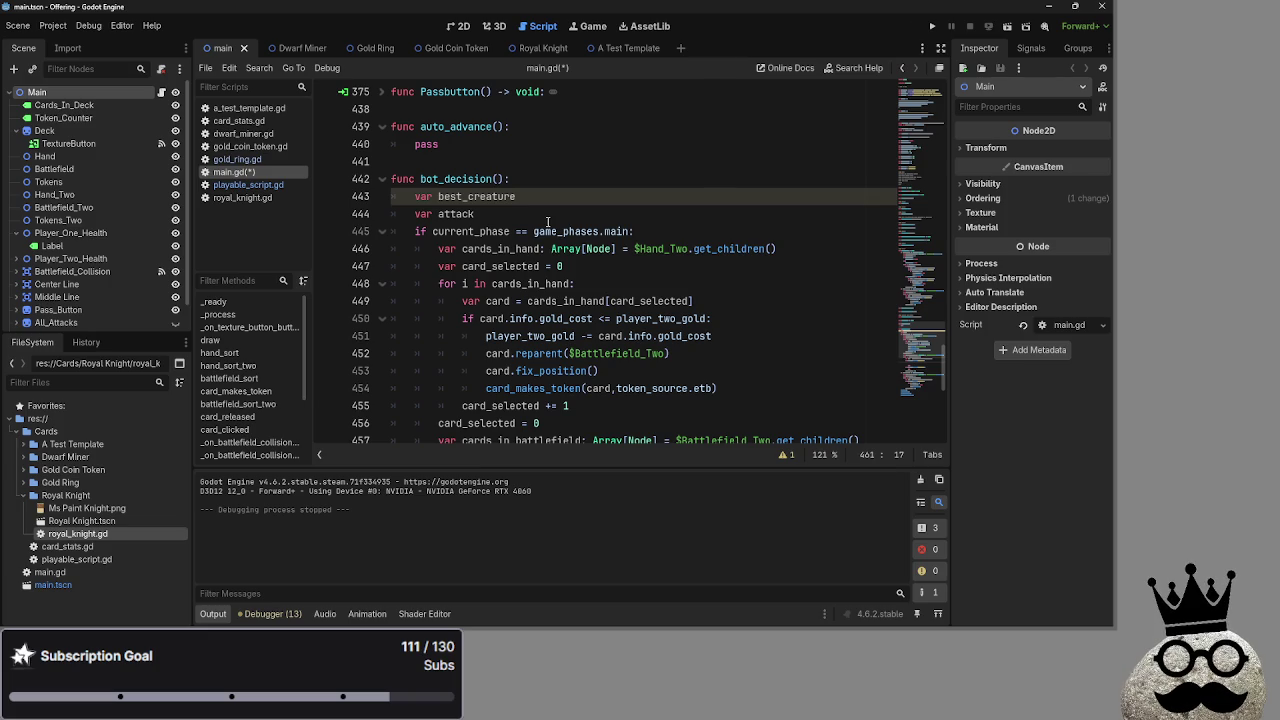
{"action": "scroll", "coordinate": [568, 205], "scroll_direction": "down", "scroll_amount": 3}
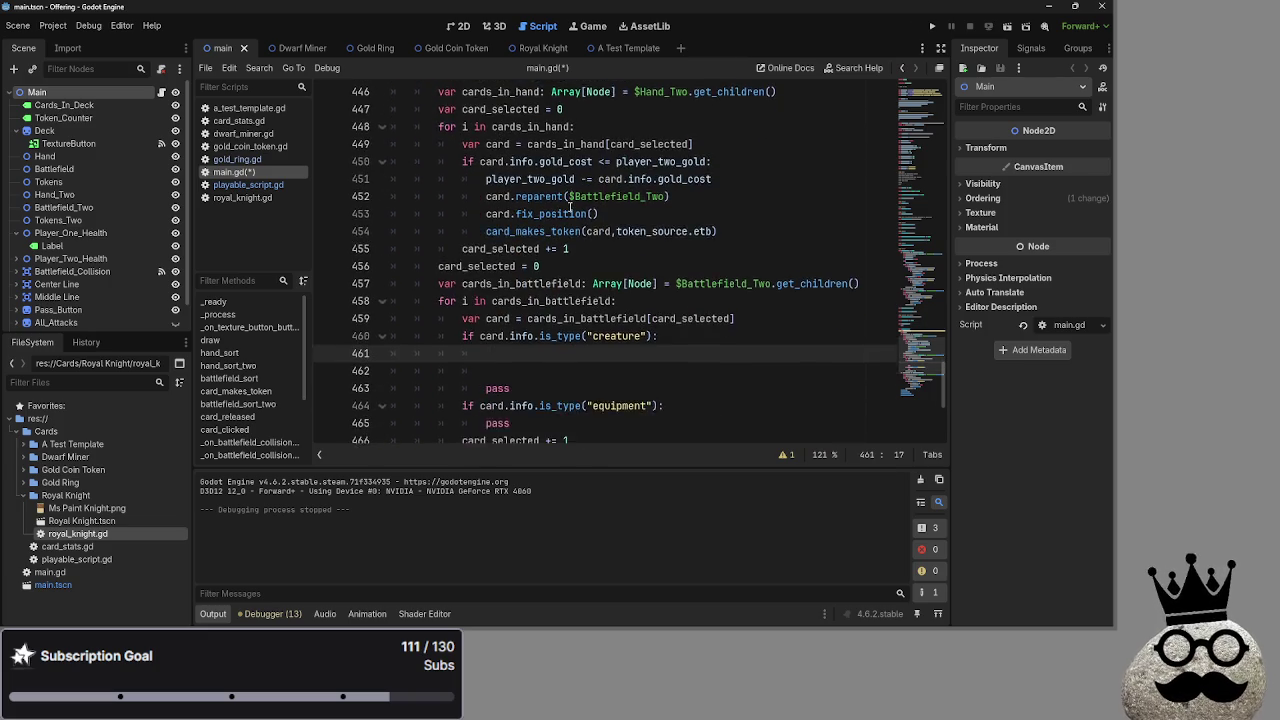
{"action": "scroll", "coordinate": [570, 205], "scroll_direction": "down", "scroll_amount": 2}
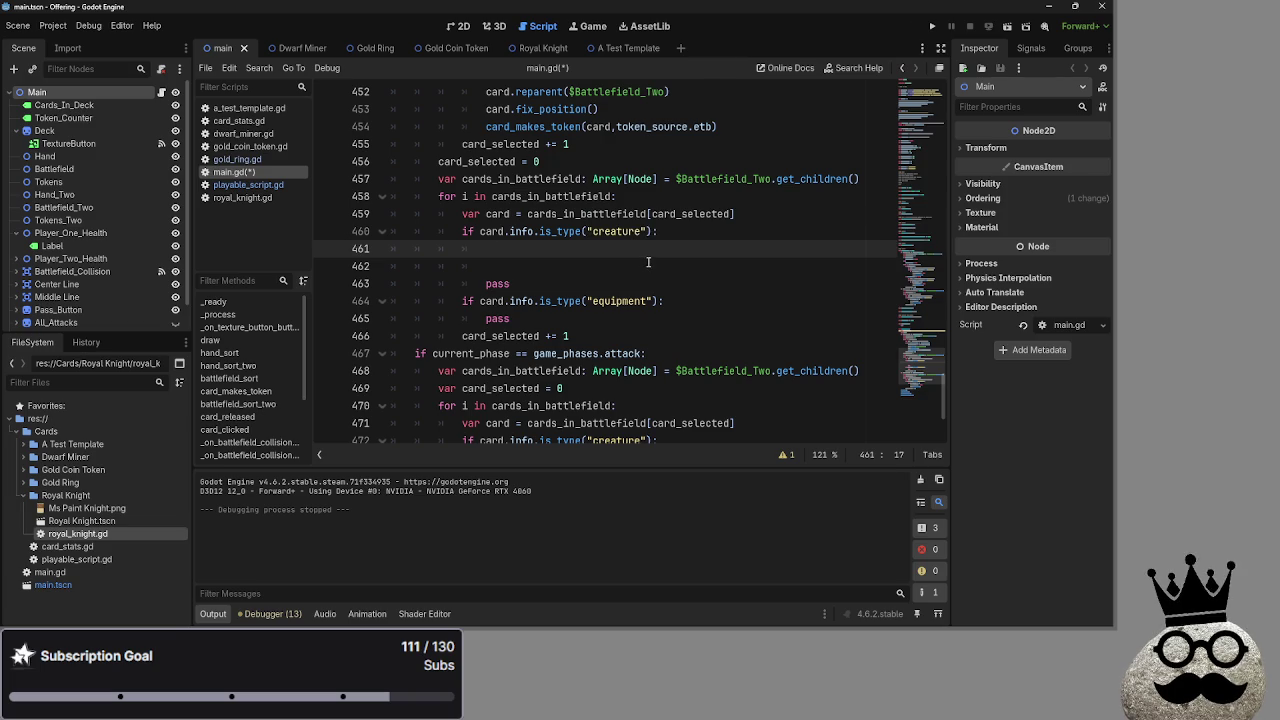
{"action": "scroll", "coordinate": [635, 260], "scroll_direction": "up", "scroll_amount": 8}
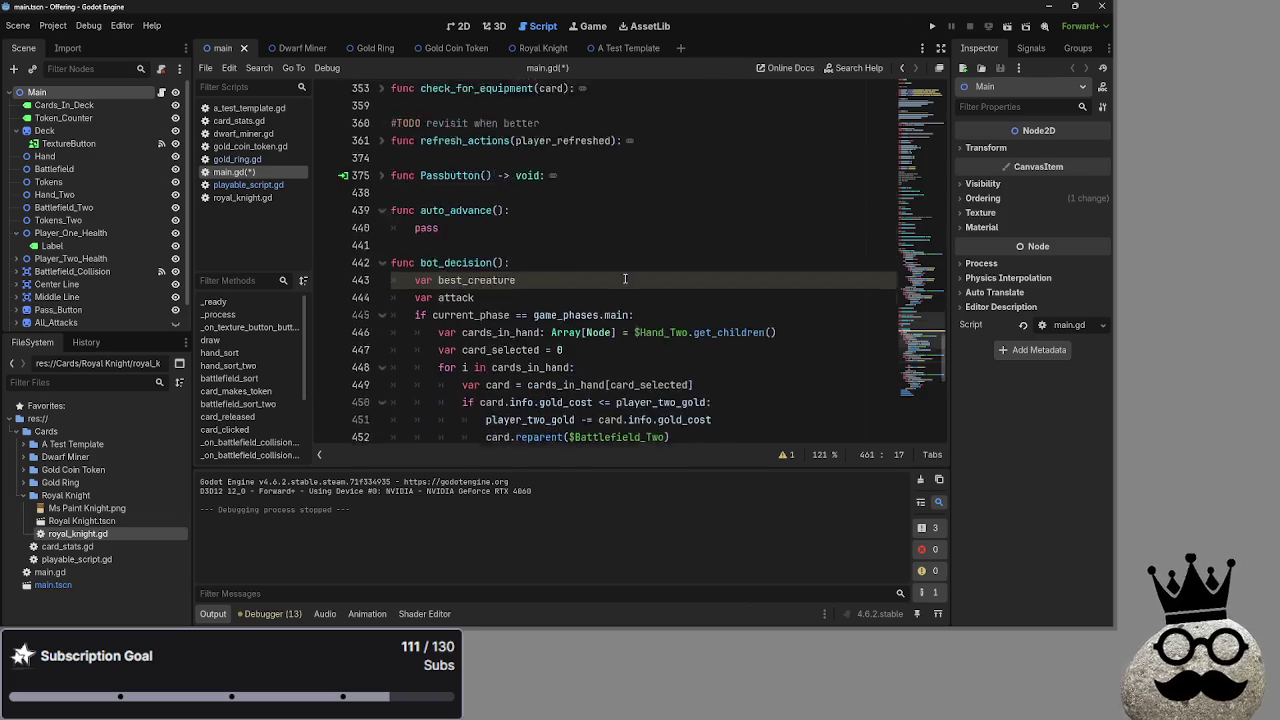
{"action": "scroll", "coordinate": [497, 296], "scroll_direction": "down", "scroll_amount": 5}
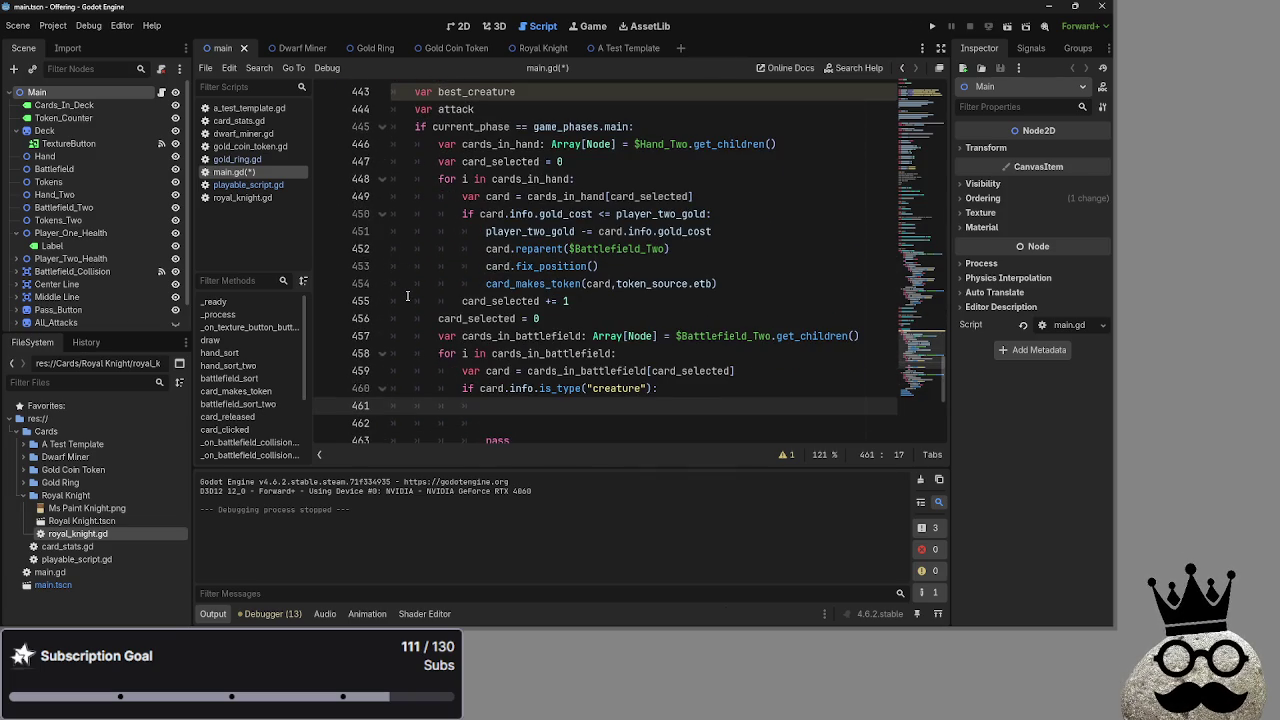
{"action": "scroll", "coordinate": [407, 296], "scroll_direction": "down", "scroll_amount": 3}
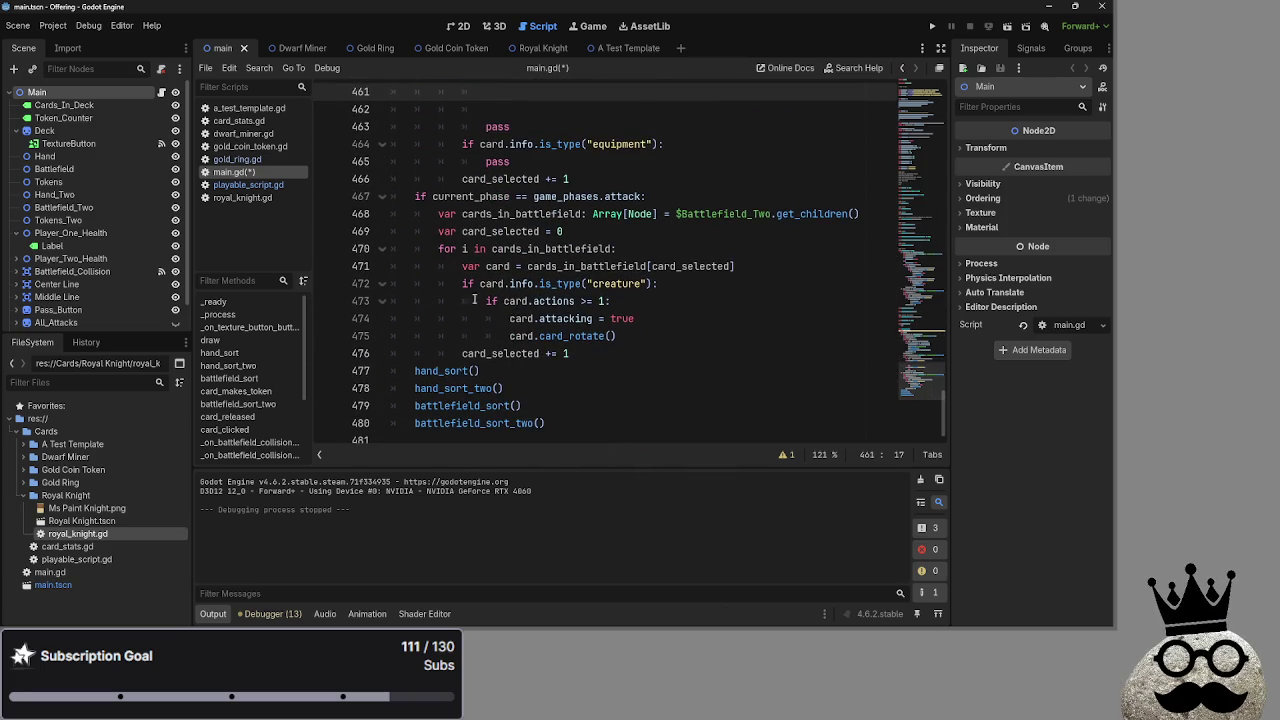
{"action": "scroll", "coordinate": [537, 317], "scroll_direction": "up", "scroll_amount": 2}
{"action": "scroll", "coordinate": [537, 317], "scroll_direction": "up", "scroll_amount": 7}
{"action": "double_click", "coordinate": [517, 250]}
{"action": "left_click", "coordinate": [517, 250]}
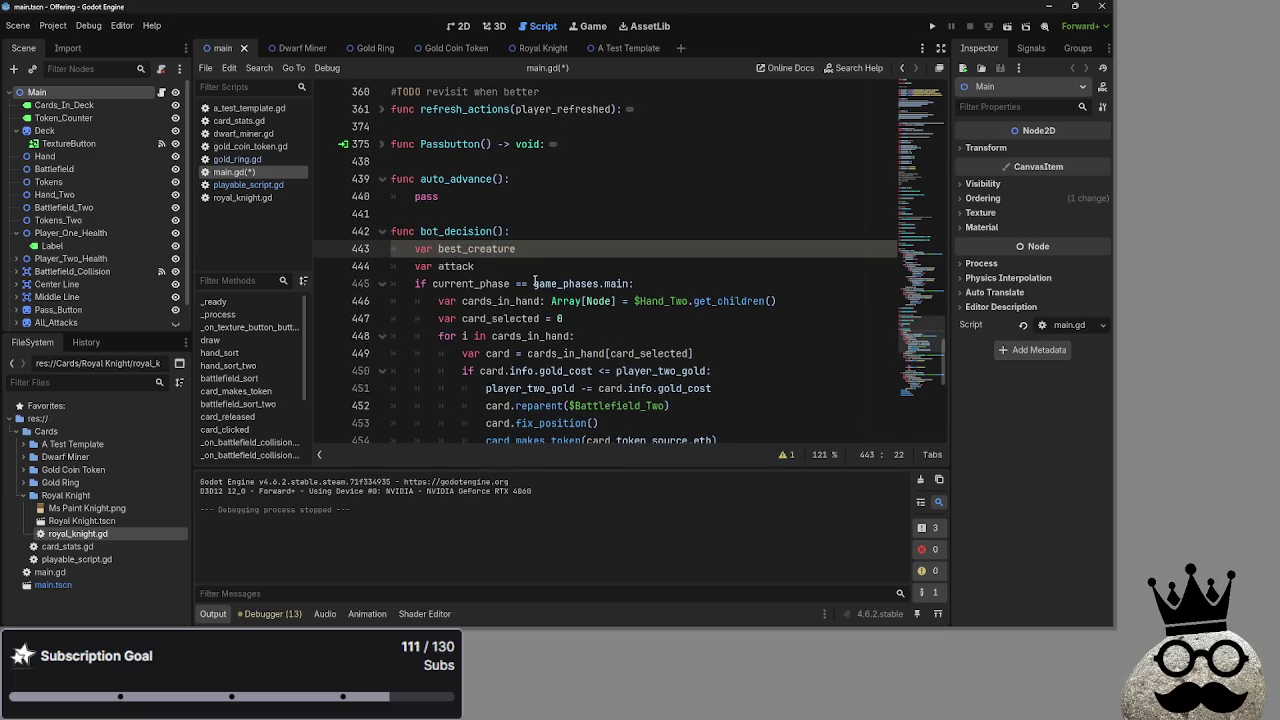
{"action": "mouse_move", "coordinate": [535, 283]}
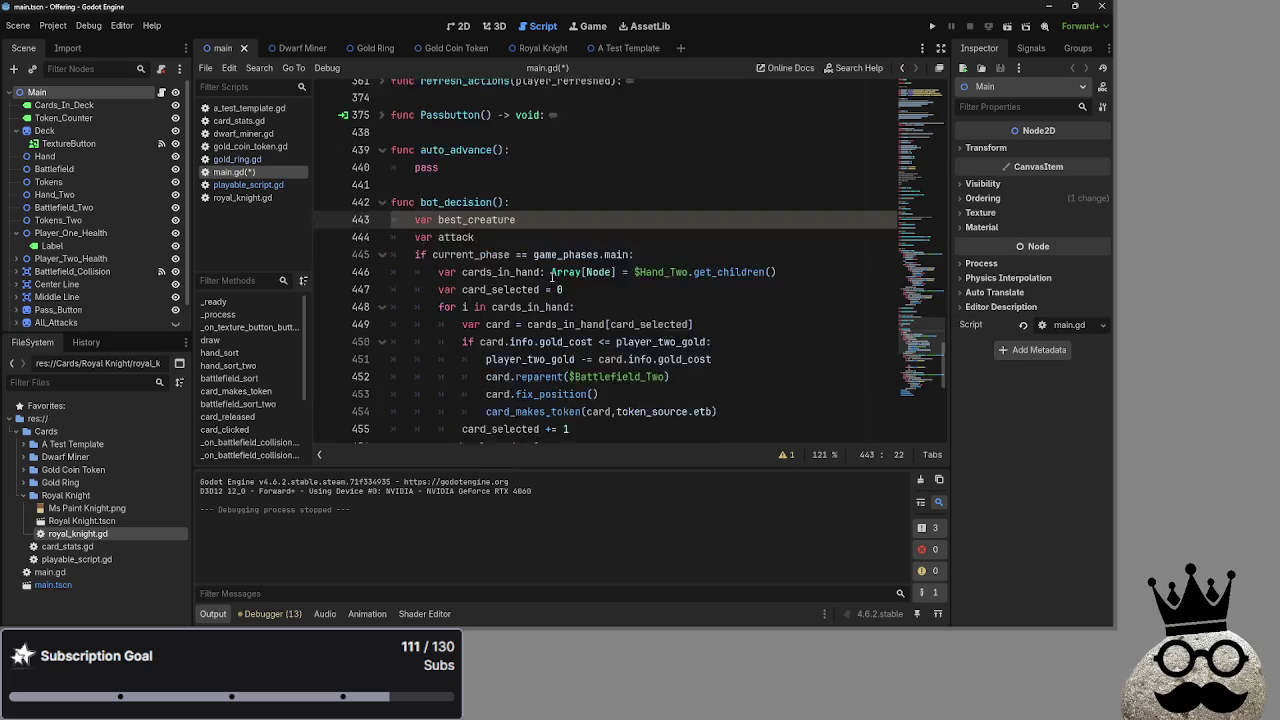
Delete the extra blank line 462, keeping one indented blank line under the creature check.
{"action": "scroll", "coordinate": [556, 260], "scroll_direction": "down", "scroll_amount": 5}
{"action": "left_click", "coordinate": [528, 309]}
{"action": "left_click", "coordinate": [530, 318]}
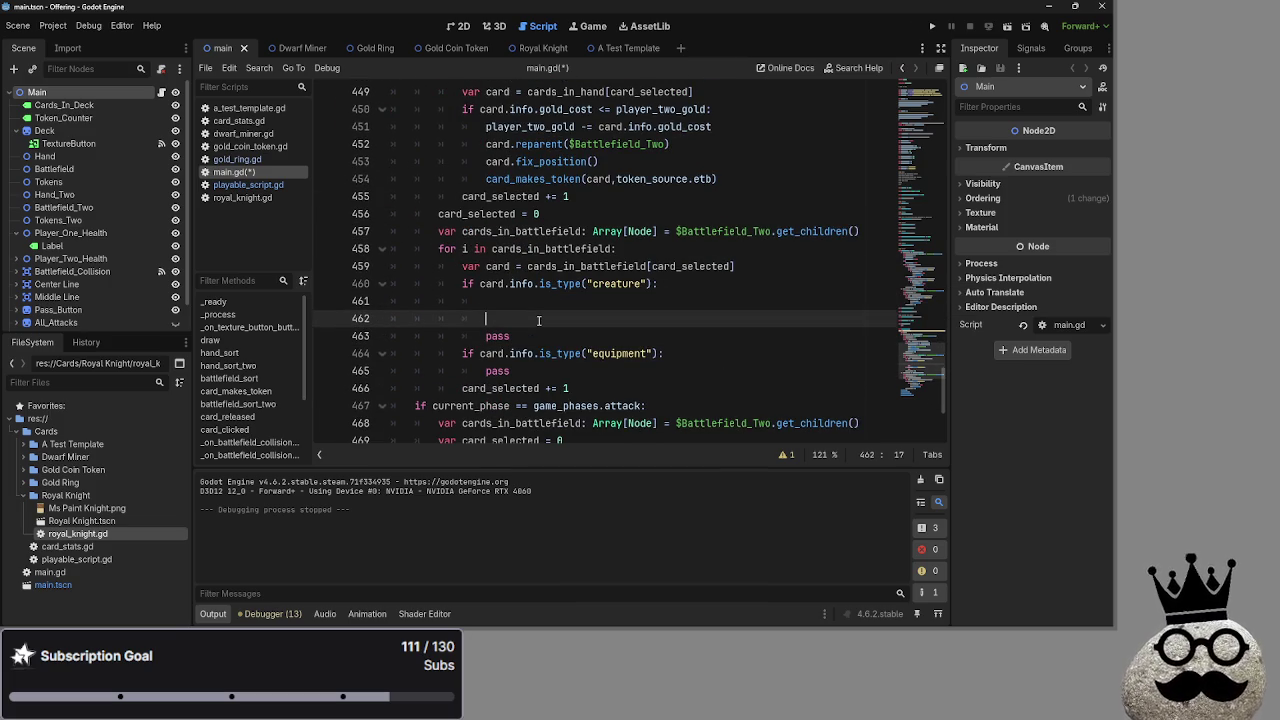
{"action": "key", "text": "BackSpace"}
{"action": "key", "text": "BackSpace"}
{"action": "key", "text": "BackSpace"}
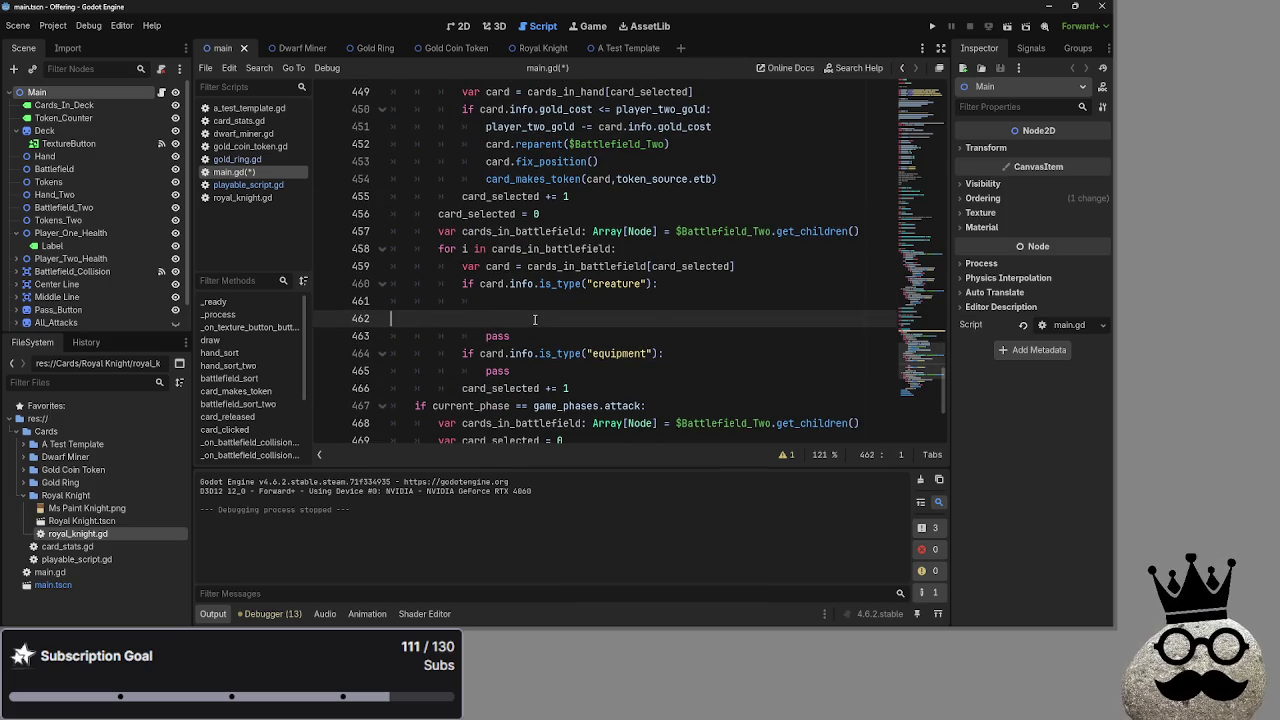
{"action": "key", "text": "BackSpace"}
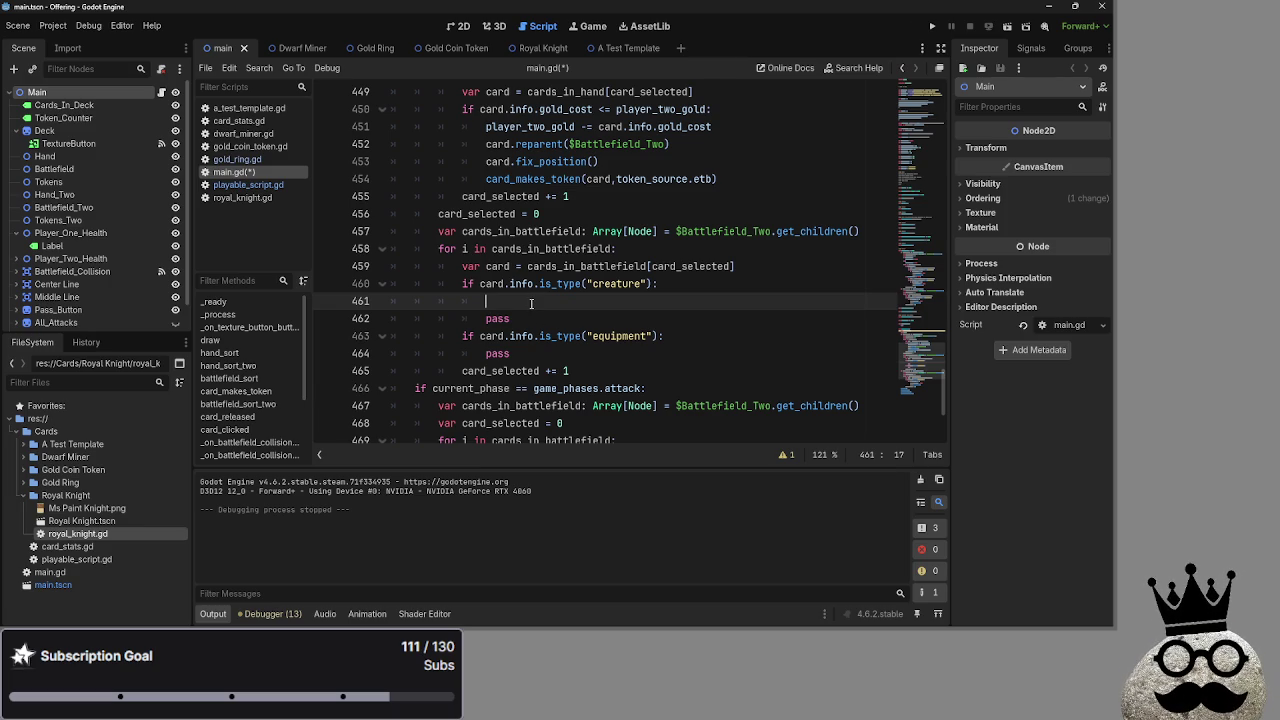
{"action": "key", "text": "Return"}
{"action": "key", "text": "Up"}
{"action": "scroll", "coordinate": [531, 303], "scroll_direction": "up", "scroll_amount": 3}
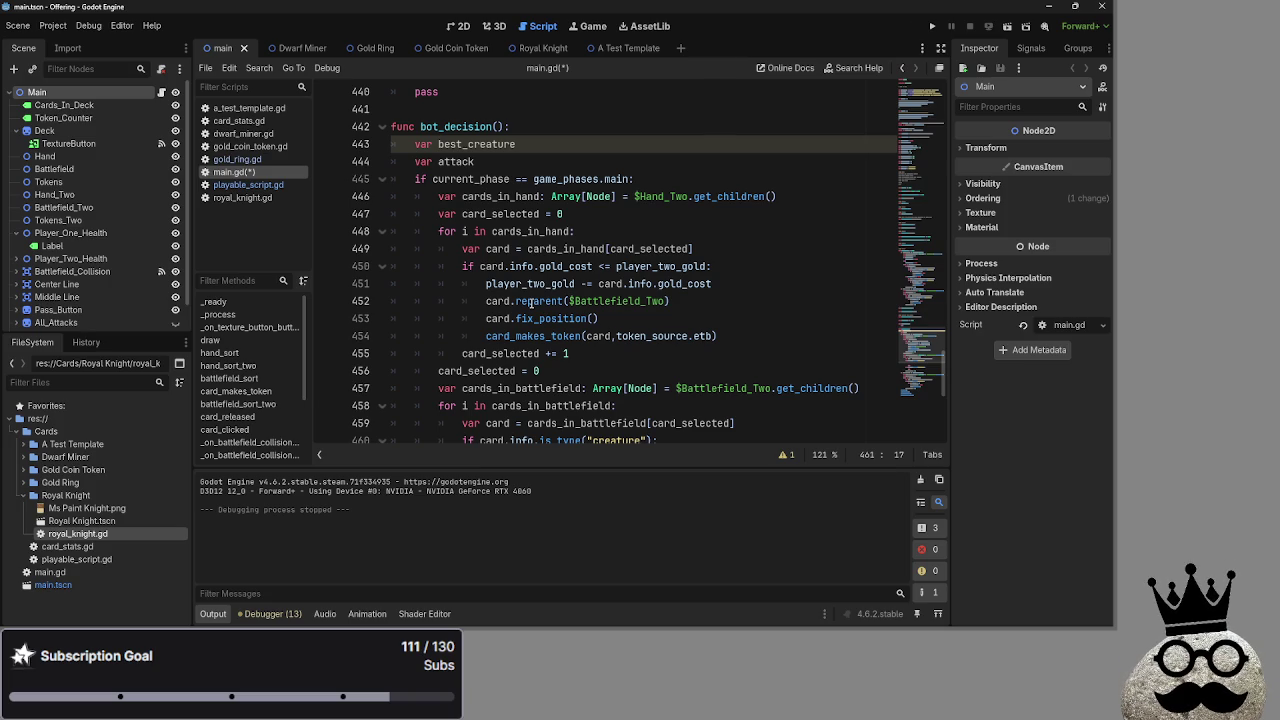
{"action": "scroll", "coordinate": [553, 285], "scroll_direction": "down", "scroll_amount": 3}
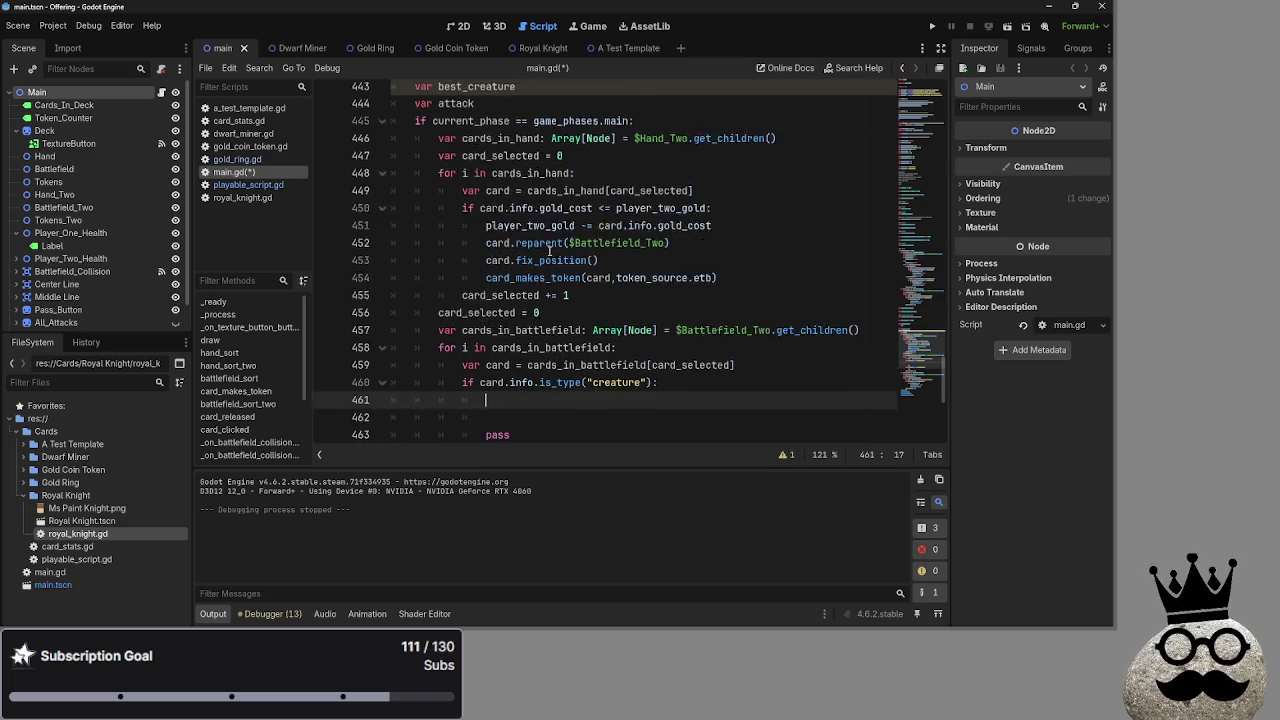
{"action": "left_click", "coordinate": [380, 301], "text": "shift"}
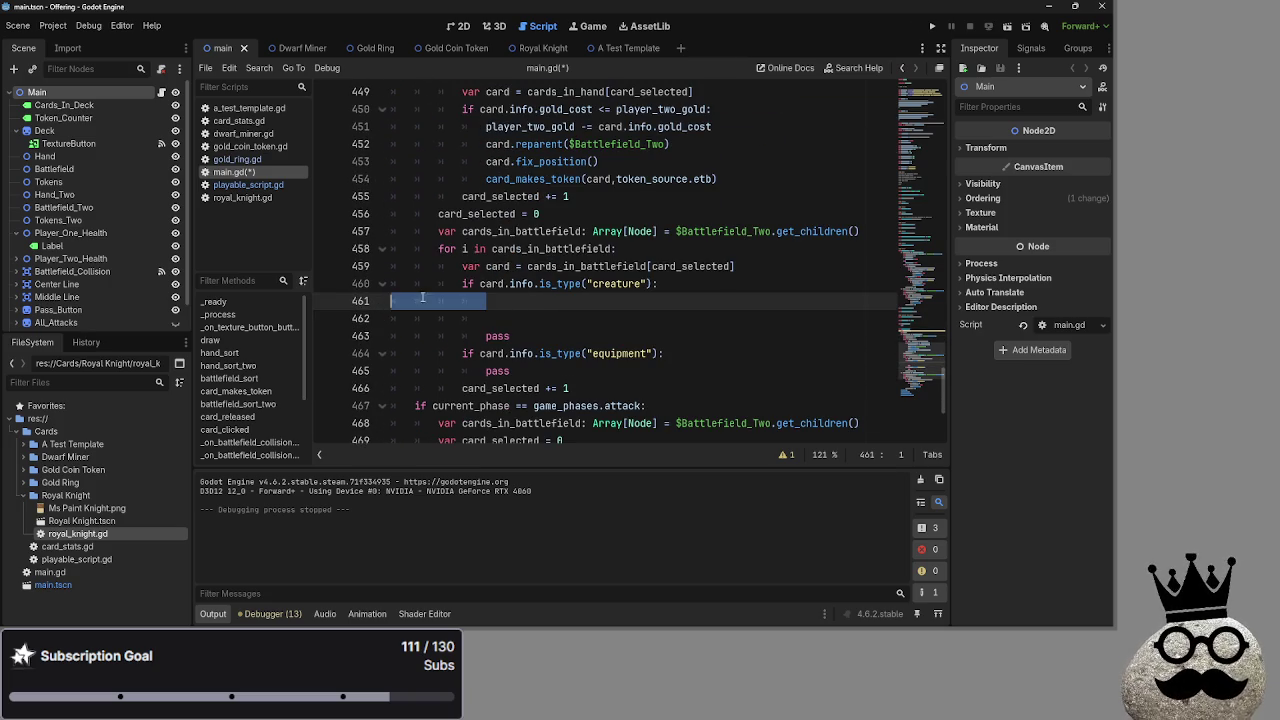
{"action": "key", "text": "BackSpace"}
{"action": "key", "text": "BackSpace"}
{"action": "left_click", "coordinate": [538, 300]}
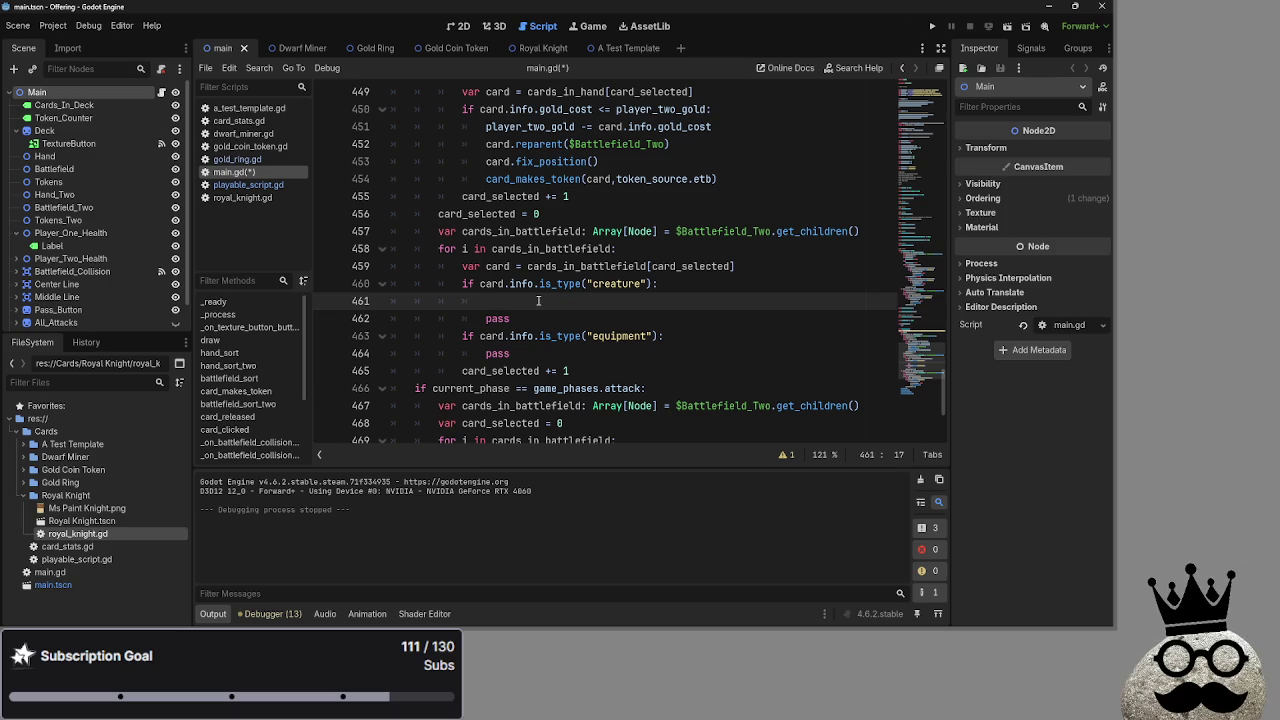
Compare the best_creature and attack declarations by selecting each variable name in turn.
{"action": "scroll", "coordinate": [538, 300], "scroll_direction": "up", "scroll_amount": 7}
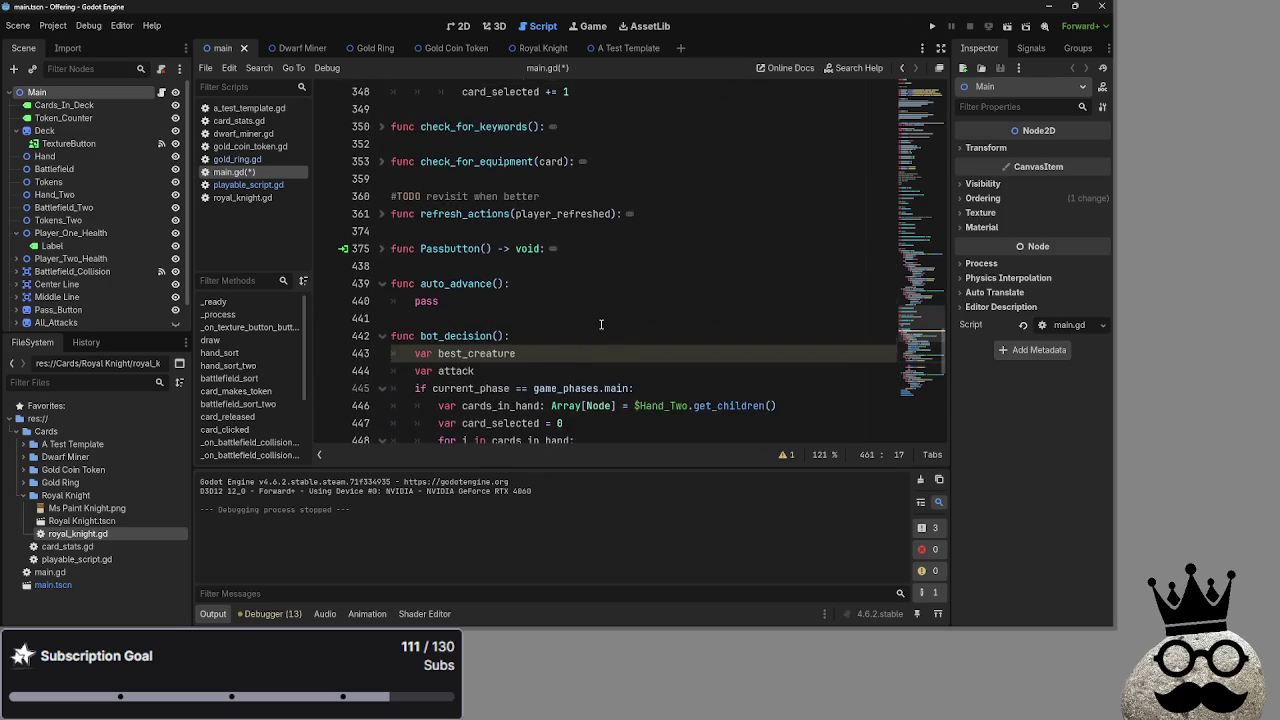
{"action": "scroll", "coordinate": [601, 324], "scroll_direction": "down", "scroll_amount": 2}
{"action": "double_click", "coordinate": [456, 266]}
{"action": "double_click", "coordinate": [444, 249]}
{"action": "double_click", "coordinate": [457, 264]}
{"action": "double_click", "coordinate": [457, 249]}
{"action": "double_click", "coordinate": [457, 264]}
{"action": "double_click", "coordinate": [457, 249]}
{"action": "double_click", "coordinate": [457, 264]}
{"action": "double_click", "coordinate": [457, 249]}
{"action": "double_click", "coordinate": [455, 264]}
{"action": "scroll", "coordinate": [563, 277], "scroll_direction": "down", "scroll_amount": 6}
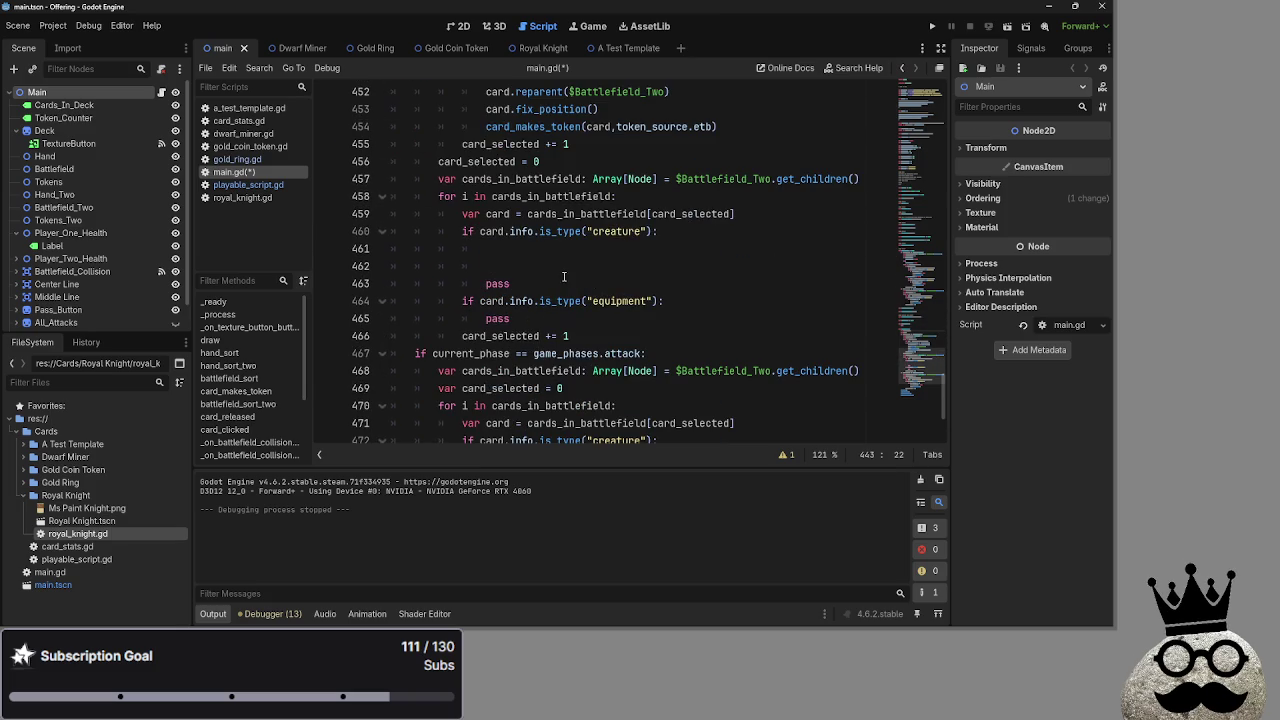
{"action": "left_click", "coordinate": [563, 252]}
{"action": "scroll", "coordinate": [555, 265], "scroll_direction": "up", "scroll_amount": 4}
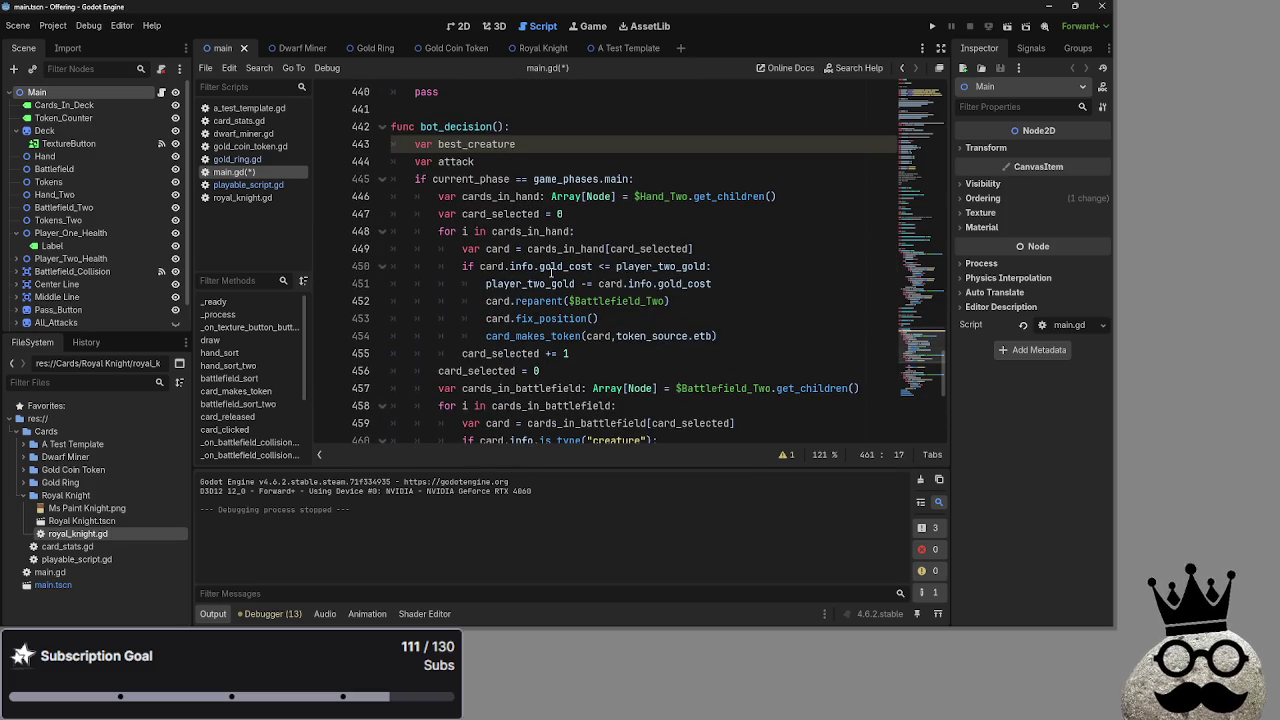
{"action": "left_click", "coordinate": [507, 148]}
{"action": "key", "text": "alt+Tab"}
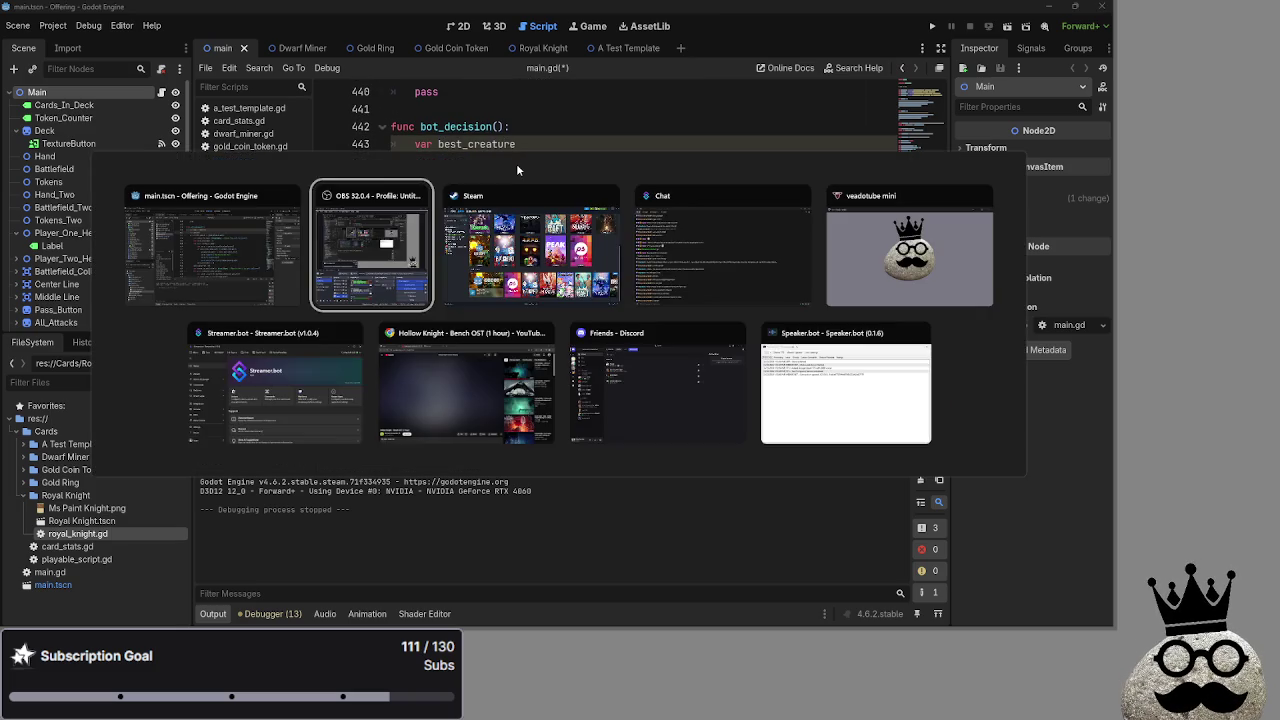
{"action": "key", "text": "Escape"}
{"action": "key", "text": "Return"}
{"action": "type", "text": "var attack"}
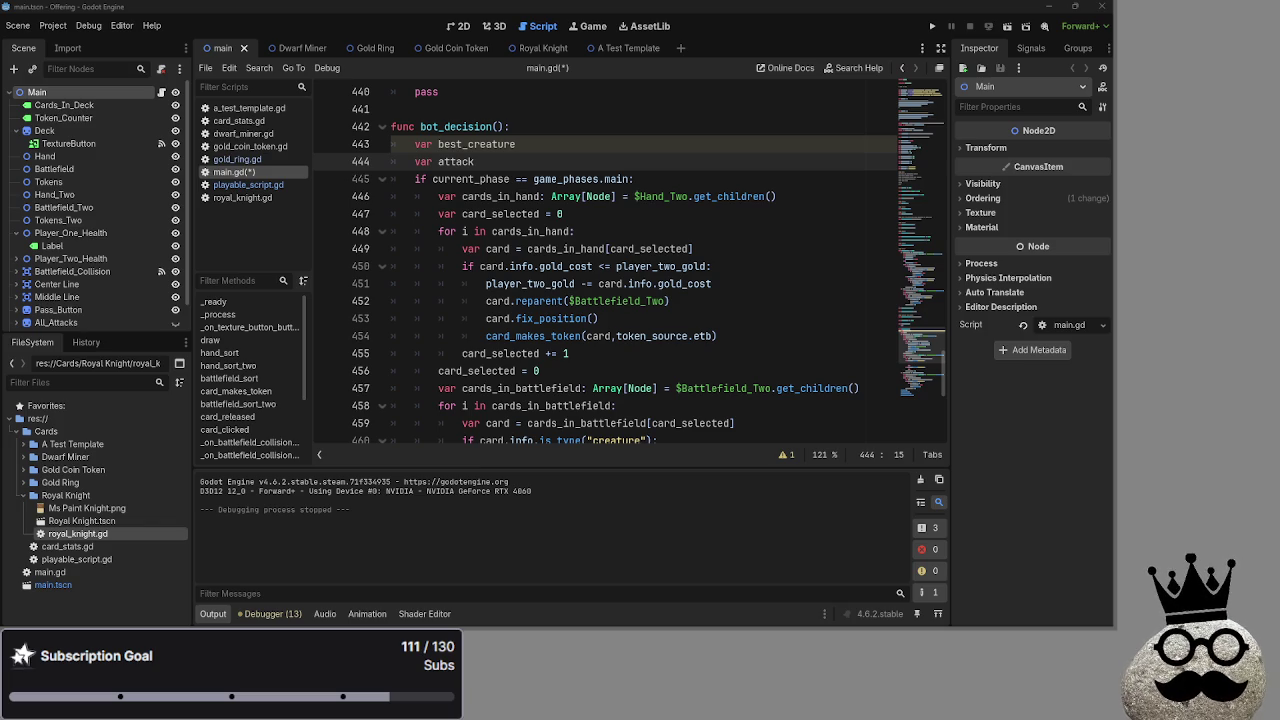
{"action": "scroll", "coordinate": [705, 347], "scroll_direction": "down", "scroll_amount": 1}
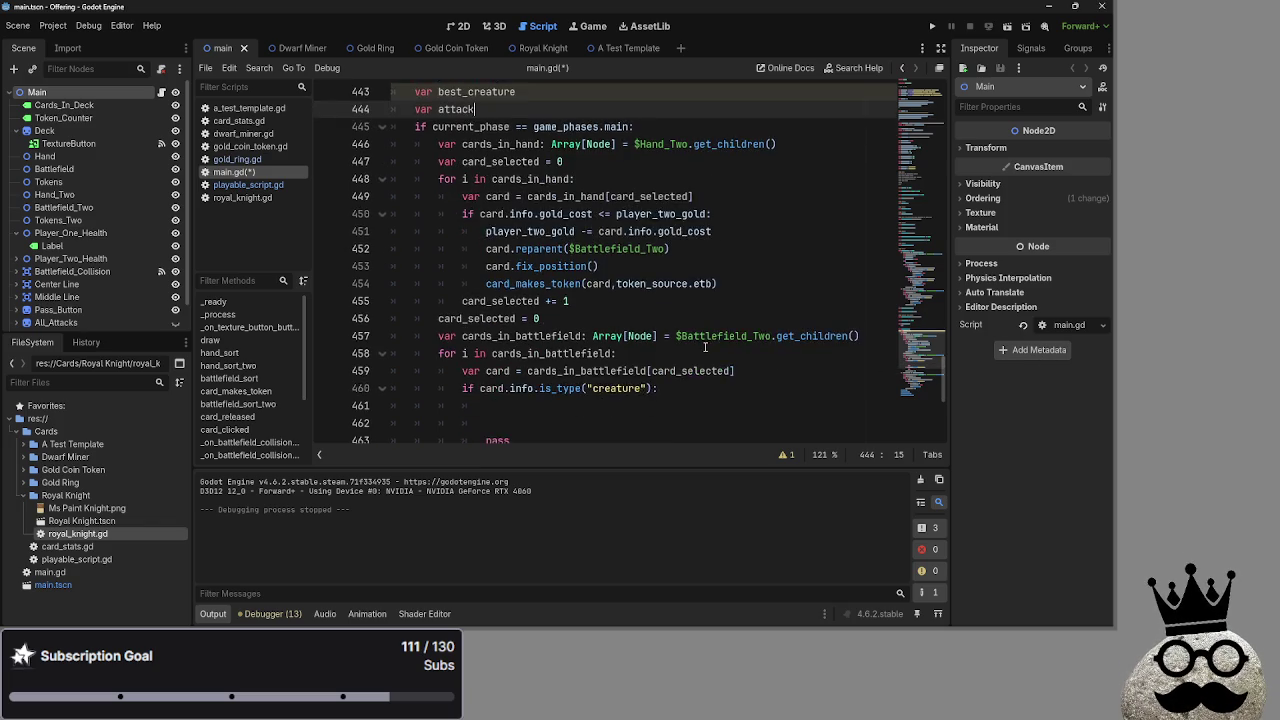
{"action": "scroll", "coordinate": [705, 347], "scroll_direction": "down", "scroll_amount": 1}
{"action": "left_click", "coordinate": [502, 353]}
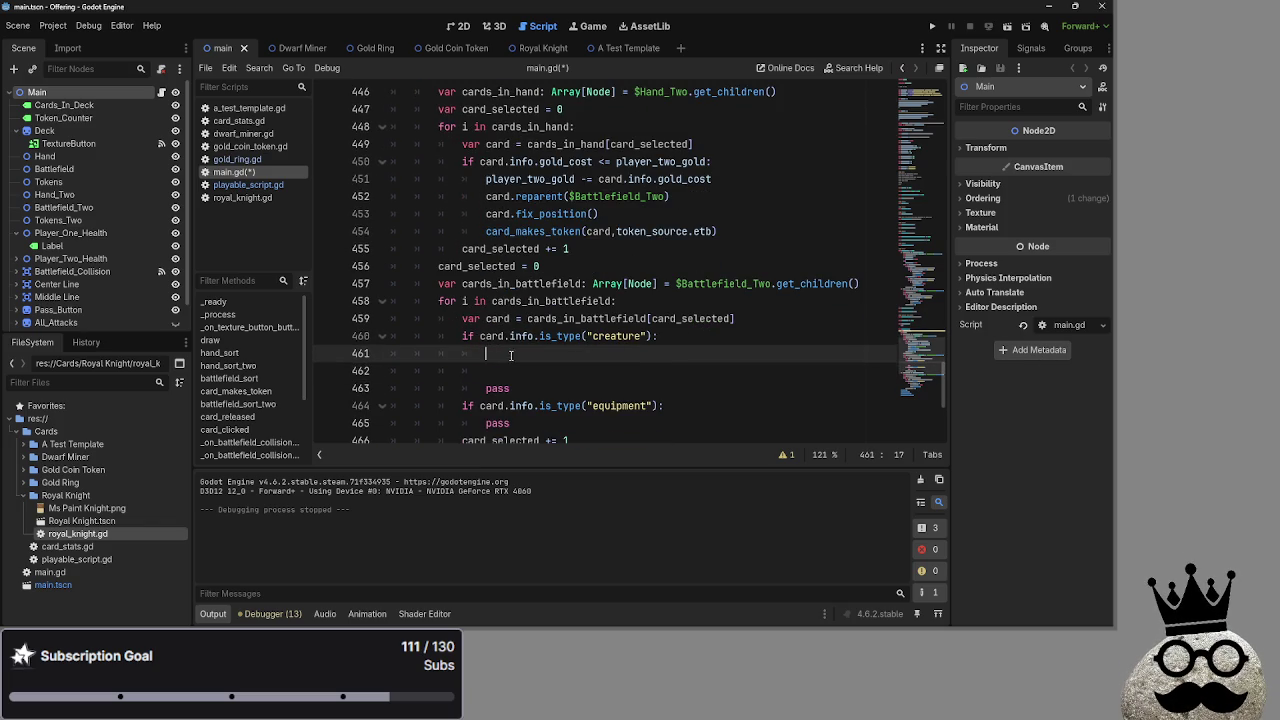
{"action": "scroll", "coordinate": [507, 352], "scroll_direction": "up", "scroll_amount": 1}
{"action": "scroll", "coordinate": [487, 372], "scroll_direction": "down", "scroll_amount": 1}
{"action": "left_click_drag", "start_coordinate": [462, 336], "coordinate": [657, 336]}
{"action": "left_click", "coordinate": [532, 354]}
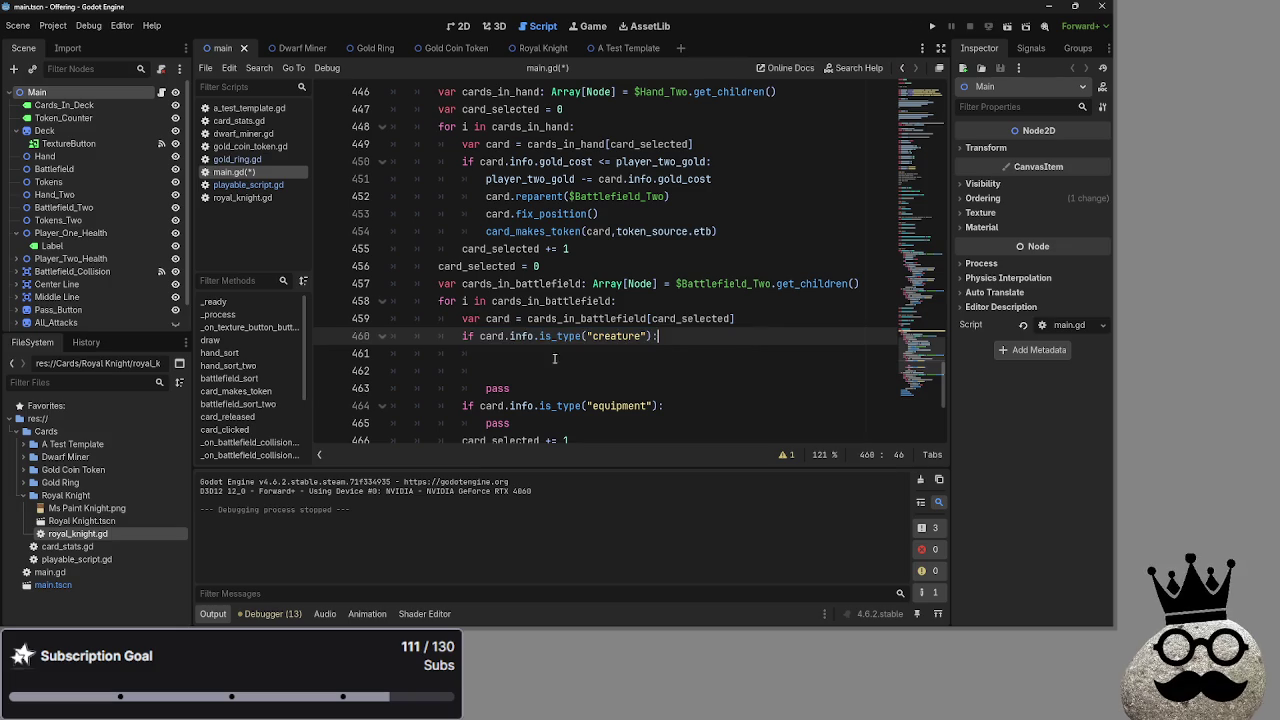
{"action": "triple_click", "coordinate": [463, 336]}
{"action": "key", "text": "End"}
{"action": "double_click", "coordinate": [631, 336]}
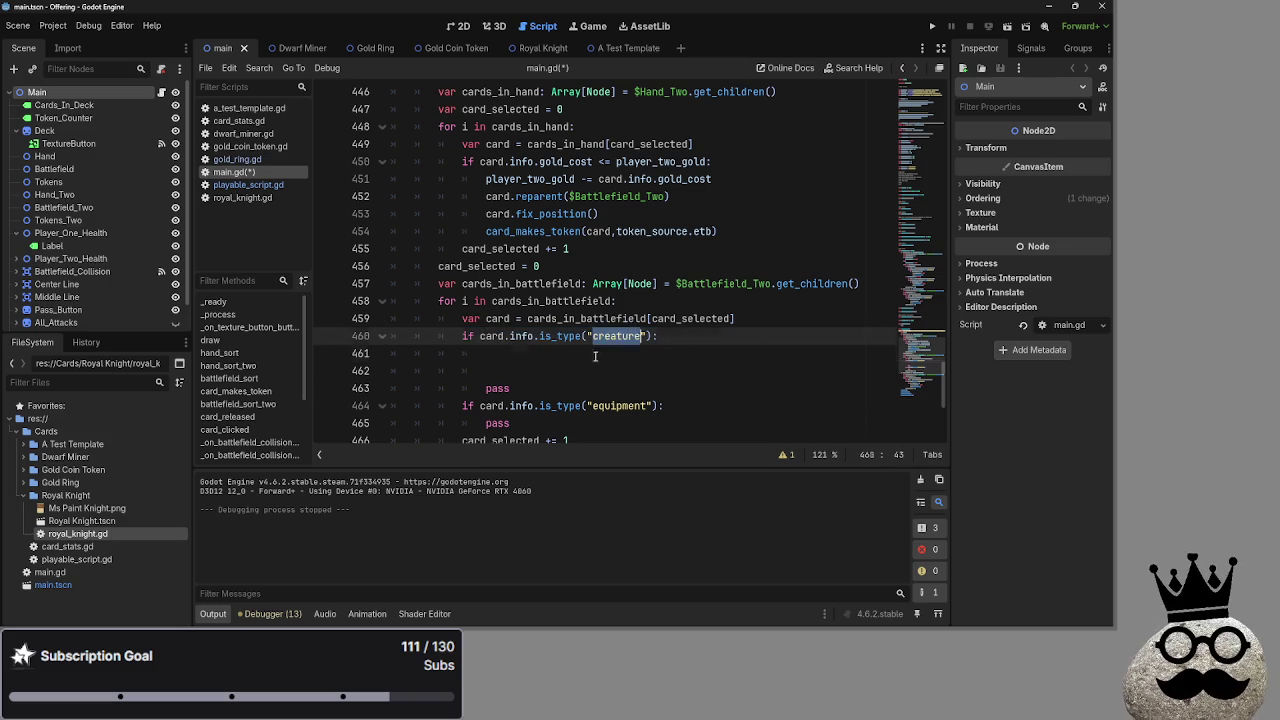
{"action": "left_click", "coordinate": [600, 355]}
{"action": "scroll", "coordinate": [602, 358], "scroll_direction": "up", "scroll_amount": 3}
{"action": "scroll", "coordinate": [604, 361], "scroll_direction": "down", "scroll_amount": 2}
{"action": "scroll", "coordinate": [604, 361], "scroll_direction": "up", "scroll_amount": 1}
{"action": "scroll", "coordinate": [604, 361], "scroll_direction": "down", "scroll_amount": 1}
{"action": "key", "text": "Down"}
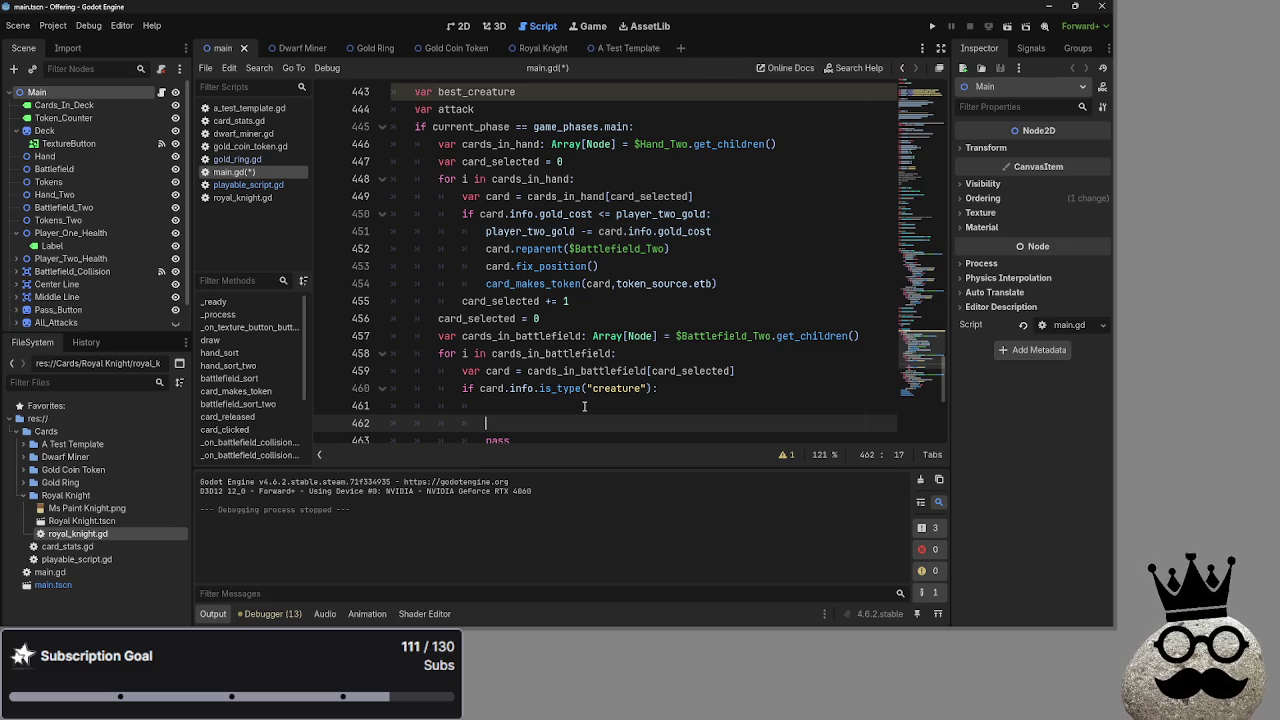
Type `if card.info.base_attack` on line 461 without a trailing space, then switch to card_stats.gd.
{"action": "left_click", "coordinate": [584, 406]}
{"action": "type", "text": "if "}
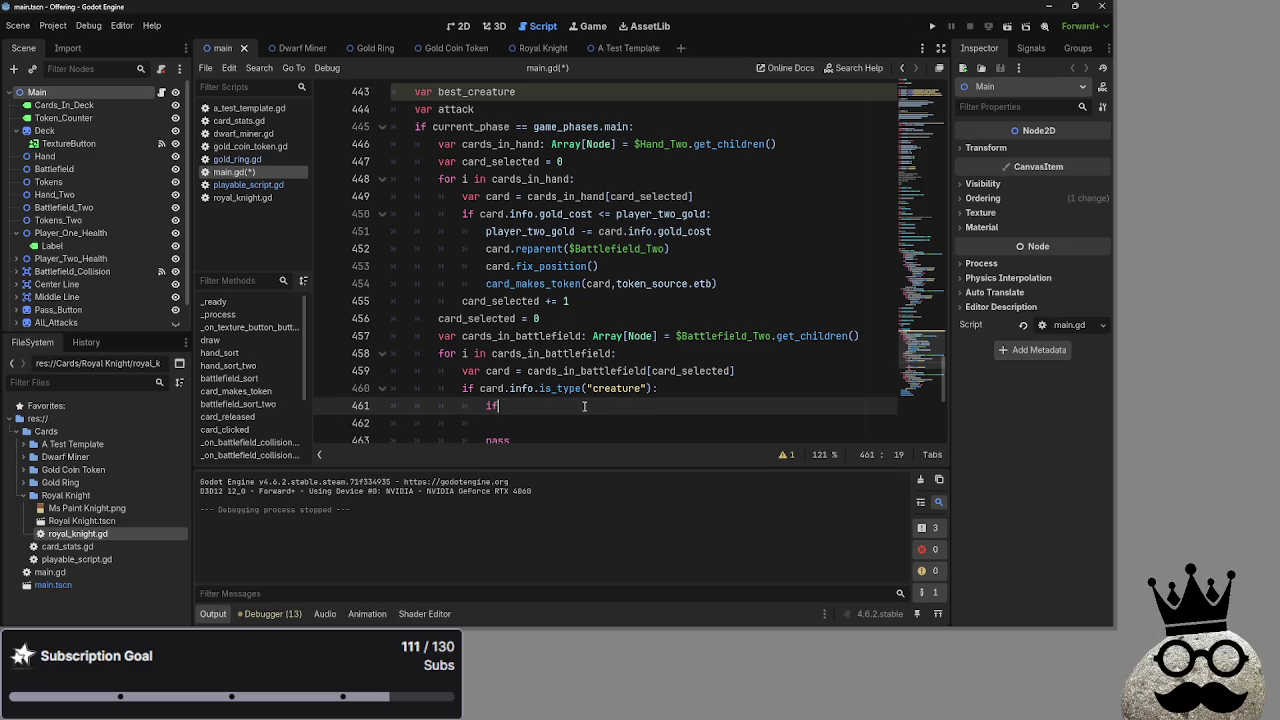
{"action": "type", "text": "card."}
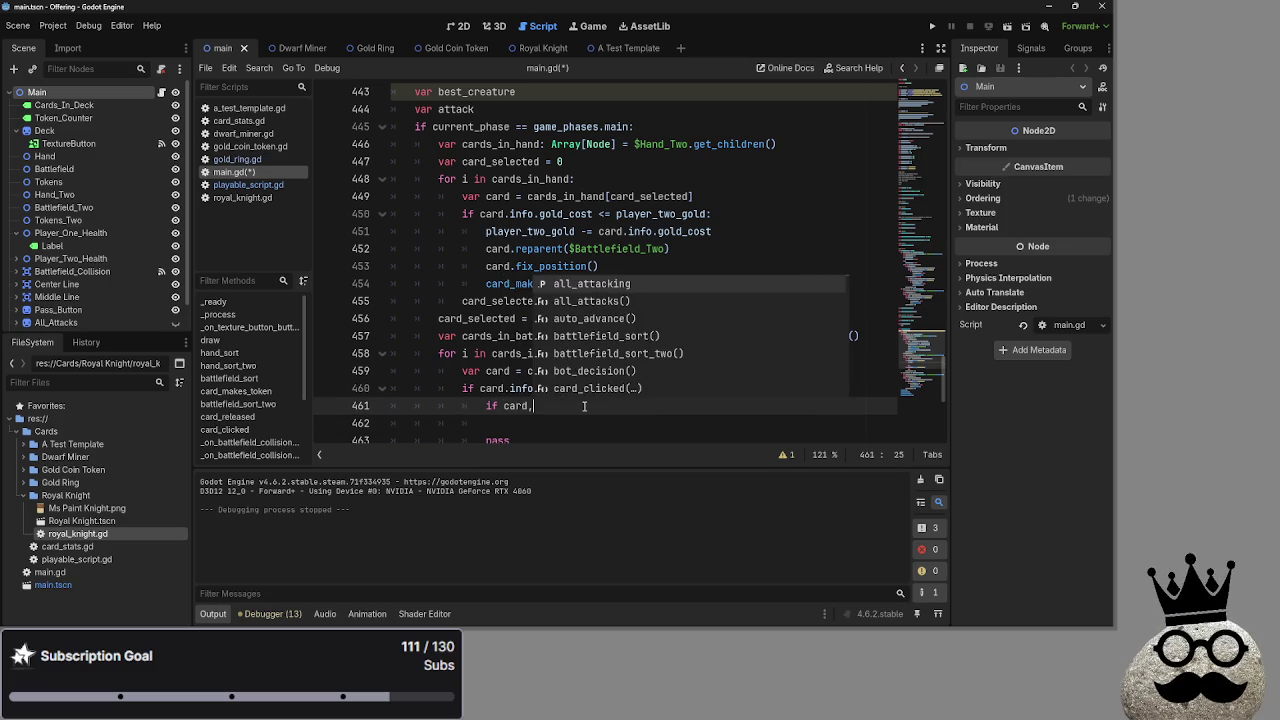
{"action": "type", "text": "info."}
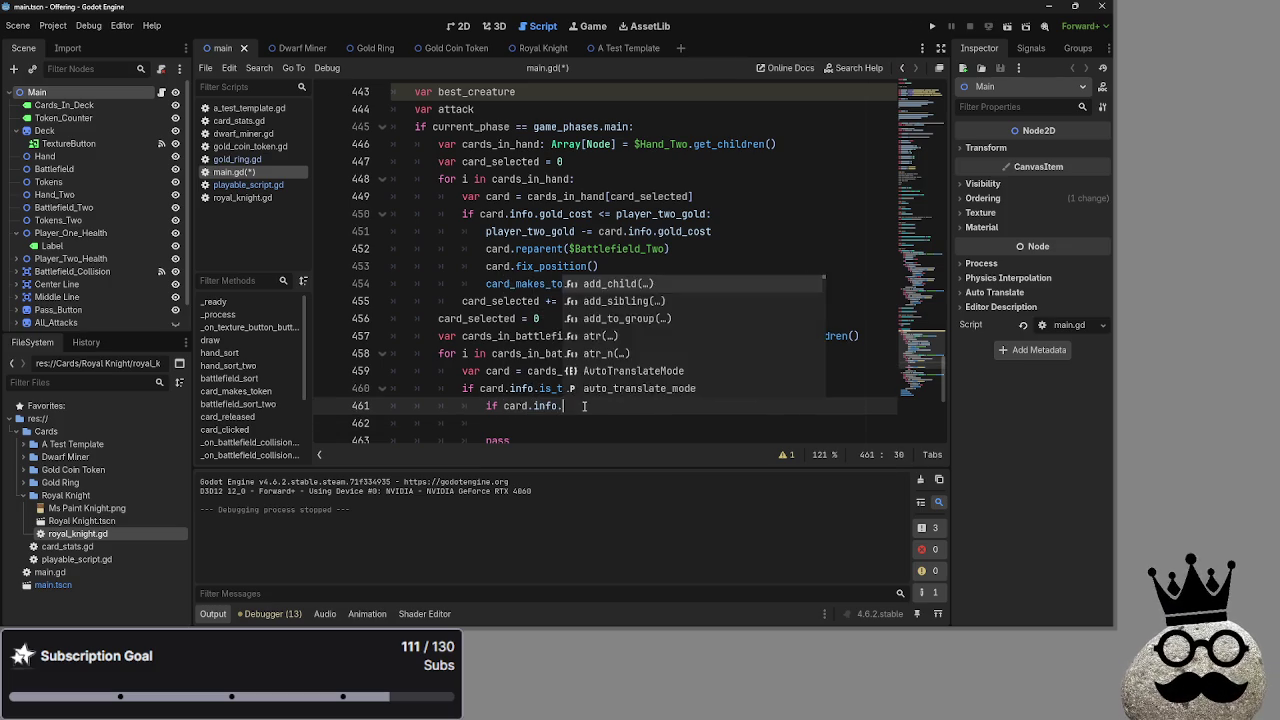
{"action": "type", "text": "base_attack"}
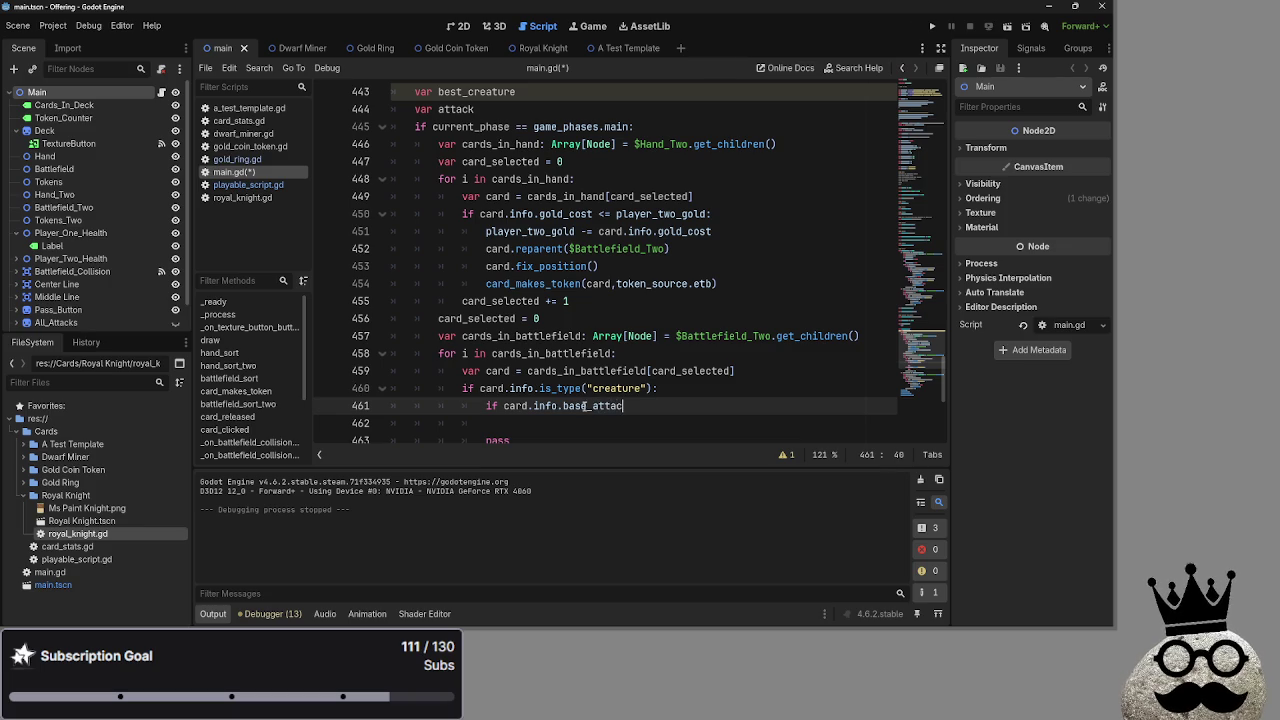
{"action": "key", "text": "BackSpace"}
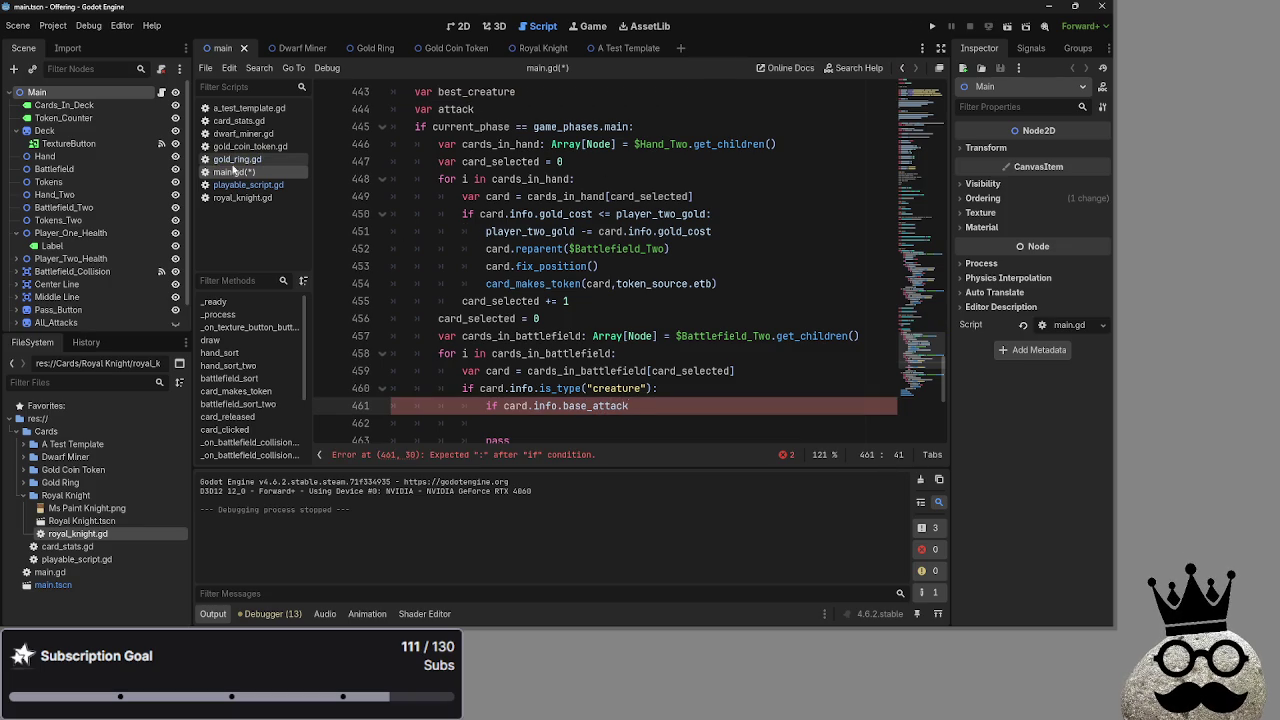
{"action": "left_click", "coordinate": [239, 120]}
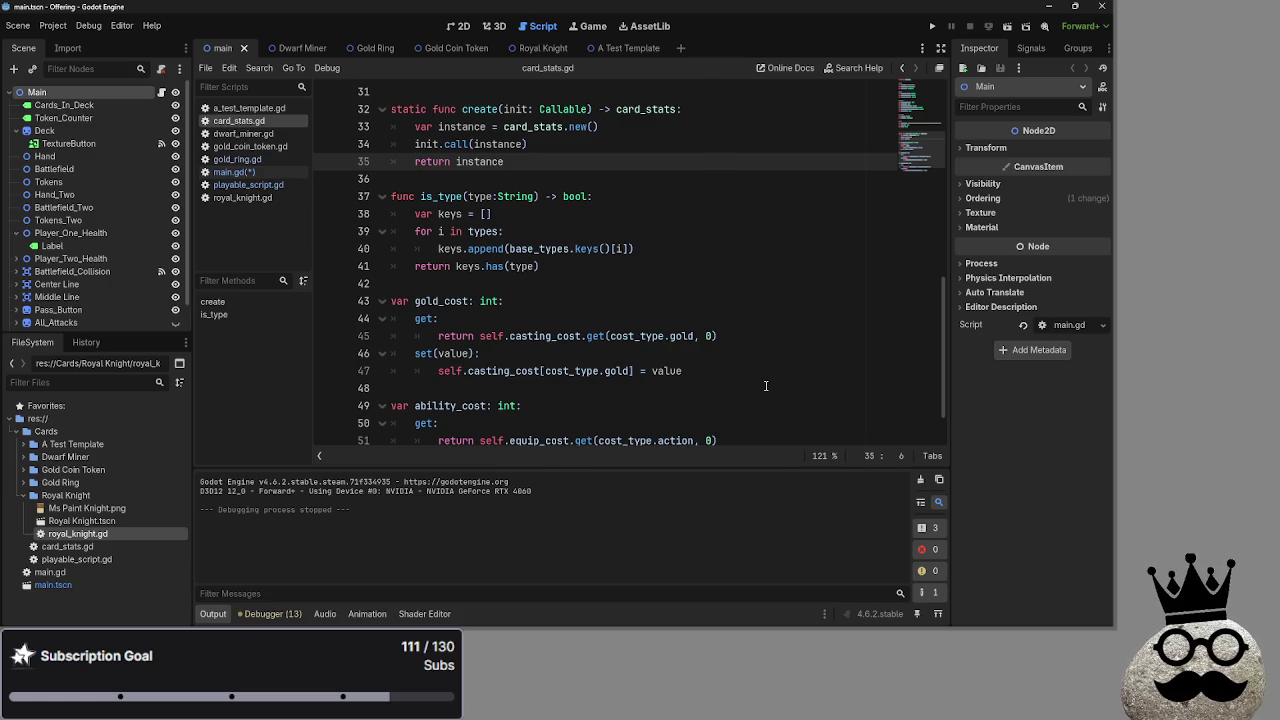
Scroll through card_stats.gd to check the stat field names.
{"action": "scroll", "coordinate": [560, 352], "scroll_direction": "down", "scroll_amount": 1}
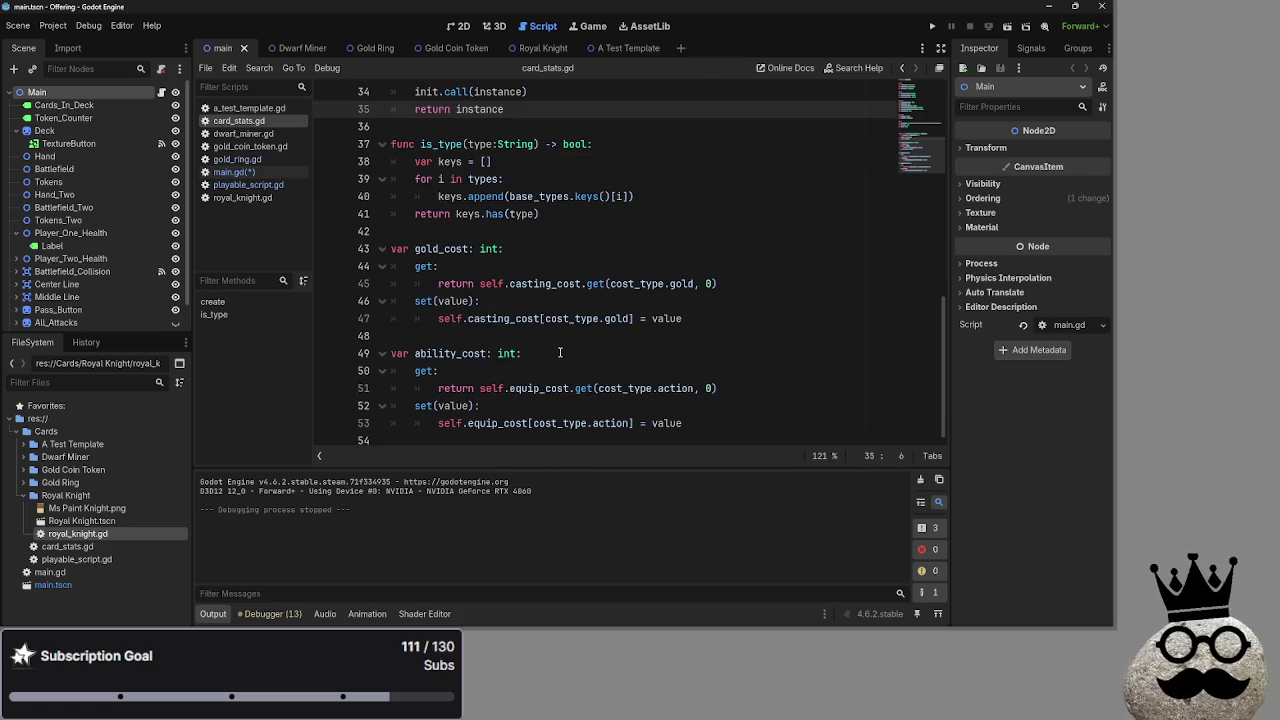
{"action": "scroll", "coordinate": [560, 352], "scroll_direction": "up", "scroll_amount": 1}
{"action": "scroll", "coordinate": [560, 352], "scroll_direction": "up", "scroll_amount": 6}
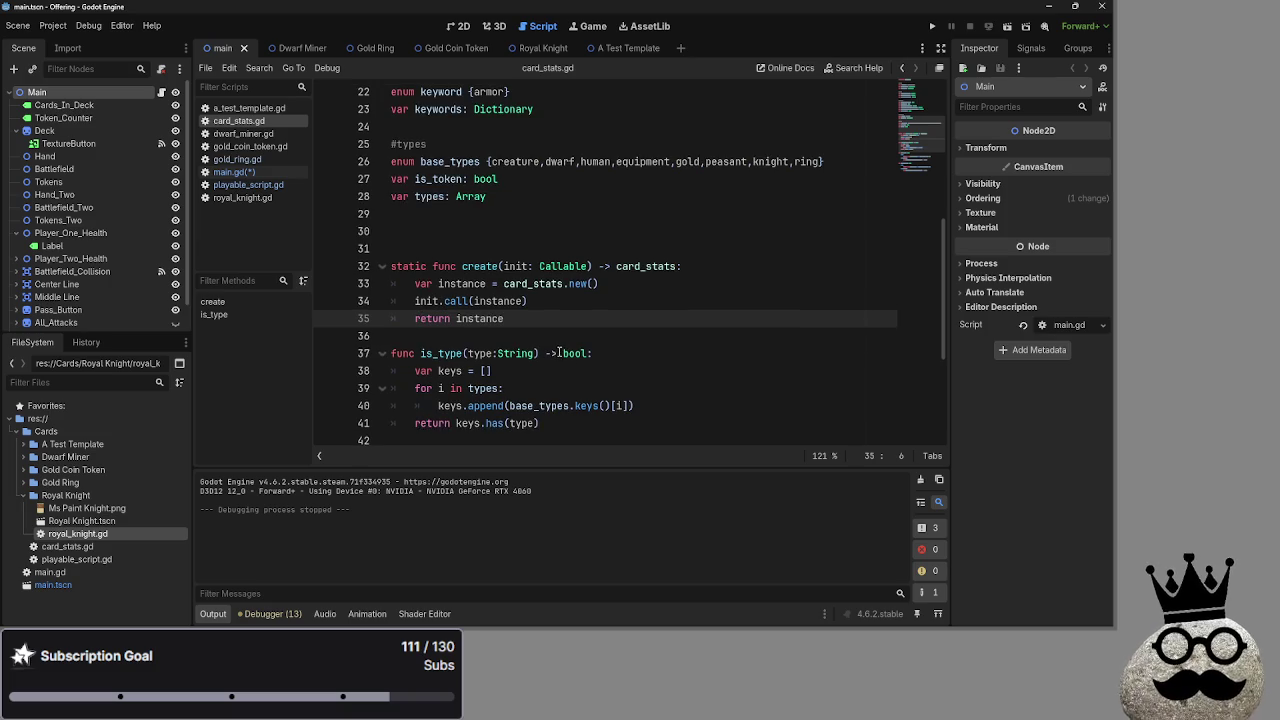
{"action": "scroll", "coordinate": [542, 343], "scroll_direction": "up", "scroll_amount": 4}
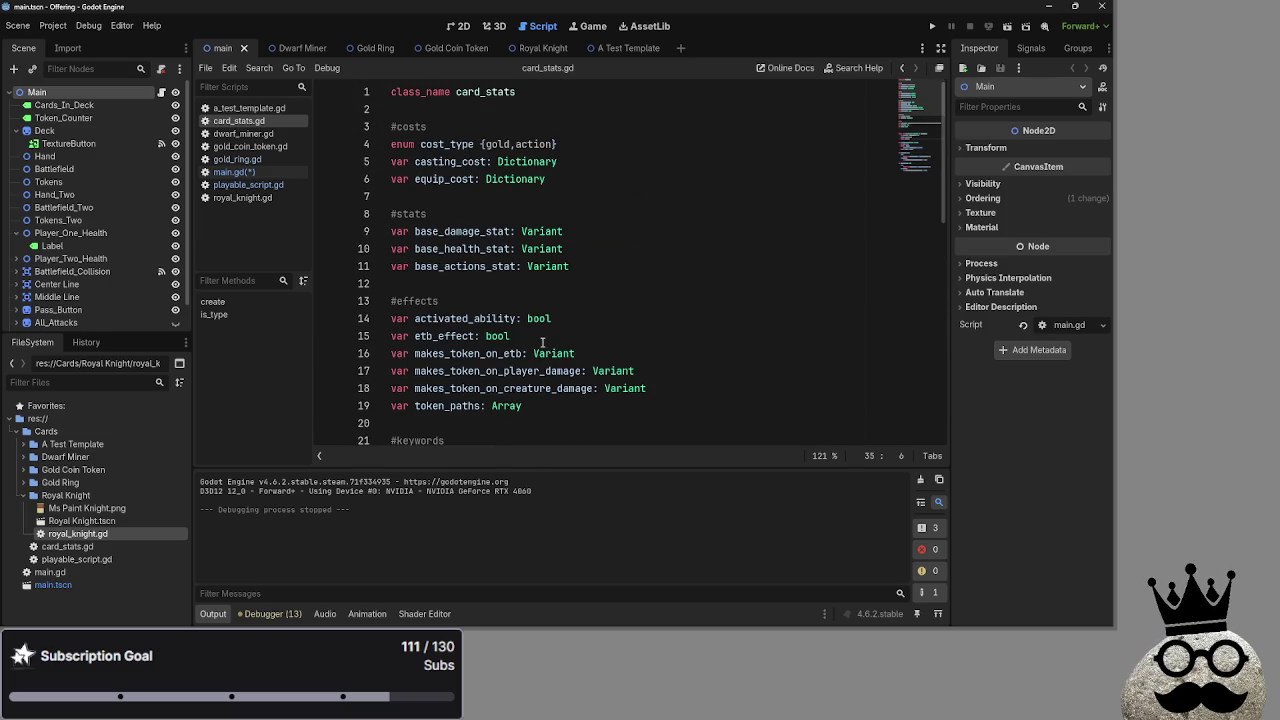
{"action": "scroll", "coordinate": [542, 343], "scroll_direction": "down", "scroll_amount": 3}
{"action": "scroll", "coordinate": [542, 343], "scroll_direction": "down", "scroll_amount": 4}
{"action": "scroll", "coordinate": [542, 343], "scroll_direction": "down", "scroll_amount": 4}
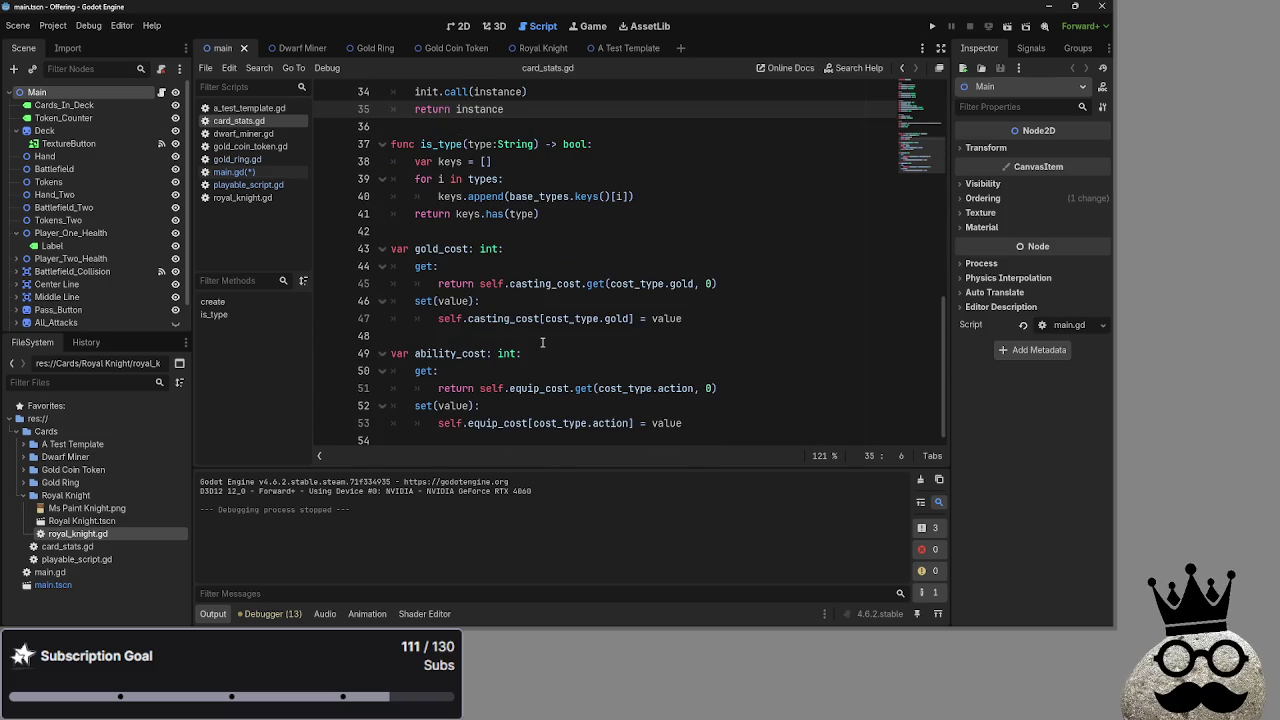
{"action": "scroll", "coordinate": [542, 343], "scroll_direction": "up", "scroll_amount": 2}
{"action": "scroll", "coordinate": [542, 343], "scroll_direction": "up", "scroll_amount": 8}
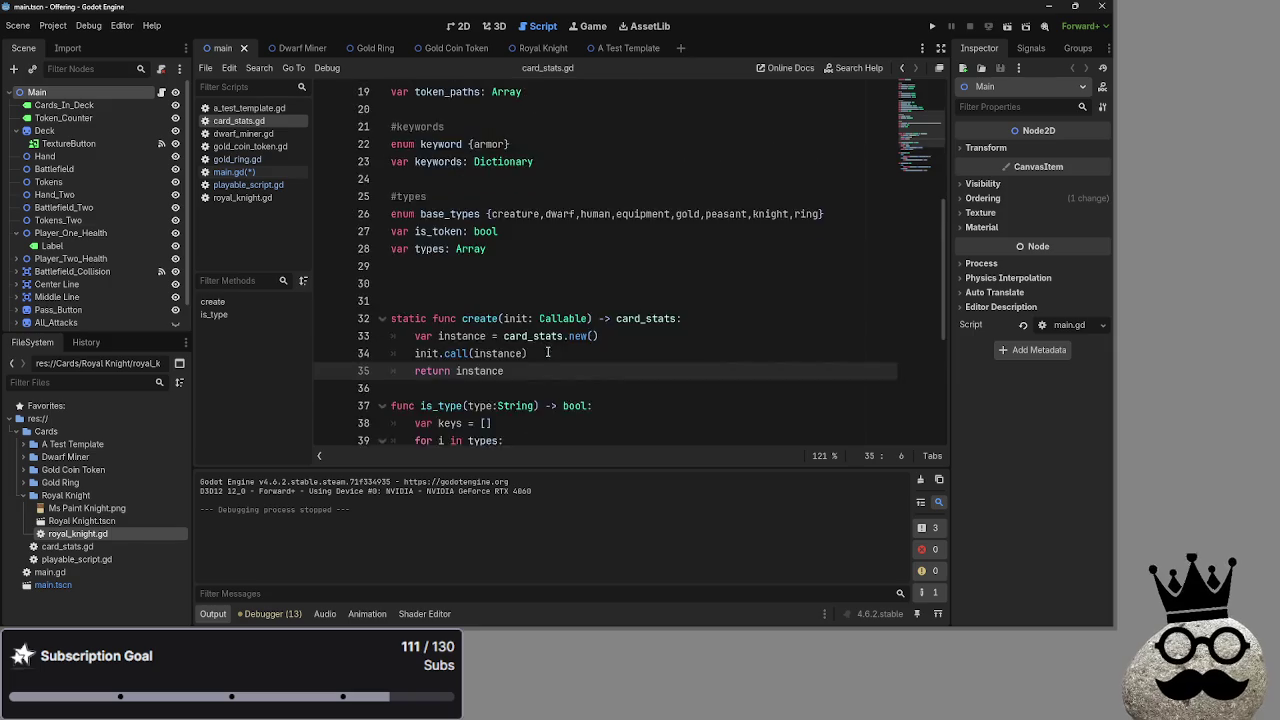
{"action": "scroll", "coordinate": [548, 353], "scroll_direction": "up", "scroll_amount": 1}
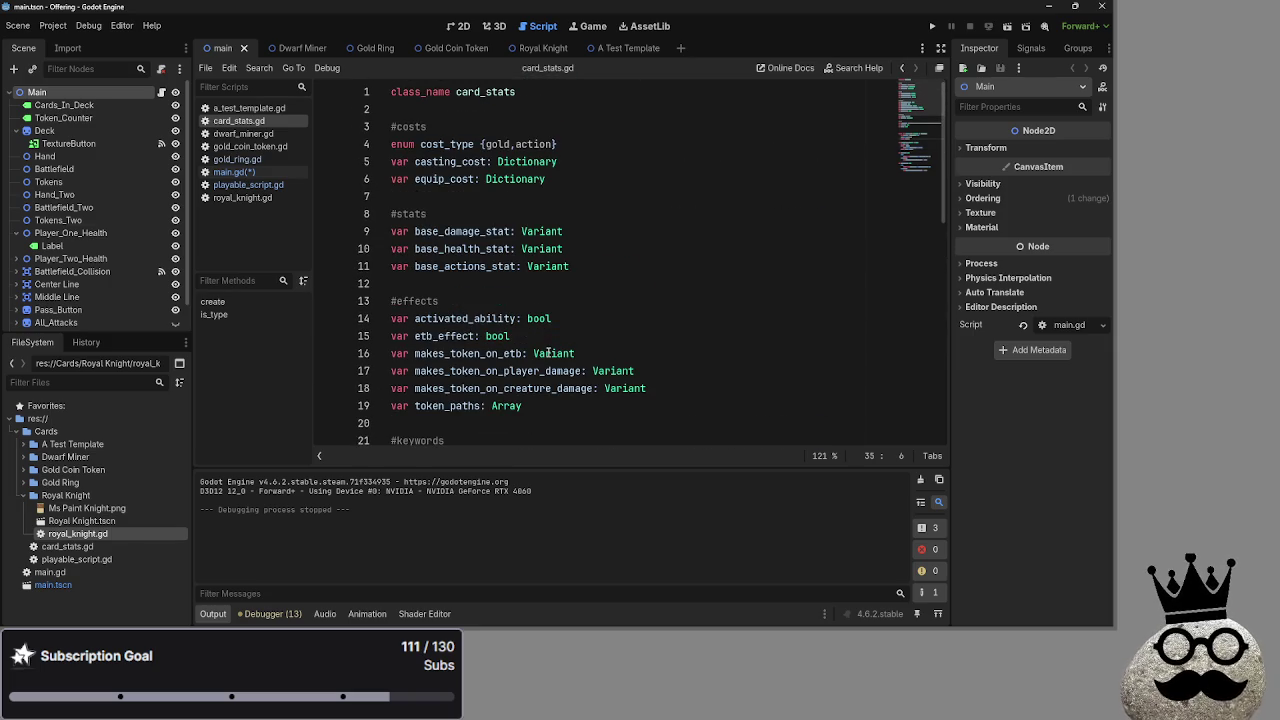
Glance at dwarf_miner.gd's stat values and return to main.gd.
{"action": "left_click", "coordinate": [256, 135]}
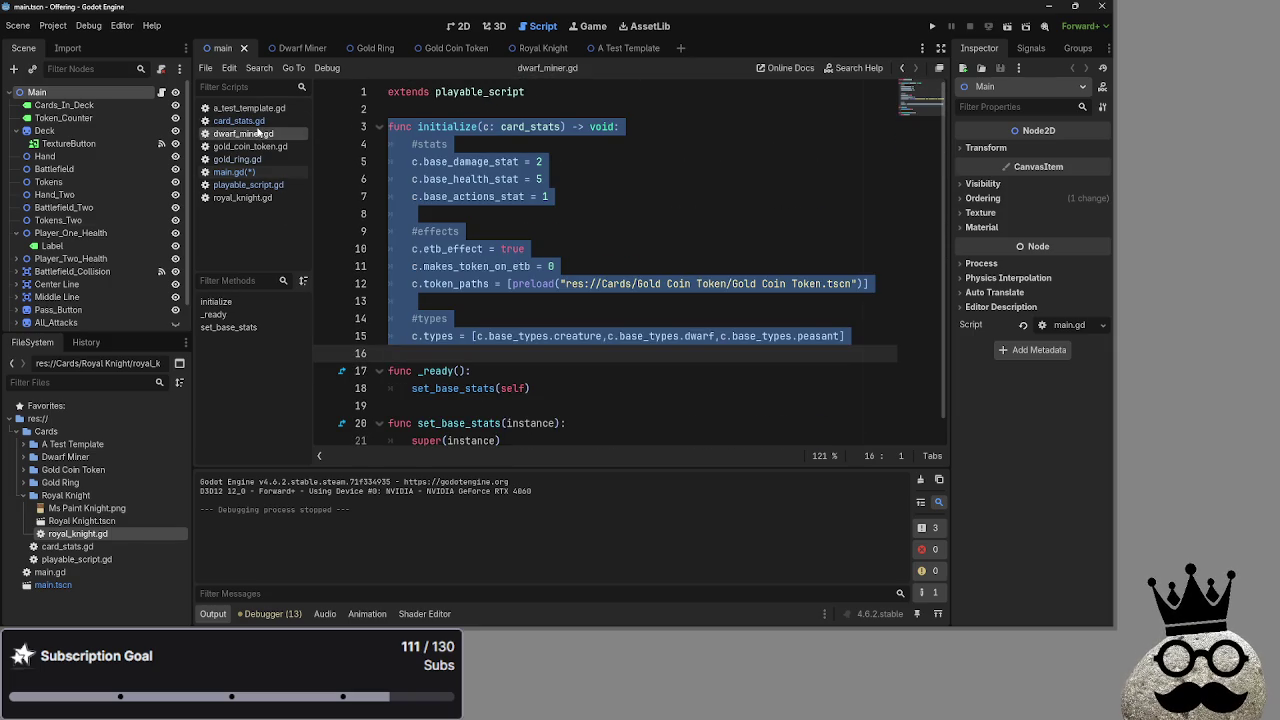
{"action": "left_click", "coordinate": [240, 121]}
{"action": "left_click", "coordinate": [234, 172]}
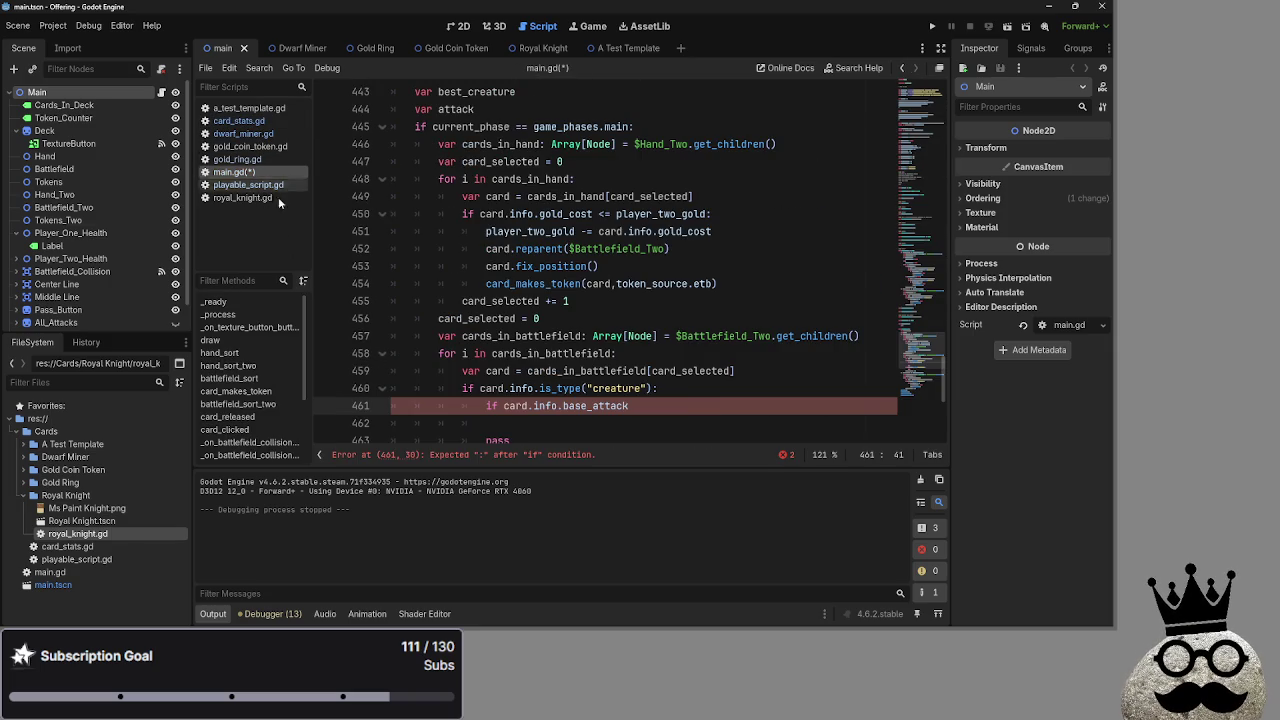
{"action": "type", "text": "_st"}
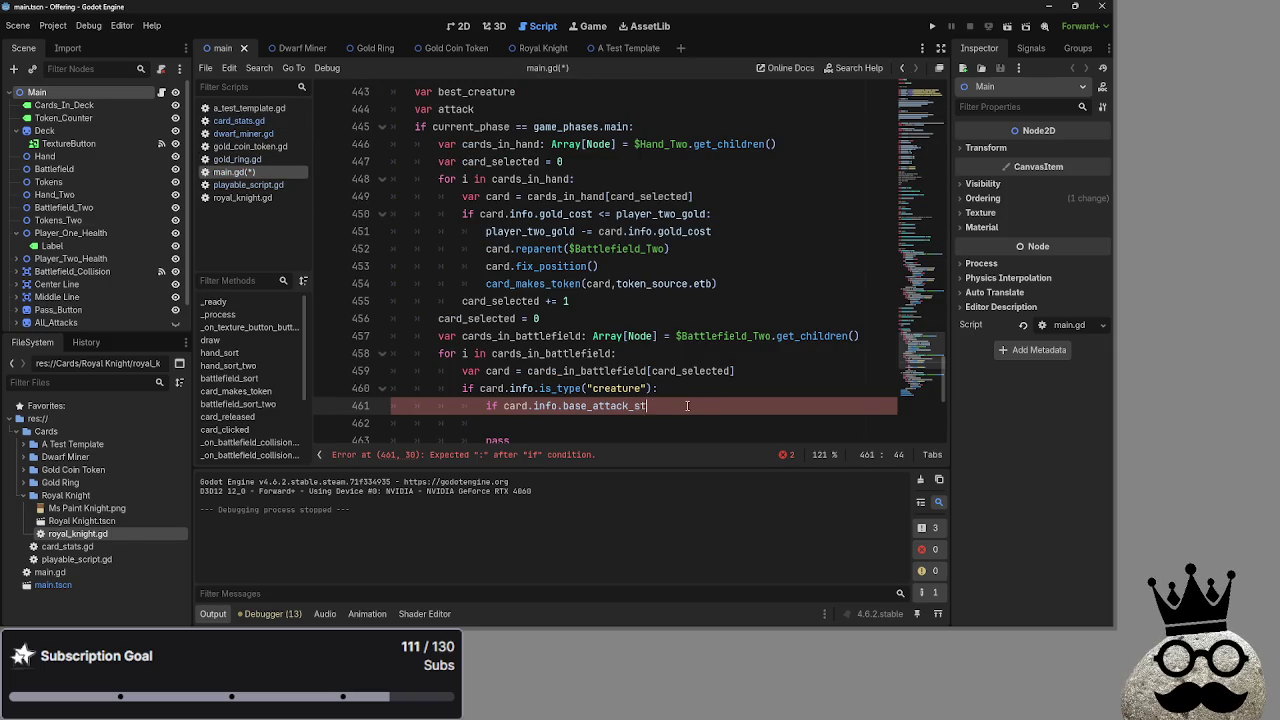
{"action": "type", "text": "at <="}
{"action": "type", "text": " atta"}
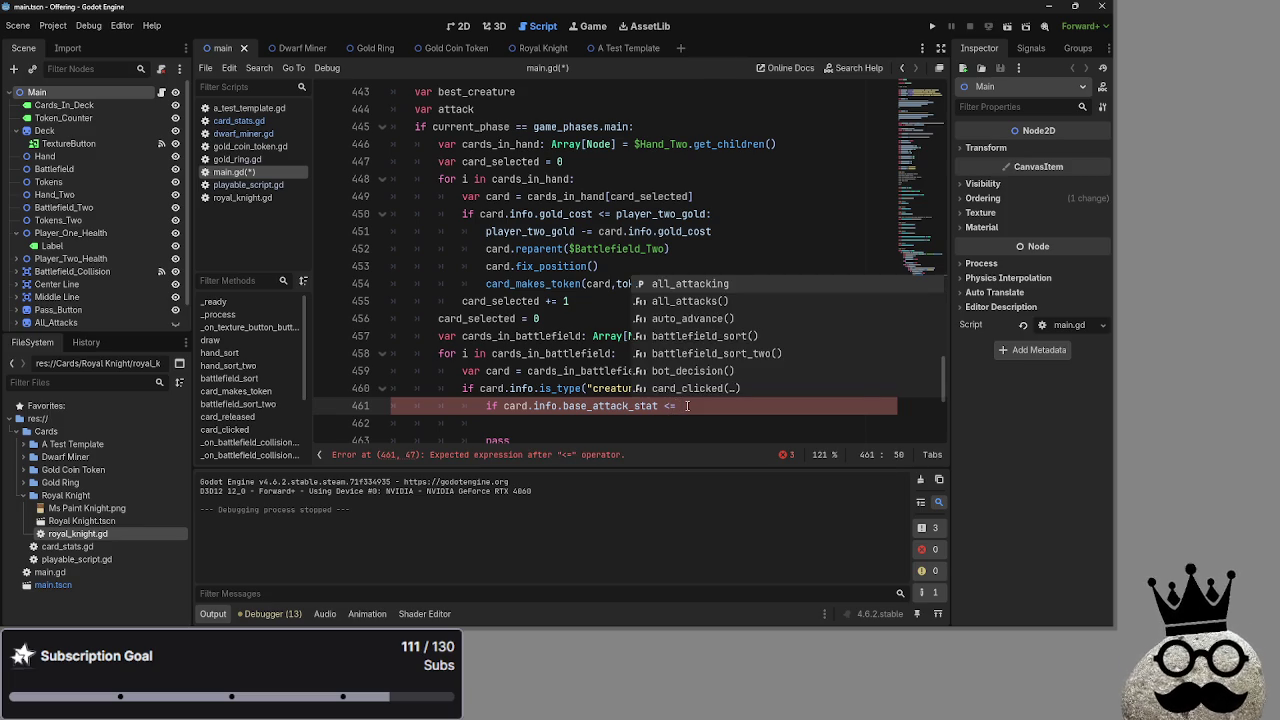
{"action": "type", "text": "ck"}
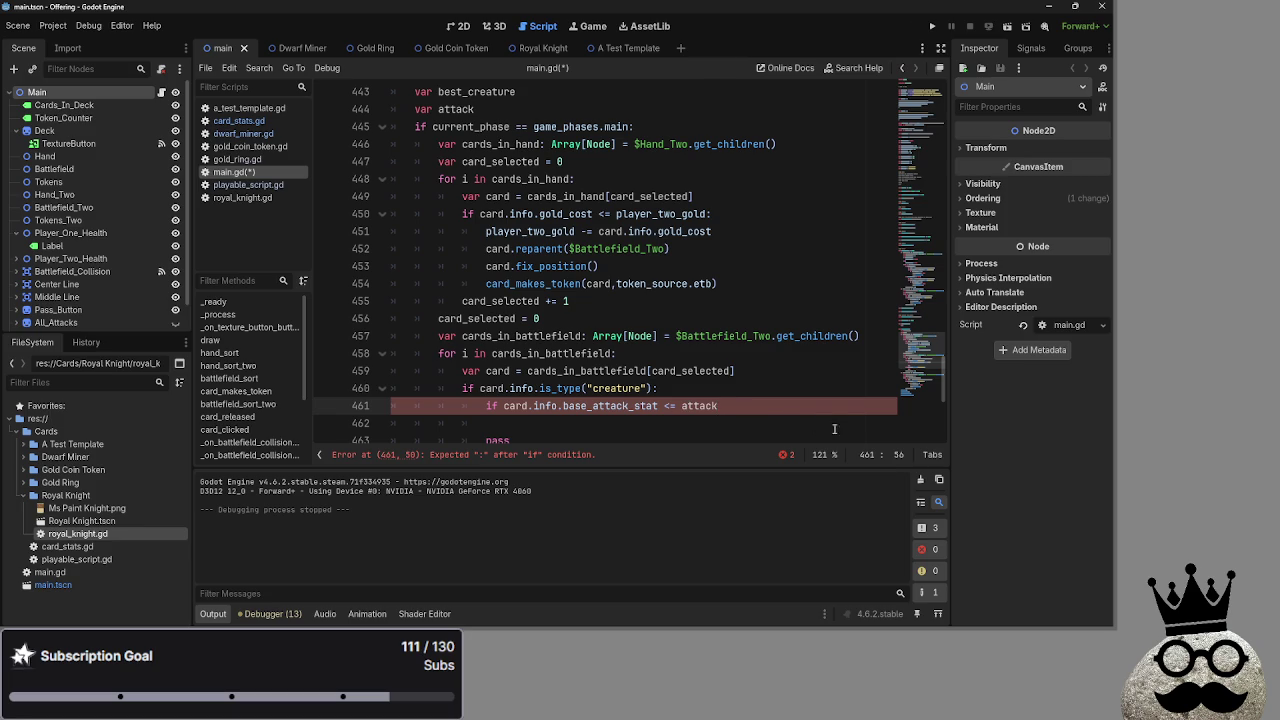
{"action": "scroll", "coordinate": [750, 403], "scroll_direction": "down", "scroll_amount": 1}
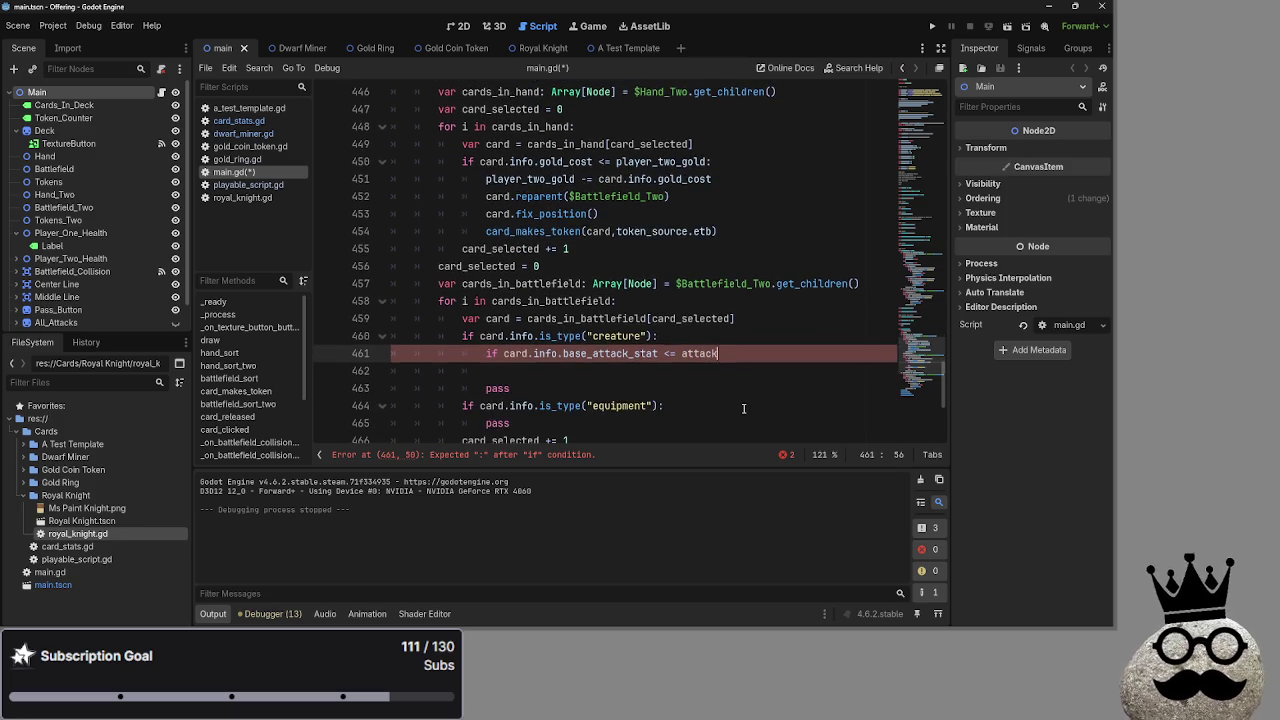
{"action": "scroll", "coordinate": [748, 405], "scroll_direction": "up", "scroll_amount": 1}
{"action": "scroll", "coordinate": [744, 408], "scroll_direction": "down", "scroll_amount": 1}
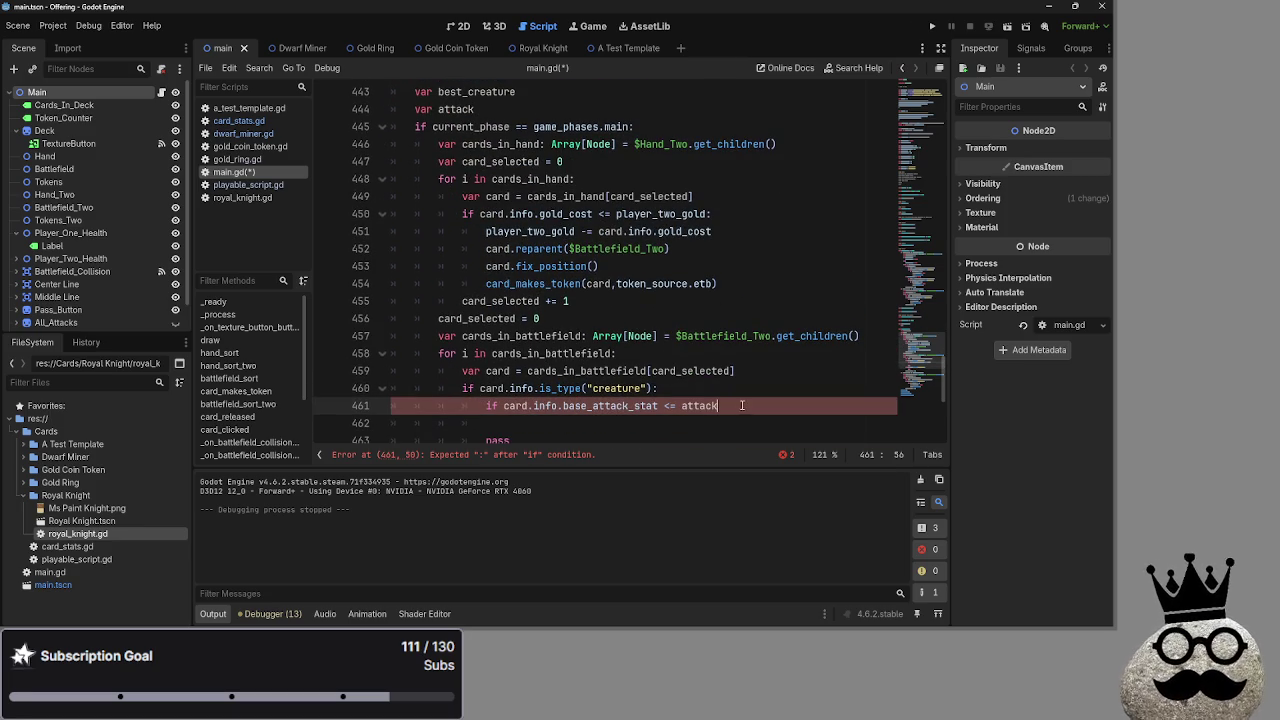
{"action": "left_click", "coordinate": [487, 405], "text": "shift"}
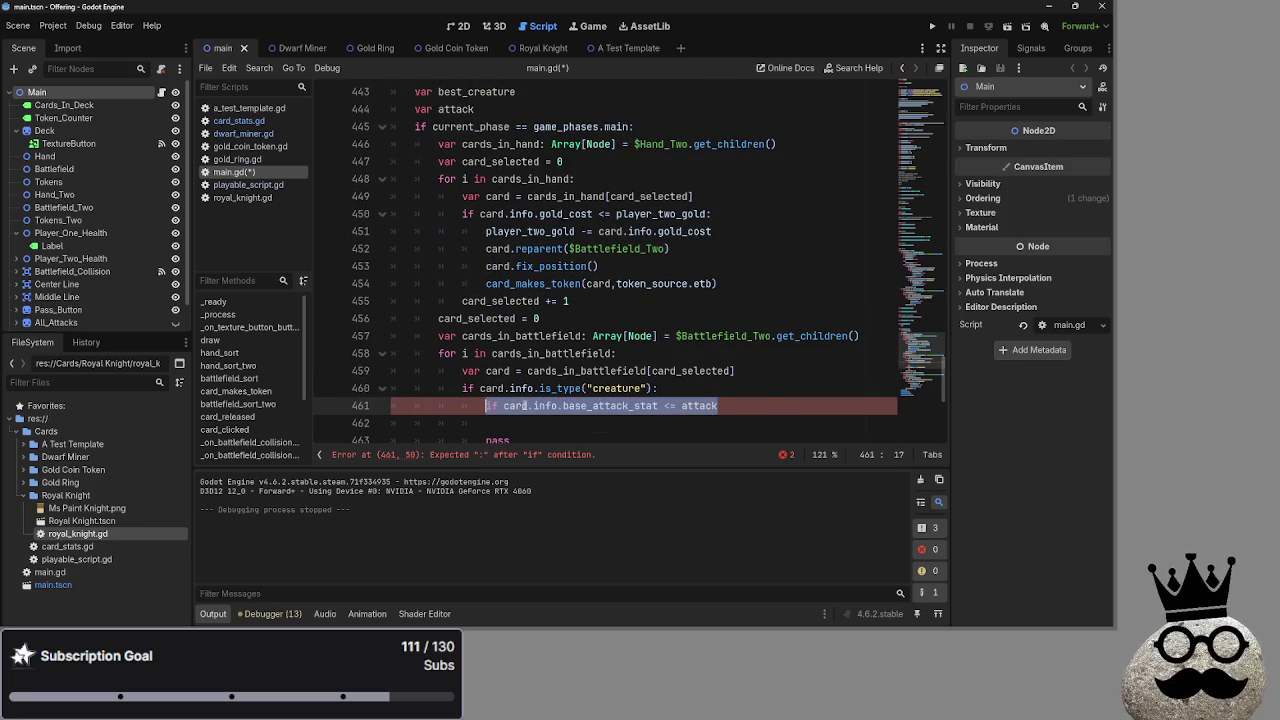
{"action": "left_click", "coordinate": [765, 405]}
{"action": "left_click", "coordinate": [486, 405], "text": "shift"}
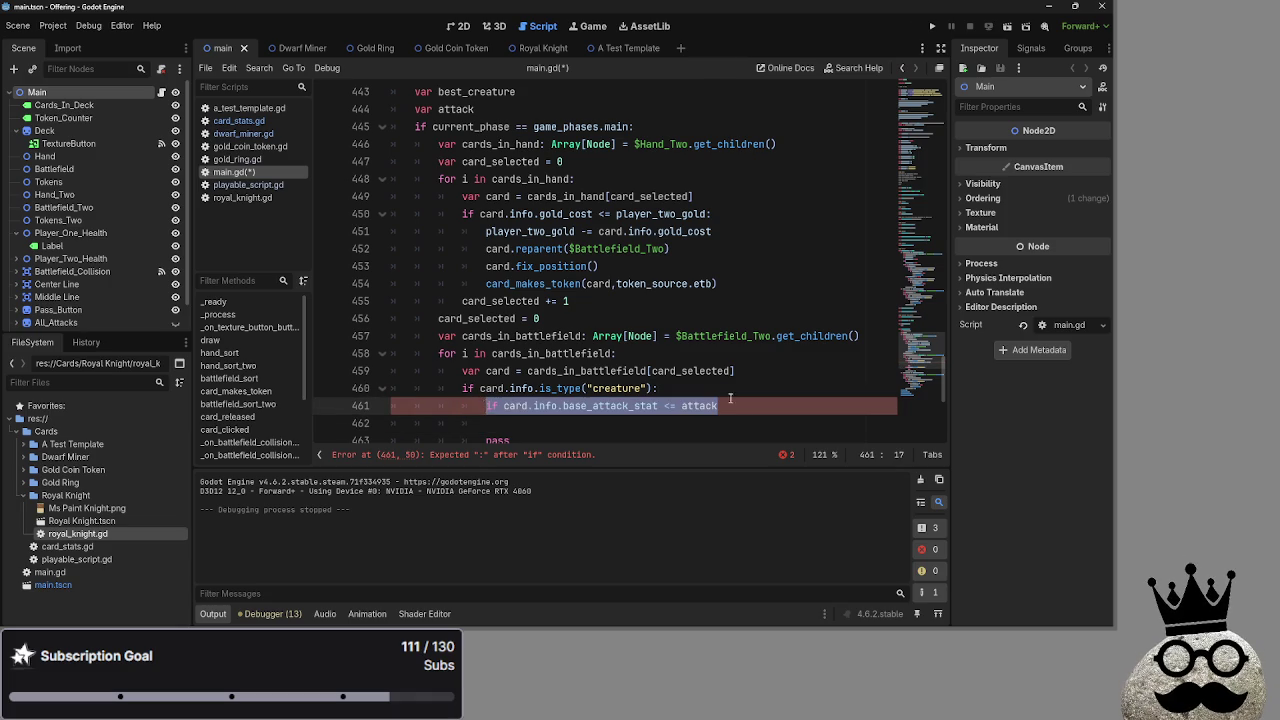
{"action": "left_click", "coordinate": [697, 403]}
{"action": "left_click", "coordinate": [738, 423]}
{"action": "scroll", "coordinate": [724, 420], "scroll_direction": "down", "scroll_amount": 1}
{"action": "scroll", "coordinate": [724, 420], "scroll_direction": "down", "scroll_amount": 1}
{"action": "scroll", "coordinate": [724, 420], "scroll_direction": "up", "scroll_amount": 1}
{"action": "left_click_drag", "start_coordinate": [720, 353], "coordinate": [478, 357]}
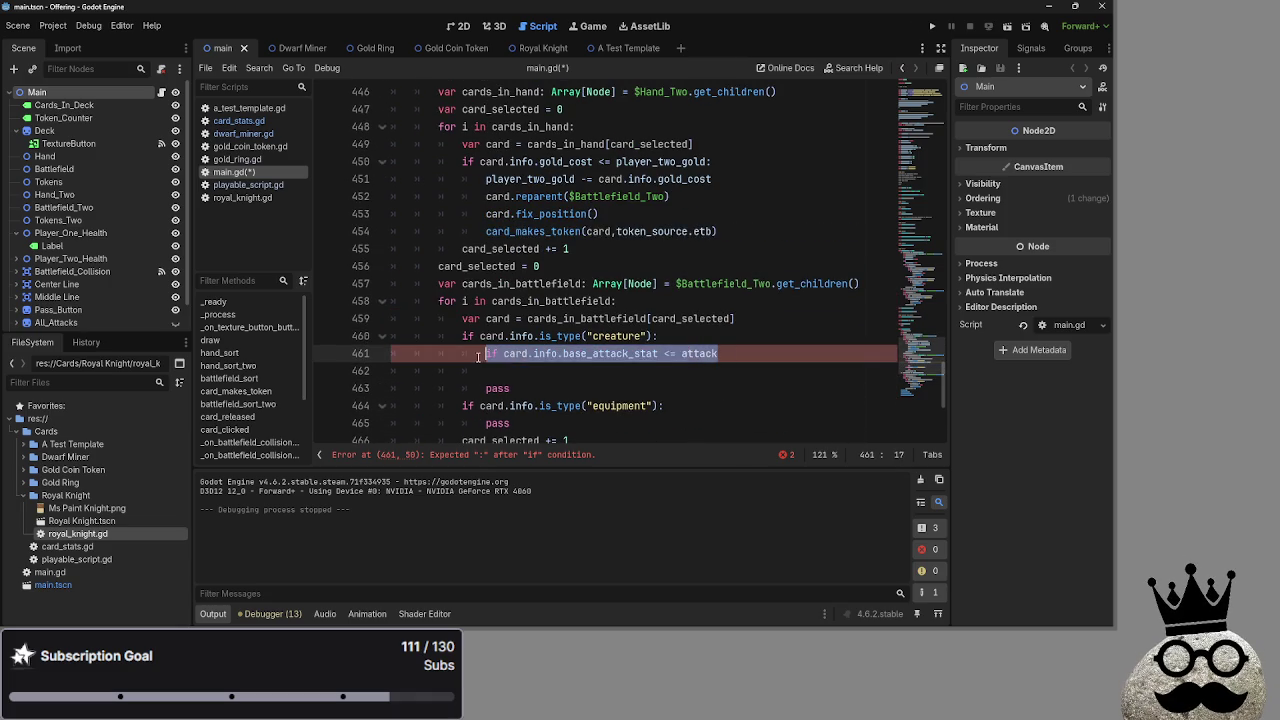
{"action": "key", "text": "Down"}
{"action": "scroll", "coordinate": [401, 199], "scroll_direction": "up", "scroll_amount": 3}
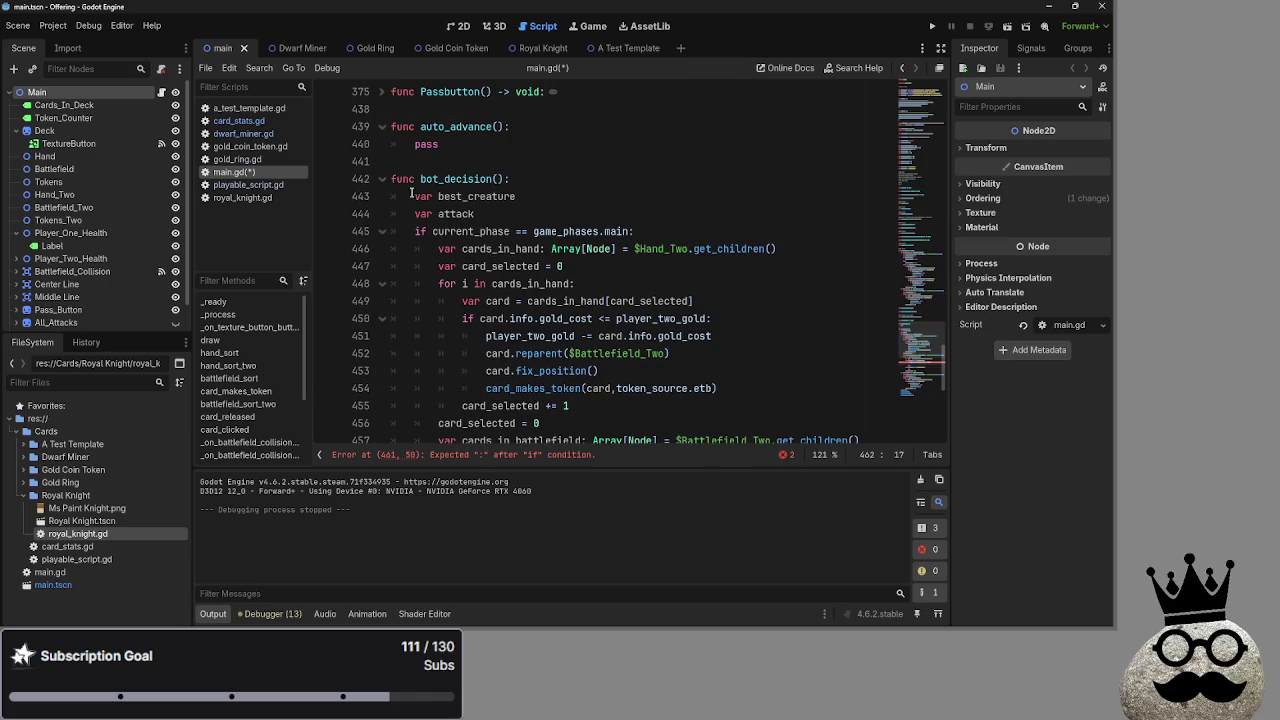
{"action": "left_click_drag", "start_coordinate": [414, 196], "coordinate": [480, 214]}
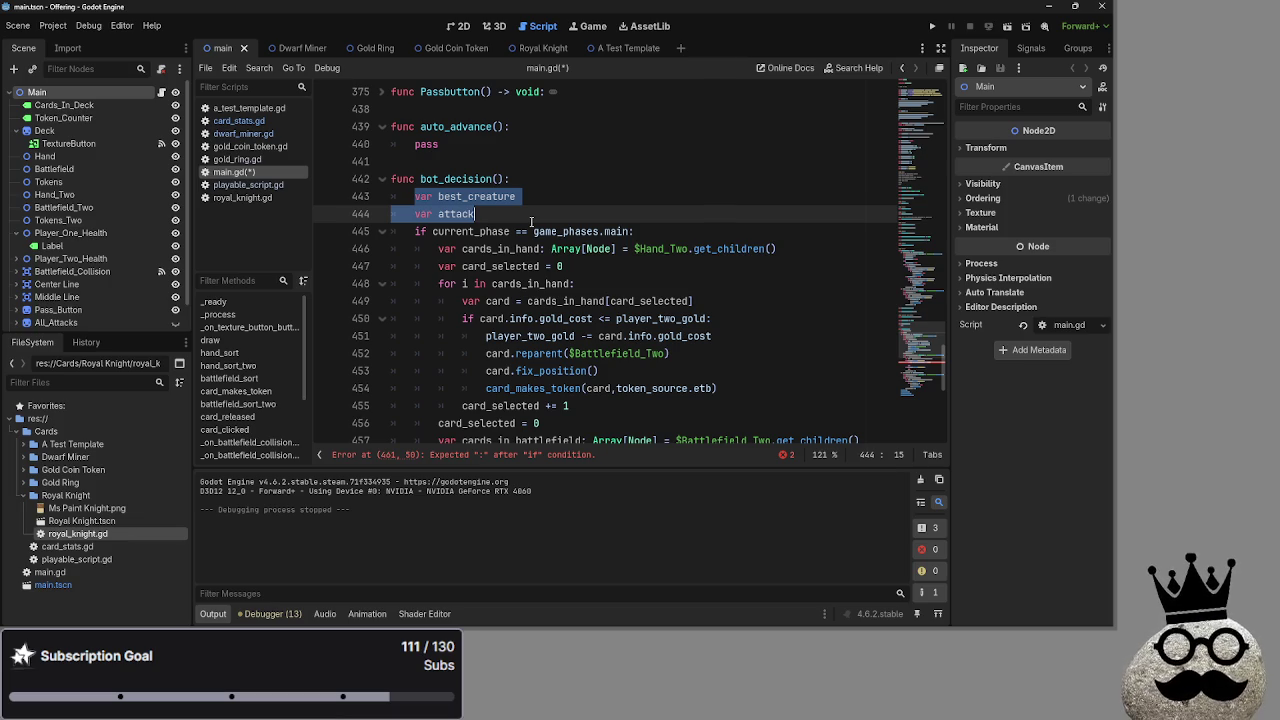
{"action": "left_click", "coordinate": [531, 221]}
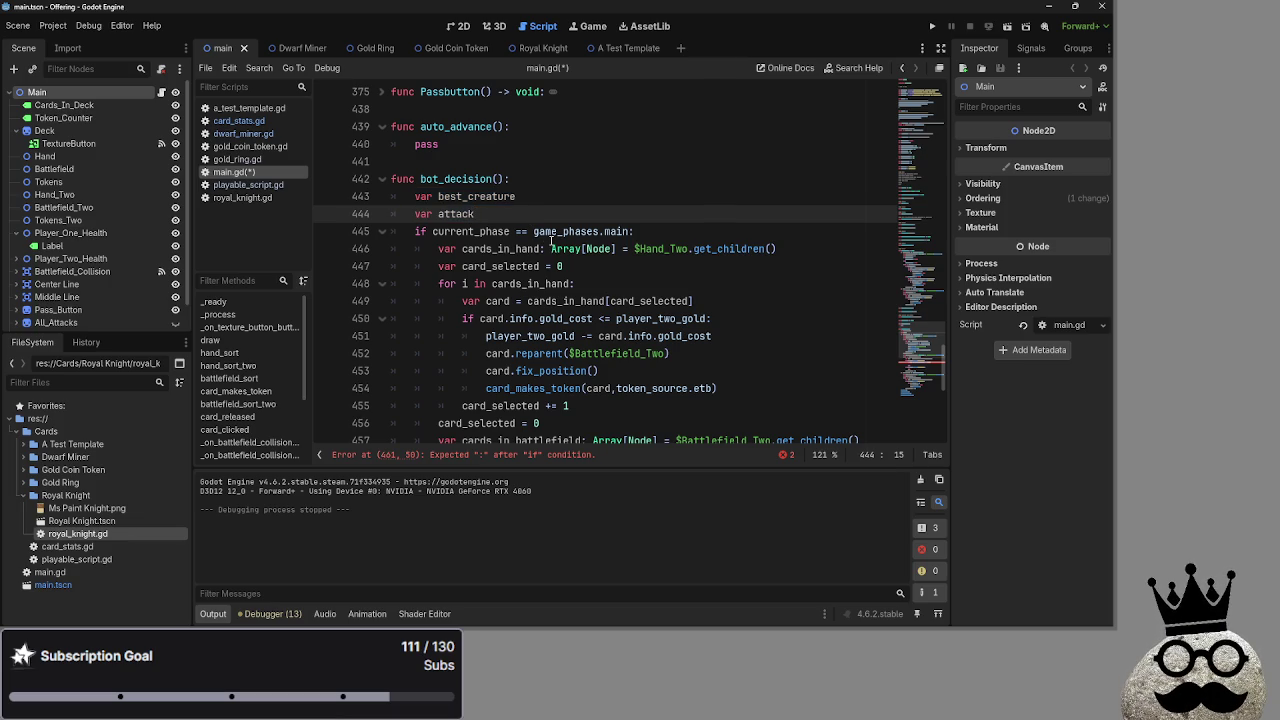
{"action": "mouse_move", "coordinate": [551, 241]}
{"action": "scroll", "coordinate": [546, 333], "scroll_direction": "down", "scroll_amount": 4}
{"action": "left_click", "coordinate": [485, 301]}
Add the missing colon to line 461 with a pass body, deleting the leftover blank line and old pass.
{"action": "left_click_drag", "start_coordinate": [485, 301], "coordinate": [728, 301]}
{"action": "left_click", "coordinate": [770, 301]}
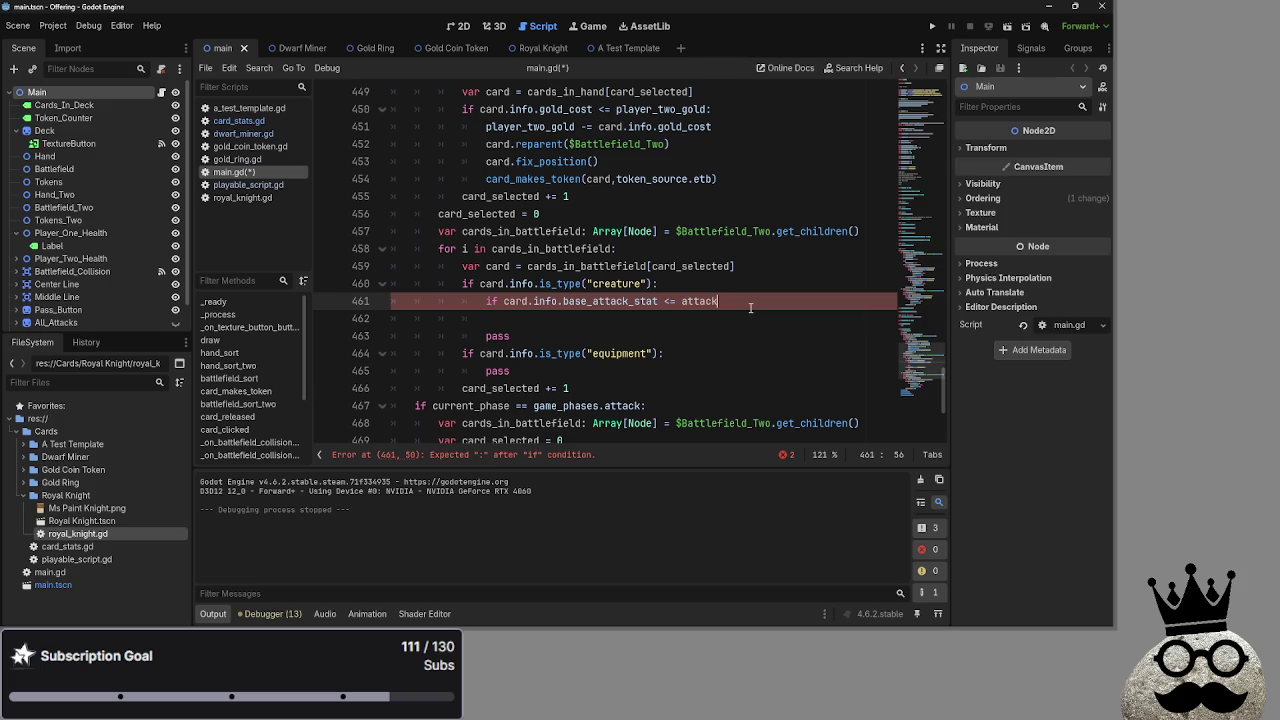
{"action": "type", "text": ":"}
{"action": "key", "text": "Return"}
{"action": "type", "text": "pass"}
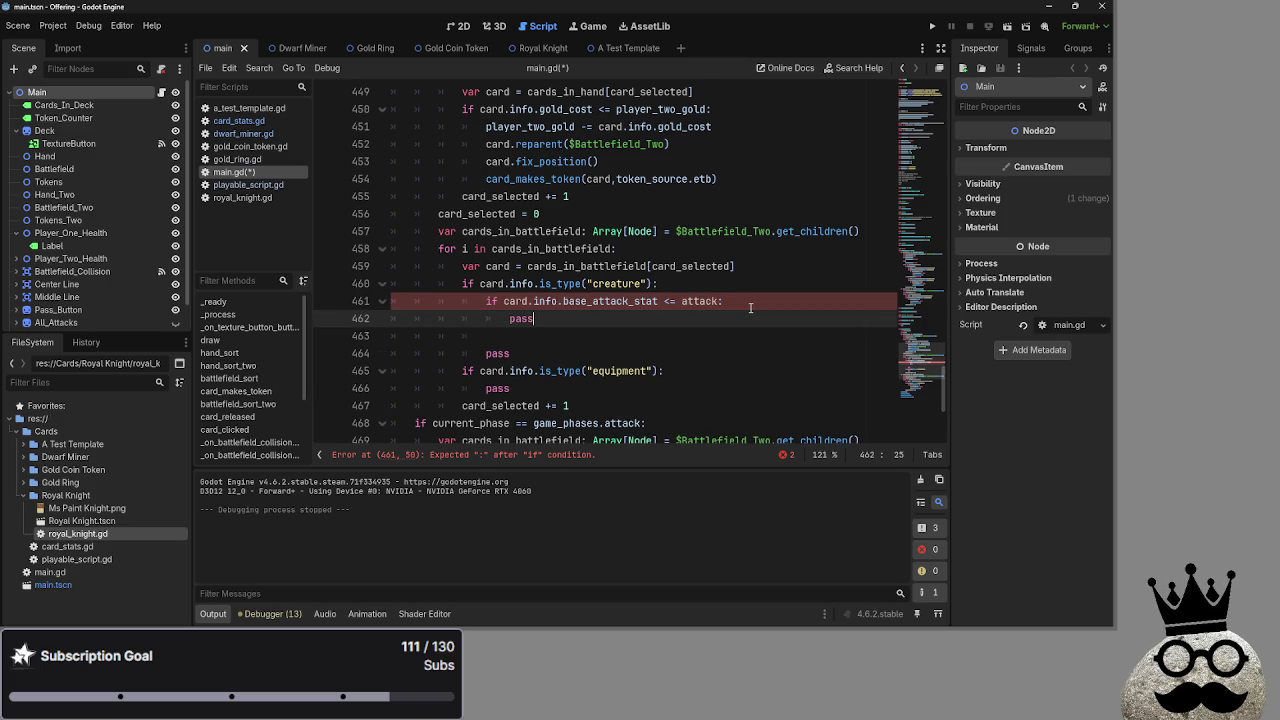
{"action": "left_click_drag", "start_coordinate": [592, 352], "coordinate": [290, 333]}
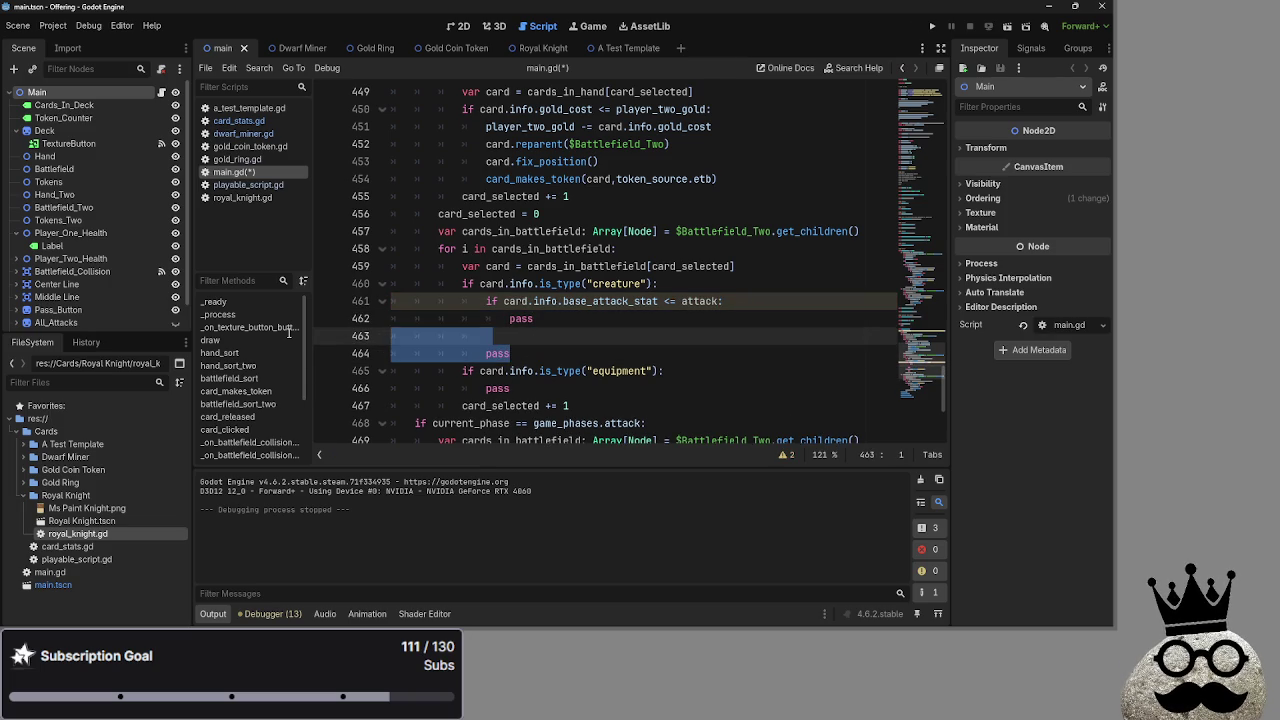
{"action": "key", "text": "BackSpace"}
{"action": "key", "text": "BackSpace"}
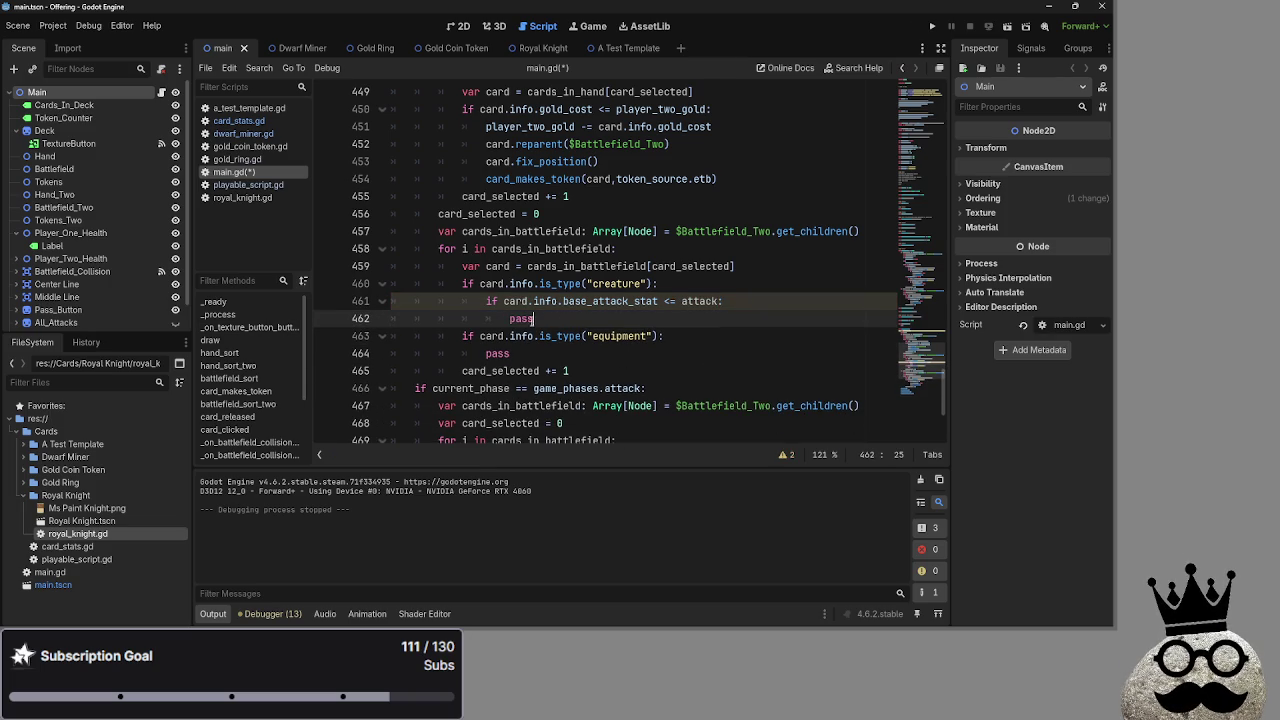
Change the <= comparison on line 461 to >=.
{"action": "left_click", "coordinate": [670, 301]}
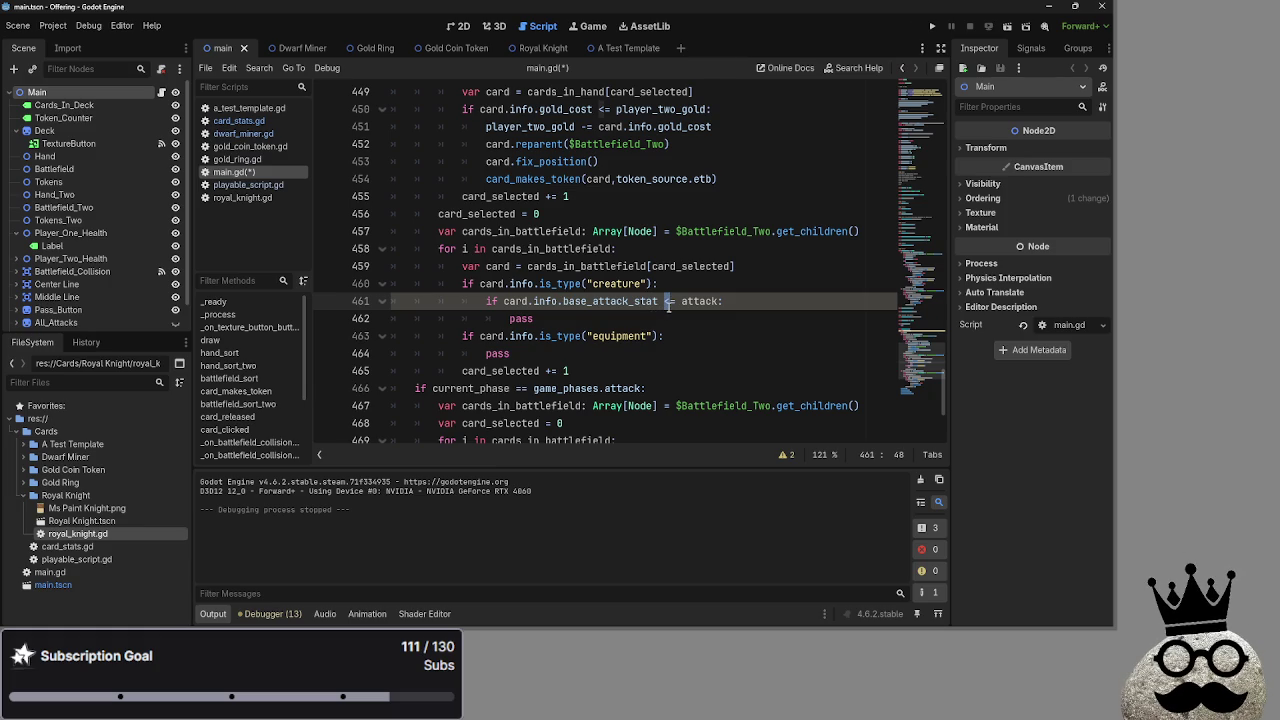
{"action": "type", "text": ">"}
{"action": "left_click", "coordinate": [752, 301]}
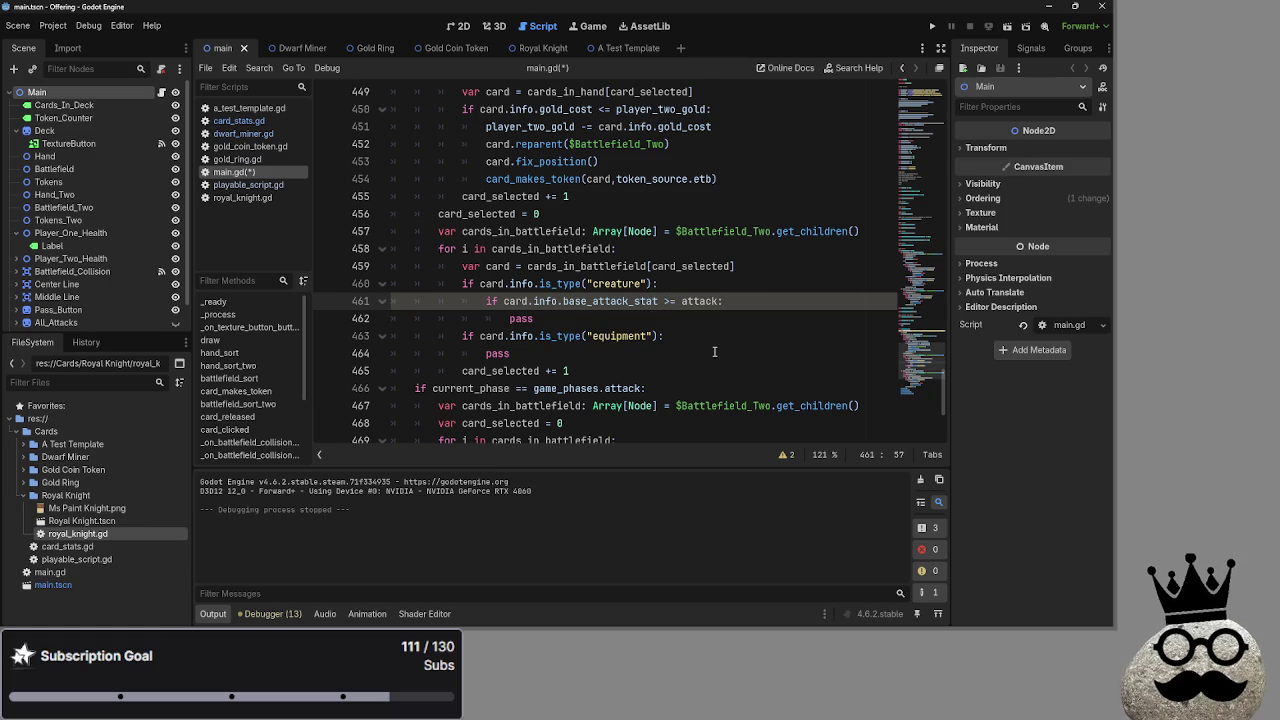
Replace pass with `attack = card.info.base_attack_stat`, copying the stat expression from line 461.
{"action": "left_click", "coordinate": [648, 318]}
{"action": "double_click", "coordinate": [515, 319]}
{"action": "type", "text": "attack"}
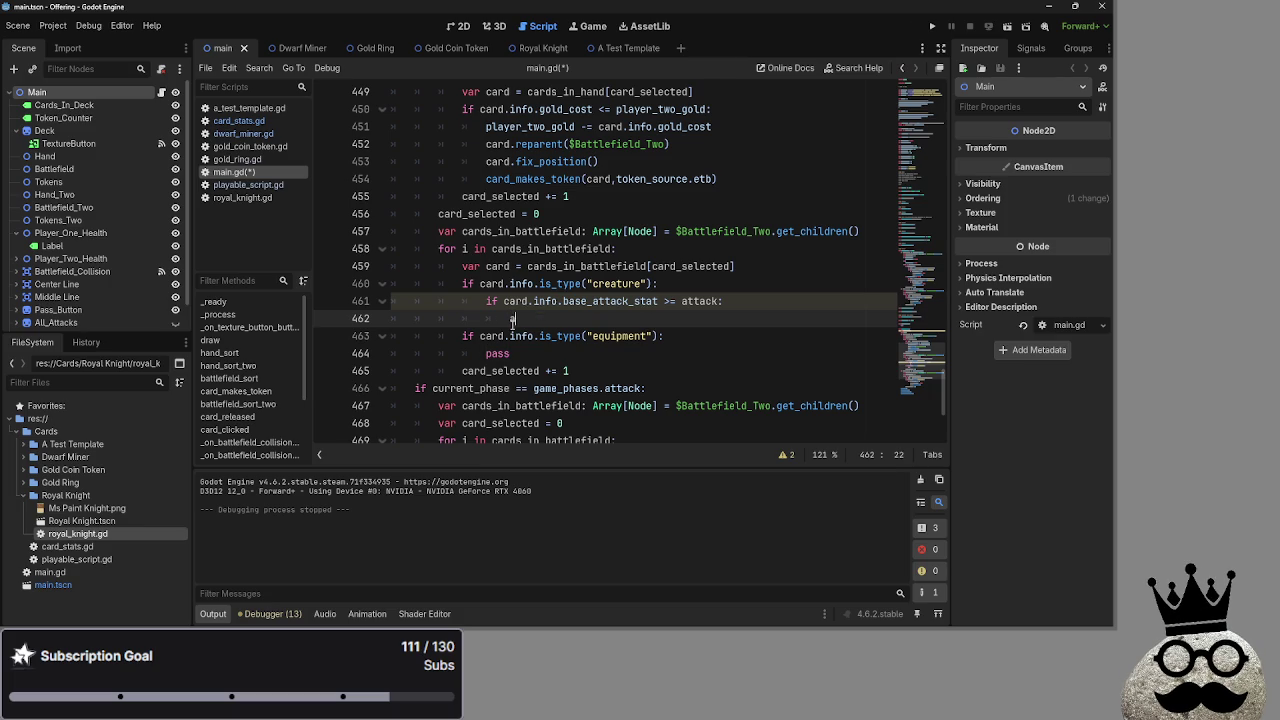
{"action": "type", "text": " - "}
{"action": "type", "text": "="}
{"action": "key", "text": "Escape"}
{"action": "key", "text": "Down"}
{"action": "key", "text": "Down"}
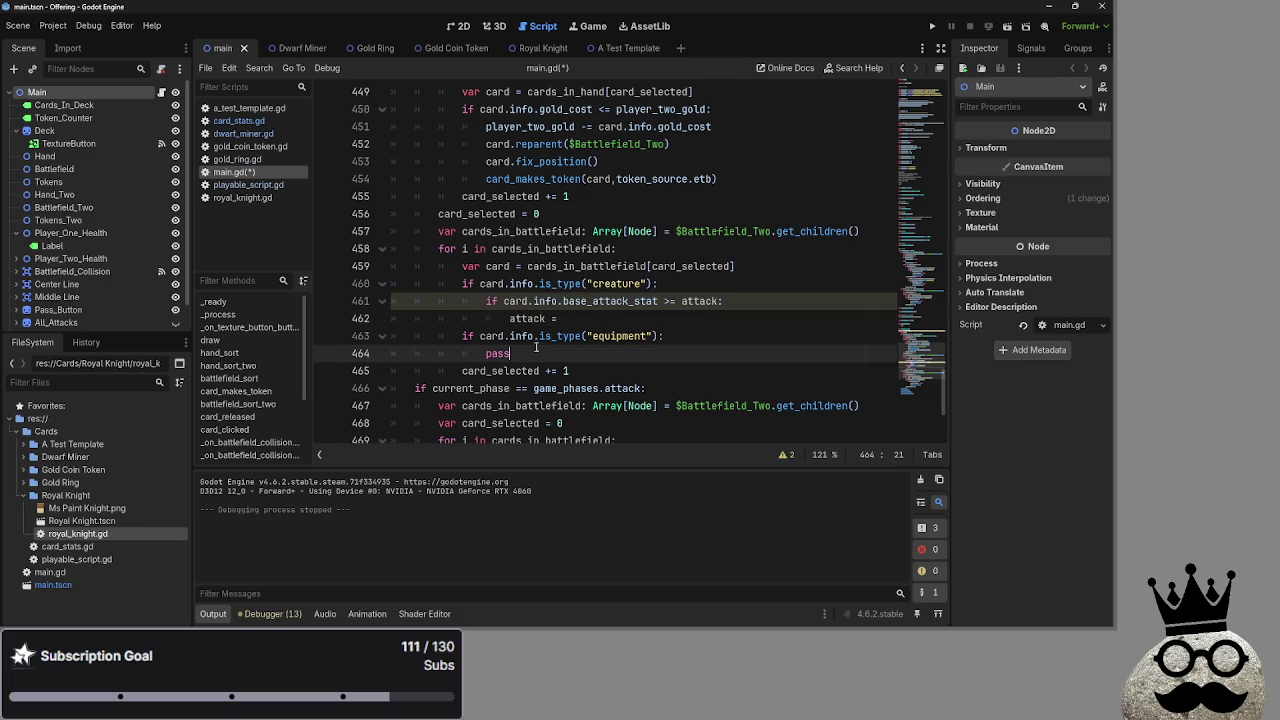
{"action": "mouse_move", "coordinate": [503, 301]}
{"action": "left_mouse_down"}
{"action": "mouse_move", "coordinate": [660, 301]}
{"action": "mouse_move", "coordinate": [503, 301]}
{"action": "left_mouse_up"}
{"action": "key", "text": "ctrl+c"}
{"action": "left_click", "coordinate": [616, 316]}
{"action": "key", "text": "ctrl+v"}
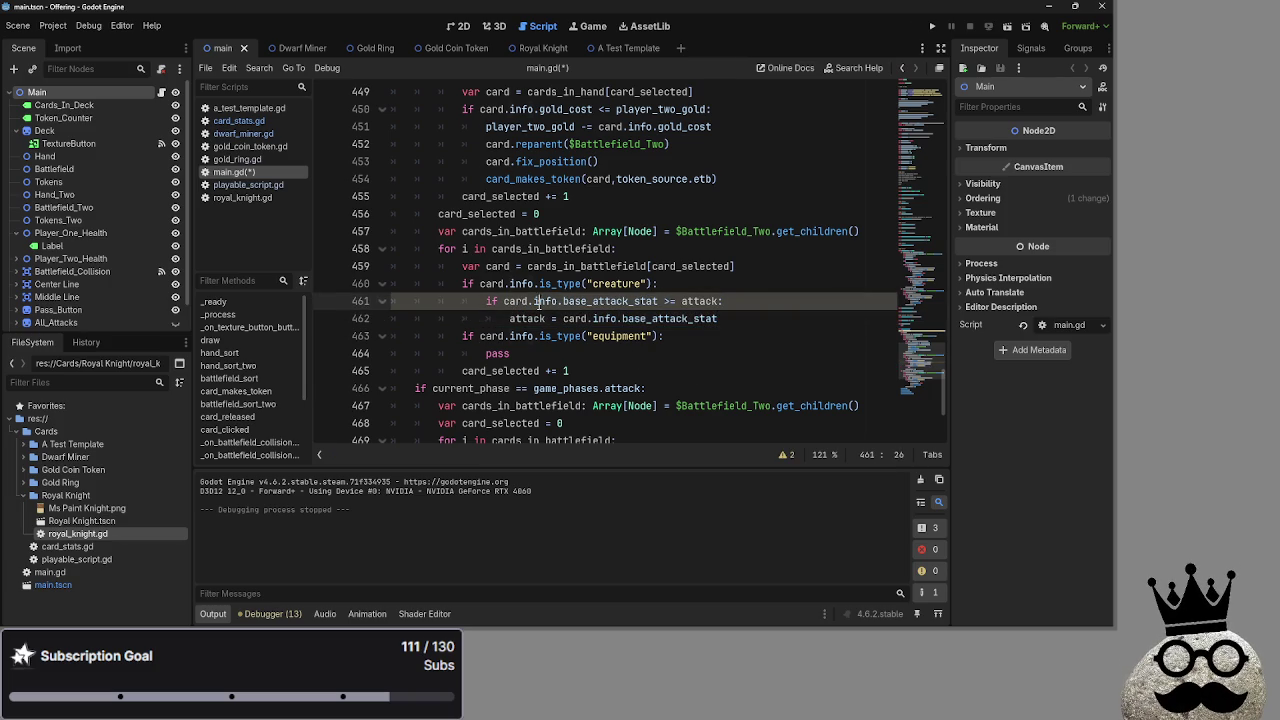
{"action": "left_click", "coordinate": [668, 301]}
{"action": "left_click", "coordinate": [793, 454]}
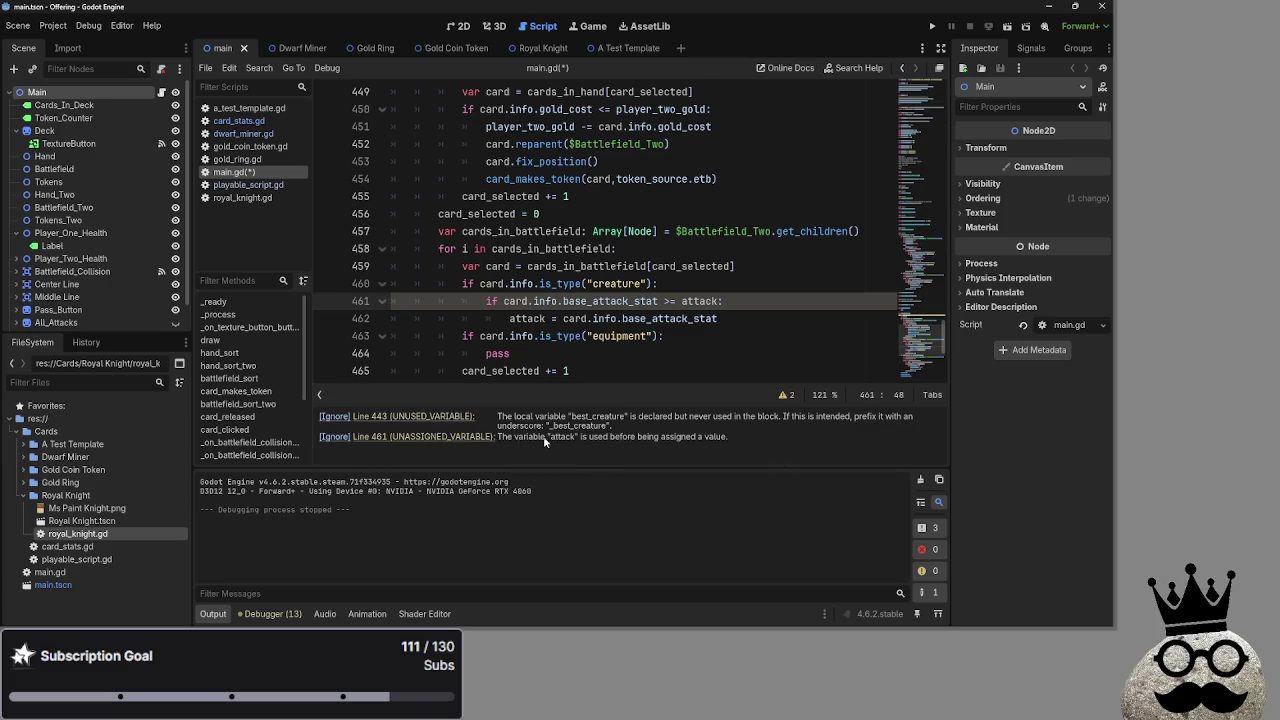
Read the best_creature and attack warnings in the warnings panel.
{"action": "double_click", "coordinate": [572, 419]}
{"action": "left_click", "coordinate": [621, 428]}
{"action": "double_click", "coordinate": [583, 438]}
{"action": "left_click", "coordinate": [786, 439]}
{"action": "left_click", "coordinate": [734, 351]}
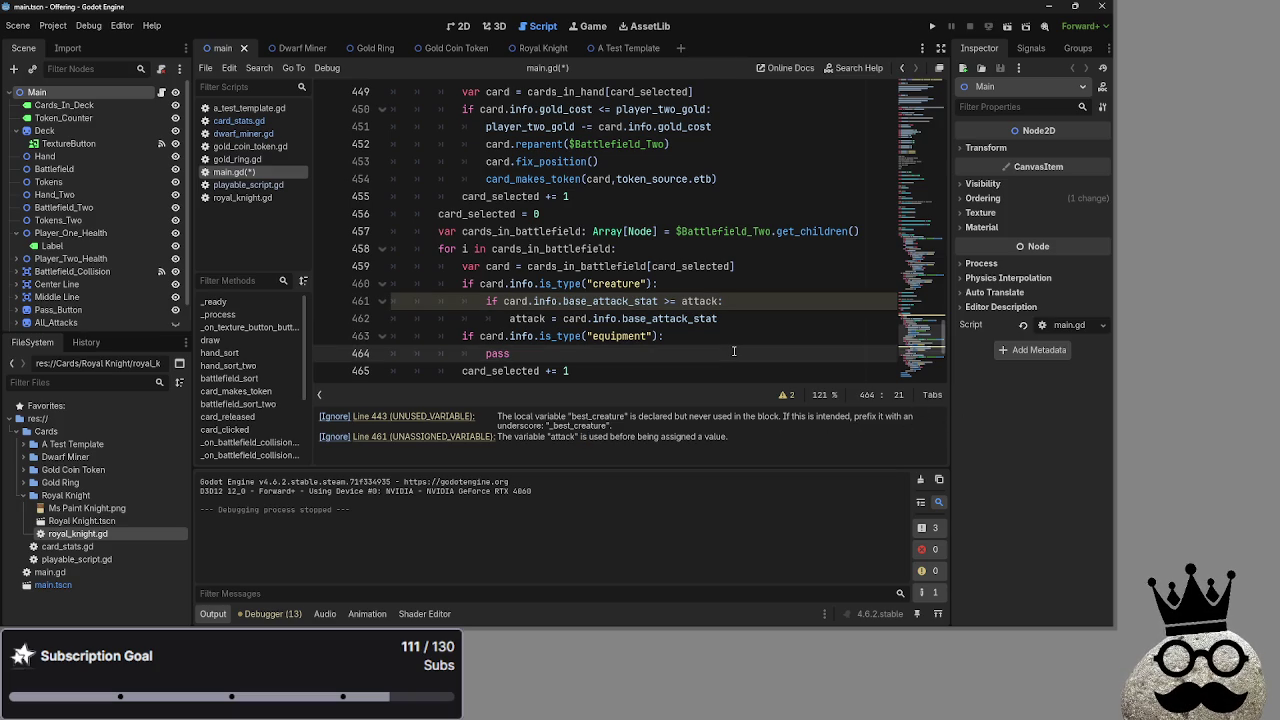
Initialise `var attack = 0` on line 444 and review the rest of bot_decision.
{"action": "scroll", "coordinate": [734, 351], "scroll_direction": "up", "scroll_amount": 6}
{"action": "left_click", "coordinate": [572, 318]}
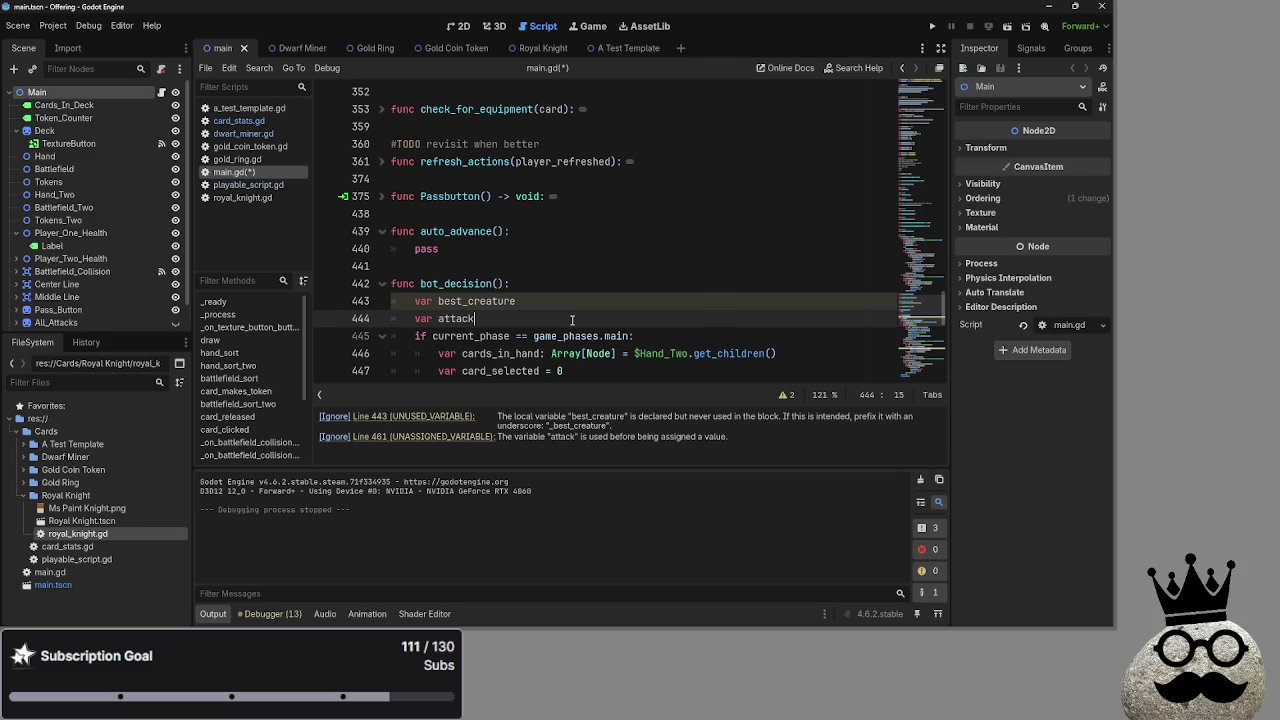
{"action": "type", "text": " = 0"}
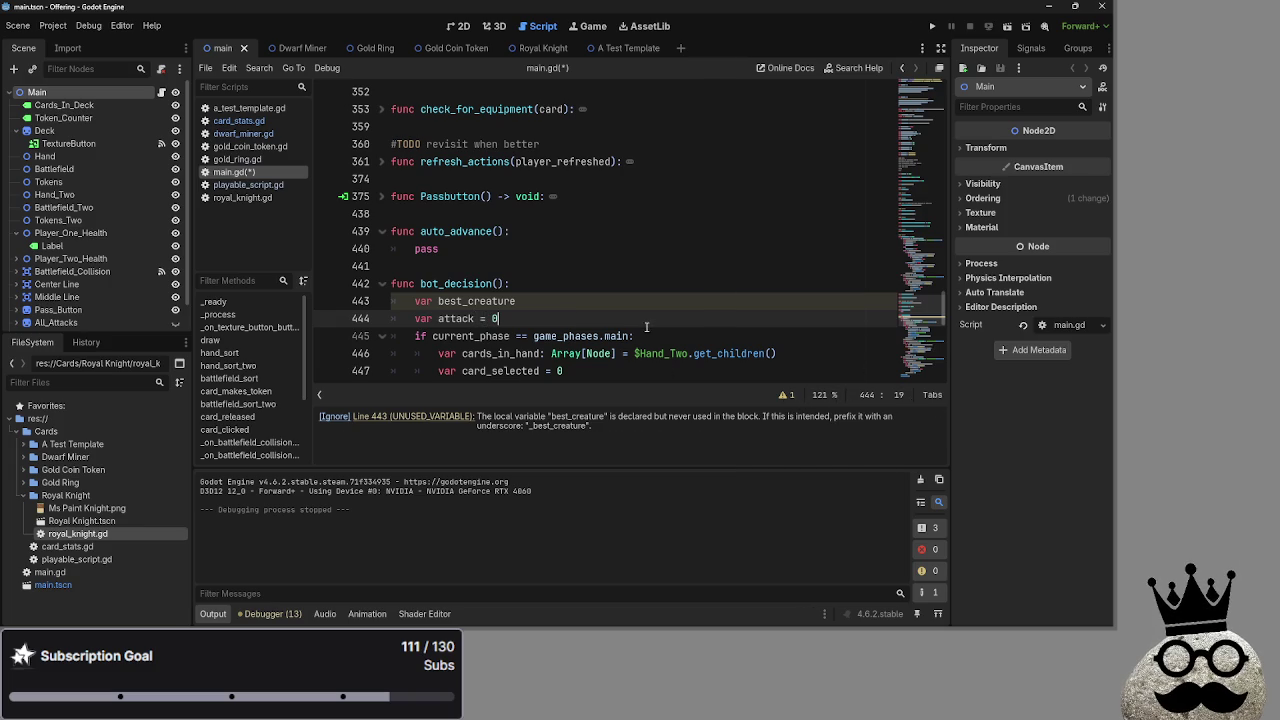
{"action": "scroll", "coordinate": [648, 361], "scroll_direction": "down", "scroll_amount": 3}
{"action": "scroll", "coordinate": [648, 361], "scroll_direction": "down", "scroll_amount": 1}
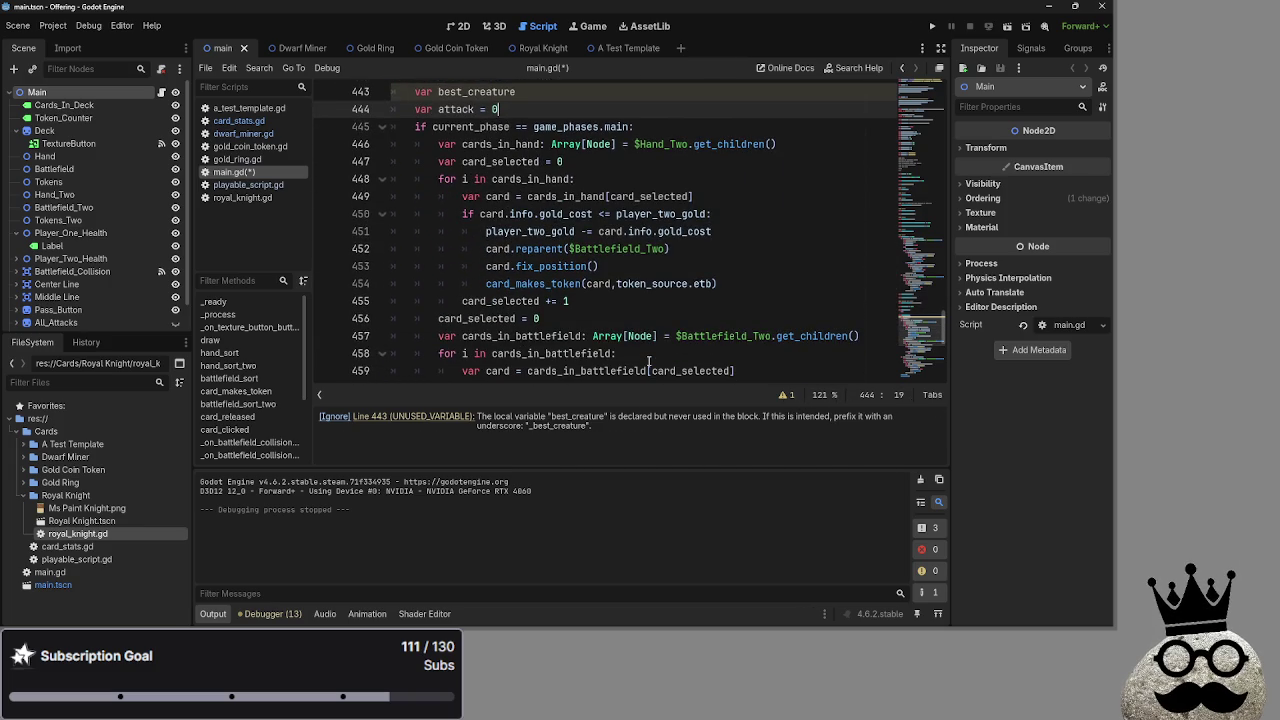
{"action": "scroll", "coordinate": [648, 361], "scroll_direction": "down", "scroll_amount": 1}
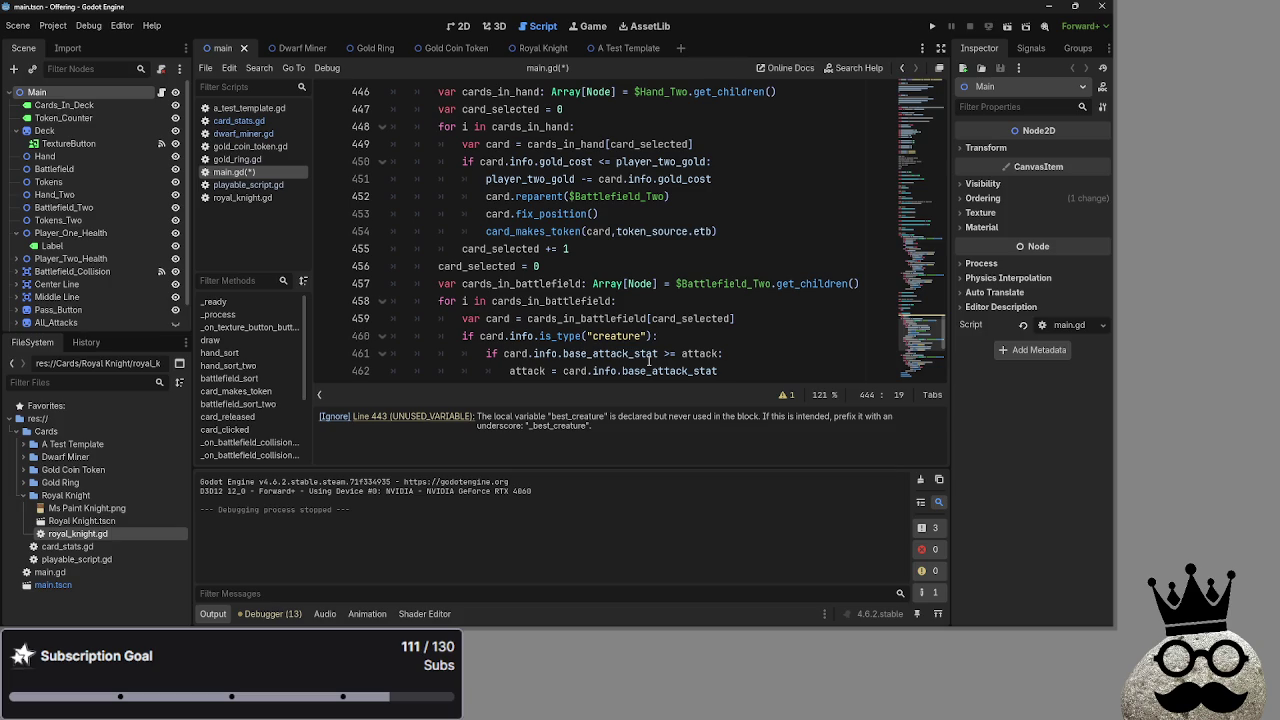
{"action": "scroll", "coordinate": [580, 307], "scroll_direction": "down", "scroll_amount": 3}
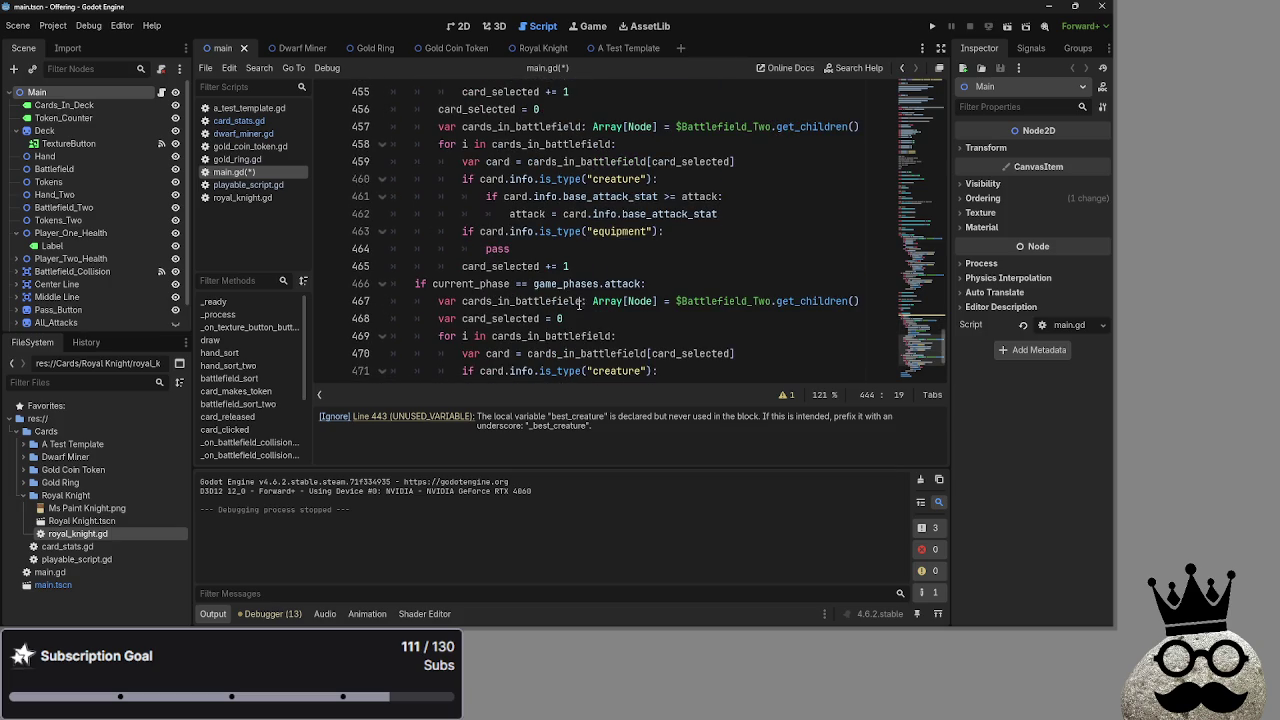
{"action": "scroll", "coordinate": [589, 295], "scroll_direction": "up", "scroll_amount": 5}
{"action": "scroll", "coordinate": [589, 297], "scroll_direction": "down", "scroll_amount": 3}
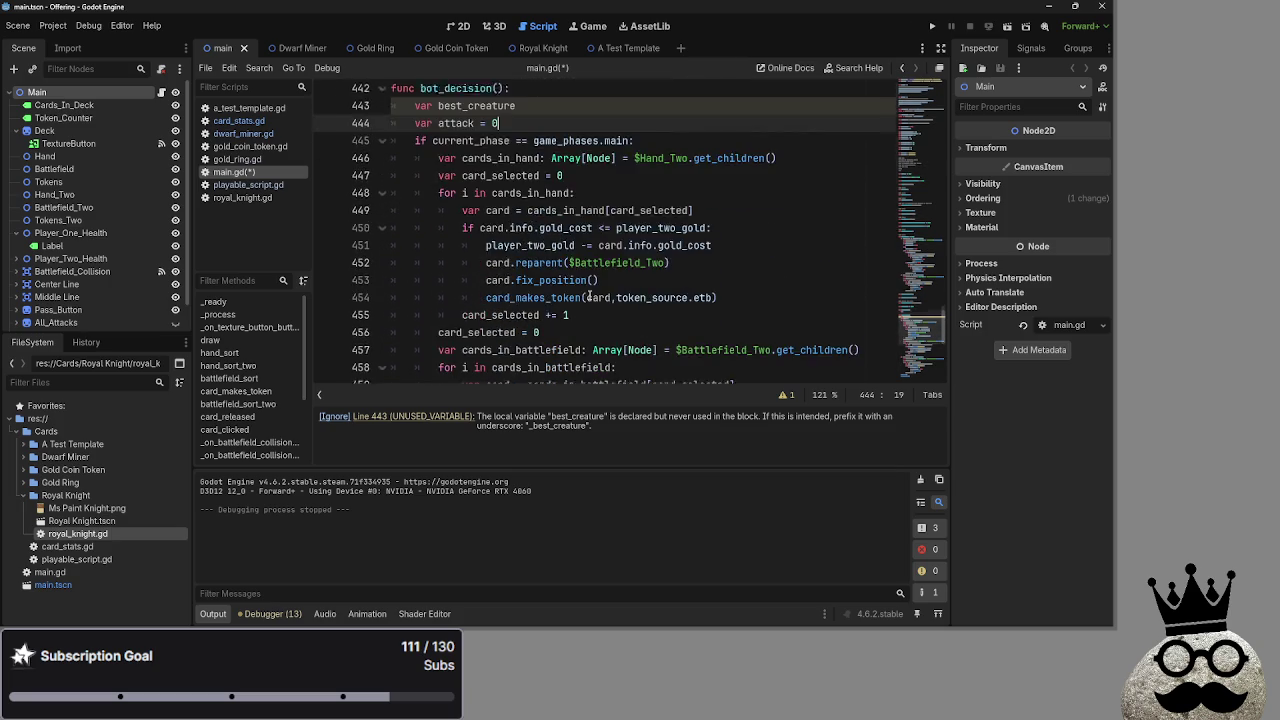
Review line 462 of the creature branch, highlighting the uses of info and base_attack_stat.
{"action": "scroll", "coordinate": [590, 297], "scroll_direction": "down", "scroll_amount": 5}
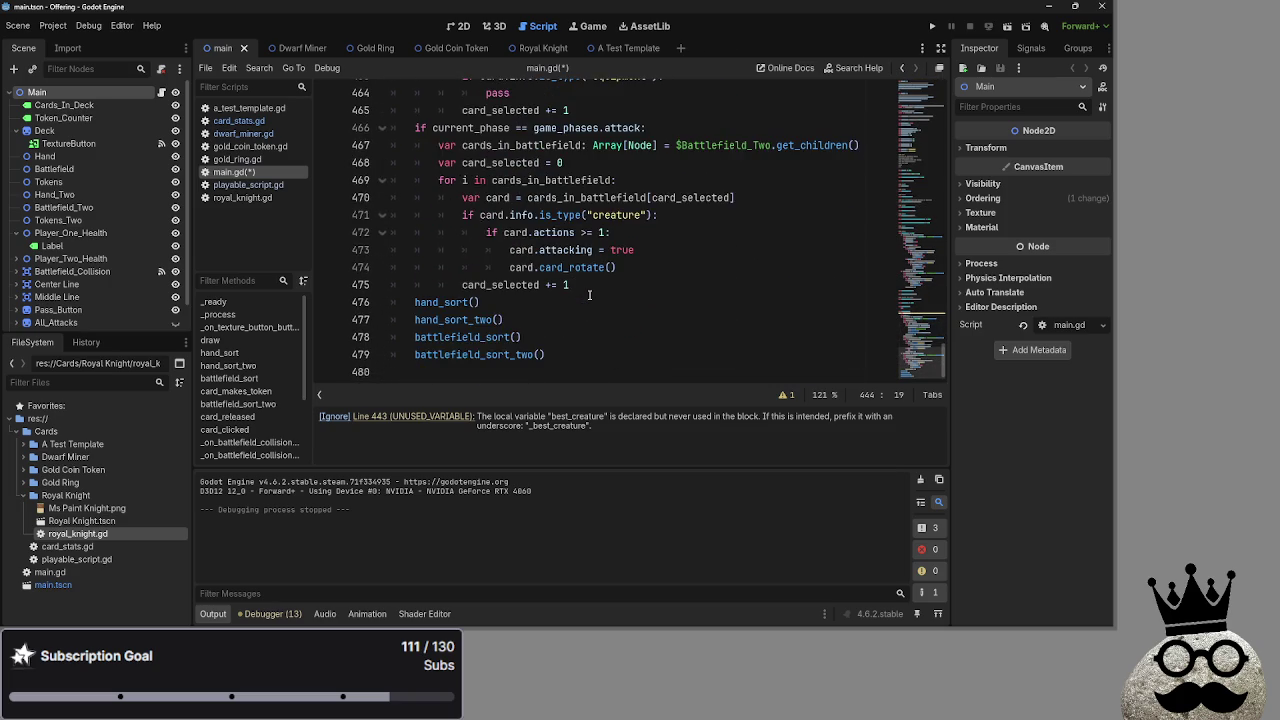
{"action": "scroll", "coordinate": [590, 297], "scroll_direction": "up", "scroll_amount": 4}
{"action": "scroll", "coordinate": [628, 303], "scroll_direction": "up", "scroll_amount": 1}
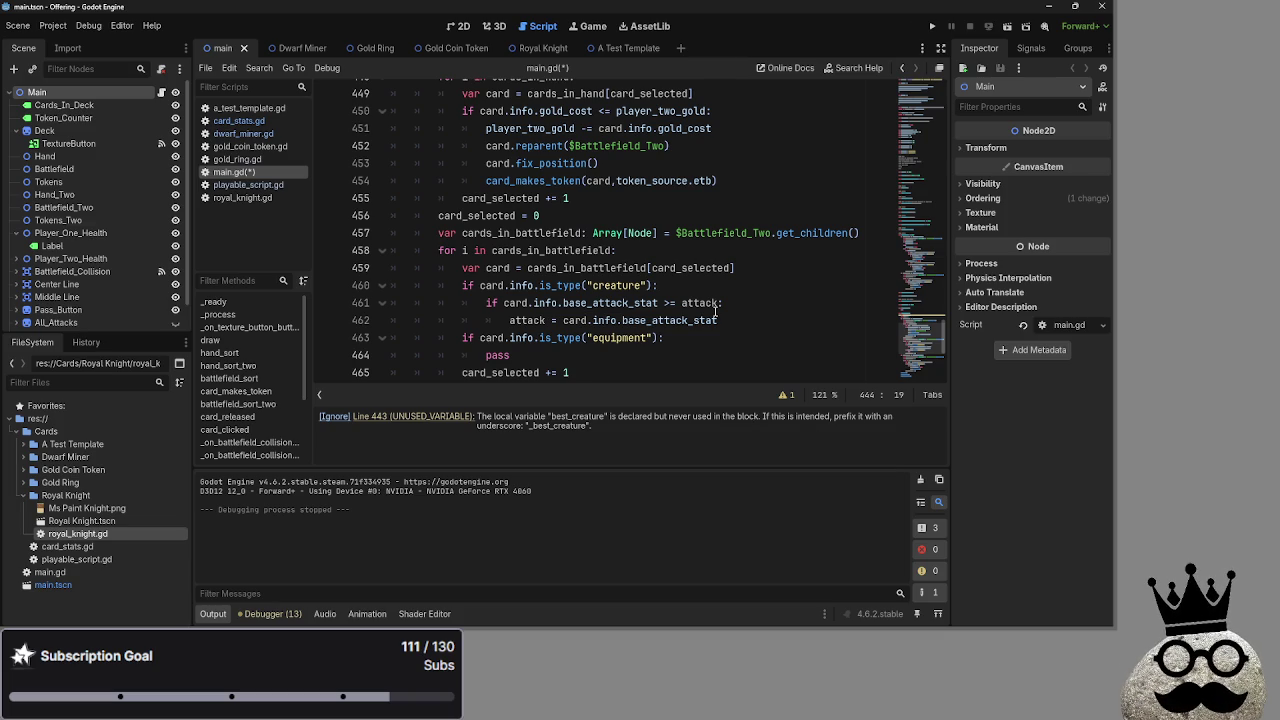
{"action": "mouse_move", "coordinate": [716, 311]}
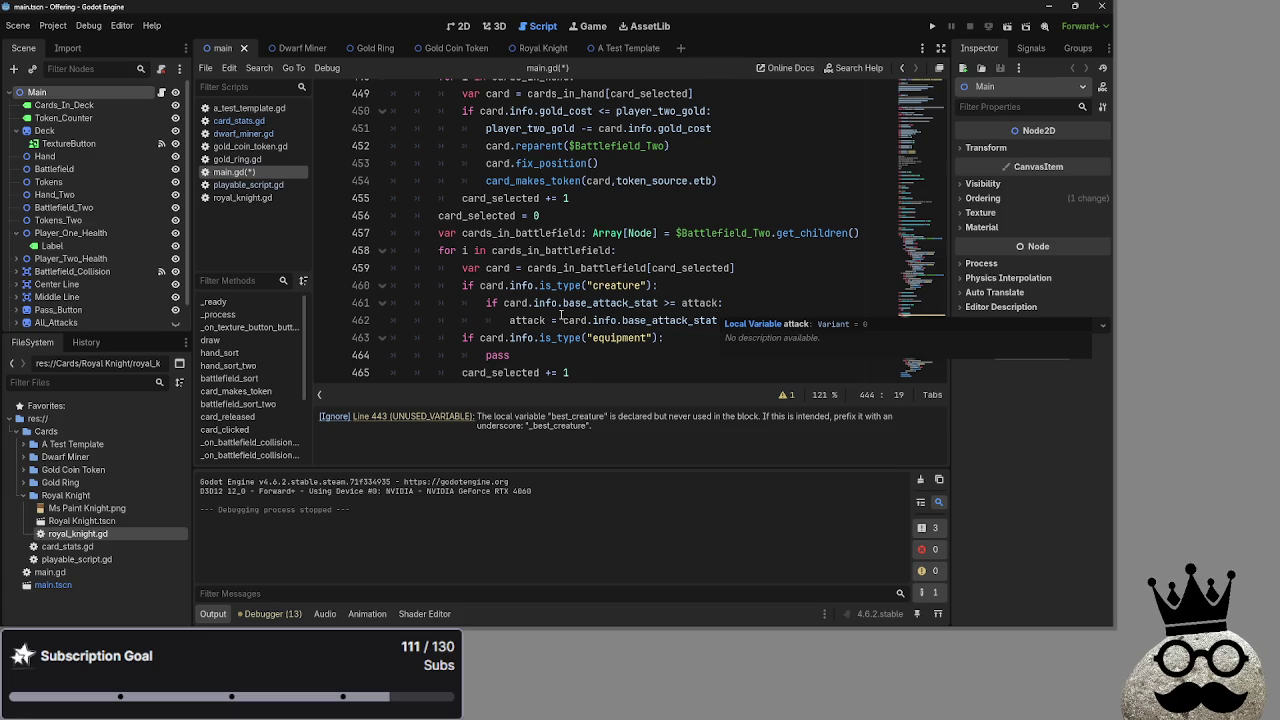
{"action": "left_click", "coordinate": [810, 323]}
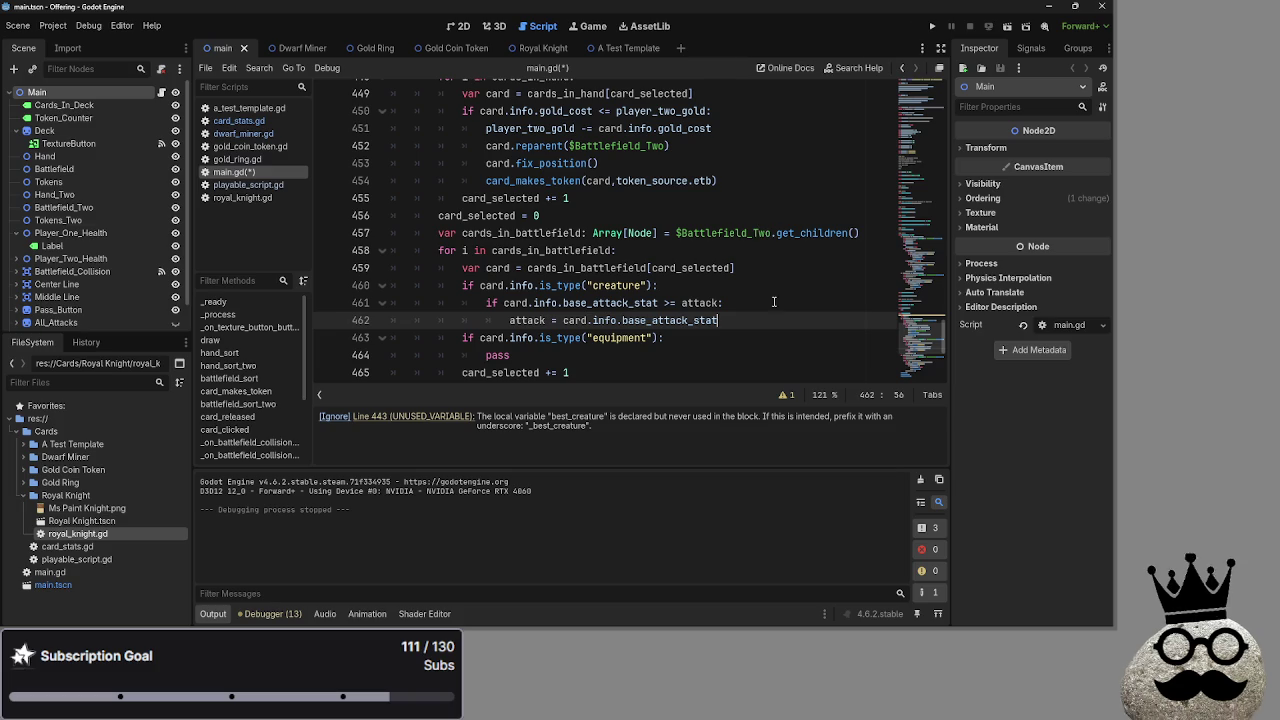
{"action": "left_click", "coordinate": [648, 320]}
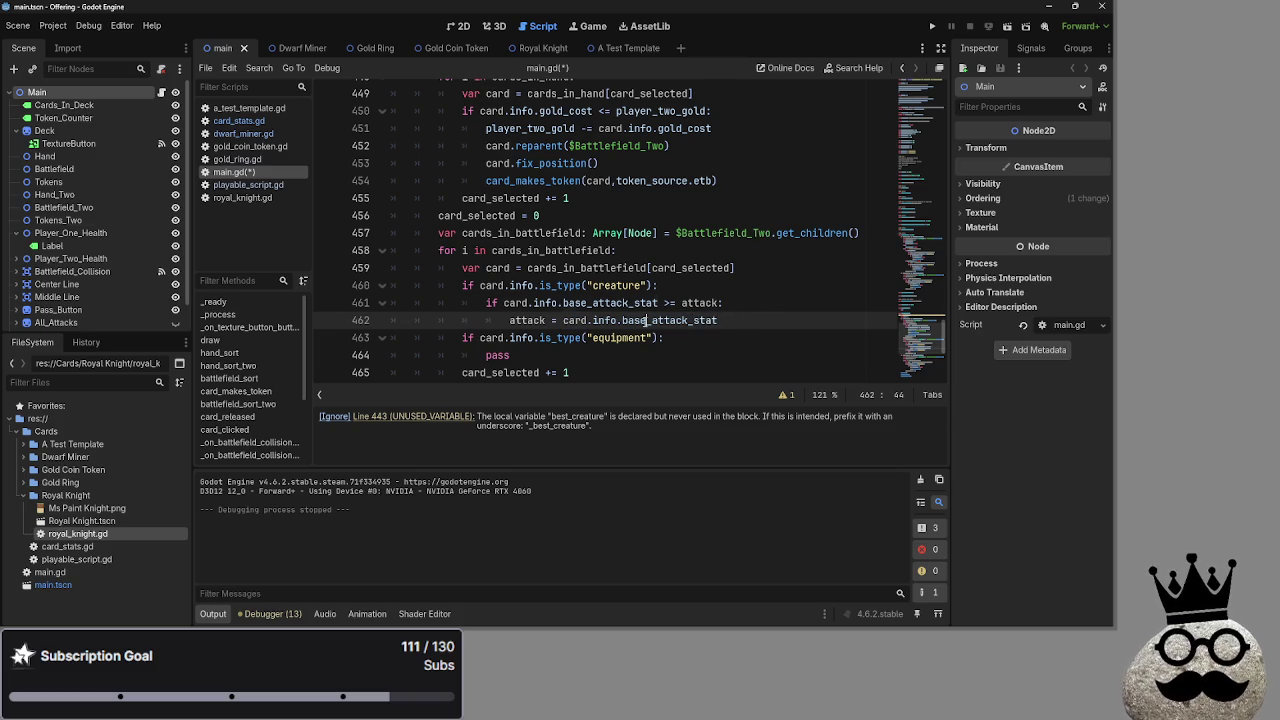
{"action": "double_click", "coordinate": [605, 320]}
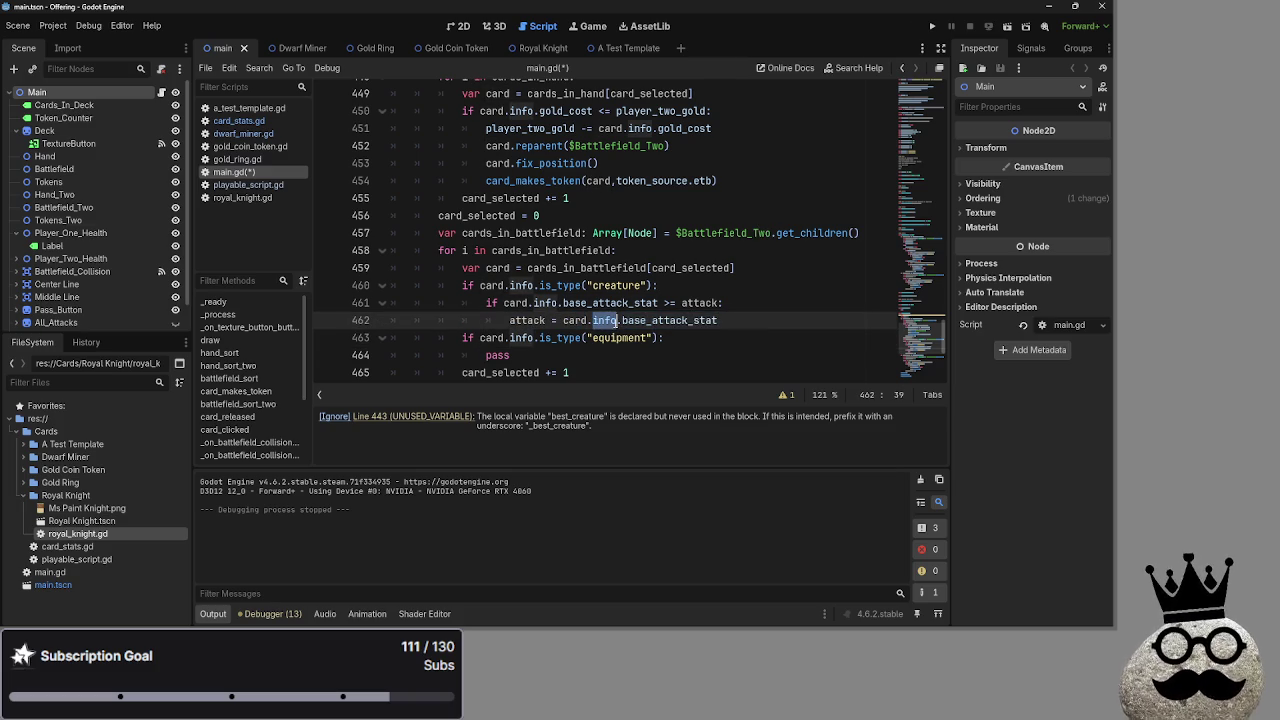
{"action": "left_click", "coordinate": [604, 320]}
{"action": "double_click", "coordinate": [660, 320]}
{"action": "left_click", "coordinate": [718, 320]}
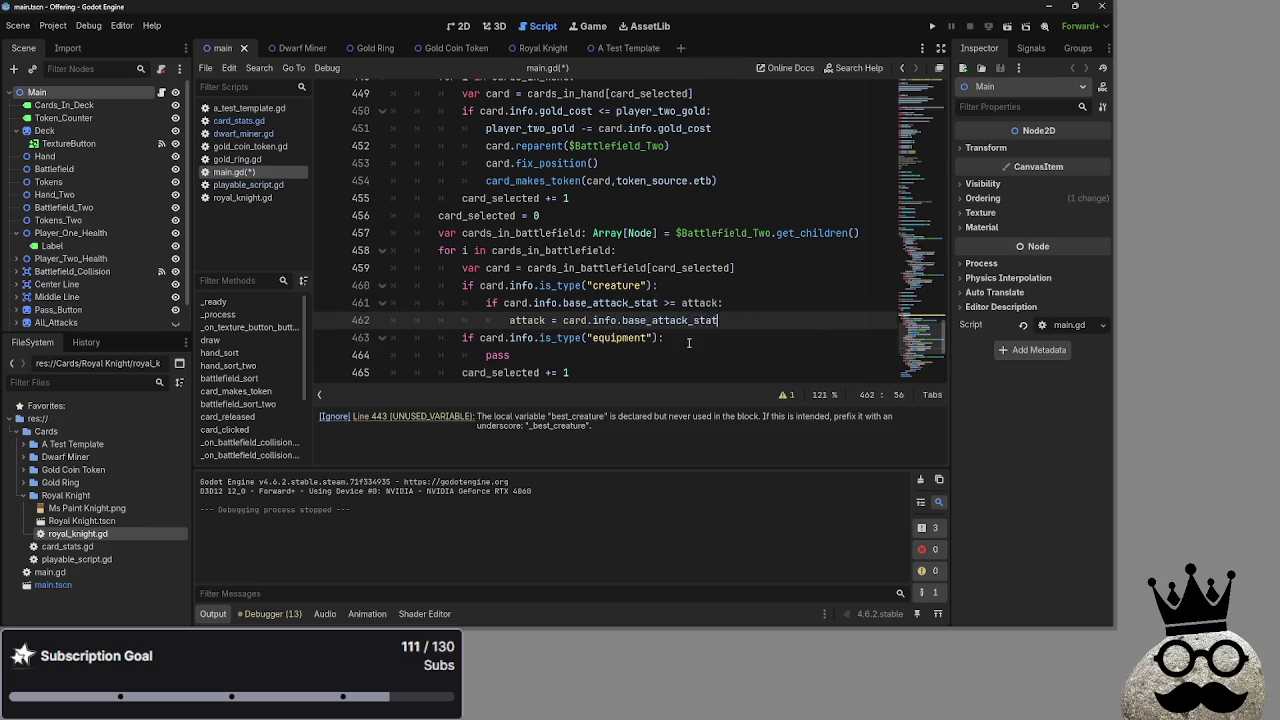
{"action": "scroll", "coordinate": [661, 347], "scroll_direction": "down", "scroll_amount": 1}
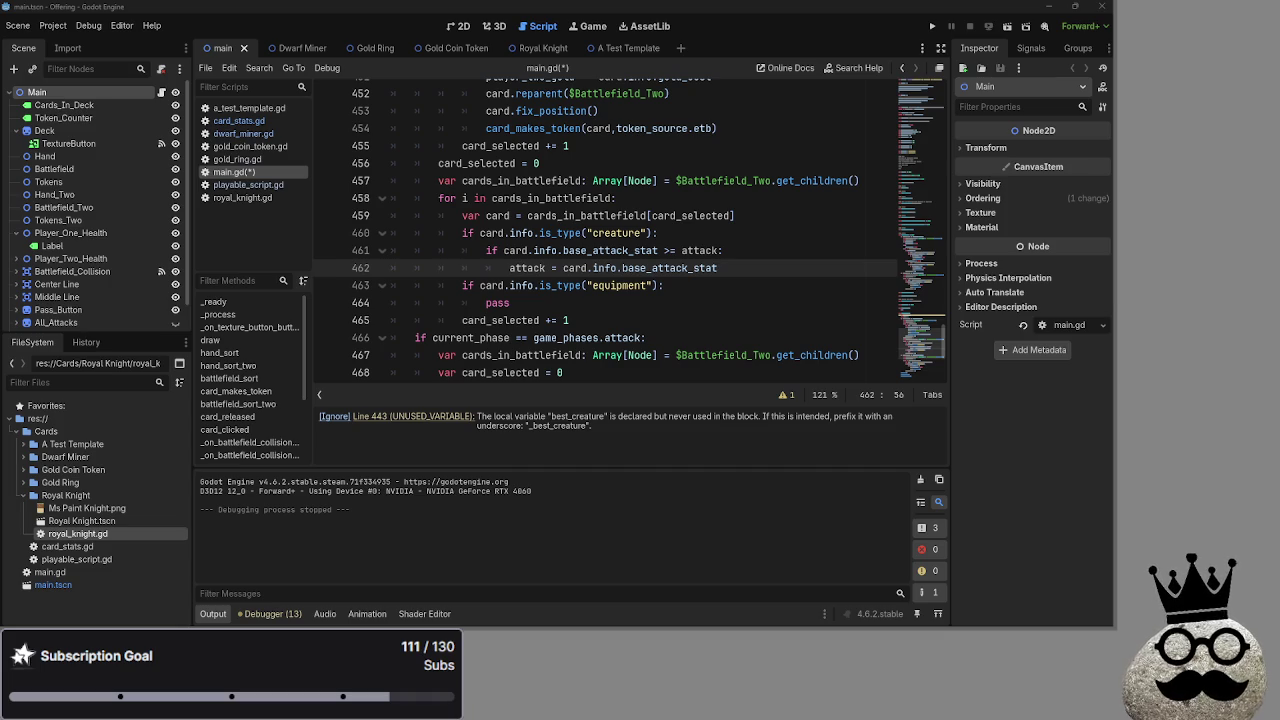
Add a new indented line after the attack assignment on line 462.
{"action": "key", "text": "alt+Tab"}
{"action": "key", "text": "alt+Tab"}
{"action": "left_click", "coordinate": [476, 295]}
{"action": "key", "text": "alt+Tab"}
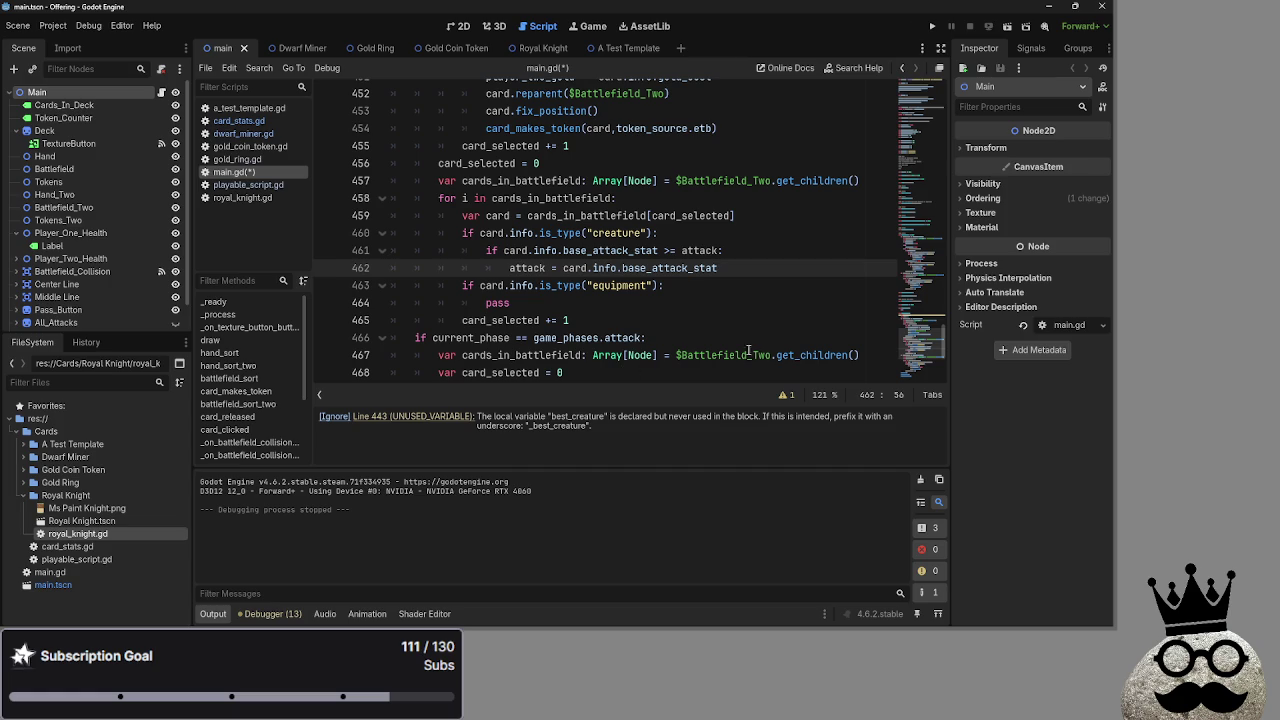
{"action": "mouse_move", "coordinate": [594, 208]}
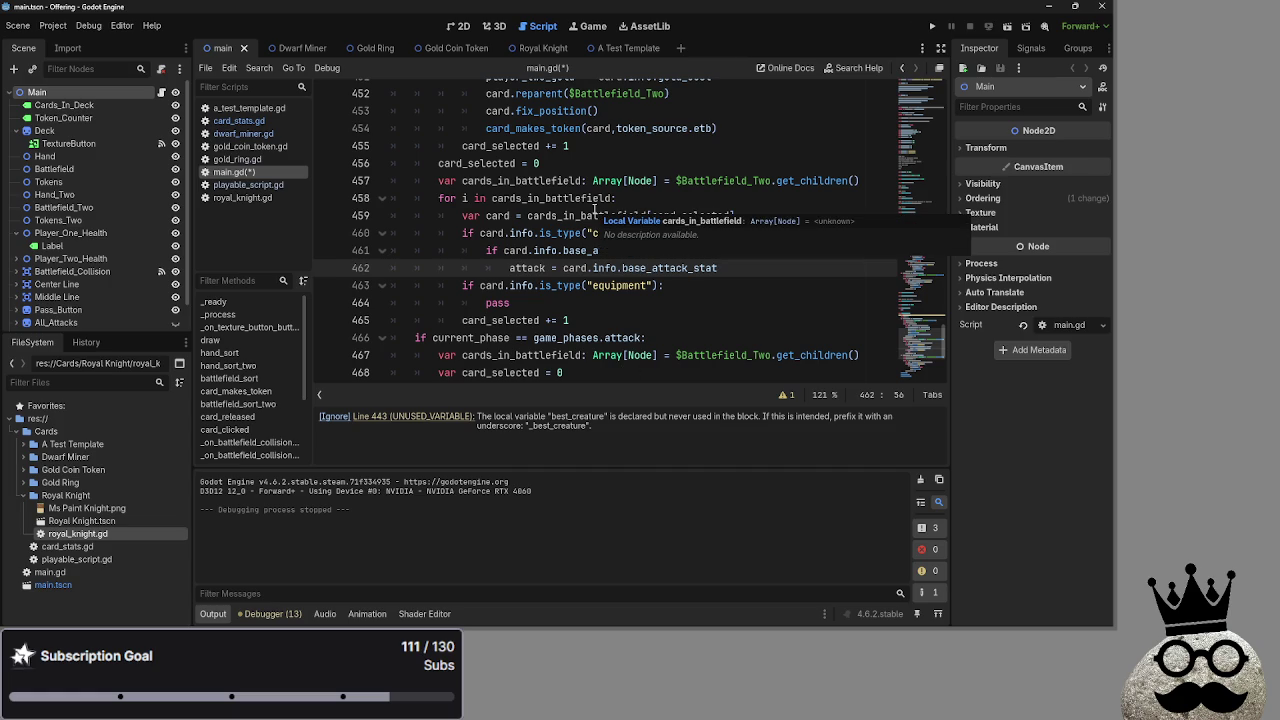
{"action": "scroll", "coordinate": [586, 332], "scroll_direction": "down", "scroll_amount": 1}
{"action": "scroll", "coordinate": [586, 332], "scroll_direction": "up", "scroll_amount": 1}
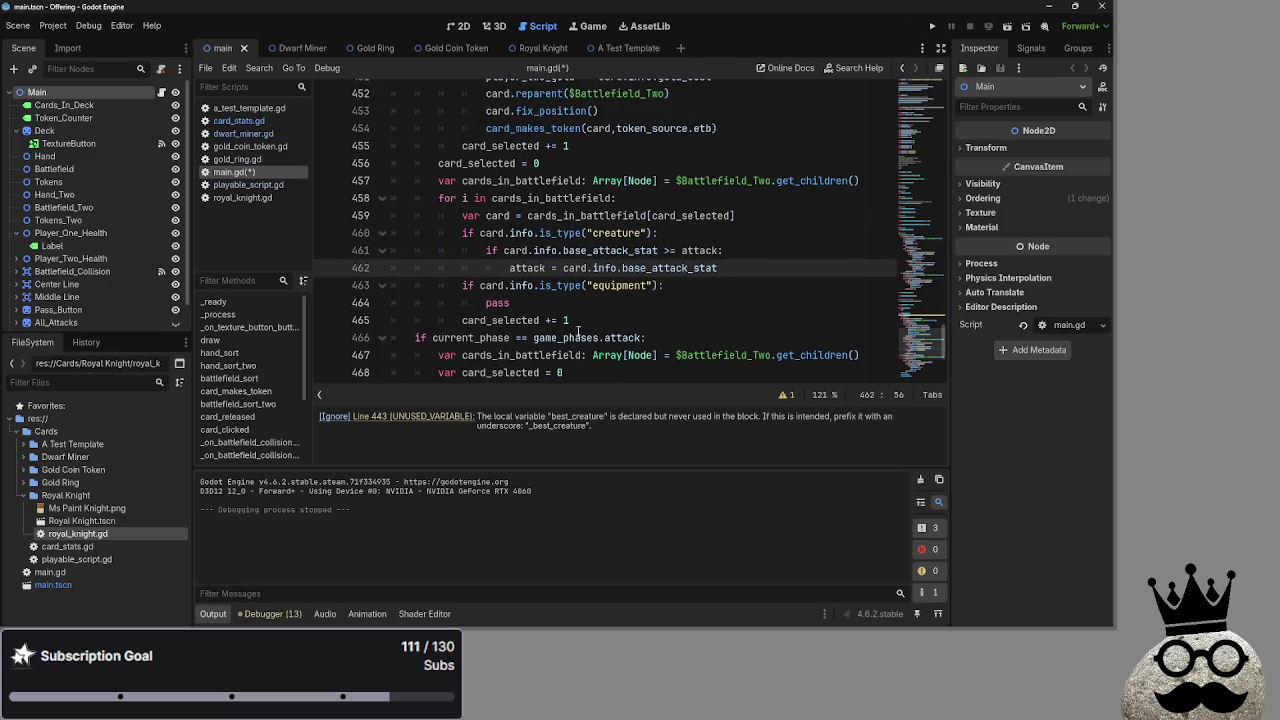
{"action": "left_click", "coordinate": [514, 301]}
{"action": "left_click", "coordinate": [525, 250]}
{"action": "double_click", "coordinate": [526, 267]}
{"action": "left_click", "coordinate": [799, 269]}
{"action": "key", "text": "Return"}
Remove empty line 463 and start a 'var best creature' line after the equipment pass.
{"action": "scroll", "coordinate": [652, 253], "scroll_direction": "up", "scroll_amount": 3}
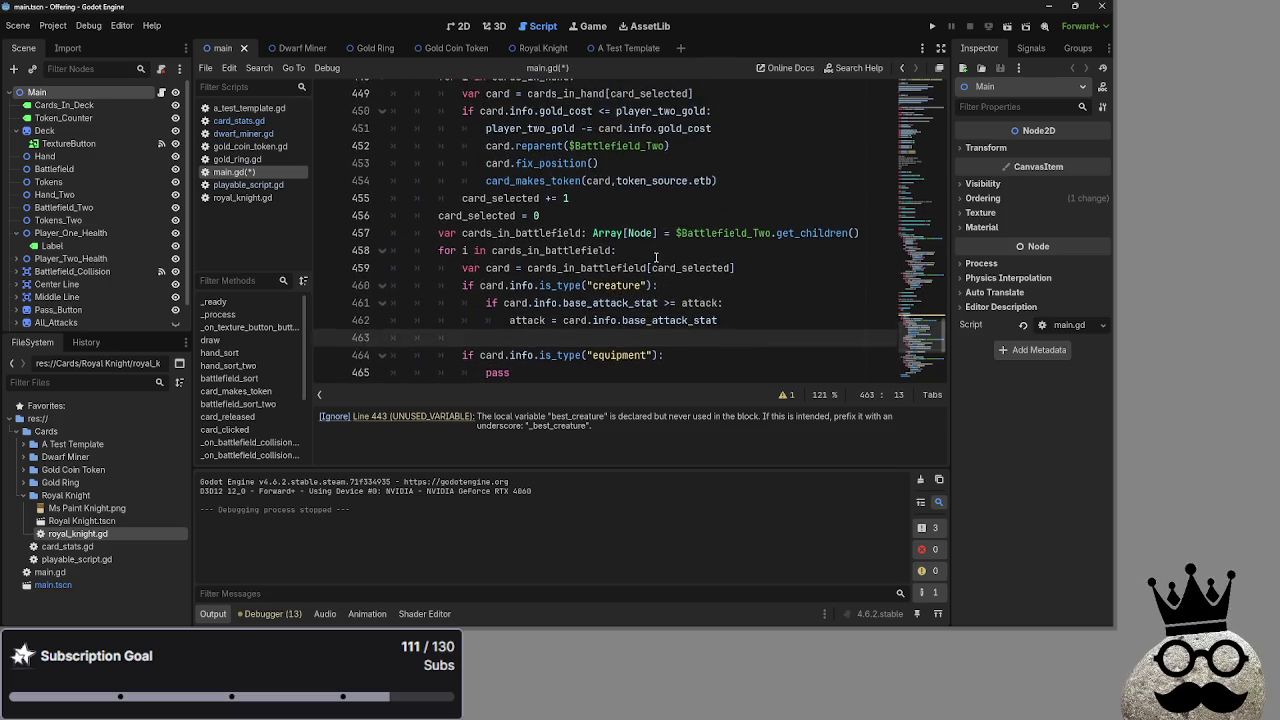
{"action": "scroll", "coordinate": [652, 253], "scroll_direction": "down", "scroll_amount": 3}
{"action": "scroll", "coordinate": [493, 250], "scroll_direction": "up", "scroll_amount": 6}
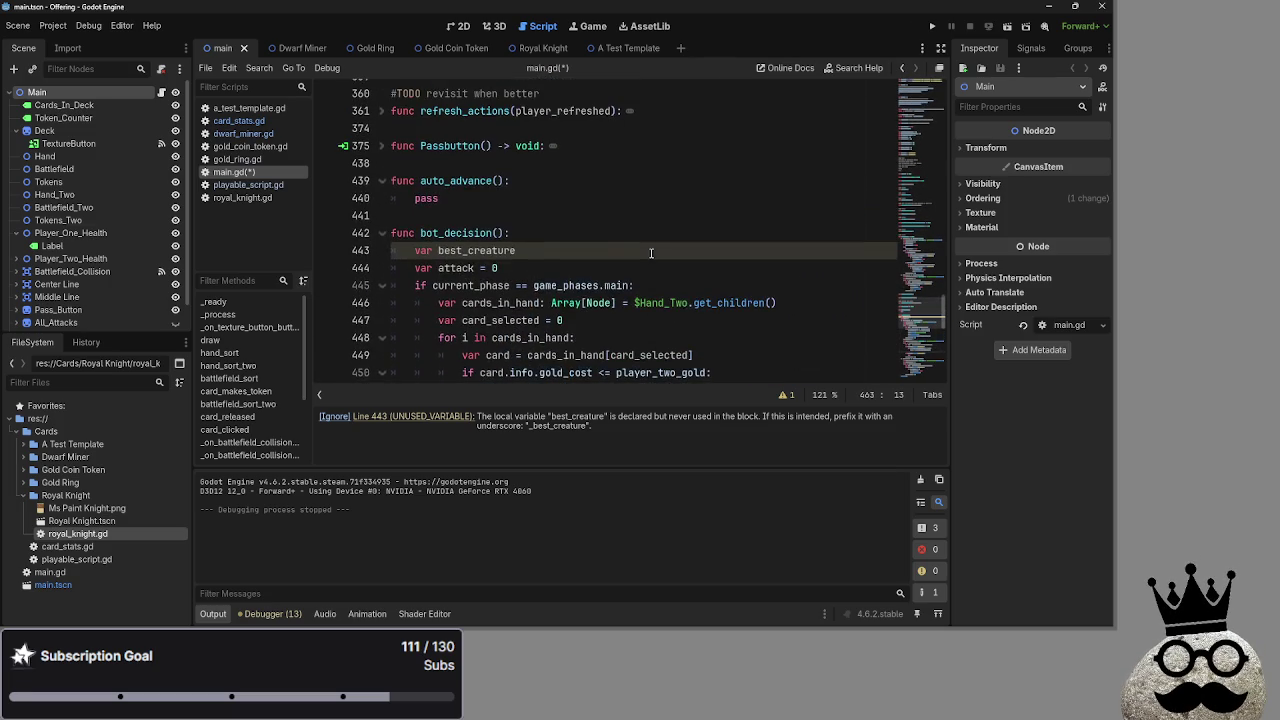
{"action": "scroll", "coordinate": [493, 250], "scroll_direction": "down", "scroll_amount": 6}
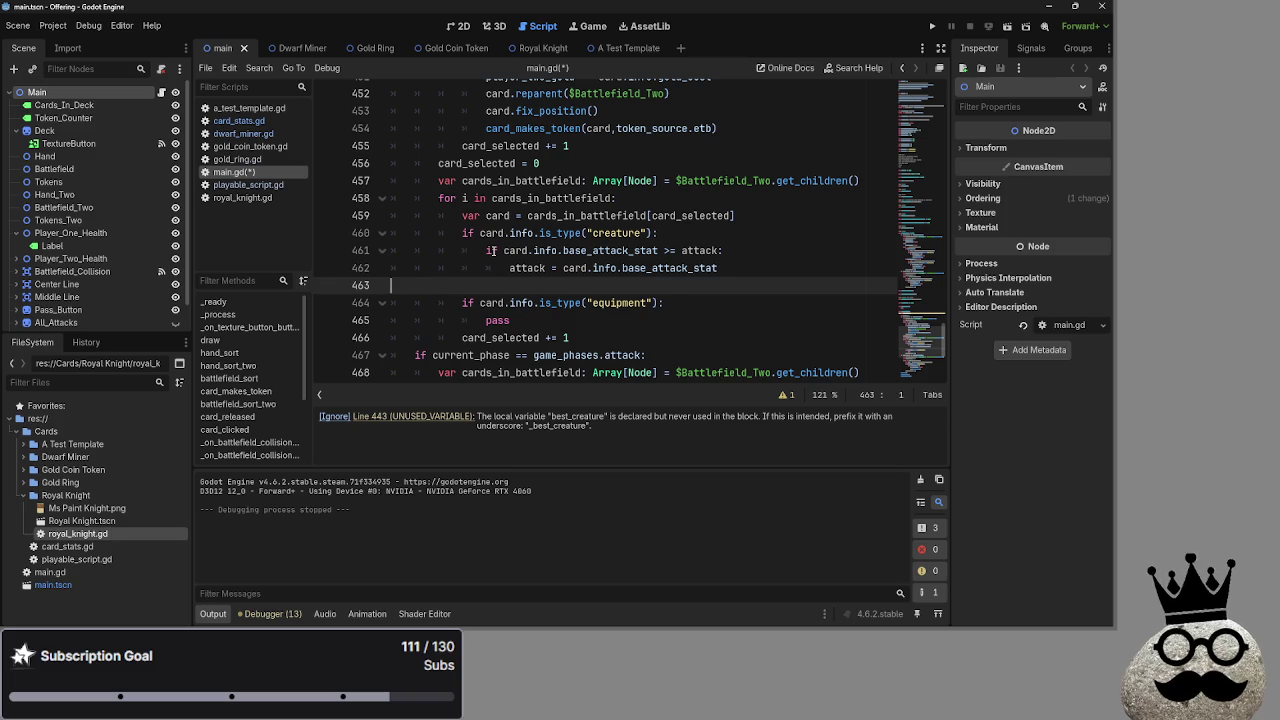
{"action": "key", "text": "BackSpace"}
{"action": "key", "text": "BackSpace"}
{"action": "key", "text": "BackSpace"}
{"action": "left_click", "coordinate": [683, 308]}
{"action": "key", "text": "Return"}
{"action": "key", "text": "BackSpace"}
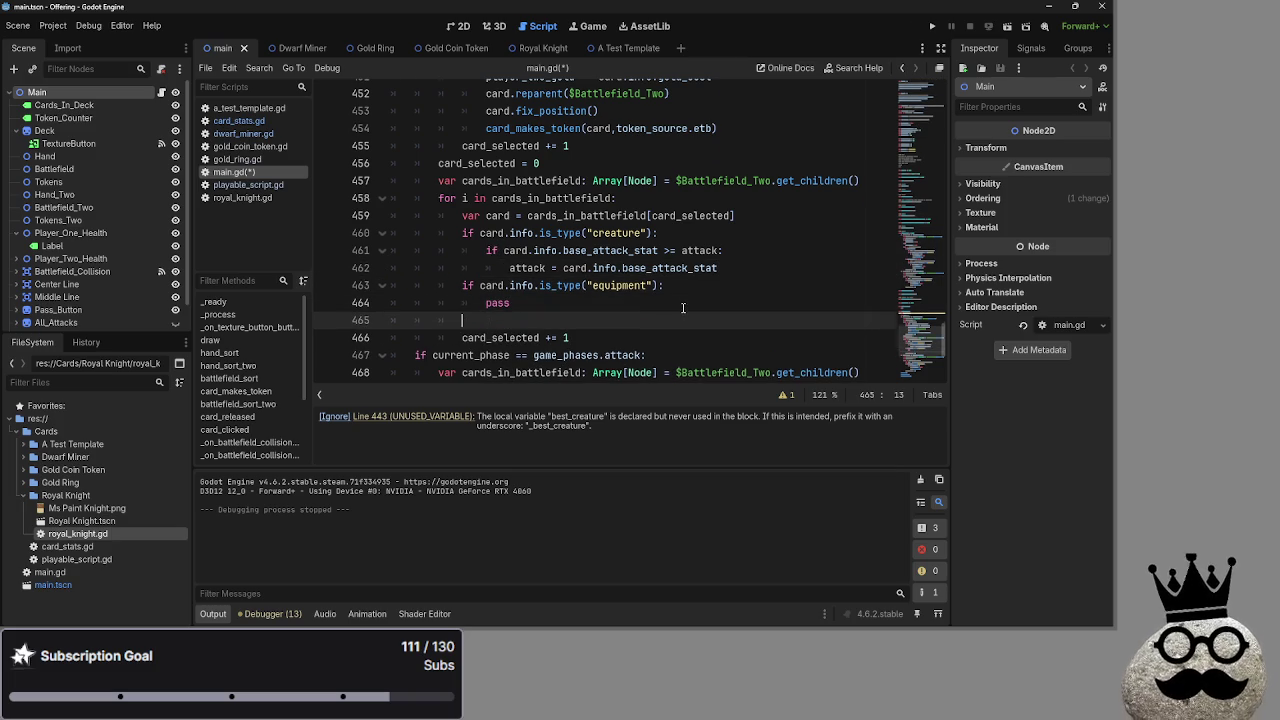
{"action": "scroll", "coordinate": [516, 222], "scroll_direction": "up", "scroll_amount": 3}
{"action": "scroll", "coordinate": [516, 222], "scroll_direction": "down", "scroll_amount": 4}
{"action": "type", "text": "va"}
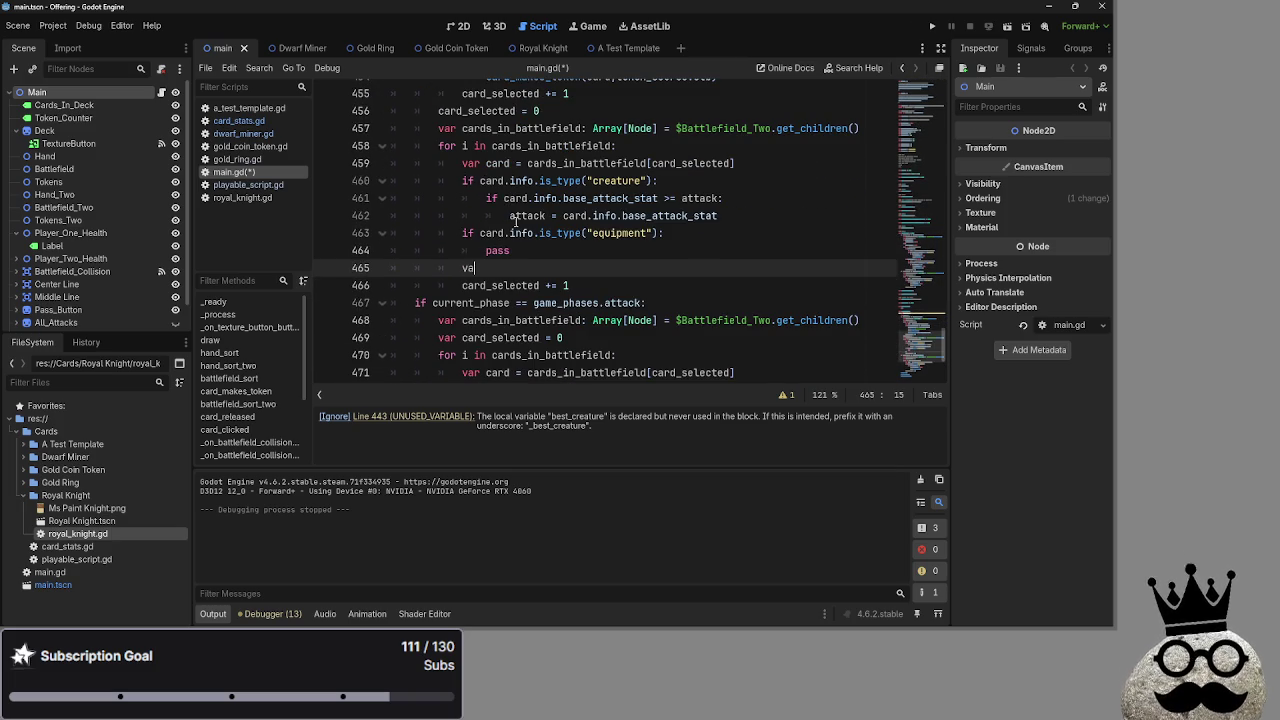
{"action": "type", "text": "r best creature ="}
Insert an empty line after the attack assignment on line 462.
{"action": "left_click", "coordinate": [767, 232]}
{"action": "key", "text": "Return"}
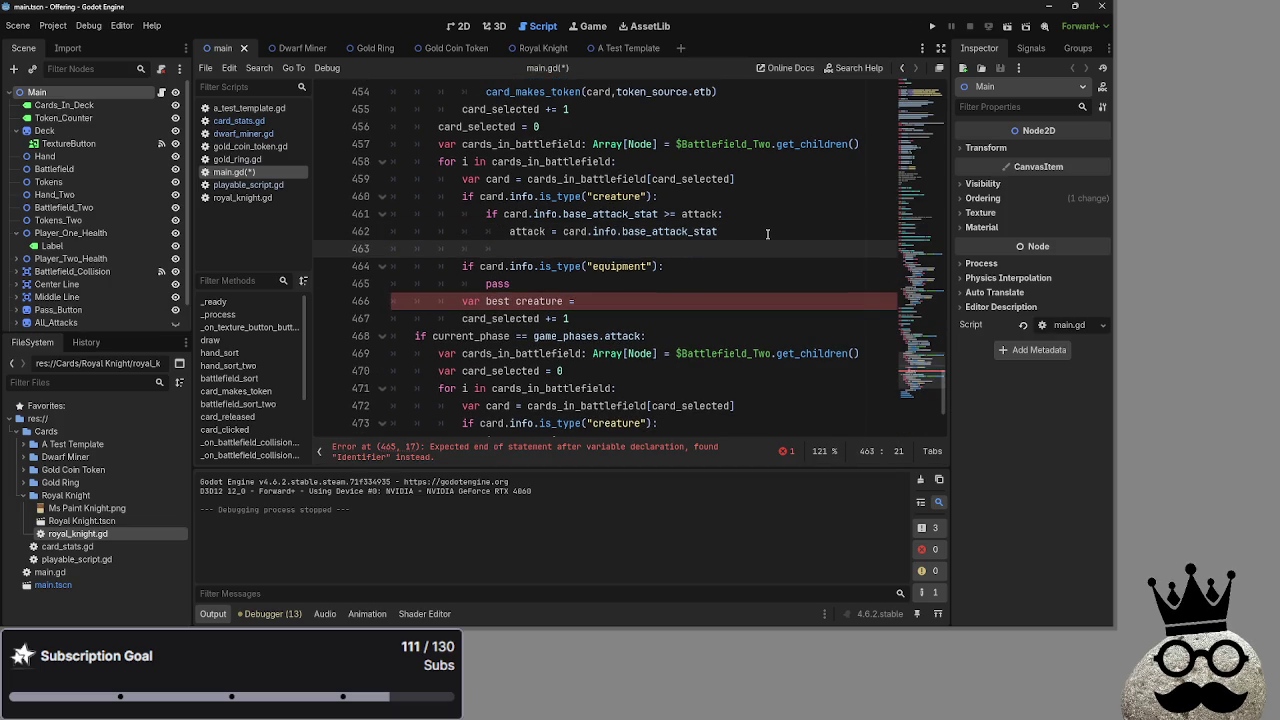
{"action": "key", "text": "Up"}
{"action": "key", "text": "Up"}
{"action": "key", "text": "Right"}
{"action": "key", "text": "Right"}
{"action": "key", "text": "Right"}
{"action": "left_click", "coordinate": [715, 245]}
{"action": "key", "text": "shift+Up"}
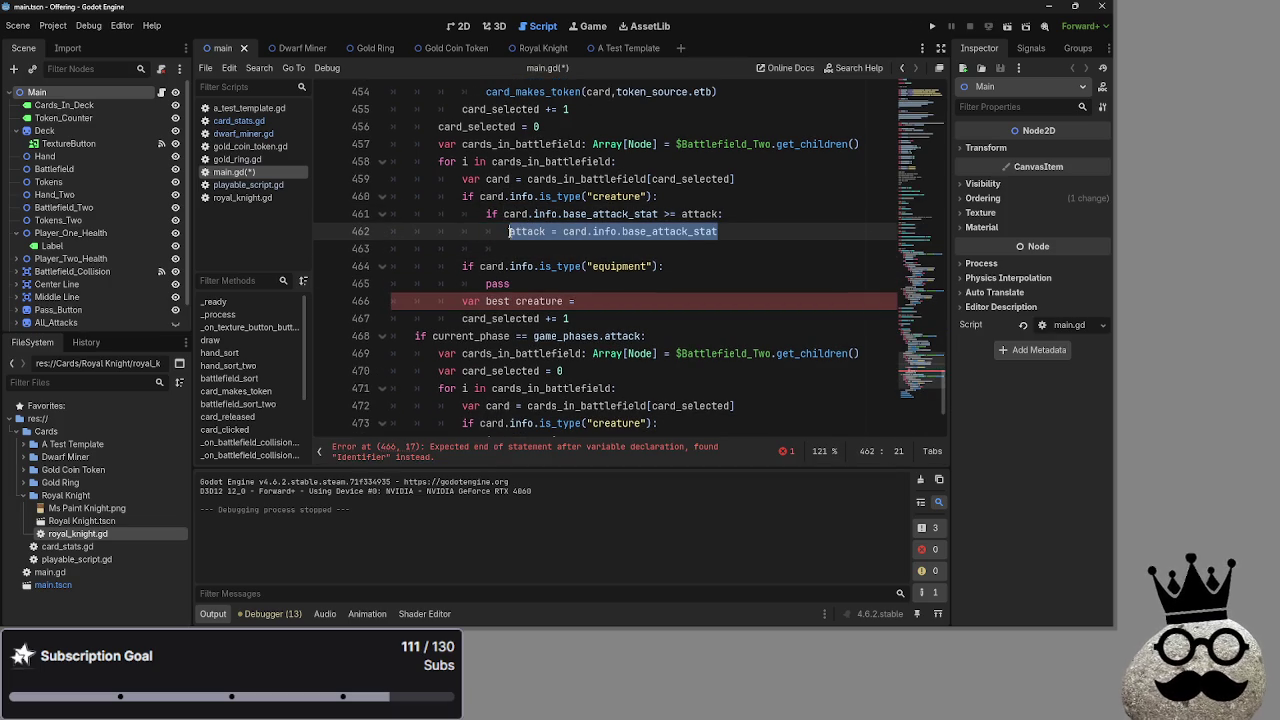
{"action": "left_click", "coordinate": [744, 250]}
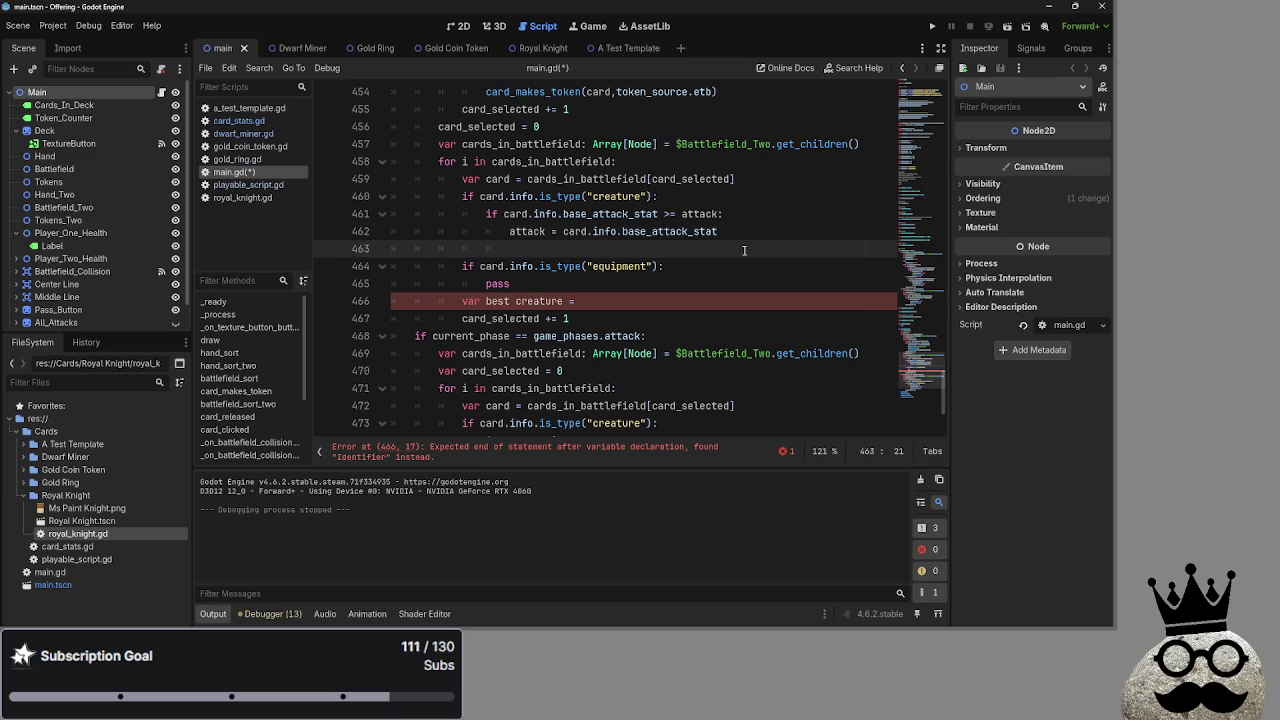
Rename attack to best_attack in its declaration, the creature comparison and line 462's assignment.
{"action": "scroll", "coordinate": [744, 250], "scroll_direction": "up", "scroll_amount": 5}
{"action": "left_click", "coordinate": [439, 178]}
{"action": "type", "text": "best_attack = 0"}
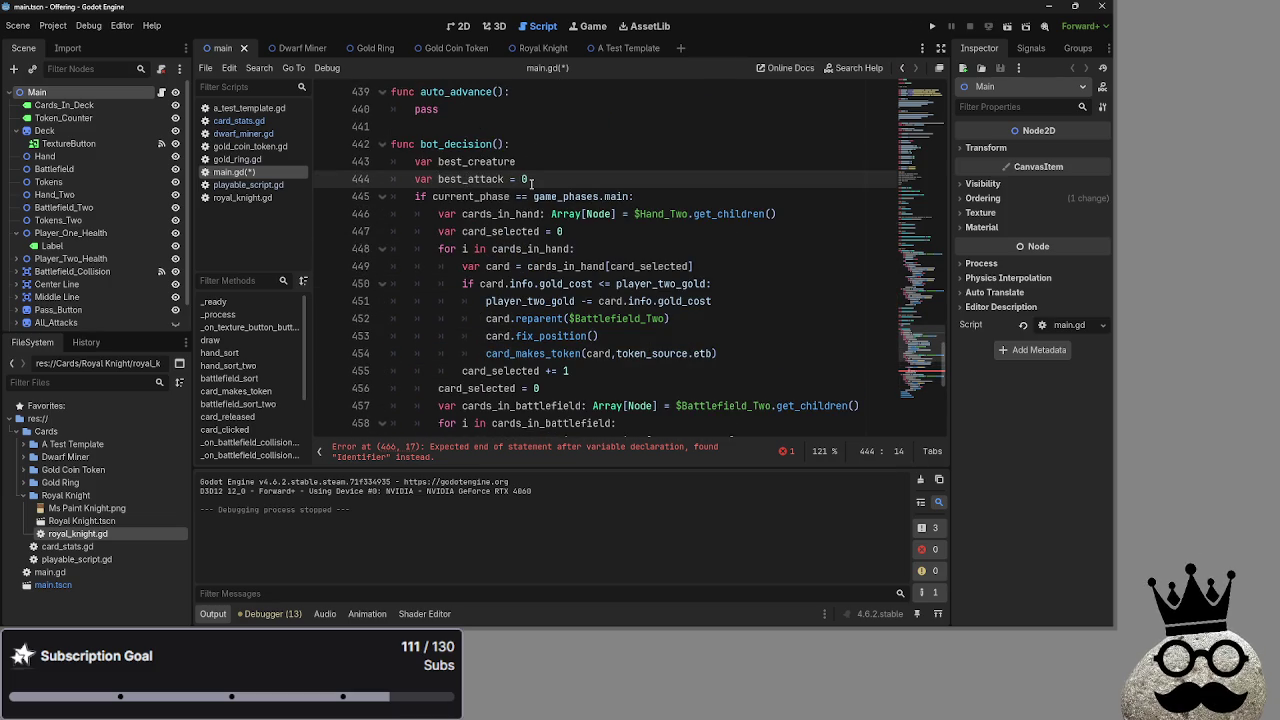
{"action": "scroll", "coordinate": [604, 230], "scroll_direction": "down", "scroll_amount": 3}
{"action": "left_click", "coordinate": [682, 318]}
{"action": "type", "text": "best_attack:"}
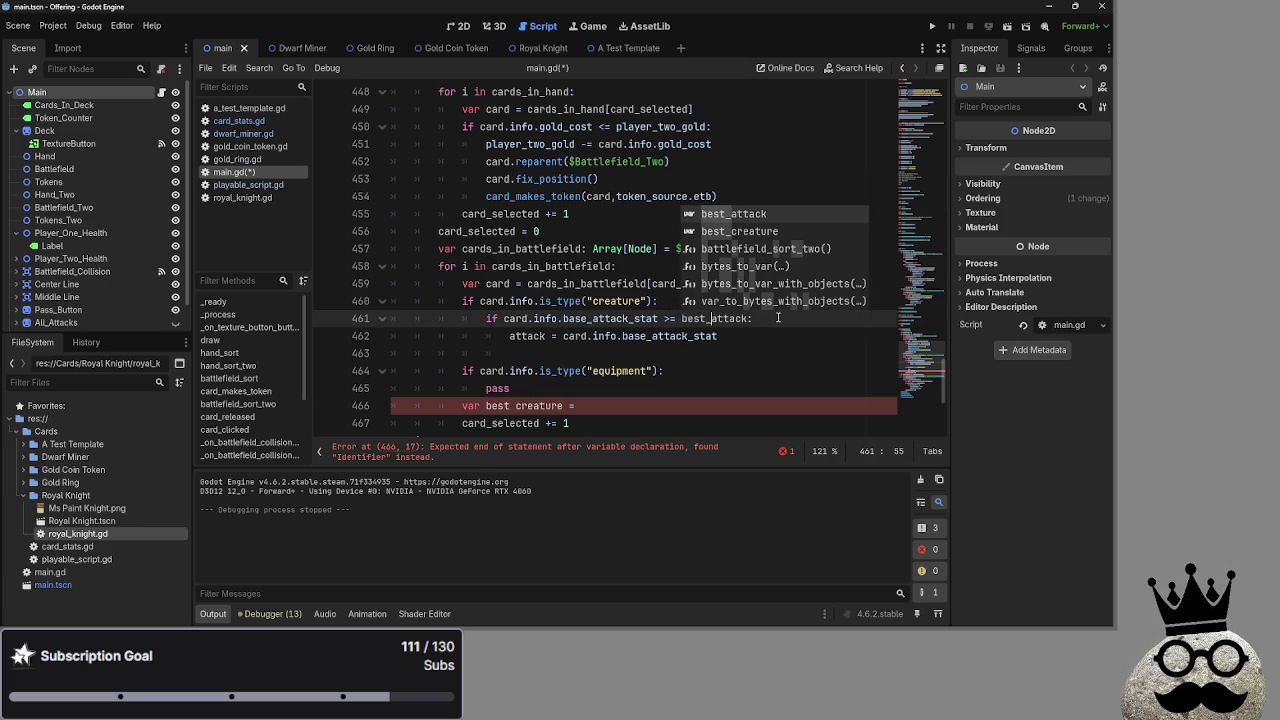
{"action": "key", "text": "Escape"}
{"action": "left_click", "coordinate": [779, 336]}
{"action": "left_click", "coordinate": [510, 336]}
{"action": "type", "text": "best_"}
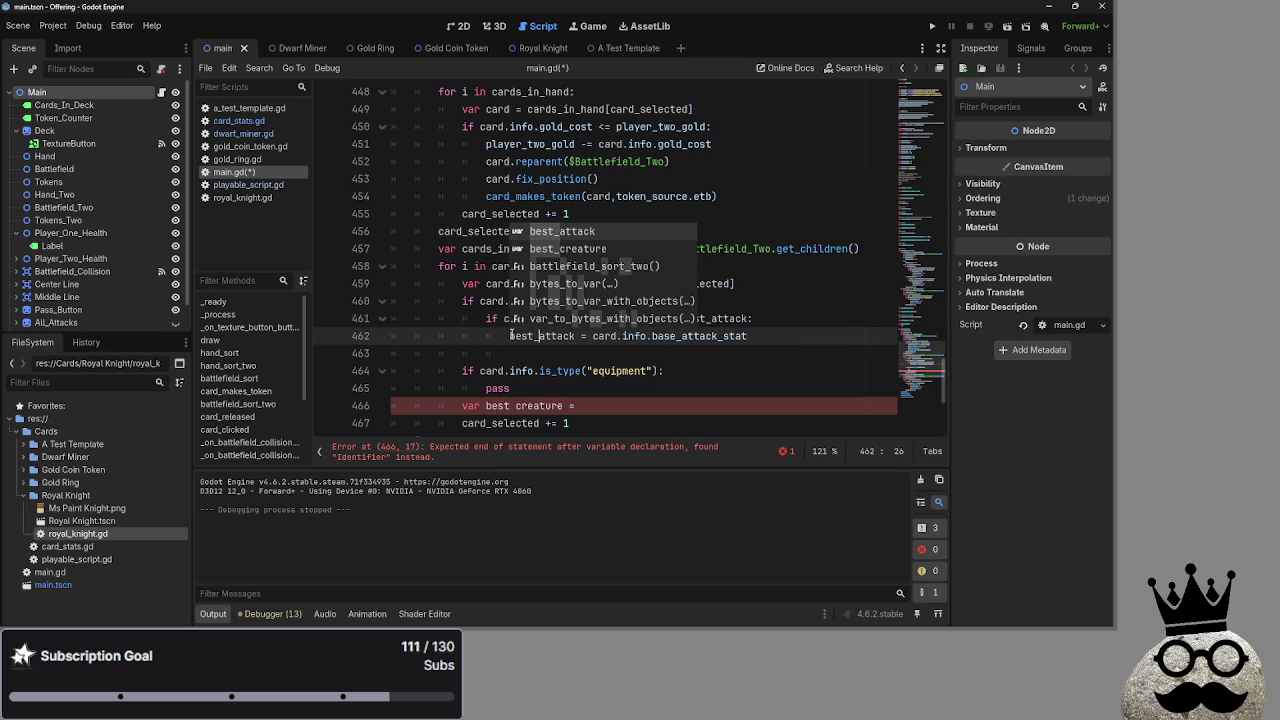
Delete the unfinished 'var best creature' line.
{"action": "left_click", "coordinate": [600, 406]}
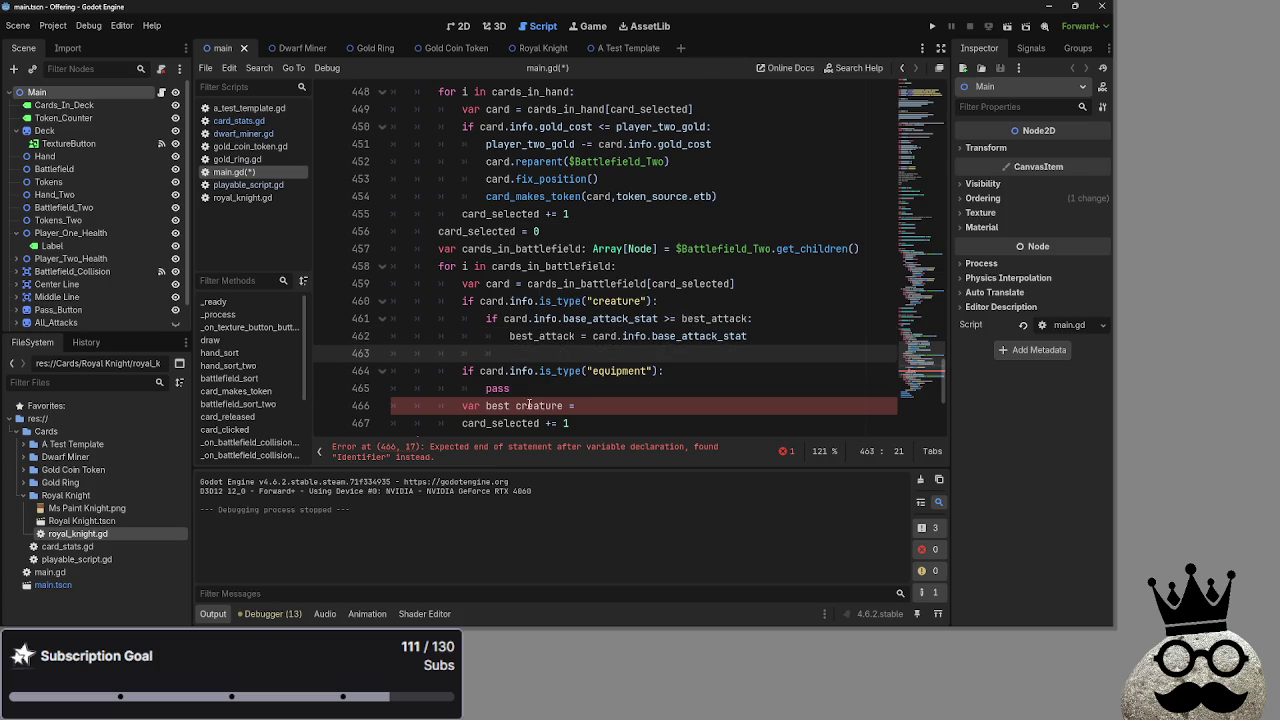
{"action": "scroll", "coordinate": [608, 366], "scroll_direction": "down", "scroll_amount": 1}
{"action": "type", "text": "be"}
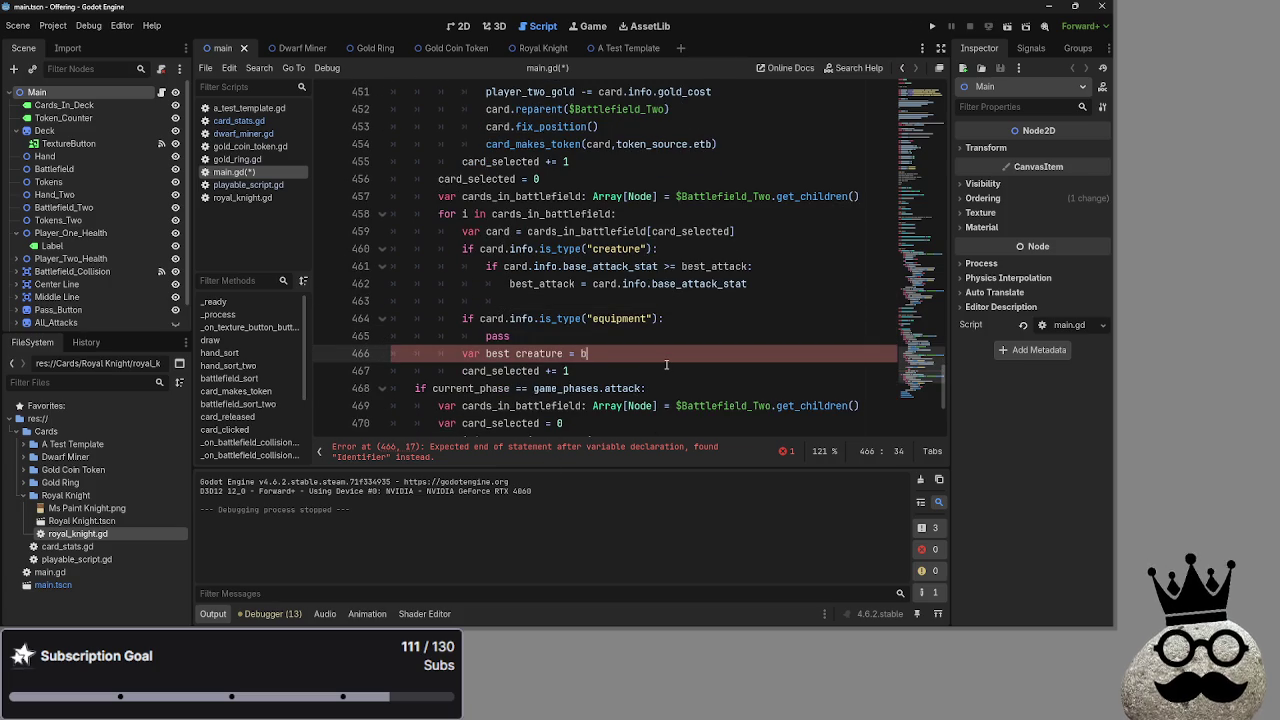
{"action": "key", "text": "BackSpace"}
{"action": "key", "text": "BackSpace"}
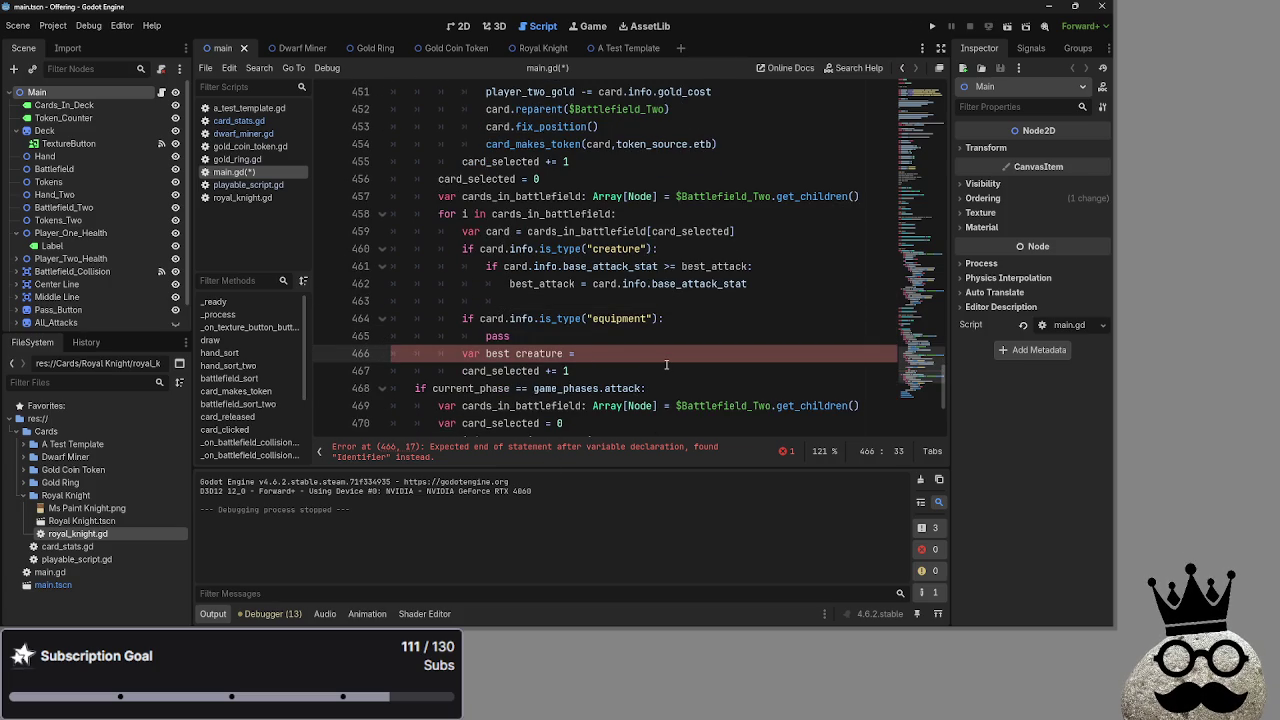
{"action": "triple_click", "coordinate": [493, 355]}
{"action": "key", "text": "BackSpace"}
Write 'best_creature = card' on the empty line 463.
{"action": "scroll", "coordinate": [762, 360], "scroll_direction": "up", "scroll_amount": 1}
{"action": "left_click", "coordinate": [762, 360]}
{"action": "type", "text": "best_"}
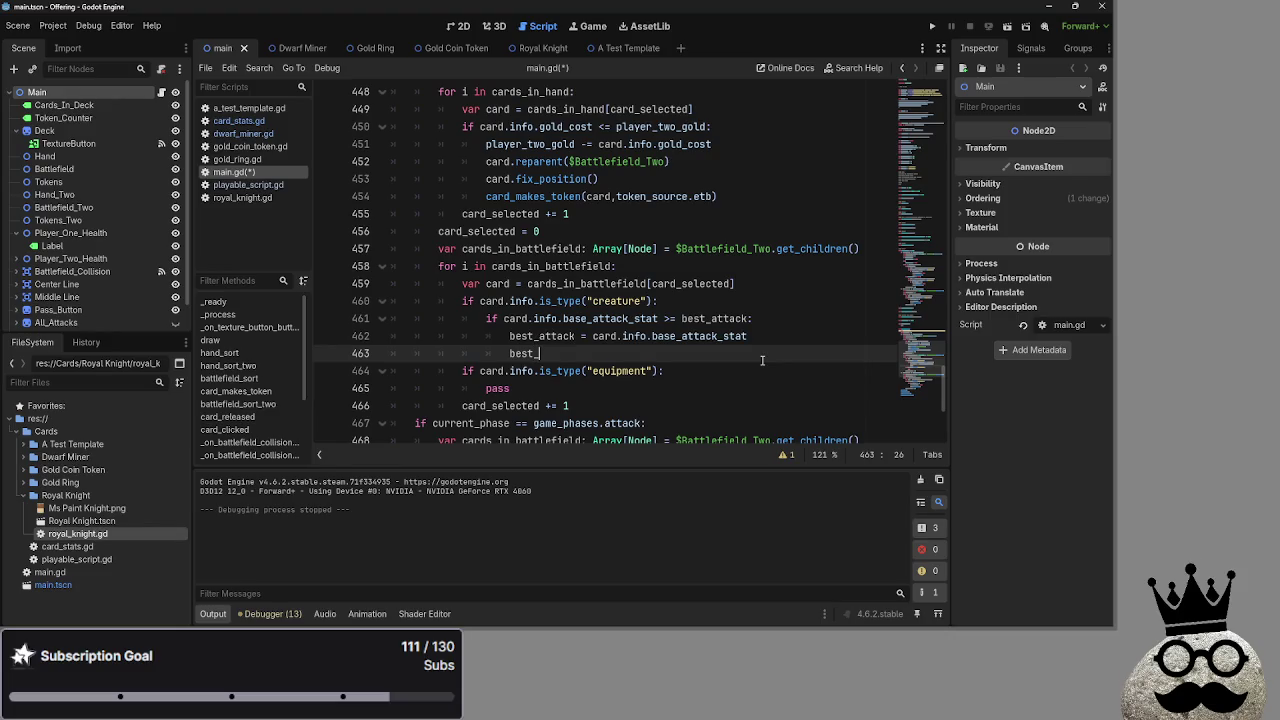
{"action": "type", "text": "creature = card"}
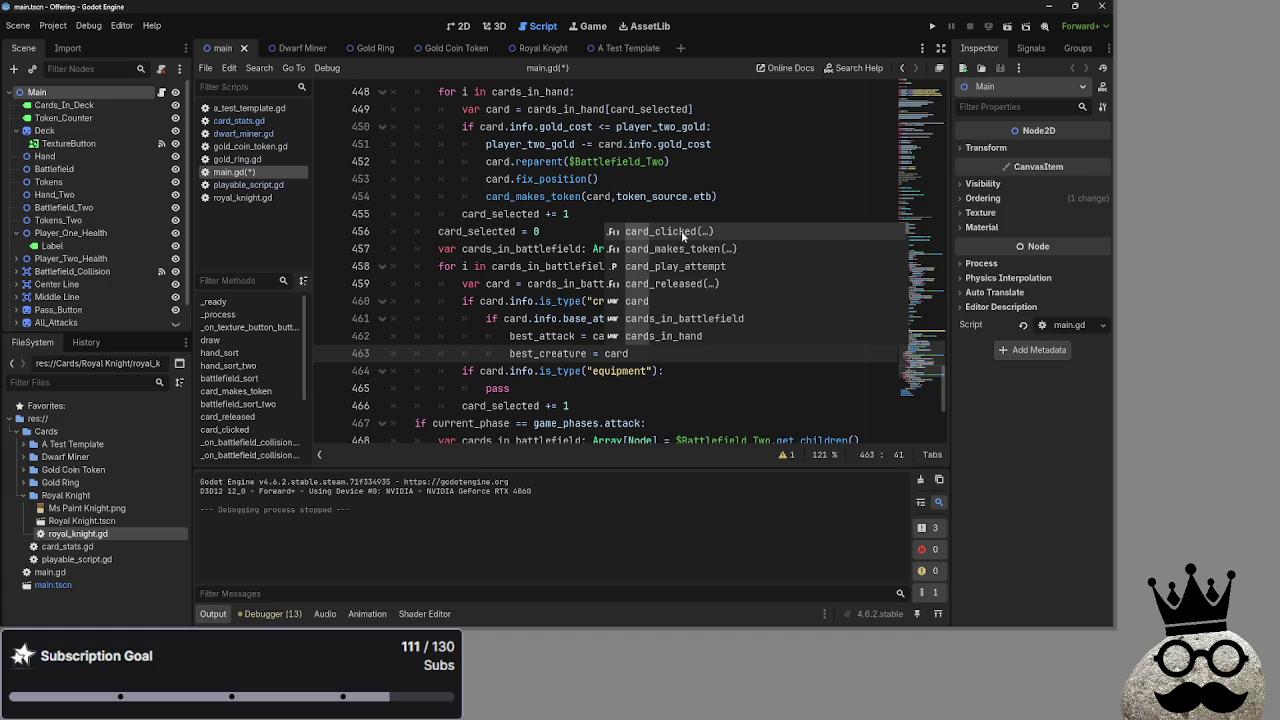
{"action": "left_click", "coordinate": [728, 372]}
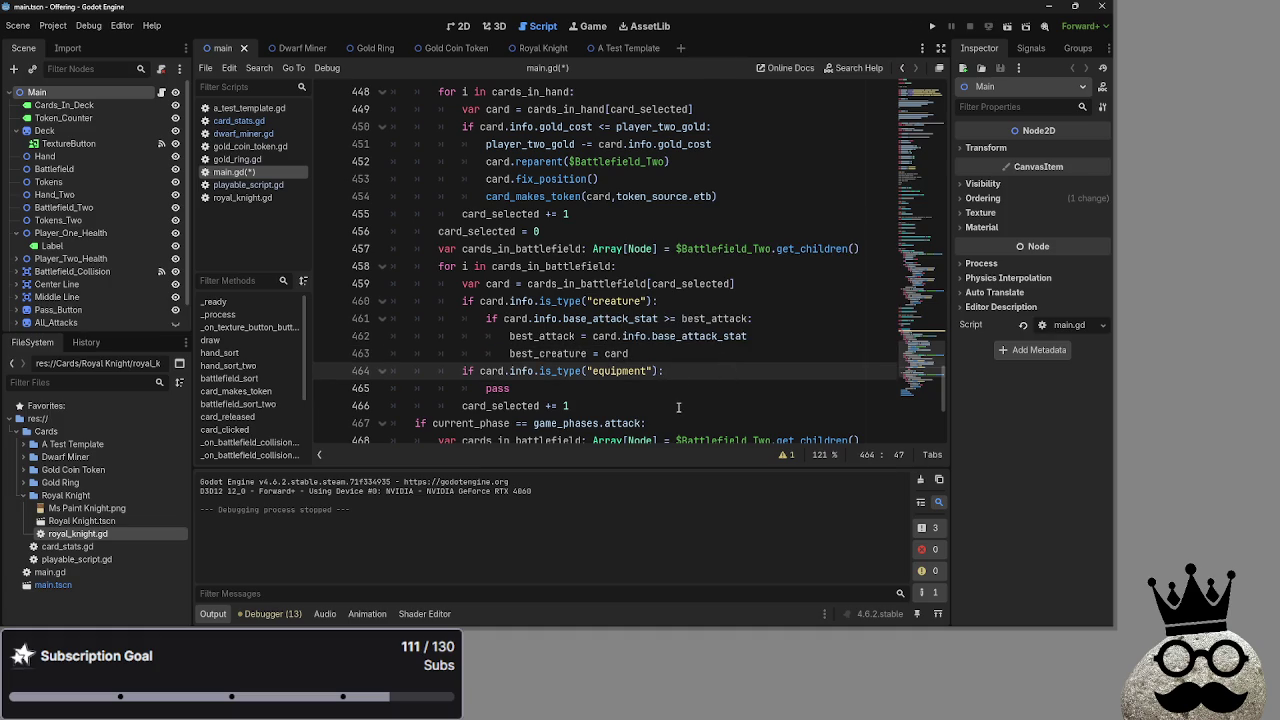
{"action": "scroll", "coordinate": [670, 415], "scroll_direction": "up", "scroll_amount": 2}
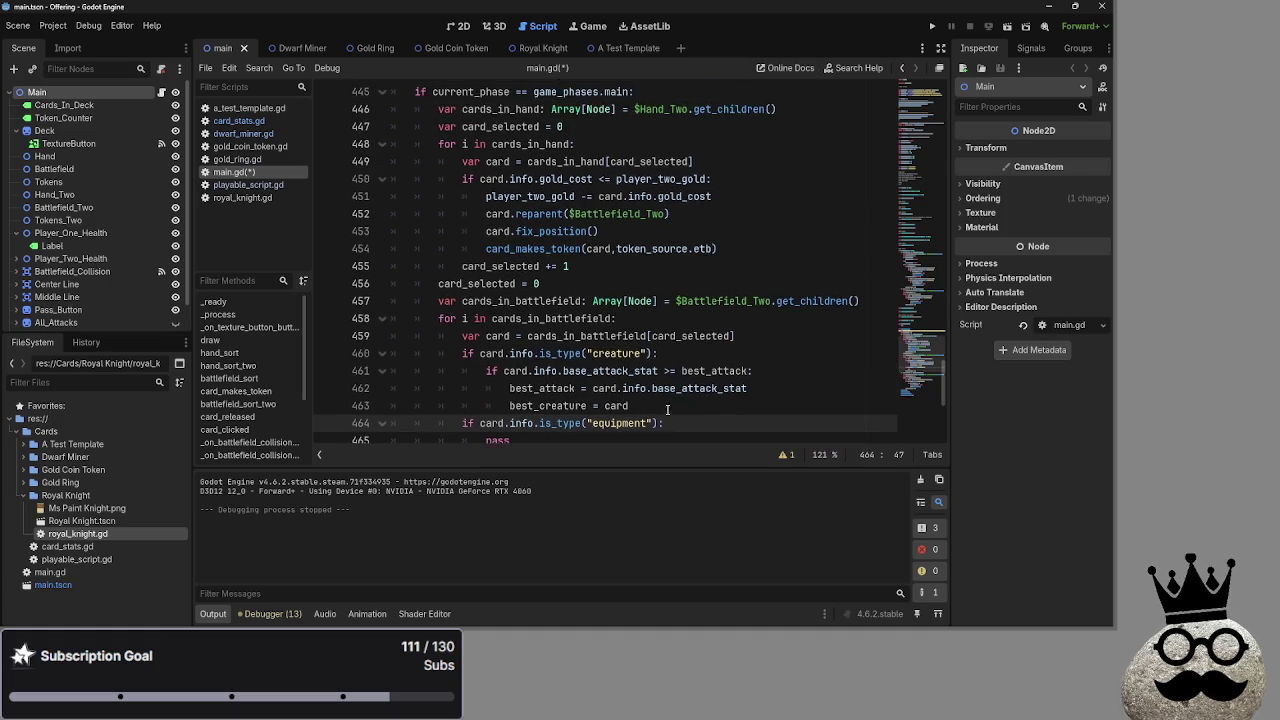
{"action": "left_click_drag", "start_coordinate": [414, 111], "coordinate": [572, 122]}
{"action": "left_click", "coordinate": [572, 122]}
{"action": "left_click", "coordinate": [790, 455]}
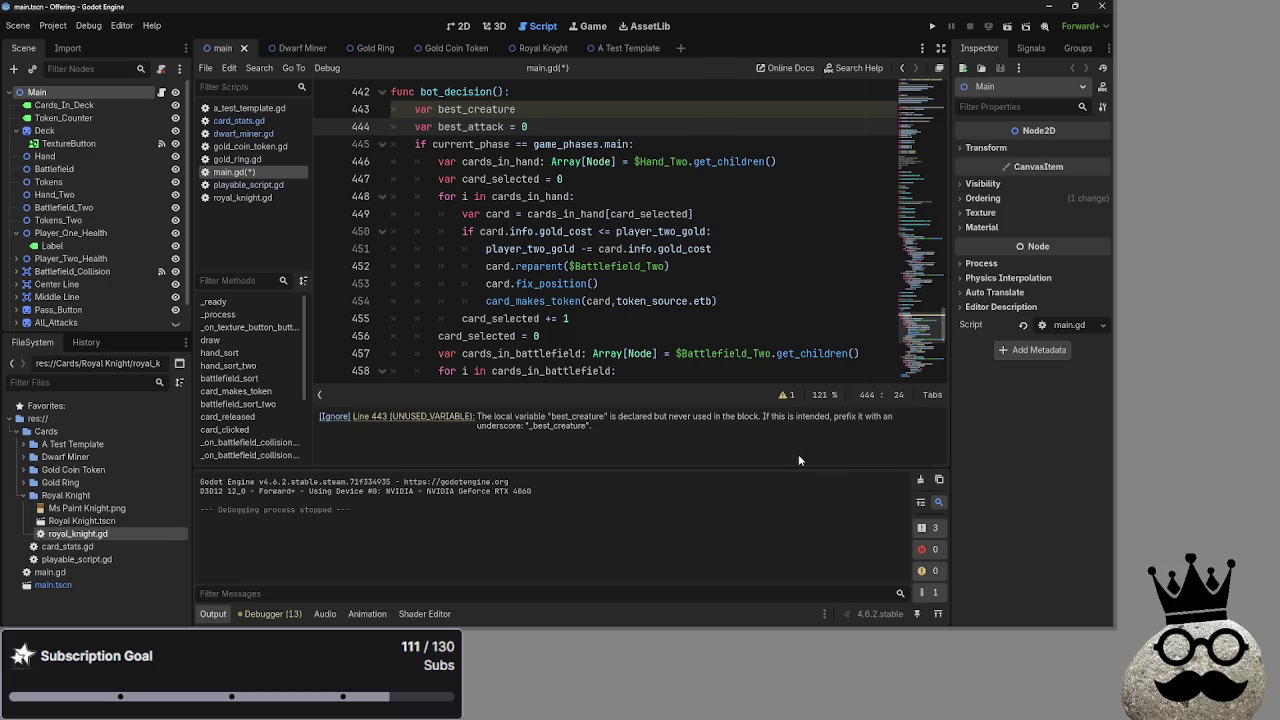
{"action": "left_click", "coordinate": [784, 395]}
{"action": "scroll", "coordinate": [783, 387], "scroll_direction": "down", "scroll_amount": 2}
{"action": "scroll", "coordinate": [780, 386], "scroll_direction": "up", "scroll_amount": 1}
{"action": "scroll", "coordinate": [775, 385], "scroll_direction": "up", "scroll_amount": 1}
{"action": "scroll", "coordinate": [772, 384], "scroll_direction": "down", "scroll_amount": 1}
{"action": "double_click", "coordinate": [556, 405]}
{"action": "scroll", "coordinate": [552, 406], "scroll_direction": "up", "scroll_amount": 1}
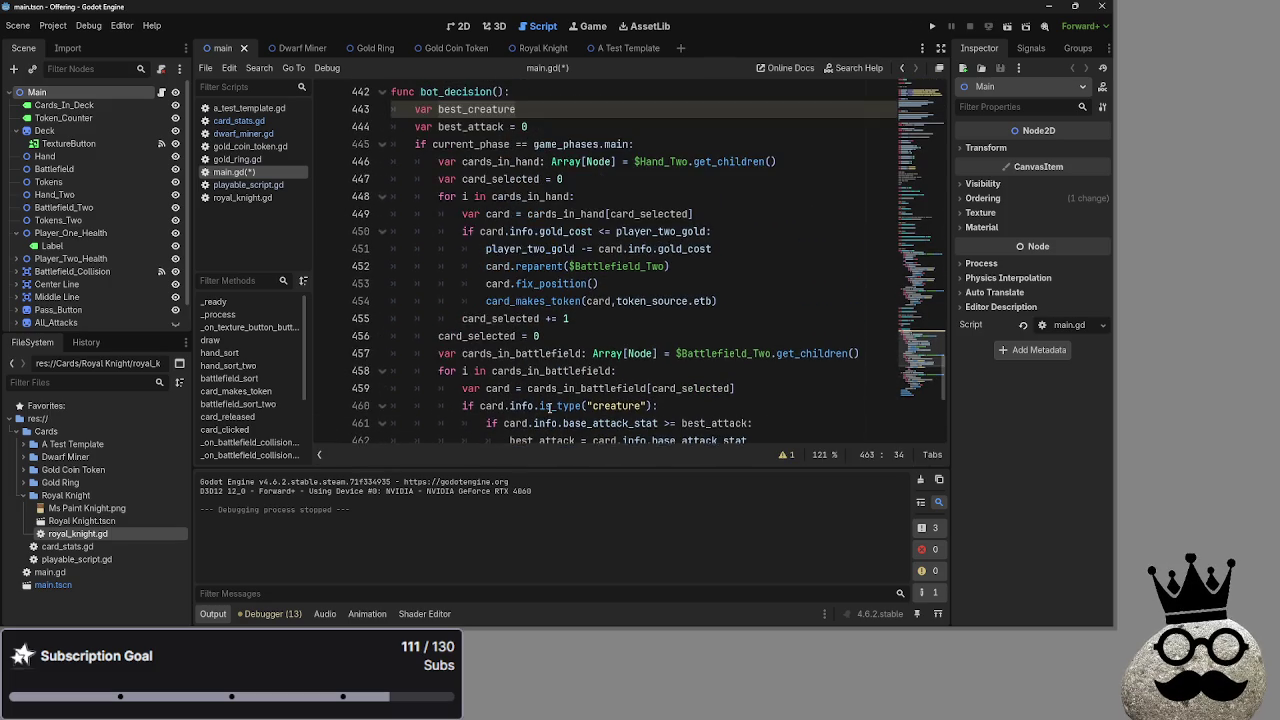
{"action": "scroll", "coordinate": [548, 406], "scroll_direction": "down", "scroll_amount": 3}
{"action": "left_click", "coordinate": [684, 285]}
{"action": "scroll", "coordinate": [648, 370], "scroll_direction": "up", "scroll_amount": 3}
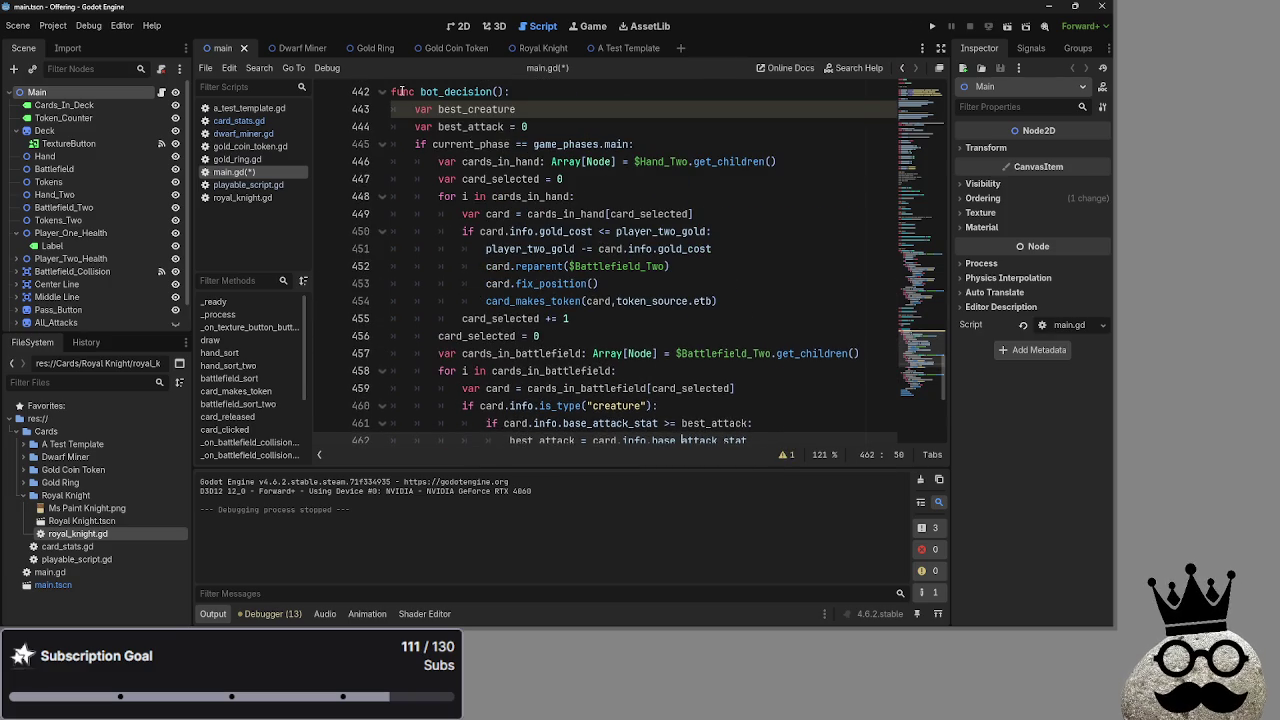
{"action": "left_click_drag", "start_coordinate": [411, 109], "coordinate": [557, 122]}
{"action": "left_click", "coordinate": [557, 122]}
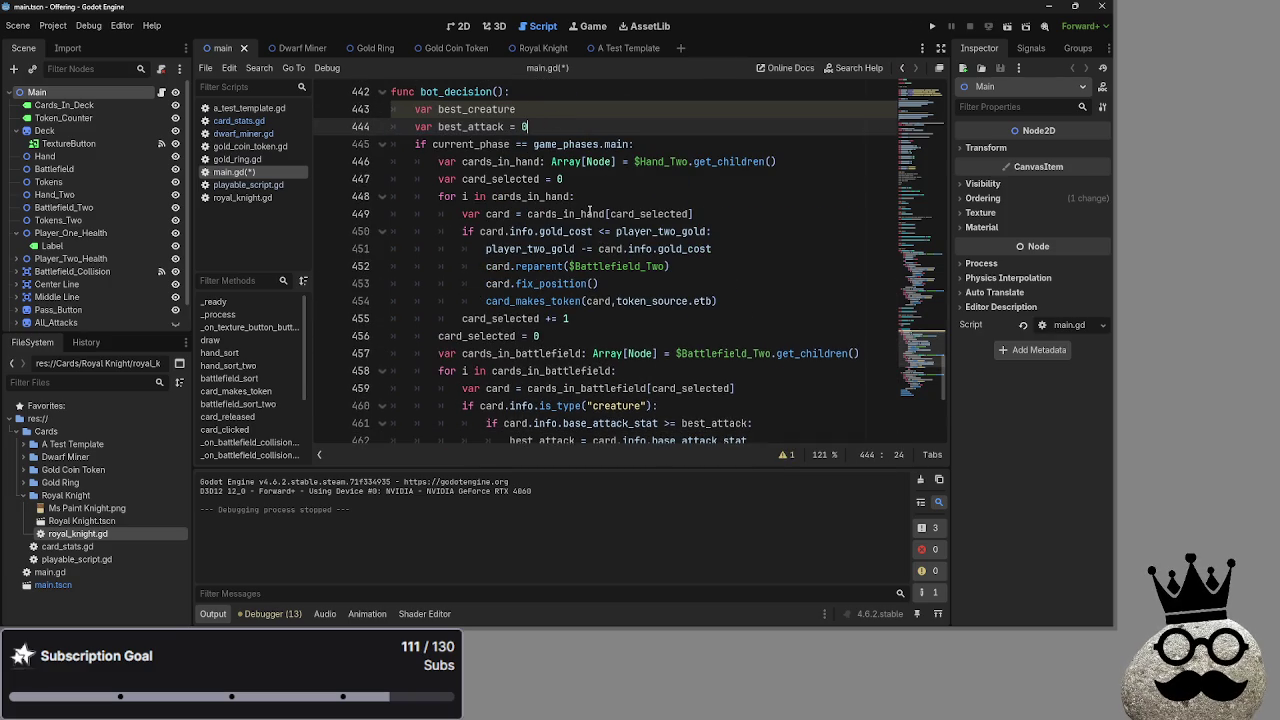
{"action": "left_click_drag", "start_coordinate": [413, 109], "coordinate": [595, 115]}
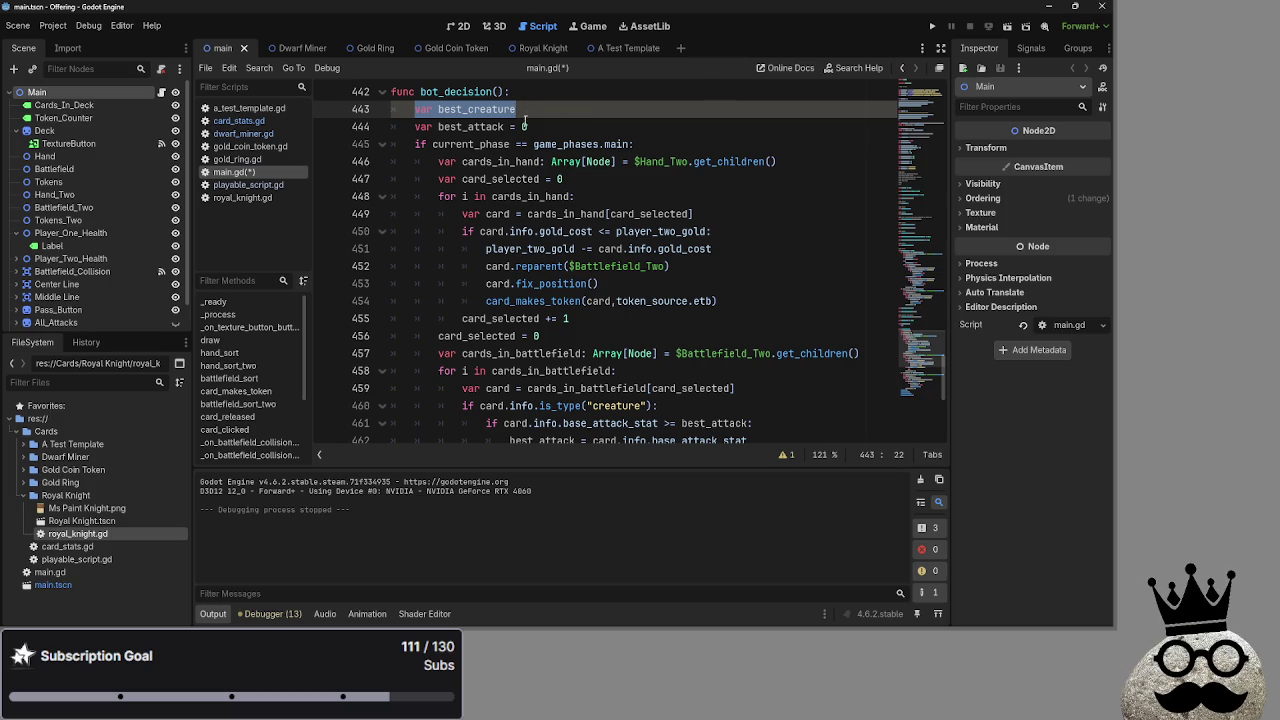
{"action": "key", "text": "Down"}
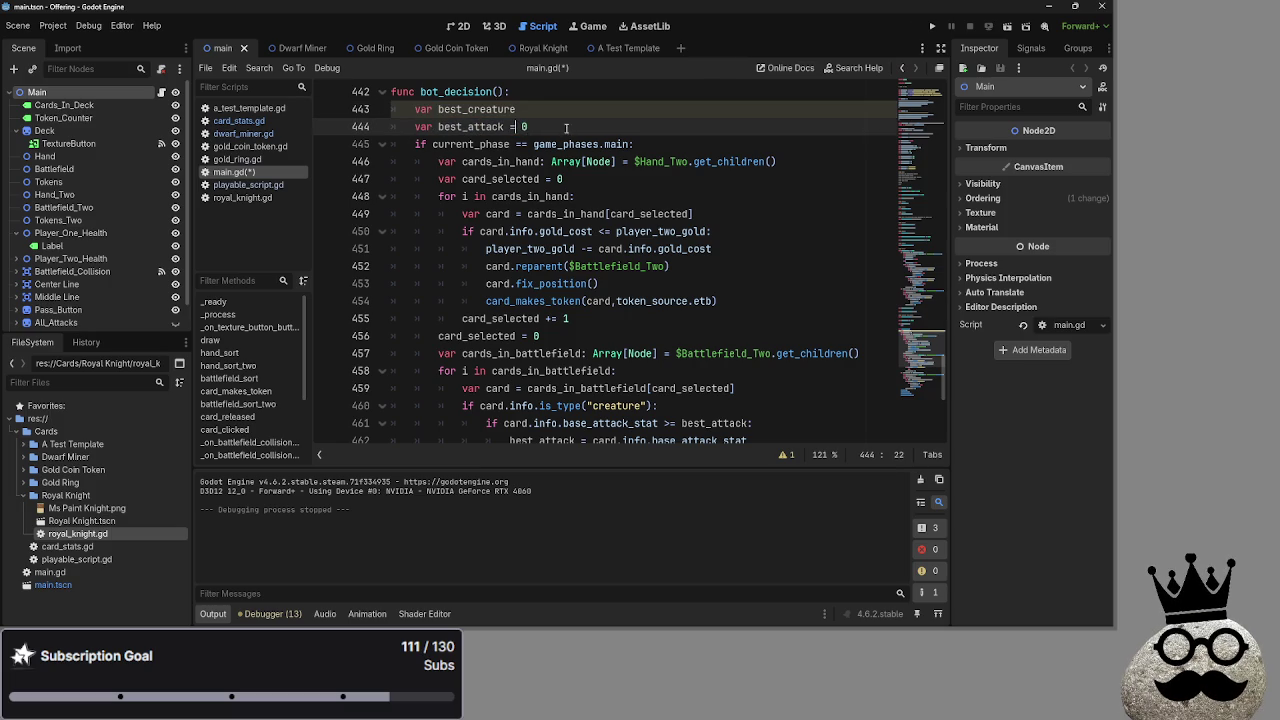
{"action": "key", "text": "ctrl+shift+Left"}
{"action": "key", "text": "ctrl+shift+Left"}
{"action": "key", "text": "End"}
{"action": "scroll", "coordinate": [588, 185], "scroll_direction": "down", "scroll_amount": 3}
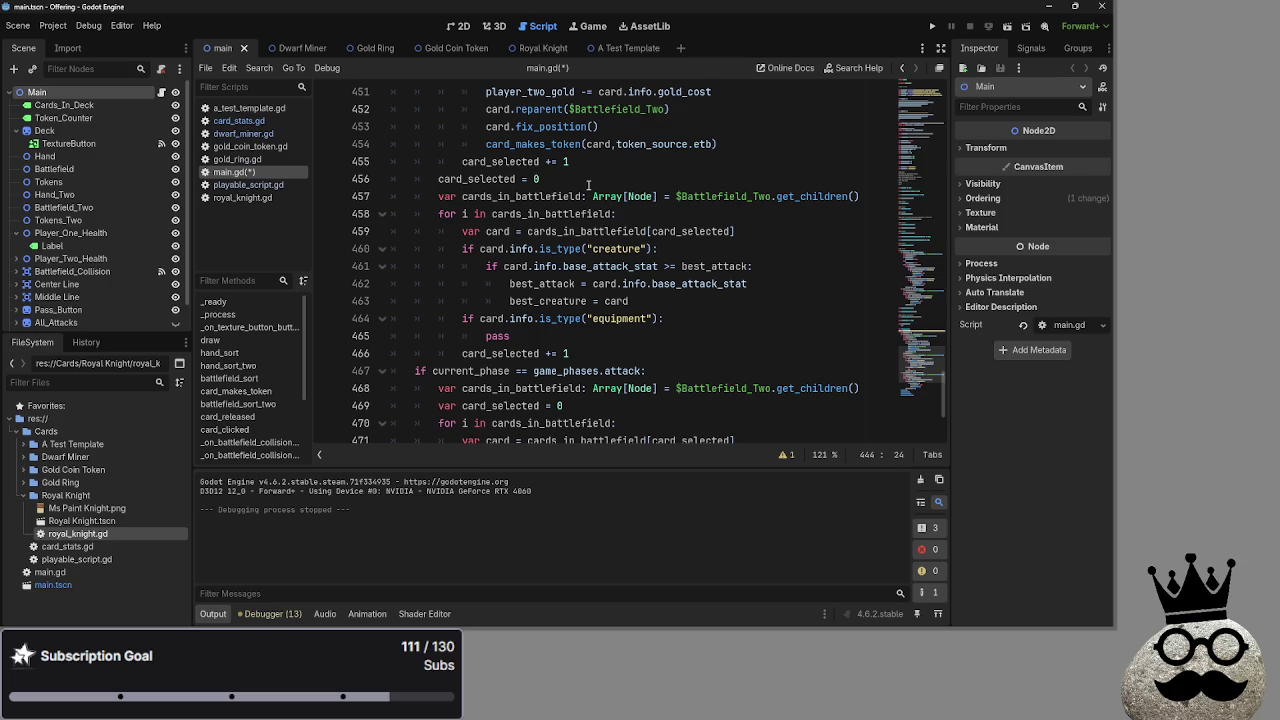
{"action": "double_click", "coordinate": [548, 301]}
{"action": "double_click", "coordinate": [542, 284]}
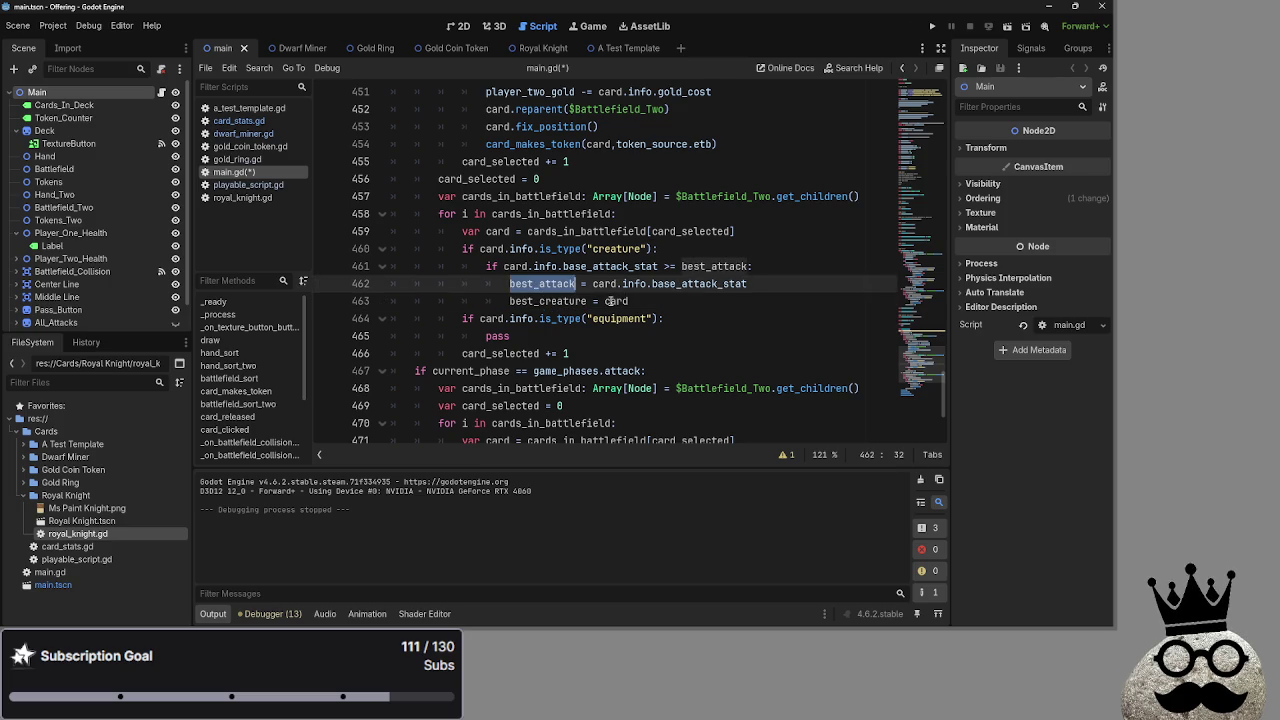
{"action": "double_click", "coordinate": [614, 301]}
{"action": "left_click", "coordinate": [570, 301]}
{"action": "double_click", "coordinate": [554, 284]}
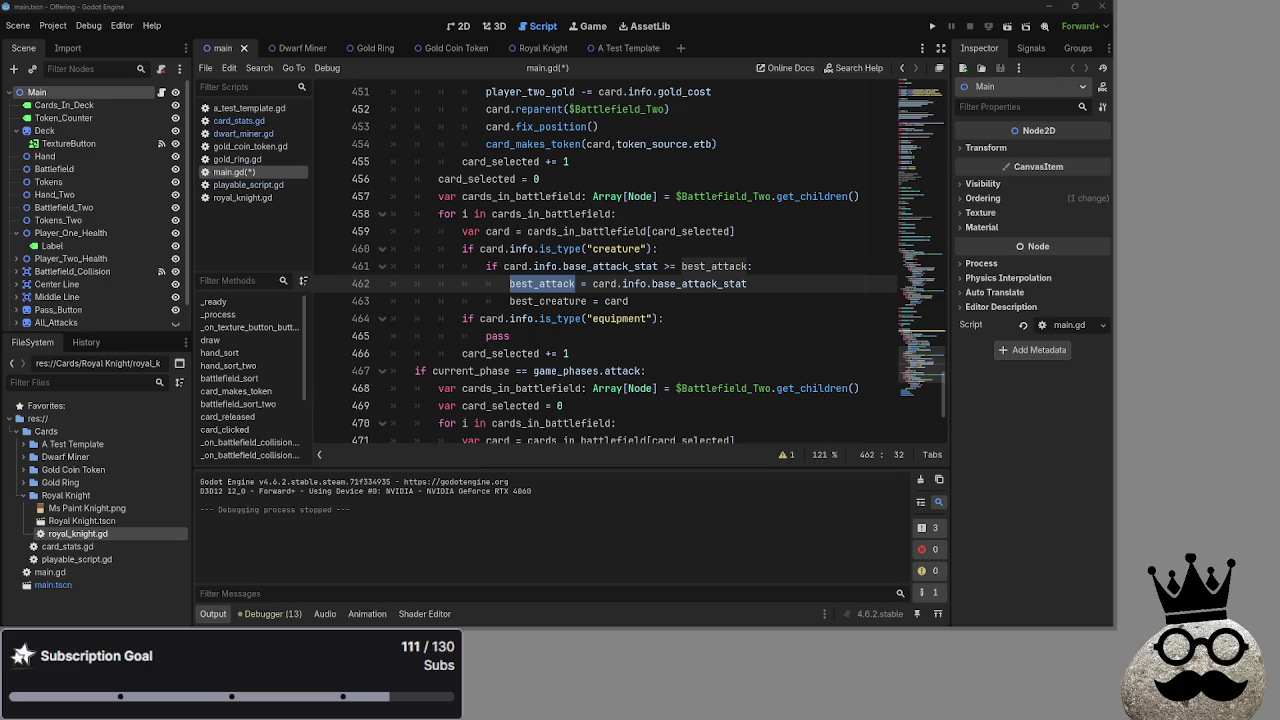
{"action": "key", "text": "alt+Tab"}
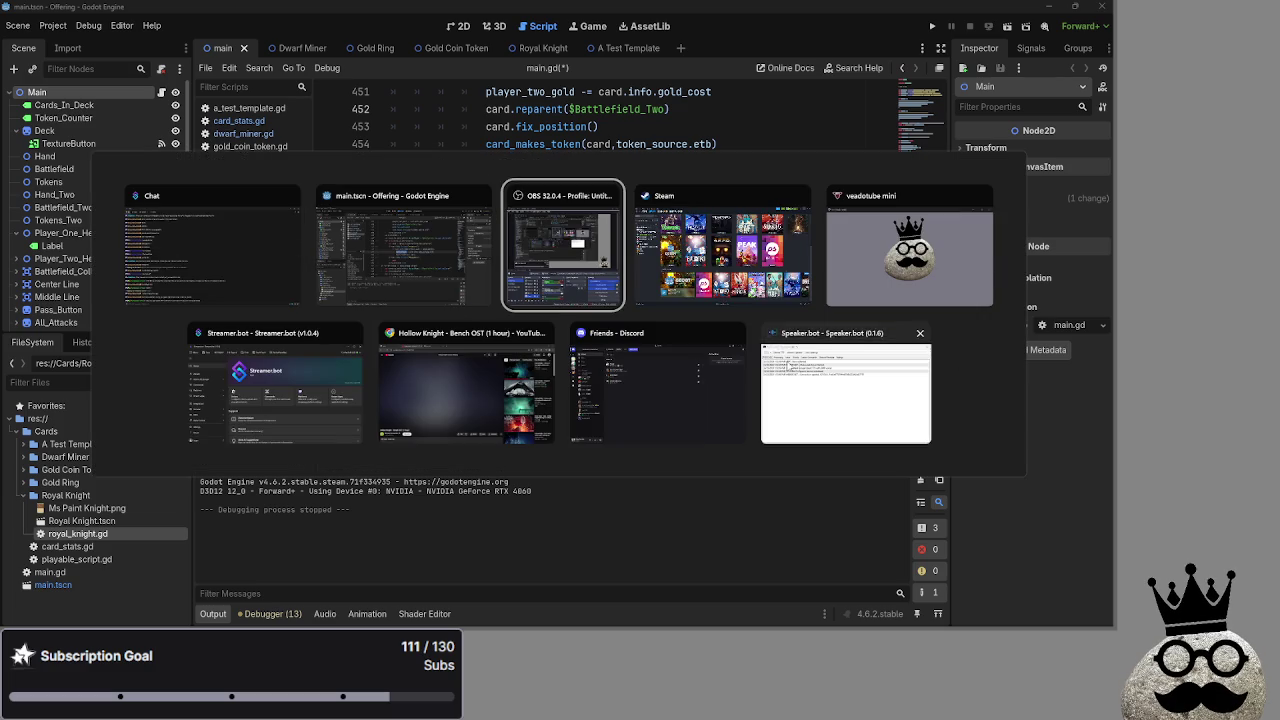
{"action": "key", "text": "Down"}
{"action": "key", "text": "Down"}
{"action": "key", "text": "Down"}
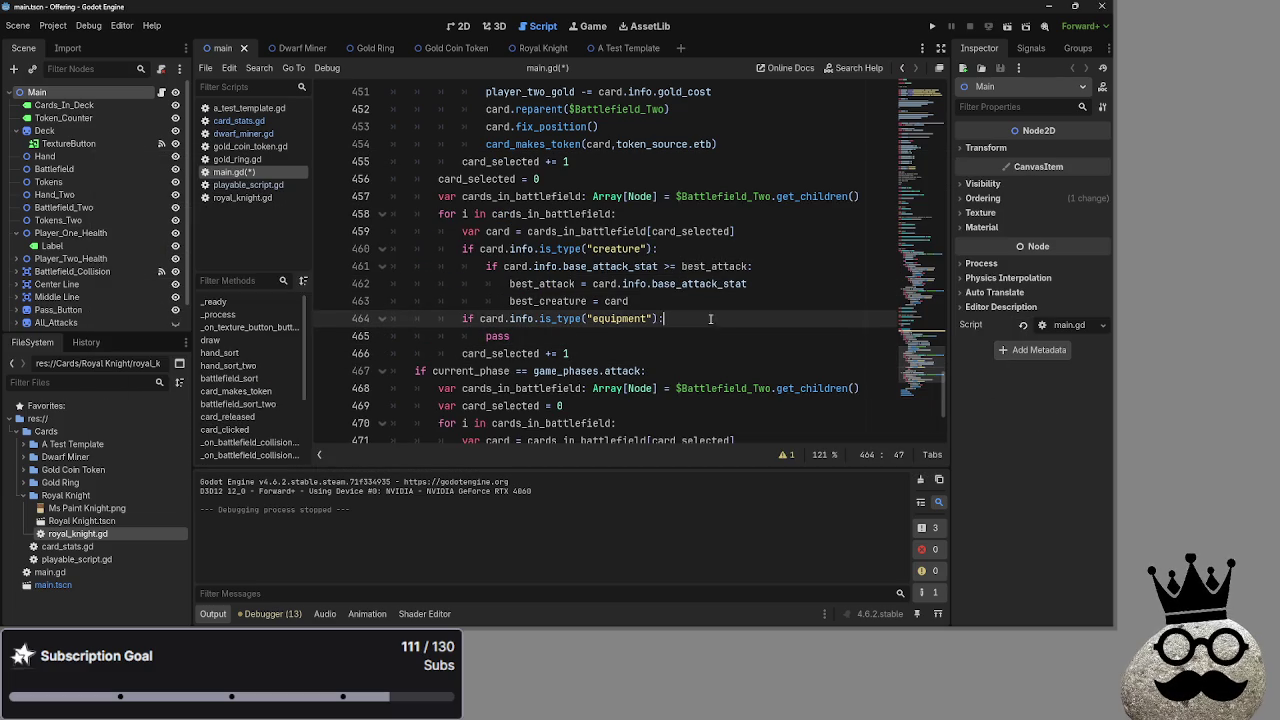
{"action": "left_click", "coordinate": [489, 337]}
{"action": "scroll", "coordinate": [600, 300], "scroll_direction": "up", "scroll_amount": 1}
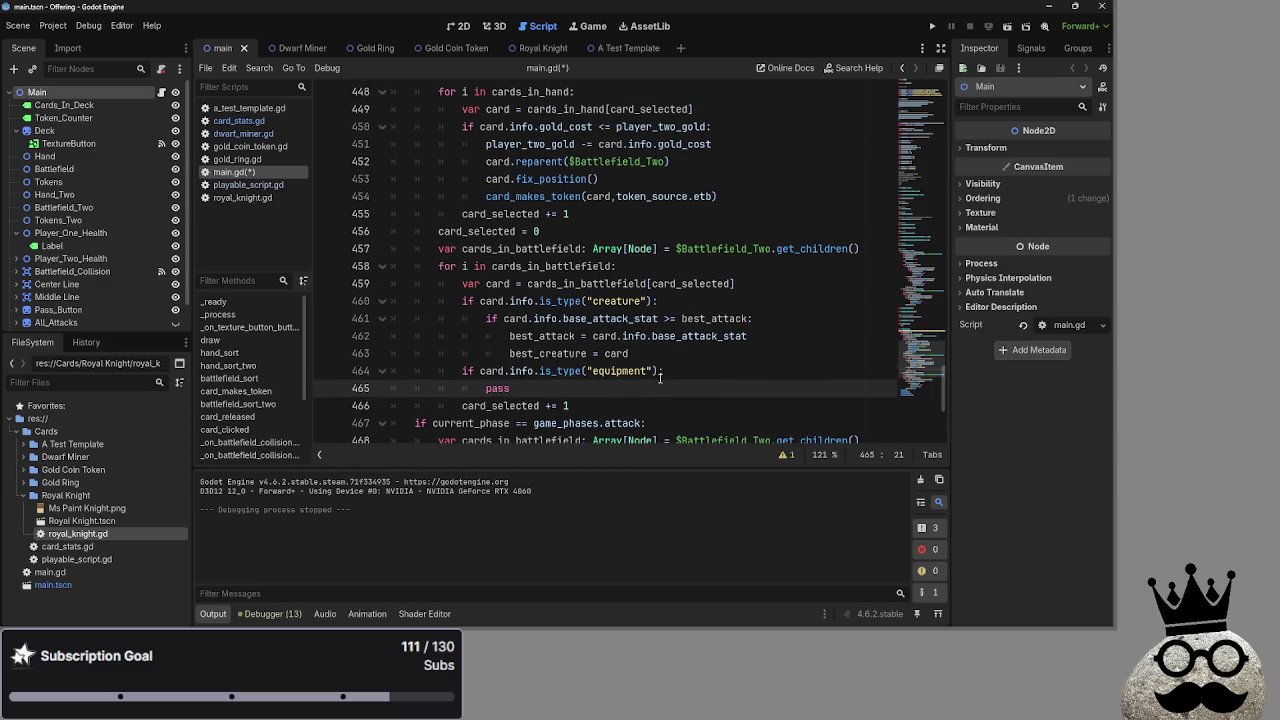
{"action": "left_click_drag", "start_coordinate": [486, 318], "coordinate": [738, 316]}
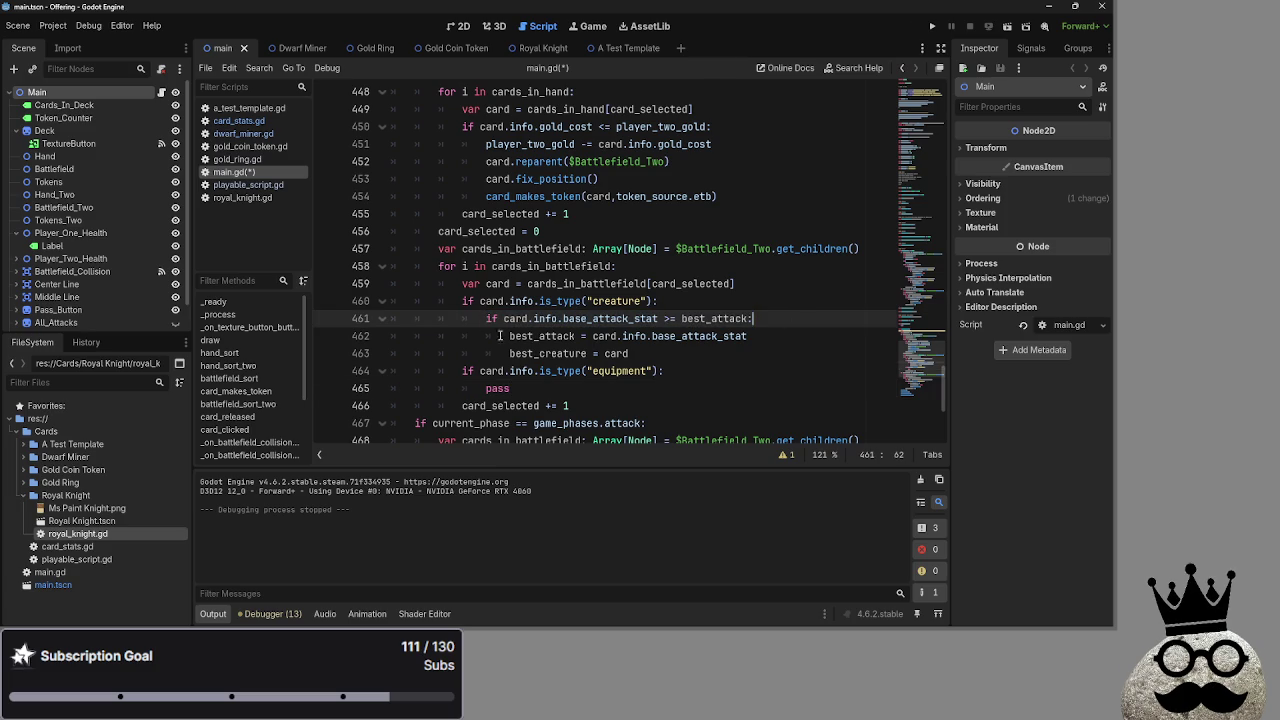
{"action": "left_click_drag", "start_coordinate": [486, 318], "coordinate": [820, 322]}
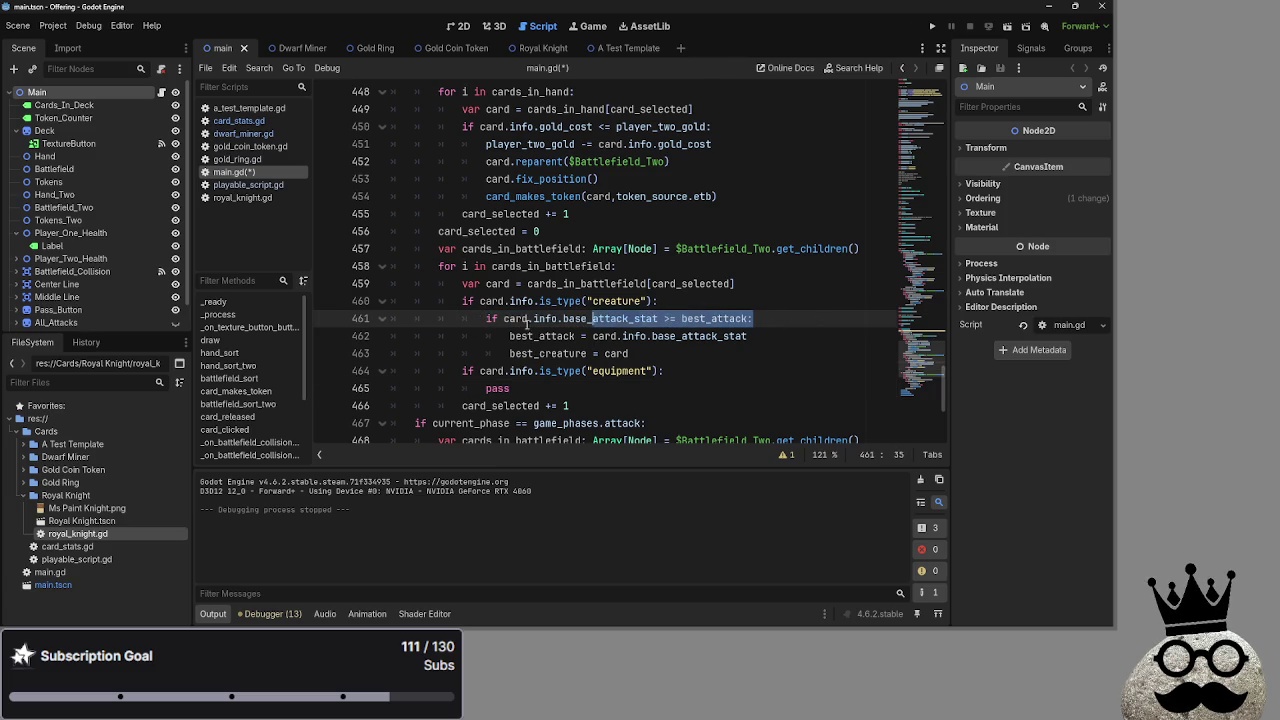
{"action": "left_click", "coordinate": [629, 318]}
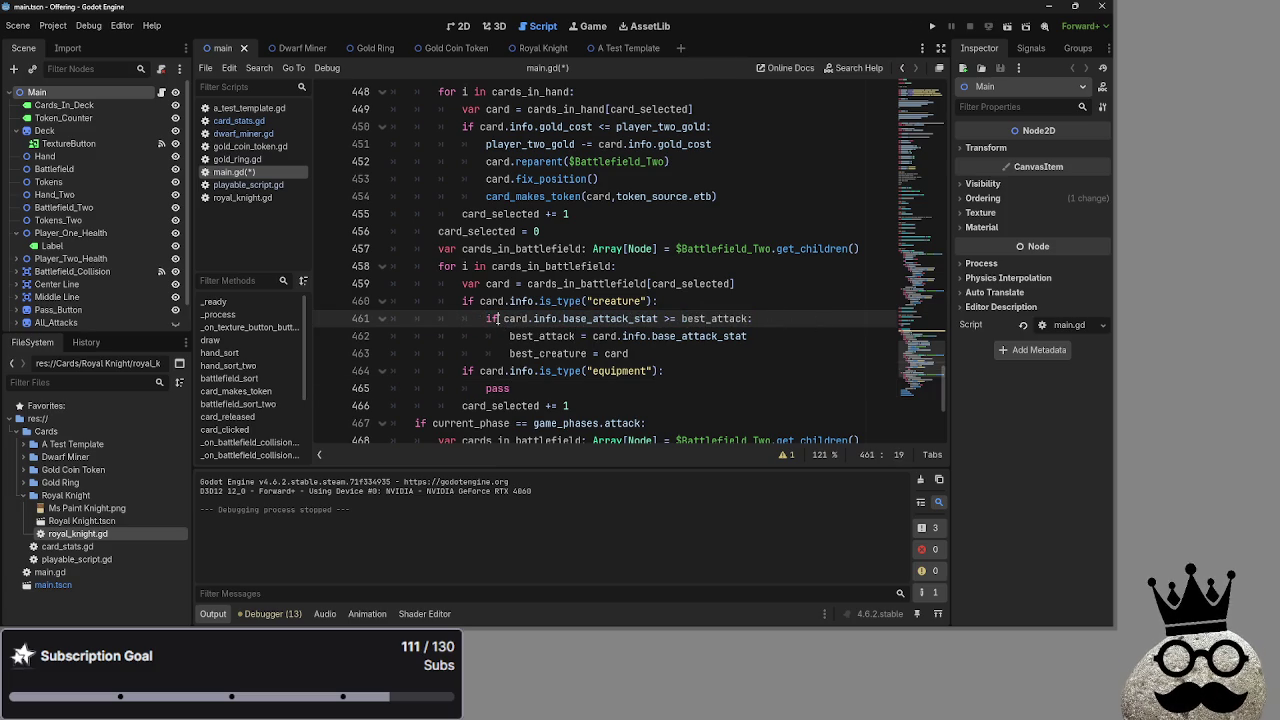
{"action": "double_click", "coordinate": [688, 320]}
{"action": "double_click", "coordinate": [545, 337]}
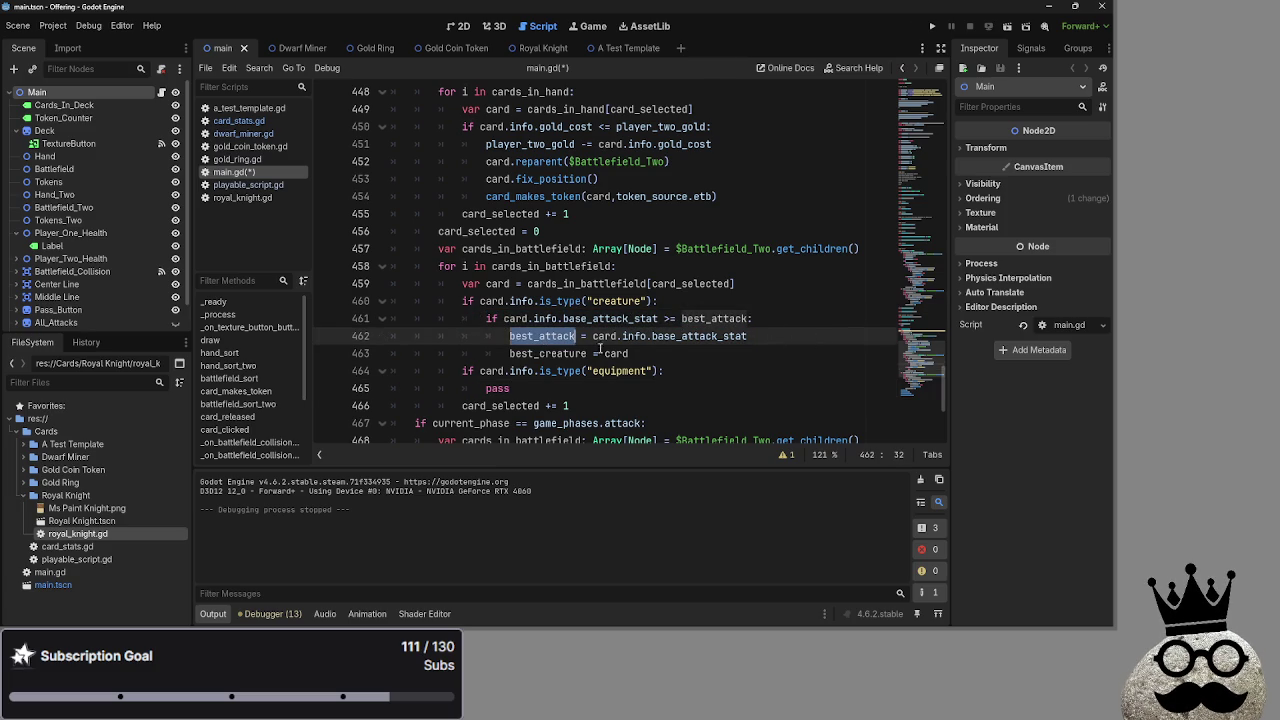
{"action": "left_click", "coordinate": [567, 356]}
{"action": "key", "text": "End"}
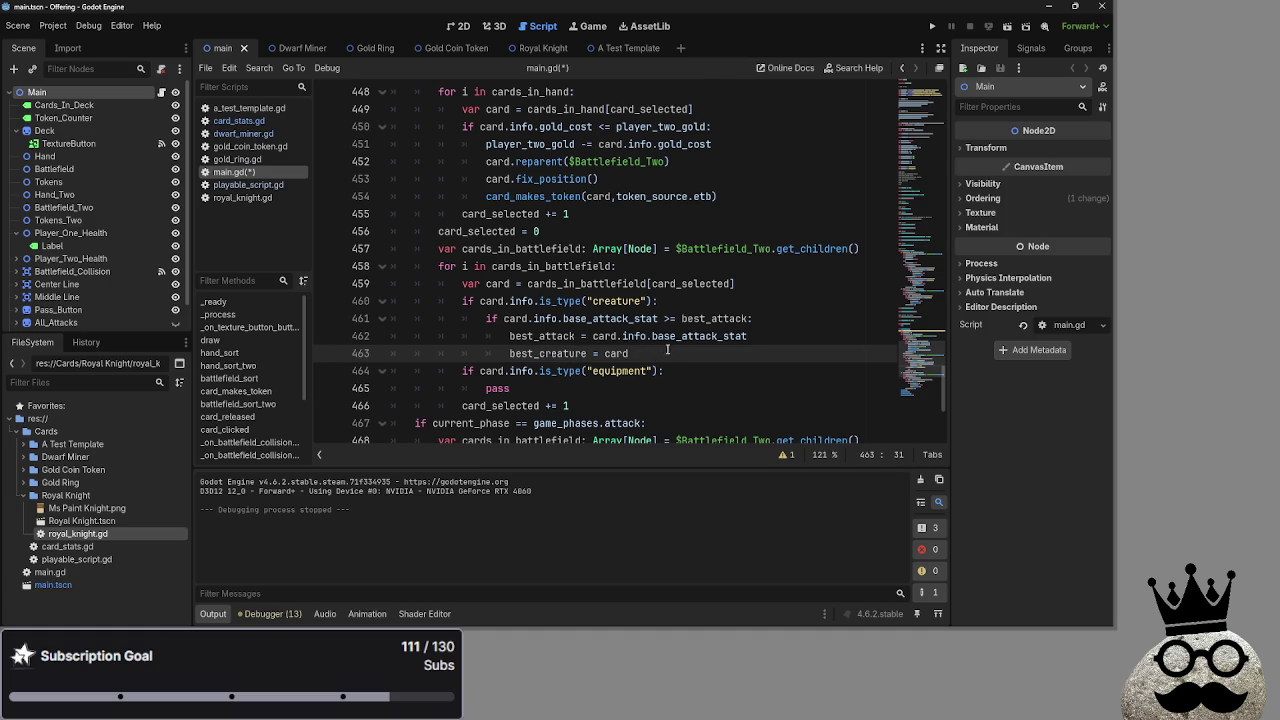
{"action": "left_click", "coordinate": [753, 320]}
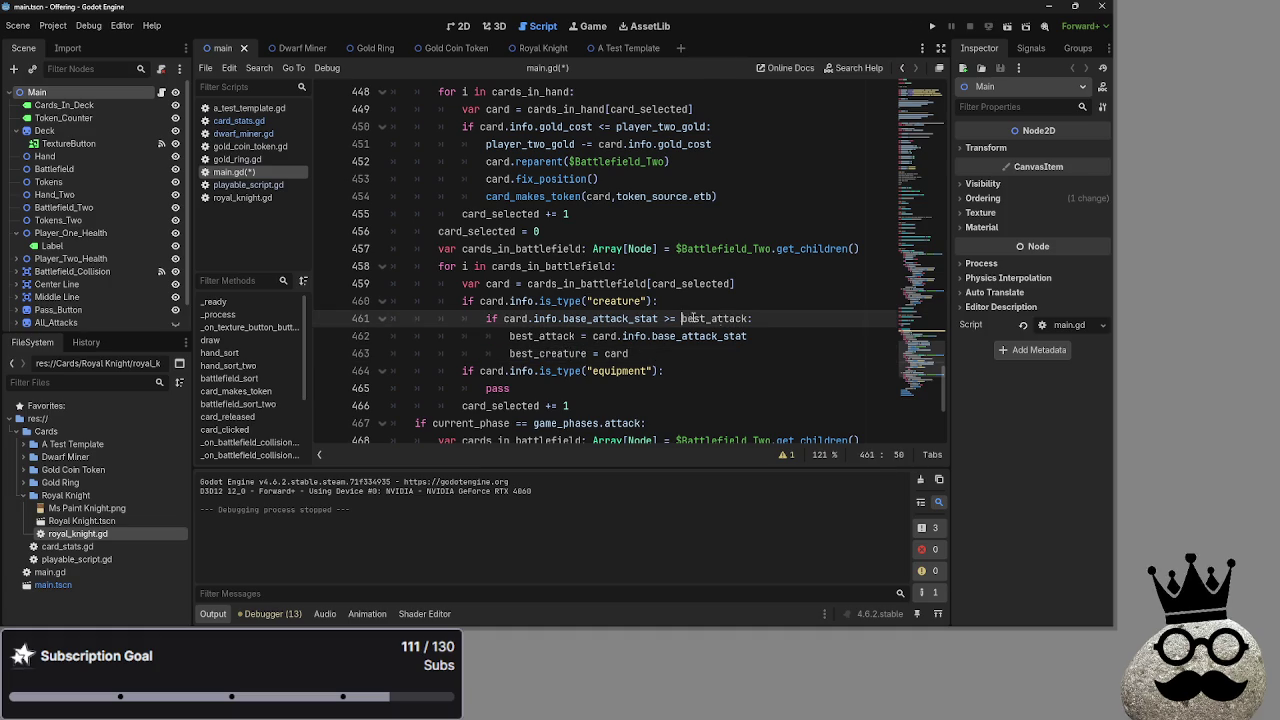
{"action": "left_click_drag", "start_coordinate": [753, 320], "coordinate": [712, 321]}
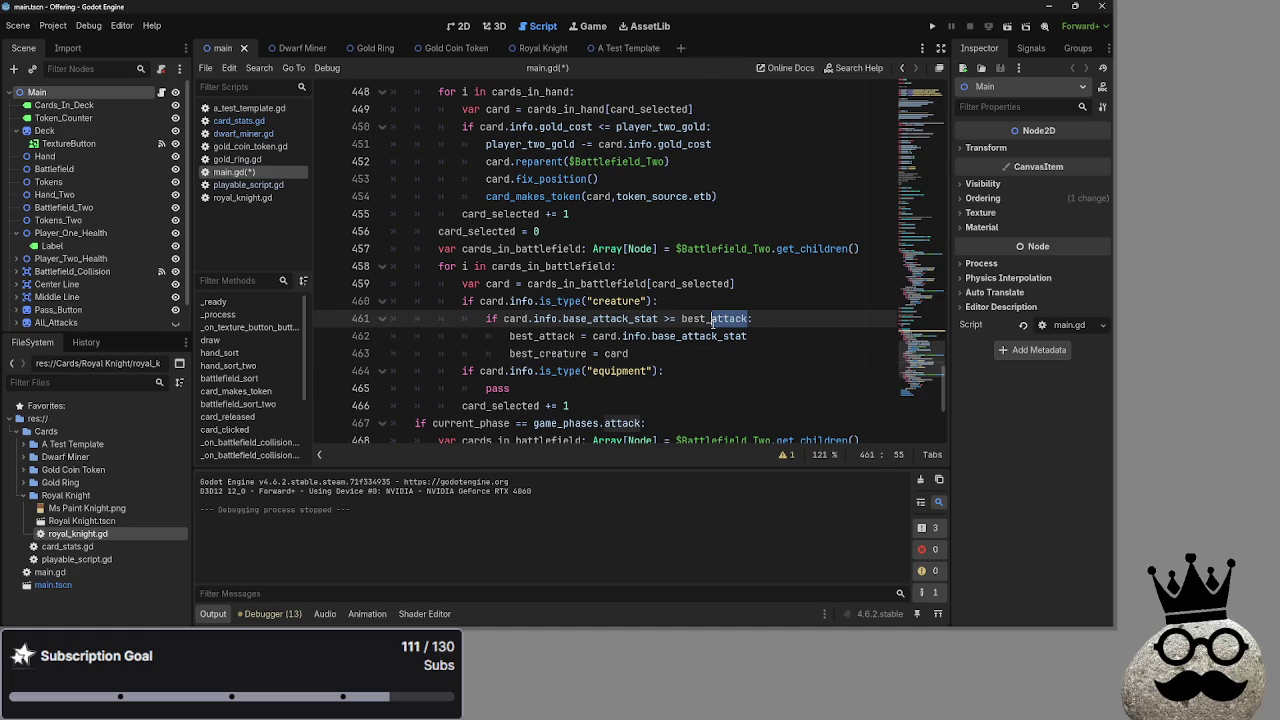
{"action": "double_click", "coordinate": [538, 356]}
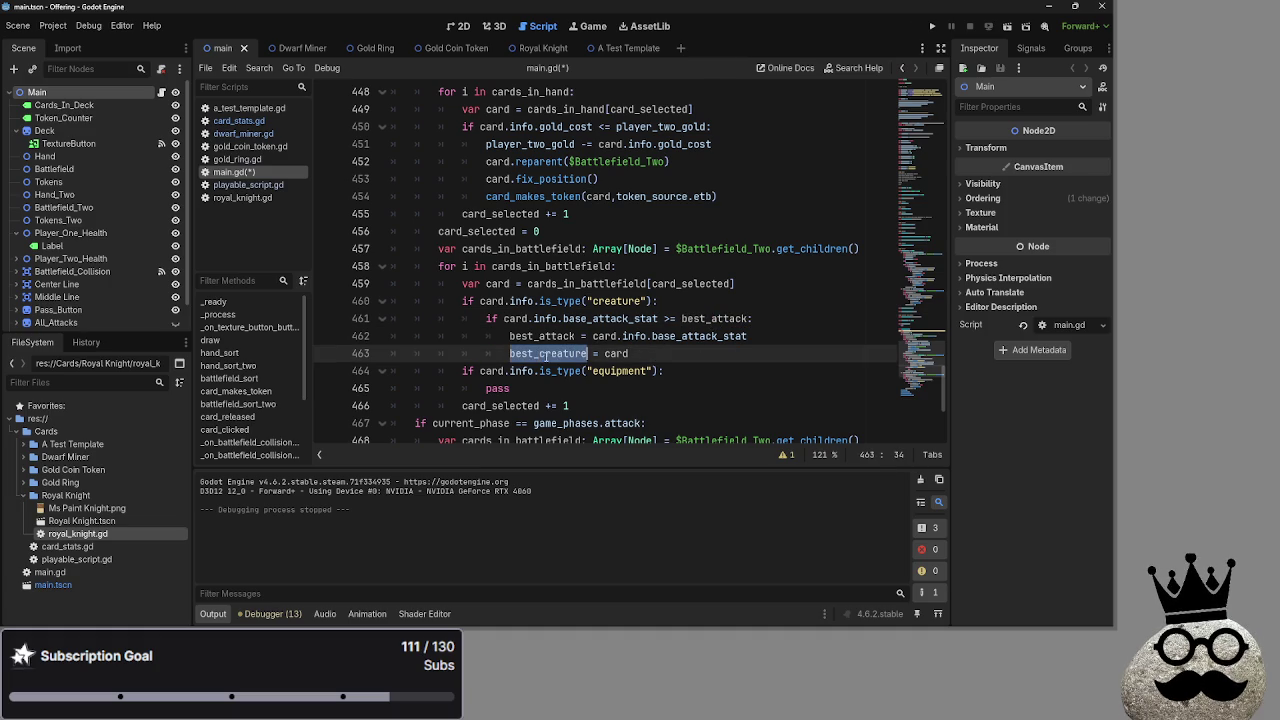
{"action": "key", "text": "End"}
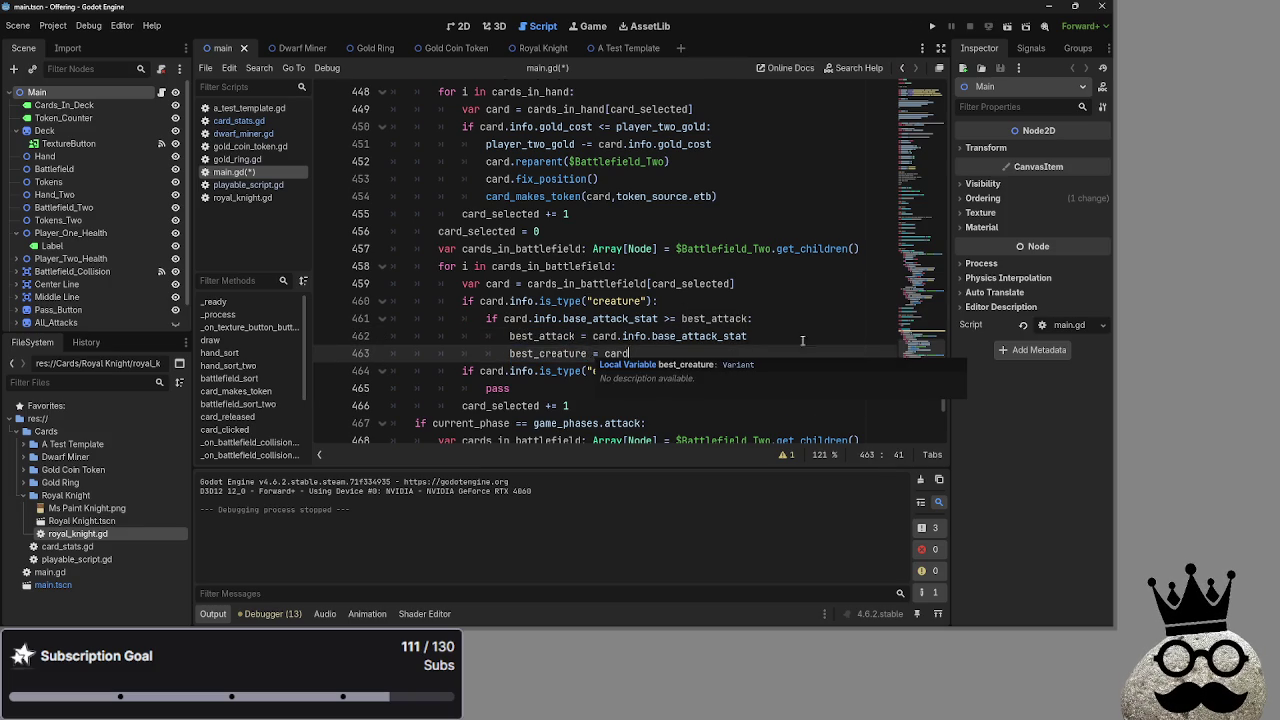
{"action": "scroll", "coordinate": [764, 336], "scroll_direction": "up", "scroll_amount": 3}
{"action": "scroll", "coordinate": [831, 347], "scroll_direction": "down", "scroll_amount": 3}
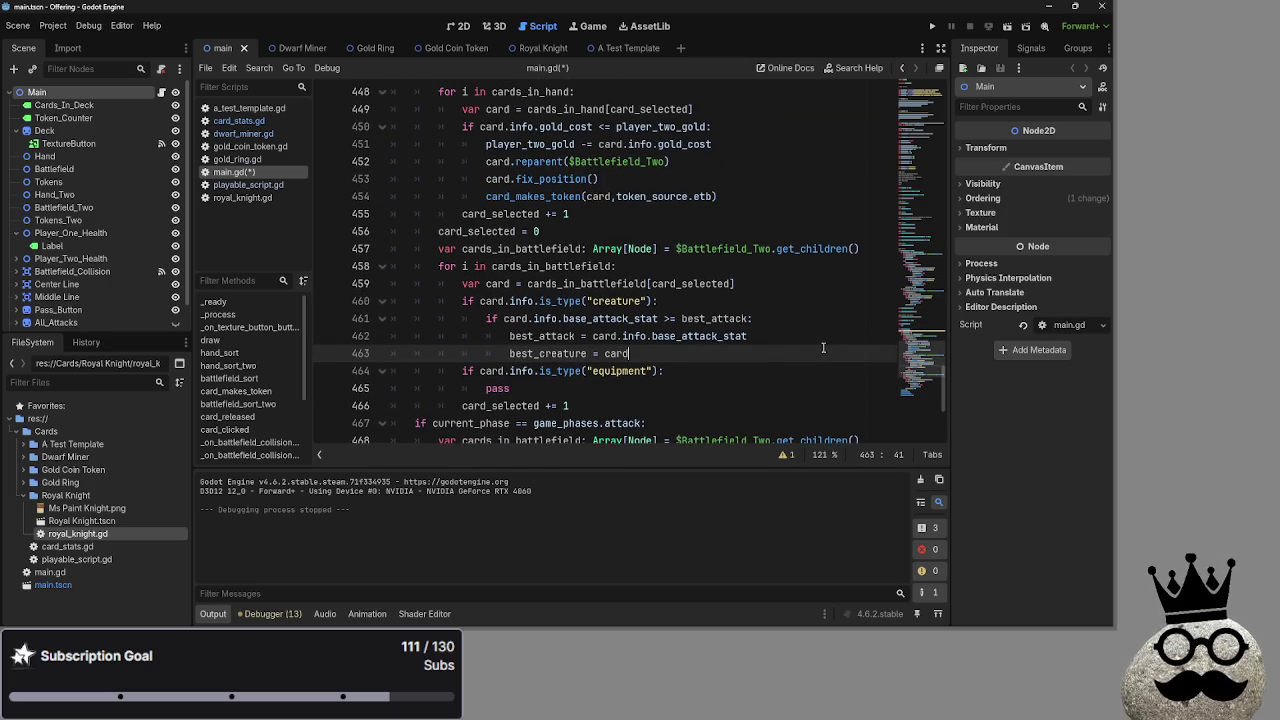
{"action": "double_click", "coordinate": [572, 354]}
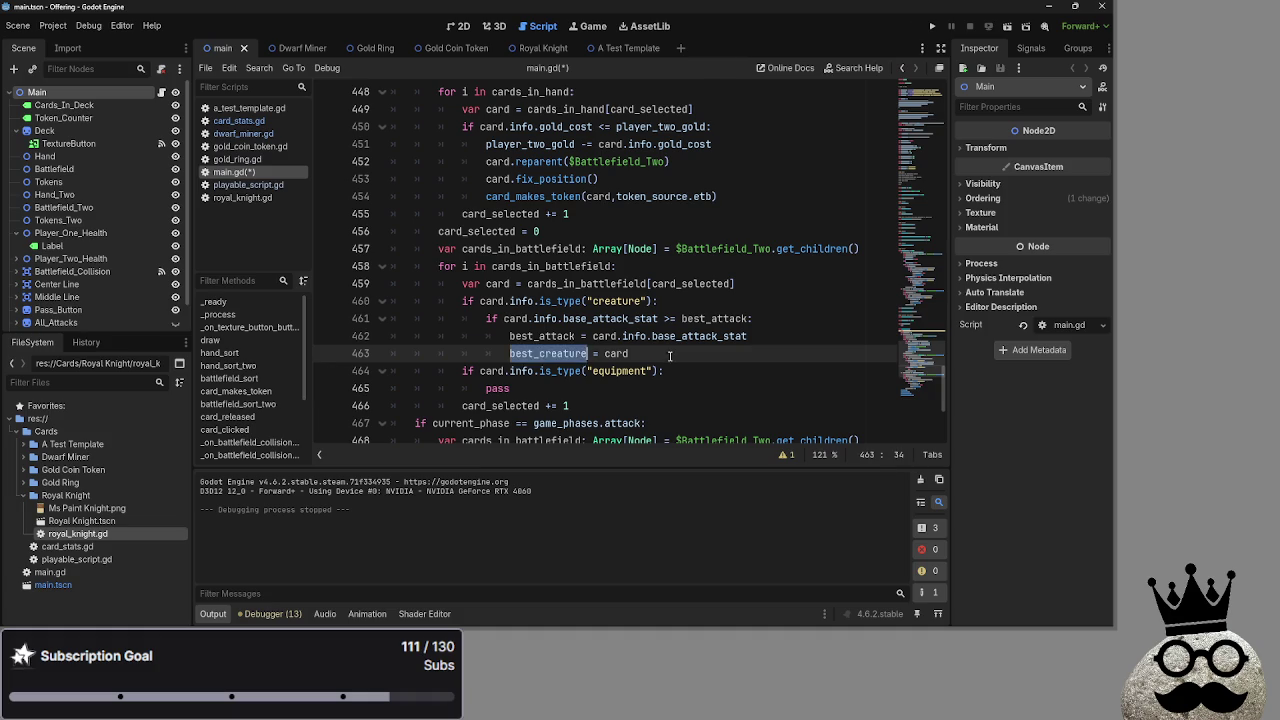
{"action": "left_click", "coordinate": [549, 354]}
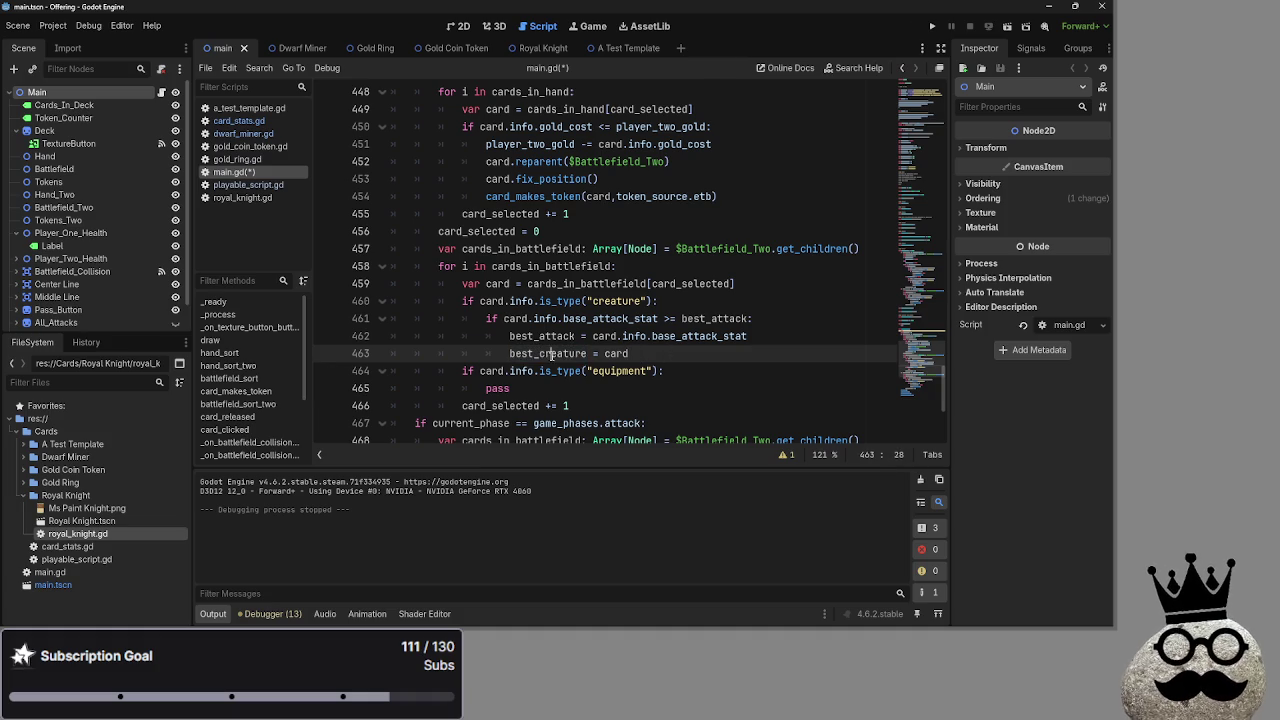
{"action": "double_click", "coordinate": [541, 336]}
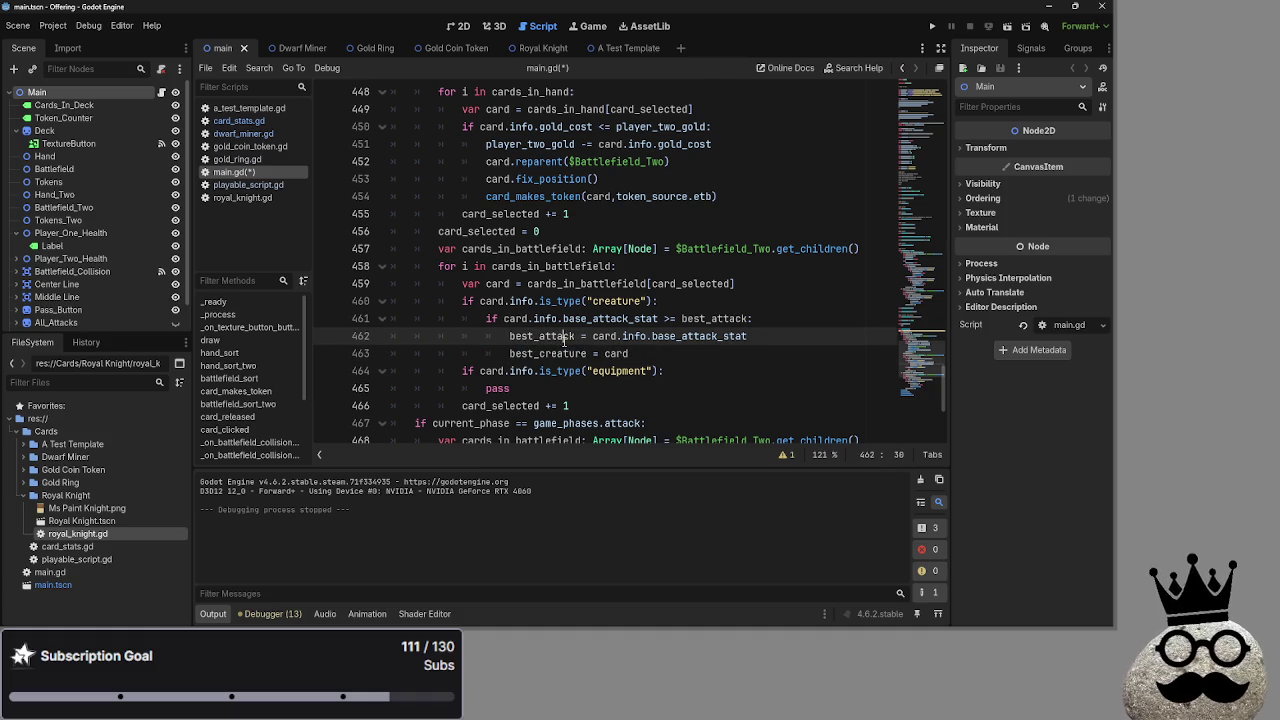
{"action": "double_click", "coordinate": [735, 320]}
{"action": "scroll", "coordinate": [726, 353], "scroll_direction": "up", "scroll_amount": 20}
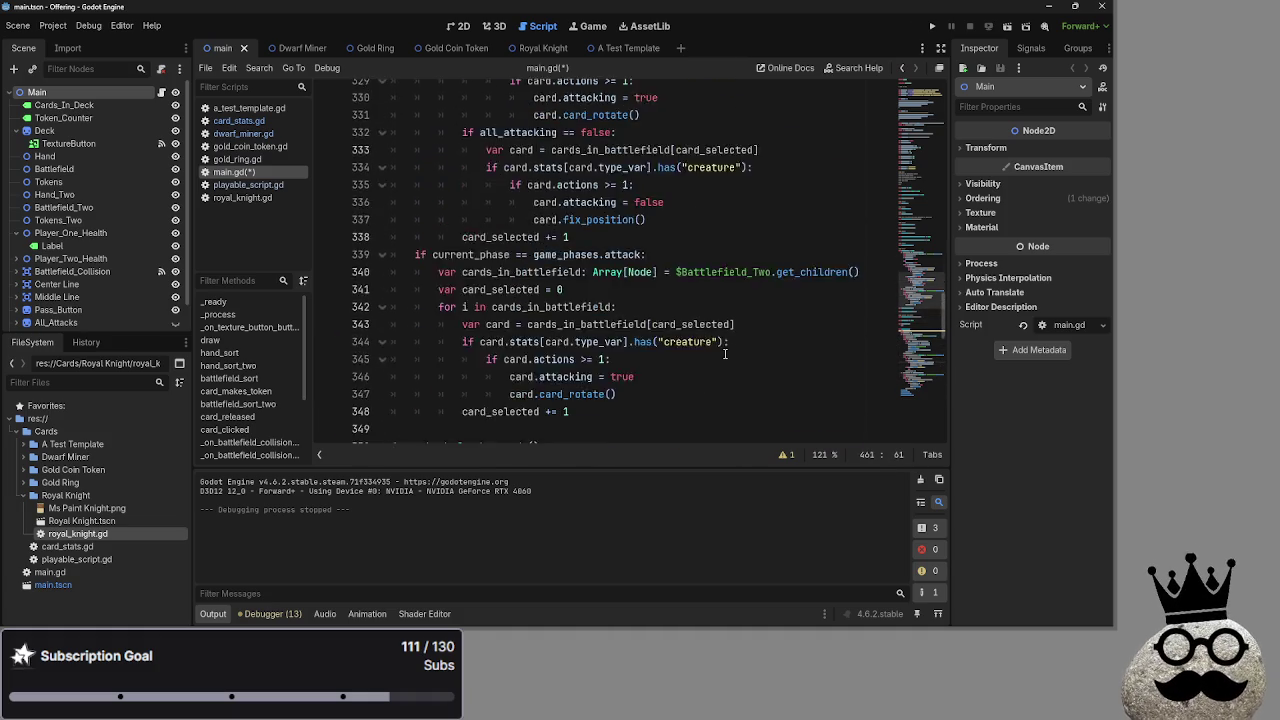
{"action": "scroll", "coordinate": [726, 353], "scroll_direction": "up", "scroll_amount": 20}
{"action": "scroll", "coordinate": [381, 365], "scroll_direction": "down", "scroll_amount": 2}
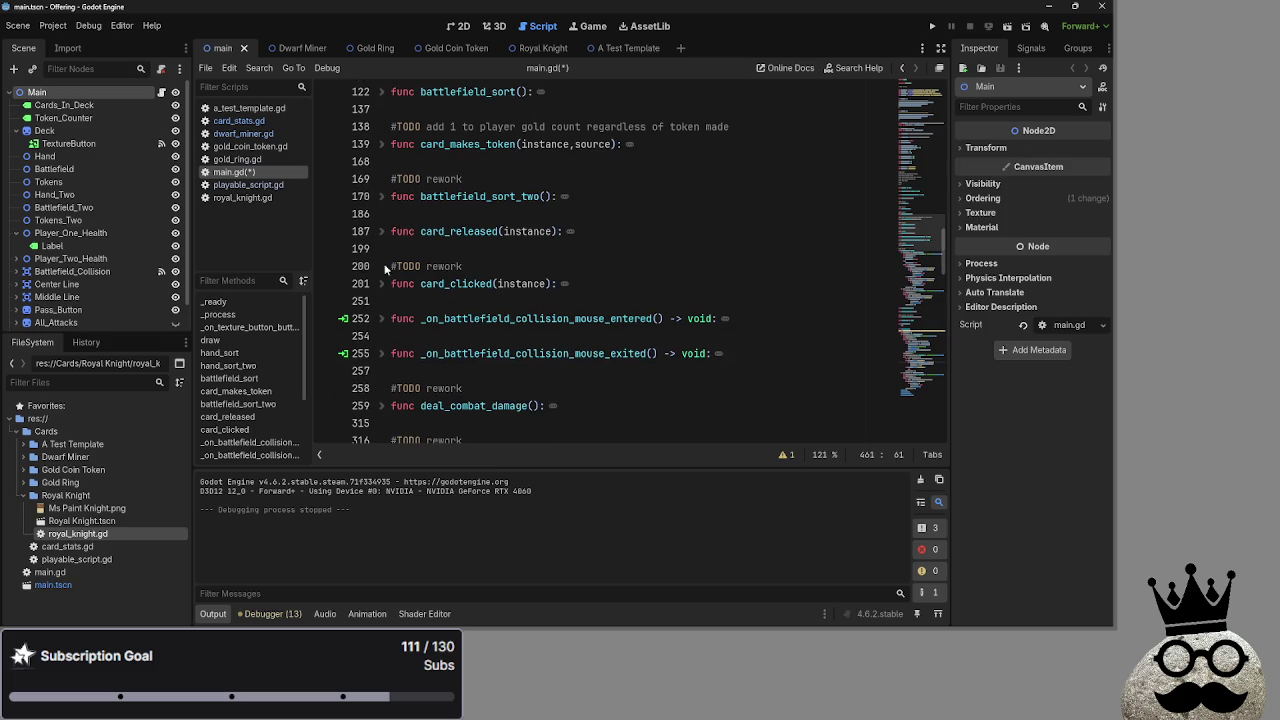
{"action": "left_click", "coordinate": [382, 285]}
{"action": "left_click", "coordinate": [382, 285]}
{"action": "left_click", "coordinate": [382, 285]}
{"action": "scroll", "coordinate": [421, 316], "scroll_direction": "down", "scroll_amount": 9}
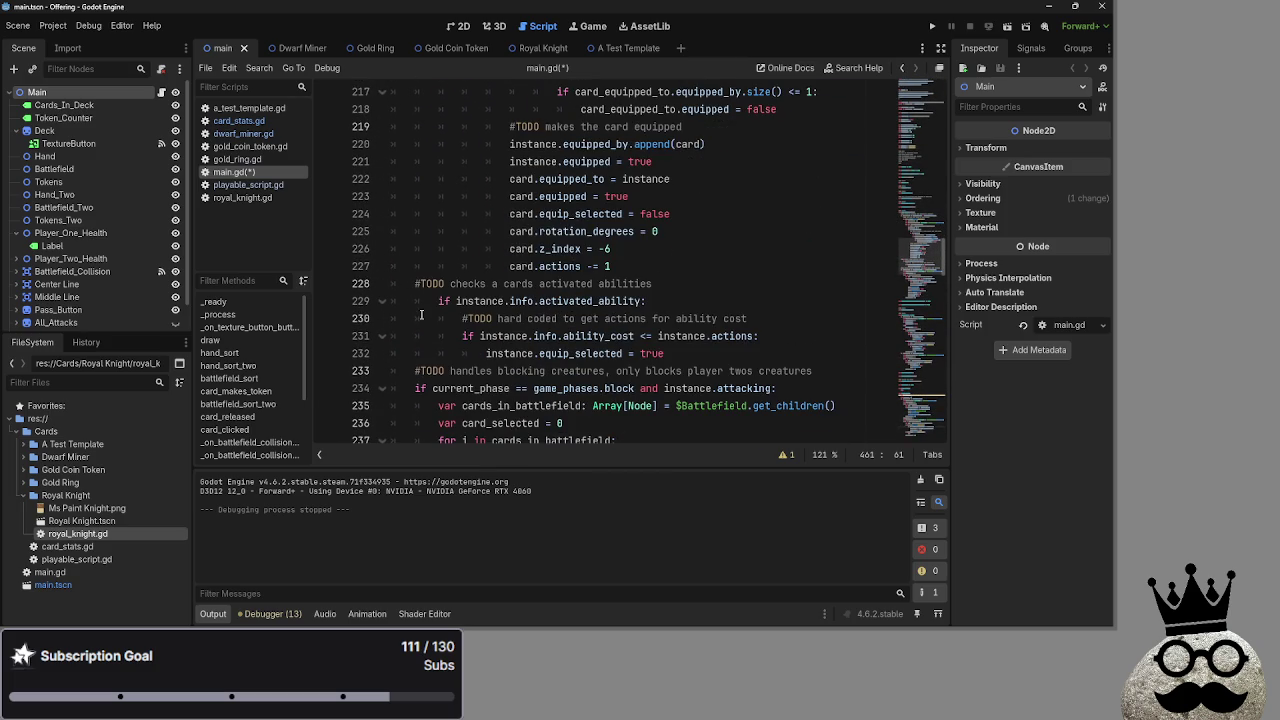
{"action": "scroll", "coordinate": [421, 316], "scroll_direction": "down", "scroll_amount": 2}
{"action": "scroll", "coordinate": [400, 302], "scroll_direction": "up", "scroll_amount": 10}
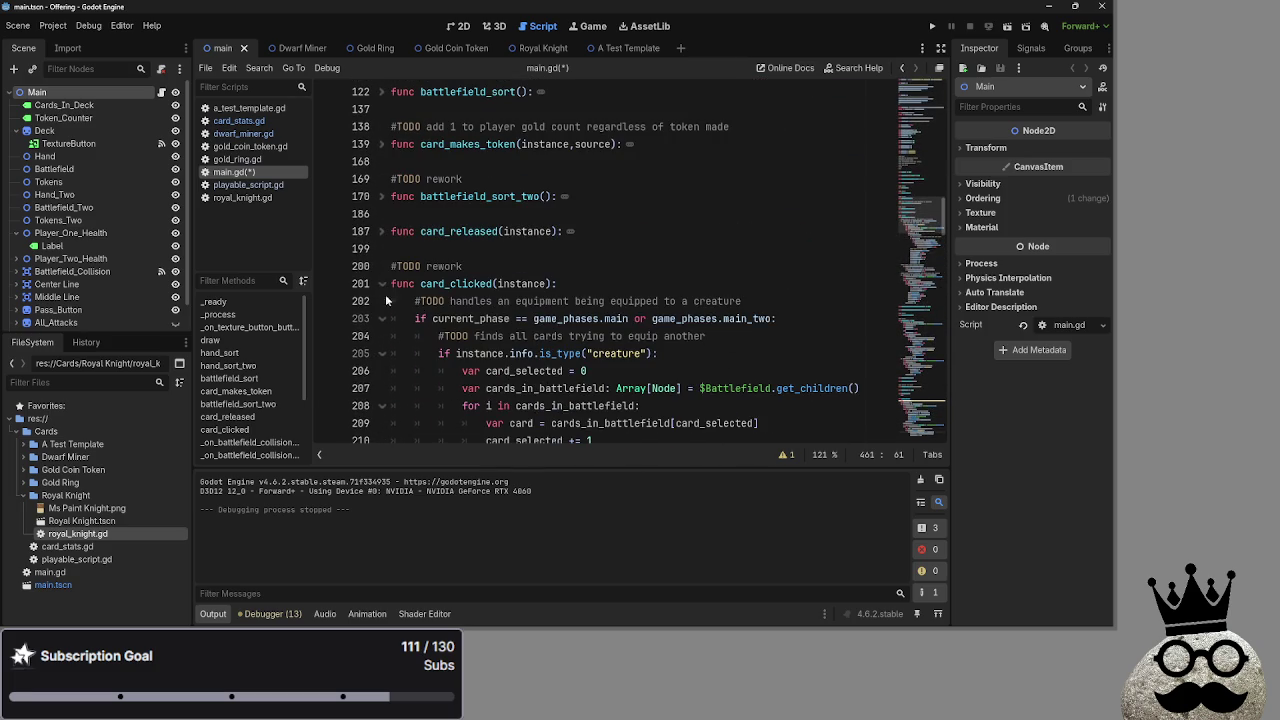
{"action": "left_click", "coordinate": [382, 285]}
{"action": "scroll", "coordinate": [386, 288], "scroll_direction": "down", "scroll_amount": 5}
{"action": "scroll", "coordinate": [480, 330], "scroll_direction": "up", "scroll_amount": 3}
{"action": "scroll", "coordinate": [576, 387], "scroll_direction": "down", "scroll_amount": 3}
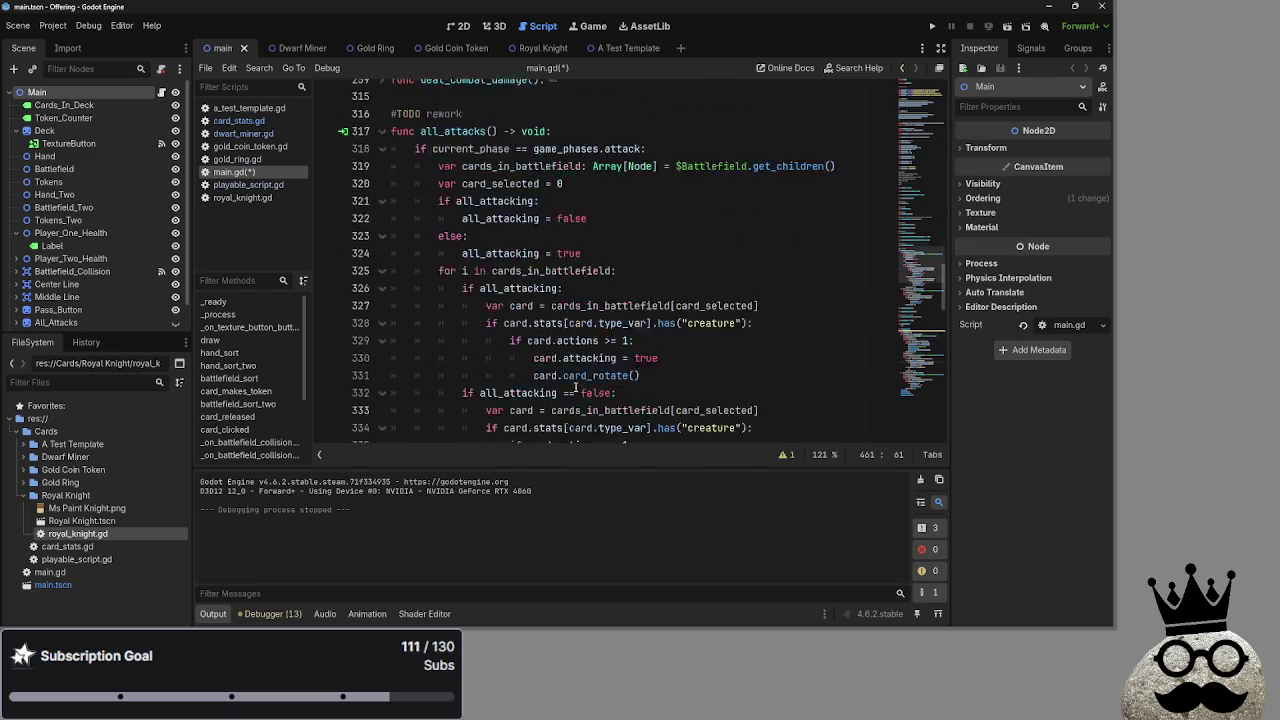
{"action": "scroll", "coordinate": [576, 387], "scroll_direction": "down", "scroll_amount": 12}
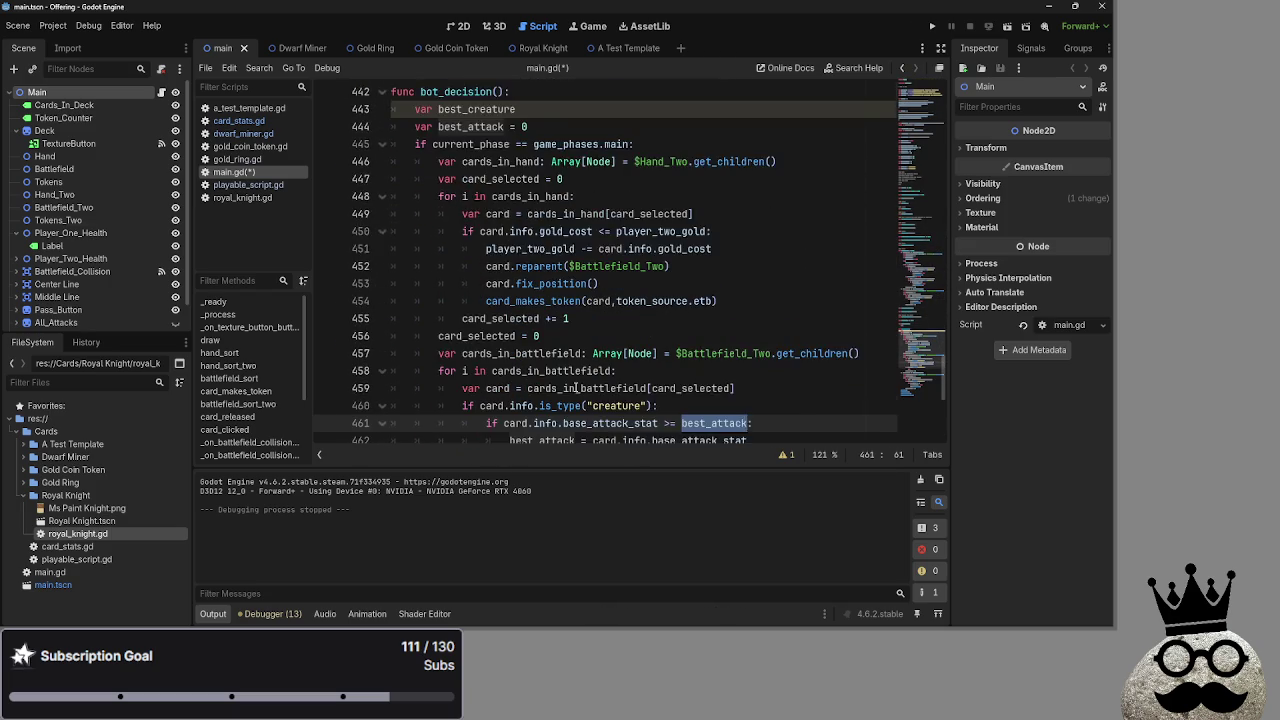
{"action": "scroll", "coordinate": [576, 388], "scroll_direction": "down", "scroll_amount": 1}
{"action": "left_click", "coordinate": [705, 371]}
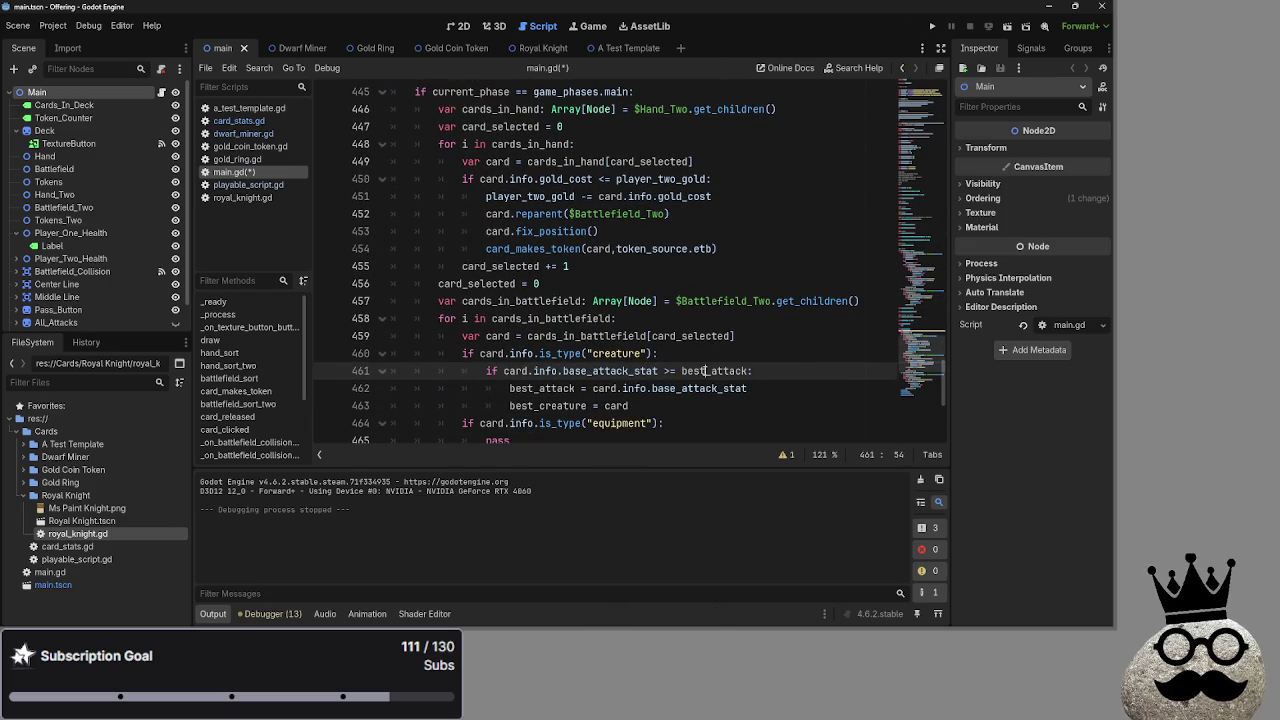
Inspect base_attack_stat and best_attack in the creature comparison on line 461.
{"action": "left_click", "coordinate": [534, 371]}
{"action": "double_click", "coordinate": [605, 371]}
{"action": "left_click", "coordinate": [493, 371]}
{"action": "double_click", "coordinate": [605, 371]}
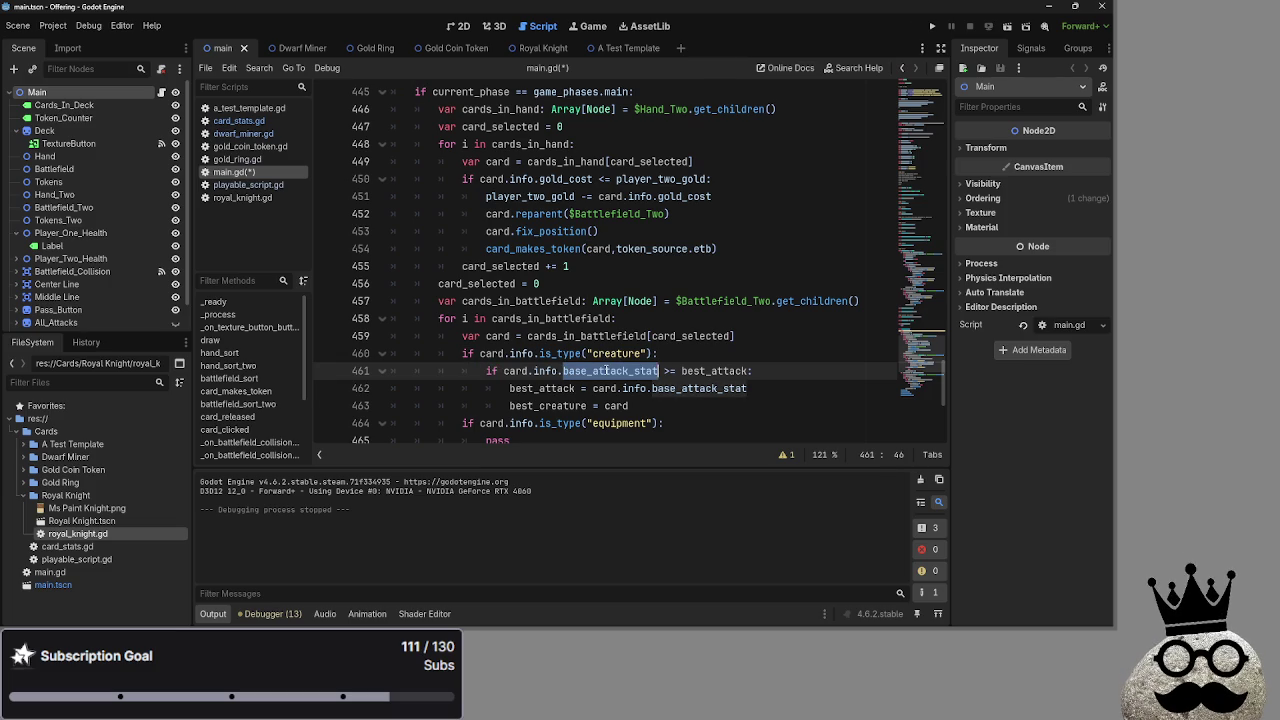
{"action": "double_click", "coordinate": [715, 371]}
{"action": "double_click", "coordinate": [604, 371]}
{"action": "left_click", "coordinate": [728, 371]}
{"action": "double_click", "coordinate": [515, 371]}
{"action": "double_click", "coordinate": [605, 371]}
{"action": "left_click", "coordinate": [728, 371]}
{"action": "double_click", "coordinate": [728, 371]}
{"action": "left_click", "coordinate": [721, 371]}
{"action": "double_click", "coordinate": [605, 371]}
{"action": "double_click", "coordinate": [720, 371]}
{"action": "left_click", "coordinate": [782, 372]}
Inspect card, best_attack and best_creature on lines 462 and 463.
{"action": "double_click", "coordinate": [713, 371]}
{"action": "left_click", "coordinate": [779, 372]}
{"action": "double_click", "coordinate": [605, 388]}
{"action": "left_click", "coordinate": [656, 388]}
{"action": "double_click", "coordinate": [605, 388]}
{"action": "left_click", "coordinate": [652, 388]}
{"action": "double_click", "coordinate": [545, 388]}
{"action": "left_click", "coordinate": [628, 388]}
{"action": "double_click", "coordinate": [605, 388]}
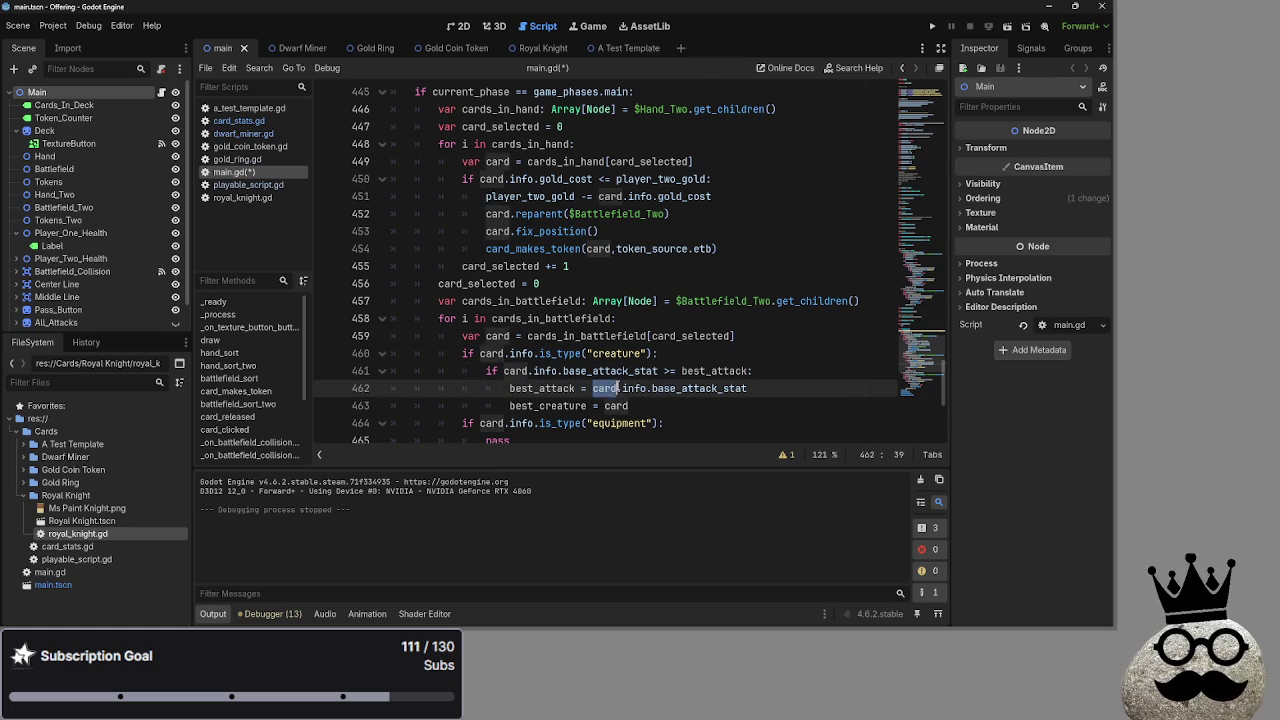
{"action": "left_click", "coordinate": [575, 388]}
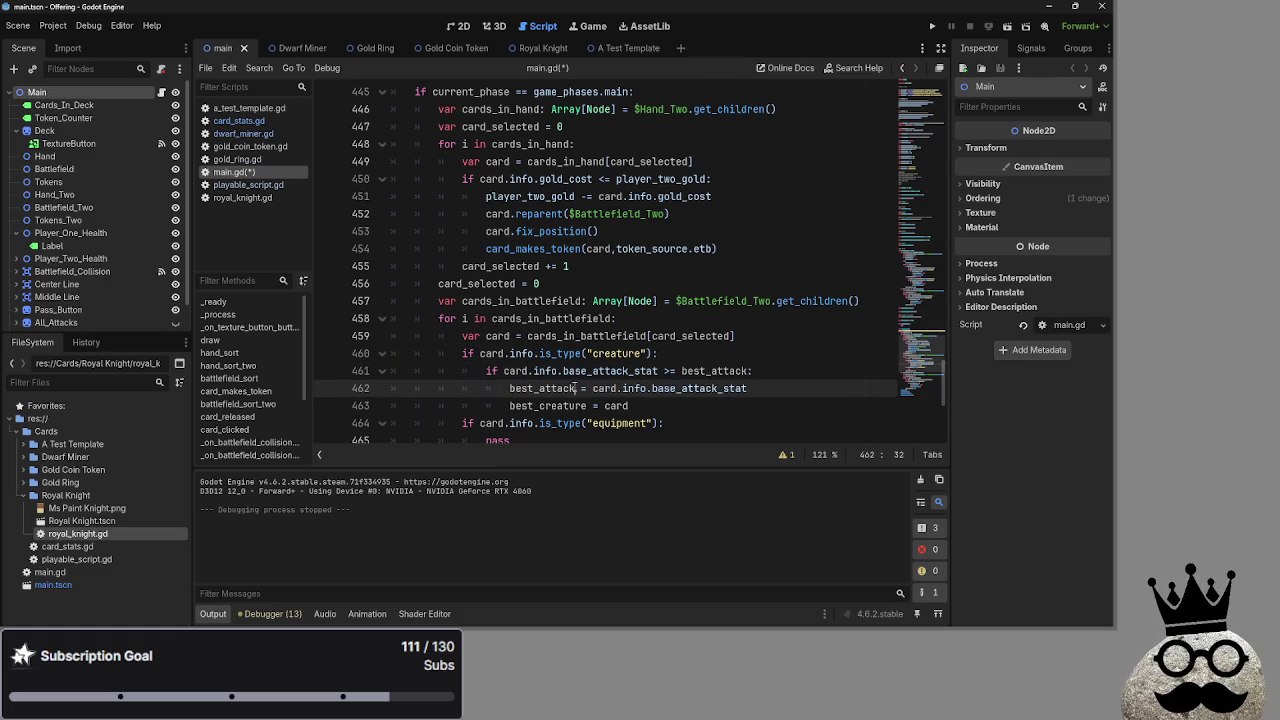
{"action": "double_click", "coordinate": [575, 388]}
{"action": "double_click", "coordinate": [613, 388]}
{"action": "double_click", "coordinate": [543, 388]}
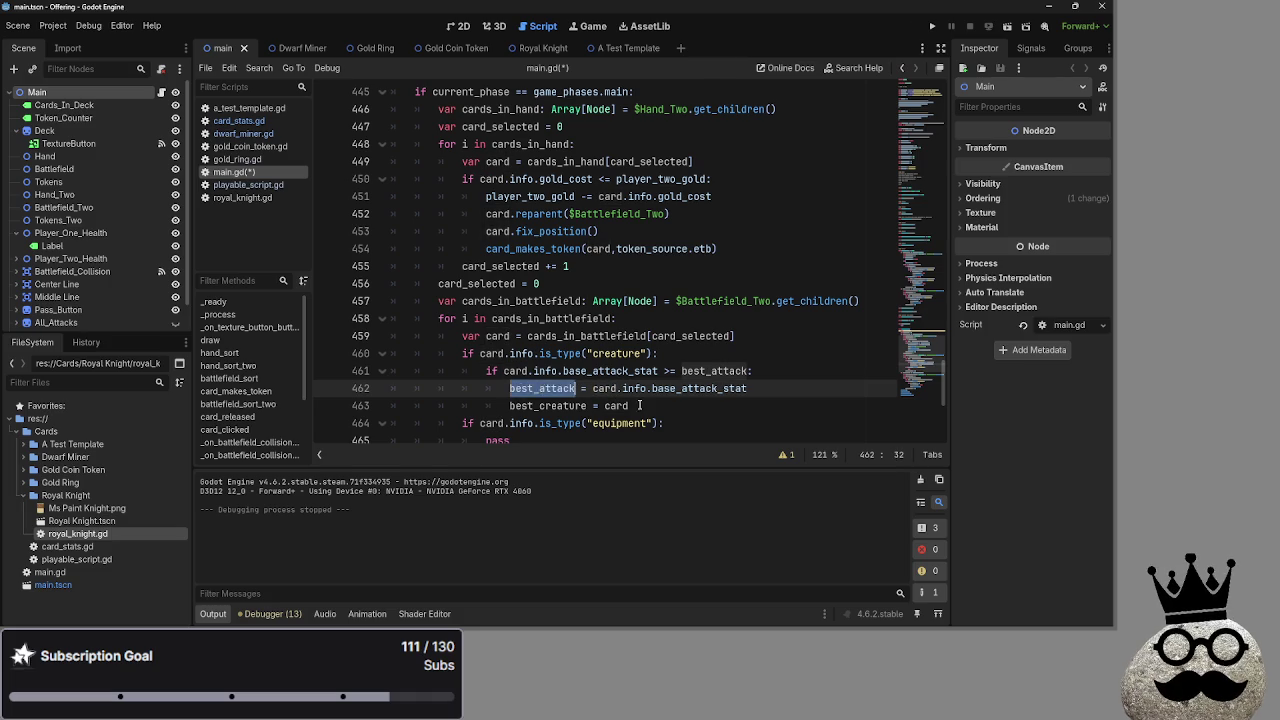
{"action": "double_click", "coordinate": [637, 405]}
{"action": "double_click", "coordinate": [605, 388]}
{"action": "double_click", "coordinate": [543, 388]}
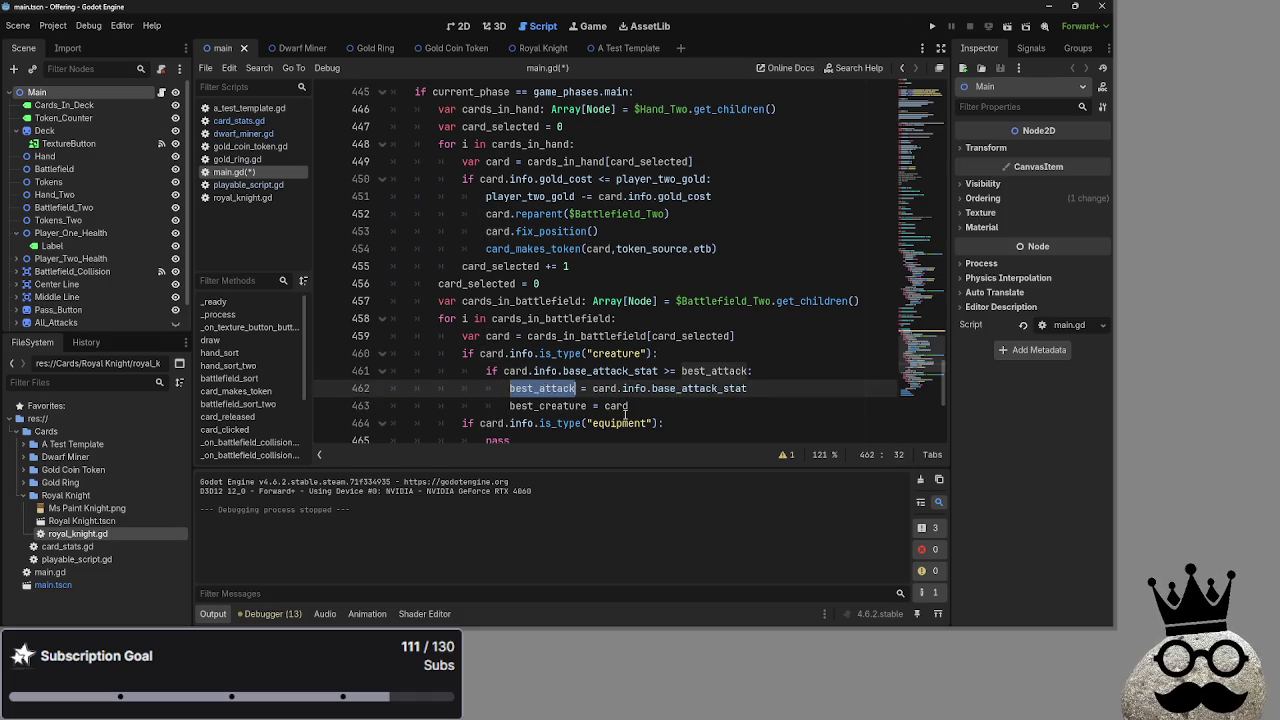
{"action": "double_click", "coordinate": [548, 405]}
{"action": "double_click", "coordinate": [615, 405]}
{"action": "double_click", "coordinate": [548, 405]}
{"action": "left_click", "coordinate": [659, 408]}
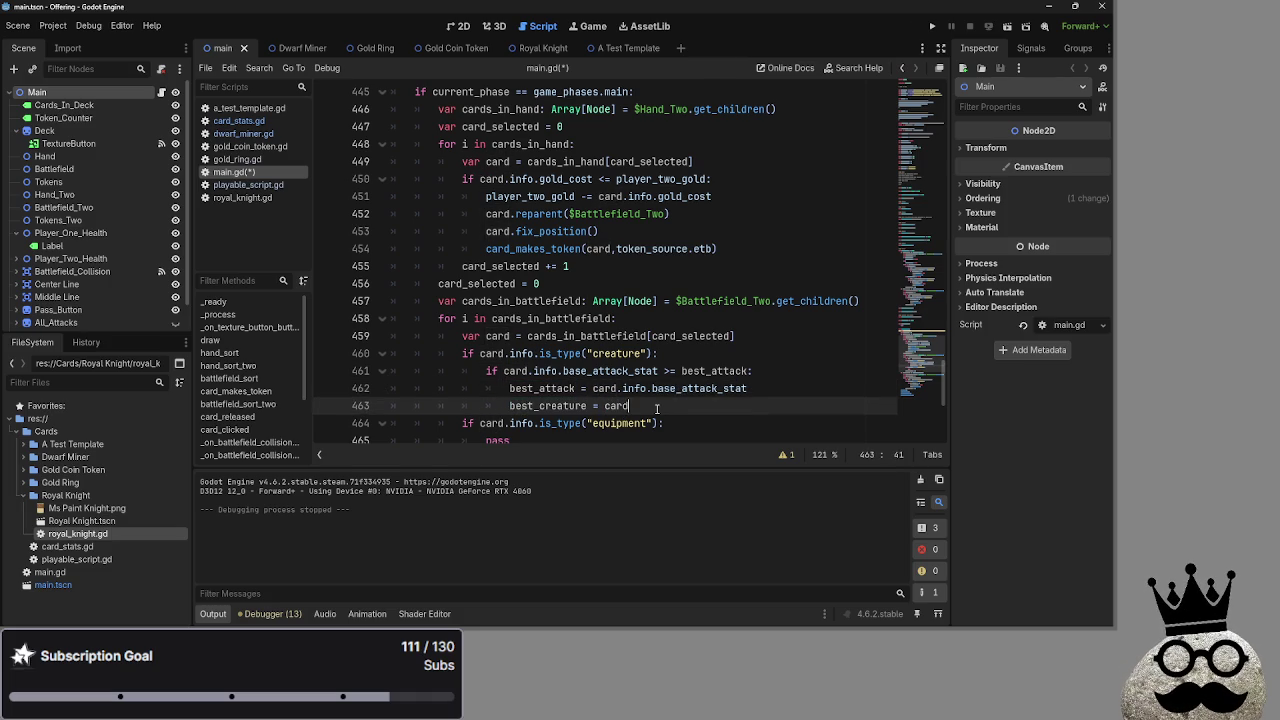
Trace where best_attack and best_creature are declared and assigned.
{"action": "scroll", "coordinate": [657, 408], "scroll_direction": "up", "scroll_amount": 2}
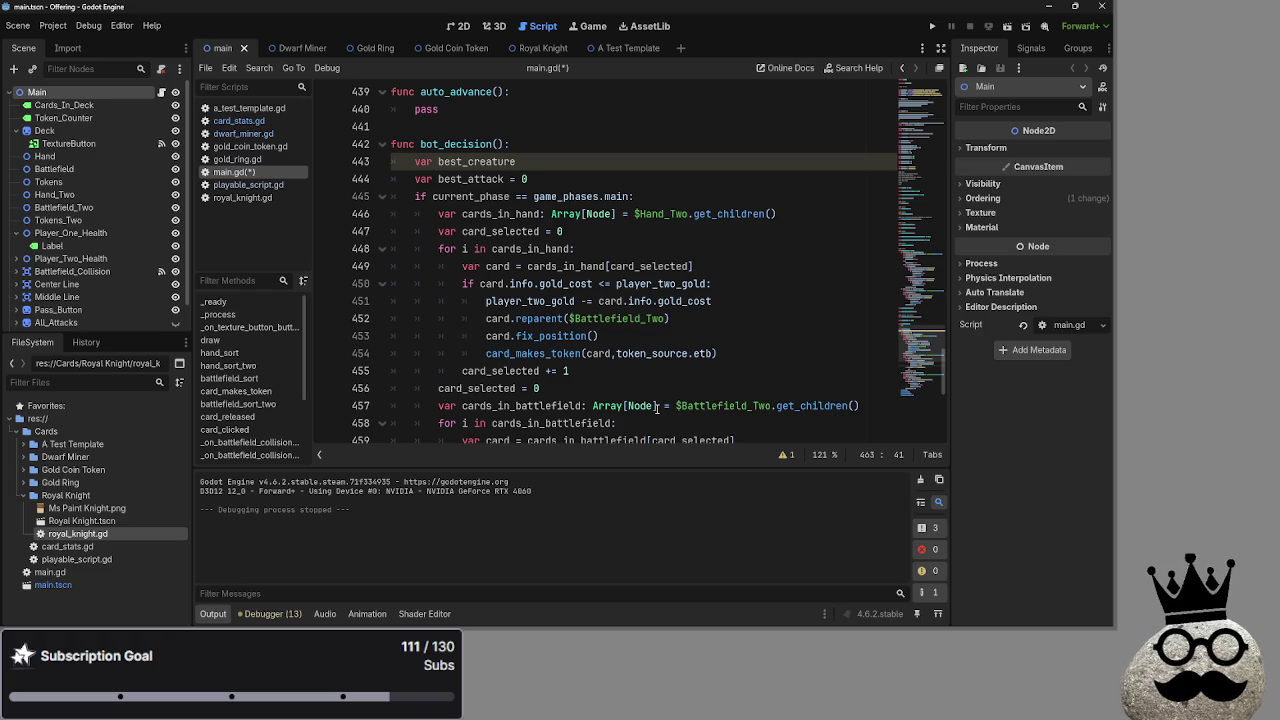
{"action": "scroll", "coordinate": [479, 280], "scroll_direction": "down", "scroll_amount": 5}
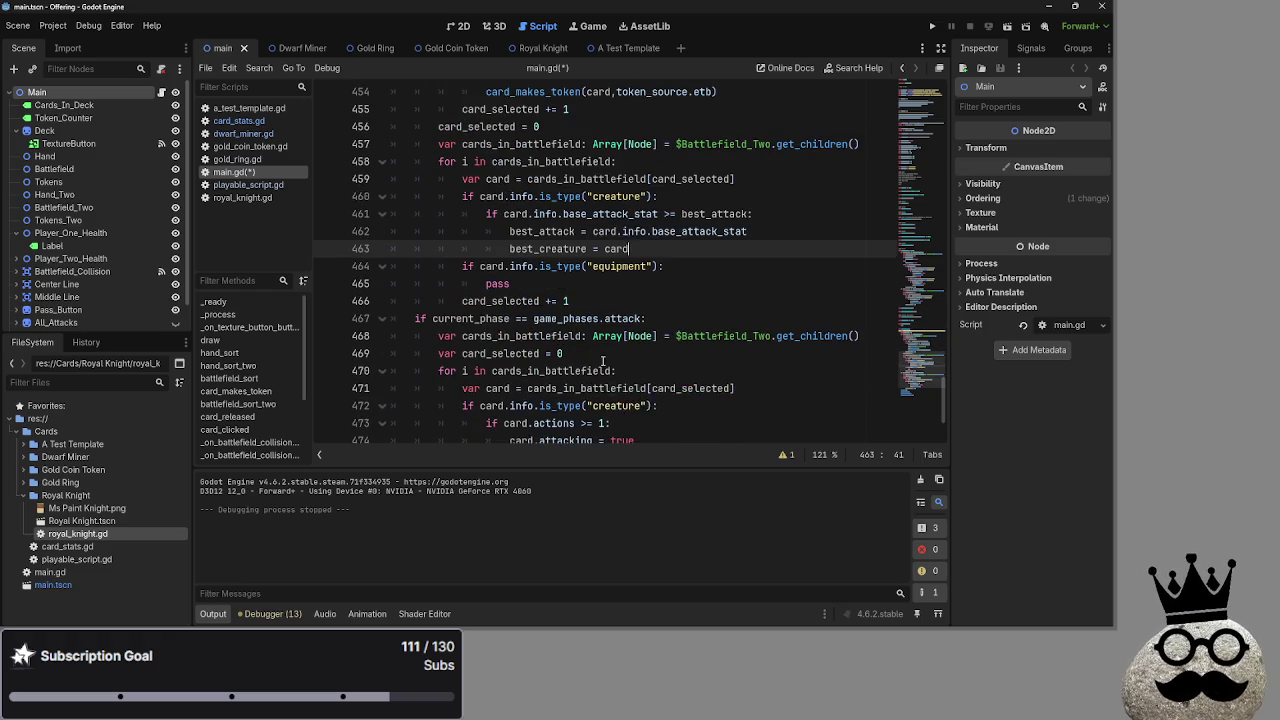
{"action": "scroll", "coordinate": [605, 360], "scroll_direction": "up", "scroll_amount": 2}
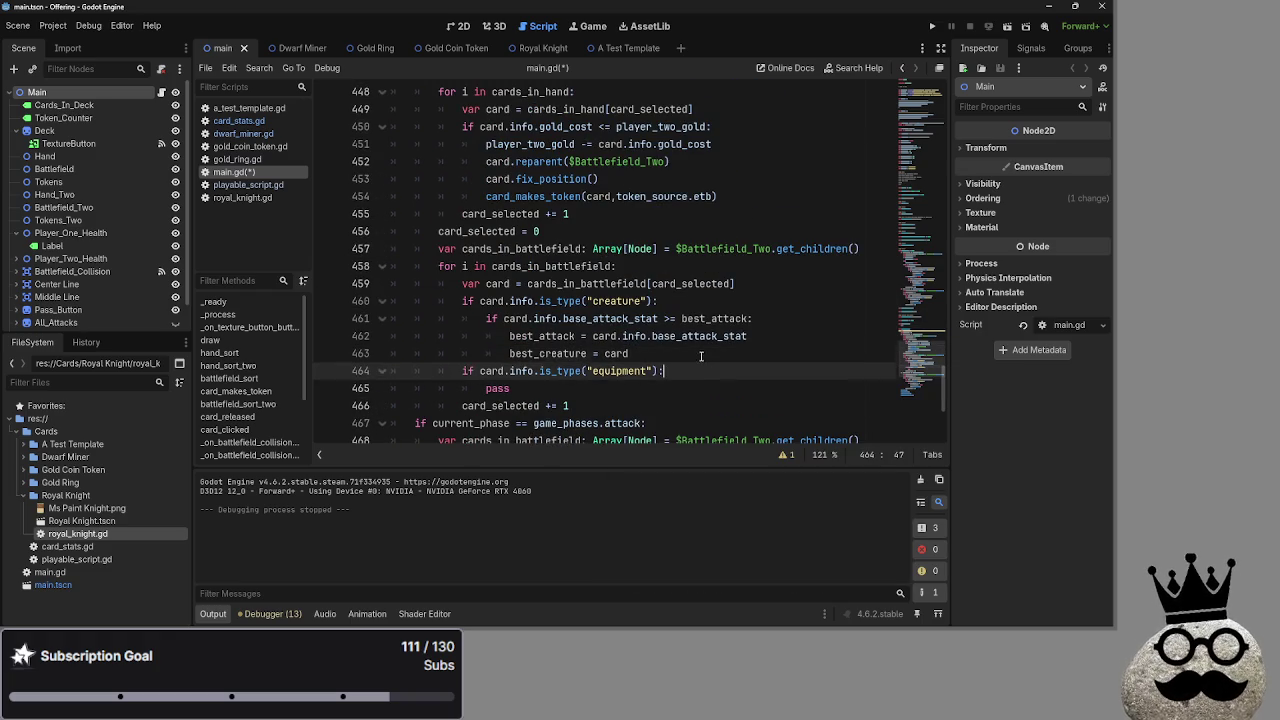
{"action": "double_click", "coordinate": [697, 318]}
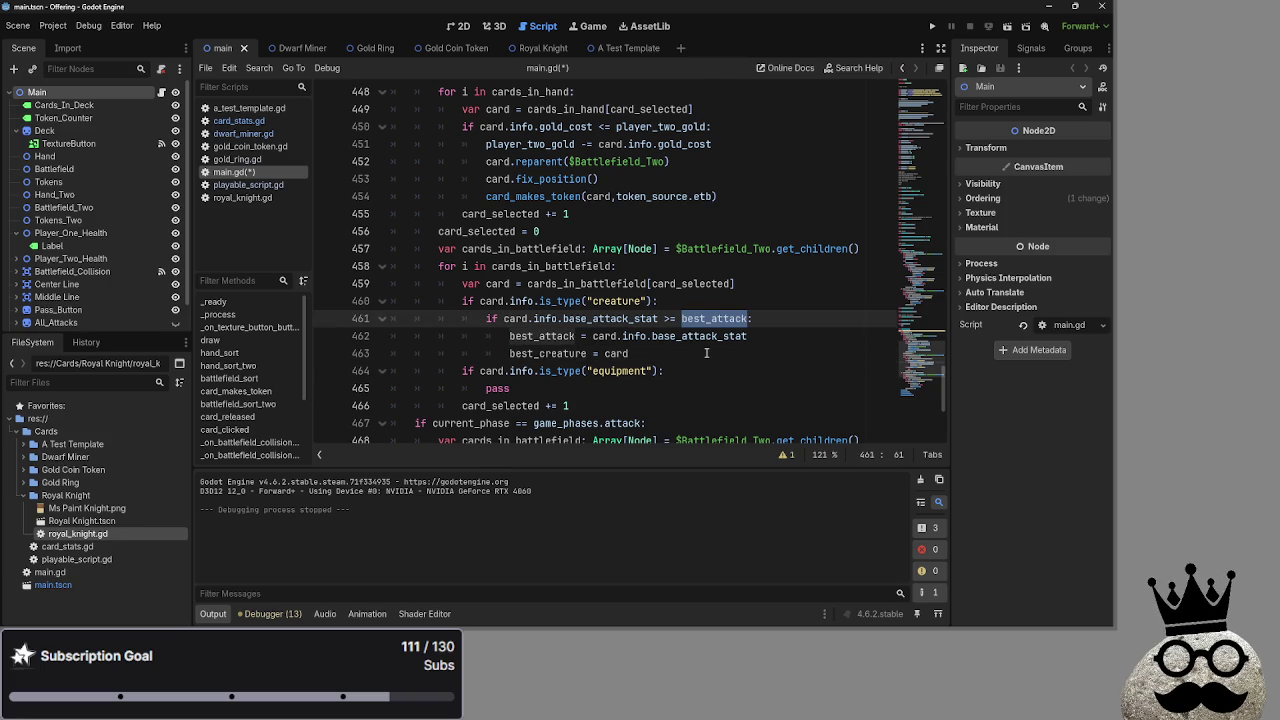
{"action": "left_click", "coordinate": [593, 358]}
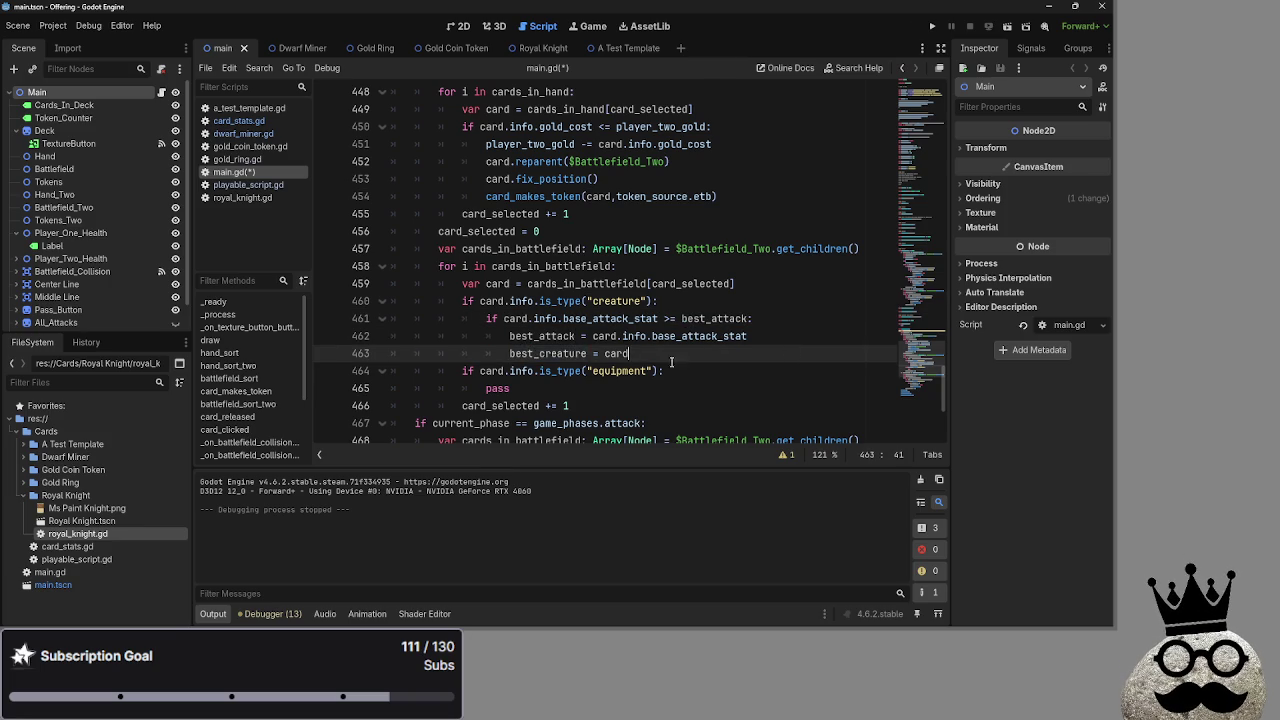
{"action": "left_click", "coordinate": [593, 356], "text": "ctrl"}
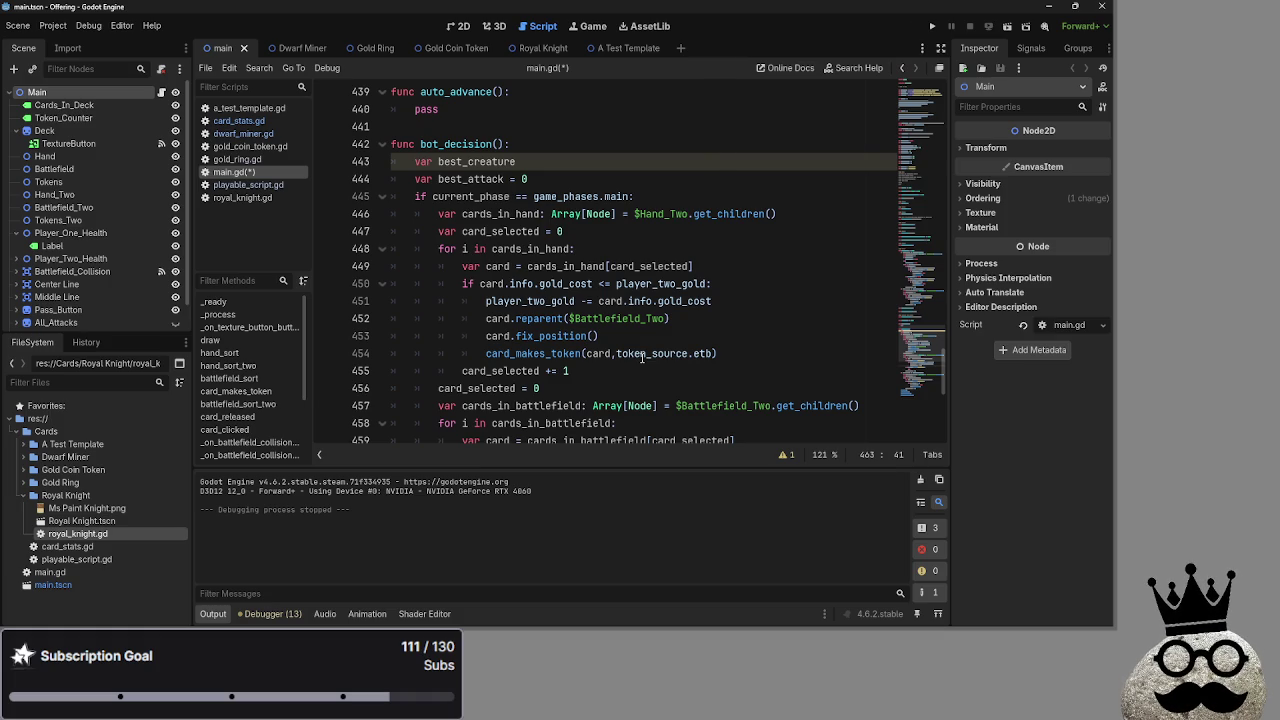
{"action": "scroll", "coordinate": [642, 358], "scroll_direction": "down", "scroll_amount": 3}
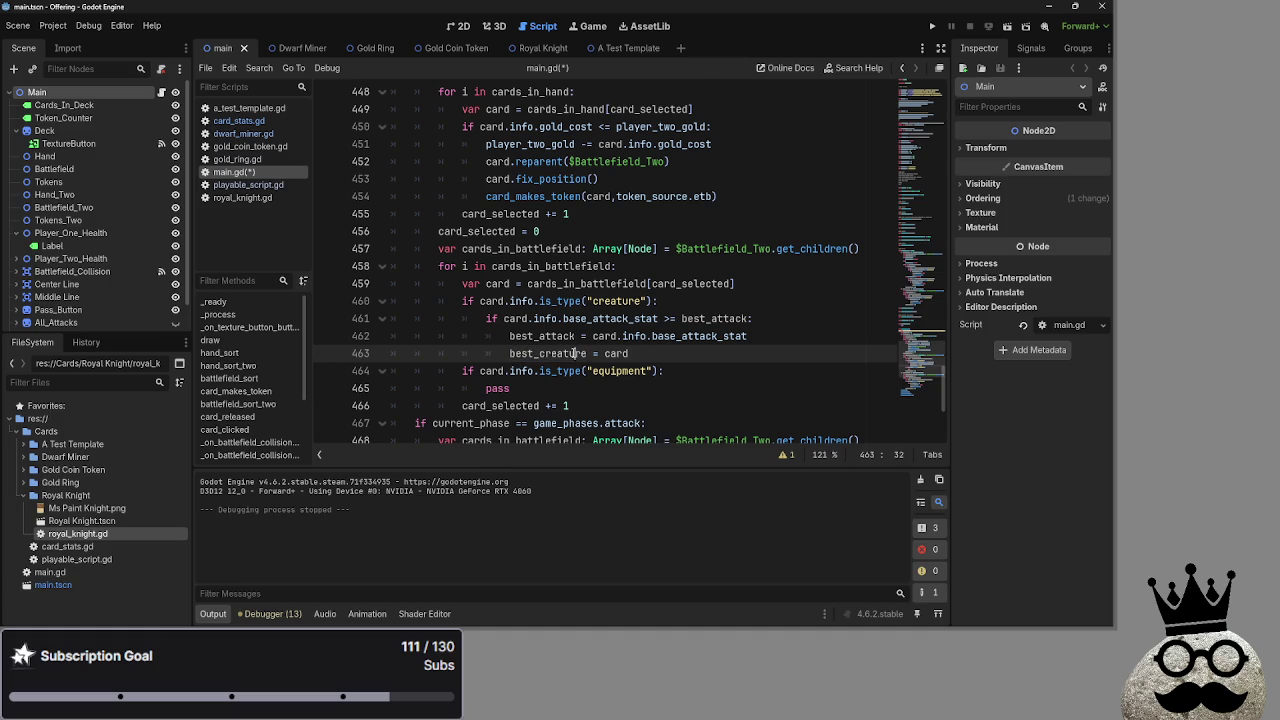
{"action": "left_click", "coordinate": [597, 354]}
{"action": "left_click", "coordinate": [665, 353]}
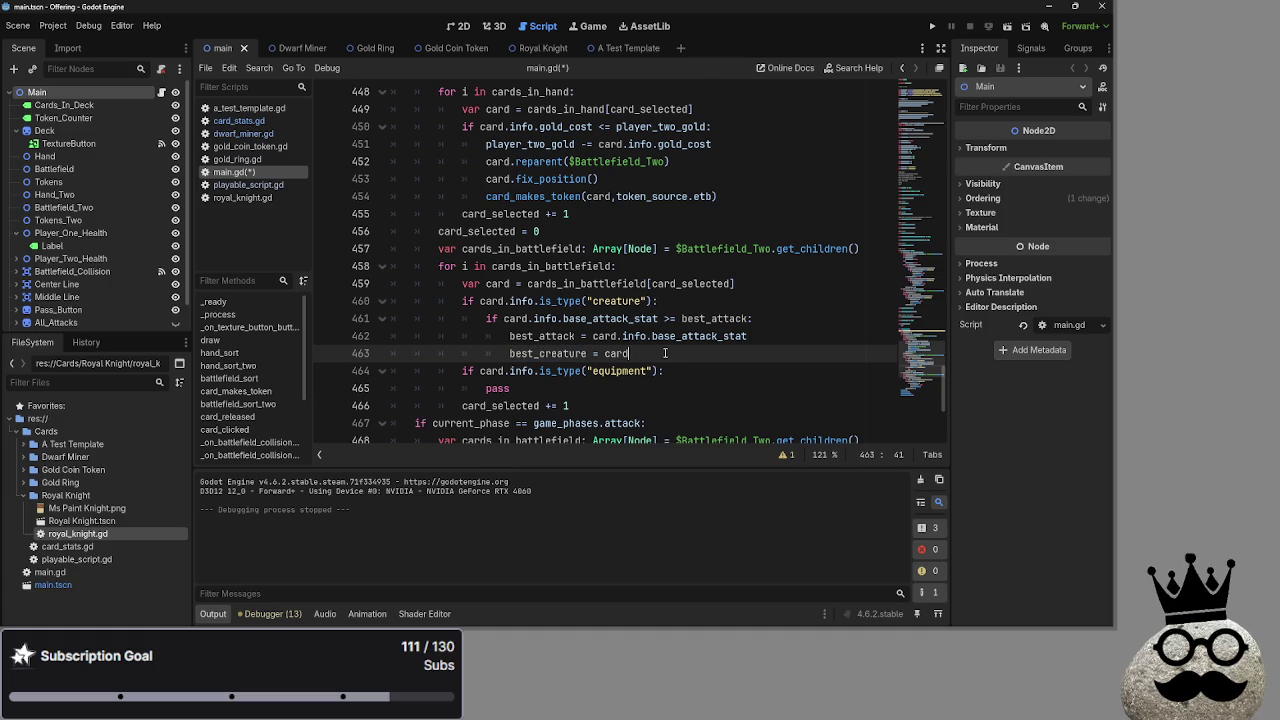
Change line 461's comparison to 'base_attack_stat <= best_attack'.
{"action": "double_click", "coordinate": [545, 336]}
{"action": "double_click", "coordinate": [548, 353]}
{"action": "left_click", "coordinate": [550, 353]}
{"action": "left_click", "coordinate": [539, 318]}
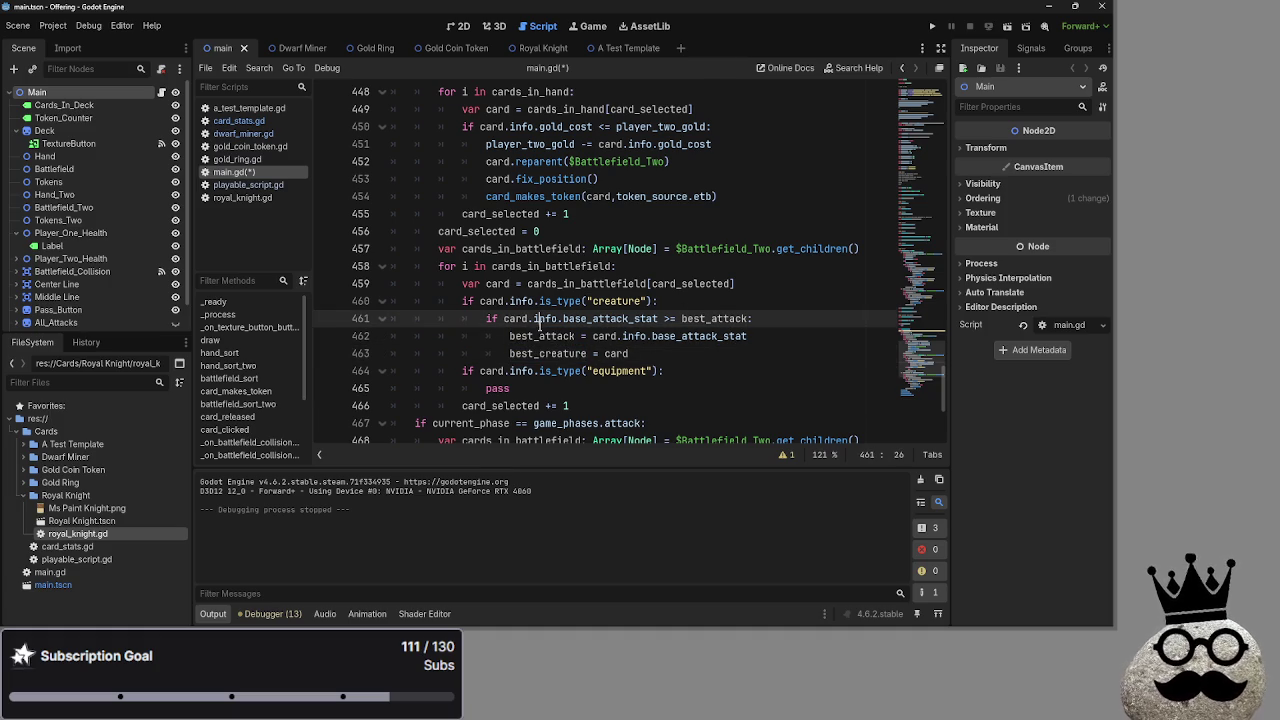
{"action": "double_click", "coordinate": [610, 318]}
{"action": "left_click", "coordinate": [662, 318]}
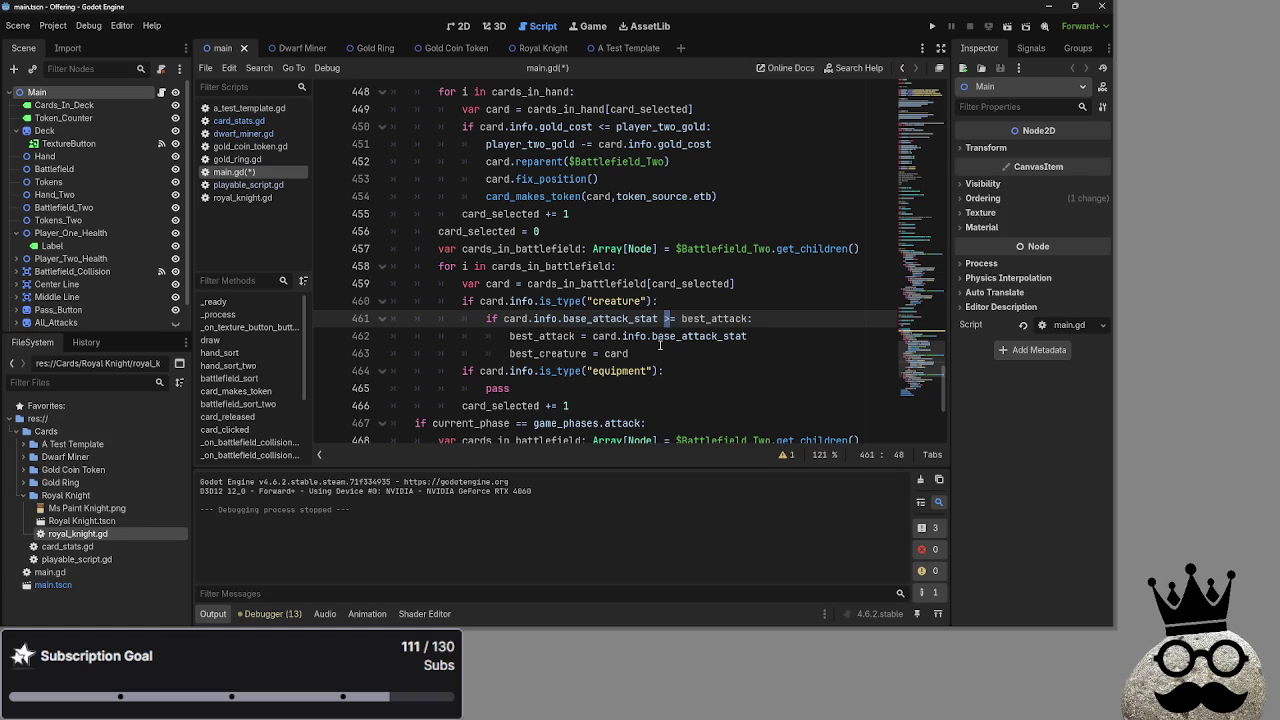
{"action": "type", "text": "<="}
{"action": "left_click", "coordinate": [749, 357]}
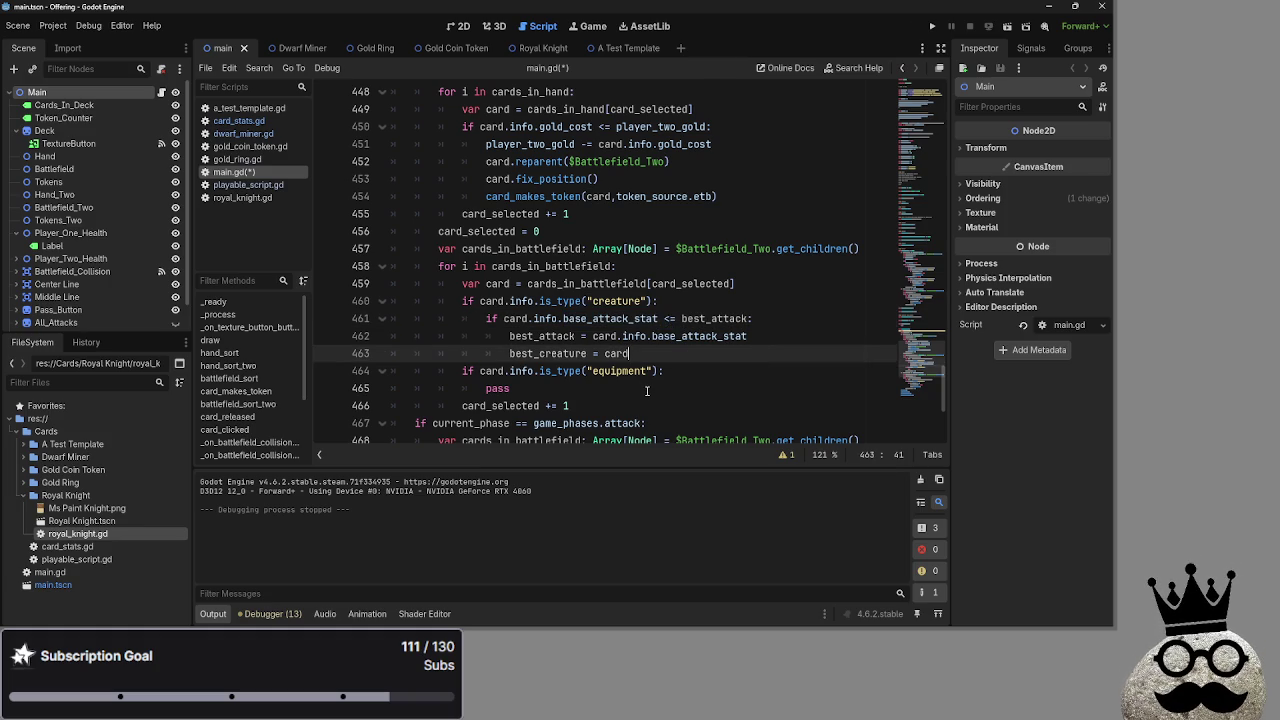
Select the creature check block on lines 460–463, then the pass under the equipment check.
{"action": "scroll", "coordinate": [772, 381], "scroll_direction": "up", "scroll_amount": 2}
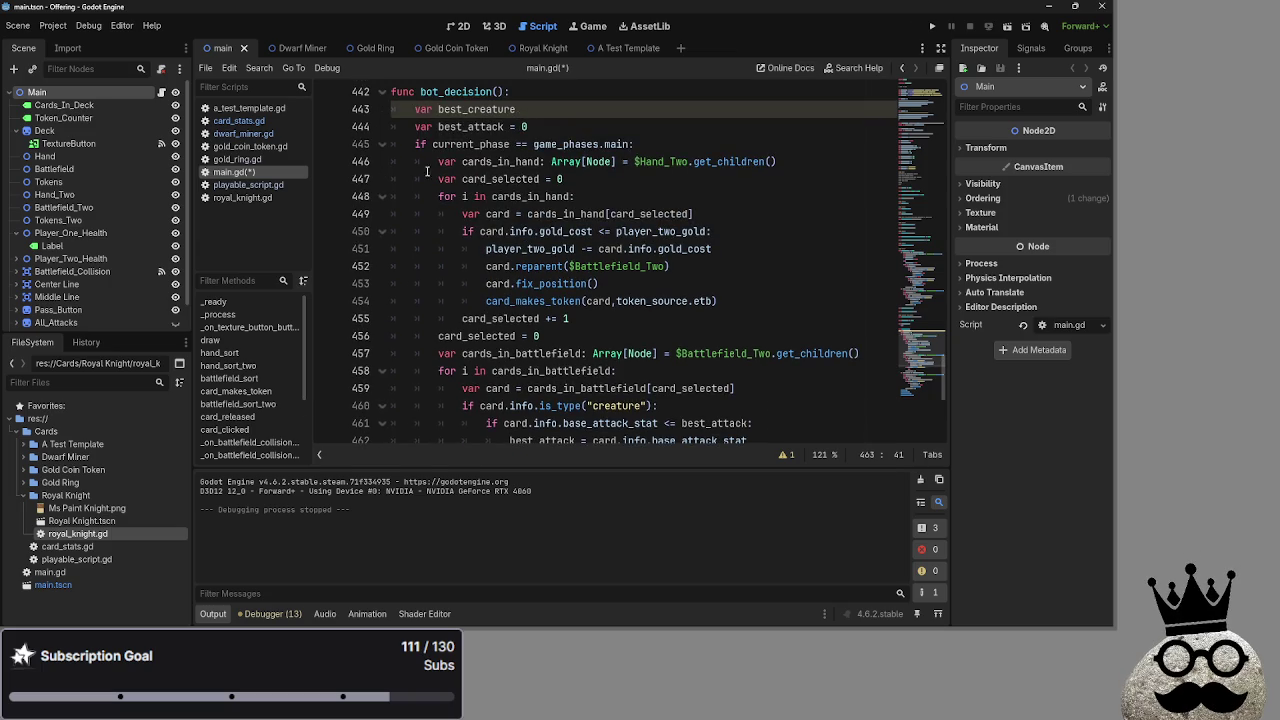
{"action": "mouse_move", "coordinate": [412, 147]}
{"action": "left_mouse_down"}
{"action": "mouse_move", "coordinate": [706, 300]}
{"action": "mouse_move", "coordinate": [706, 388]}
{"action": "mouse_move", "coordinate": [462, 284]}
{"action": "left_mouse_up"}
{"action": "left_click", "coordinate": [706, 388]}
{"action": "left_click", "coordinate": [462, 284]}
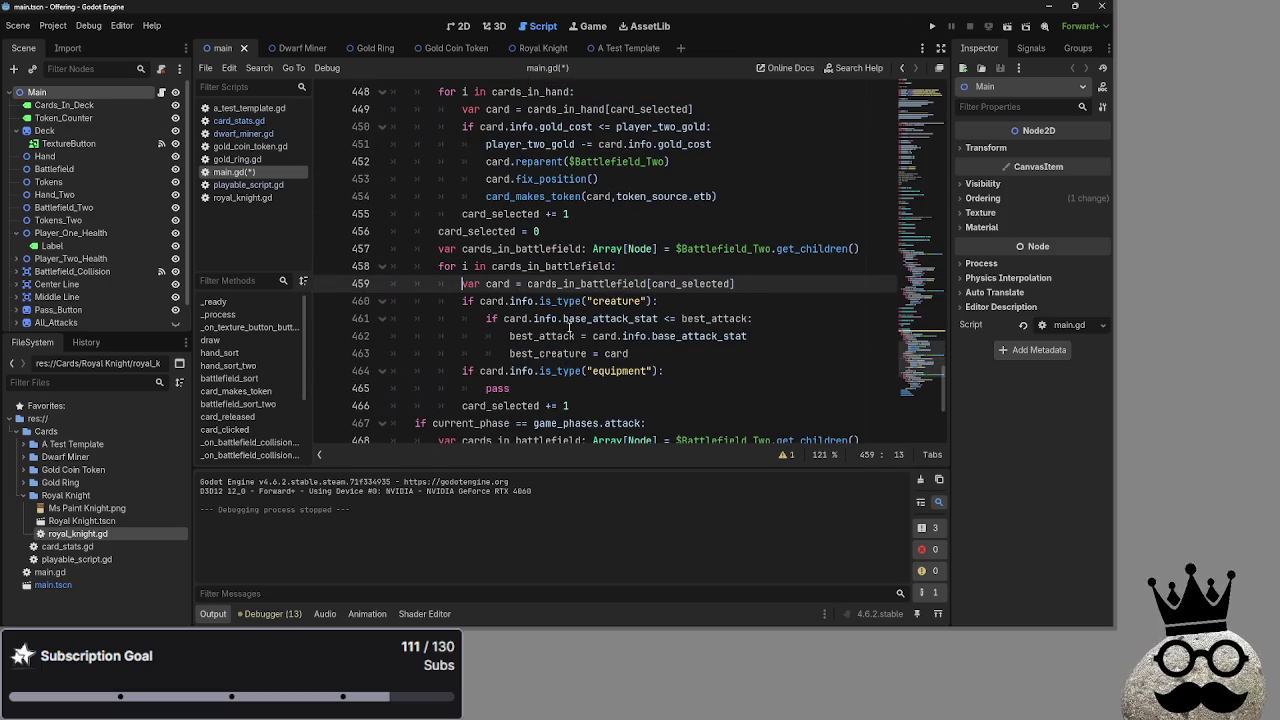
{"action": "left_click_drag", "start_coordinate": [640, 353], "coordinate": [463, 301]}
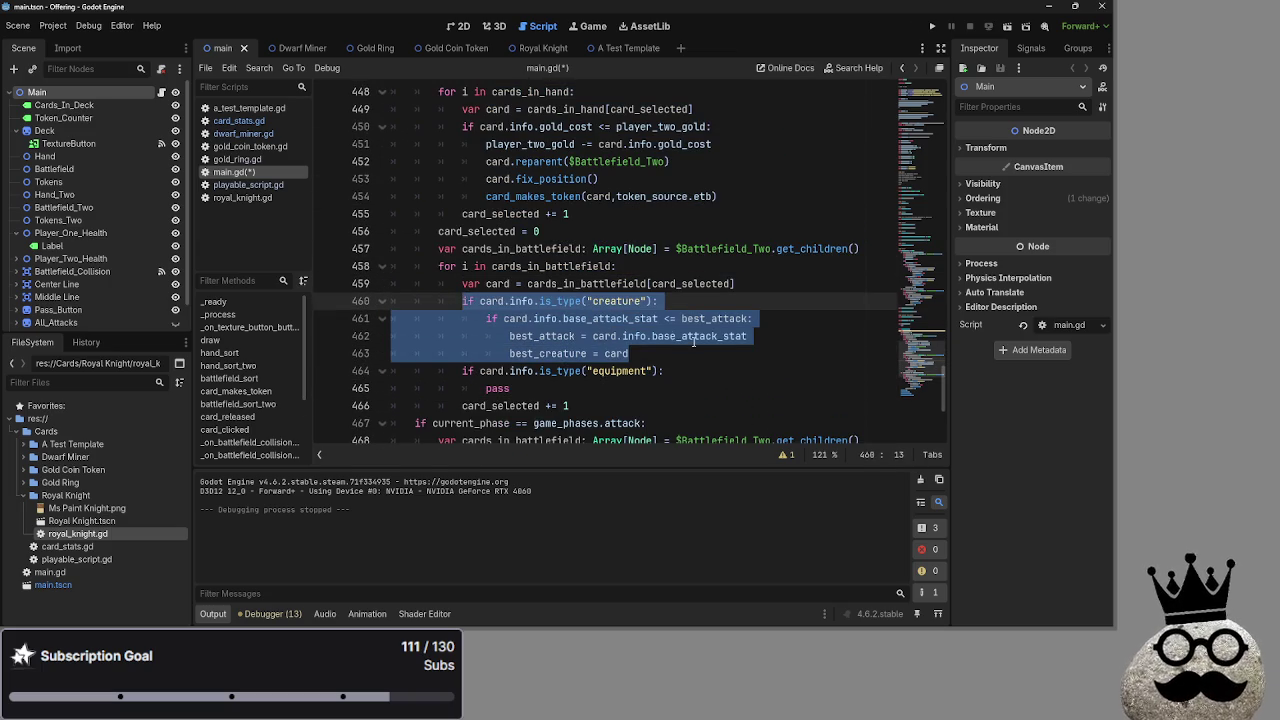
{"action": "left_click_drag", "start_coordinate": [701, 353], "coordinate": [445, 301]}
{"action": "left_click", "coordinate": [640, 336]}
{"action": "left_click_drag", "start_coordinate": [539, 388], "coordinate": [483, 388]}
Remove pass from line 465, leaving the equipment block empty.
{"action": "scroll", "coordinate": [764, 353], "scroll_direction": "down", "scroll_amount": 1}
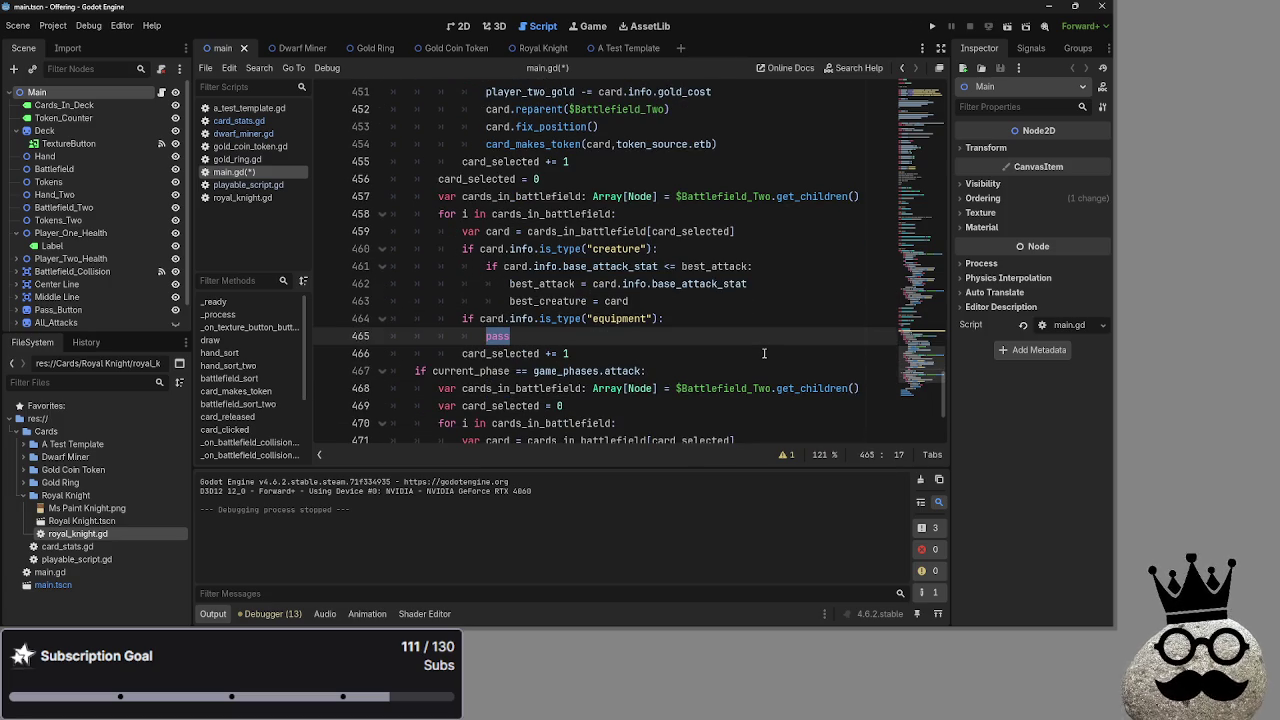
{"action": "type", "text": "best"}
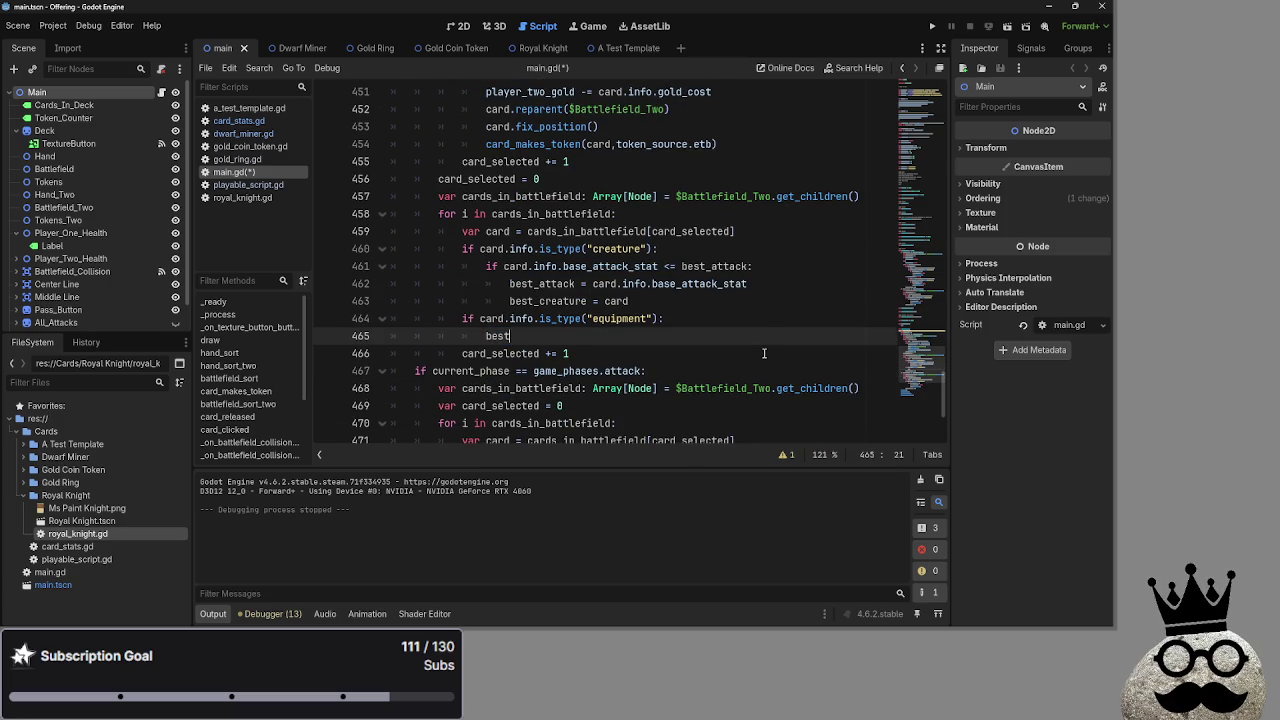
{"action": "key", "text": "BackSpace"}
{"action": "key", "text": "BackSpace"}
{"action": "key", "text": "BackSpace"}
Unfold card_clicked to review its battlefield loop, then run the card game with F5.
{"action": "scroll", "coordinate": [764, 353], "scroll_direction": "up", "scroll_amount": 20}
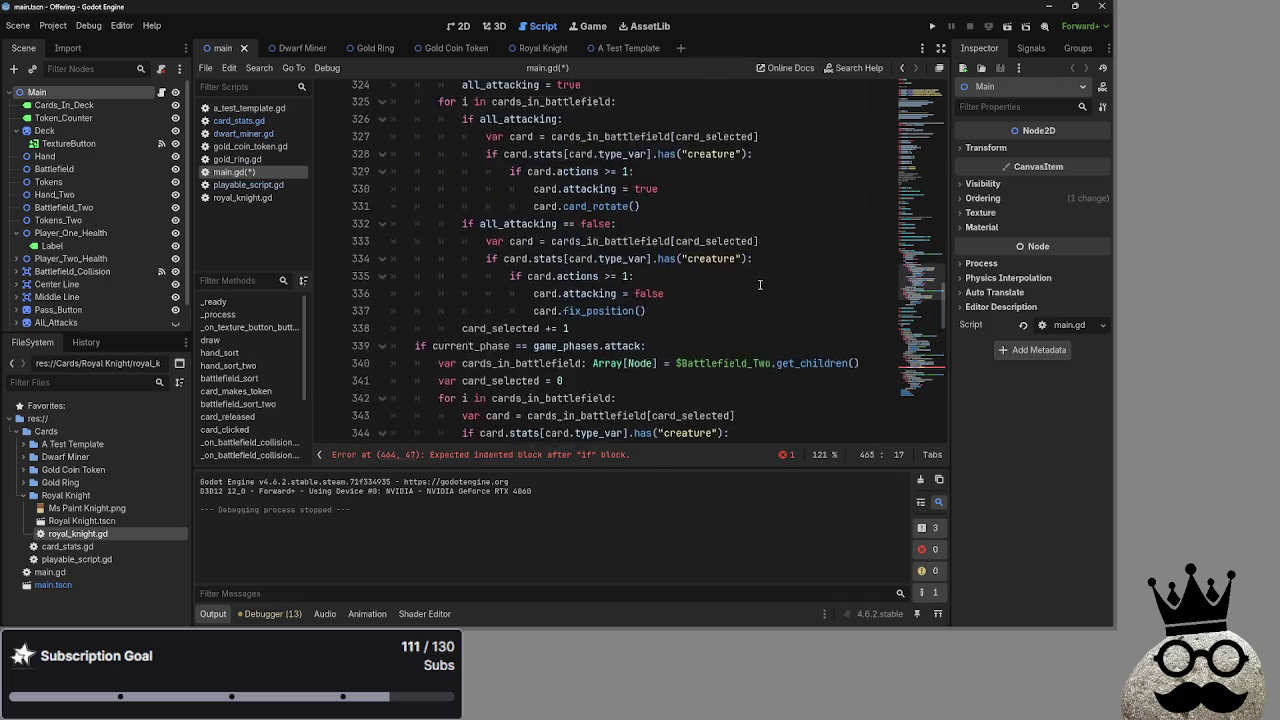
{"action": "scroll", "coordinate": [760, 285], "scroll_direction": "up", "scroll_amount": 10}
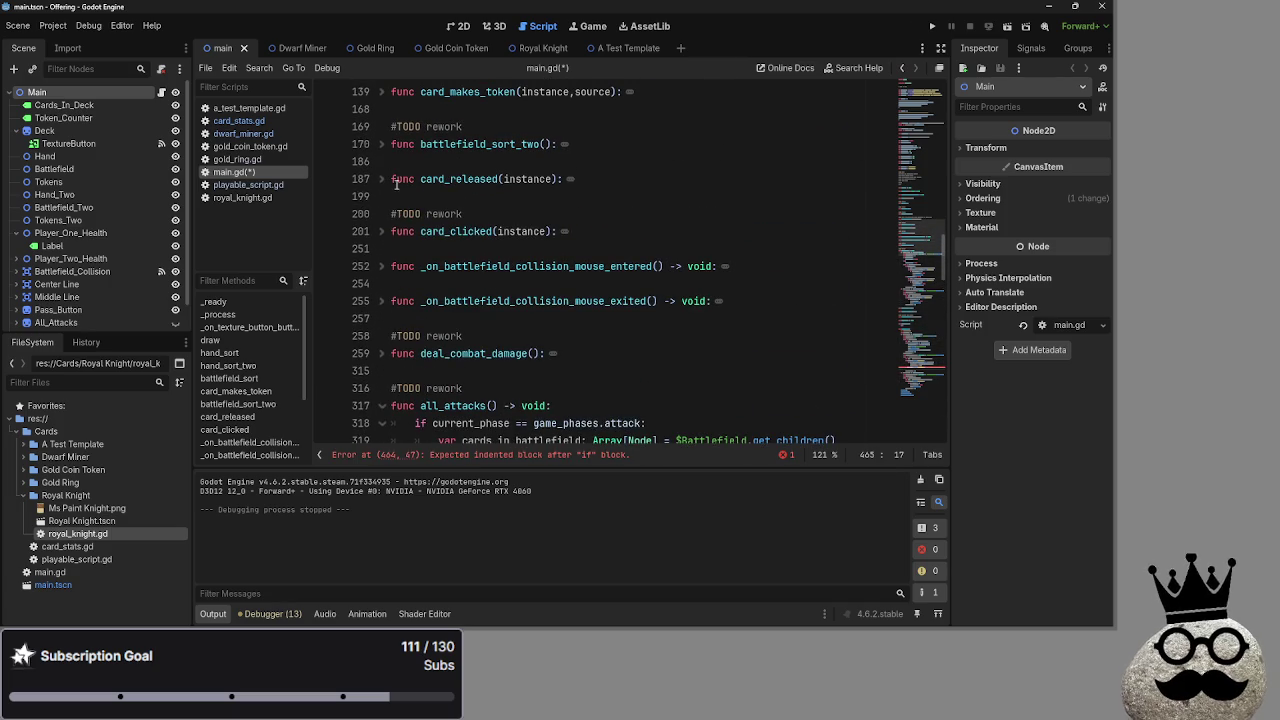
{"action": "left_click", "coordinate": [396, 231]}
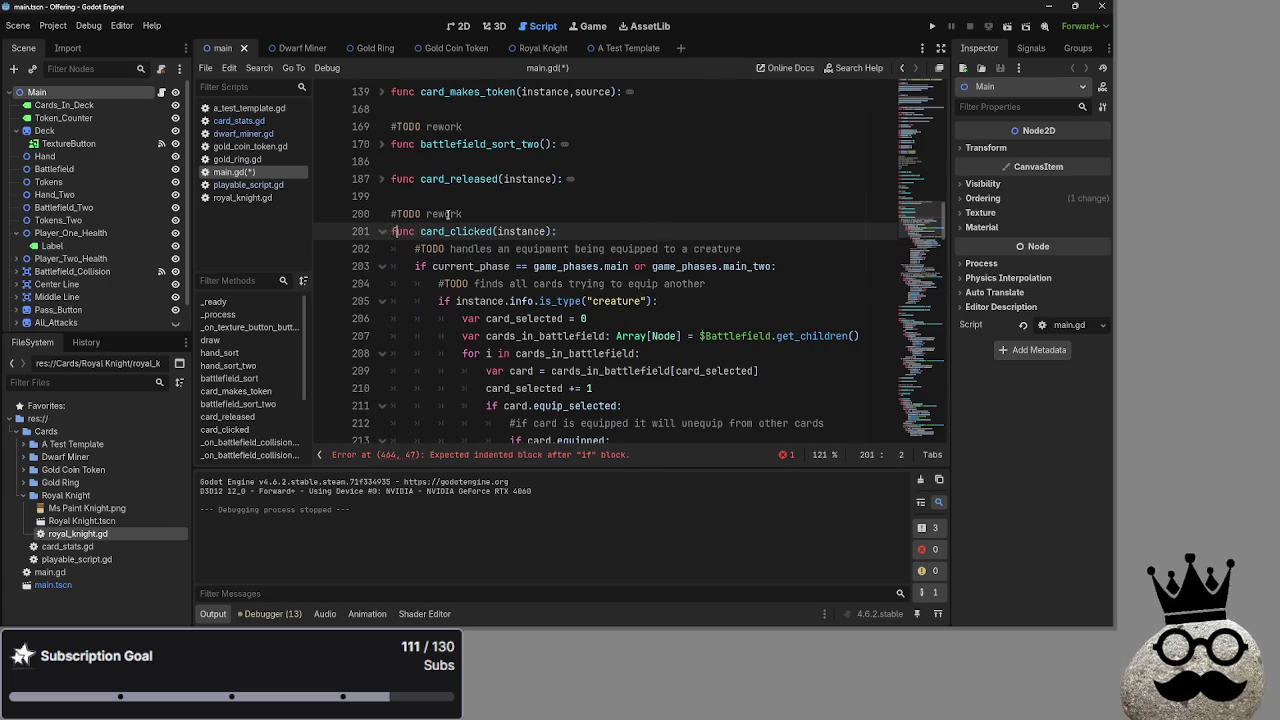
{"action": "left_click", "coordinate": [516, 214]}
{"action": "scroll", "coordinate": [546, 284], "scroll_direction": "down", "scroll_amount": 1}
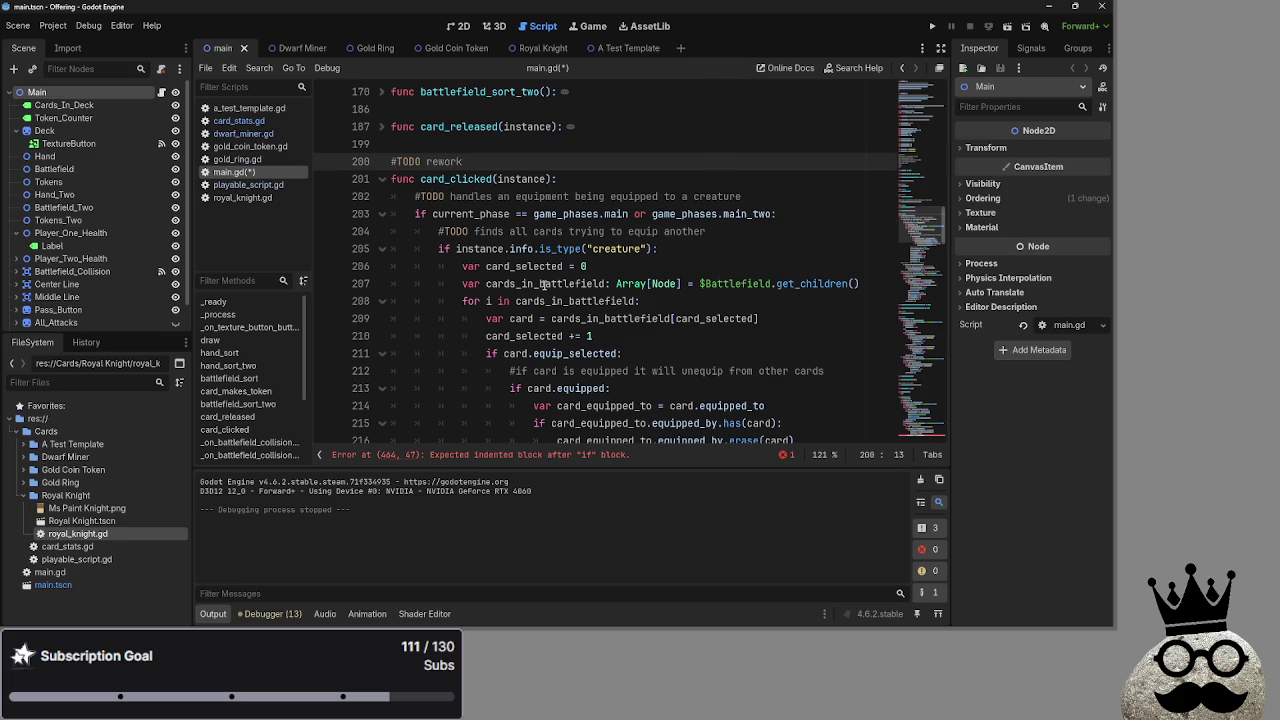
{"action": "scroll", "coordinate": [544, 284], "scroll_direction": "down", "scroll_amount": 1}
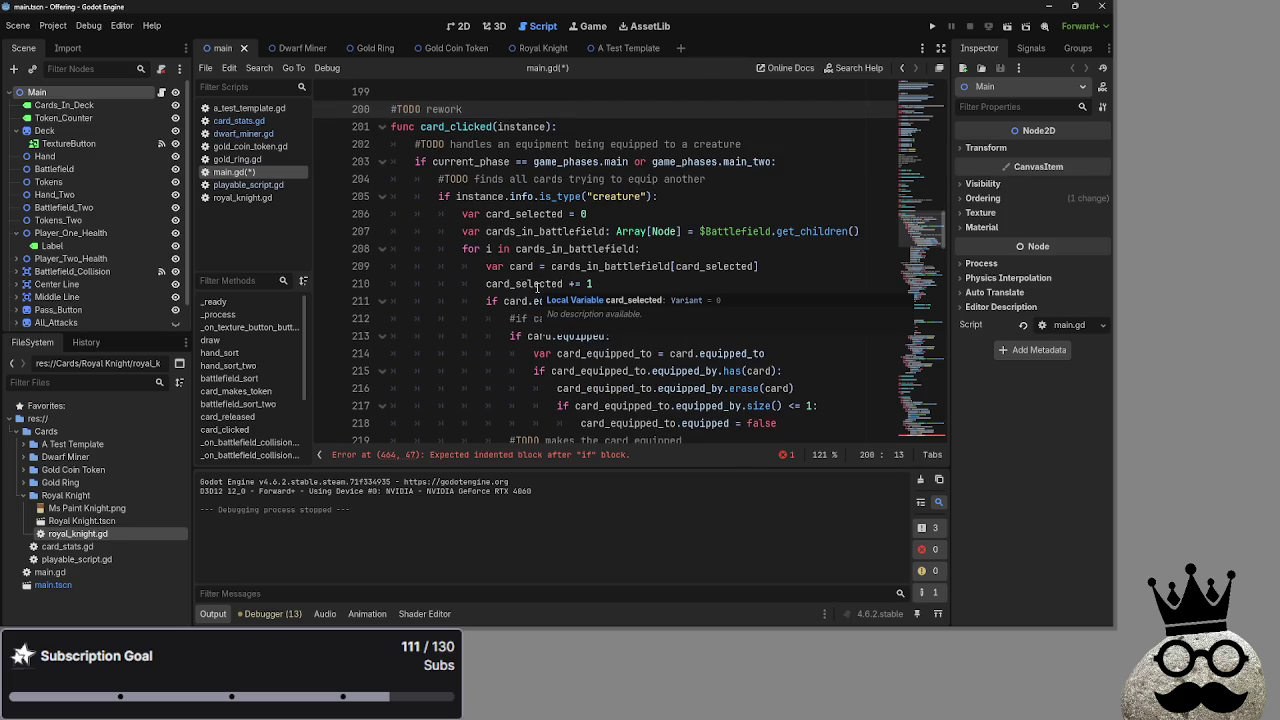
{"action": "left_click", "coordinate": [527, 231]}
{"action": "left_click", "coordinate": [720, 249]}
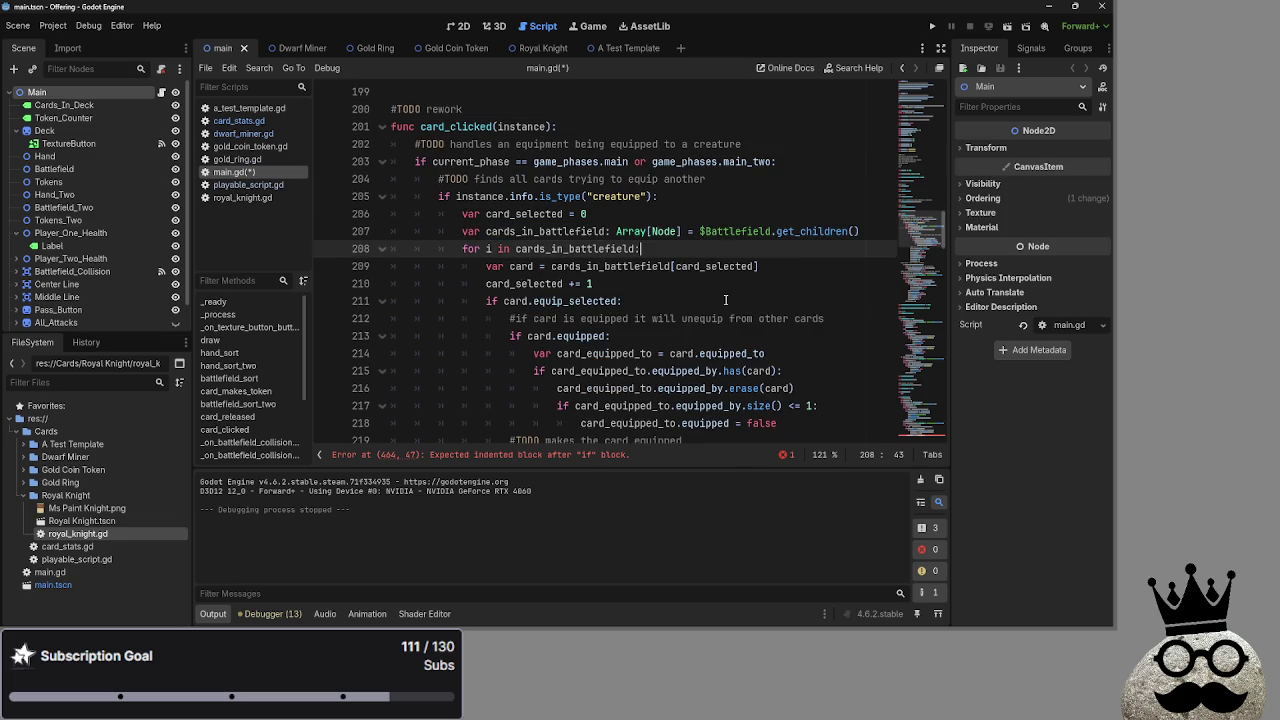
{"action": "left_click", "coordinate": [800, 267]}
{"action": "scroll", "coordinate": [724, 296], "scroll_direction": "down", "scroll_amount": 6}
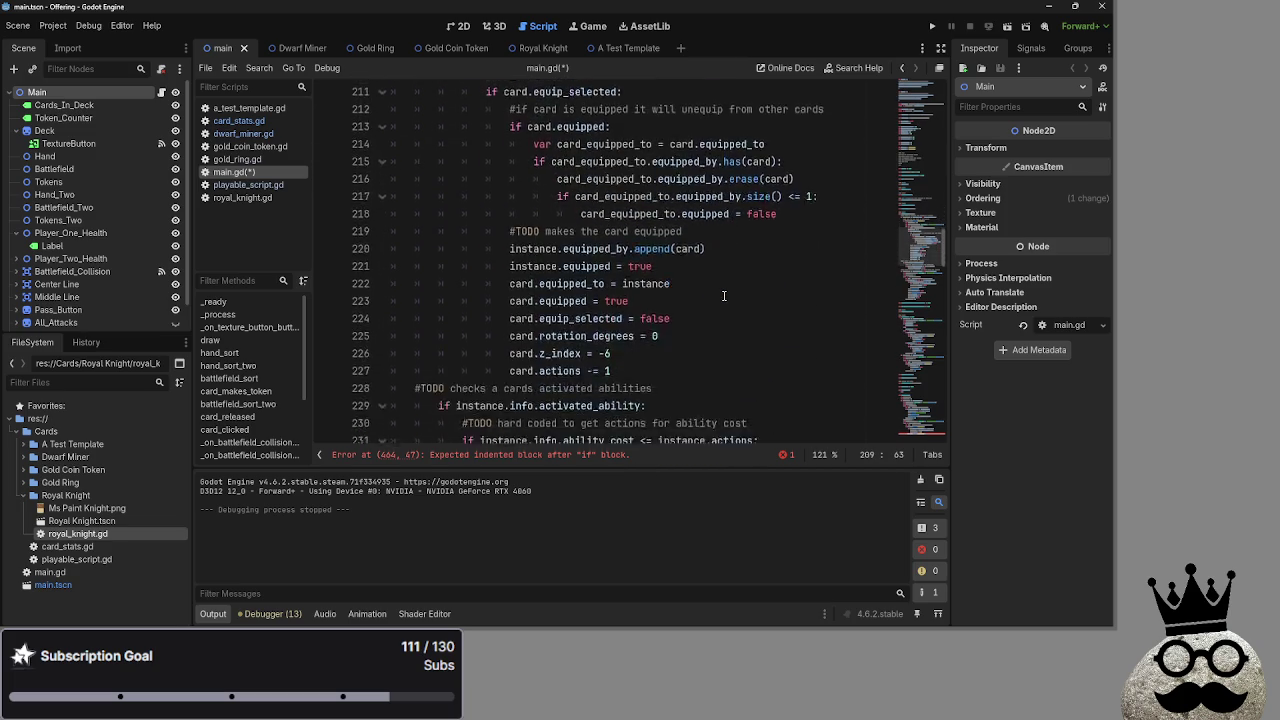
{"action": "scroll", "coordinate": [724, 300], "scroll_direction": "up", "scroll_amount": 4}
{"action": "scroll", "coordinate": [724, 298], "scroll_direction": "up", "scroll_amount": 2}
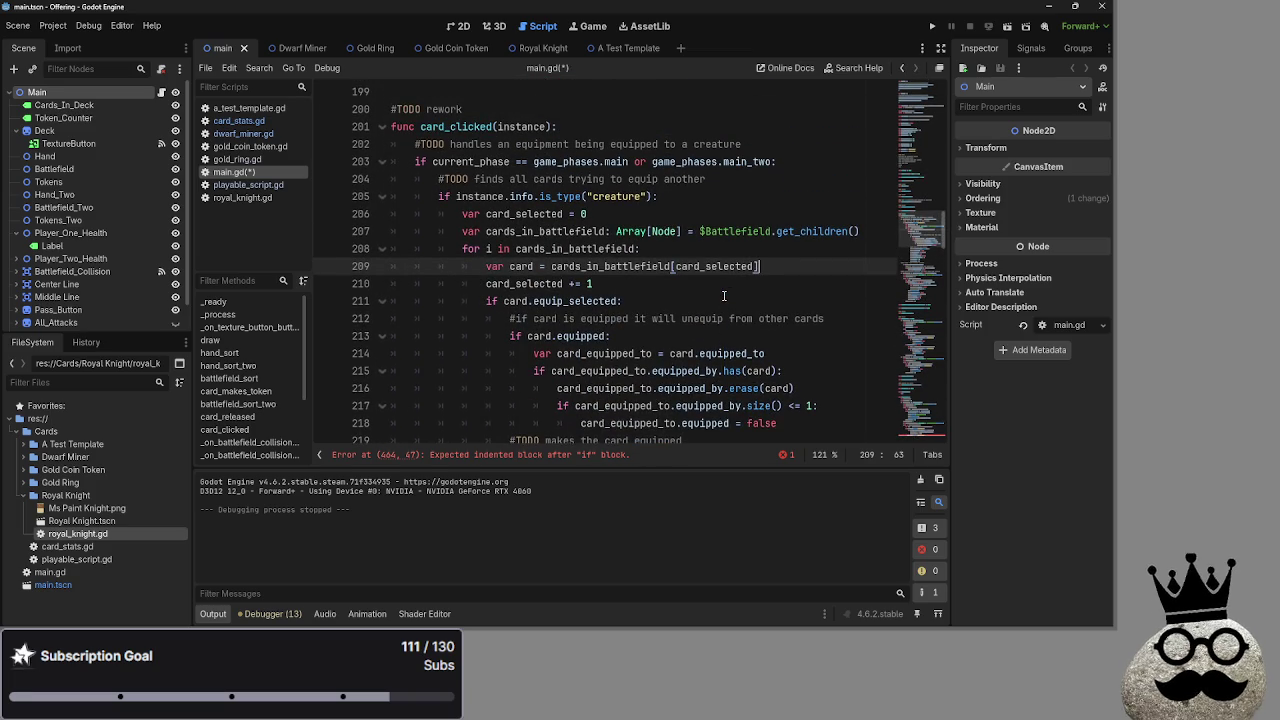
{"action": "key", "text": "F5"}
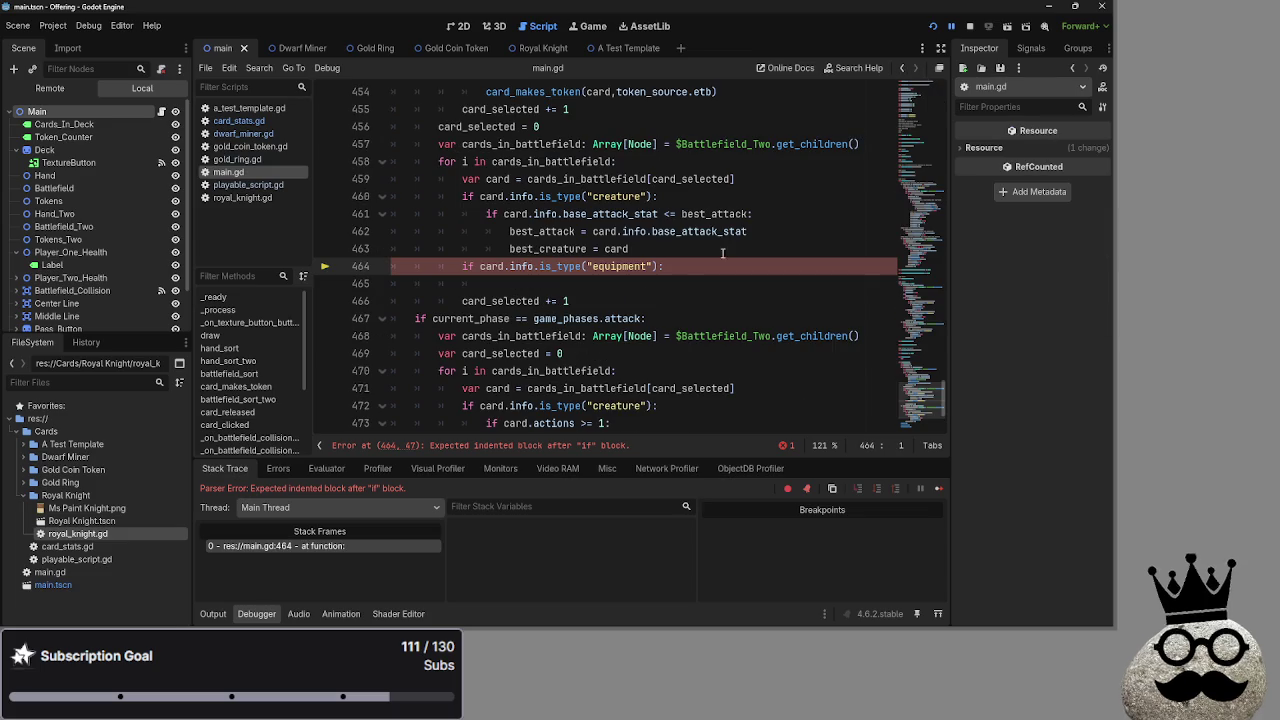
Correct the mistyped 'oass' to 'pass' on line 465 under the equipment check.
{"action": "left_click", "coordinate": [508, 282]}
{"action": "type", "text": "oass"}
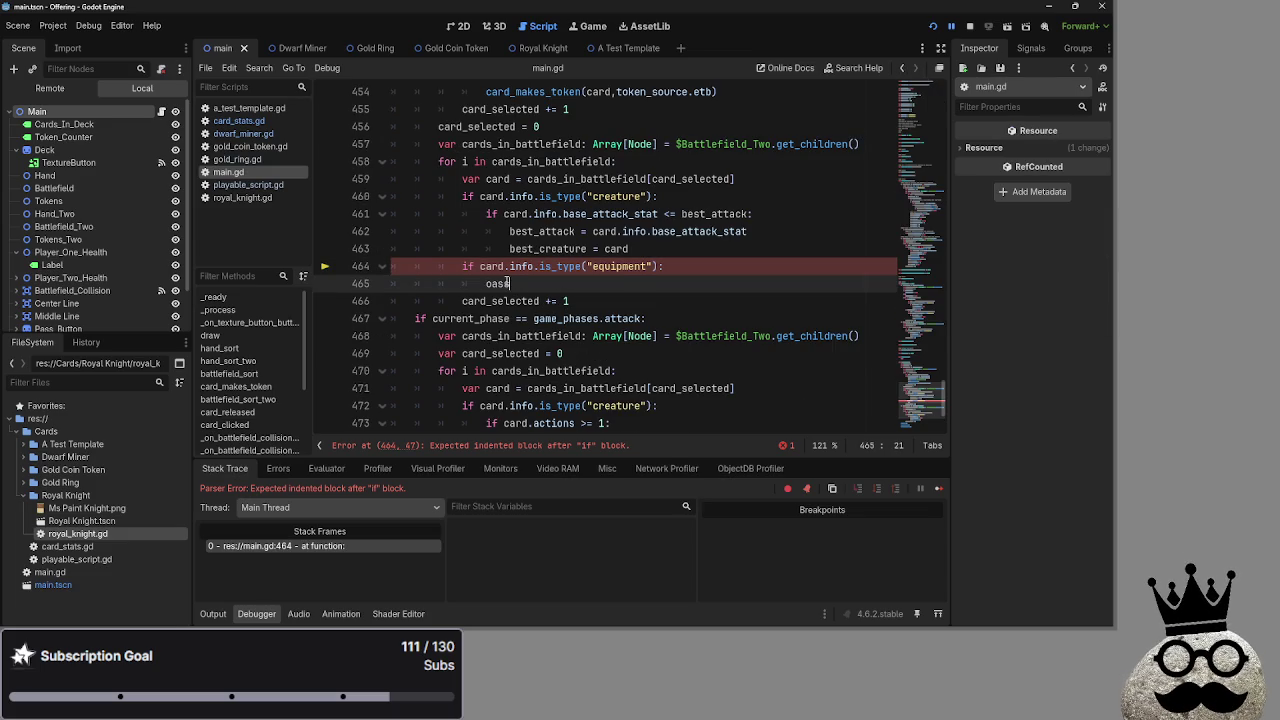
{"action": "key", "text": "Left"}
{"action": "key", "text": "Left"}
{"action": "key", "text": "Left"}
{"action": "key", "text": "BackSpace"}
{"action": "type", "text": "p"}
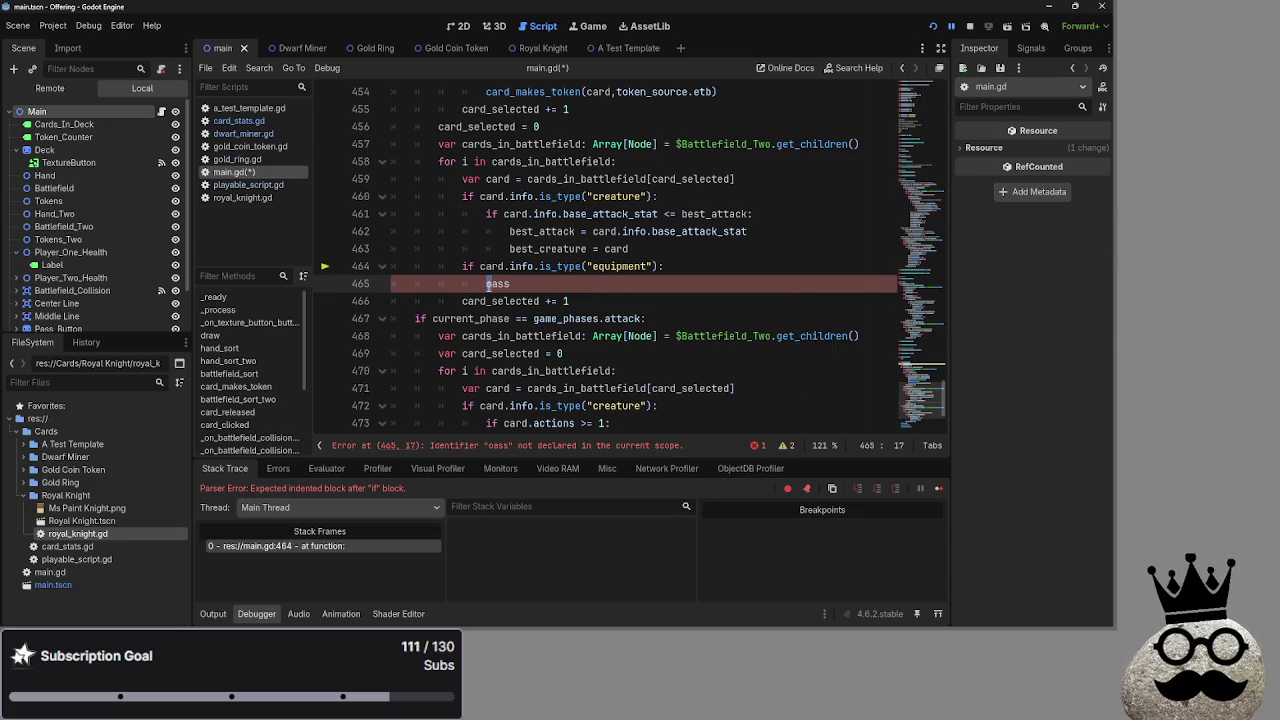
Rerun the game, play a dwarf card onto the battlefield and pass the turn to the bot.
{"action": "key", "text": "F5"}
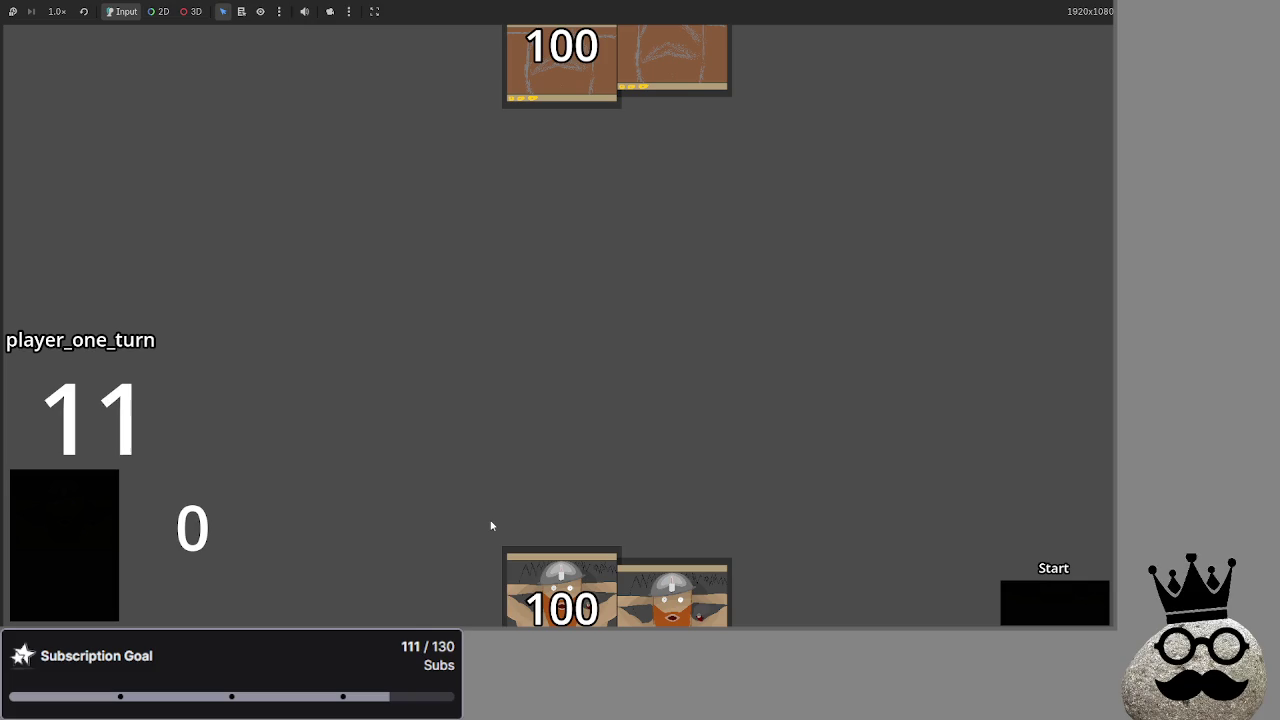
{"action": "left_click_drag", "start_coordinate": [561, 590], "coordinate": [560, 380]}
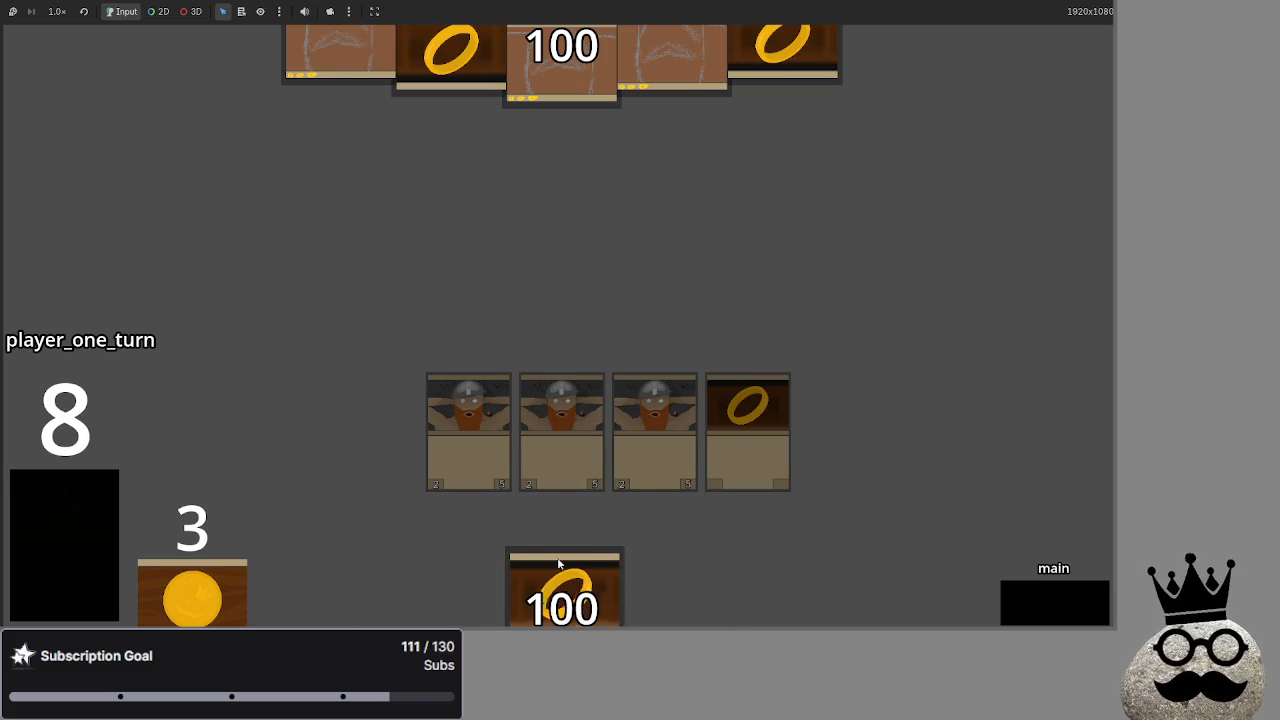
{"action": "left_click", "coordinate": [1087, 616]}
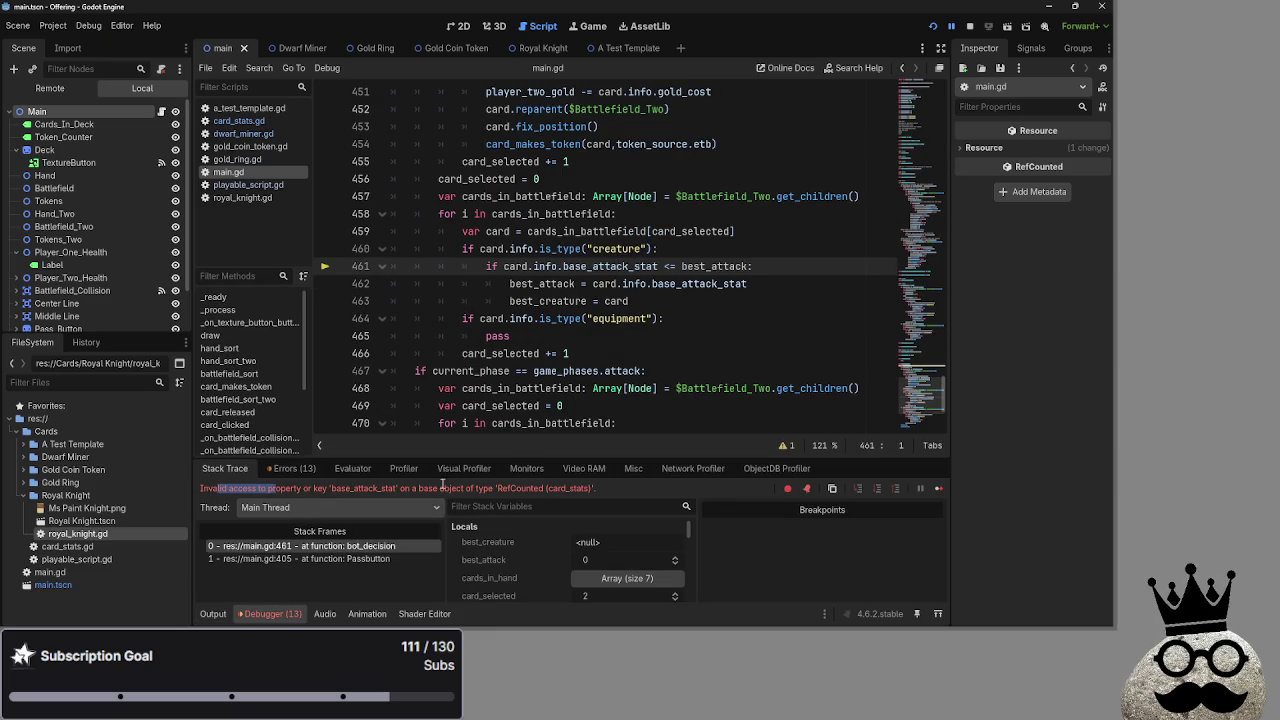
Examine the base_attack_stat error message and the card.info access on line 461.
{"action": "left_click_drag", "start_coordinate": [384, 488], "coordinate": [640, 484]}
{"action": "left_click", "coordinate": [640, 484]}
{"action": "left_click", "coordinate": [532, 267]}
{"action": "double_click", "coordinate": [616, 267]}
{"action": "double_click", "coordinate": [546, 267]}
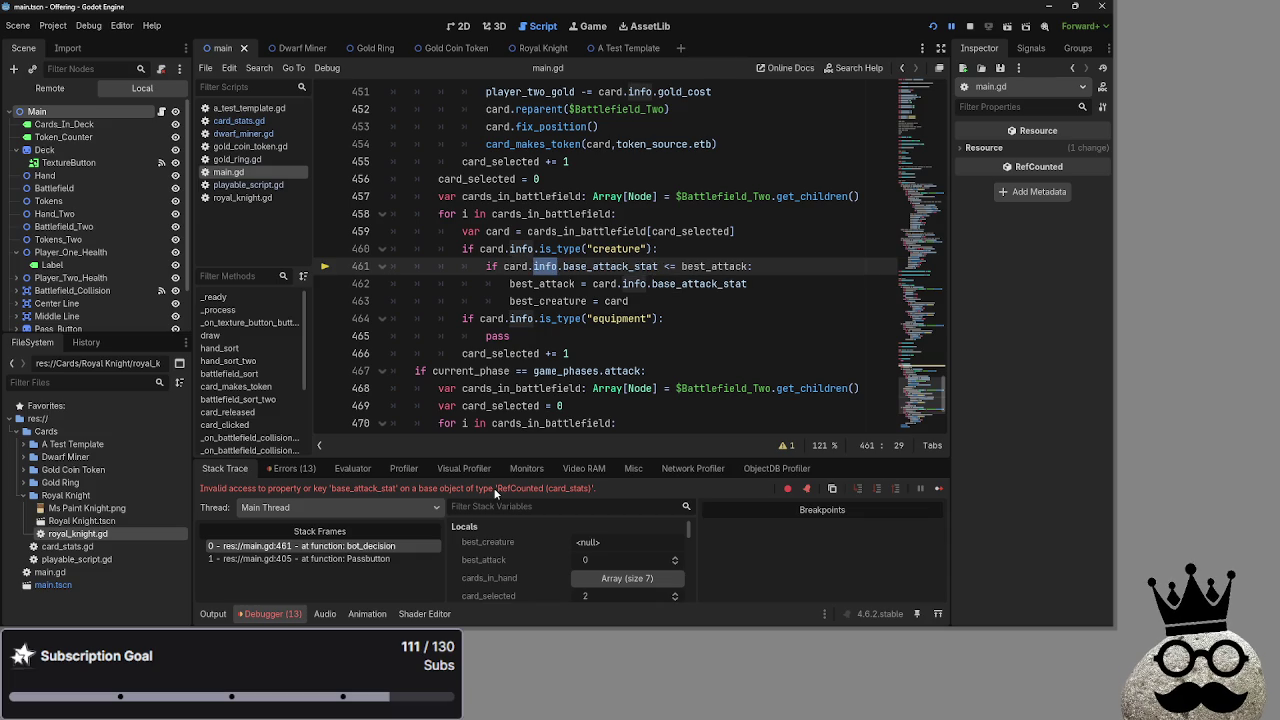
{"action": "left_click", "coordinate": [636, 283]}
{"action": "left_click", "coordinate": [546, 266]}
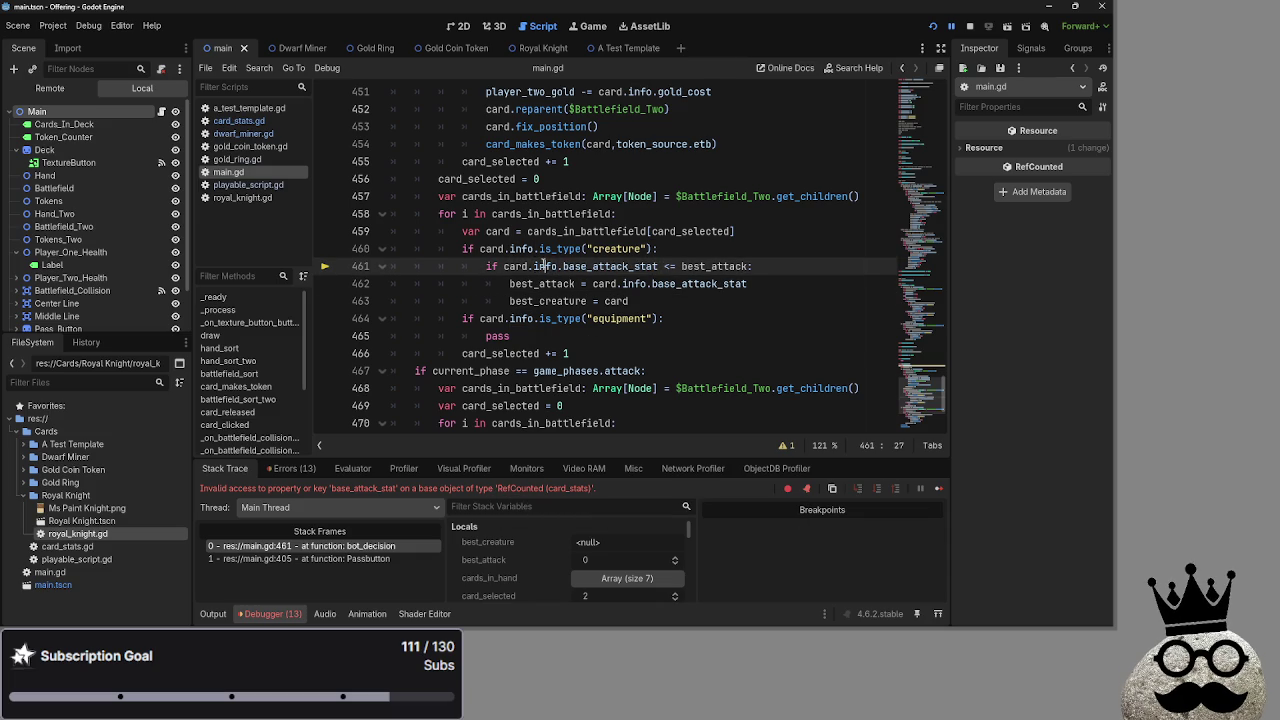
Search main.gd for 'stats' and step back through the matches.
{"action": "key", "text": "ctrl+f"}
{"action": "type", "text": "stats"}
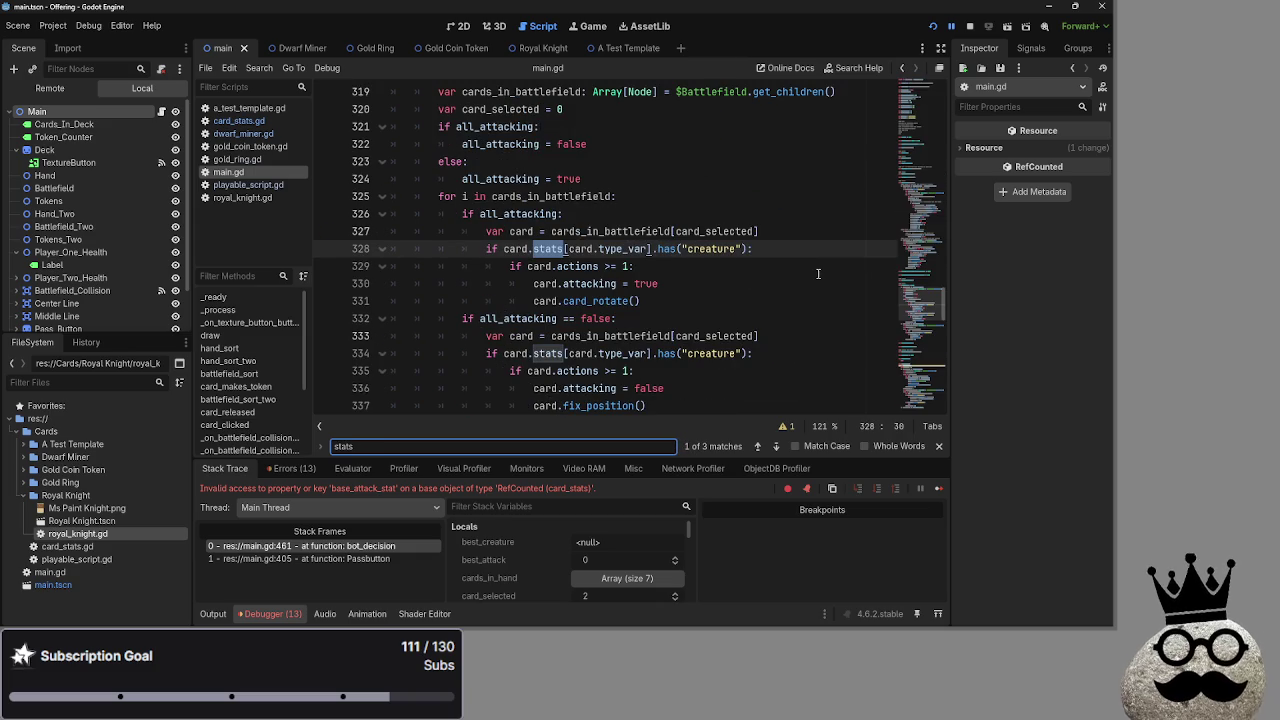
{"action": "scroll", "coordinate": [636, 313], "scroll_direction": "up", "scroll_amount": 2}
{"action": "scroll", "coordinate": [612, 335], "scroll_direction": "down", "scroll_amount": 6}
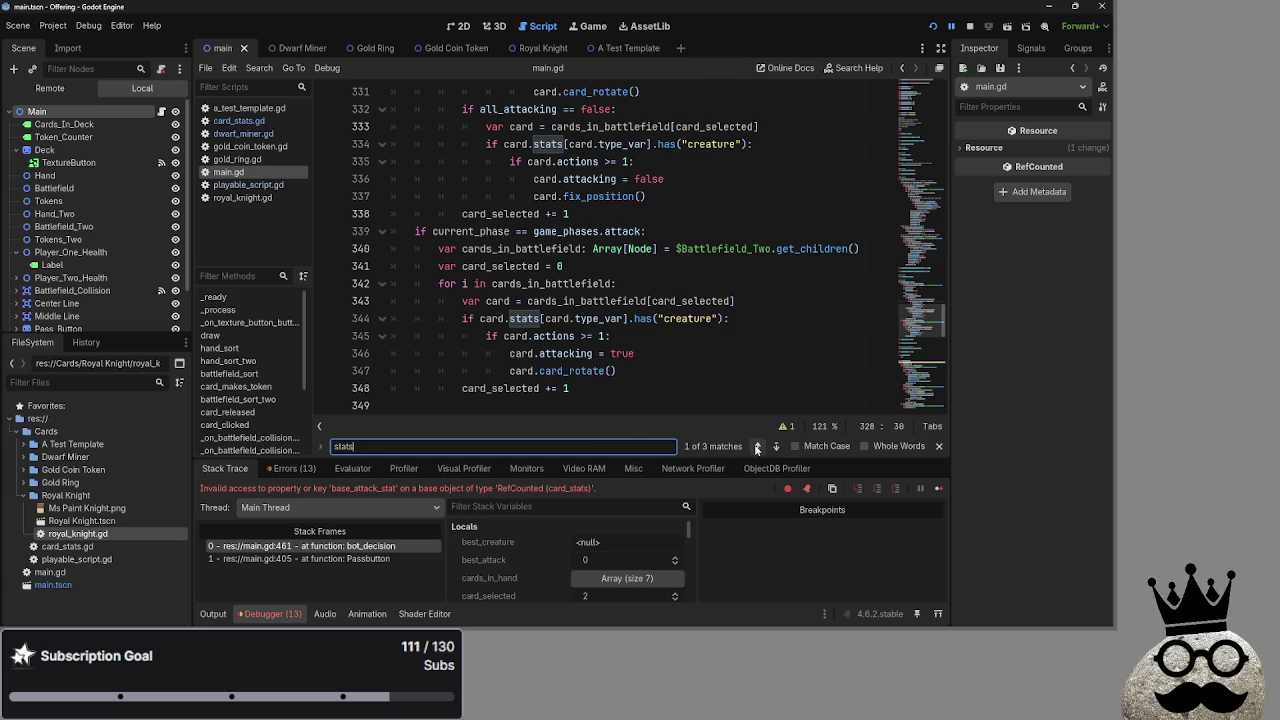
{"action": "left_click", "coordinate": [757, 446]}
{"action": "left_click", "coordinate": [757, 446]}
{"action": "scroll", "coordinate": [560, 250], "scroll_direction": "up", "scroll_amount": 5}
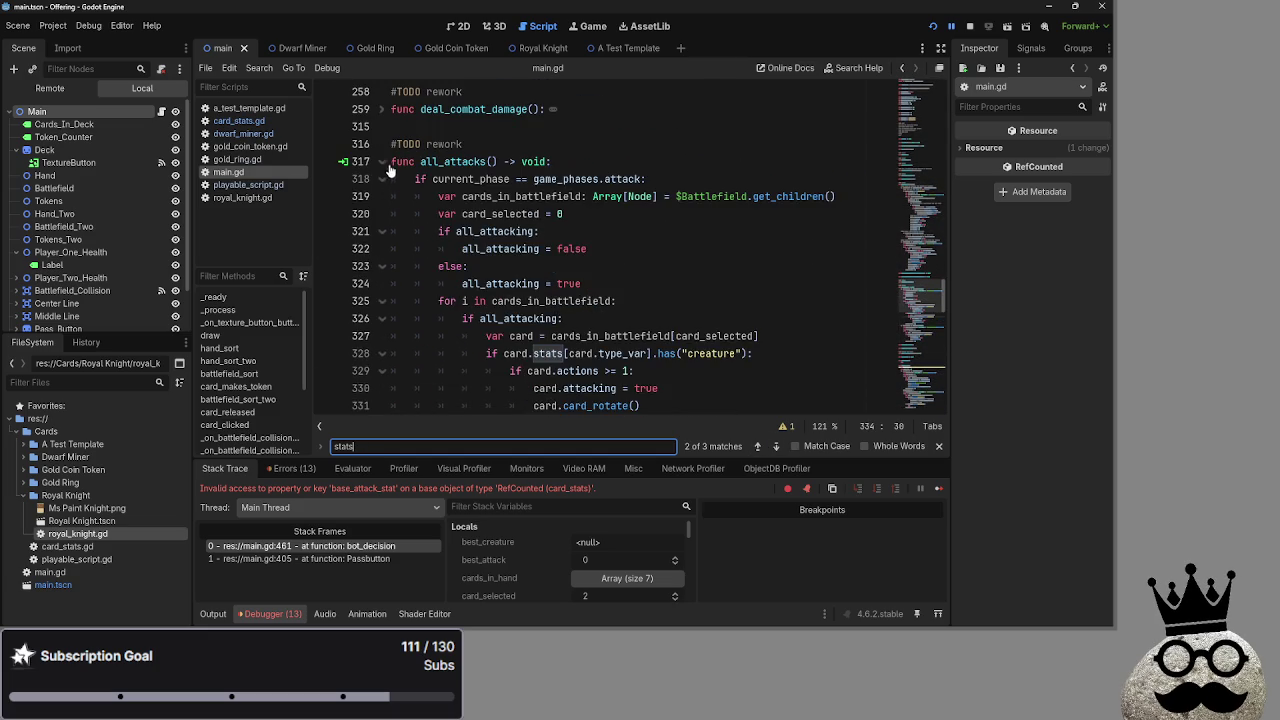
Collapse all_attacks and return to the bot_decision function header.
{"action": "left_click", "coordinate": [382, 161]}
{"action": "left_click", "coordinate": [509, 405]}
{"action": "scroll", "coordinate": [500, 350], "scroll_direction": "down", "scroll_amount": 4}
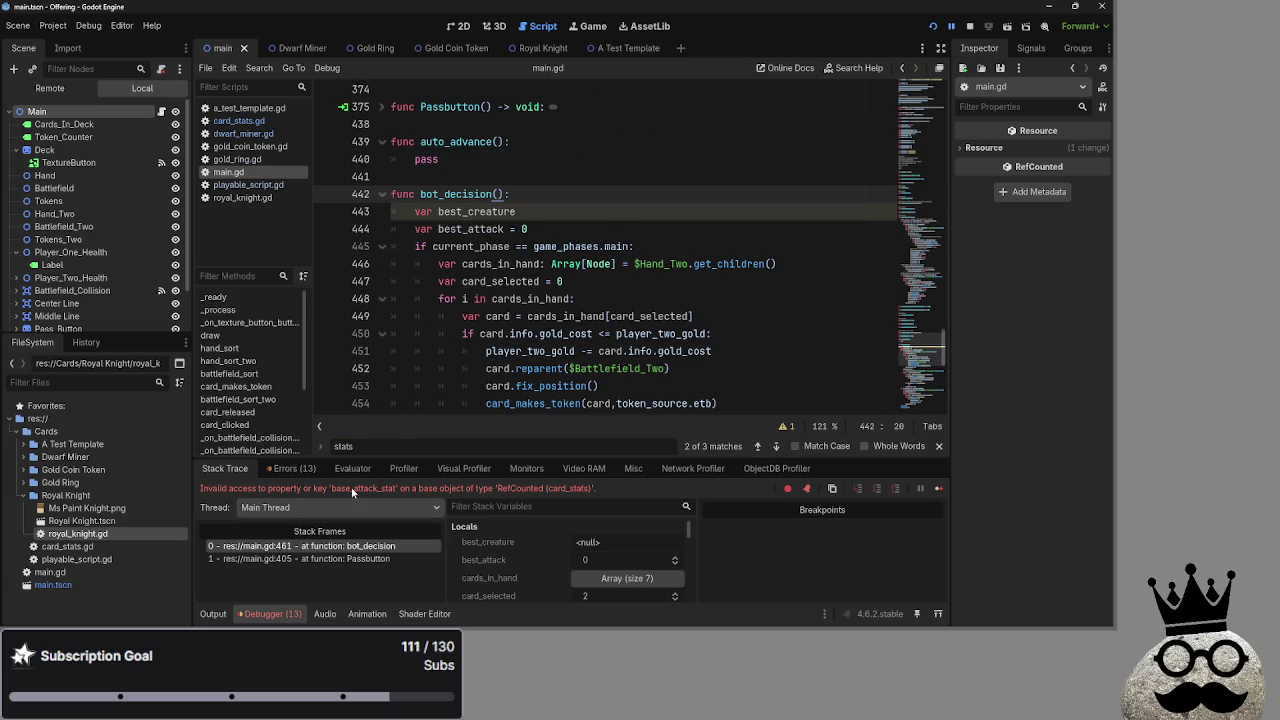
{"action": "left_click", "coordinate": [520, 505]}
Inspect bot_decision's hand loop, battlefield cards variable and creature type check.
{"action": "double_click", "coordinate": [568, 489]}
{"action": "scroll", "coordinate": [548, 313], "scroll_direction": "down", "scroll_amount": 2}
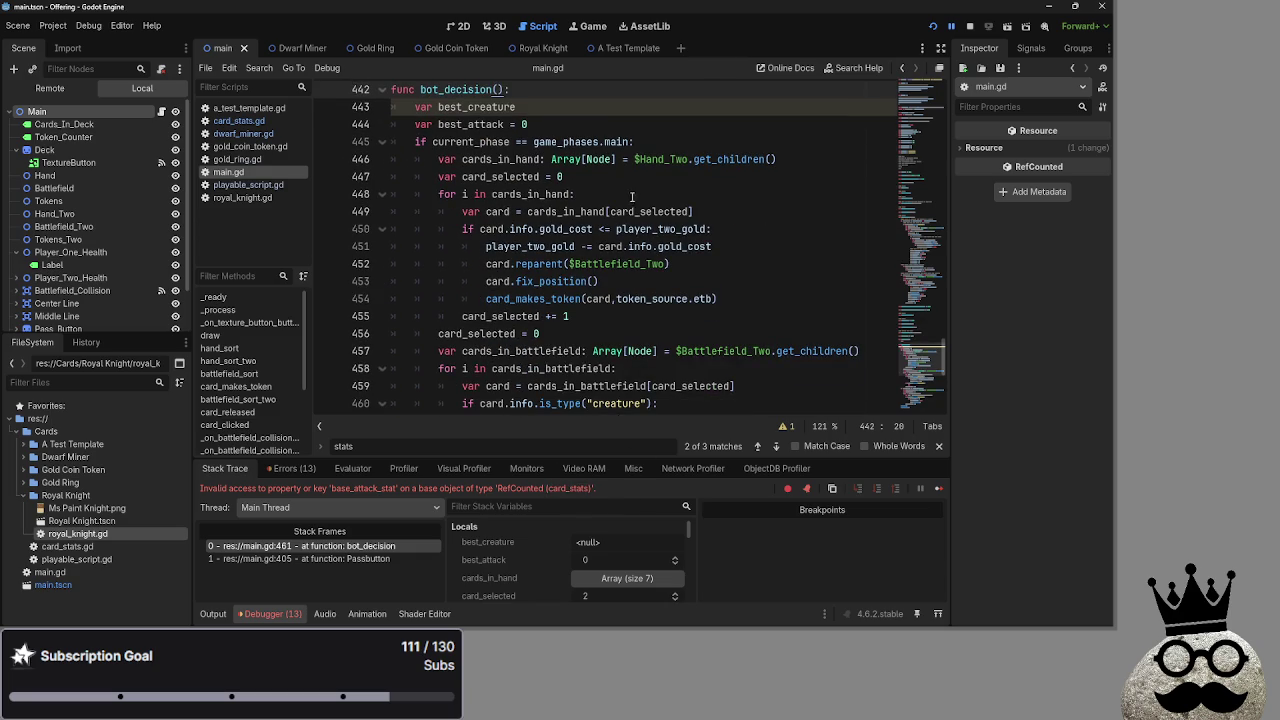
{"action": "left_click", "coordinate": [632, 195]}
{"action": "scroll", "coordinate": [621, 277], "scroll_direction": "down", "scroll_amount": 2}
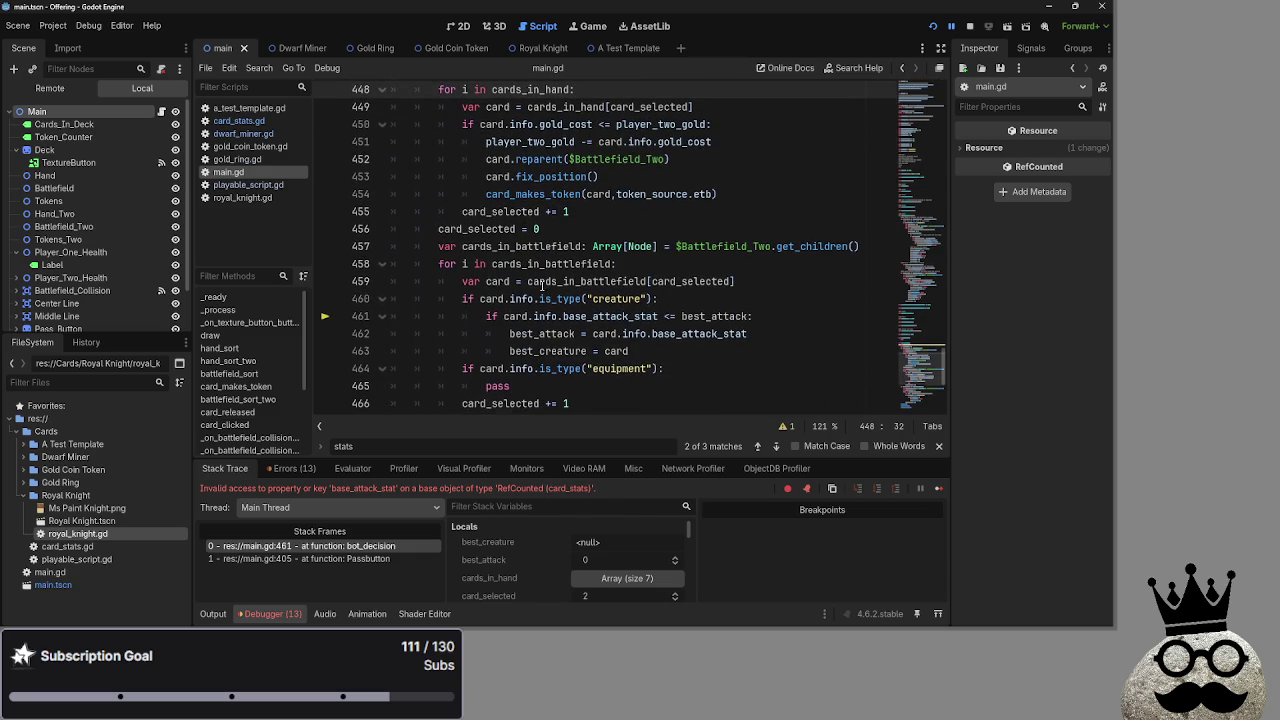
{"action": "left_click", "coordinate": [449, 250]}
{"action": "double_click", "coordinate": [447, 247]}
{"action": "left_click", "coordinate": [613, 268]}
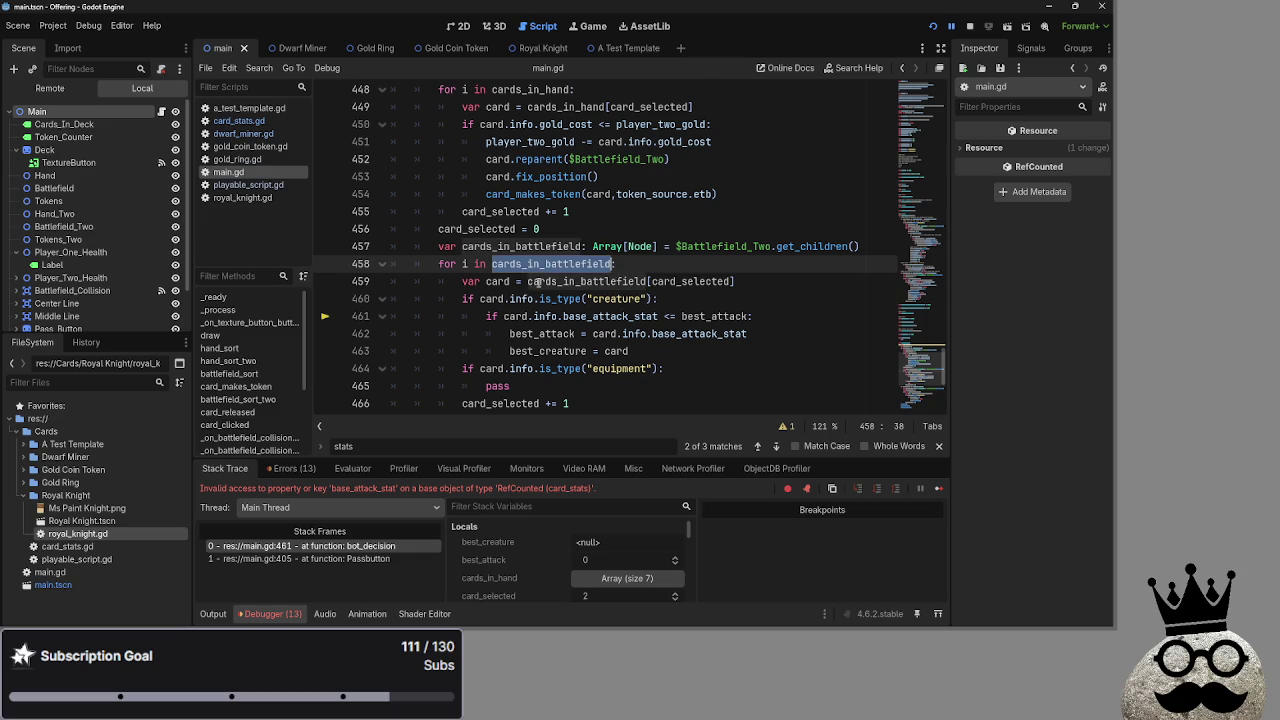
{"action": "left_click", "coordinate": [510, 281]}
{"action": "double_click", "coordinate": [492, 299]}
{"action": "double_click", "coordinate": [522, 299]}
Add a line after best_creature = card, comment out lines 461–463 with Ctrl+K, and run the game.
{"action": "key", "text": "End"}
{"action": "mouse_move", "coordinate": [479, 316]}
{"action": "left_mouse_down"}
{"action": "mouse_move", "coordinate": [760, 345]}
{"action": "mouse_move", "coordinate": [690, 353]}
{"action": "left_mouse_up"}
{"action": "left_click", "coordinate": [690, 353]}
{"action": "key", "text": "Return"}
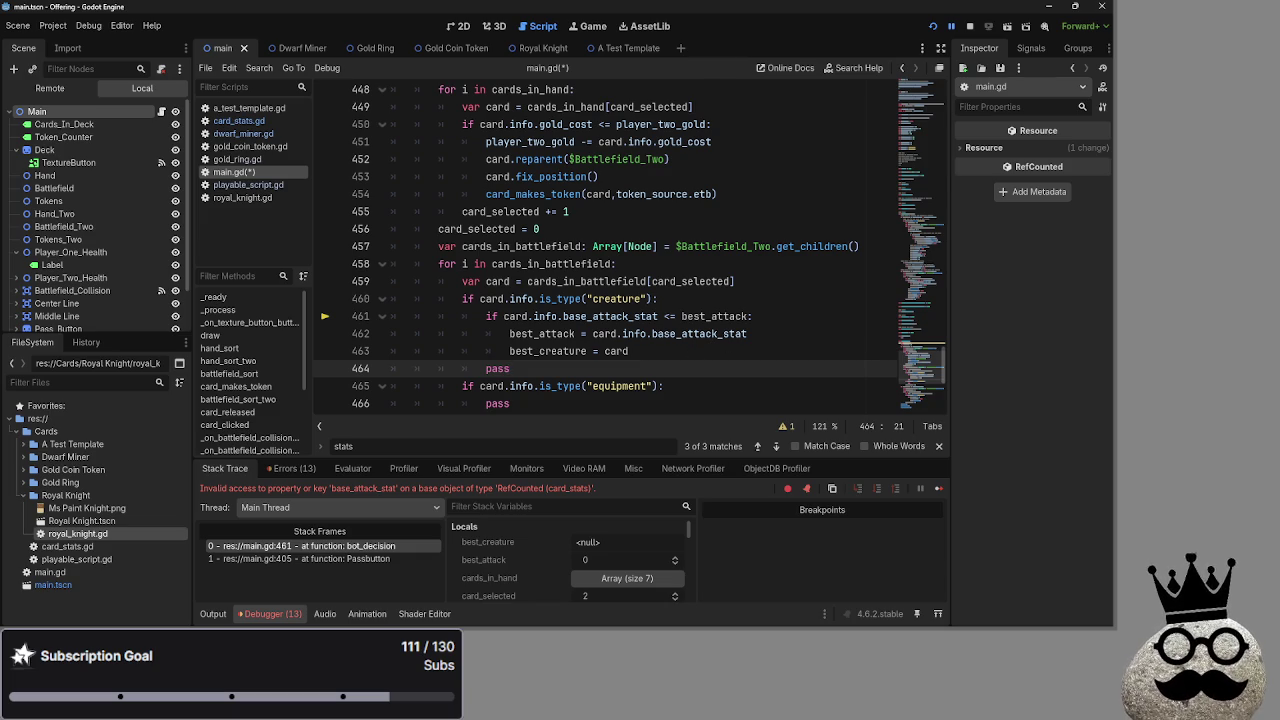
{"action": "left_click_drag", "start_coordinate": [630, 351], "coordinate": [349, 319]}
{"action": "key", "text": "ctrl+k"}
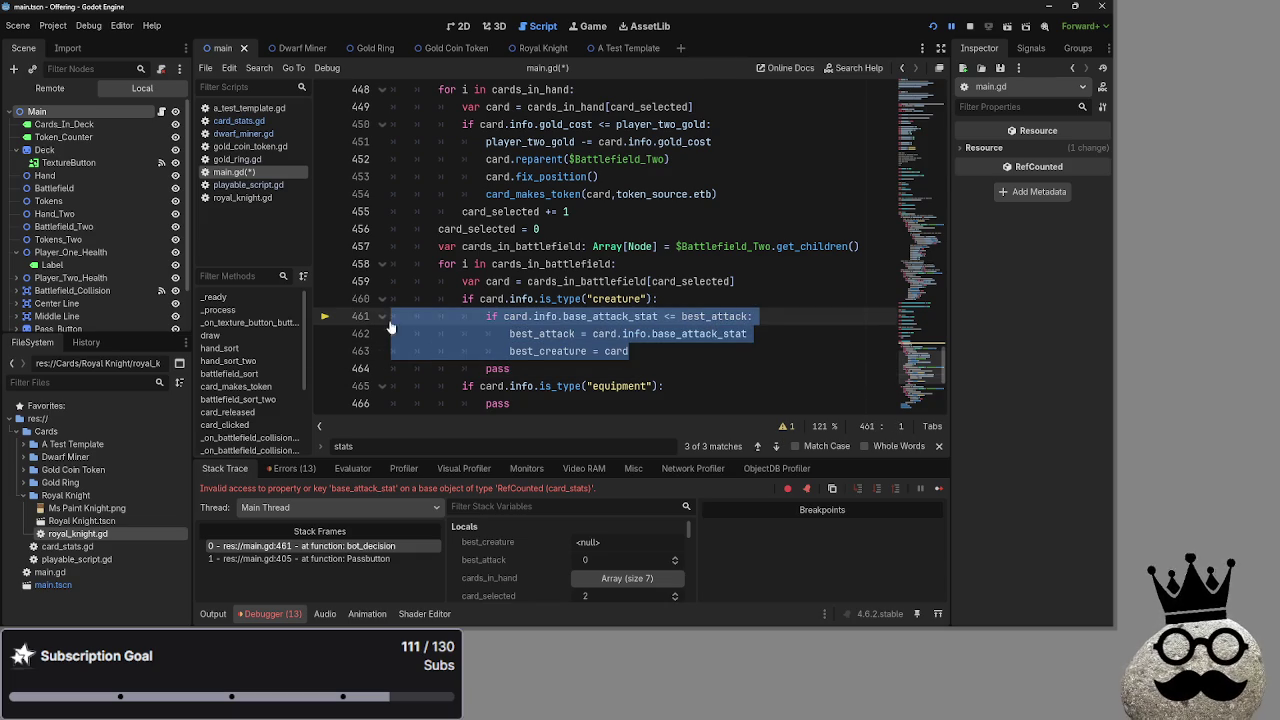
{"action": "left_click", "coordinate": [725, 298]}
{"action": "left_click", "coordinate": [965, 28]}
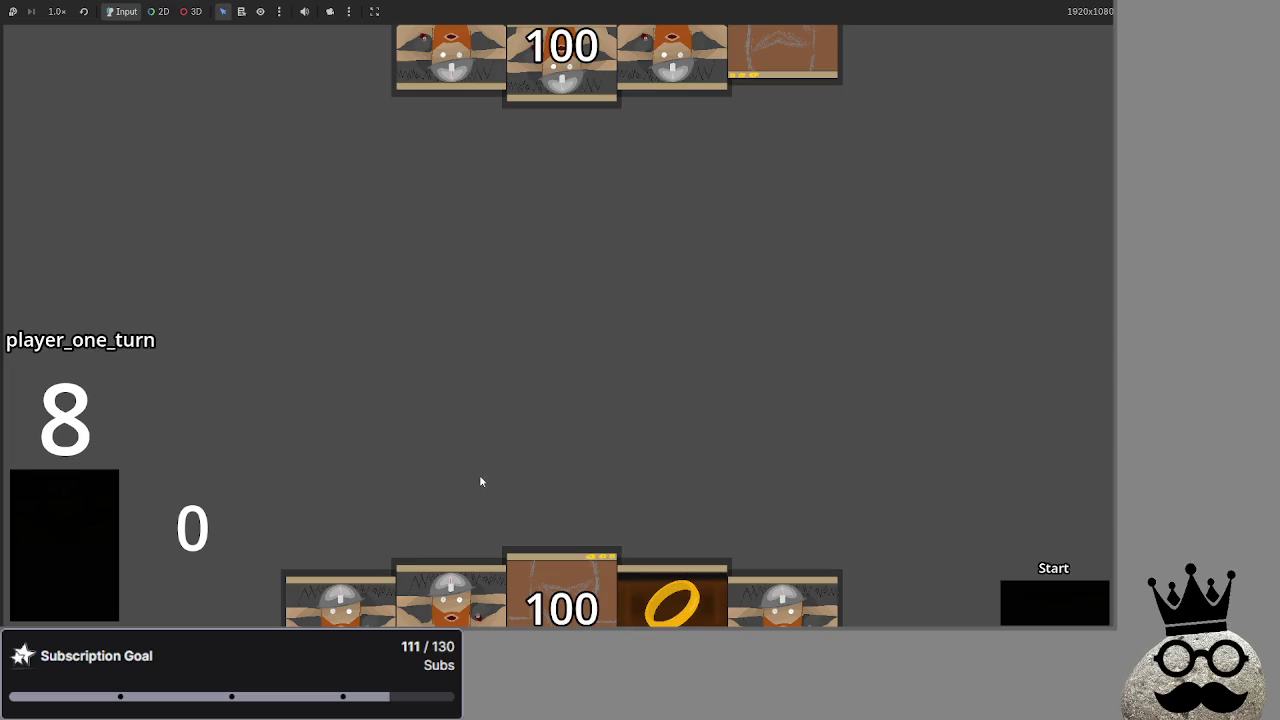
Play the ring card and advance through the bot's turn to damage, leaving top life at 98.
{"action": "left_click", "coordinate": [670, 590]}
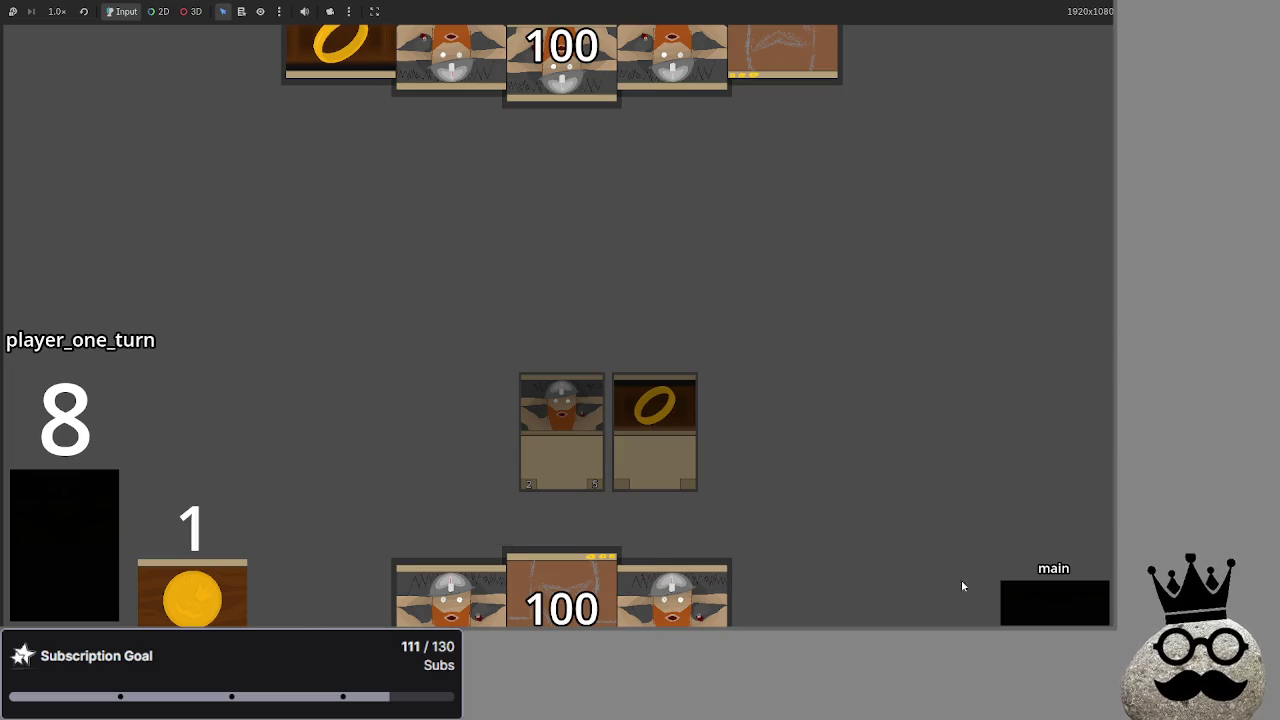
{"action": "left_click", "coordinate": [1061, 596]}
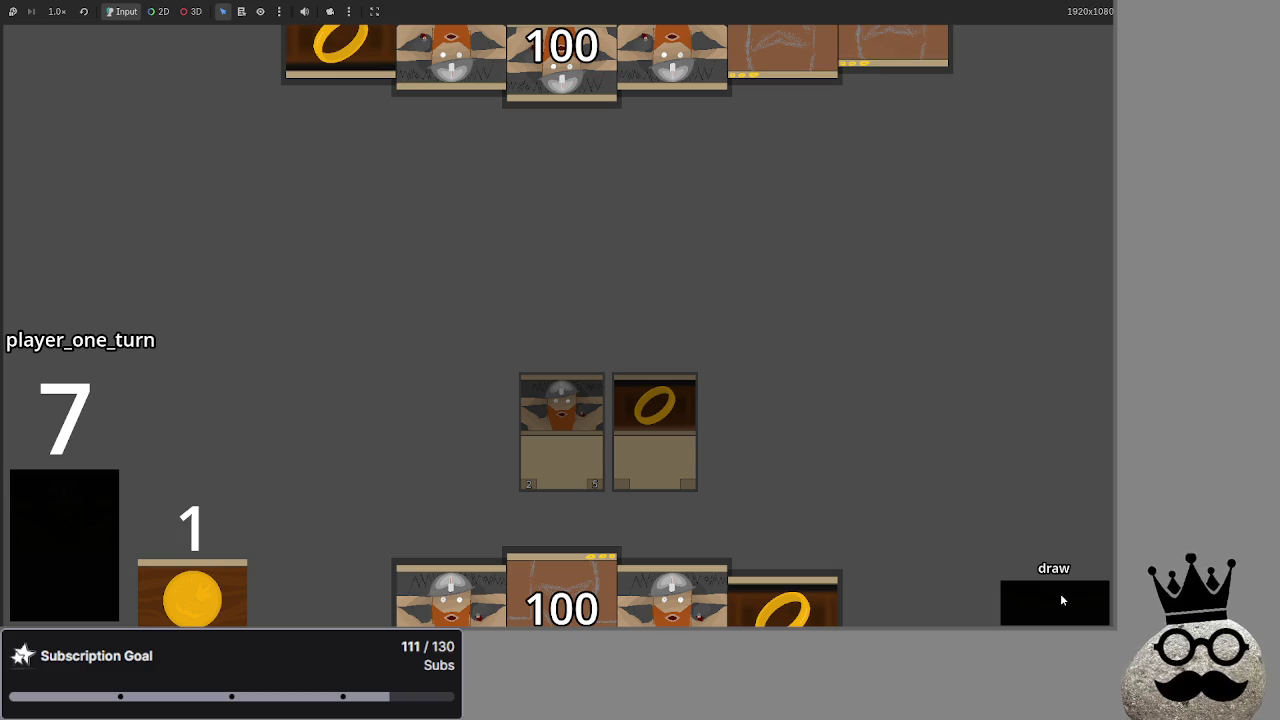
{"action": "left_click", "coordinate": [1060, 593]}
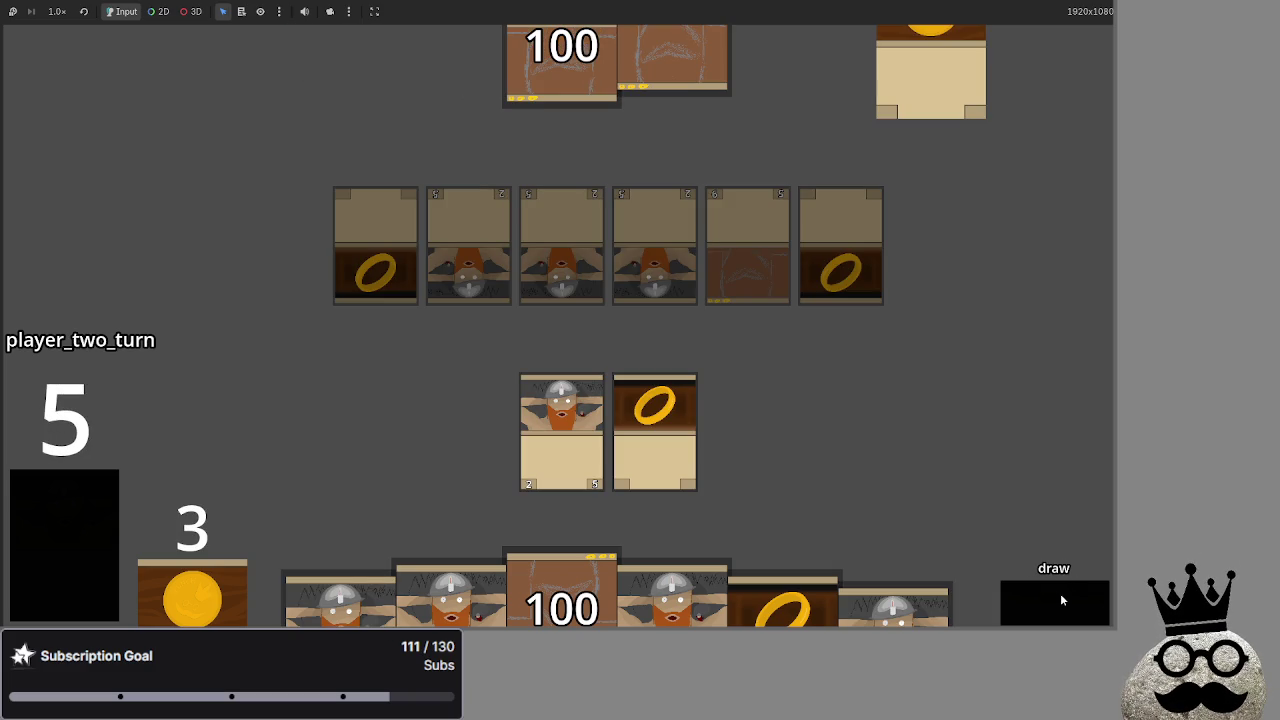
{"action": "left_click", "coordinate": [632, 420]}
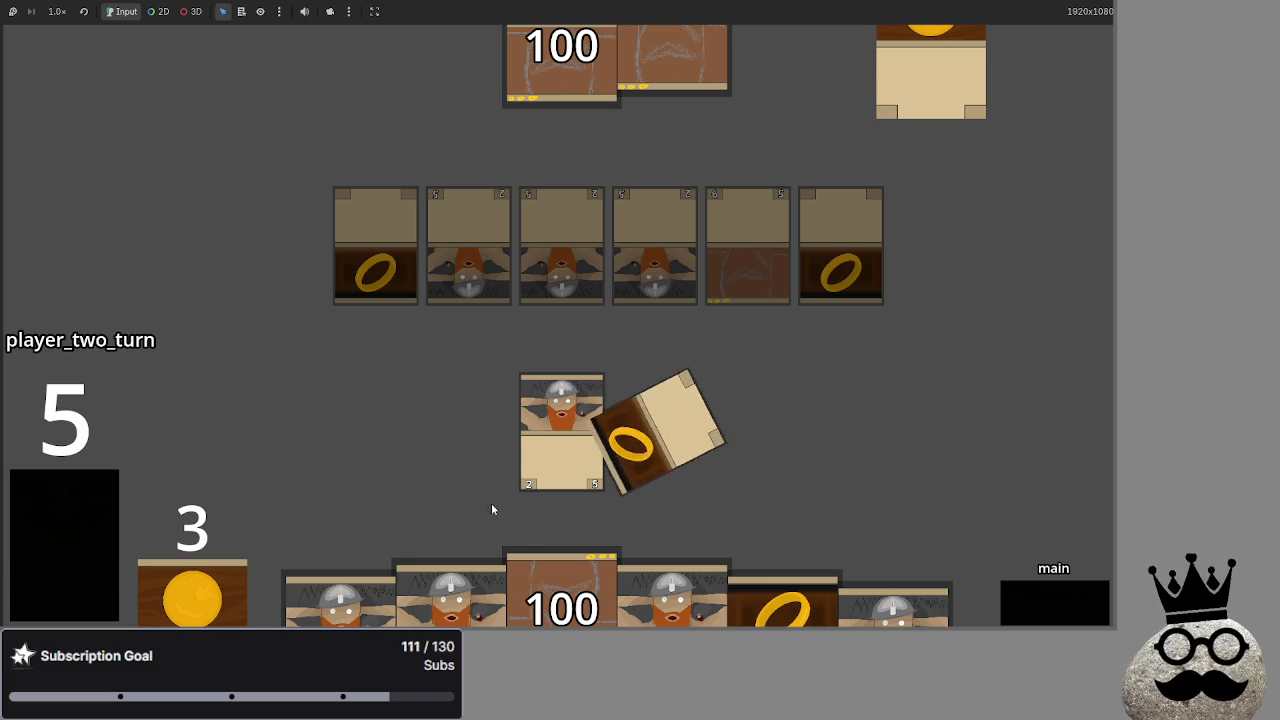
{"action": "left_click", "coordinate": [1072, 608]}
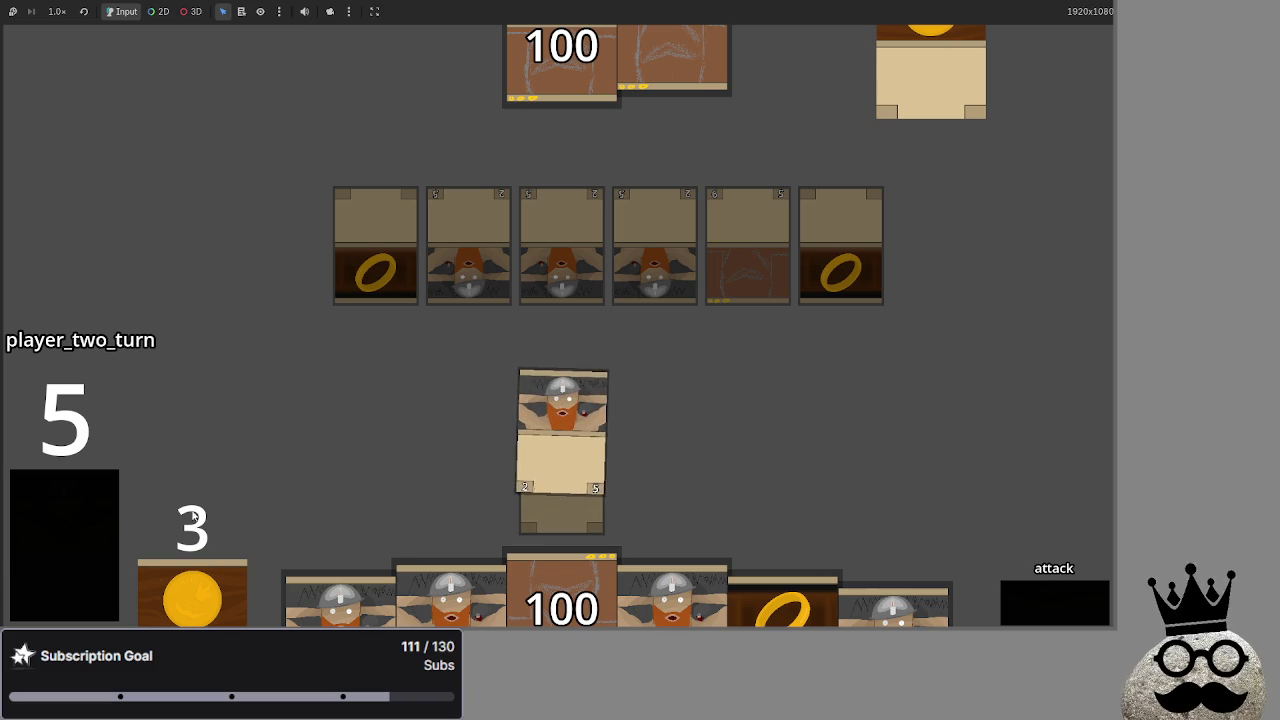
{"action": "left_click", "coordinate": [1040, 602]}
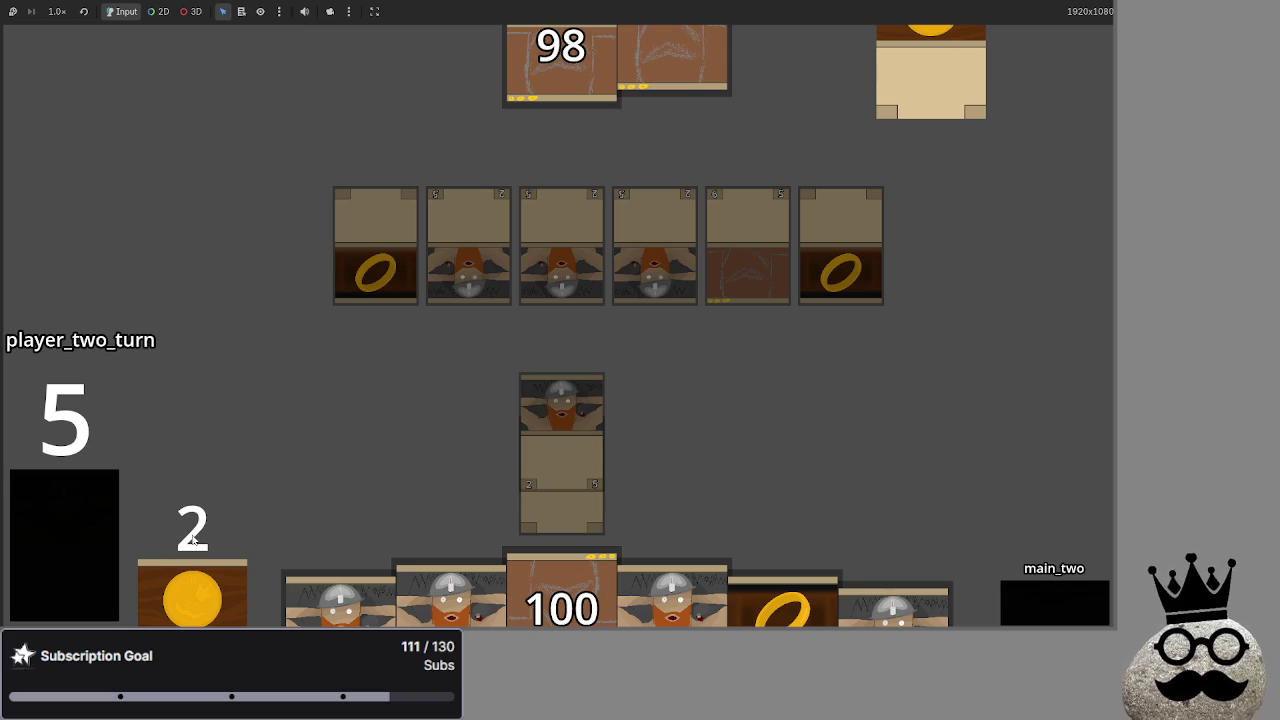
{"action": "key", "text": "alt+Tab"}
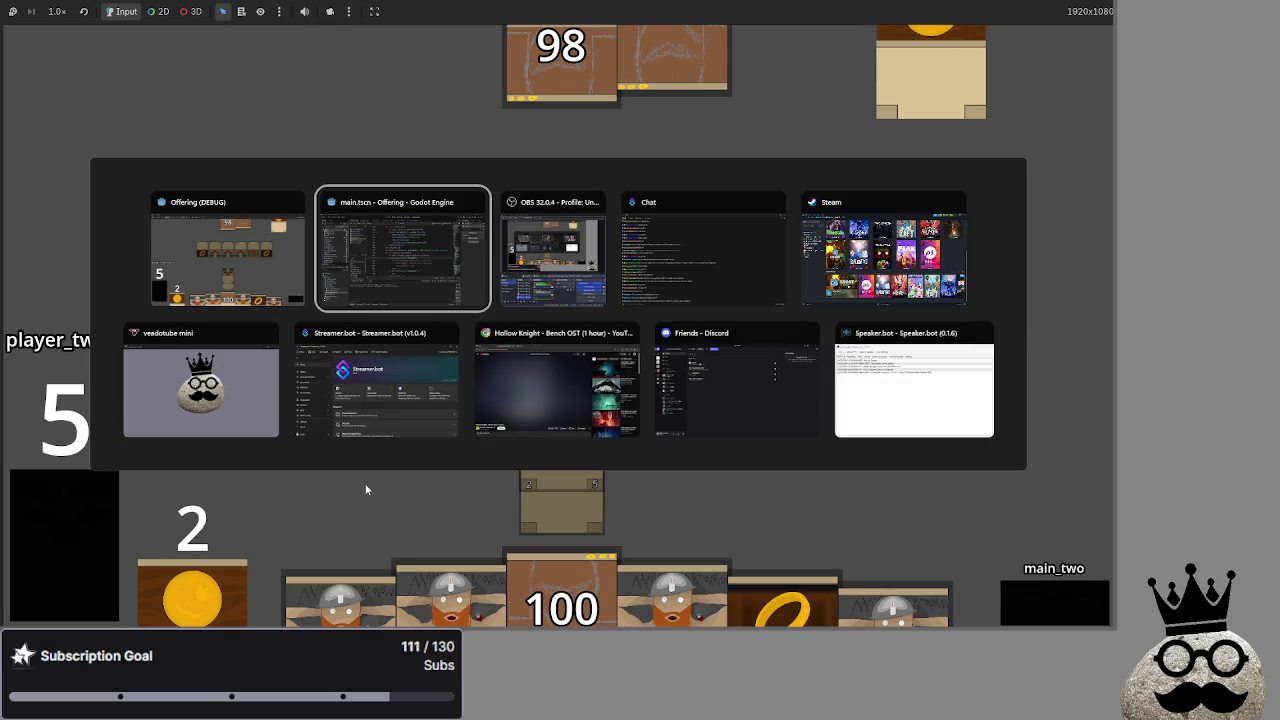
Unfold card_makes_token and highlight player_two_gold to find its occurrences.
{"action": "scroll", "coordinate": [525, 380], "scroll_direction": "up", "scroll_amount": 6}
{"action": "scroll", "coordinate": [525, 380], "scroll_direction": "up", "scroll_amount": 15}
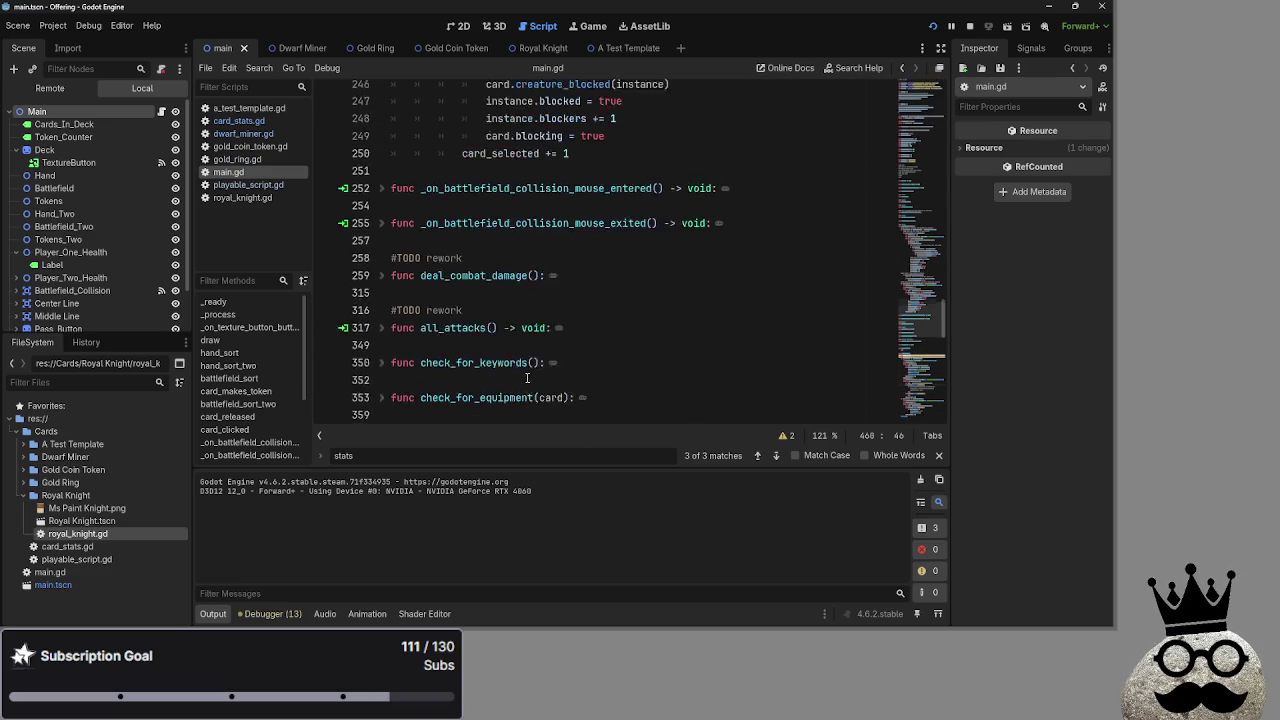
{"action": "scroll", "coordinate": [462, 371], "scroll_direction": "up", "scroll_amount": 10}
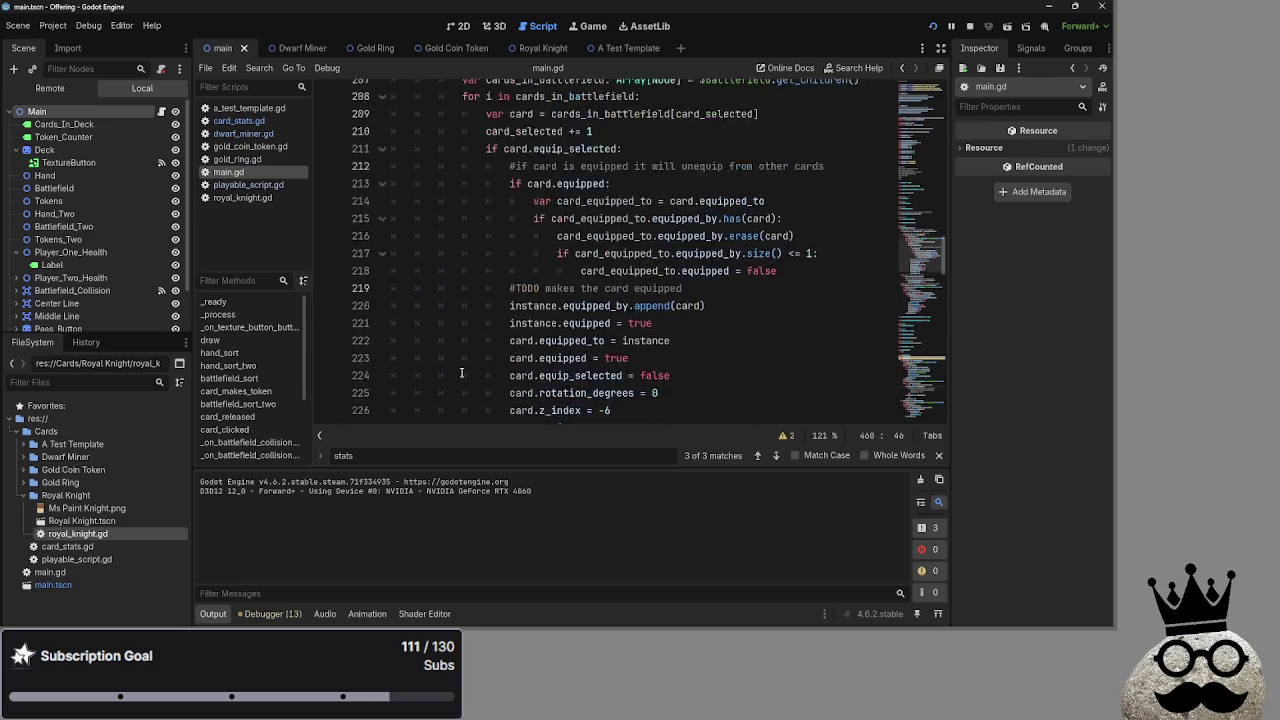
{"action": "left_click", "coordinate": [381, 248]}
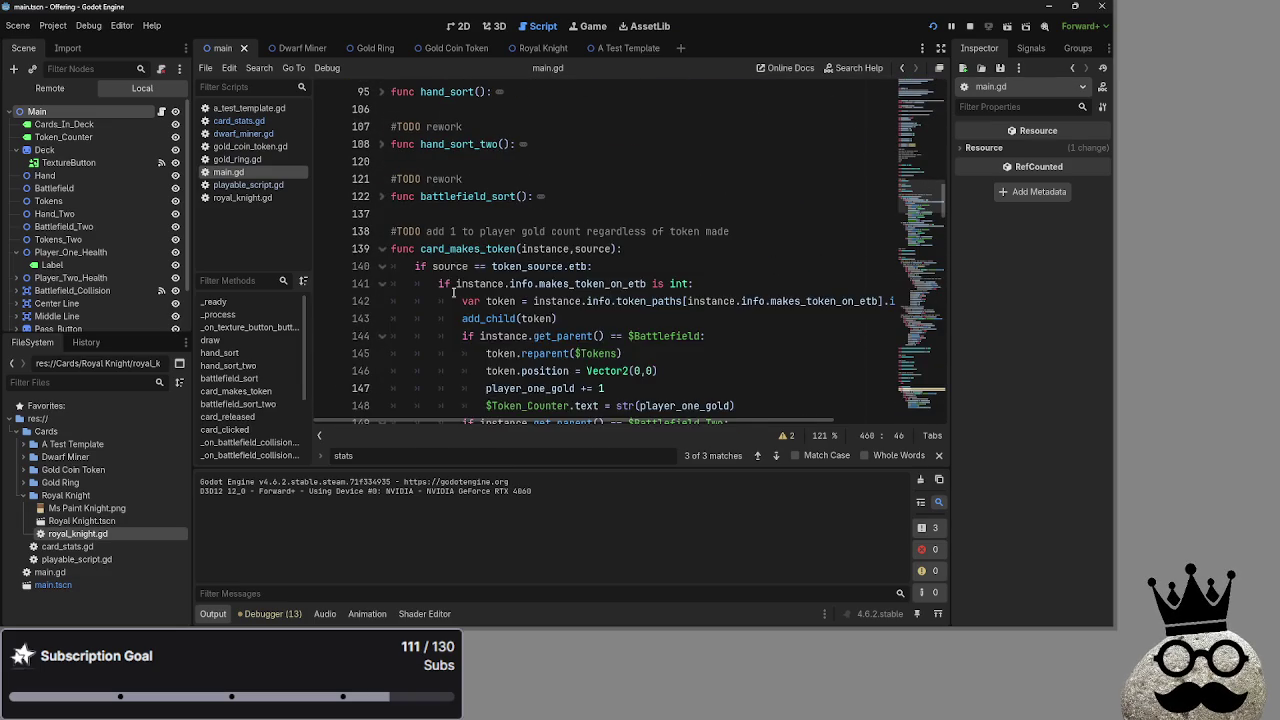
{"action": "scroll", "coordinate": [565, 322], "scroll_direction": "down", "scroll_amount": 5}
{"action": "scroll", "coordinate": [565, 322], "scroll_direction": "down", "scroll_amount": 2}
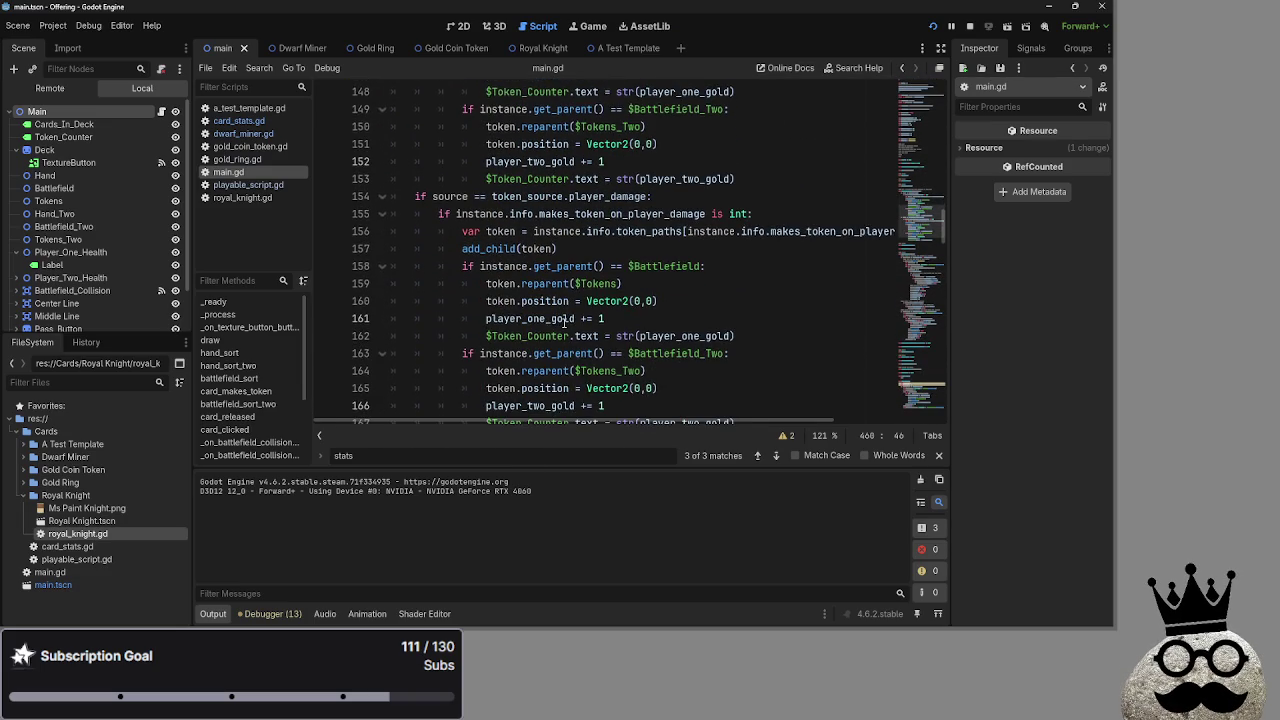
{"action": "double_click", "coordinate": [668, 370]}
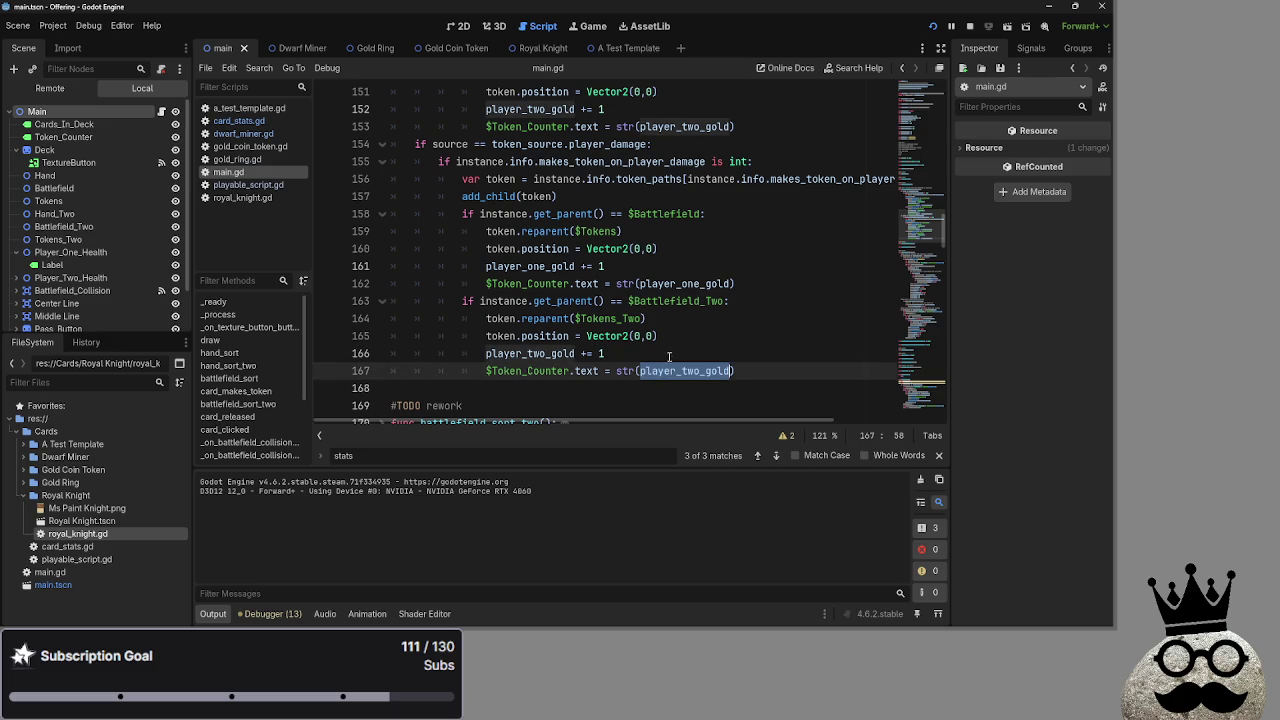
{"action": "scroll", "coordinate": [667, 352], "scroll_direction": "up", "scroll_amount": 2}
{"action": "scroll", "coordinate": [667, 352], "scroll_direction": "up", "scroll_amount": 3}
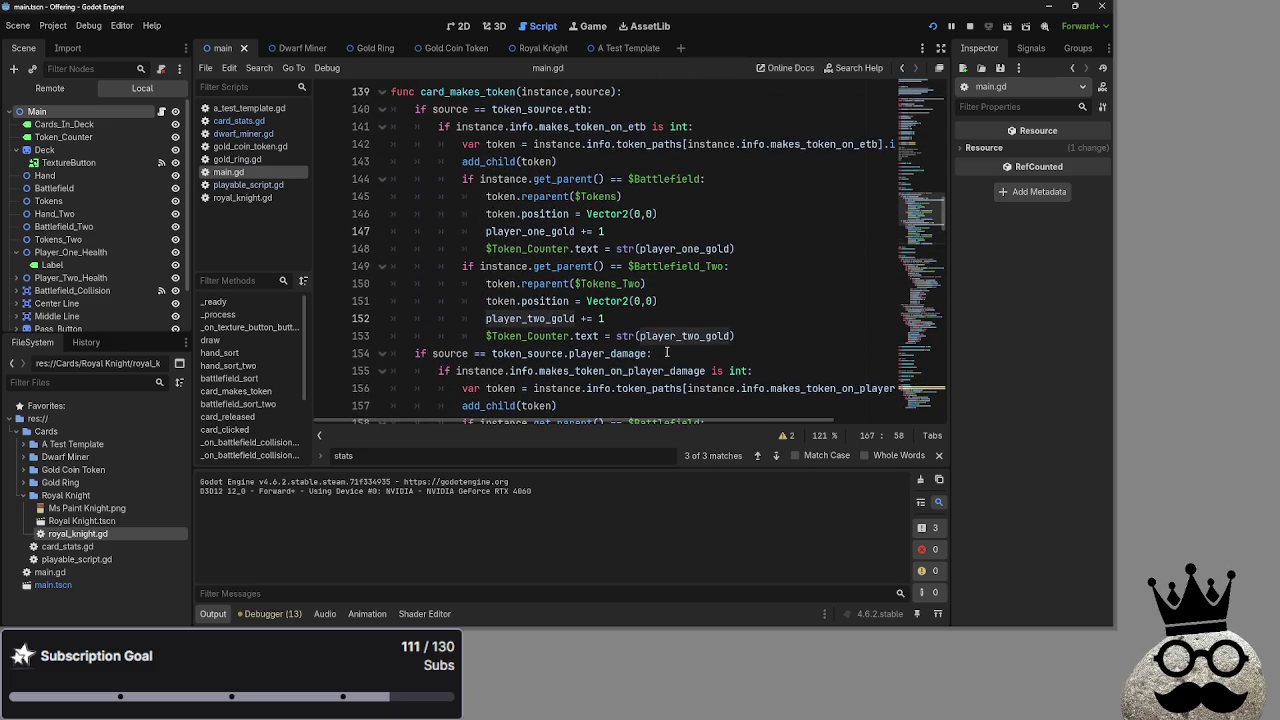
{"action": "scroll", "coordinate": [667, 352], "scroll_direction": "down", "scroll_amount": 4}
{"action": "scroll", "coordinate": [667, 352], "scroll_direction": "down", "scroll_amount": 1}
{"action": "scroll", "coordinate": [667, 352], "scroll_direction": "up", "scroll_amount": 1}
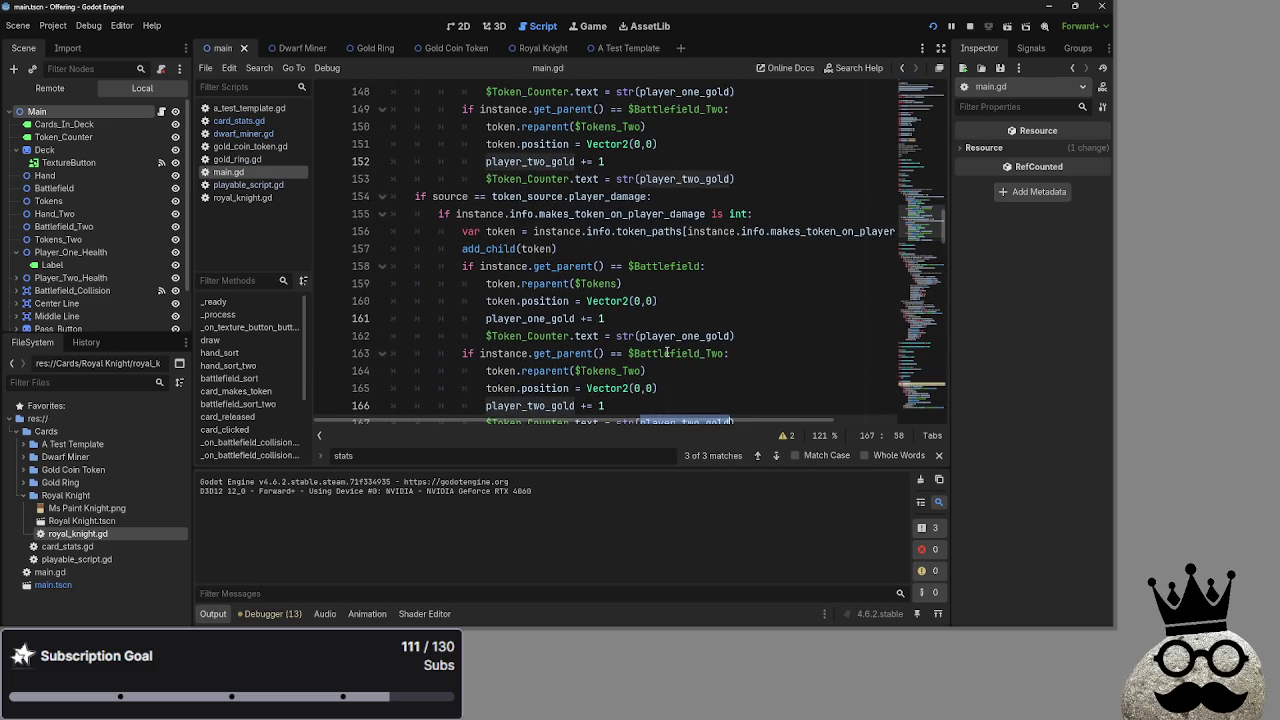
{"action": "scroll", "coordinate": [667, 352], "scroll_direction": "down", "scroll_amount": 1}
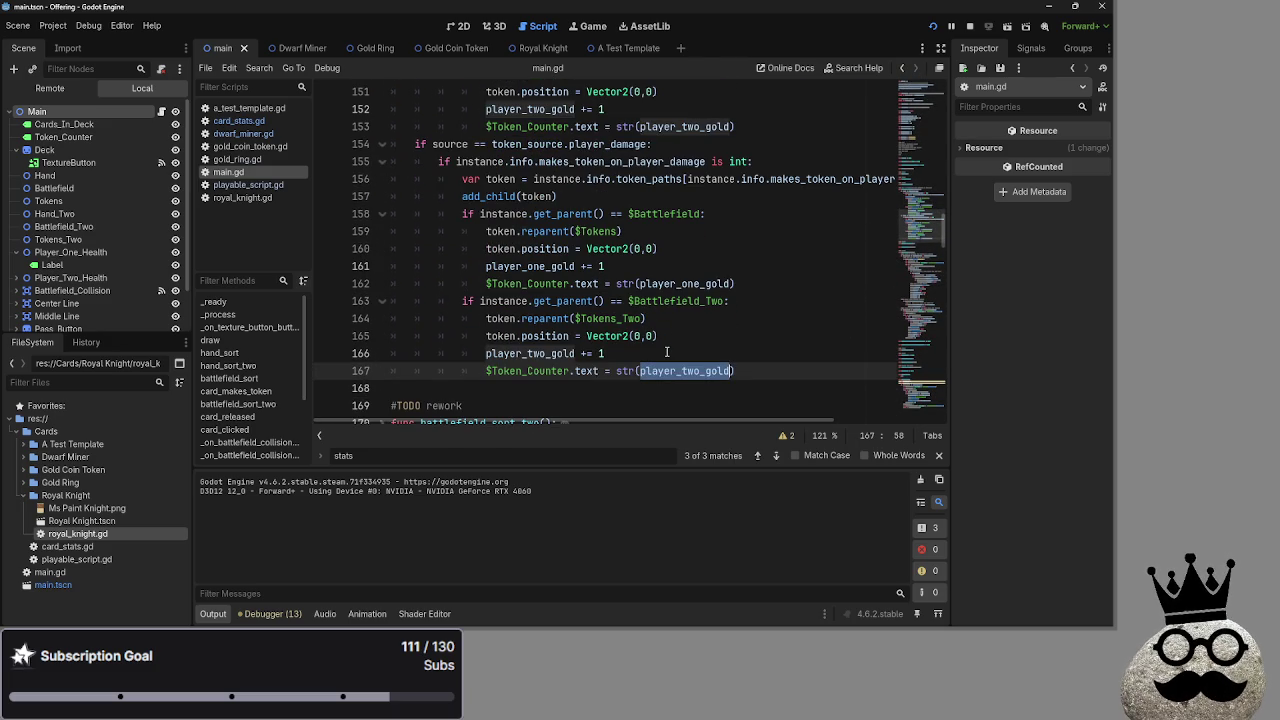
Delete the $Token_Counter.text = str(player_two_gold) line 167 and run the game.
{"action": "left_click", "coordinate": [758, 295]}
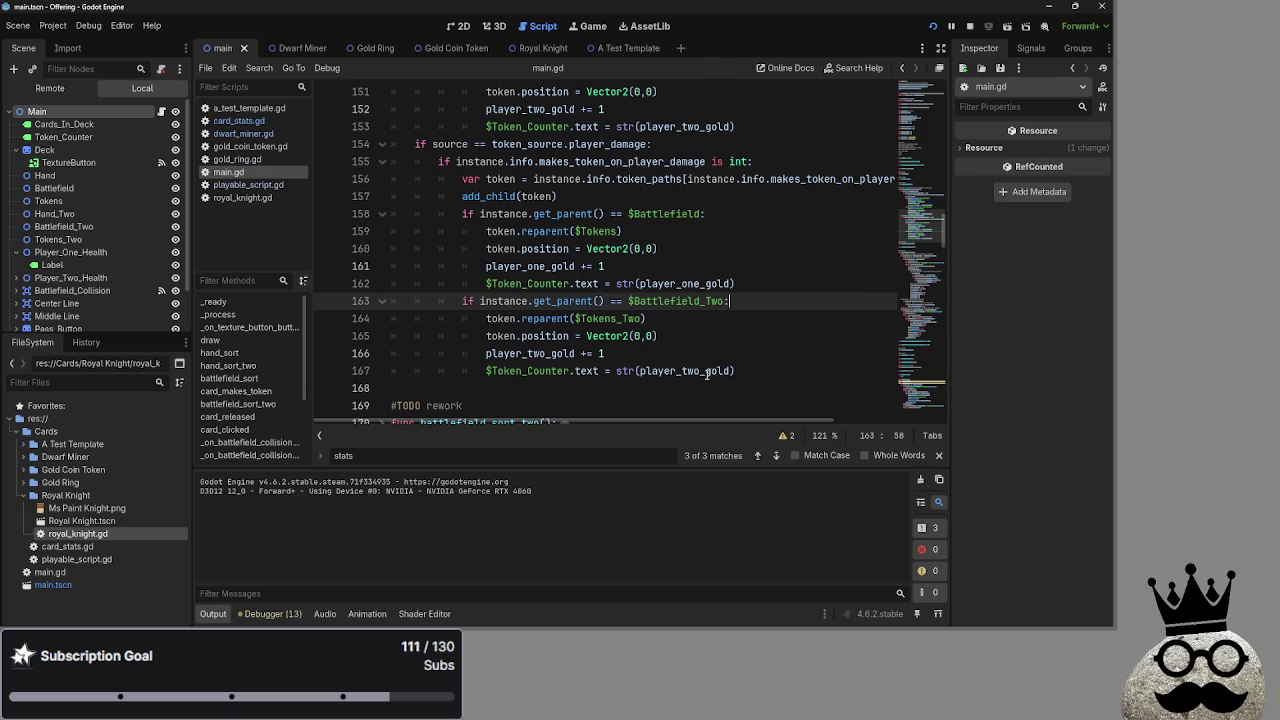
{"action": "left_click", "coordinate": [528, 371]}
{"action": "double_click", "coordinate": [528, 371]}
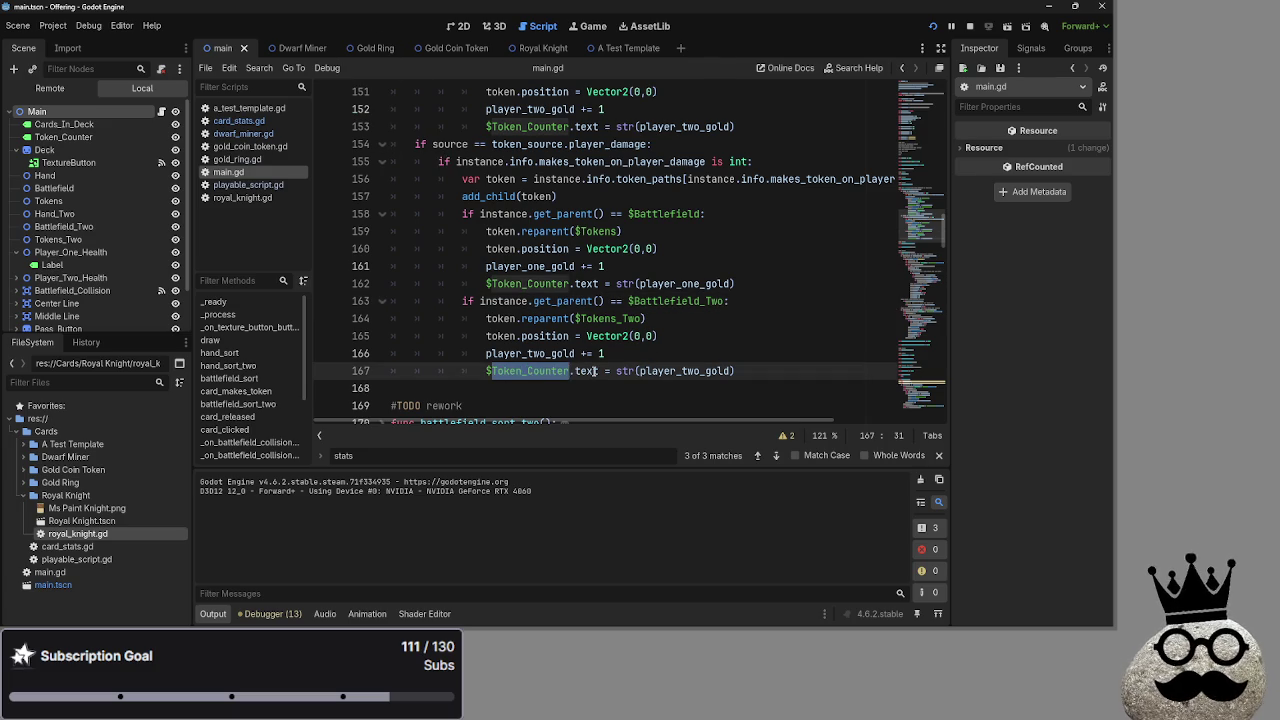
{"action": "left_click_drag", "start_coordinate": [570, 371], "coordinate": [485, 371]}
{"action": "scroll", "coordinate": [100, 256], "scroll_direction": "down", "scroll_amount": 2}
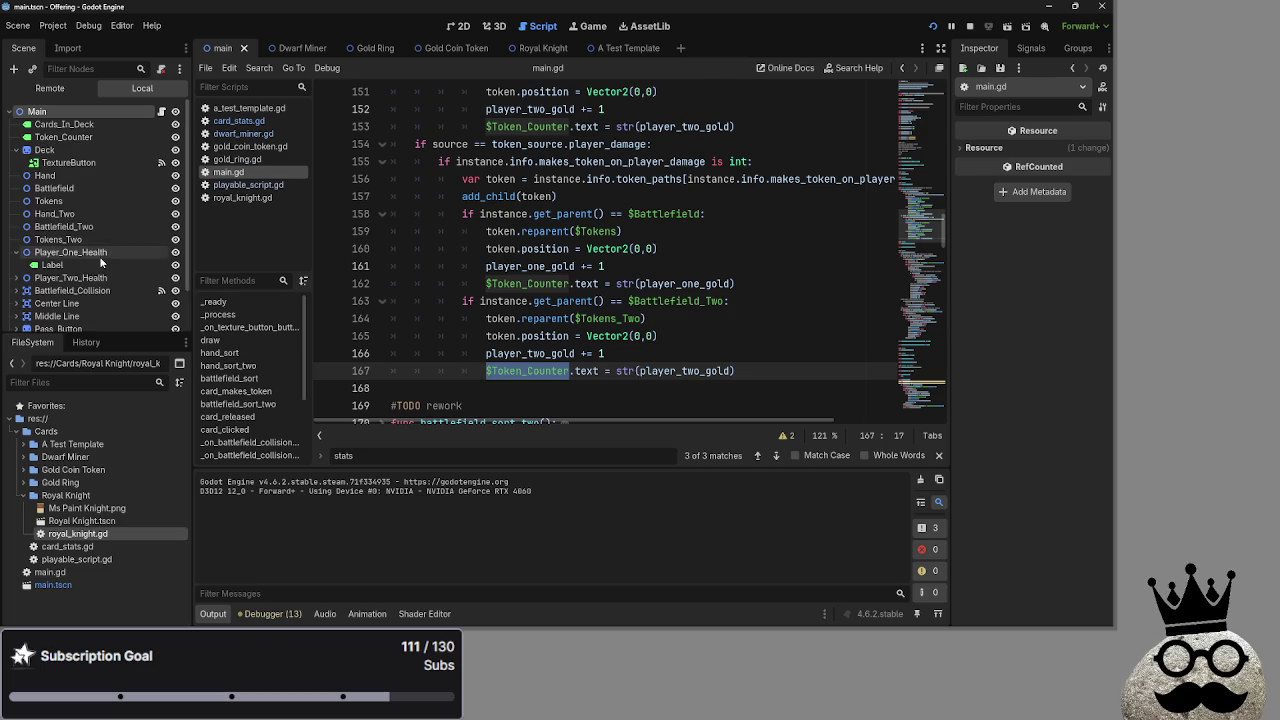
{"action": "scroll", "coordinate": [100, 256], "scroll_direction": "up", "scroll_amount": 2}
{"action": "left_click_drag", "start_coordinate": [736, 371], "coordinate": [390, 371]}
{"action": "key", "text": "BackSpace"}
{"action": "key", "text": "BackSpace"}
{"action": "left_click", "coordinate": [933, 26]}
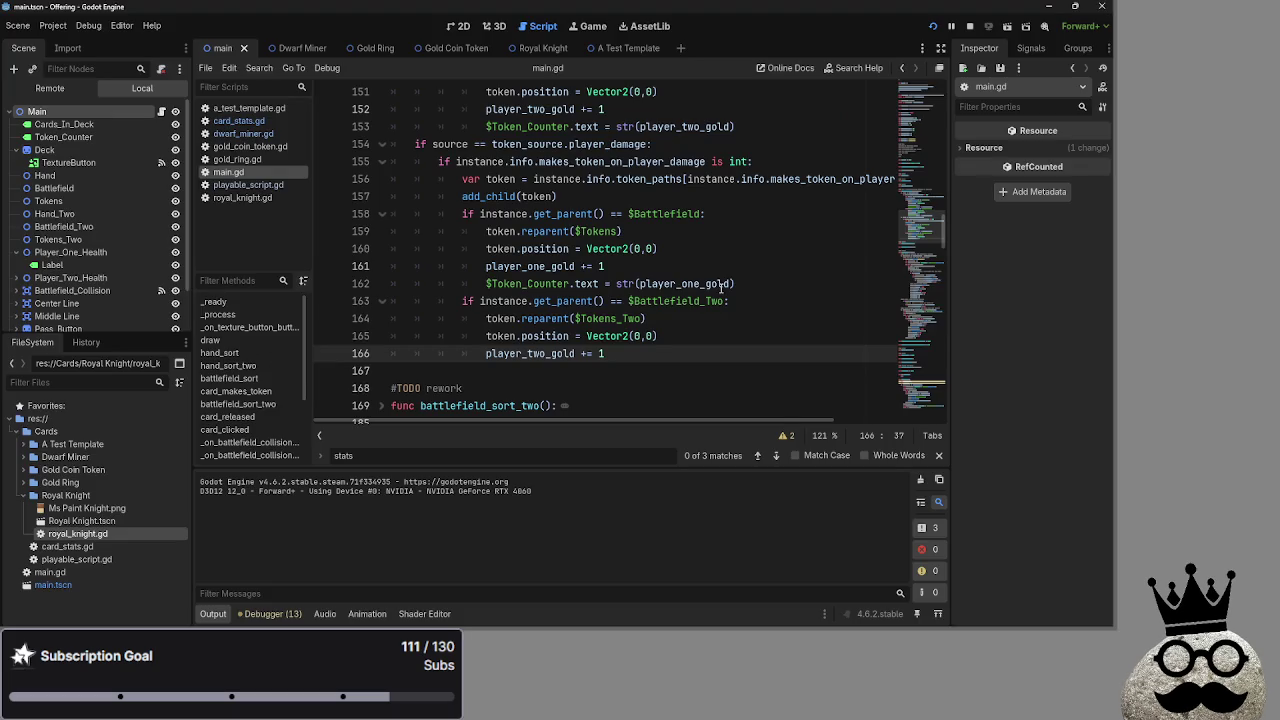
Remove the Token_Counter update on line 153, then stop and relaunch the game.
{"action": "left_click", "coordinate": [750, 344]}
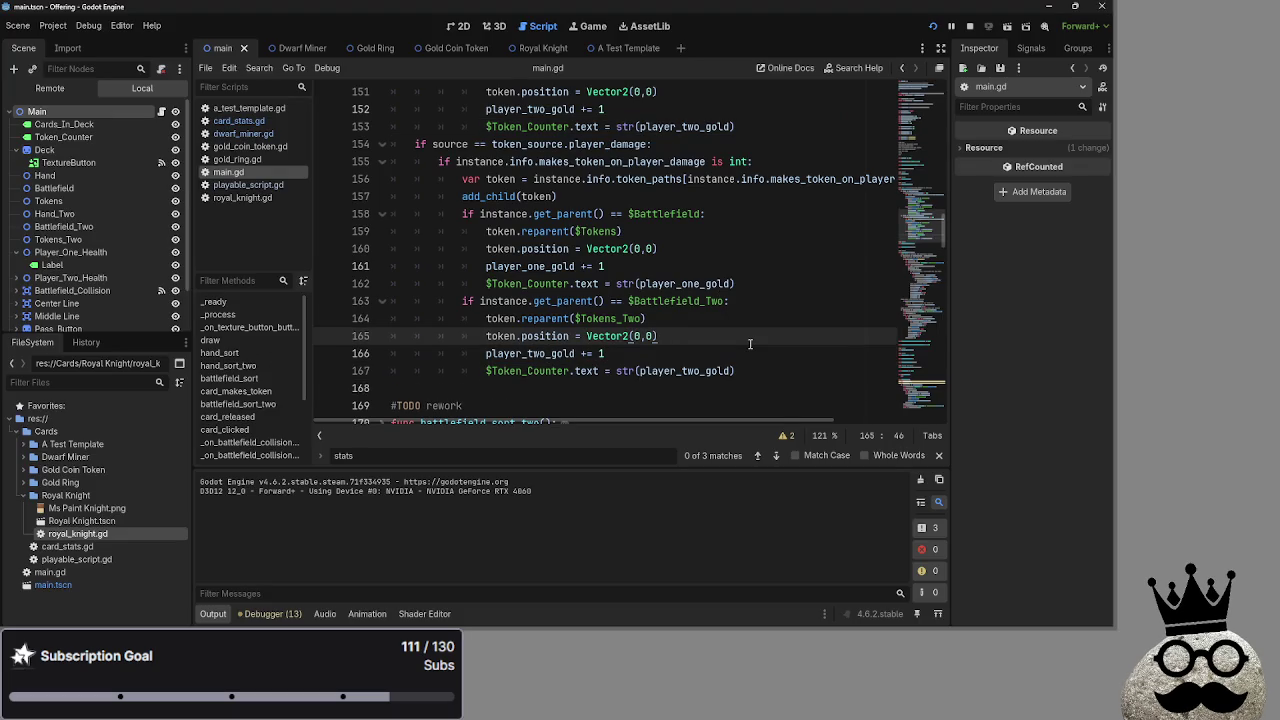
{"action": "left_click_drag", "start_coordinate": [738, 371], "coordinate": [383, 357]}
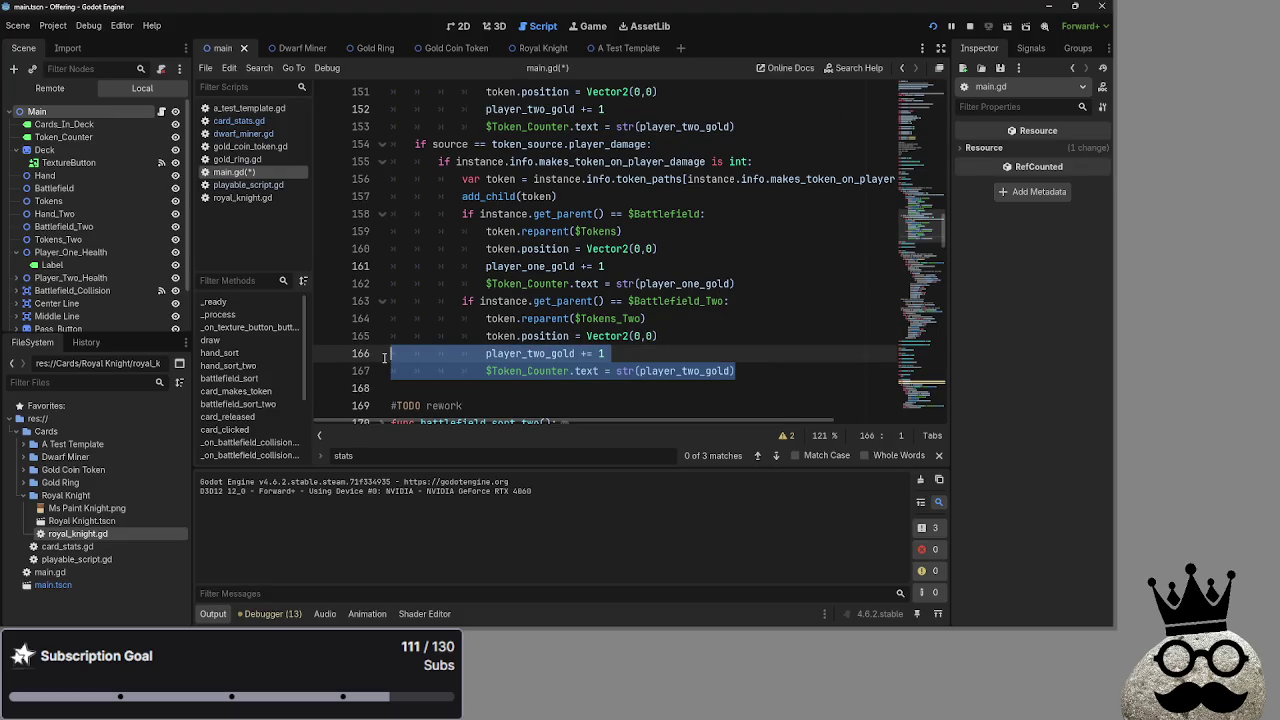
{"action": "scroll", "coordinate": [597, 231], "scroll_direction": "up", "scroll_amount": 2}
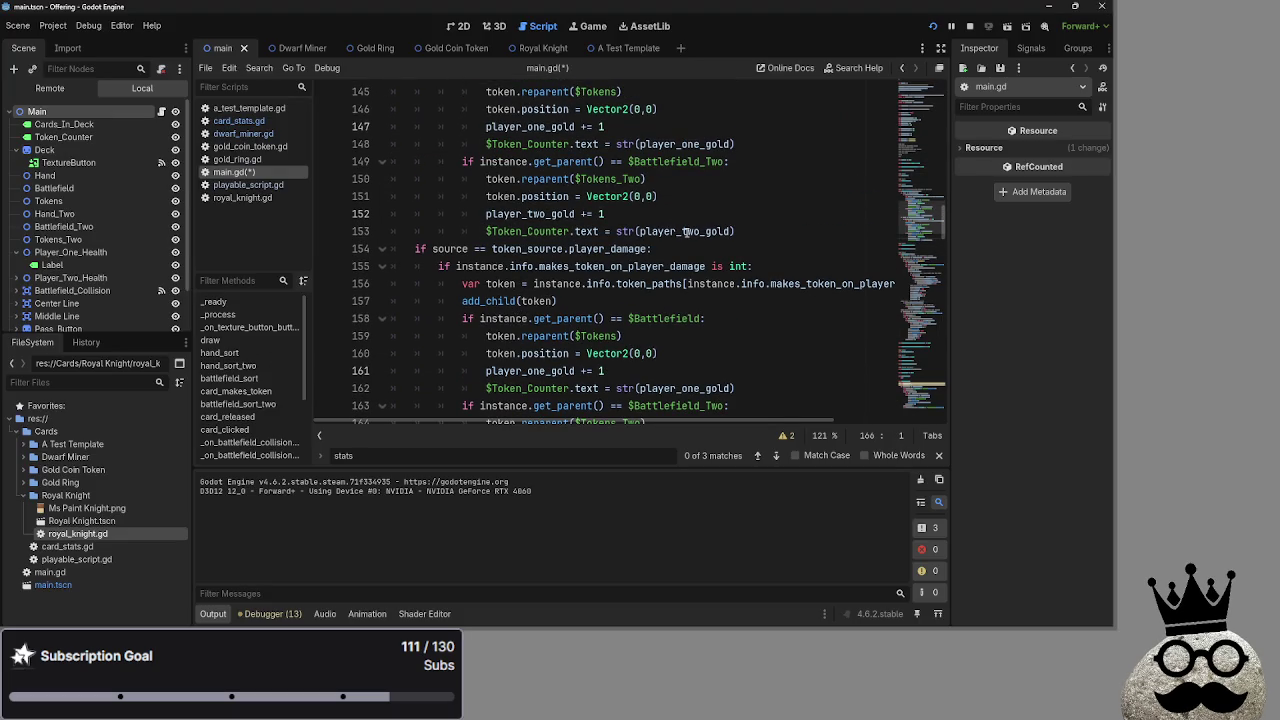
{"action": "scroll", "coordinate": [686, 231], "scroll_direction": "down", "scroll_amount": 2}
{"action": "left_click", "coordinate": [738, 371]}
{"action": "key", "text": "shift+Home"}
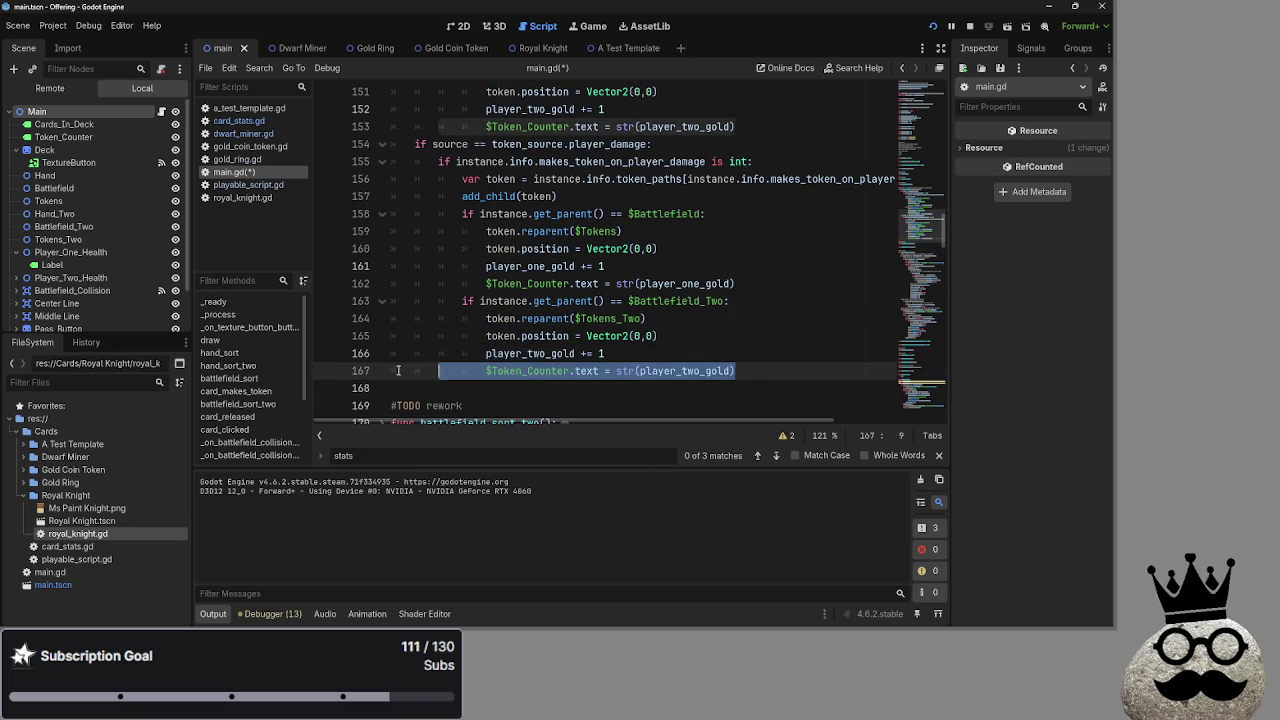
{"action": "scroll", "coordinate": [370, 260], "scroll_direction": "up", "scroll_amount": 1}
{"action": "left_click", "coordinate": [354, 195]}
{"action": "left_click_drag", "start_coordinate": [354, 195], "coordinate": [356, 180]}
{"action": "key", "text": "BackSpace"}
{"action": "left_click", "coordinate": [969, 28]}
{"action": "key", "text": "F5"}
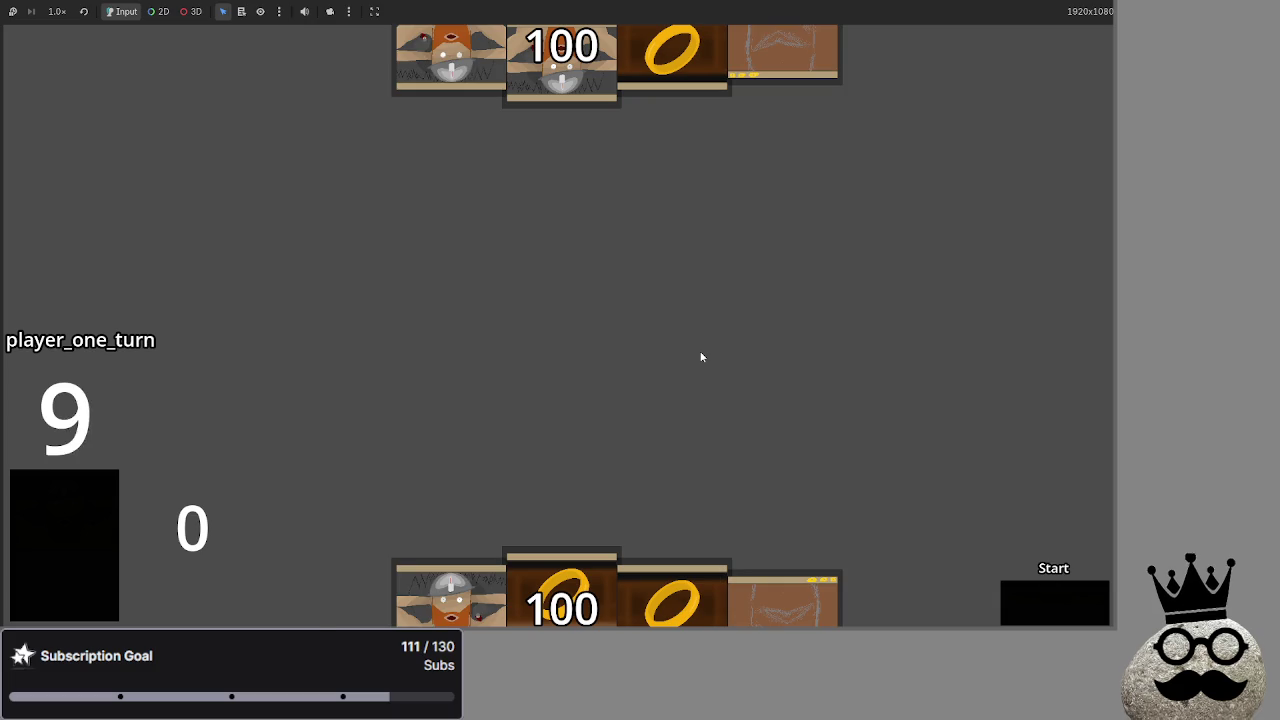
Play the dwarf card and three ring cards, then advance to the end of the turn.
{"action": "left_click", "coordinate": [458, 592]}
{"action": "left_click", "coordinate": [665, 600]}
{"action": "left_click", "coordinate": [451, 600]}
{"action": "left_click", "coordinate": [672, 600]}
{"action": "left_click", "coordinate": [1025, 590]}
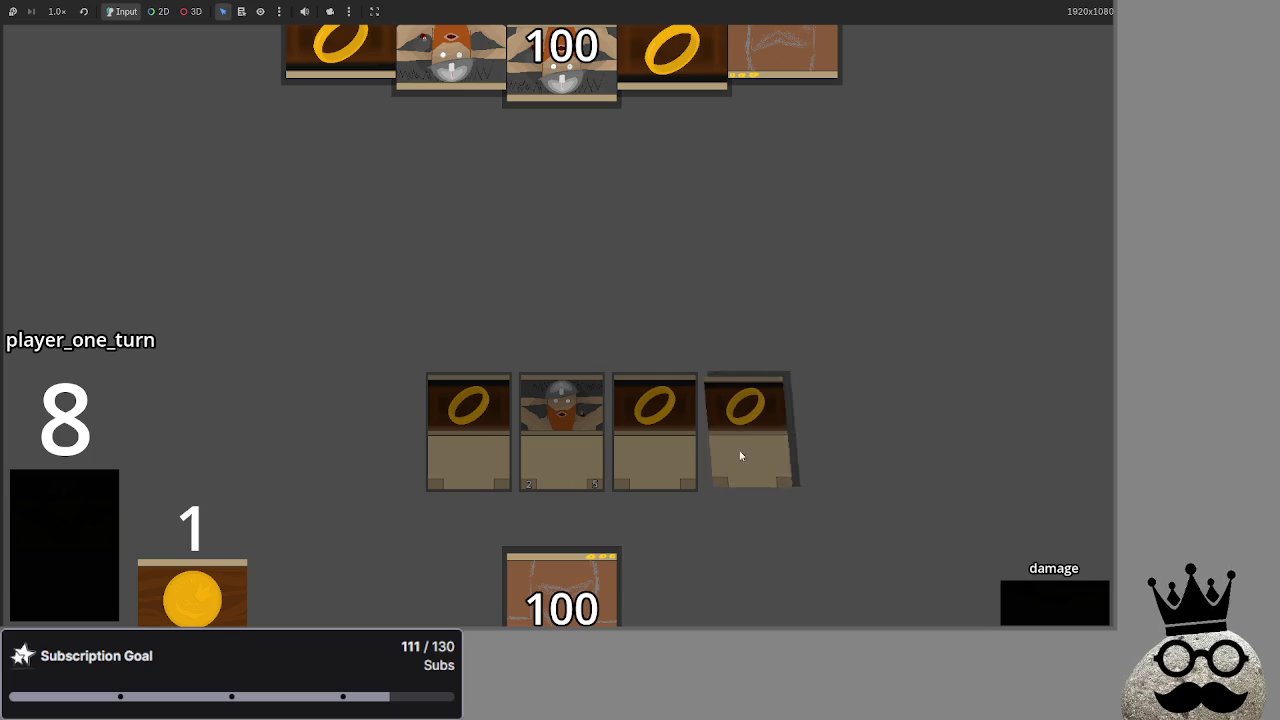
{"action": "left_click", "coordinate": [1036, 590]}
{"action": "left_click", "coordinate": [1030, 612]}
Advance through refresh, draw, main, attack, blocking, damage and end turn for both players.
{"action": "left_click", "coordinate": [1029, 608]}
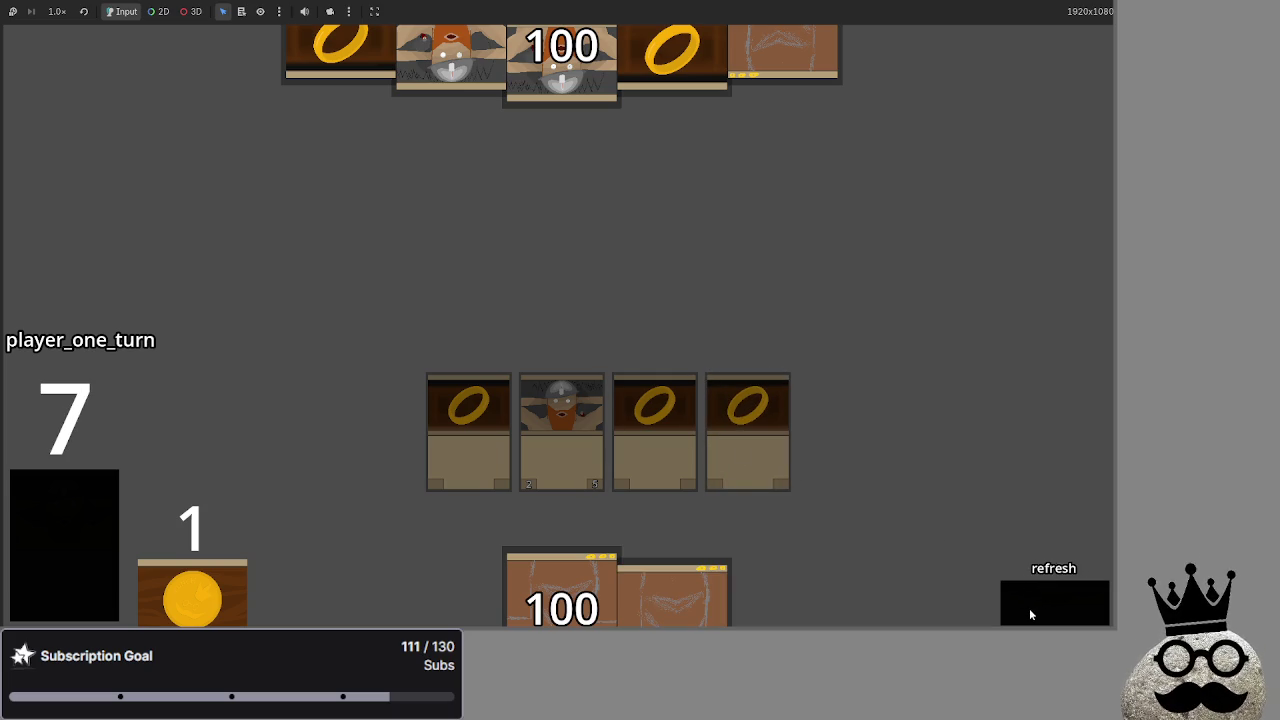
{"action": "left_click", "coordinate": [1029, 612]}
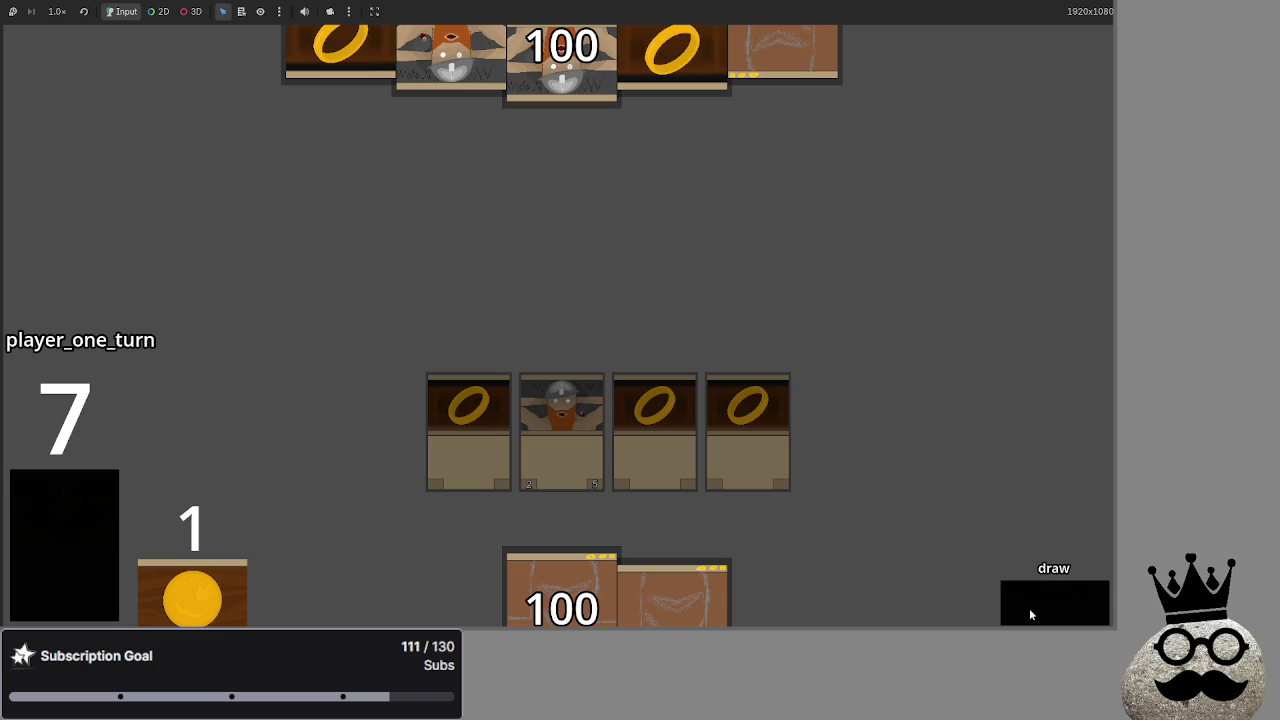
{"action": "left_click", "coordinate": [1029, 608]}
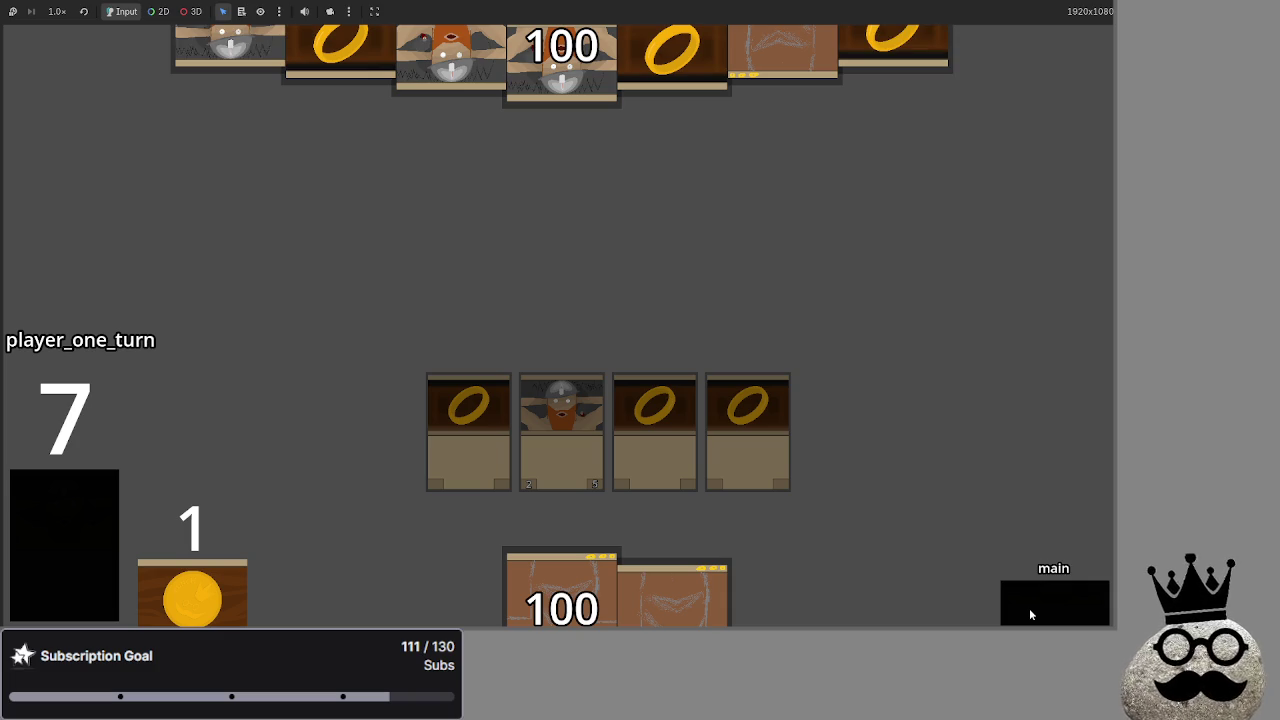
{"action": "left_click", "coordinate": [1029, 612]}
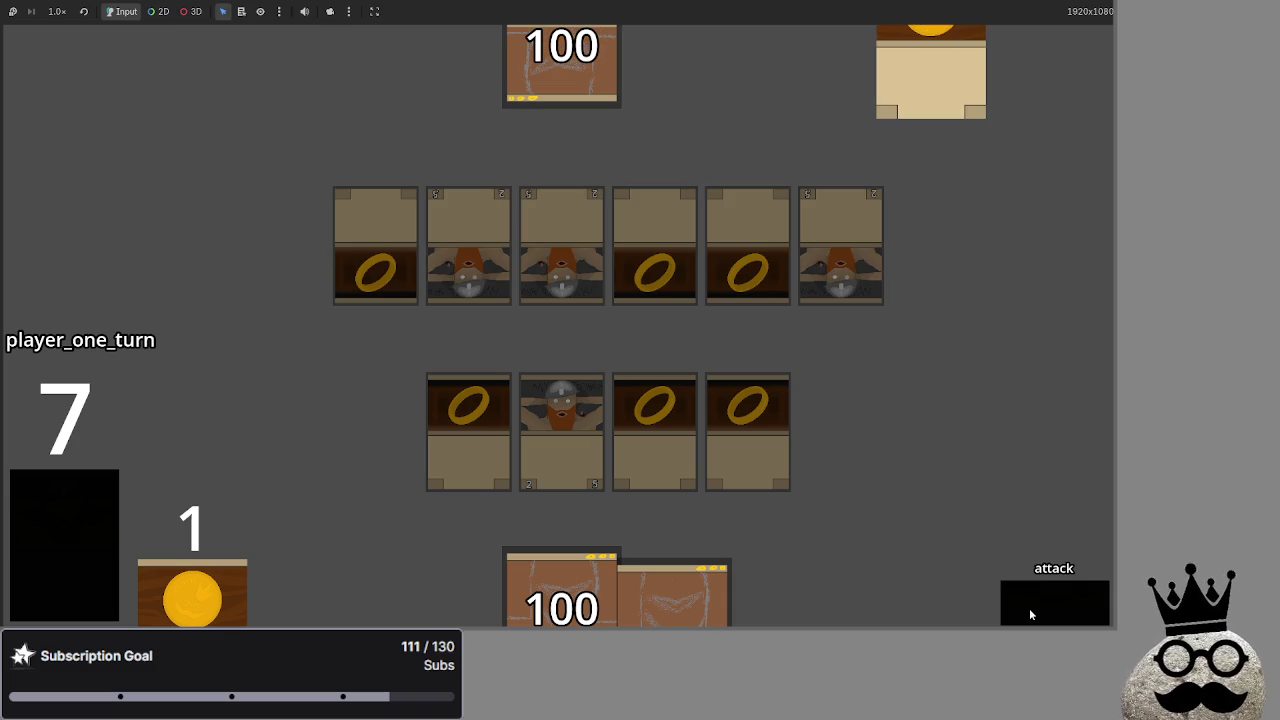
{"action": "left_click", "coordinate": [1029, 612]}
{"action": "left_click", "coordinate": [1029, 612]}
{"action": "left_click", "coordinate": [1030, 612]}
{"action": "left_click", "coordinate": [1029, 608]}
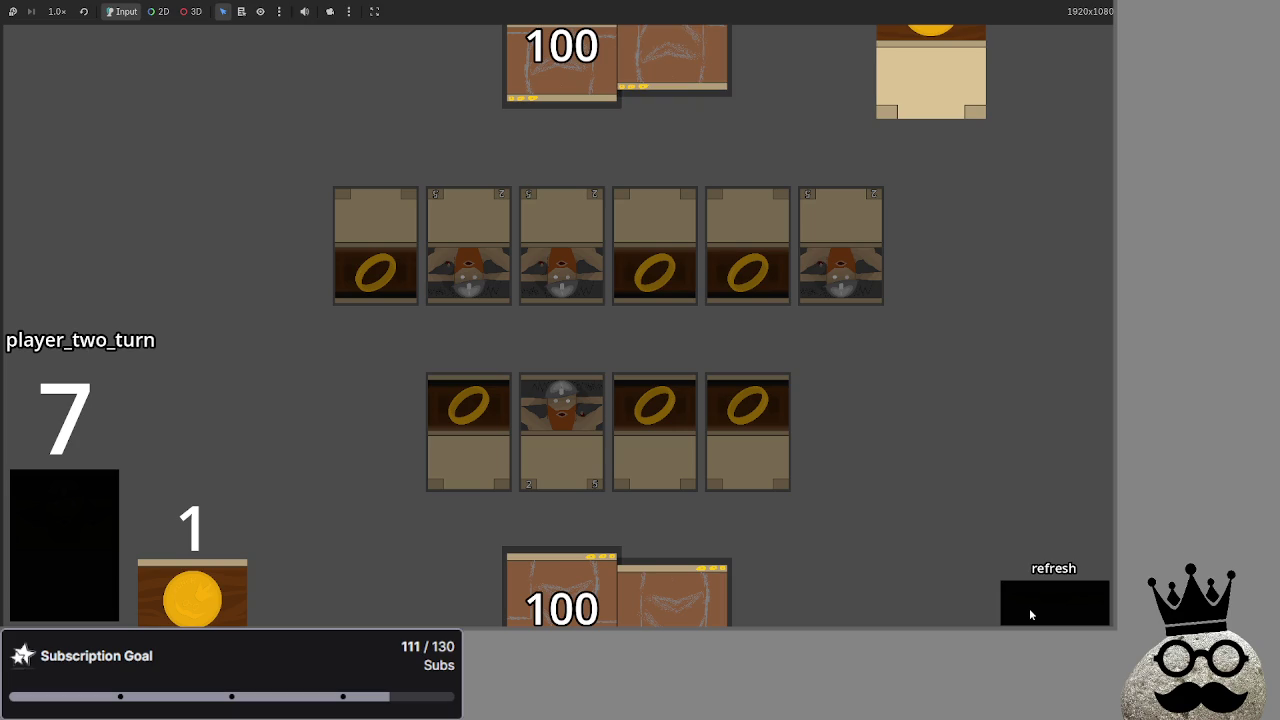
{"action": "left_click", "coordinate": [1029, 608]}
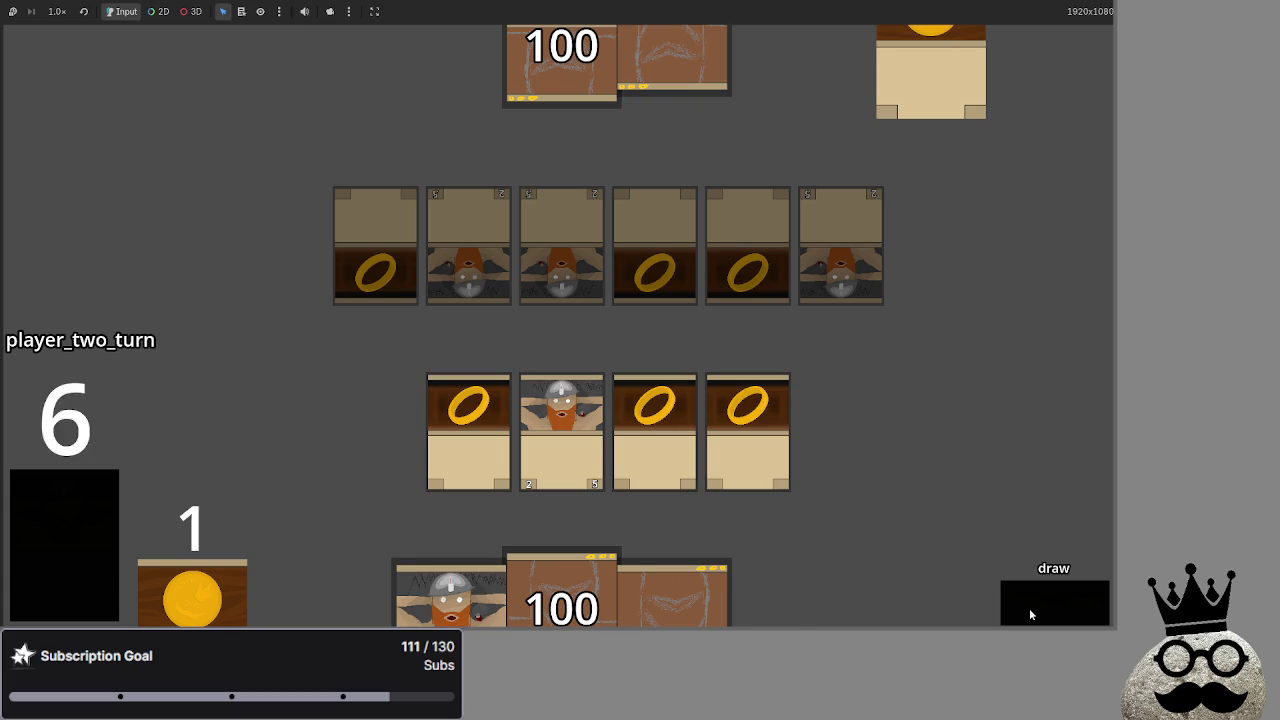
{"action": "left_click", "coordinate": [1029, 608]}
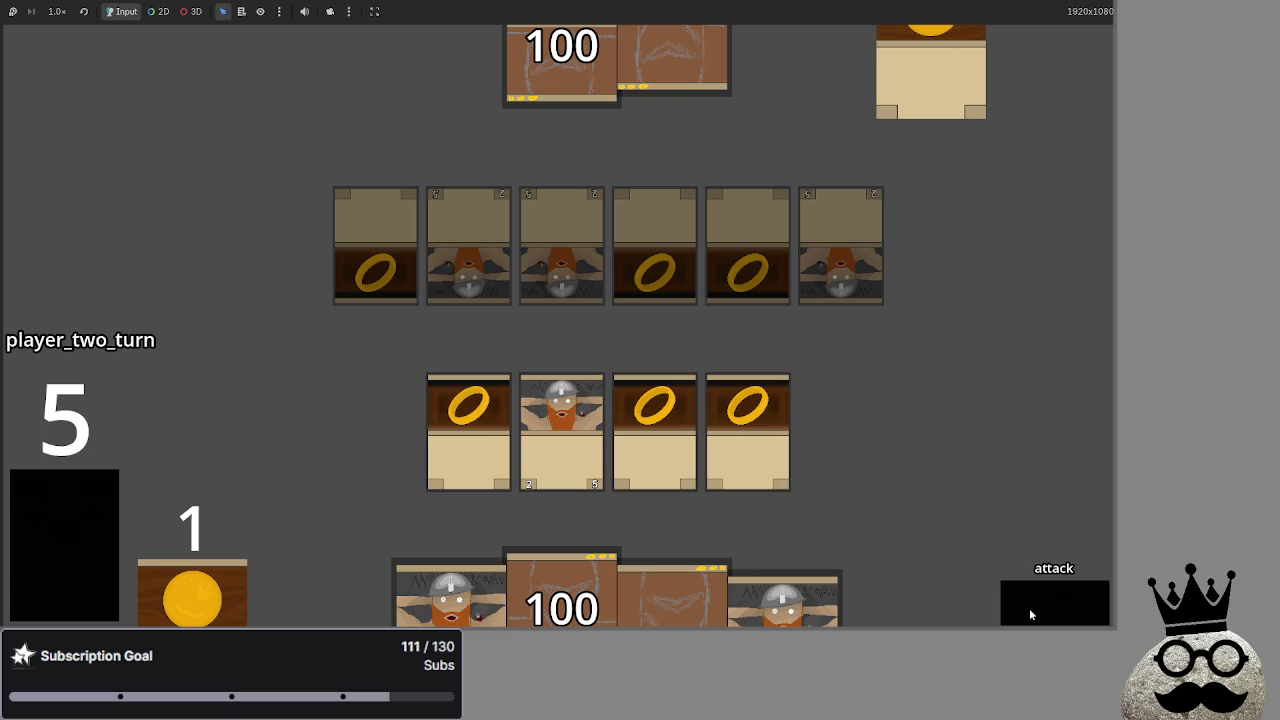
{"action": "left_click", "coordinate": [1029, 608]}
{"action": "left_click", "coordinate": [1029, 608]}
{"action": "left_click", "coordinate": [1029, 608]}
{"action": "left_click", "coordinate": [1029, 608]}
Tap the rightmost ring card and attack, dropping life totals to 98 and 94, then stop the game.
{"action": "left_click", "coordinate": [1029, 614]}
{"action": "left_click", "coordinate": [1029, 610]}
{"action": "left_click", "coordinate": [1029, 610]}
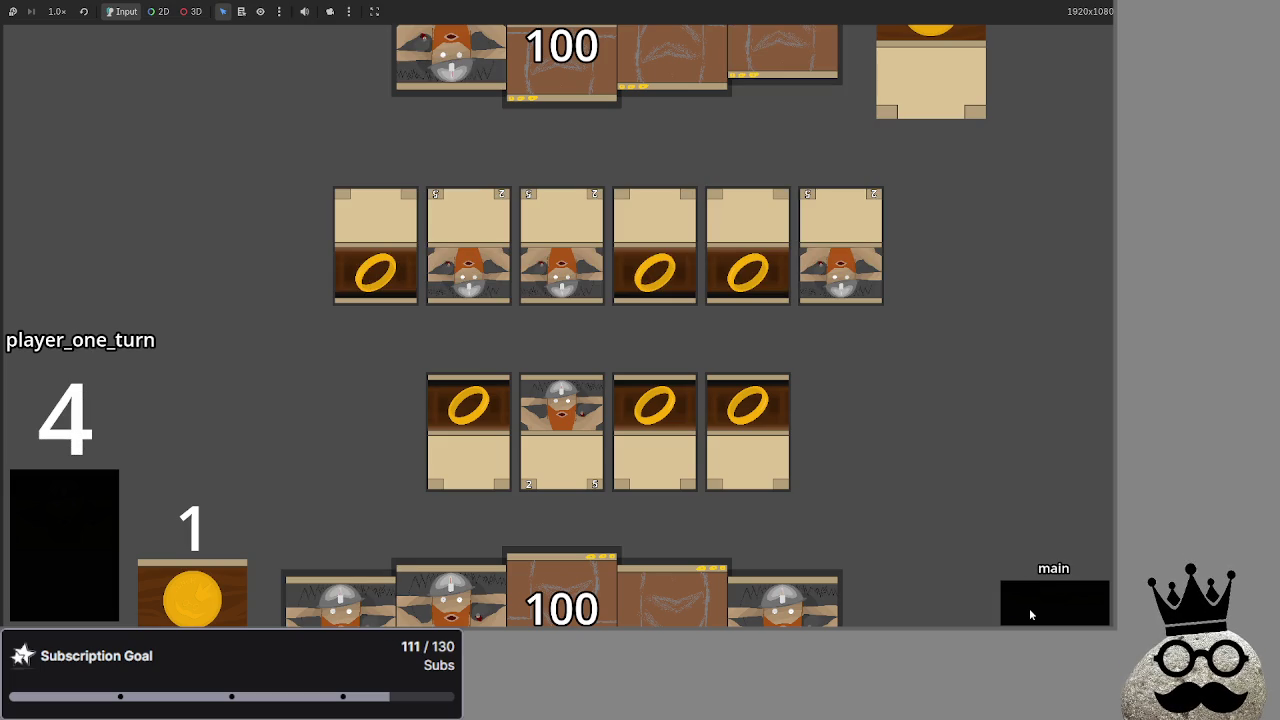
{"action": "left_click", "coordinate": [726, 408]}
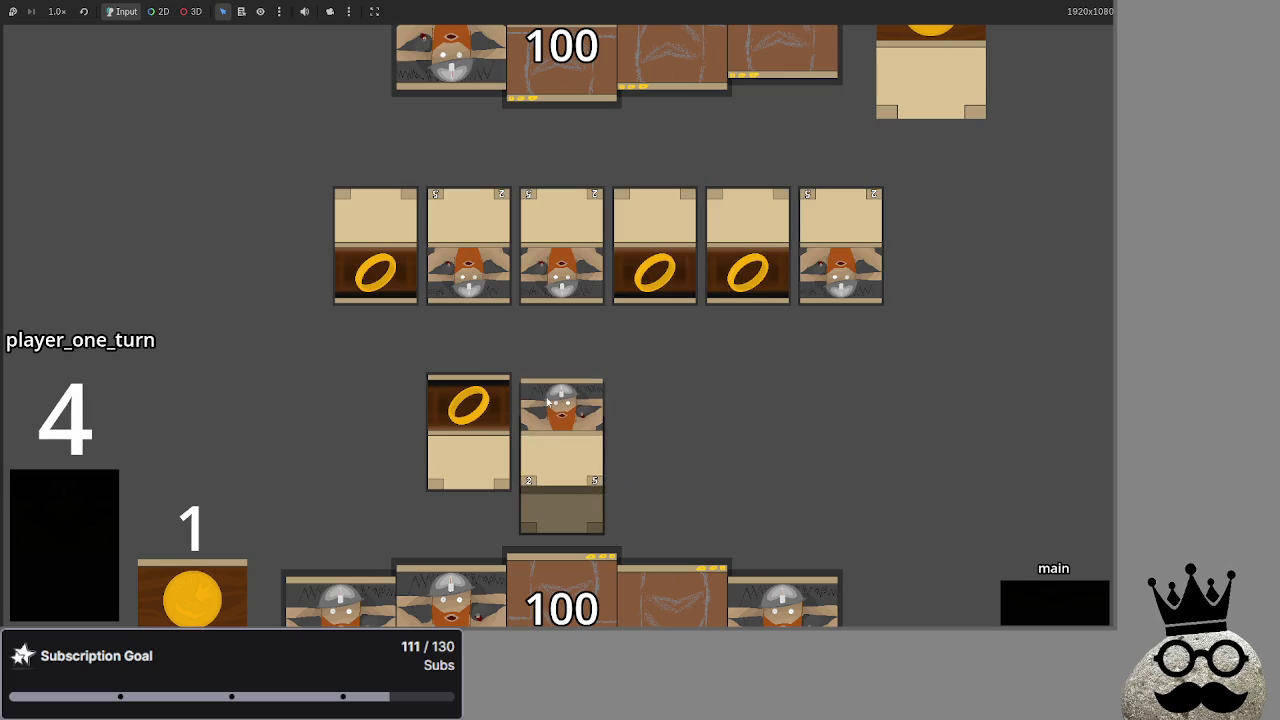
{"action": "left_click", "coordinate": [1062, 614]}
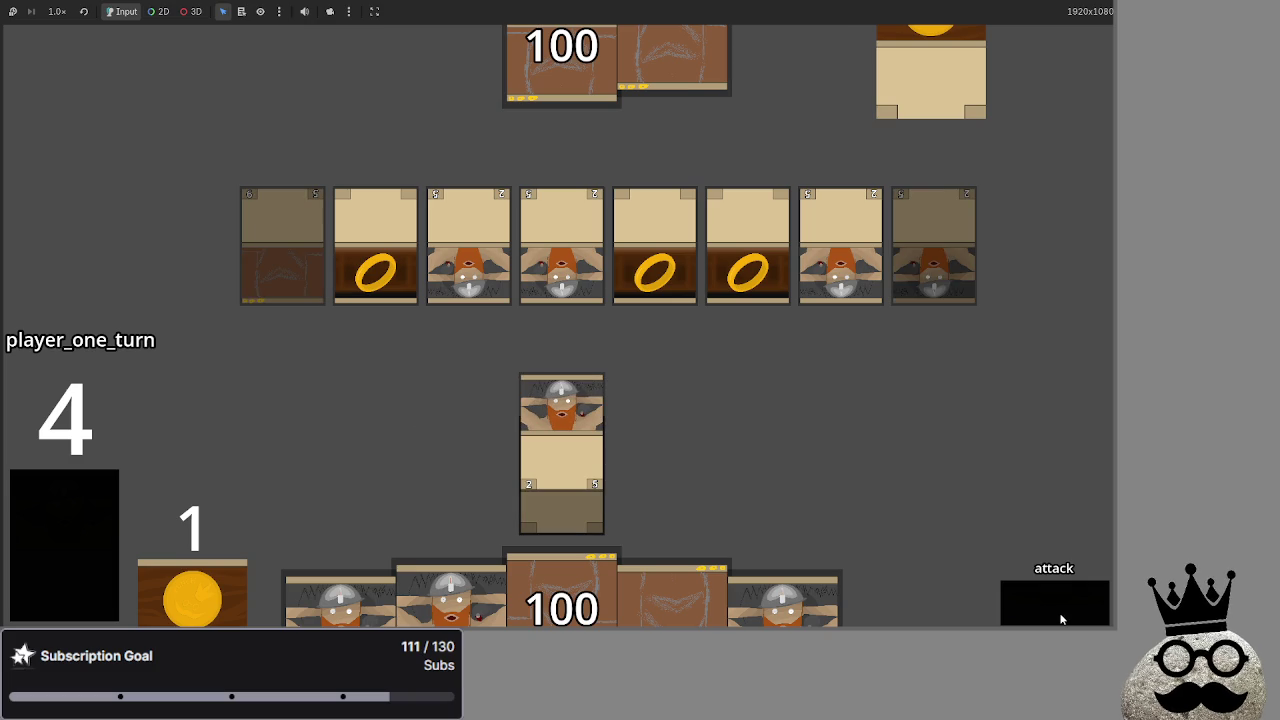
{"action": "left_click", "coordinate": [1058, 619]}
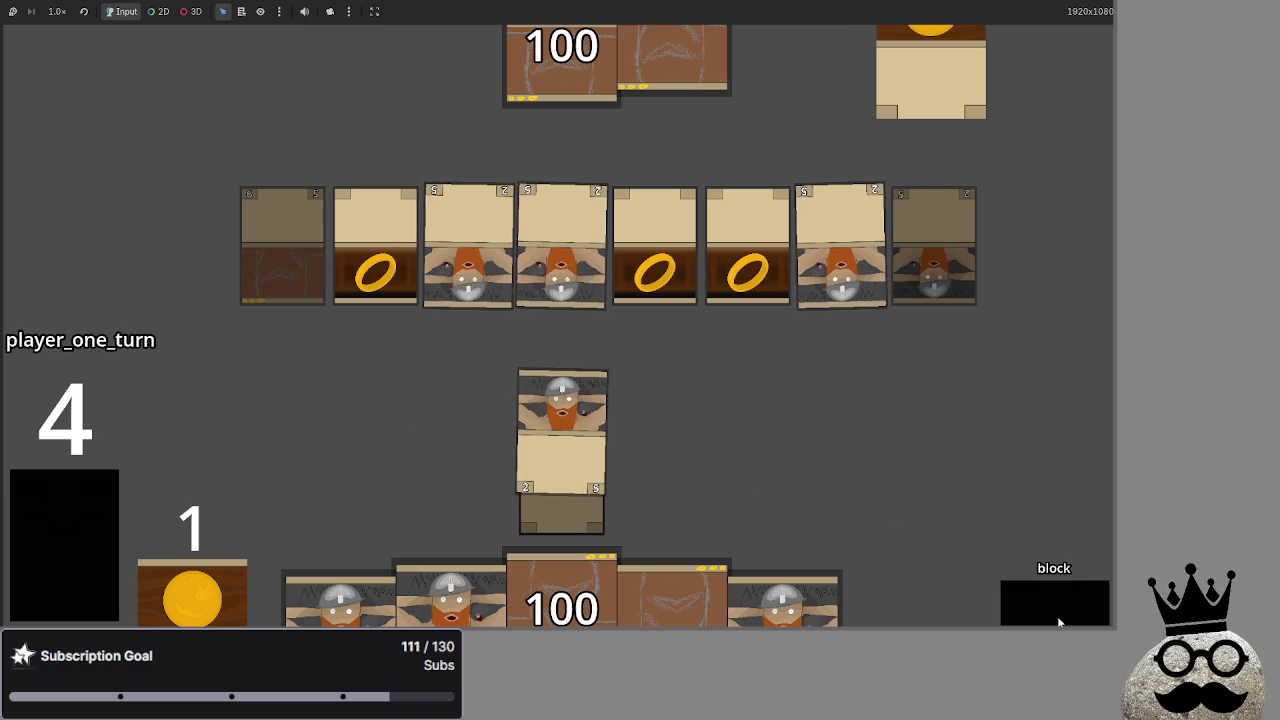
{"action": "left_click", "coordinate": [1059, 620]}
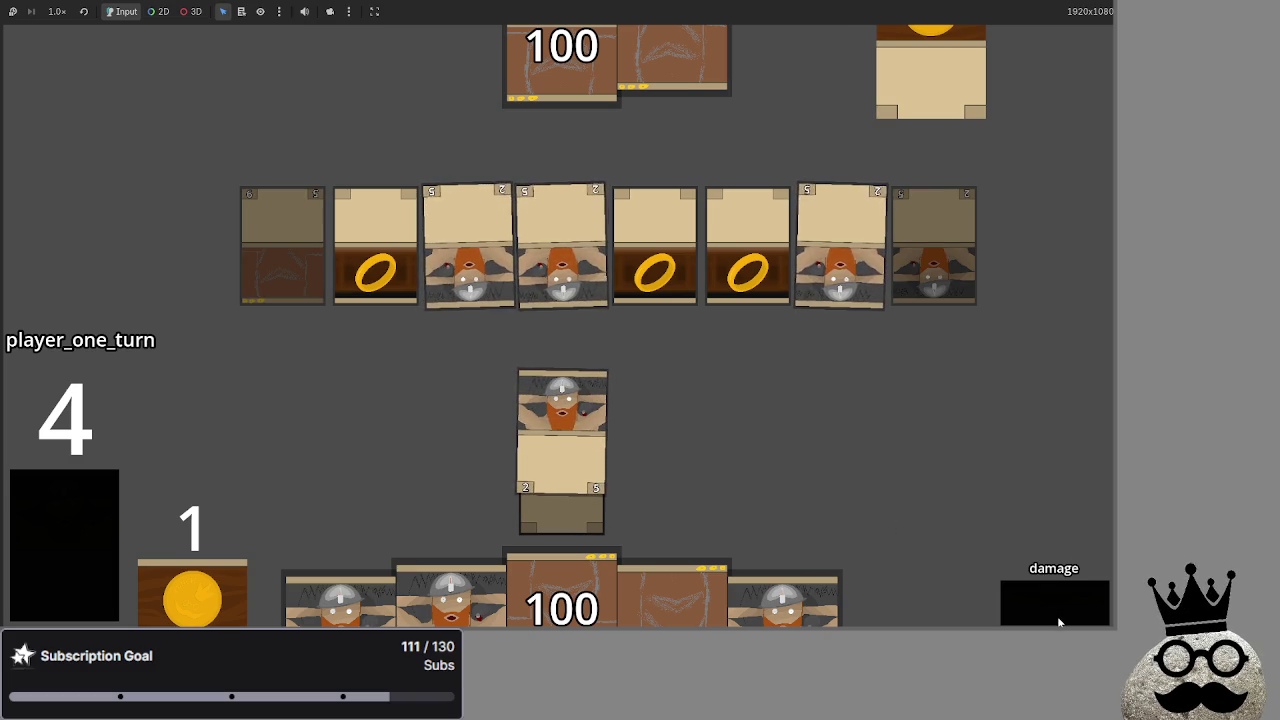
{"action": "left_click", "coordinate": [1059, 620]}
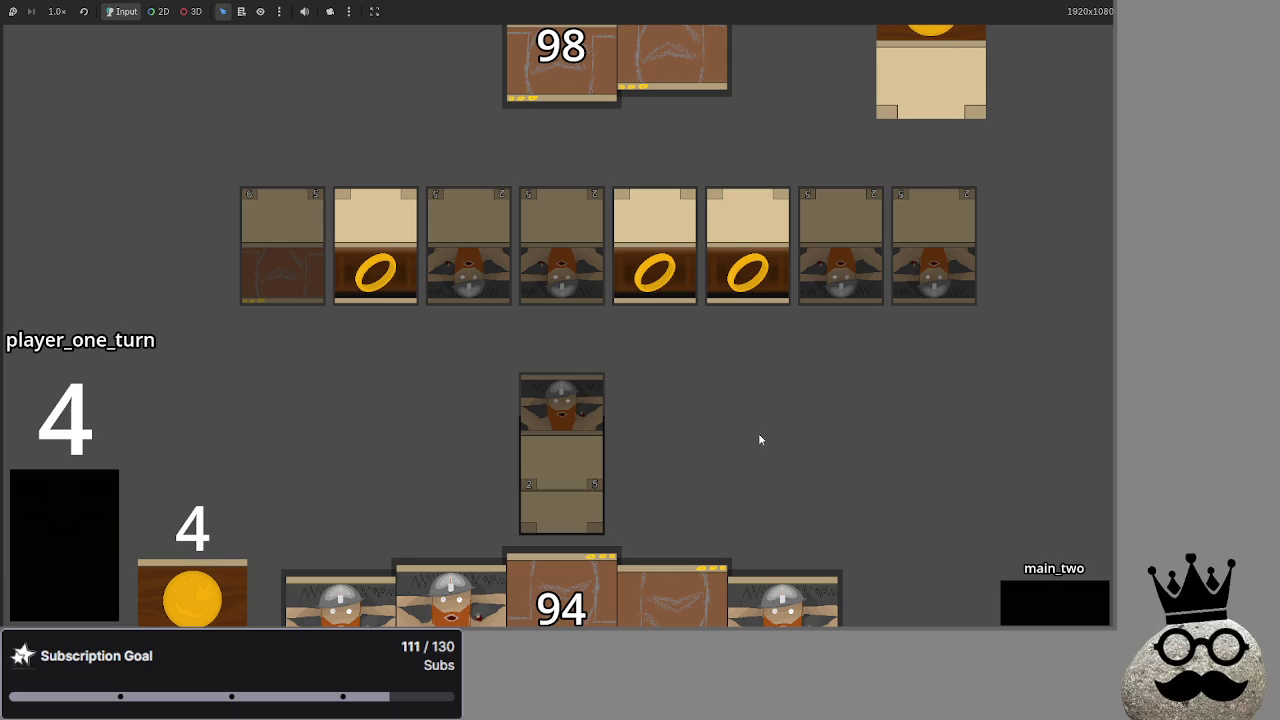
{"action": "key", "text": "F8"}
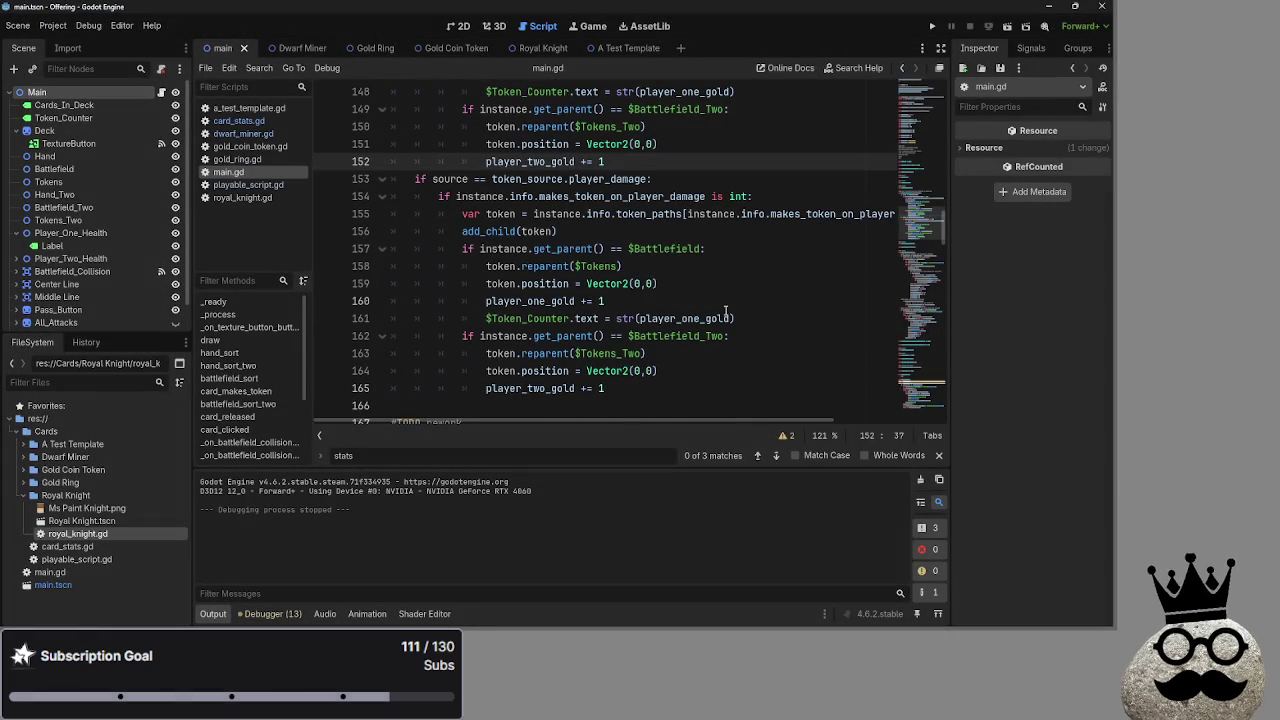
Review bot_decision's best_creature and best_attack declarations and the commented-out comparison.
{"action": "scroll", "coordinate": [712, 311], "scroll_direction": "down", "scroll_amount": 15}
{"action": "scroll", "coordinate": [720, 311], "scroll_direction": "down", "scroll_amount": 20}
{"action": "scroll", "coordinate": [717, 316], "scroll_direction": "down", "scroll_amount": 1}
{"action": "scroll", "coordinate": [717, 316], "scroll_direction": "up", "scroll_amount": 7}
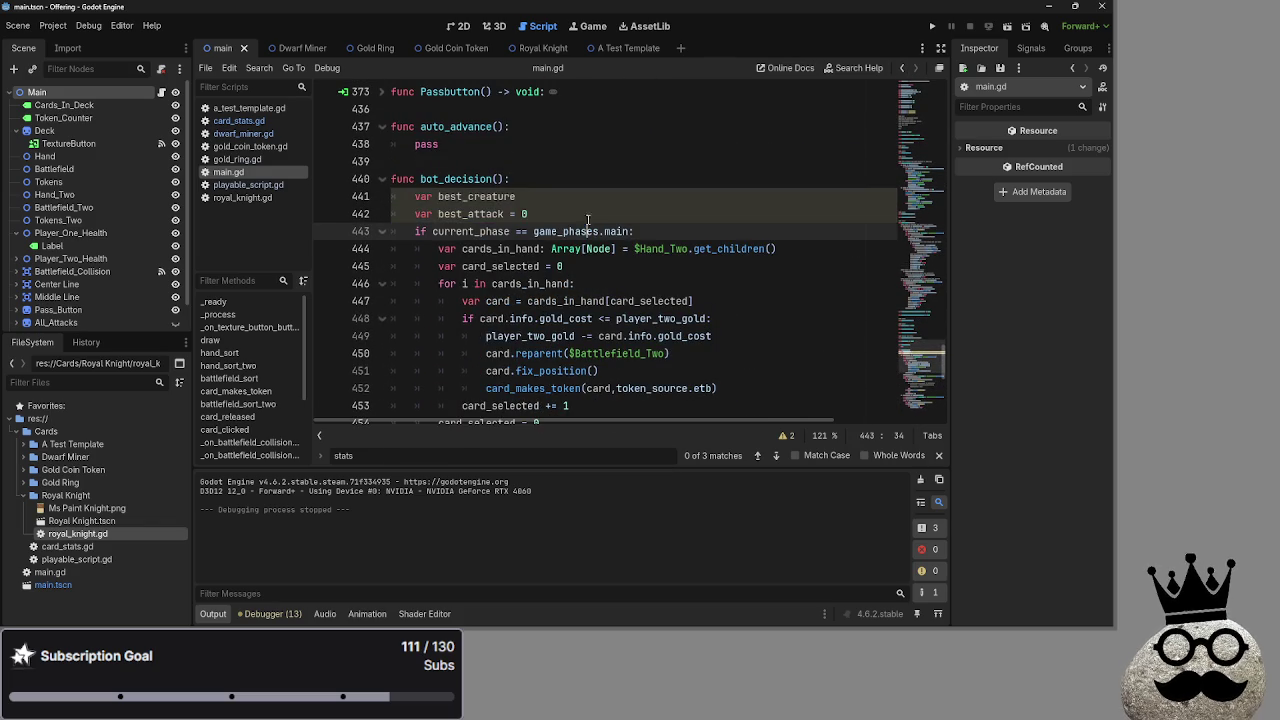
{"action": "left_click_drag", "start_coordinate": [528, 214], "coordinate": [392, 196]}
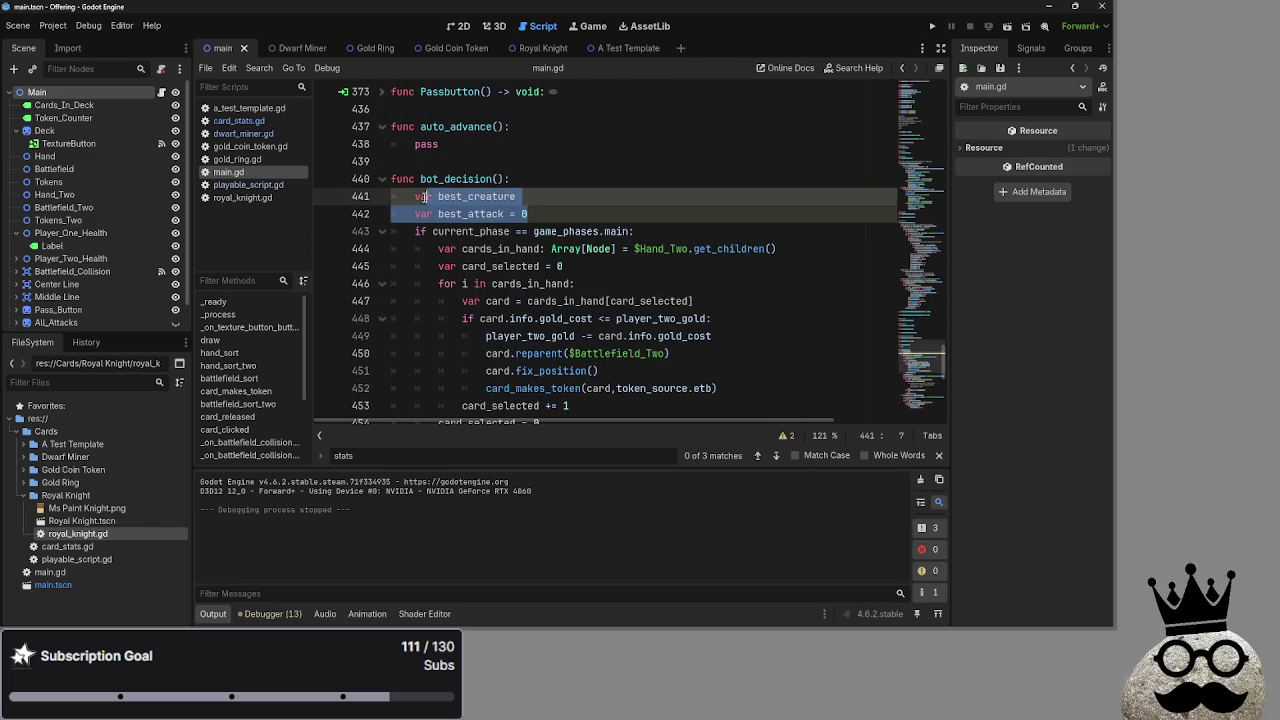
{"action": "key", "text": "Right"}
{"action": "scroll", "coordinate": [590, 248], "scroll_direction": "down", "scroll_amount": 5}
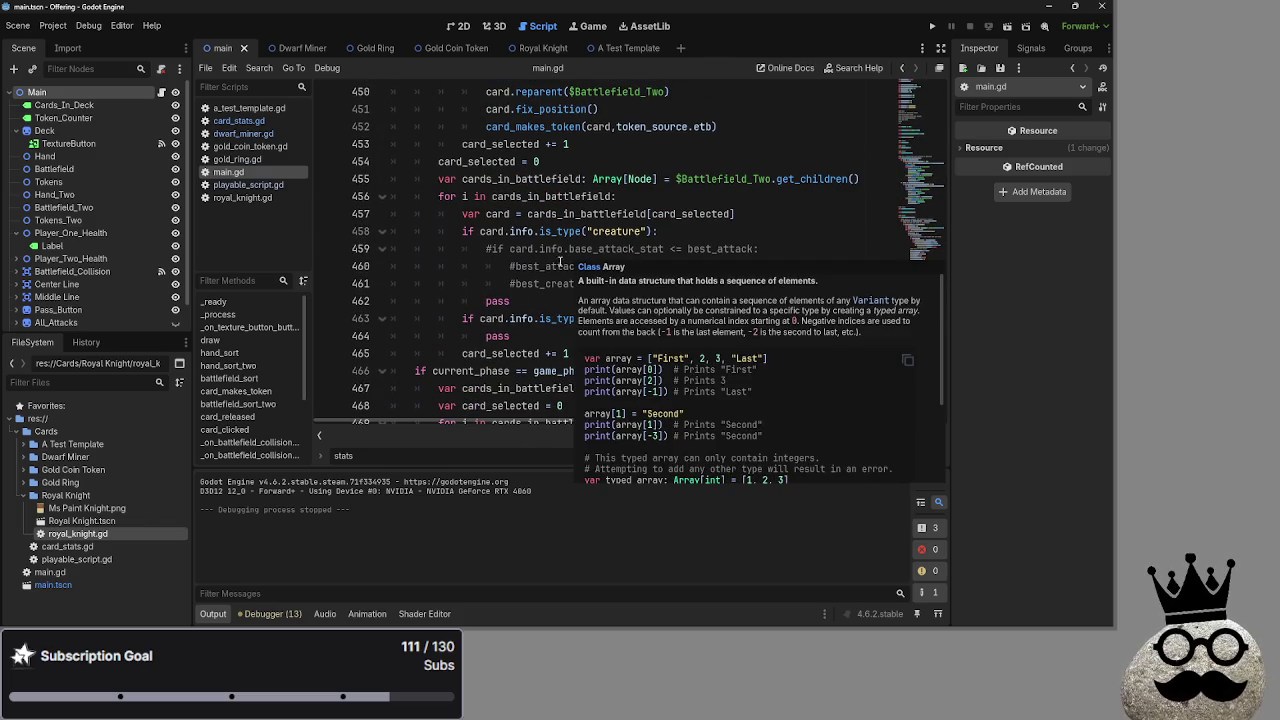
{"action": "left_click", "coordinate": [513, 284]}
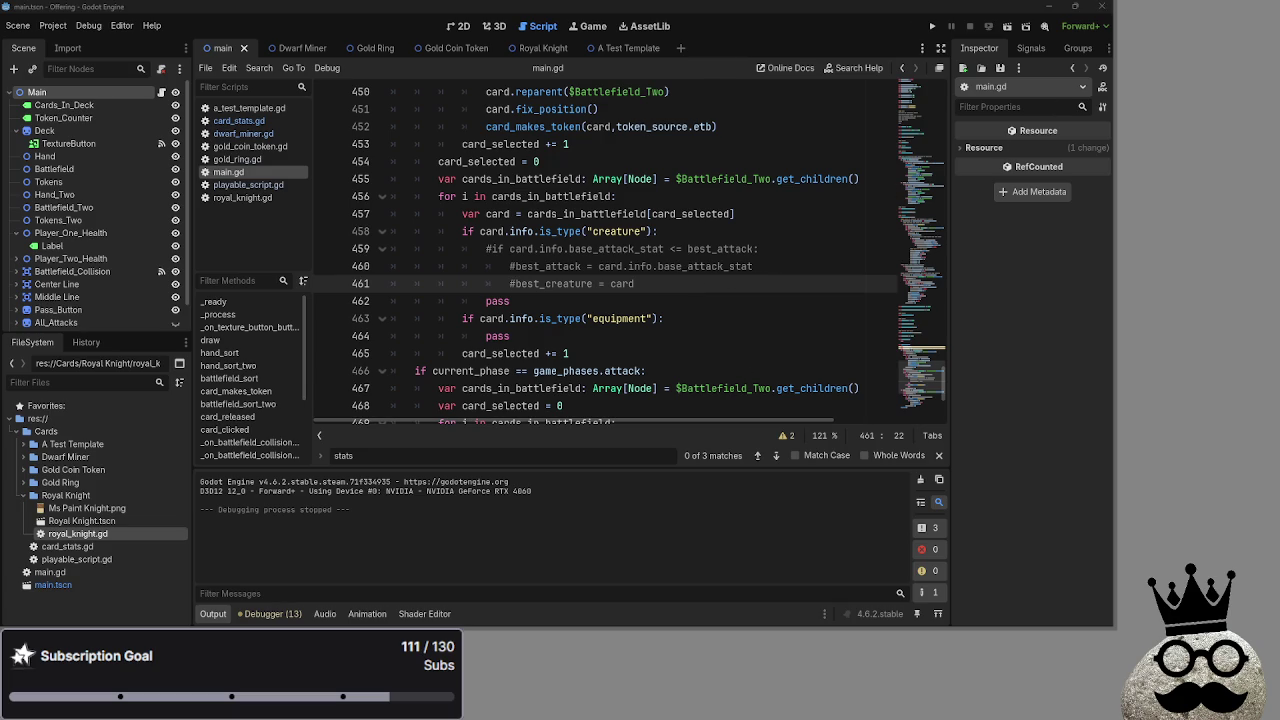
Check the pass placeholders in the creature and equipment branches.
{"action": "left_click", "coordinate": [1010, 409]}
{"action": "left_click", "coordinate": [646, 353]}
{"action": "left_click", "coordinate": [646, 338]}
{"action": "left_click", "coordinate": [640, 304]}
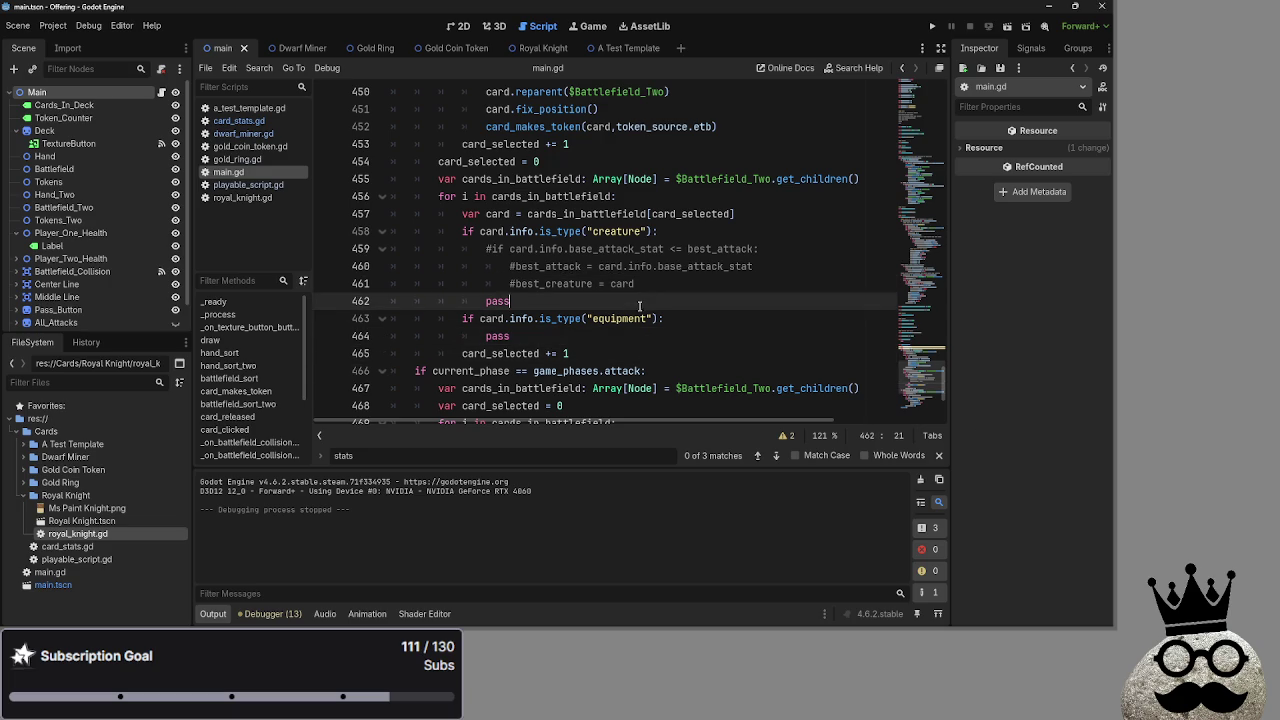
{"action": "left_click", "coordinate": [565, 318]}
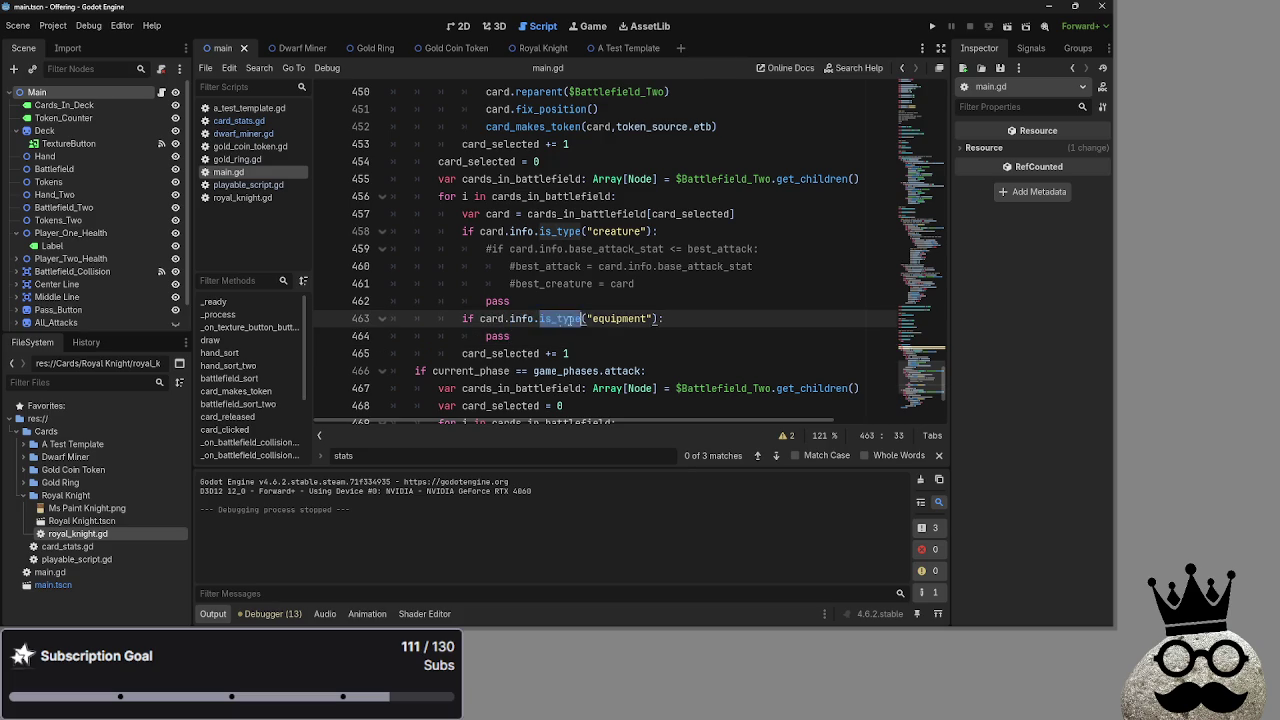
{"action": "left_click", "coordinate": [647, 303]}
{"action": "mouse_move", "coordinate": [629, 392]}
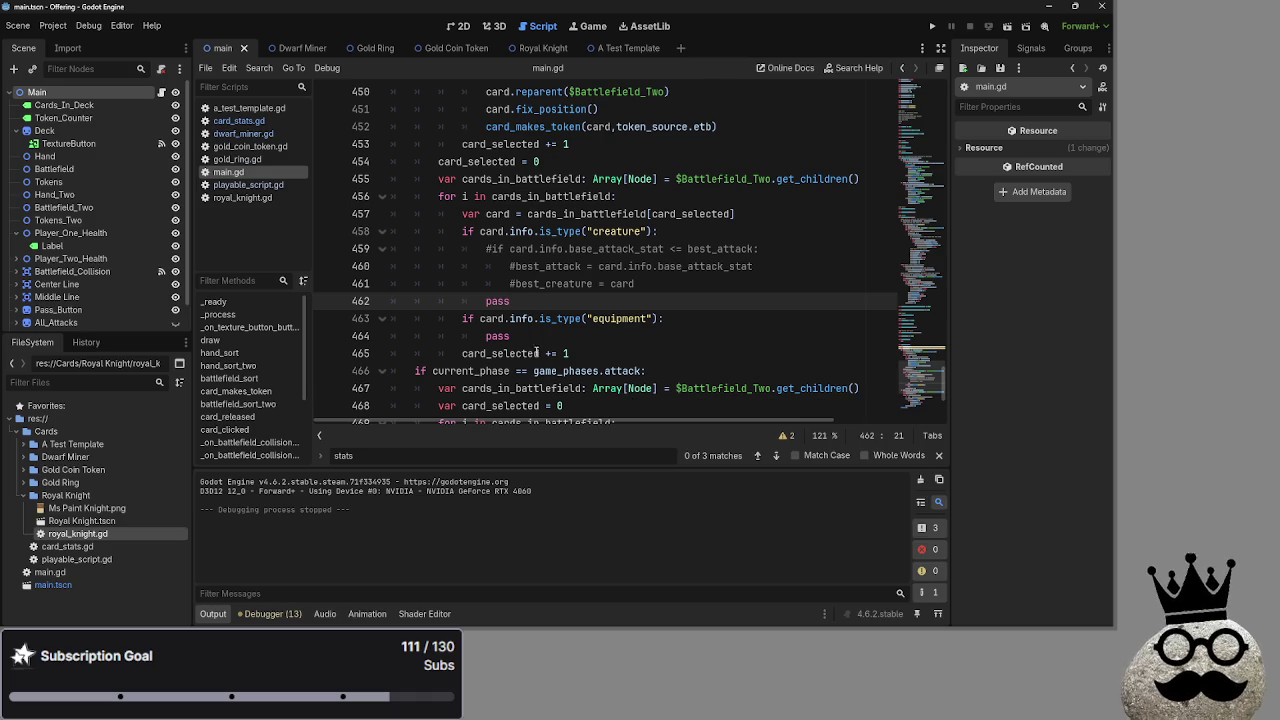
{"action": "scroll", "coordinate": [523, 306], "scroll_direction": "up", "scroll_amount": 4}
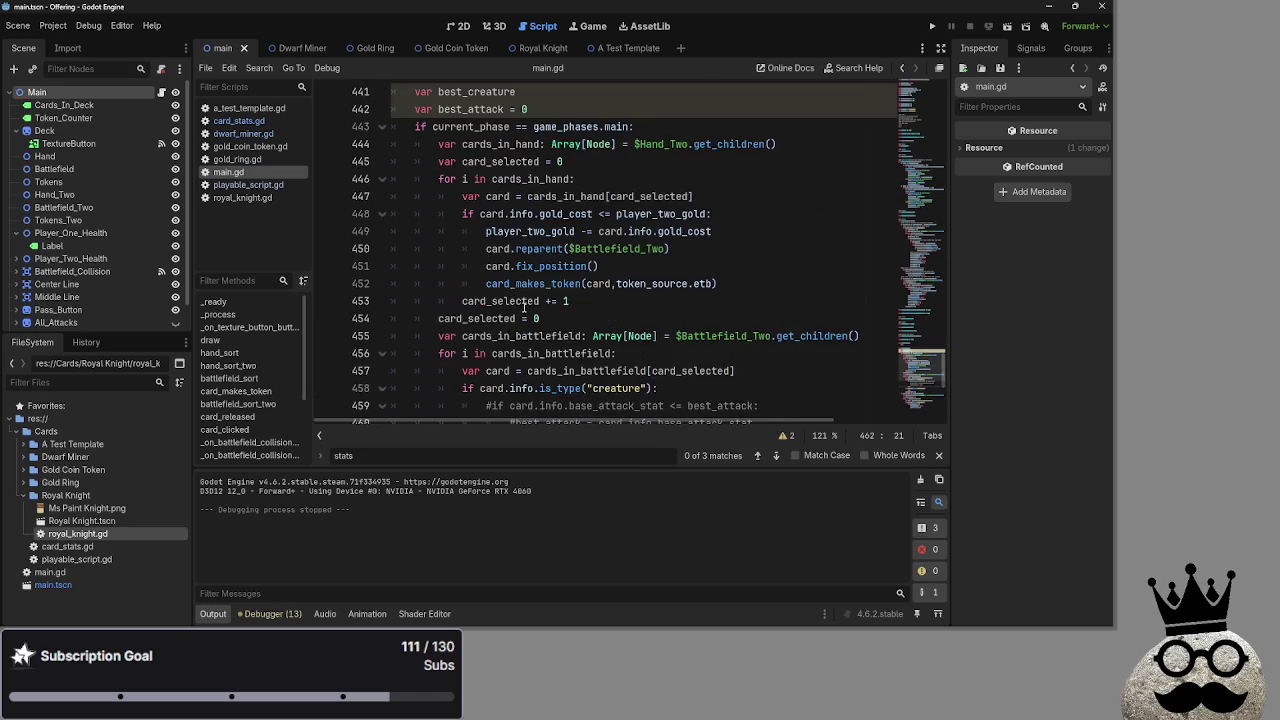
{"action": "scroll", "coordinate": [500, 300], "scroll_direction": "down", "scroll_amount": 5}
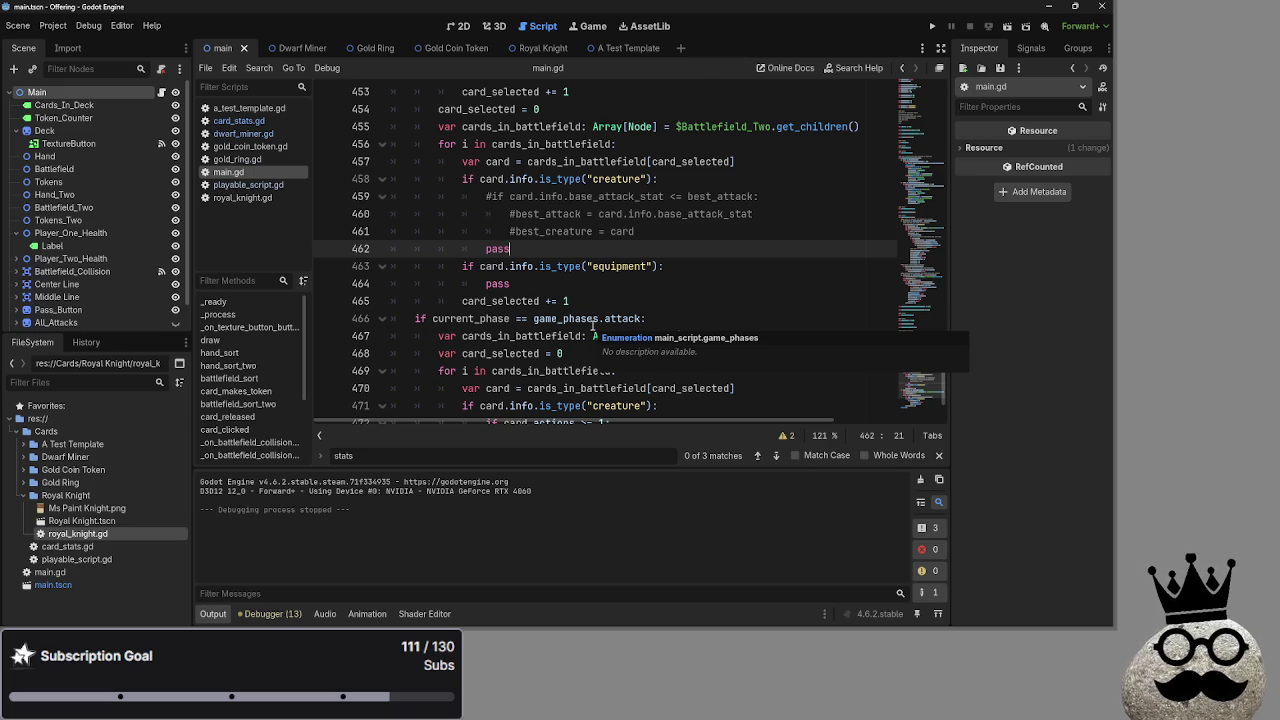
{"action": "scroll", "coordinate": [593, 325], "scroll_direction": "down", "scroll_amount": 2}
{"action": "scroll", "coordinate": [593, 325], "scroll_direction": "up", "scroll_amount": 3}
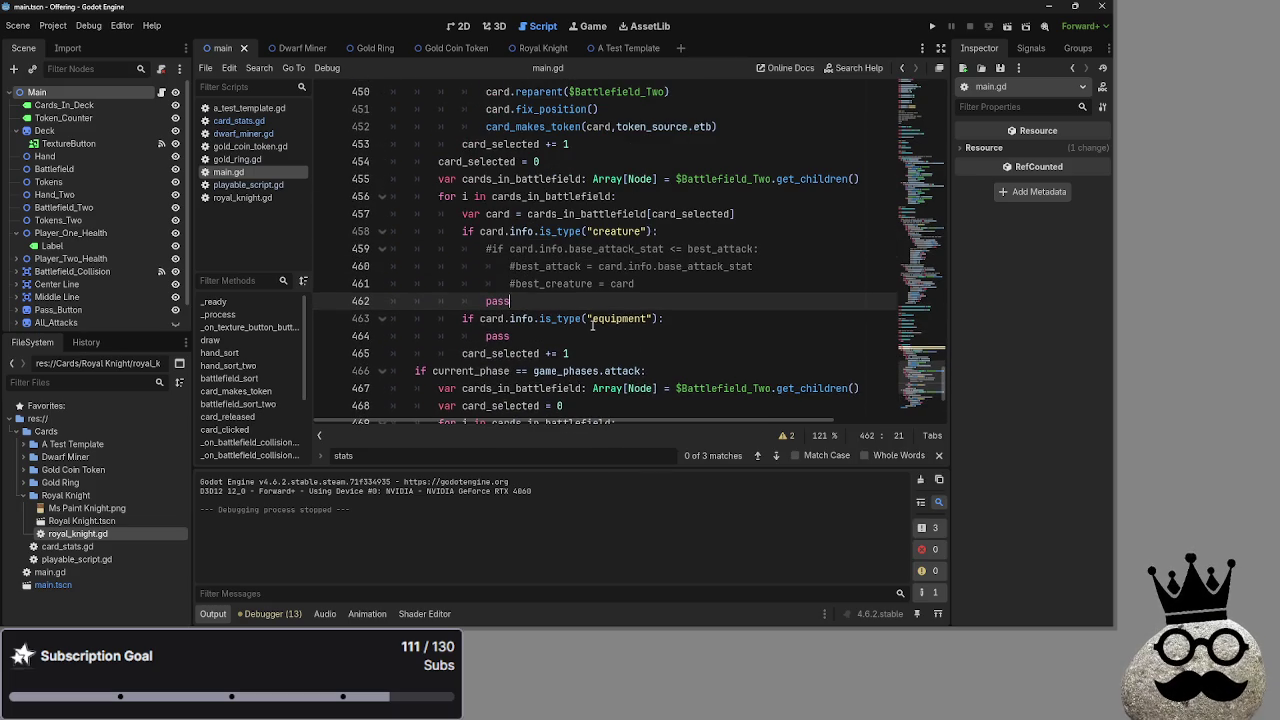
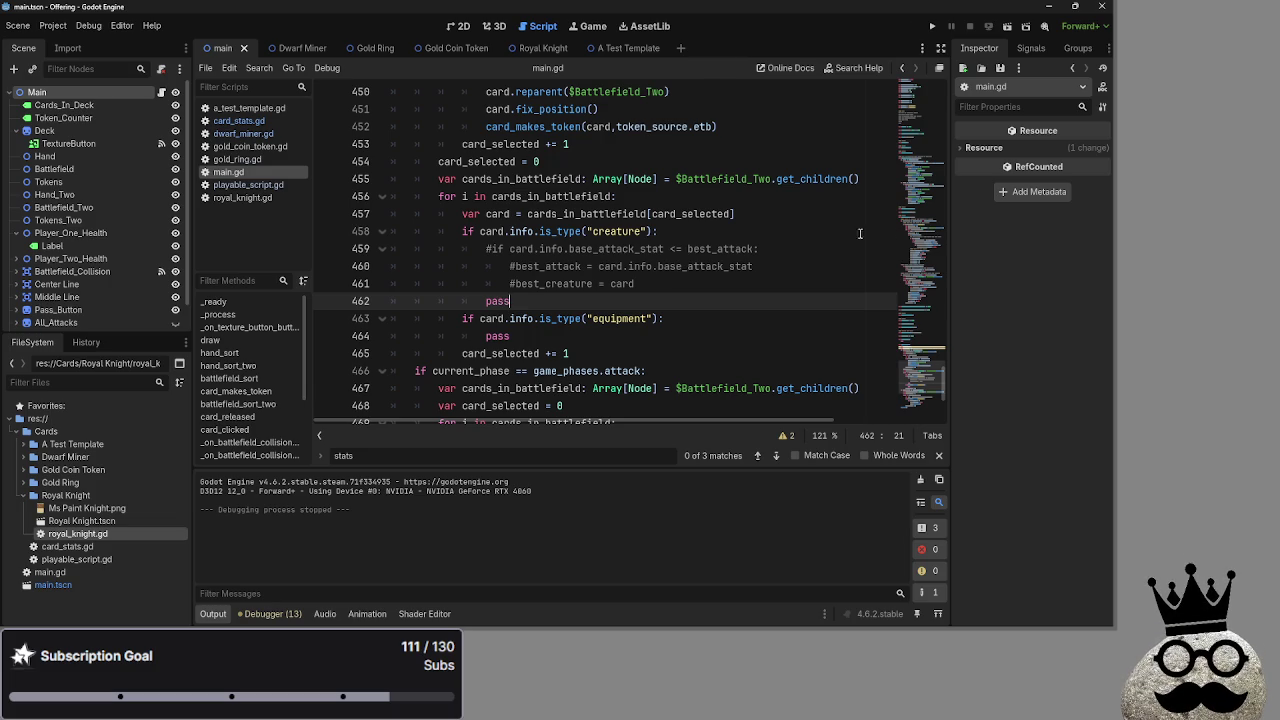
Uncomment the base_attack_stat check and the best_attack and best_creature assignments, and delete the pass line.
{"action": "scroll", "coordinate": [777, 313], "scroll_direction": "up", "scroll_amount": 1}
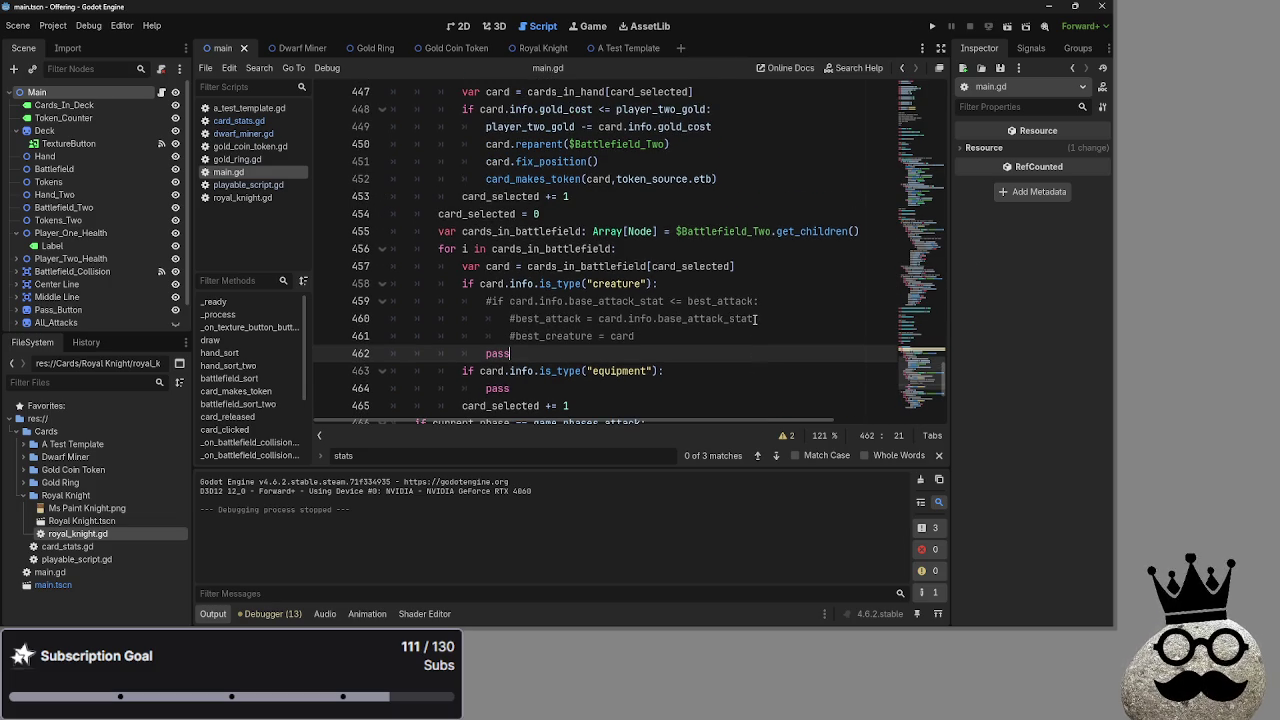
{"action": "scroll", "coordinate": [757, 318], "scroll_direction": "down", "scroll_amount": 2}
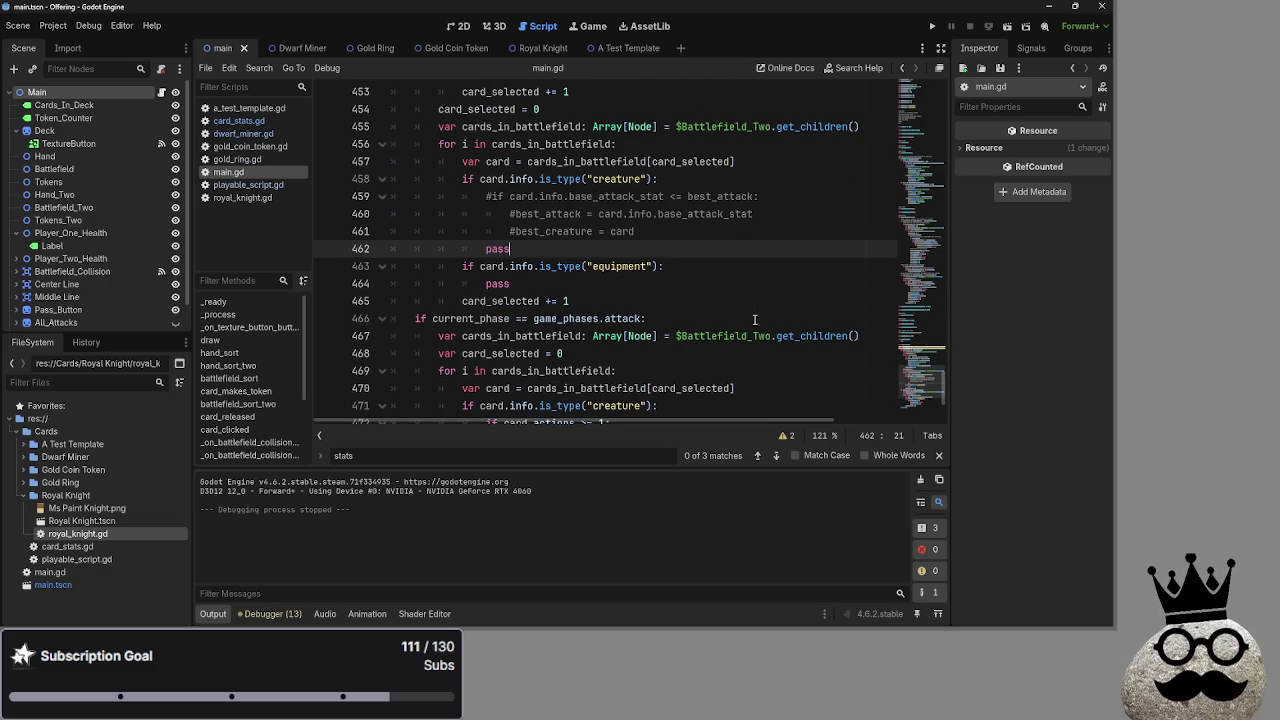
{"action": "scroll", "coordinate": [755, 319], "scroll_direction": "up", "scroll_amount": 3}
{"action": "scroll", "coordinate": [755, 319], "scroll_direction": "down", "scroll_amount": 2}
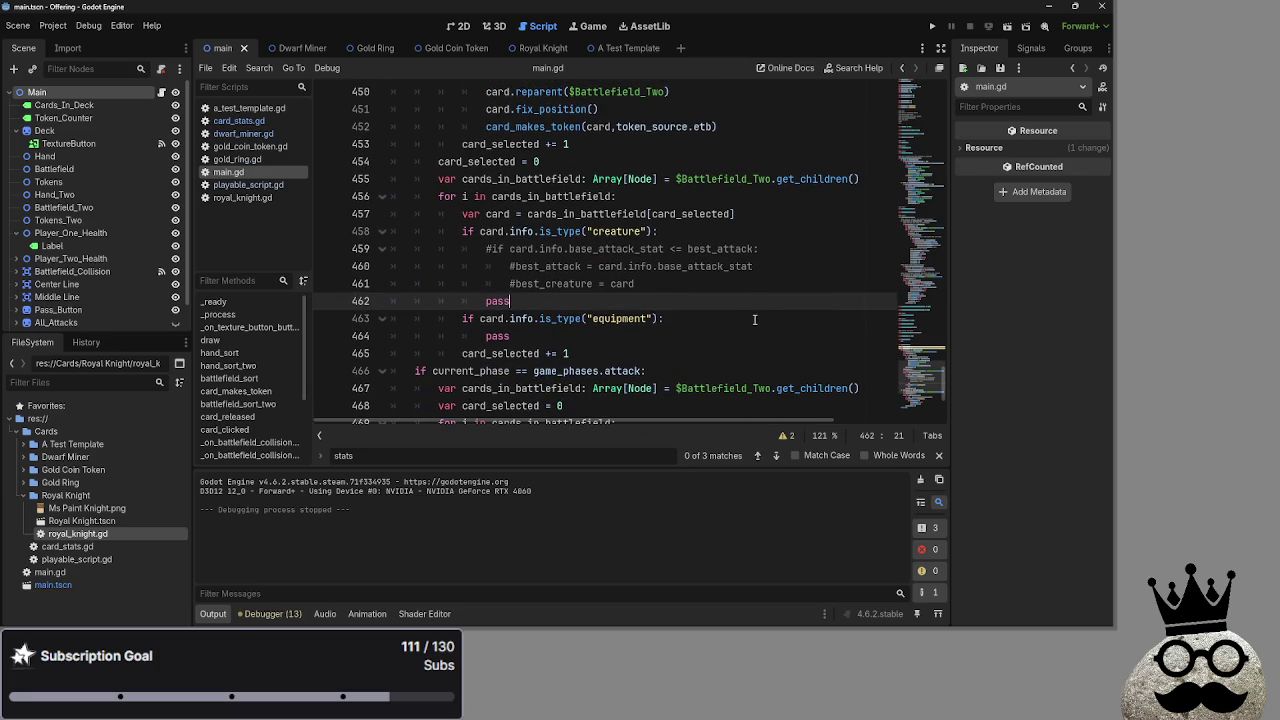
{"action": "left_click_drag", "start_coordinate": [510, 300], "coordinate": [356, 294]}
{"action": "left_click", "coordinate": [547, 296]}
{"action": "left_click_drag", "start_coordinate": [510, 301], "coordinate": [355, 307]}
{"action": "left_click", "coordinate": [512, 301]}
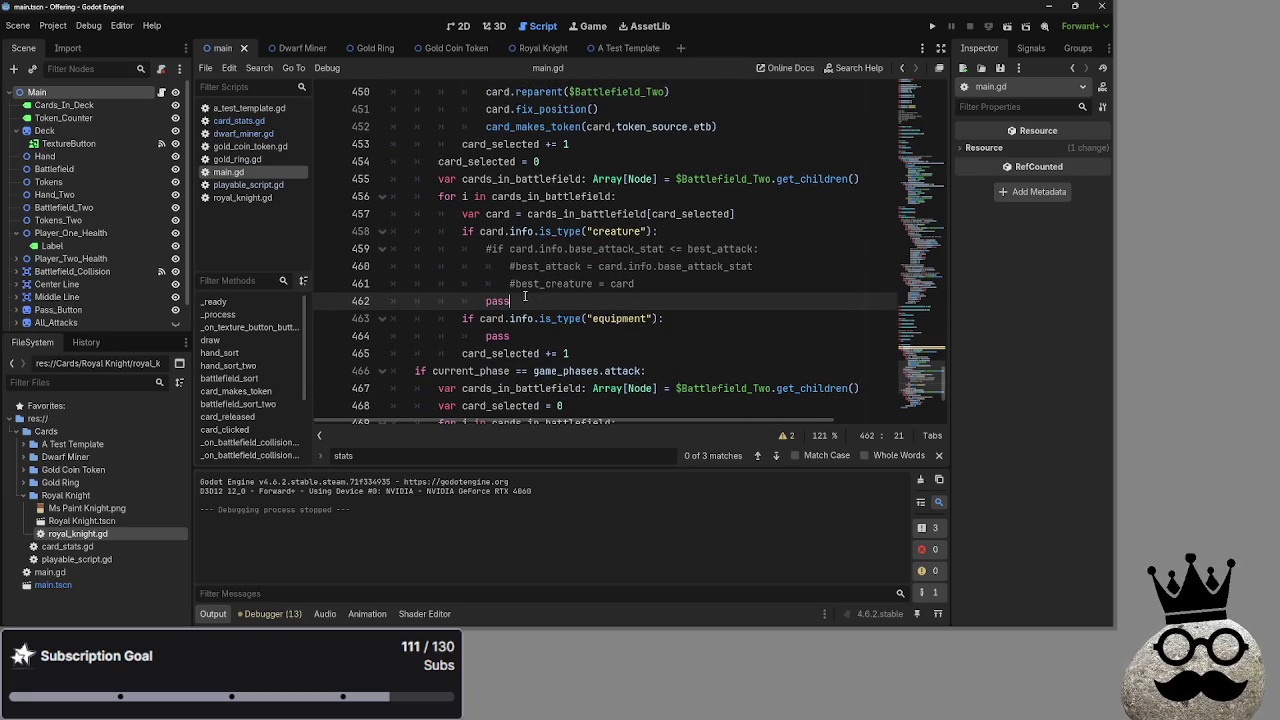
{"action": "left_click", "coordinate": [514, 284]}
{"action": "key", "text": "BackSpace"}
{"action": "left_click", "coordinate": [514, 266]}
{"action": "key", "text": "BackSpace"}
{"action": "type", "text": "b"}
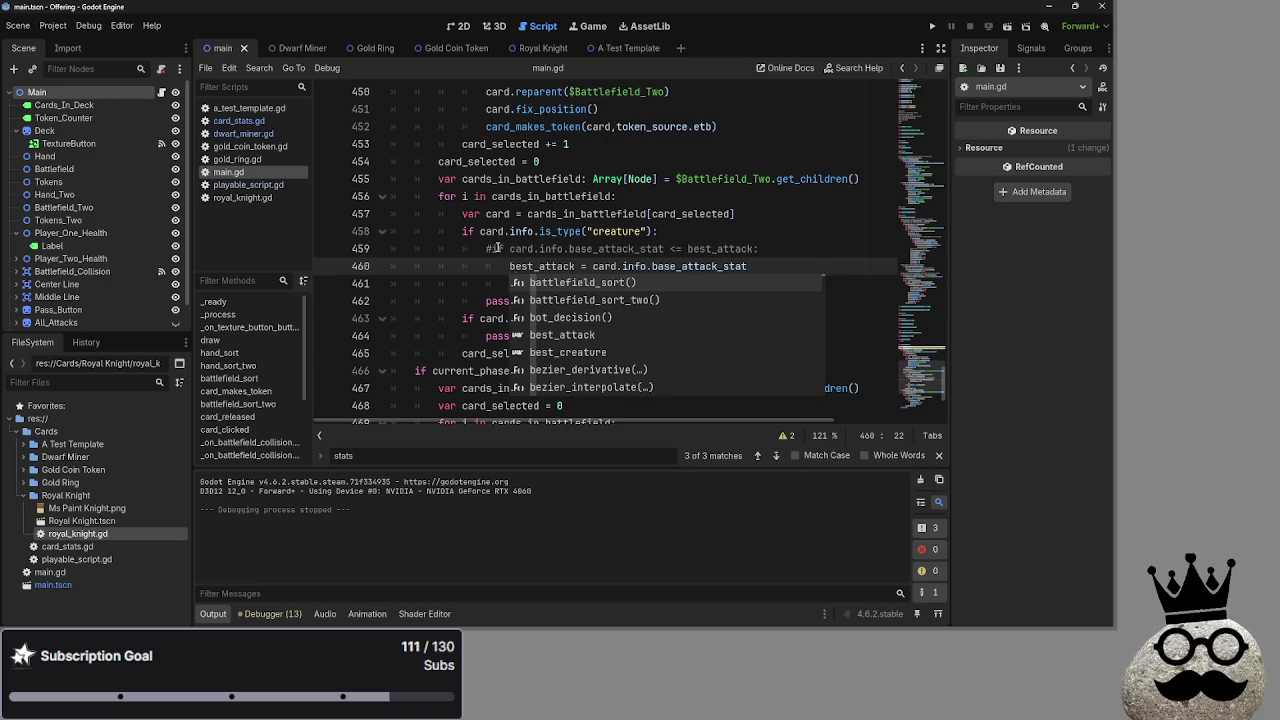
{"action": "left_click", "coordinate": [499, 248]}
{"action": "key", "text": "BackSpace"}
{"action": "left_click_drag", "start_coordinate": [527, 304], "coordinate": [339, 304]}
{"action": "key", "text": "BackSpace"}
{"action": "key", "text": "BackSpace"}
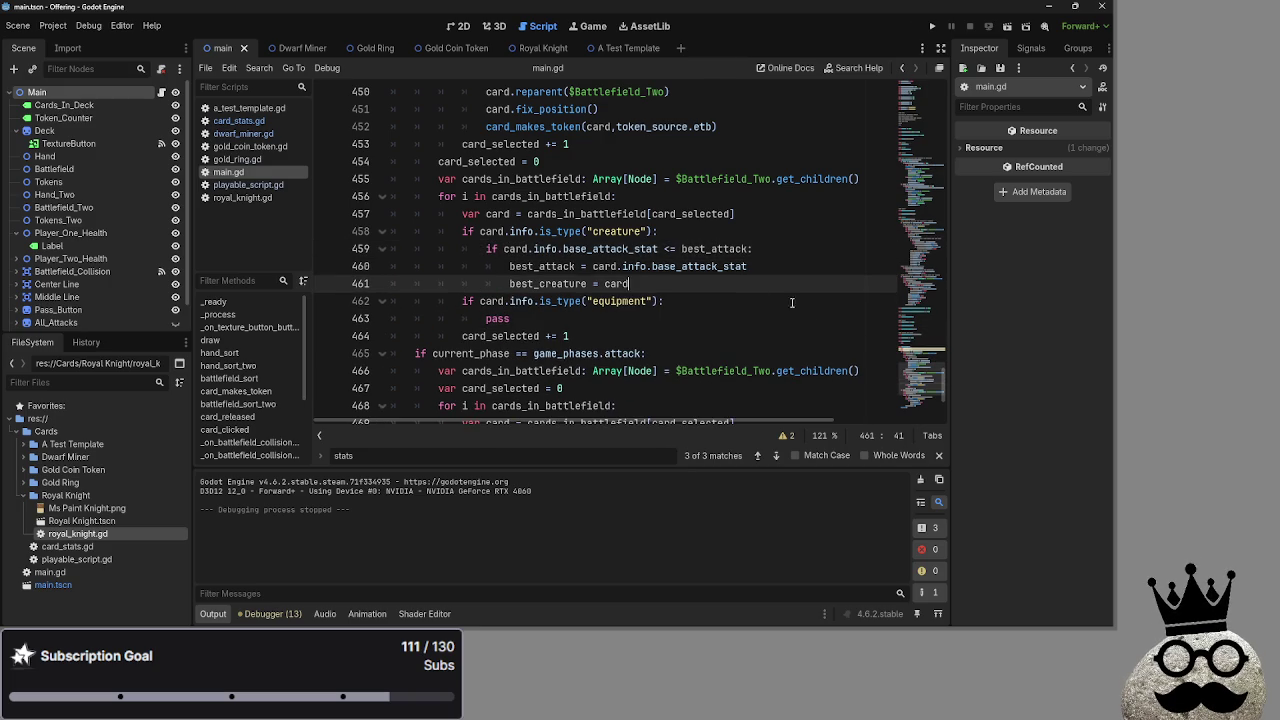
Compare how base_attack_stat and gold_cost are accessed, checking card_stats.gd, gold_coin_token.gd and gold_ring.gd.
{"action": "left_click", "coordinate": [598, 248]}
{"action": "double_click", "coordinate": [598, 248]}
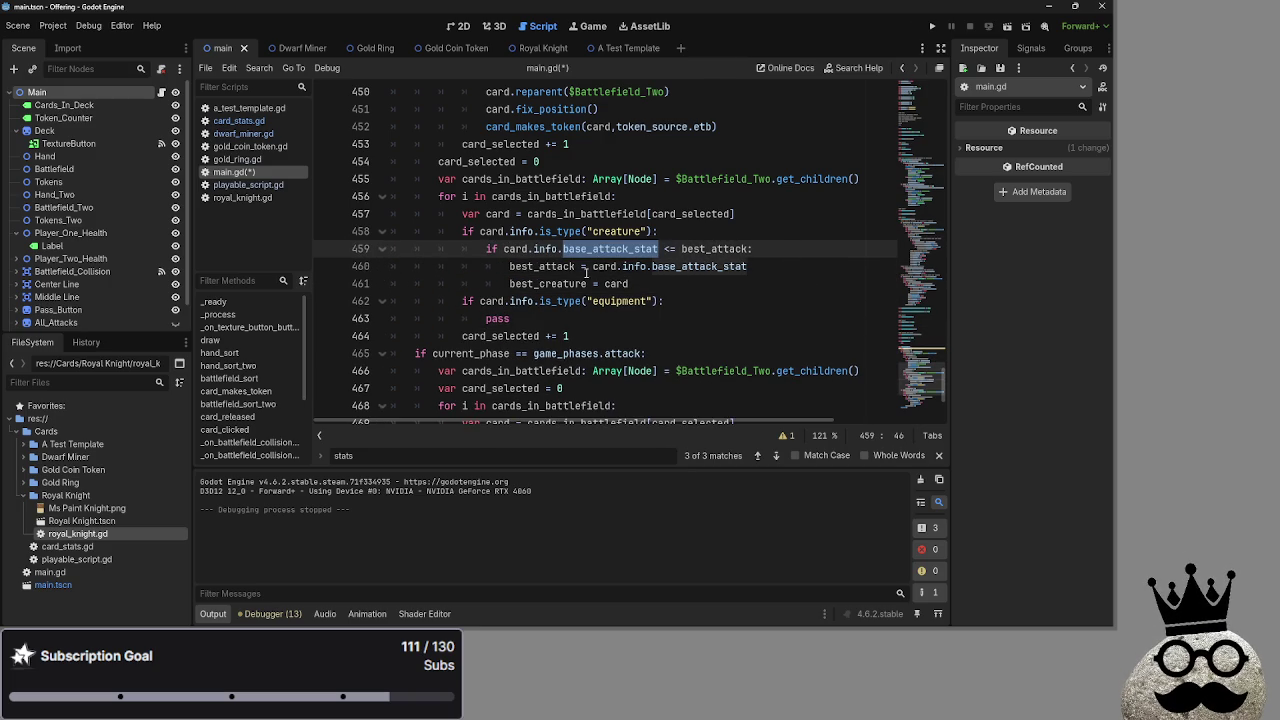
{"action": "scroll", "coordinate": [589, 300], "scroll_direction": "up", "scroll_amount": 1}
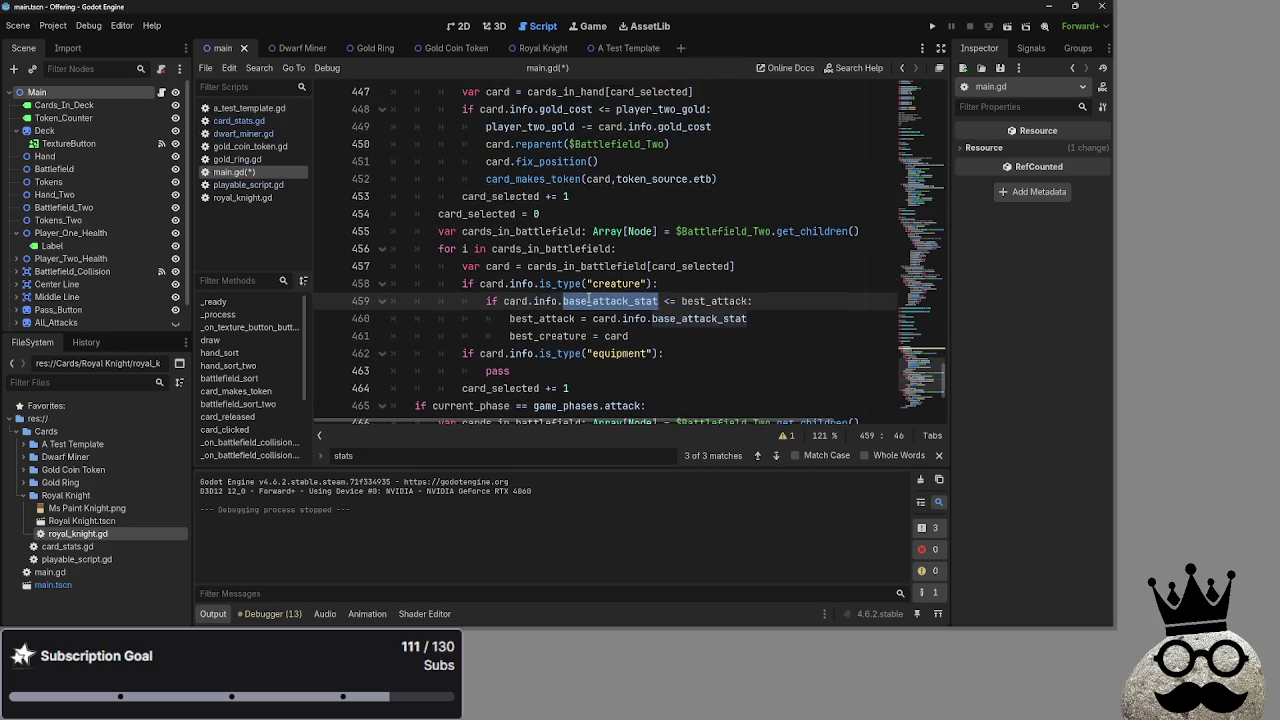
{"action": "scroll", "coordinate": [589, 300], "scroll_direction": "up", "scroll_amount": 2}
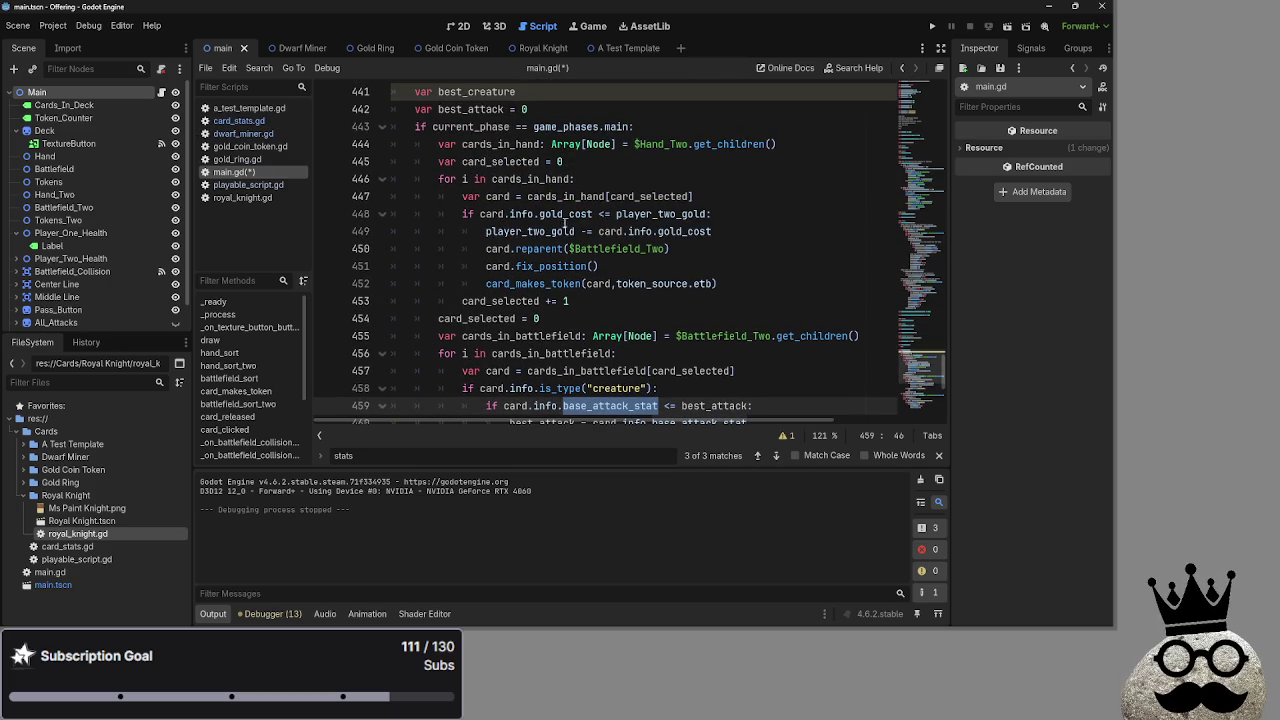
{"action": "double_click", "coordinate": [565, 214]}
{"action": "scroll", "coordinate": [565, 214], "scroll_direction": "down", "scroll_amount": 2}
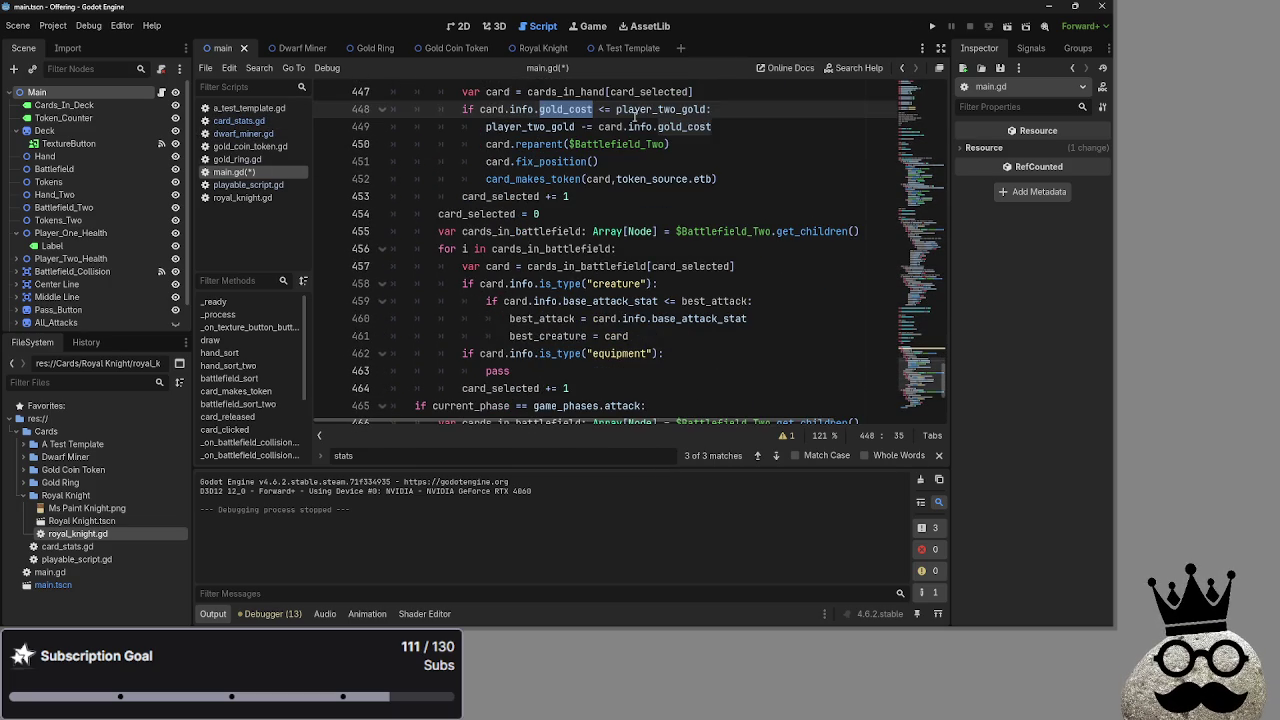
{"action": "left_click", "coordinate": [238, 120]}
{"action": "scroll", "coordinate": [525, 298], "scroll_direction": "down", "scroll_amount": 1}
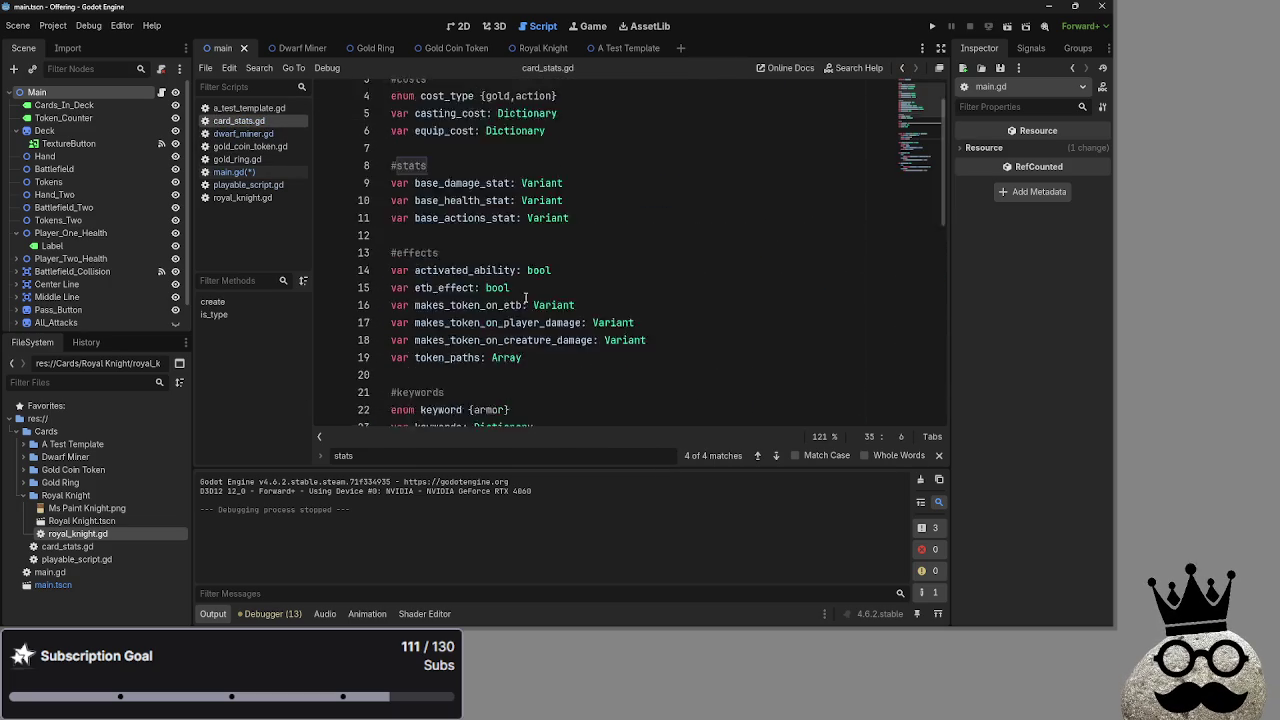
{"action": "scroll", "coordinate": [525, 298], "scroll_direction": "down", "scroll_amount": 10}
{"action": "scroll", "coordinate": [525, 300], "scroll_direction": "up", "scroll_amount": 11}
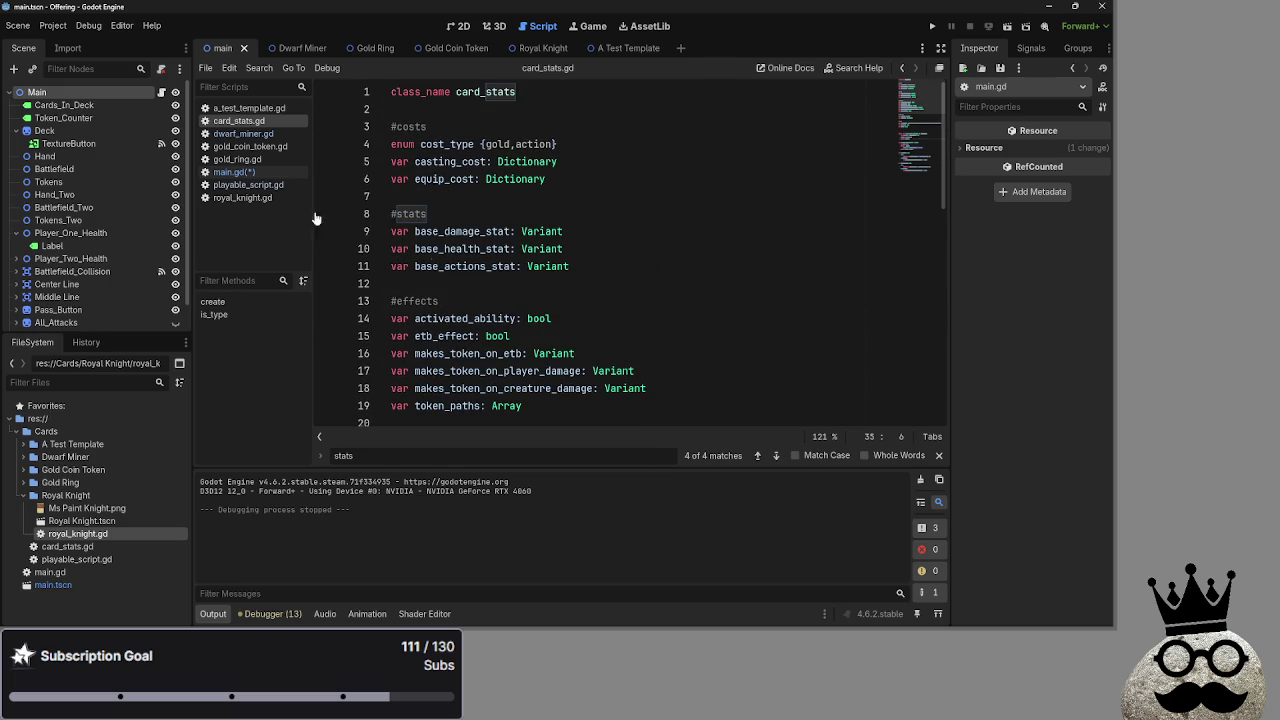
{"action": "left_click", "coordinate": [229, 147]}
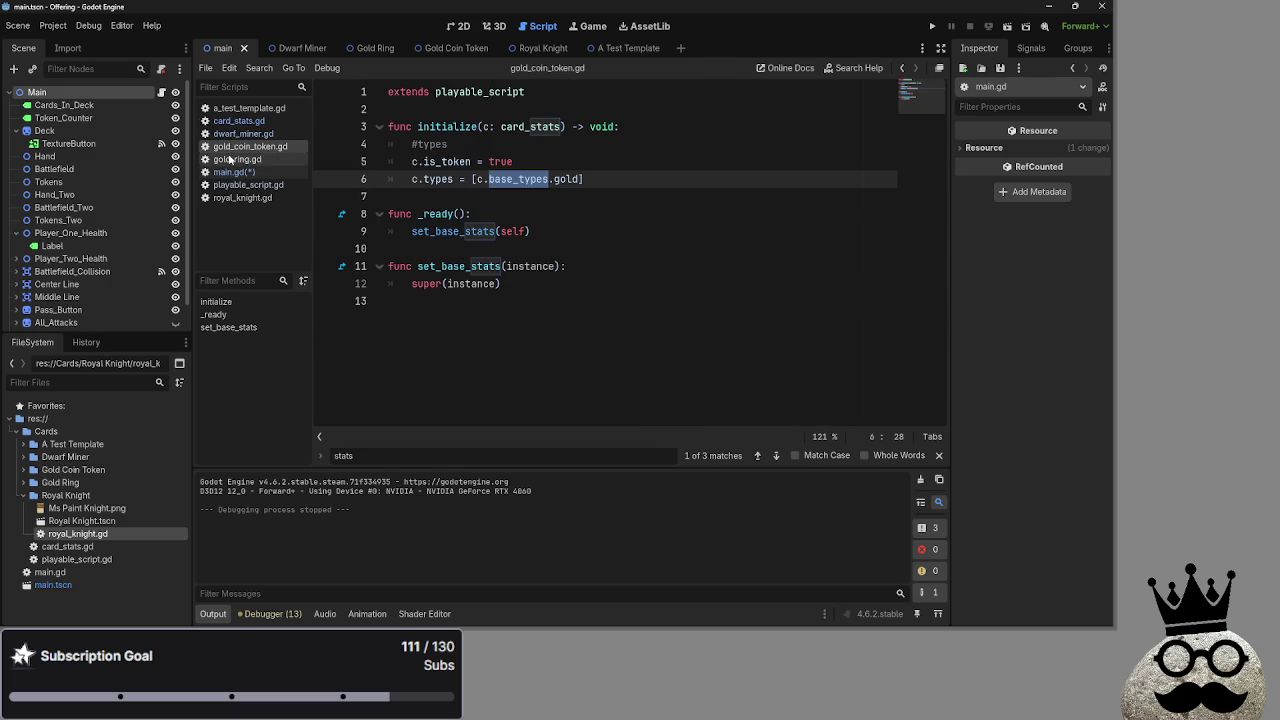
{"action": "left_click", "coordinate": [230, 159]}
{"action": "left_click", "coordinate": [230, 172]}
{"action": "scroll", "coordinate": [568, 253], "scroll_direction": "down", "scroll_amount": 5}
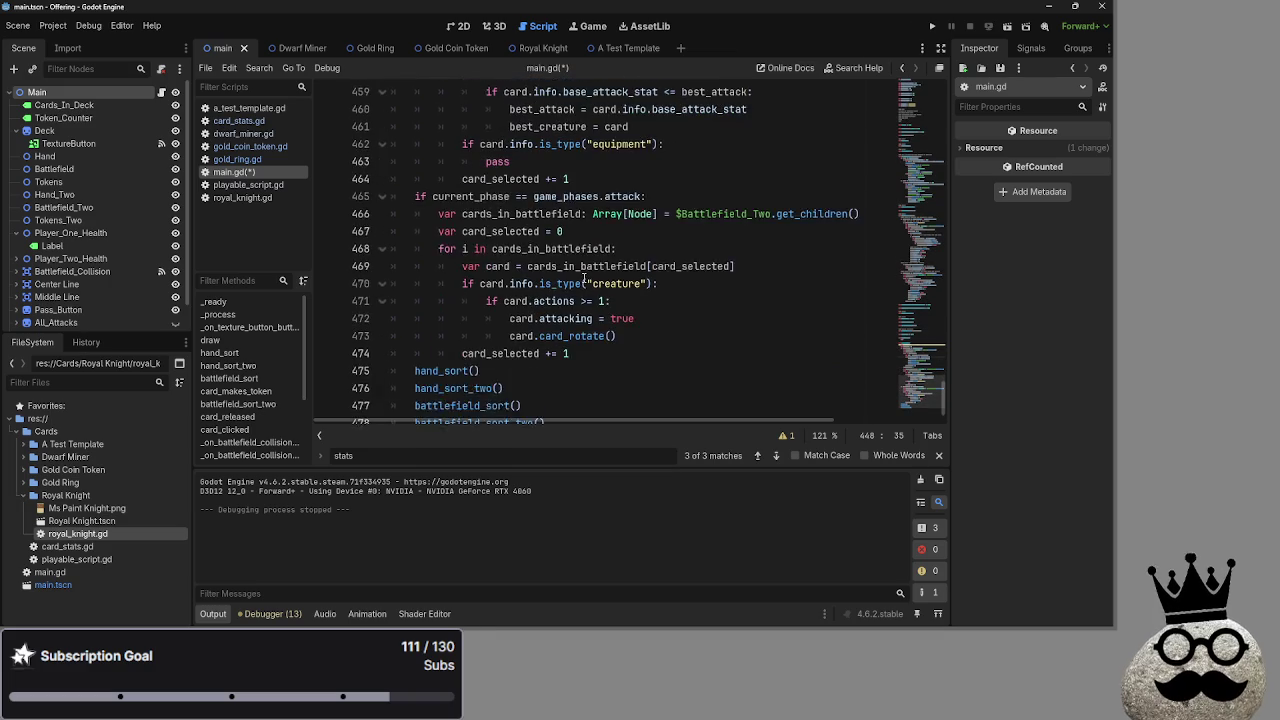
{"action": "scroll", "coordinate": [568, 253], "scroll_direction": "up", "scroll_amount": 3}
{"action": "scroll", "coordinate": [560, 280], "scroll_direction": "up", "scroll_amount": 1}
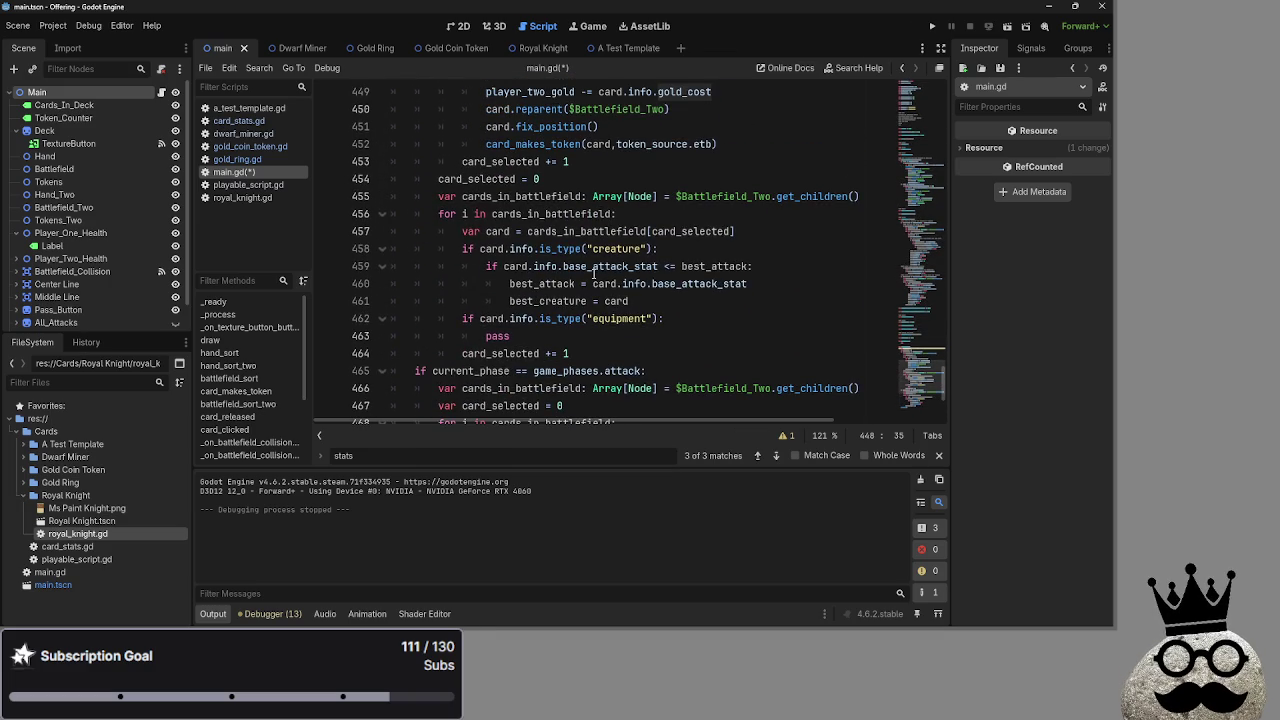
Insert 'stats.' before base_attack_stat on lines 459 and 460, then run the game.
{"action": "left_click", "coordinate": [566, 270]}
{"action": "type", "text": "sa"}
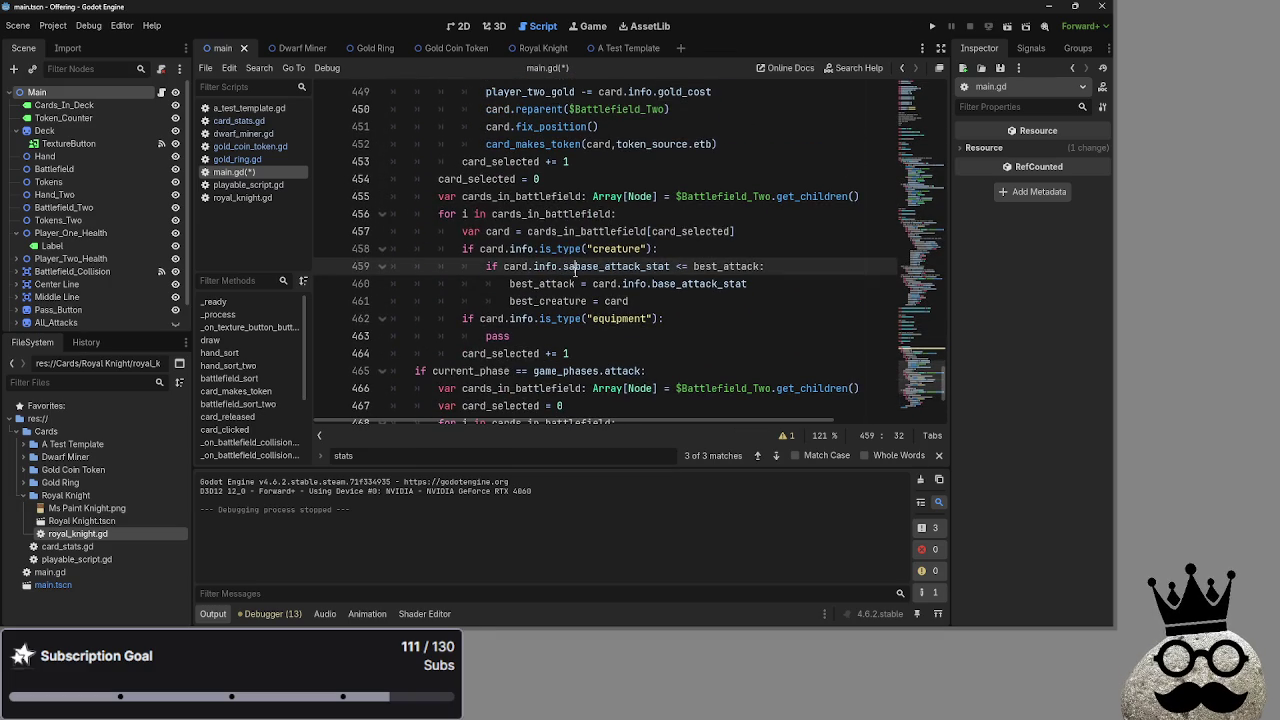
{"action": "type", "text": "ats."}
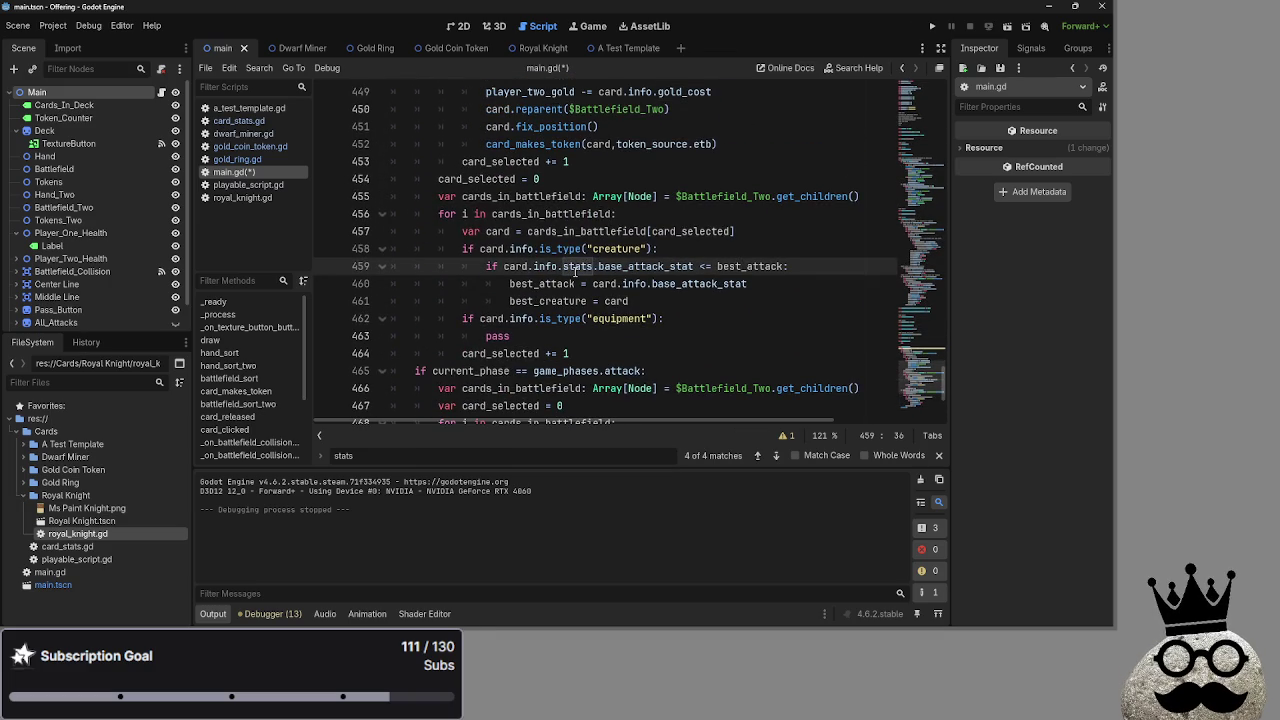
{"action": "left_click_drag", "start_coordinate": [594, 267], "coordinate": [563, 268]}
{"action": "key", "text": "ctrl+c"}
{"action": "left_click", "coordinate": [651, 284]}
{"action": "key", "text": "ctrl+v"}
{"action": "left_click", "coordinate": [811, 281]}
{"action": "left_click", "coordinate": [936, 456]}
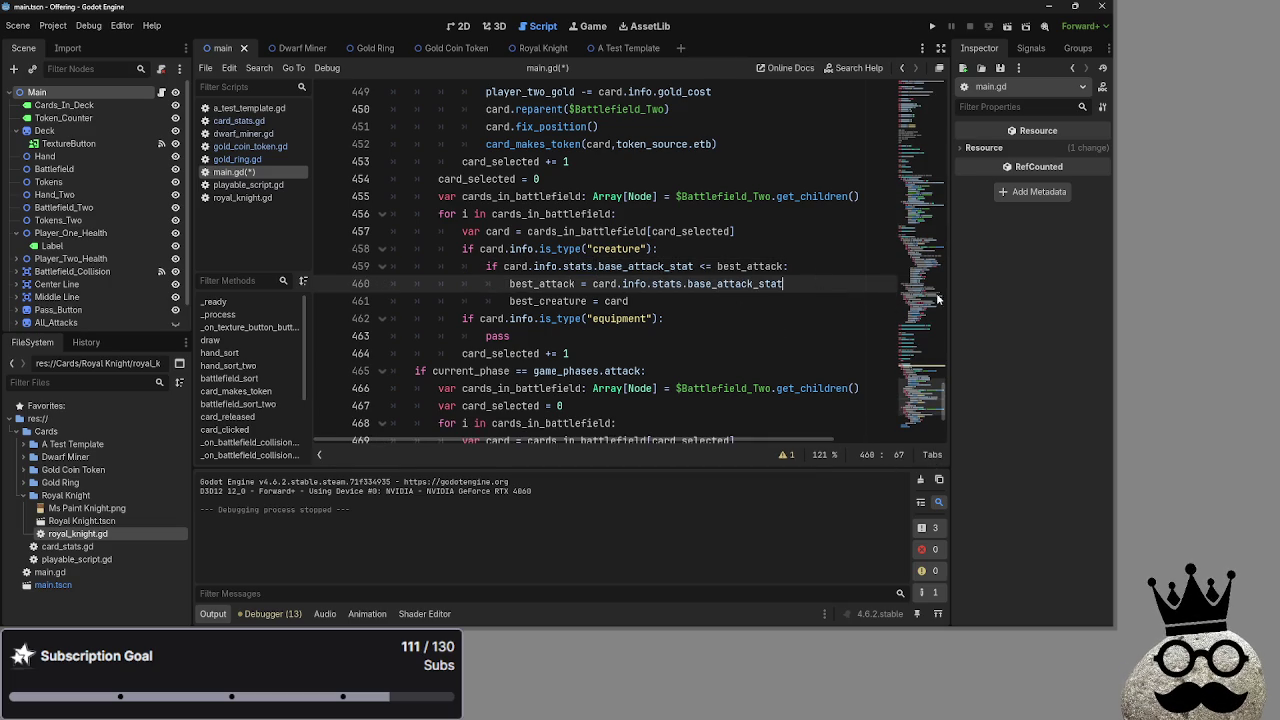
{"action": "left_click", "coordinate": [932, 26]}
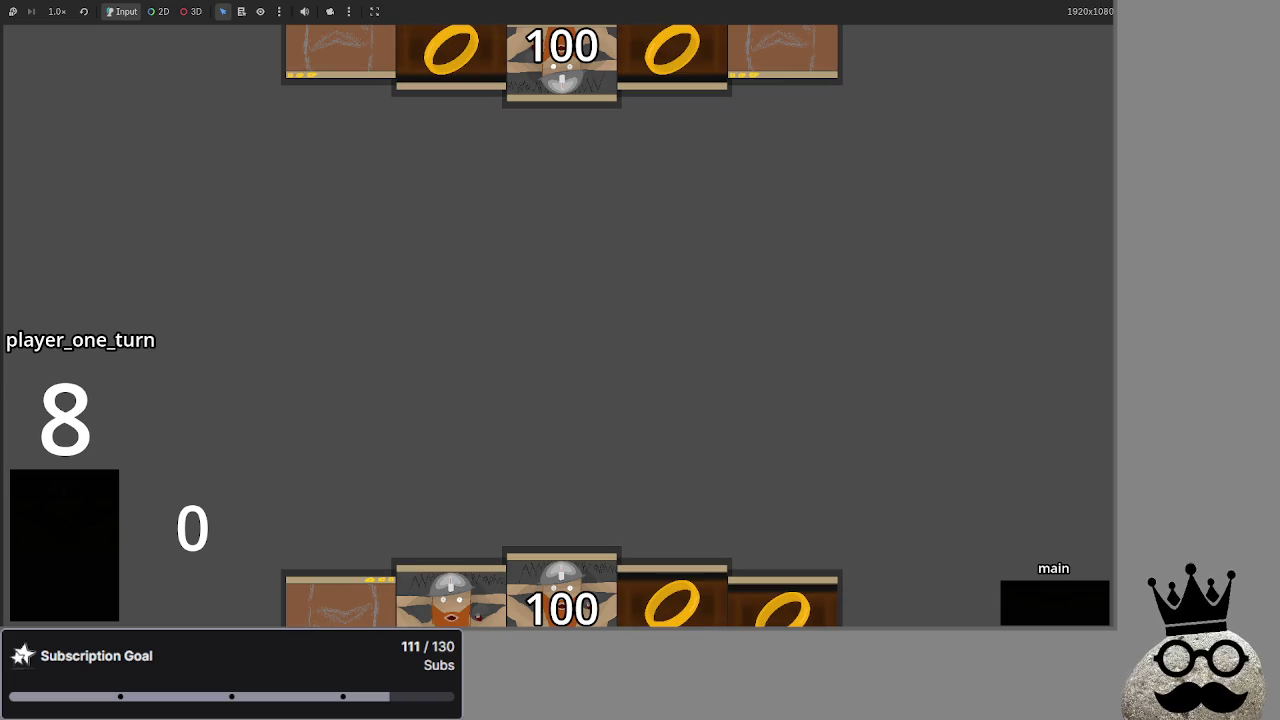
Play the dwarf and ring cards from the hand while reviewing the best-creature check lines.
{"action": "left_click", "coordinate": [560, 605]}
{"action": "left_click", "coordinate": [665, 540]}
{"action": "left_click", "coordinate": [690, 595]}
{"action": "left_click", "coordinate": [560, 595]}
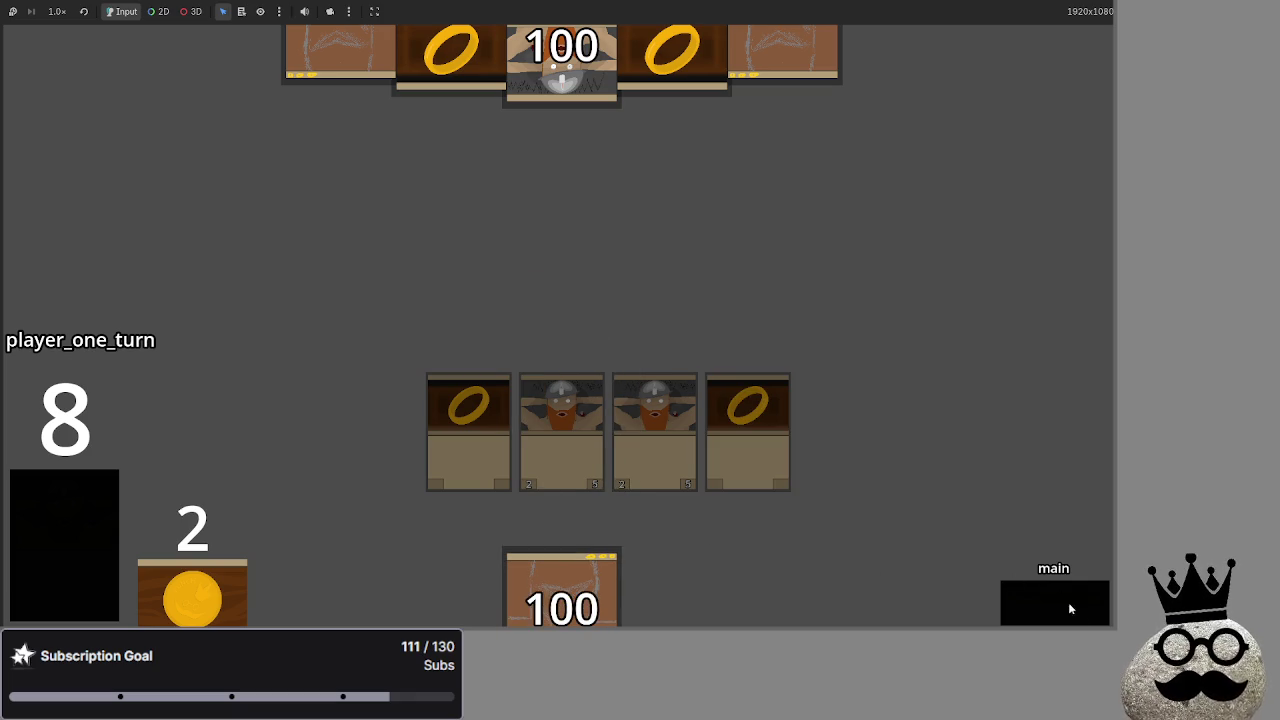
{"action": "key", "text": "alt+Tab"}
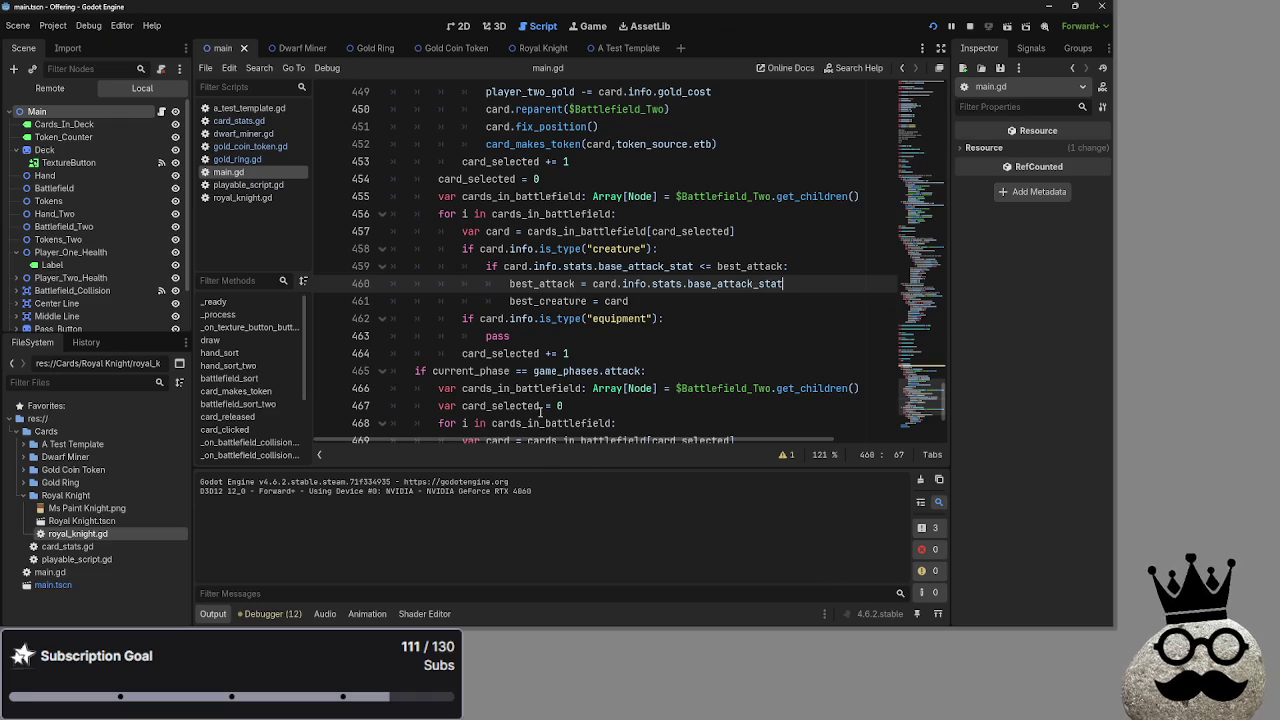
{"action": "mouse_move", "coordinate": [645, 302]}
{"action": "left_mouse_down"}
{"action": "mouse_move", "coordinate": [470, 268]}
{"action": "mouse_move", "coordinate": [508, 284]}
{"action": "left_mouse_up"}
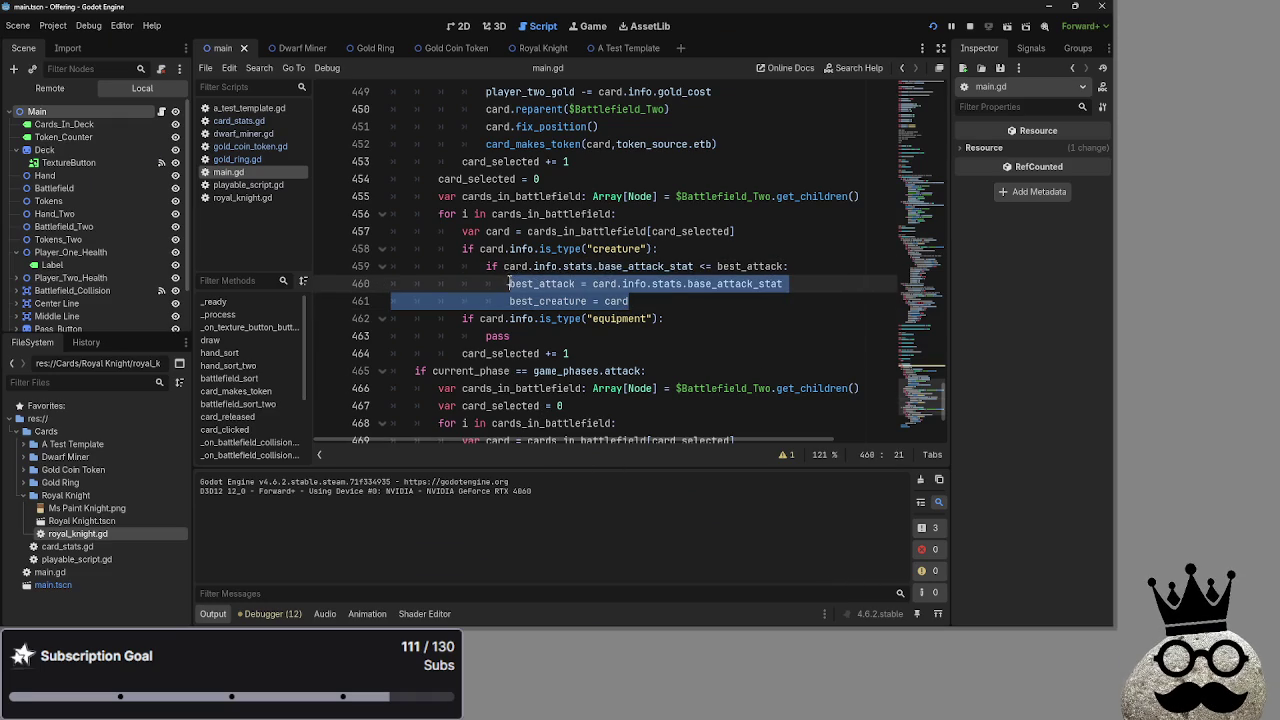
{"action": "left_click", "coordinate": [675, 304]}
{"action": "key", "text": "alt+Tab"}
{"action": "key", "text": "alt+Tab"}
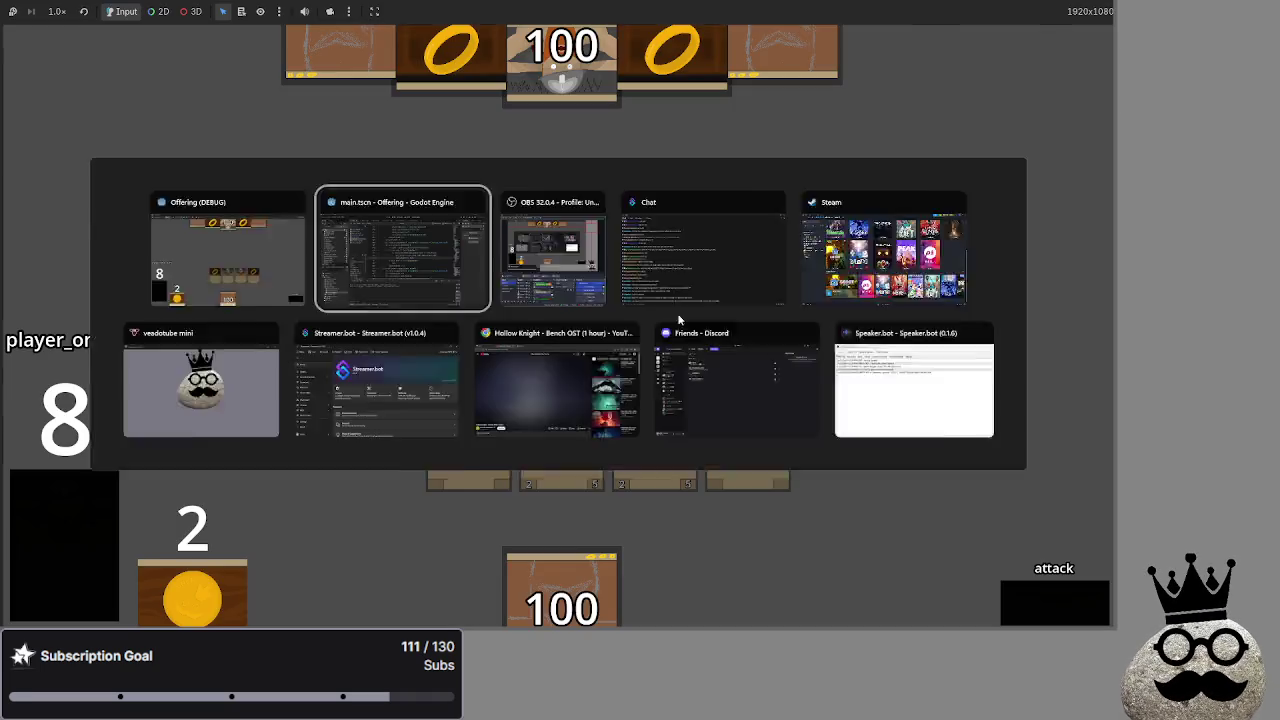
{"action": "mouse_move", "coordinate": [484, 267]}
{"action": "left_mouse_down"}
{"action": "mouse_move", "coordinate": [782, 284]}
{"action": "mouse_move", "coordinate": [665, 318]}
{"action": "mouse_move", "coordinate": [486, 267]}
{"action": "left_mouse_up"}
{"action": "left_click", "coordinate": [663, 301]}
{"action": "left_click", "coordinate": [663, 301]}
{"action": "key", "text": "alt+Tab"}
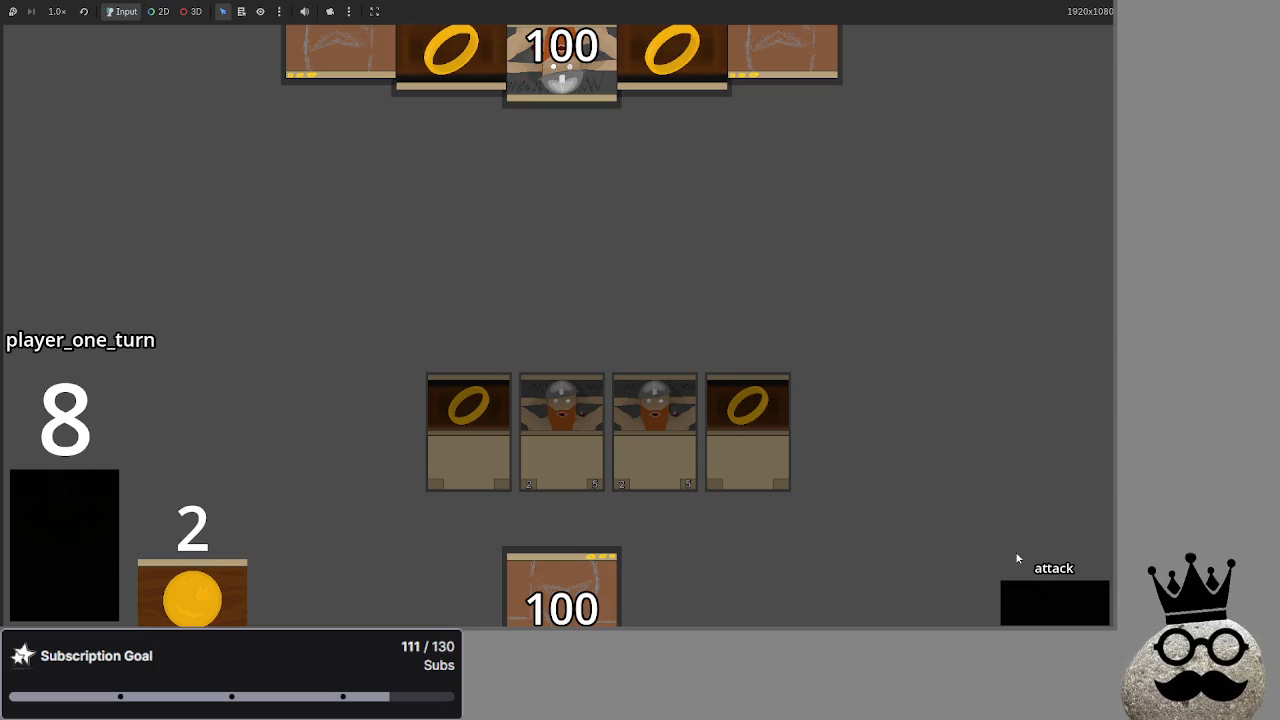
Advance through end turn and draw to the bot's turn, triggering the 'stats' error at line 459.
{"action": "left_click", "coordinate": [1036, 597]}
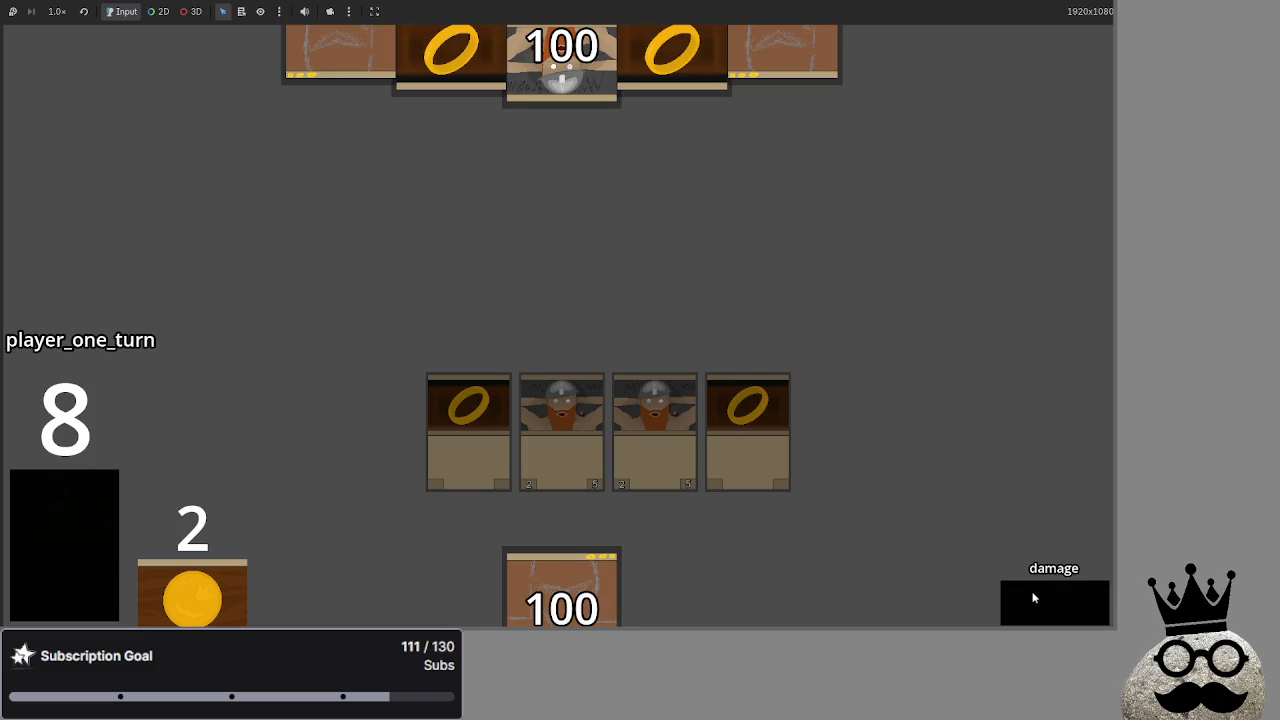
{"action": "left_click", "coordinate": [1022, 600]}
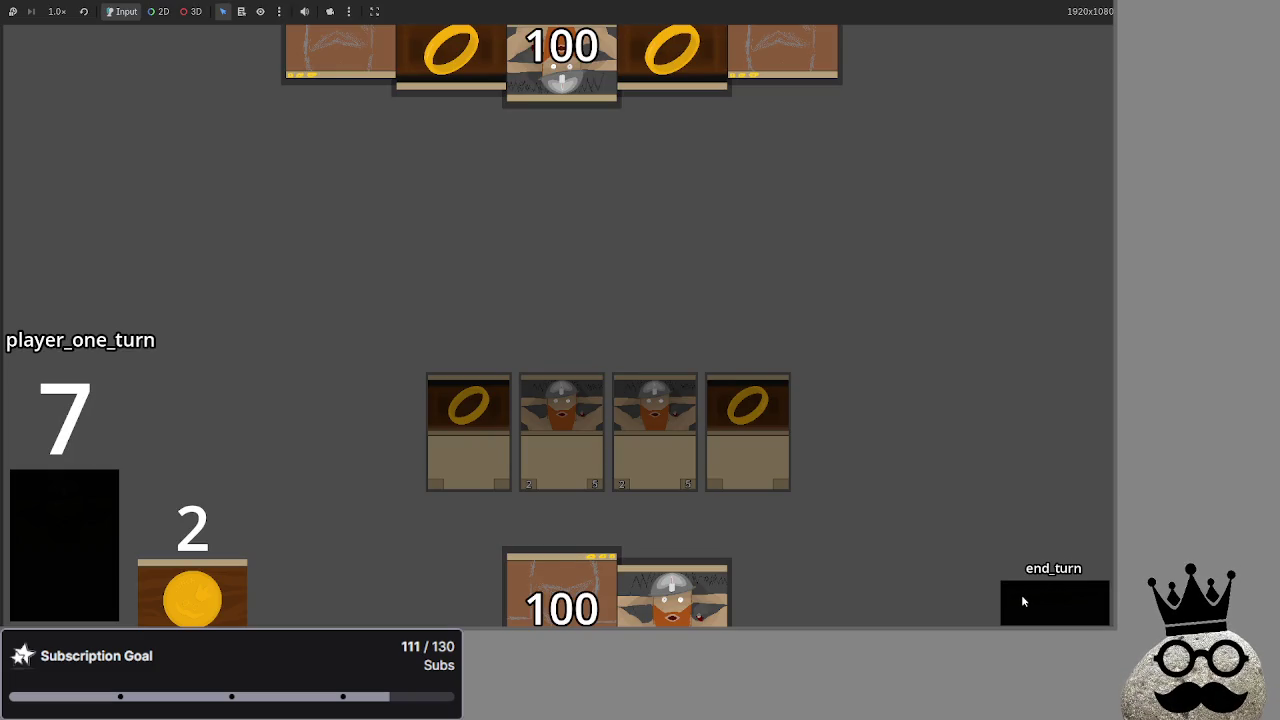
{"action": "left_click", "coordinate": [1021, 594]}
{"action": "left_click", "coordinate": [1021, 594]}
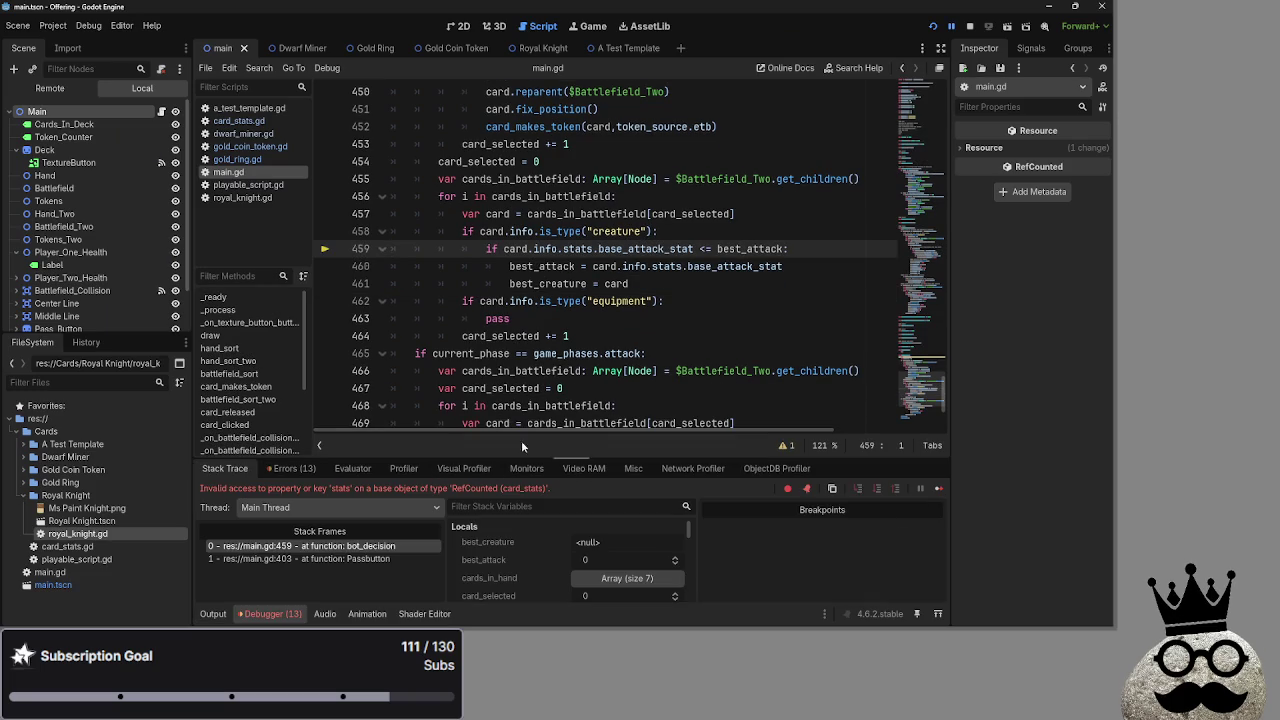
Delete the failing base_attack_stat check and the empty creature branch, leaving pass on line 459.
{"action": "left_click", "coordinate": [686, 288]}
{"action": "left_click", "coordinate": [486, 248], "text": "shift"}
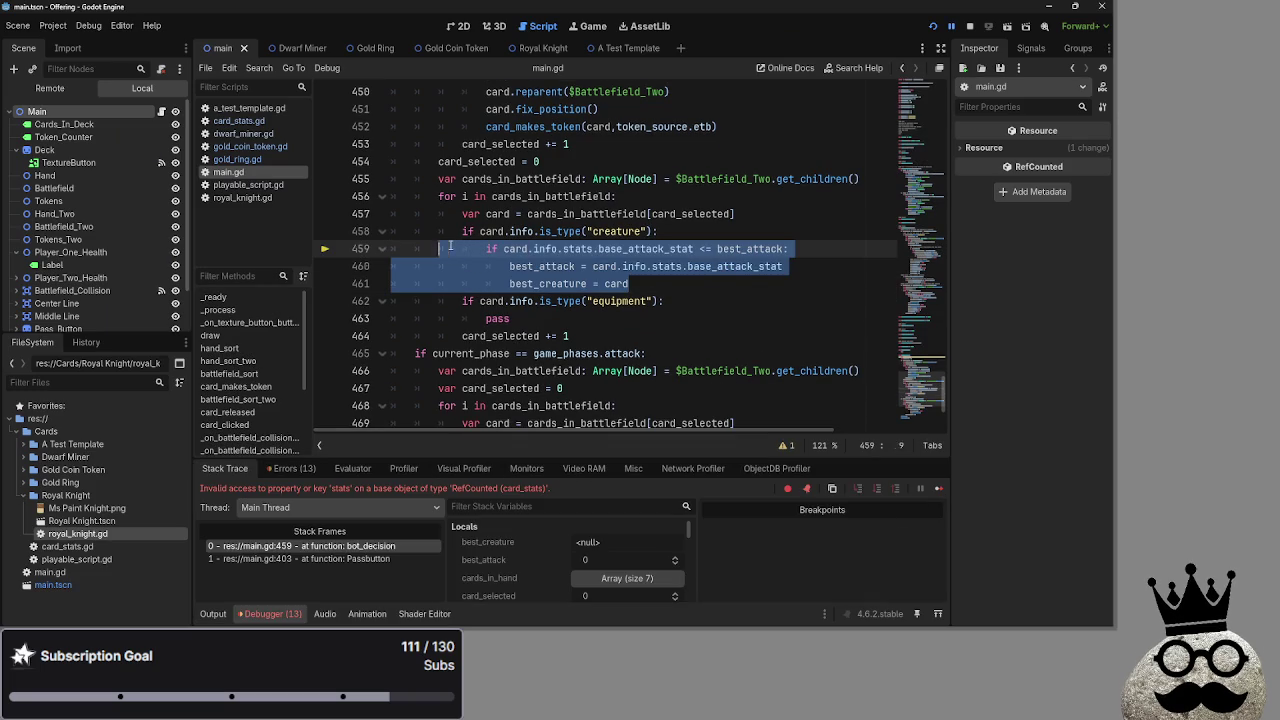
{"action": "key", "text": "BackSpace"}
{"action": "scroll", "coordinate": [721, 281], "scroll_direction": "up", "scroll_amount": 2}
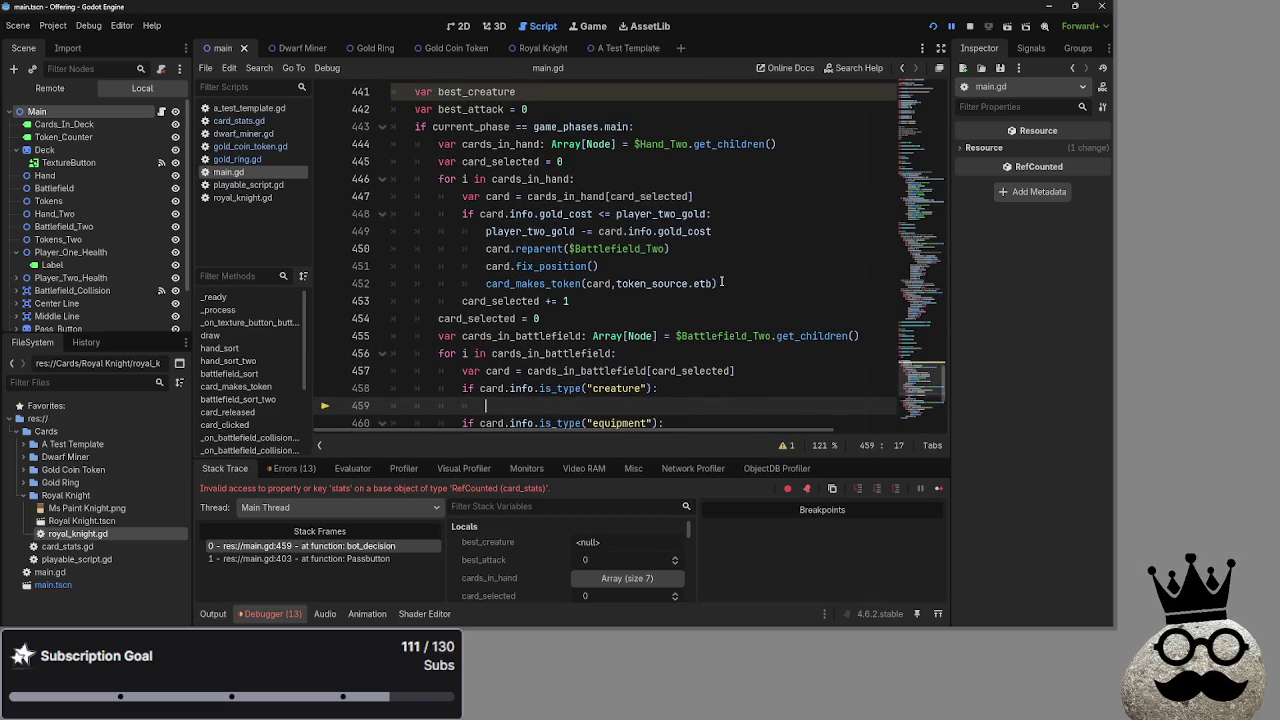
{"action": "left_click", "coordinate": [745, 318], "text": "shift"}
{"action": "key", "text": "BackSpace"}
{"action": "type", "text": "pass"}
Review the battlefield equipment loop, then add a new line after battlefield_sort_two() at the script's end.
{"action": "left_click", "coordinate": [589, 357]}
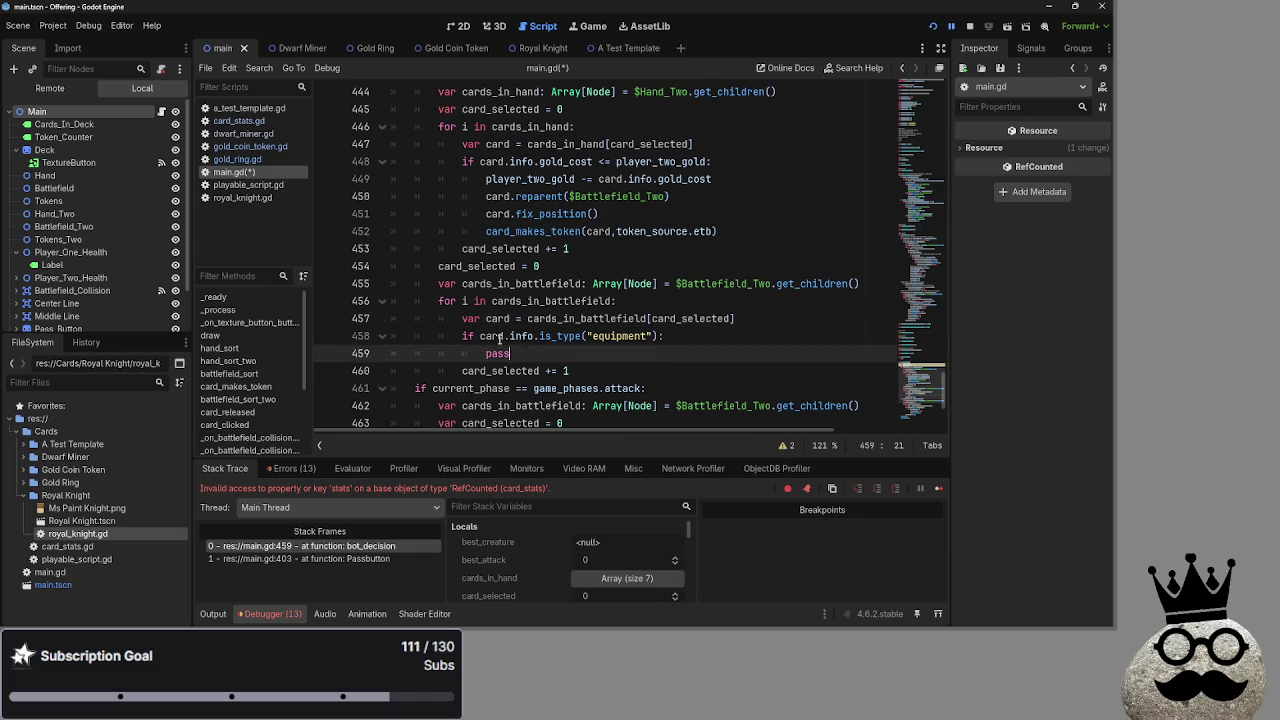
{"action": "left_click", "coordinate": [390, 336], "text": "shift"}
{"action": "left_click", "coordinate": [589, 357]}
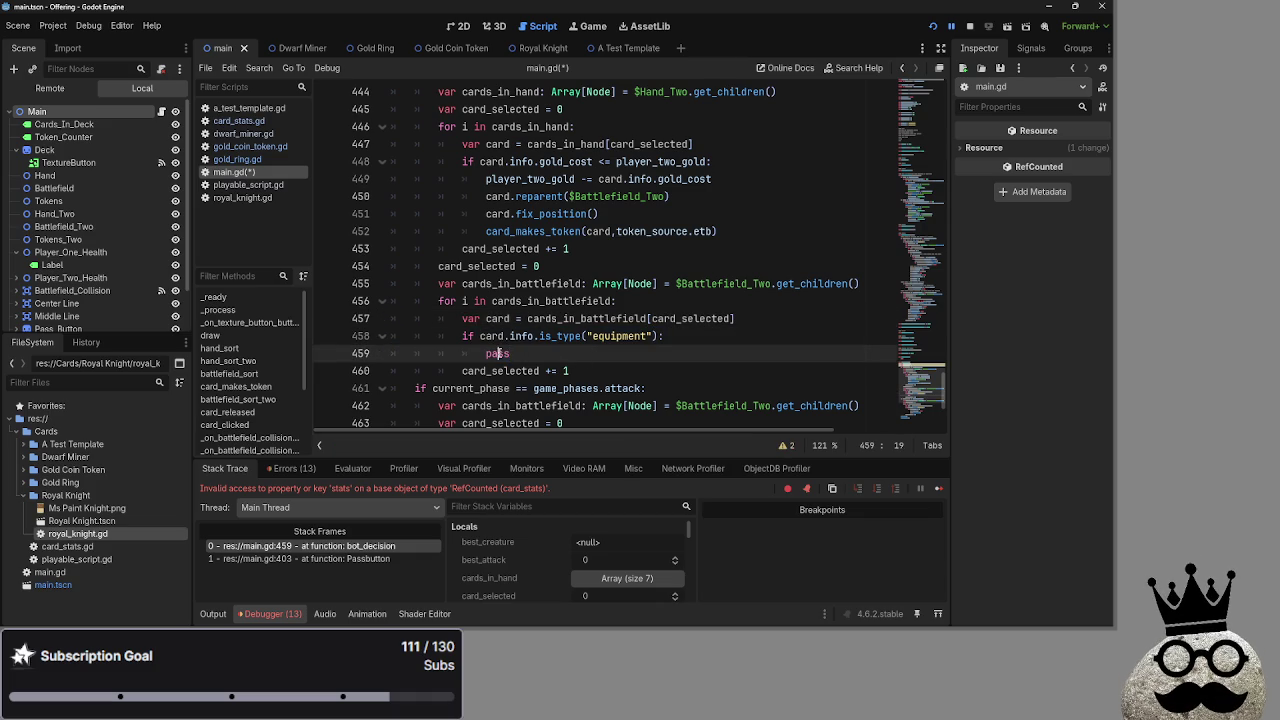
{"action": "scroll", "coordinate": [785, 312], "scroll_direction": "up", "scroll_amount": 2}
{"action": "scroll", "coordinate": [760, 310], "scroll_direction": "down", "scroll_amount": 3}
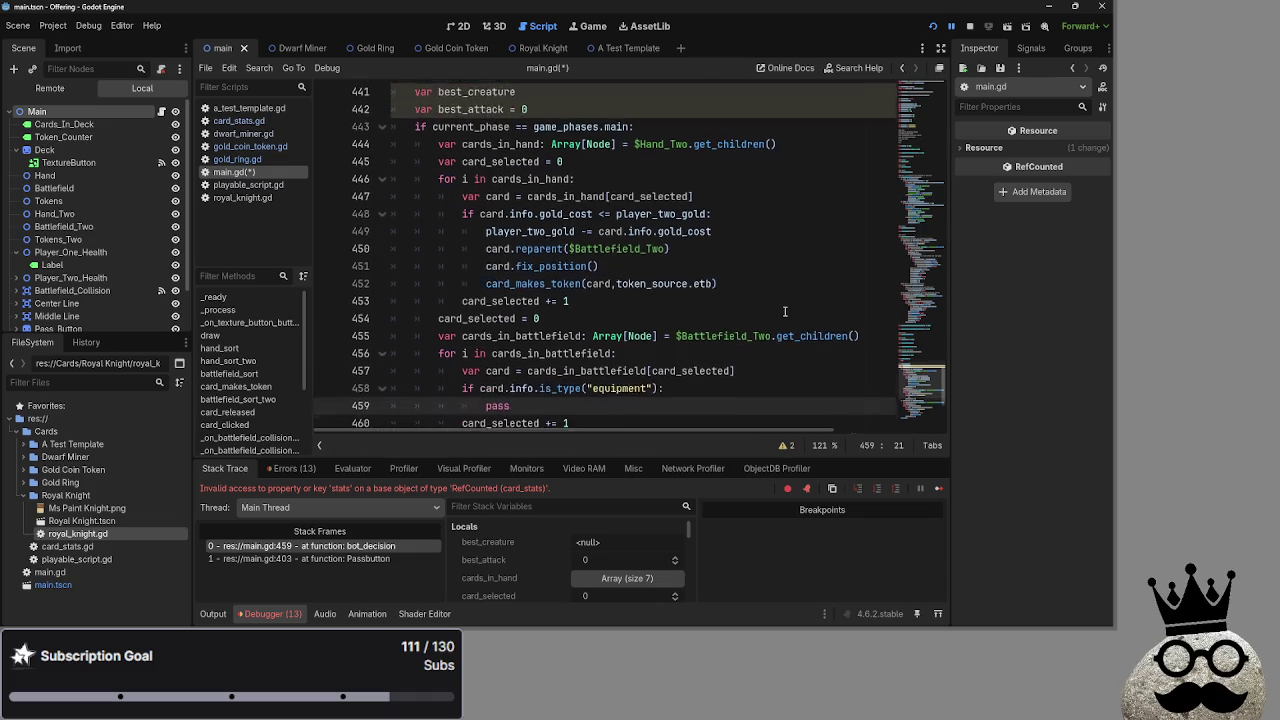
{"action": "left_click_drag", "start_coordinate": [437, 231], "coordinate": [520, 300]}
{"action": "left_click", "coordinate": [522, 301]}
{"action": "double_click", "coordinate": [507, 301]}
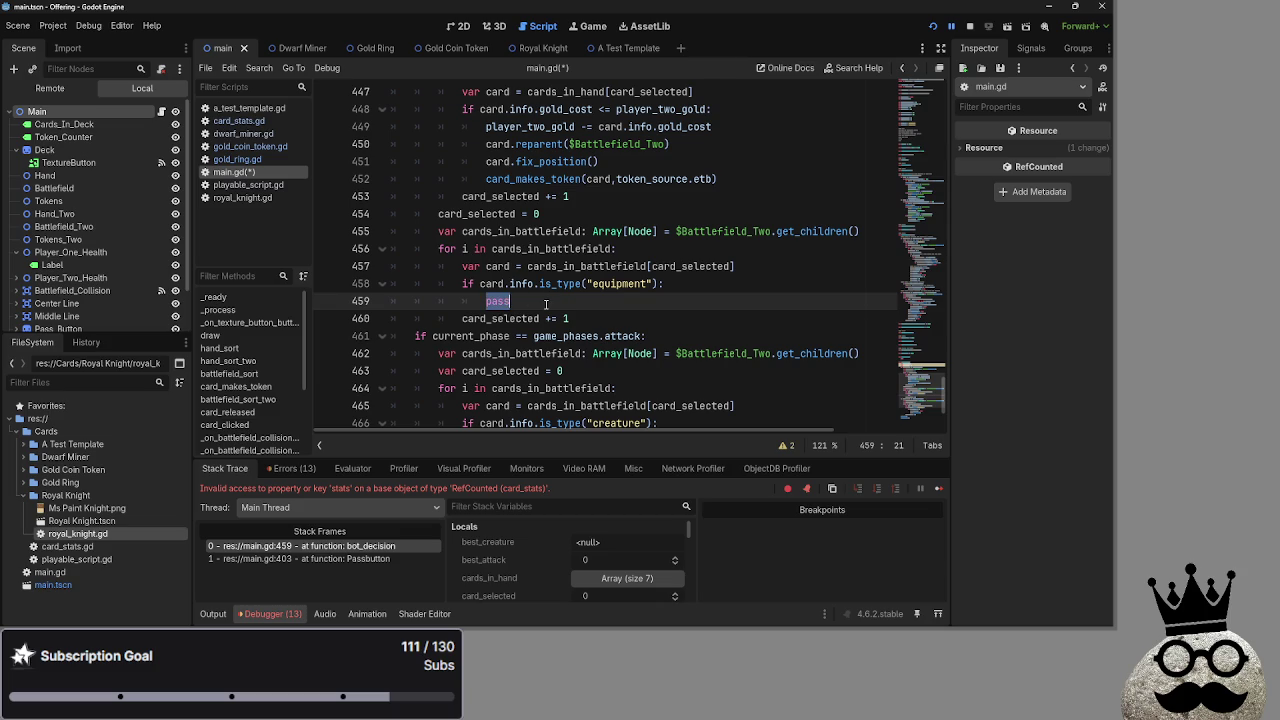
{"action": "scroll", "coordinate": [546, 304], "scroll_direction": "up", "scroll_amount": 2}
{"action": "scroll", "coordinate": [546, 304], "scroll_direction": "down", "scroll_amount": 5}
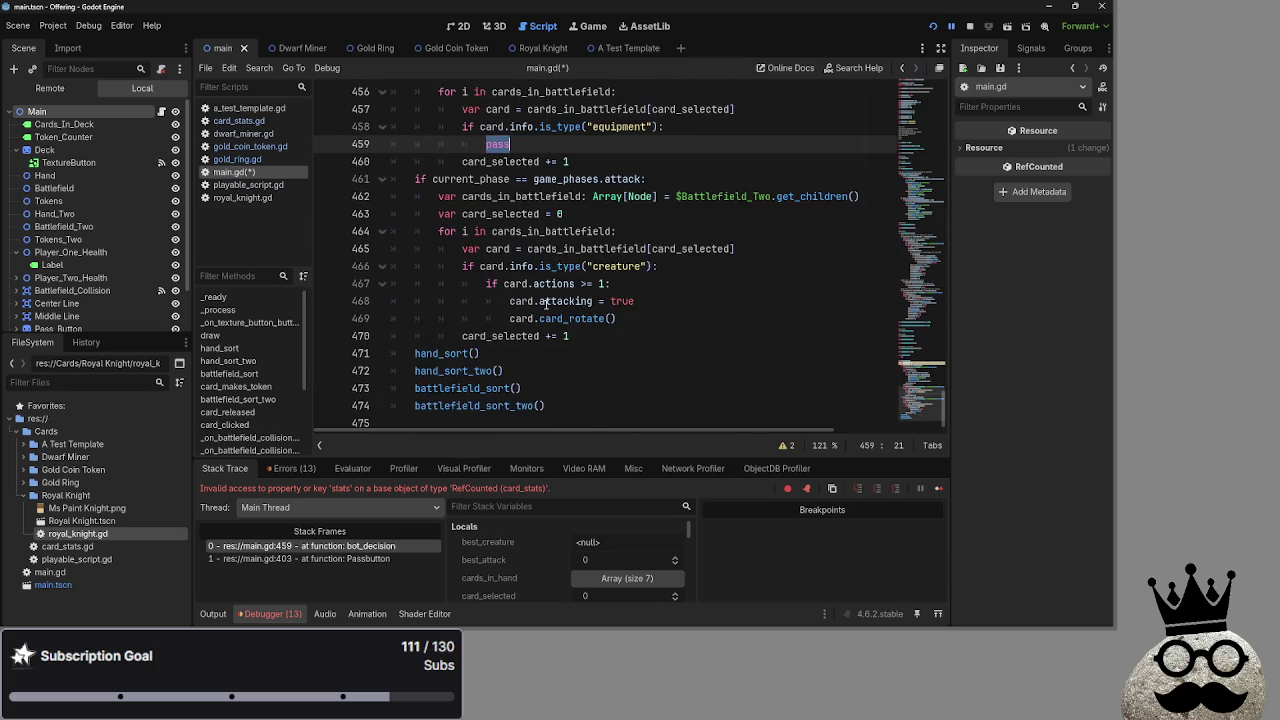
{"action": "scroll", "coordinate": [546, 304], "scroll_direction": "up", "scroll_amount": 6}
{"action": "scroll", "coordinate": [546, 304], "scroll_direction": "down", "scroll_amount": 8}
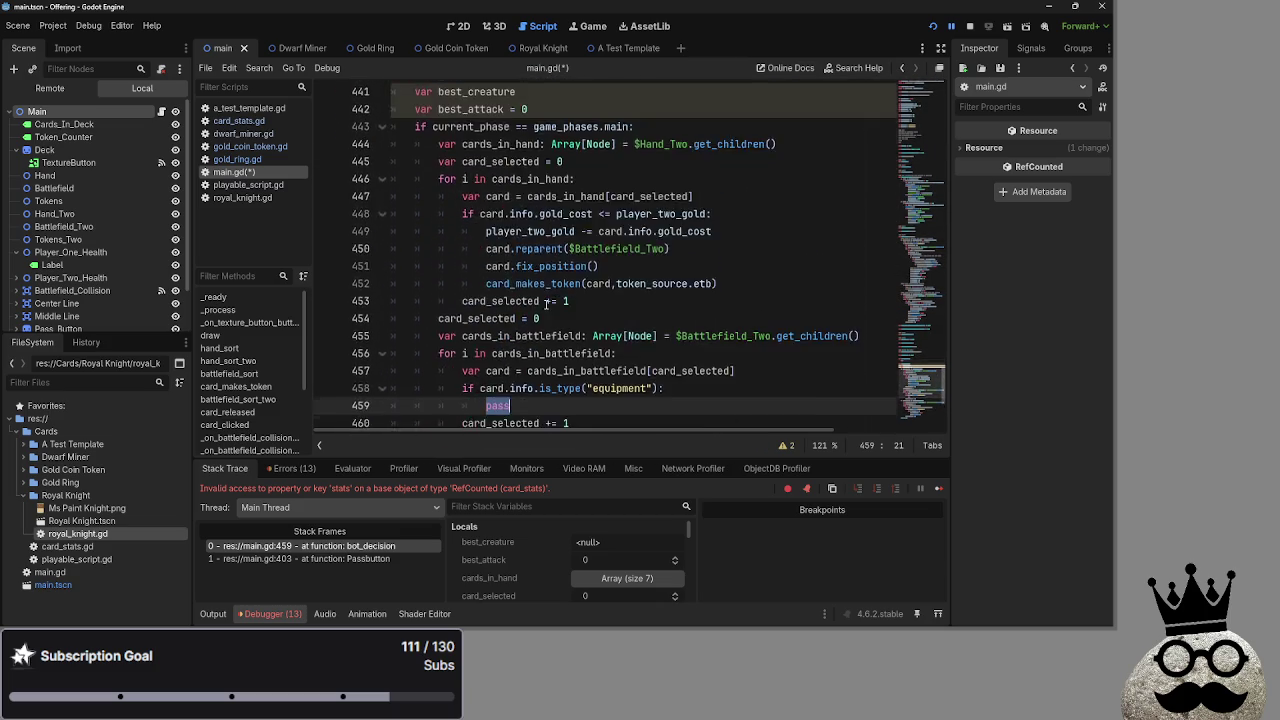
{"action": "left_click", "coordinate": [440, 422]}
{"action": "key", "text": "Return"}
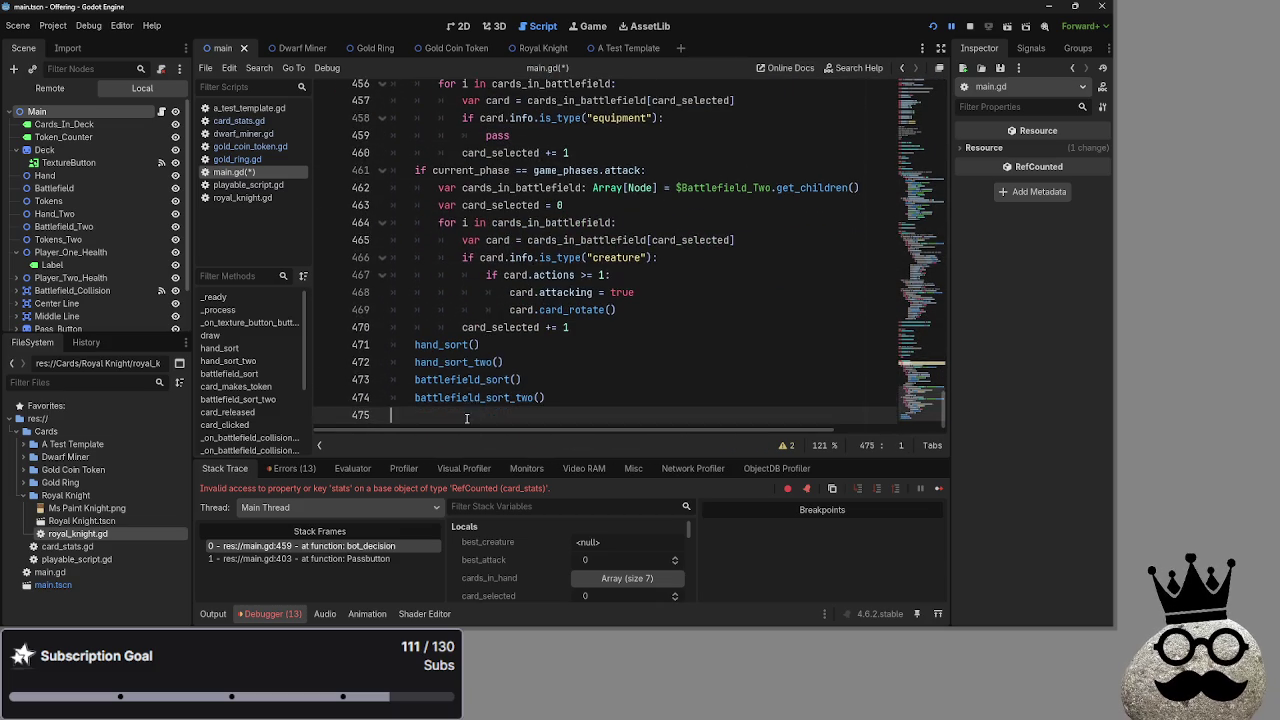
Add a bot_equips() function header with a pass placeholder at the end of main.gd.
{"action": "type", "text": "func bot"}
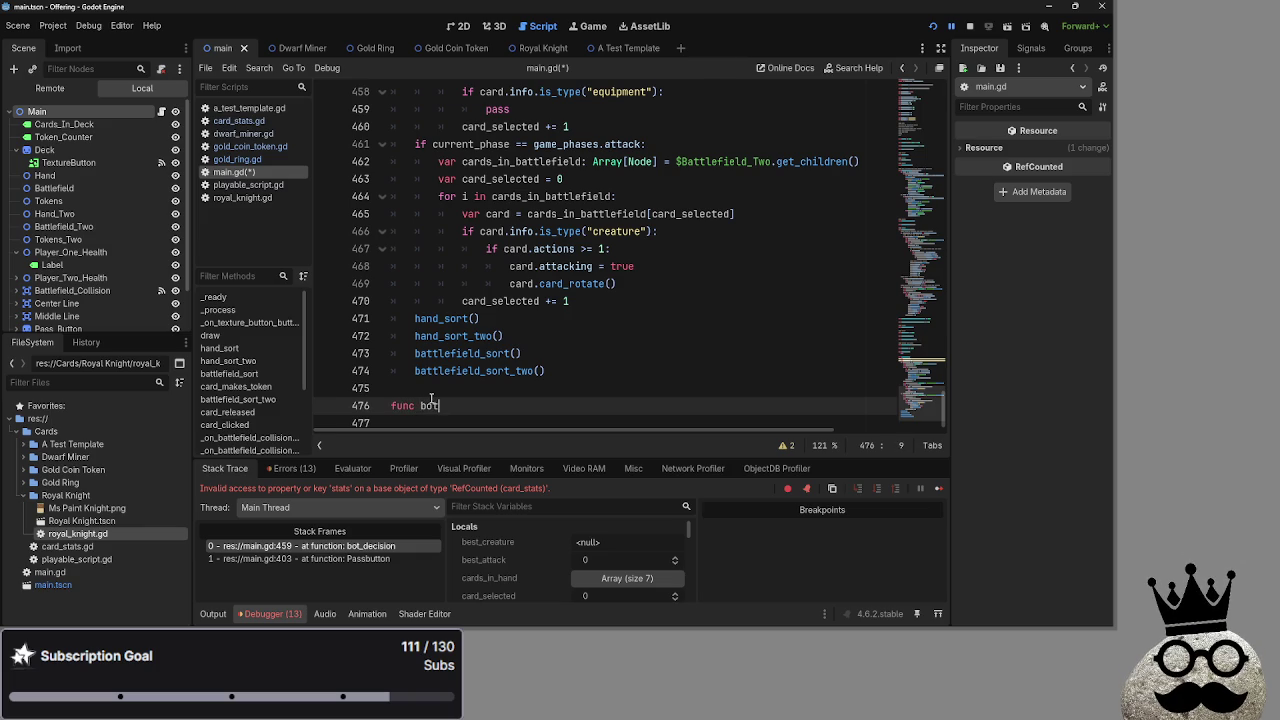
{"action": "type", "text": "_equ"}
{"action": "key", "text": "BackSpace"}
{"action": "type", "text": "ioi"}
{"action": "key", "text": "BackSpace"}
{"action": "key", "text": "BackSpace"}
{"action": "type", "text": "ips"}
{"action": "type", "text": "_creature"}
{"action": "key", "text": "BackSpace"}
{"action": "key", "text": "BackSpace"}
{"action": "key", "text": "BackSpace"}
{"action": "type", "text": "):"}
{"action": "key", "text": "Return"}
{"action": "type", "text": "pass"}
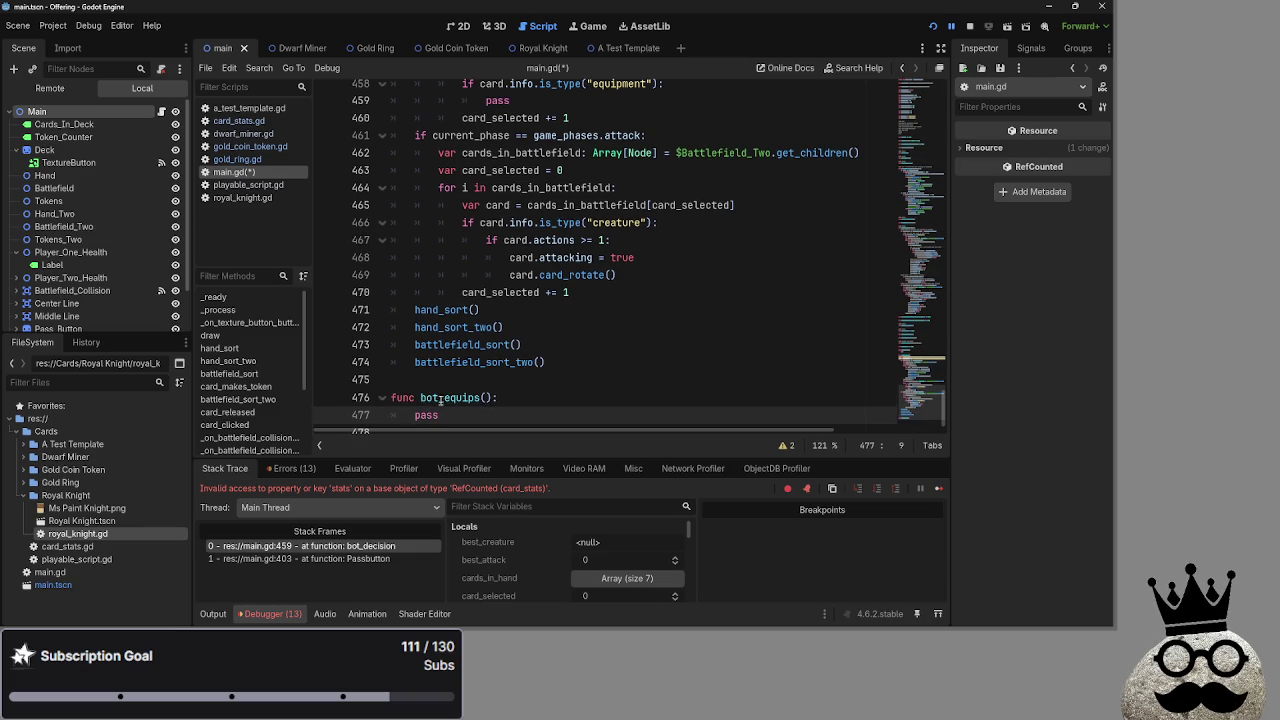
{"action": "left_click", "coordinate": [580, 399]}
{"action": "key", "text": "Return"}
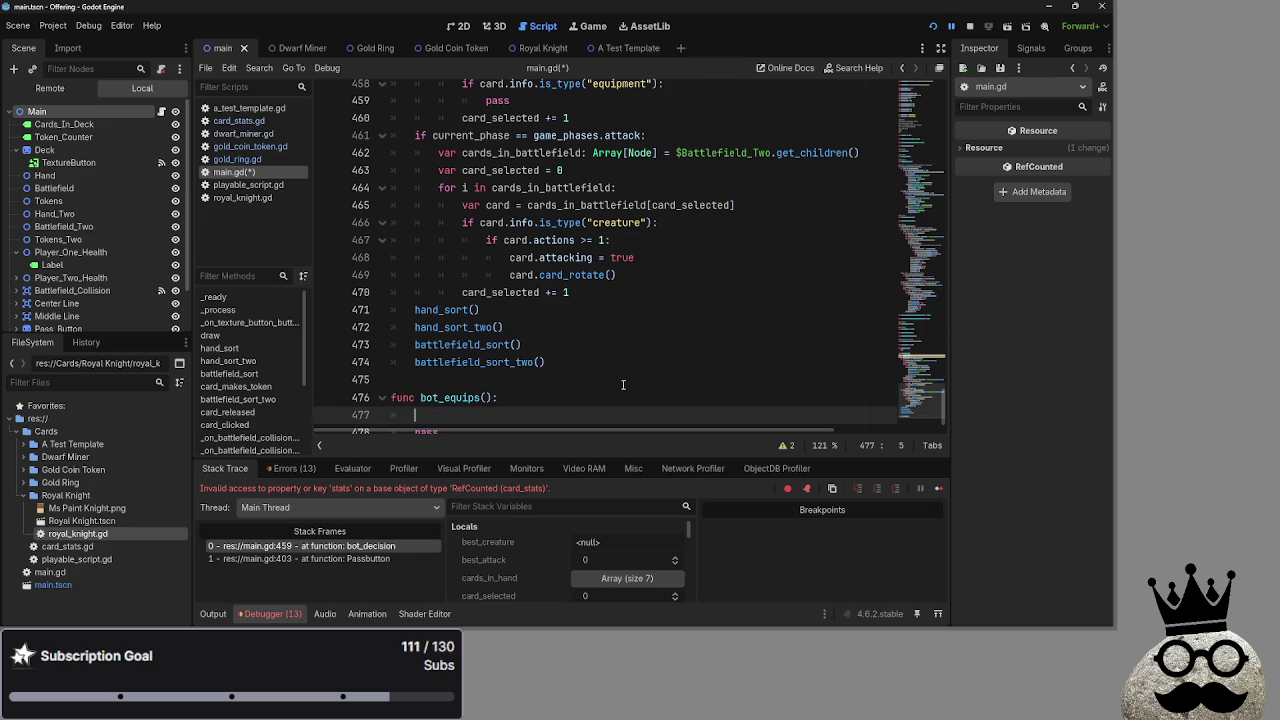
Replace the pass in the equipment branch with a call to bot_equips(card).
{"action": "scroll", "coordinate": [650, 360], "scroll_direction": "up", "scroll_amount": 4}
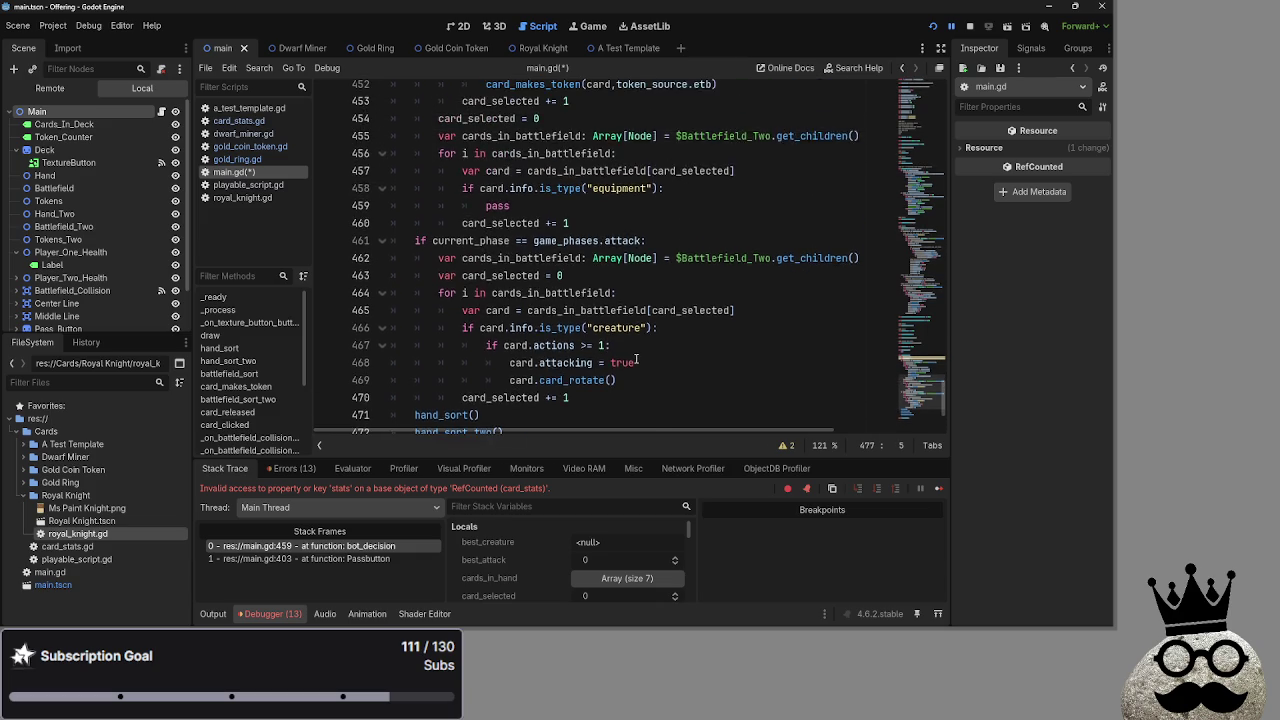
{"action": "scroll", "coordinate": [636, 357], "scroll_direction": "up", "scroll_amount": 2}
{"action": "scroll", "coordinate": [636, 357], "scroll_direction": "down", "scroll_amount": 2}
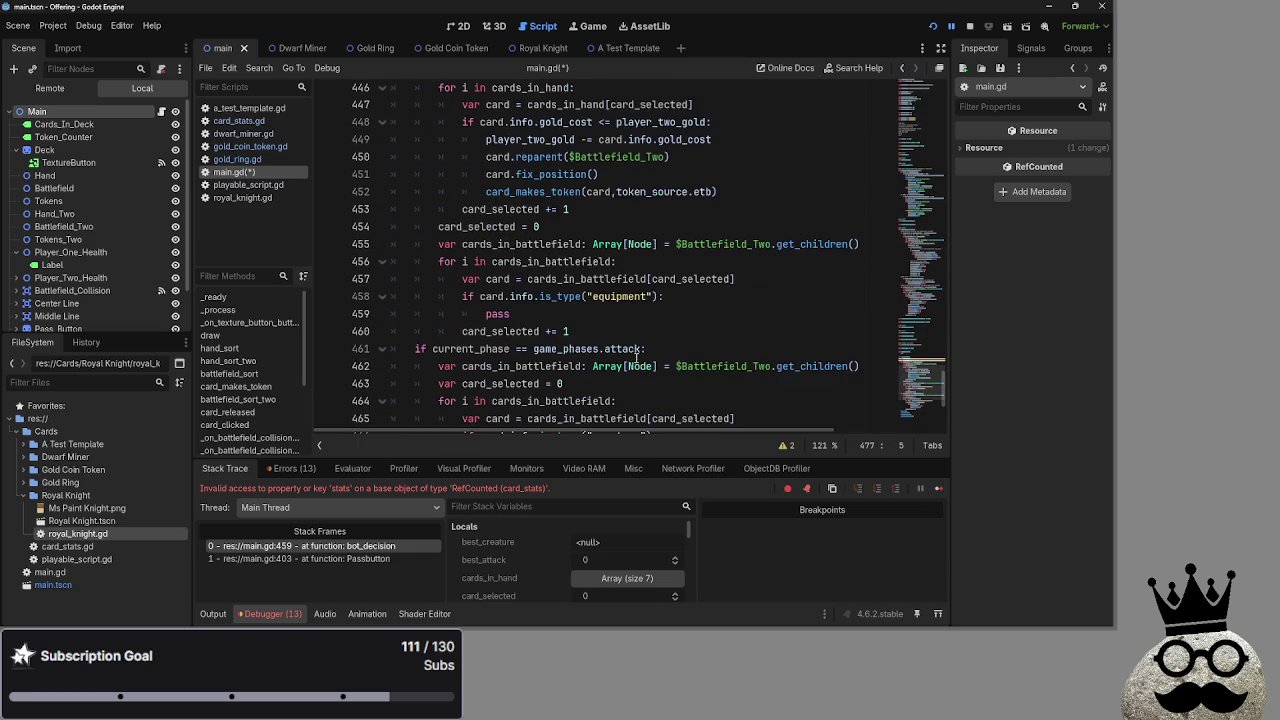
{"action": "double_click", "coordinate": [505, 311]}
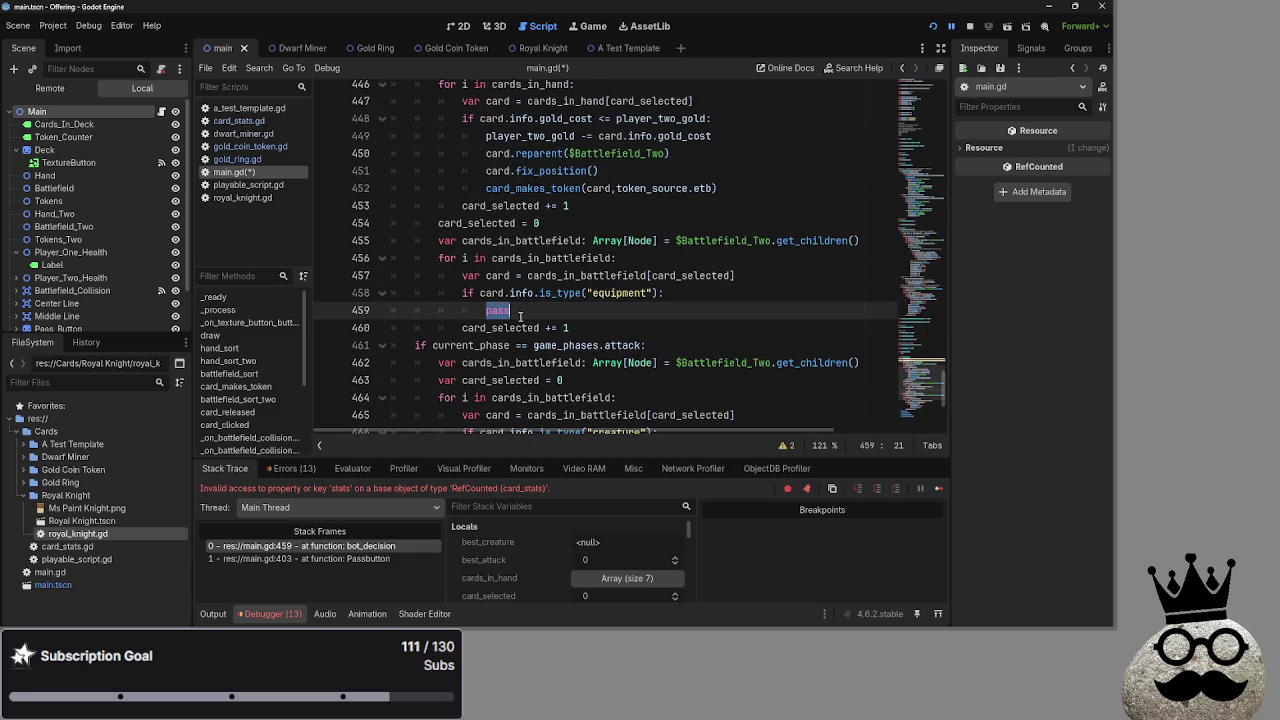
{"action": "type", "text": "bot_eq"}
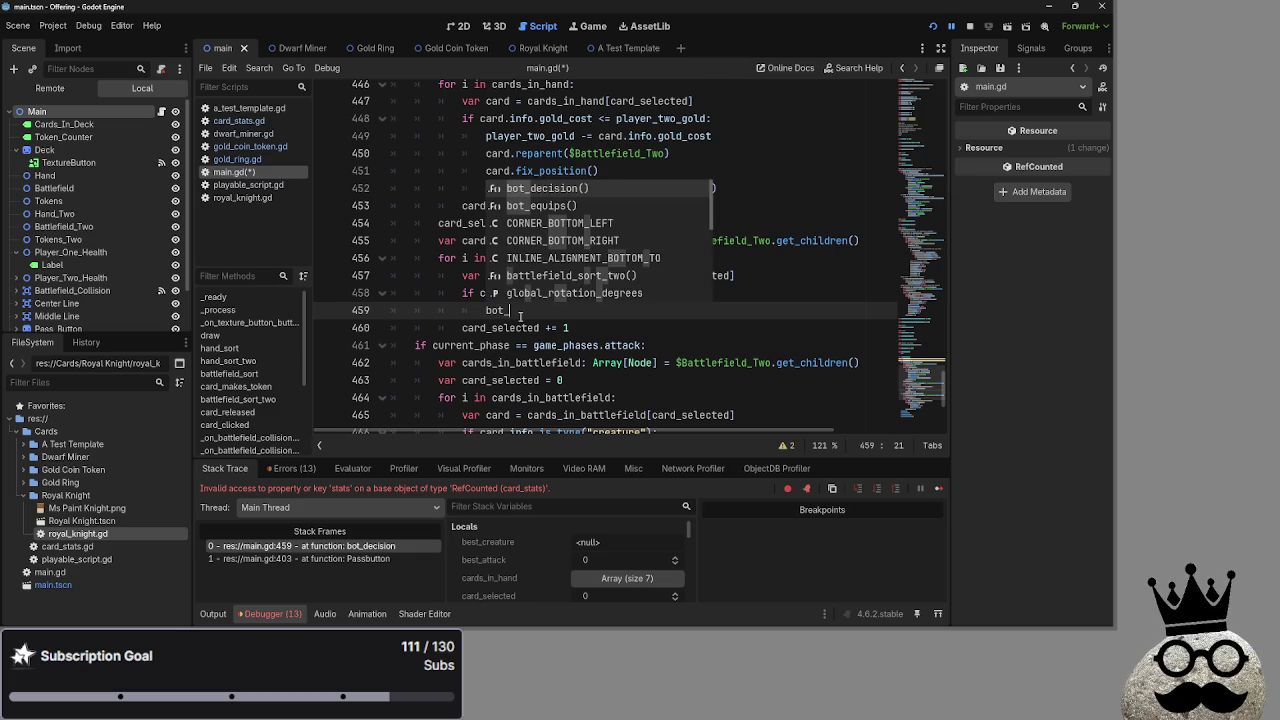
{"action": "key", "text": "Return"}
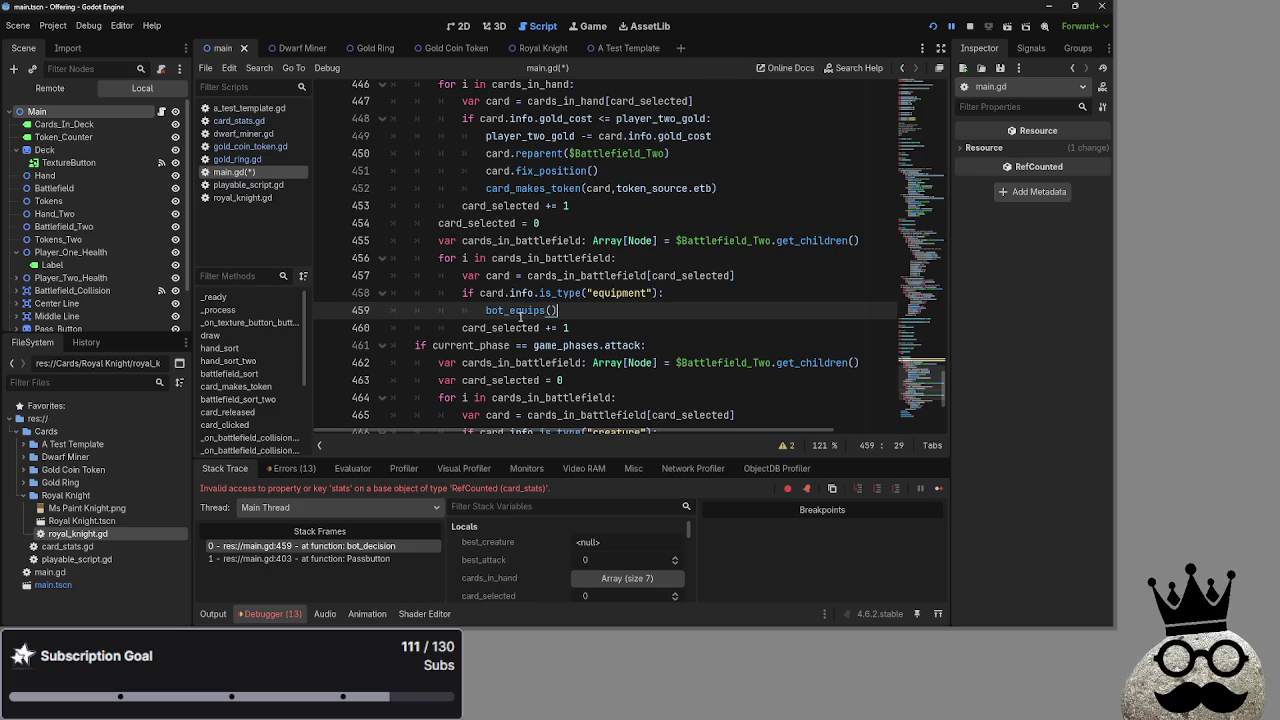
{"action": "type", "text": "card"}
{"action": "left_click", "coordinate": [664, 344]}
{"action": "scroll", "coordinate": [664, 344], "scroll_direction": "down", "scroll_amount": 5}
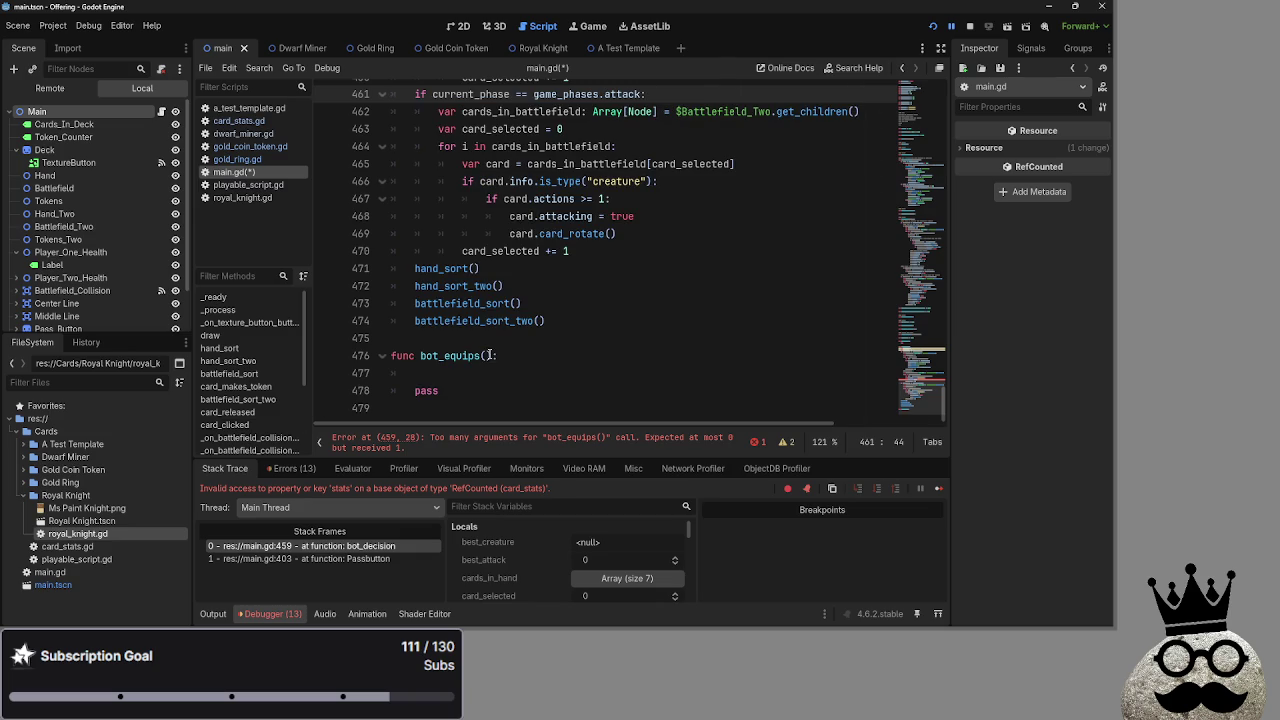
Give bot_equips an equipment parameter and set equipment.equipped = true in its body.
{"action": "left_click", "coordinate": [489, 356]}
{"action": "type", "text": "card"}
{"action": "left_click", "coordinate": [497, 376]}
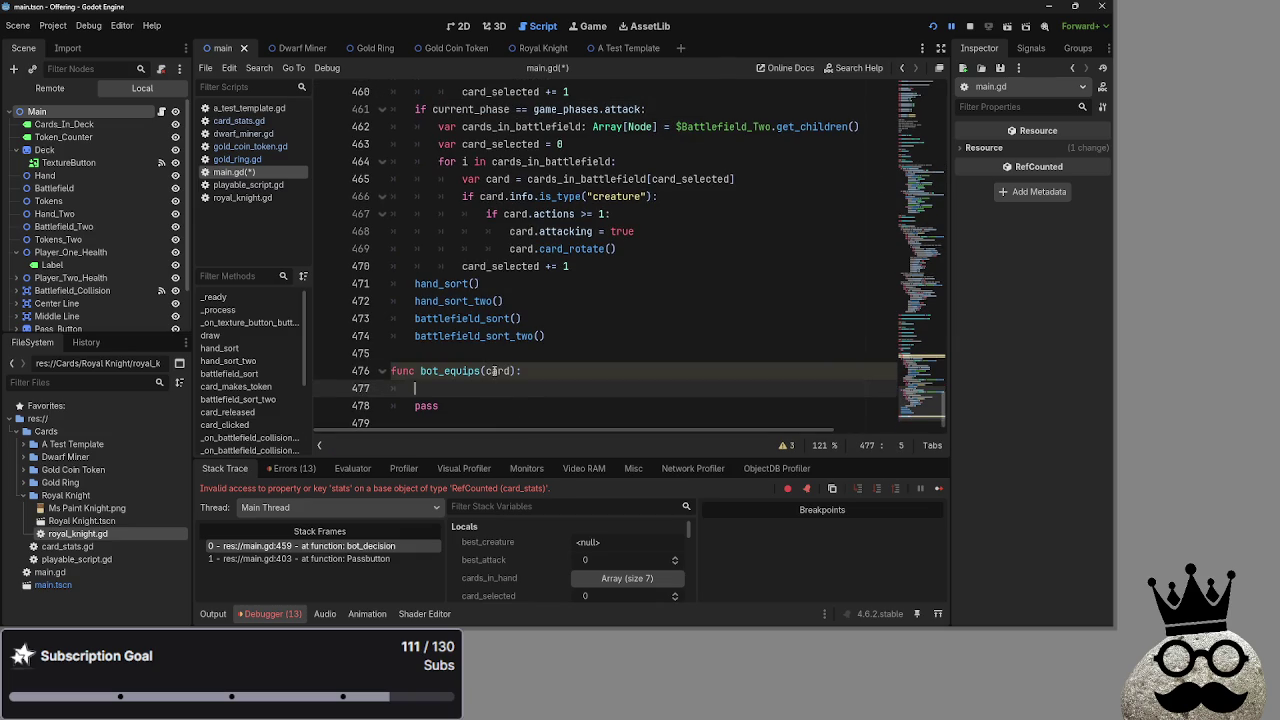
{"action": "double_click", "coordinate": [493, 371]}
{"action": "type", "text": "e"}
{"action": "type", "text": "quipment"}
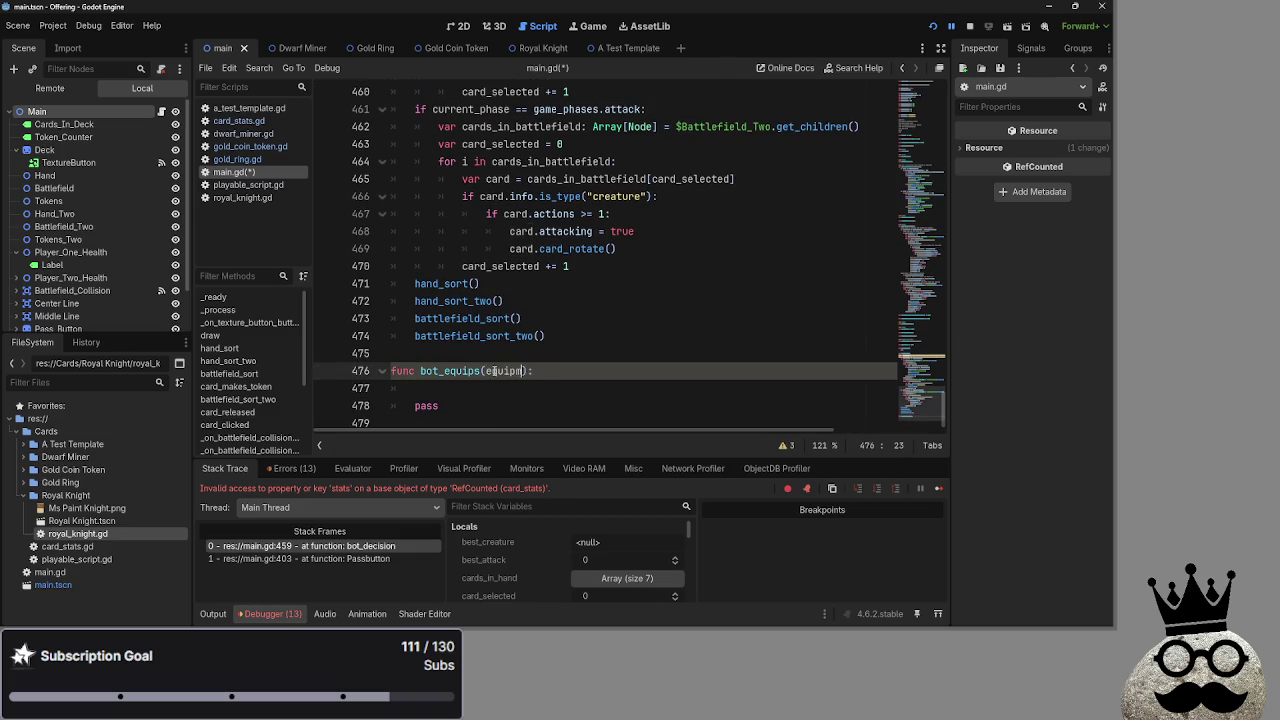
{"action": "left_click", "coordinate": [631, 388]}
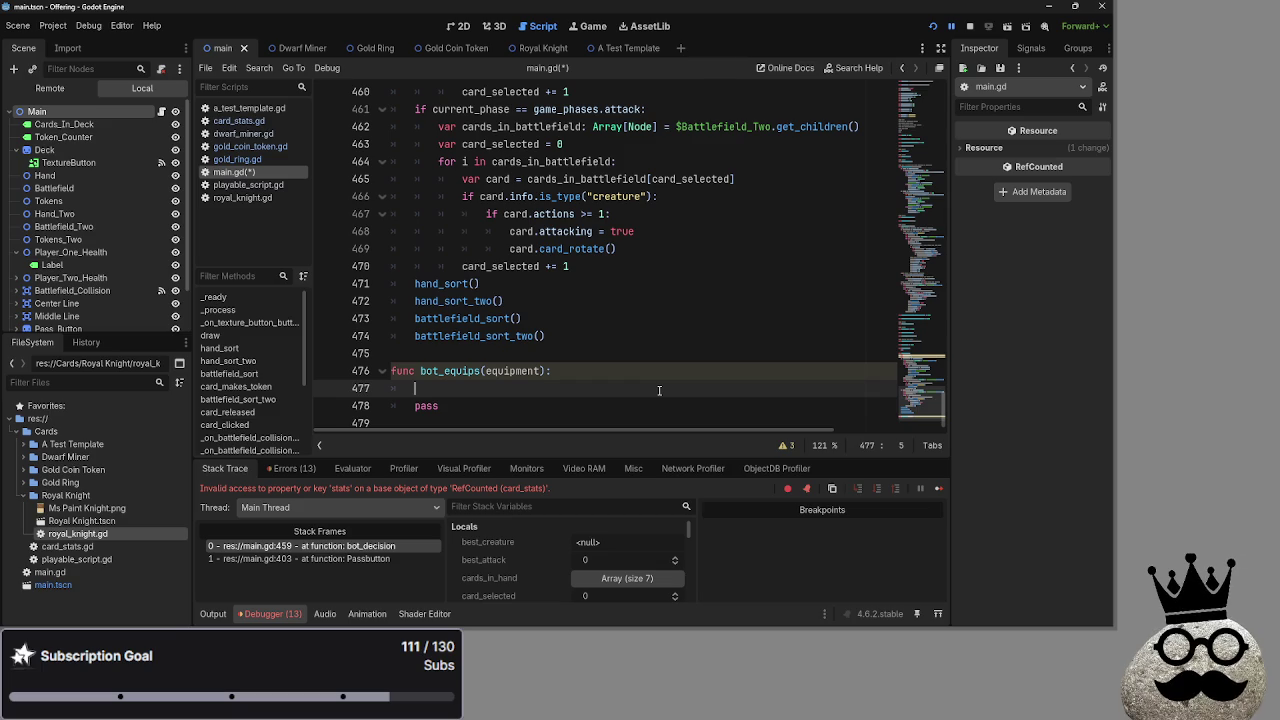
{"action": "type", "text": "equipment/"}
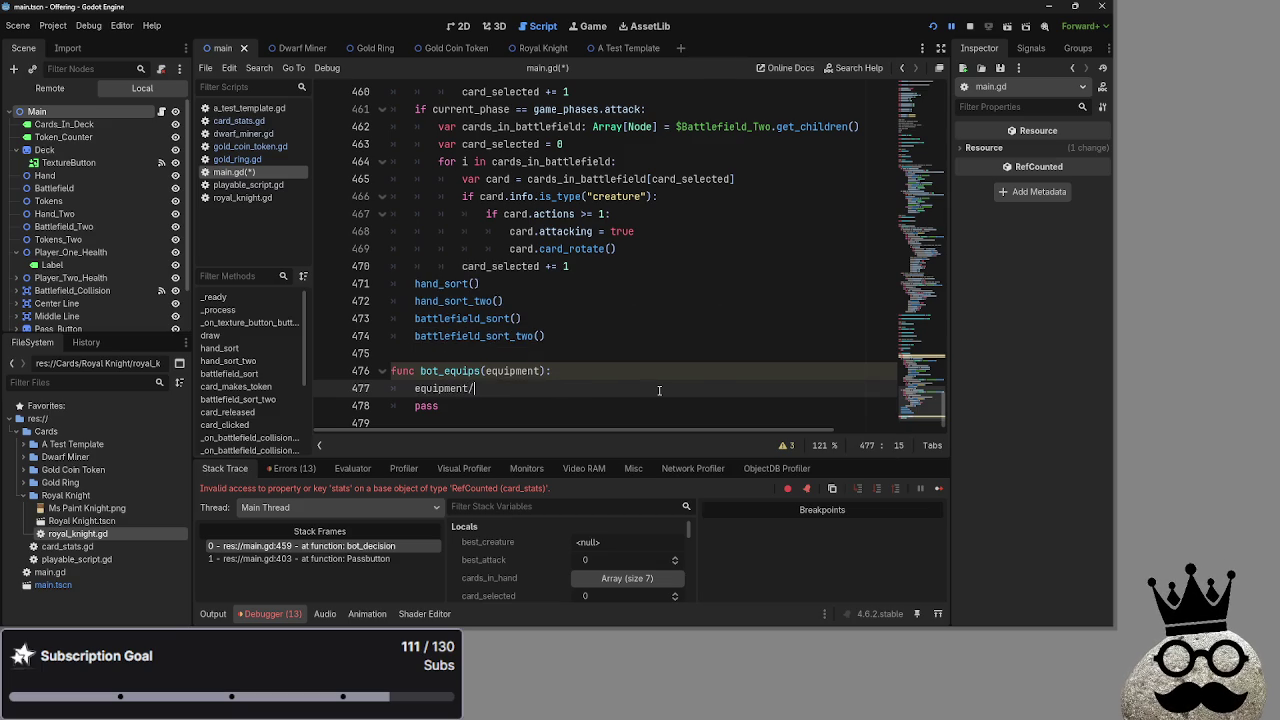
{"action": "key", "text": "BackSpace"}
{"action": "type", "text": ".equipped ="}
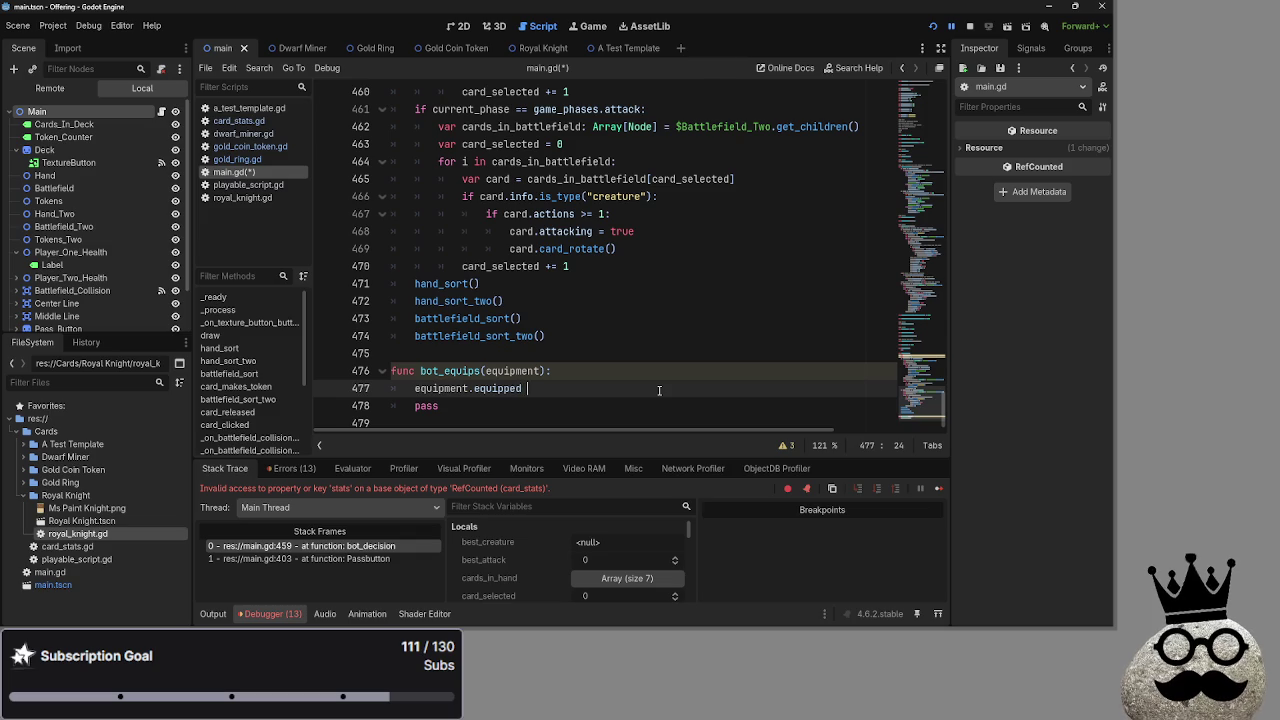
{"action": "key", "text": "BackSpace"}
{"action": "type", "text": "true"}
{"action": "key", "text": "Return"}
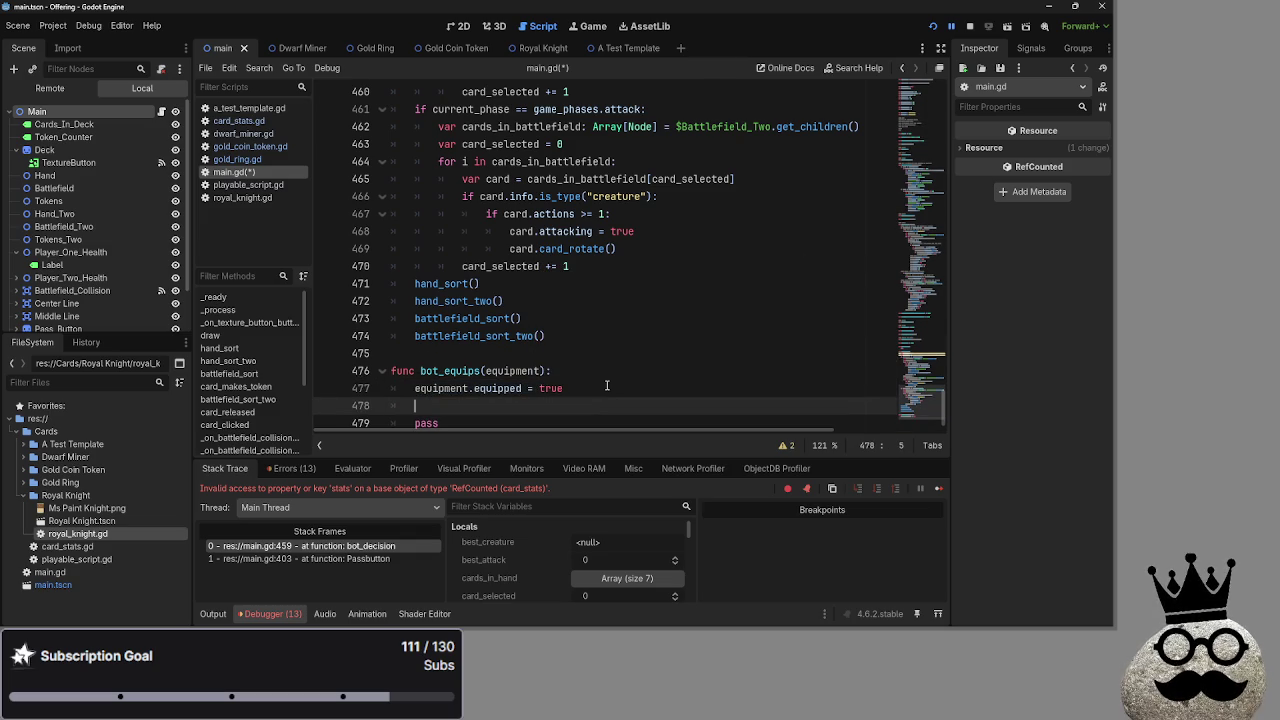
{"action": "scroll", "coordinate": [607, 385], "scroll_direction": "up", "scroll_amount": 10}
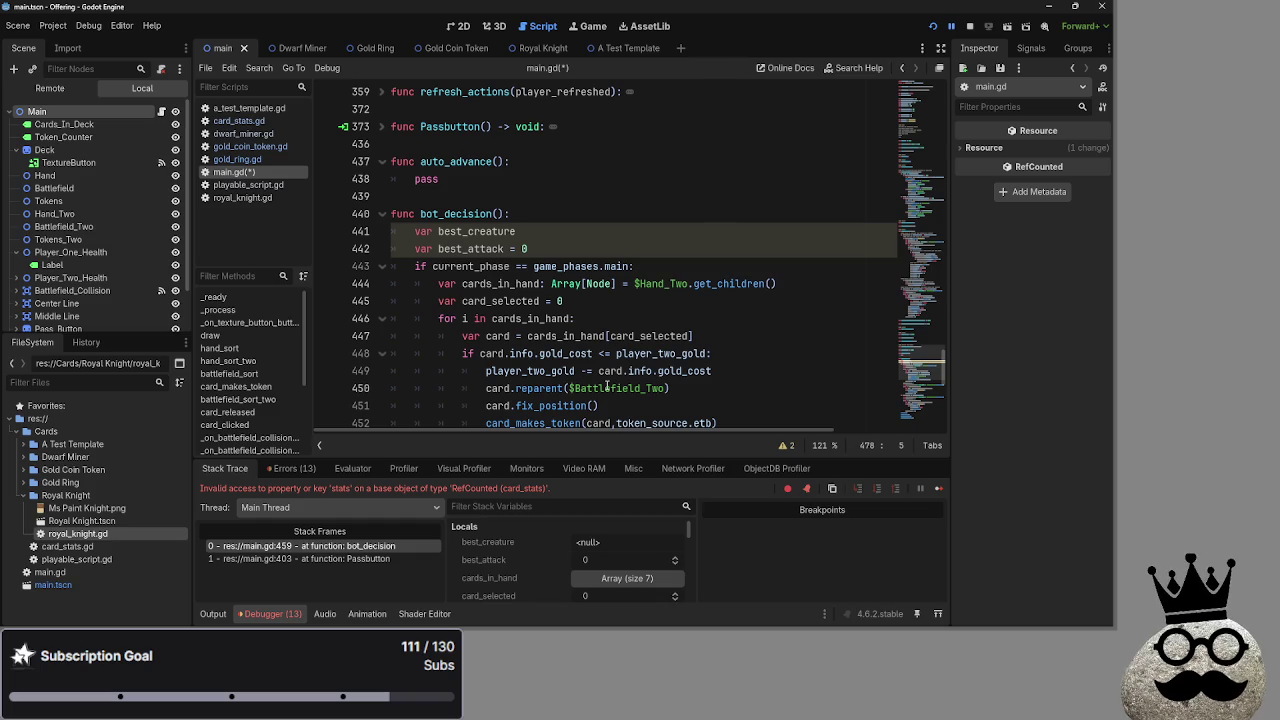
Look over main.gd, reviewing lines 444–445 that gather the hand cards.
{"action": "scroll", "coordinate": [607, 385], "scroll_direction": "down", "scroll_amount": 2}
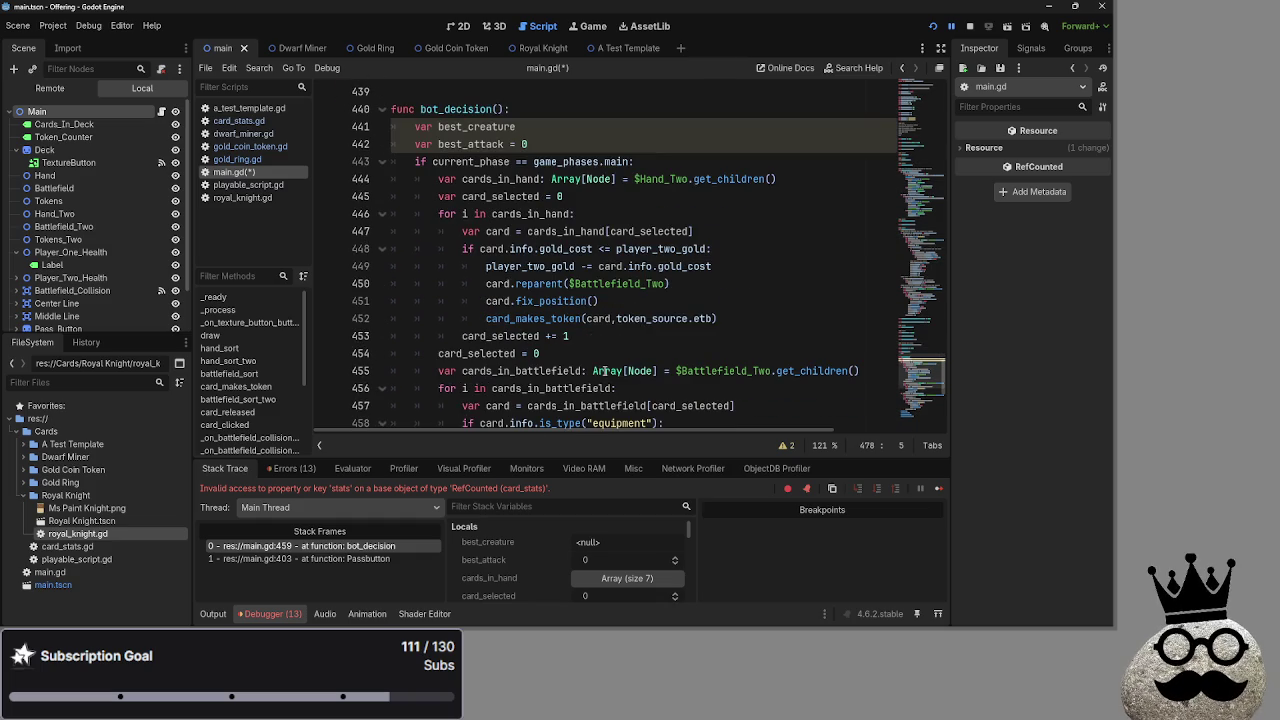
{"action": "scroll", "coordinate": [677, 313], "scroll_direction": "down", "scroll_amount": 1}
{"action": "scroll", "coordinate": [677, 313], "scroll_direction": "down", "scroll_amount": 3}
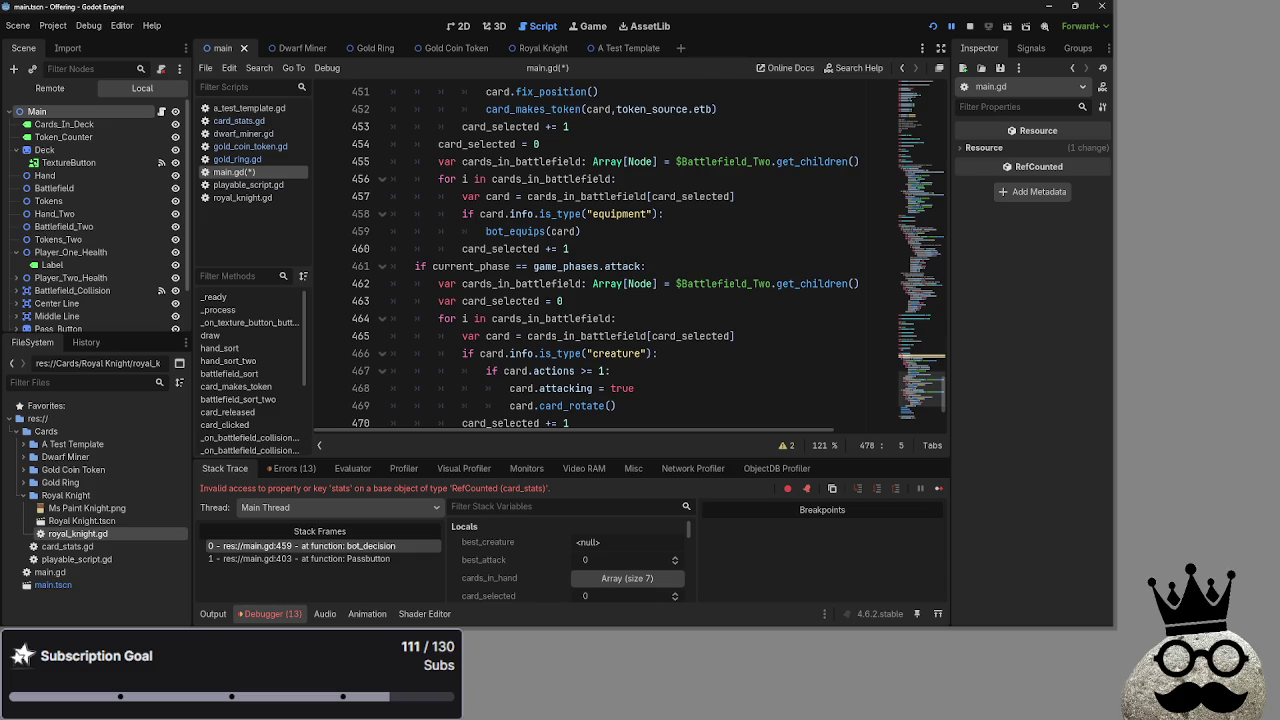
{"action": "scroll", "coordinate": [745, 320], "scroll_direction": "down", "scroll_amount": 3}
{"action": "scroll", "coordinate": [652, 340], "scroll_direction": "up", "scroll_amount": 2}
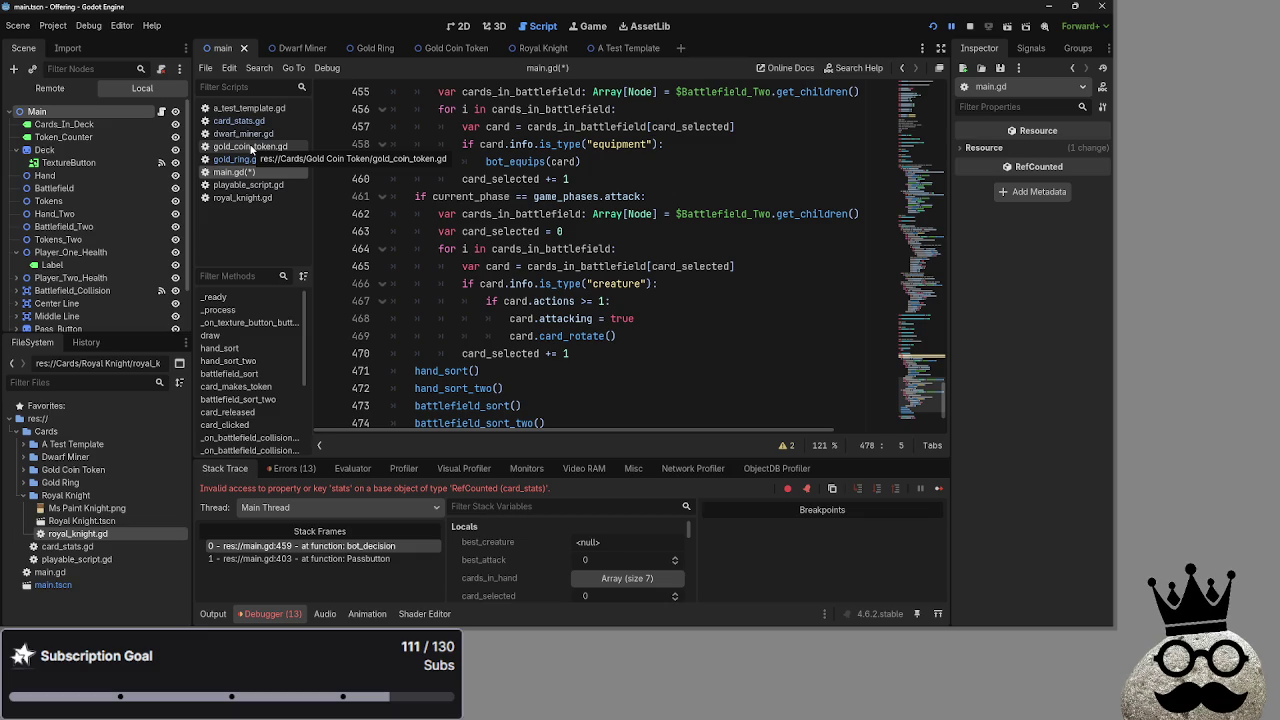
{"action": "scroll", "coordinate": [402, 232], "scroll_direction": "down", "scroll_amount": 2}
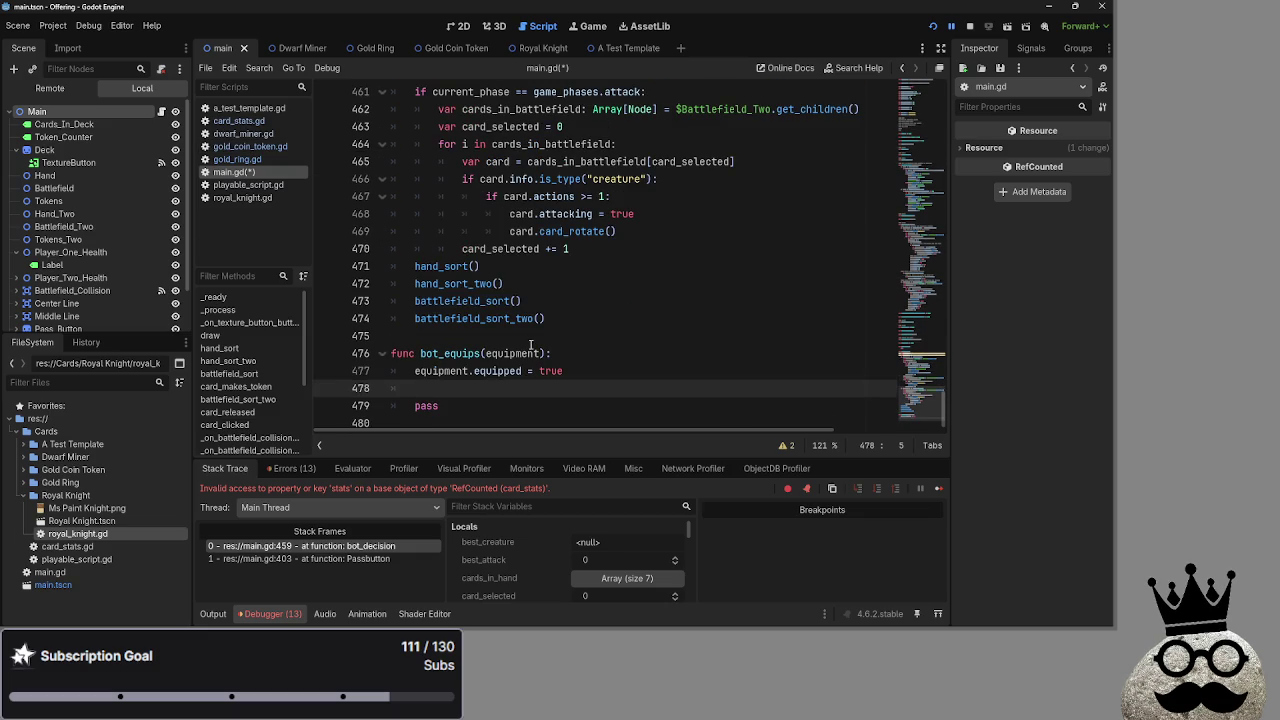
{"action": "scroll", "coordinate": [530, 345], "scroll_direction": "up", "scroll_amount": 7}
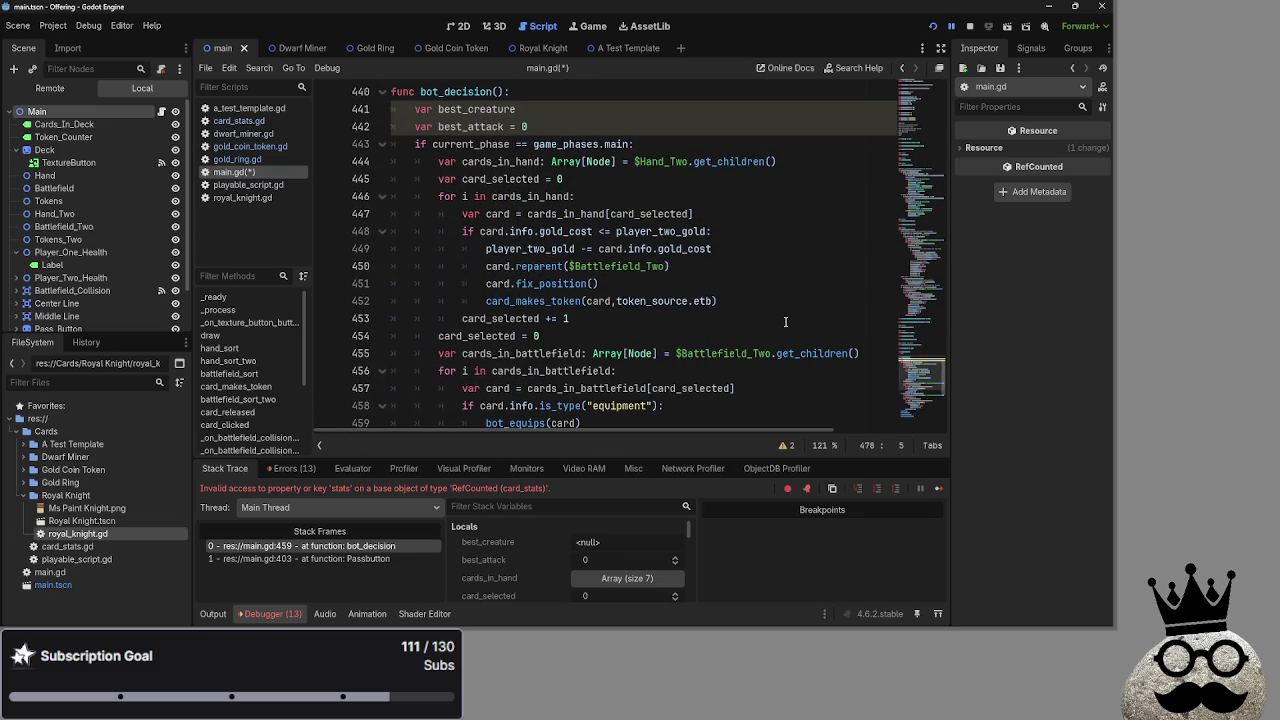
{"action": "mouse_move", "coordinate": [440, 161]}
{"action": "left_mouse_down"}
{"action": "mouse_move", "coordinate": [780, 163]}
{"action": "mouse_move", "coordinate": [570, 180]}
{"action": "mouse_move", "coordinate": [604, 190]}
{"action": "left_mouse_up"}
{"action": "left_click", "coordinate": [604, 190]}
Remove the leftover pass and its empty line from bot_equips.
{"action": "scroll", "coordinate": [578, 268], "scroll_direction": "down", "scroll_amount": 6}
{"action": "scroll", "coordinate": [578, 268], "scroll_direction": "down", "scroll_amount": 1}
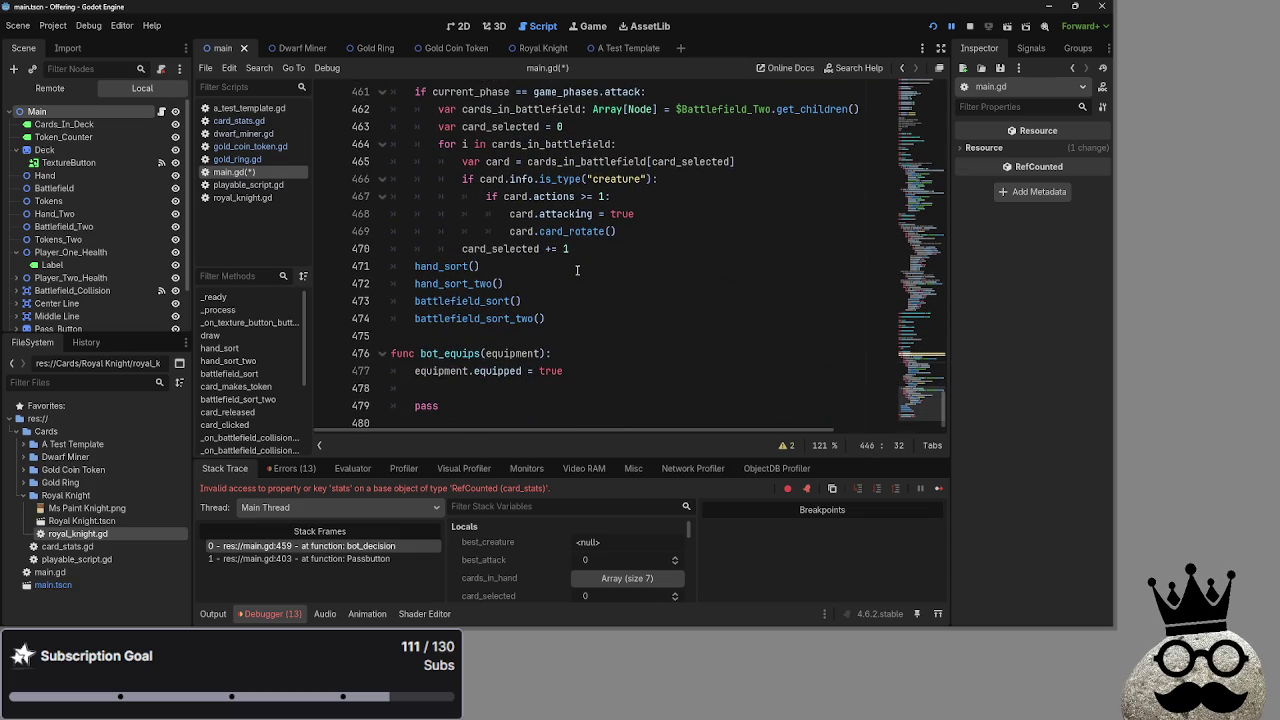
{"action": "left_click", "coordinate": [516, 388]}
{"action": "key", "text": "Return"}
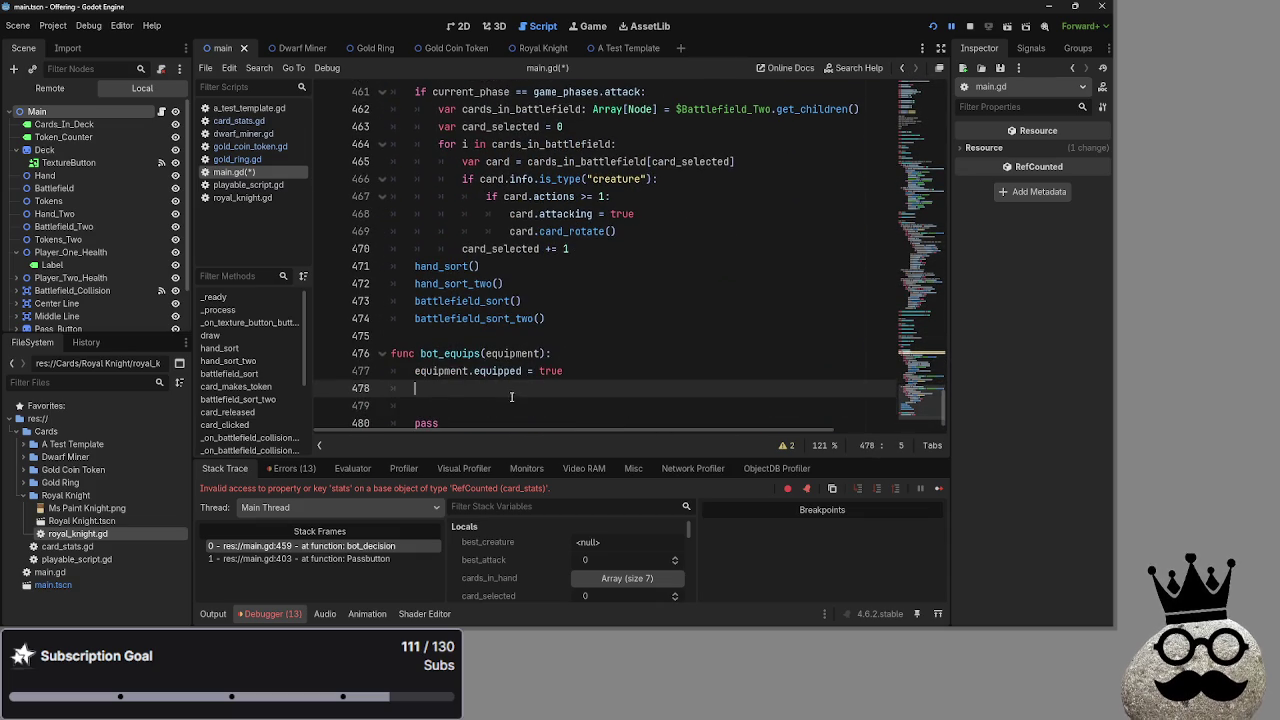
{"action": "key", "text": "BackSpace"}
{"action": "key", "text": "Down"}
{"action": "key", "text": "End"}
{"action": "key", "text": "BackSpace"}
{"action": "key", "text": "BackSpace"}
{"action": "key", "text": "BackSpace"}
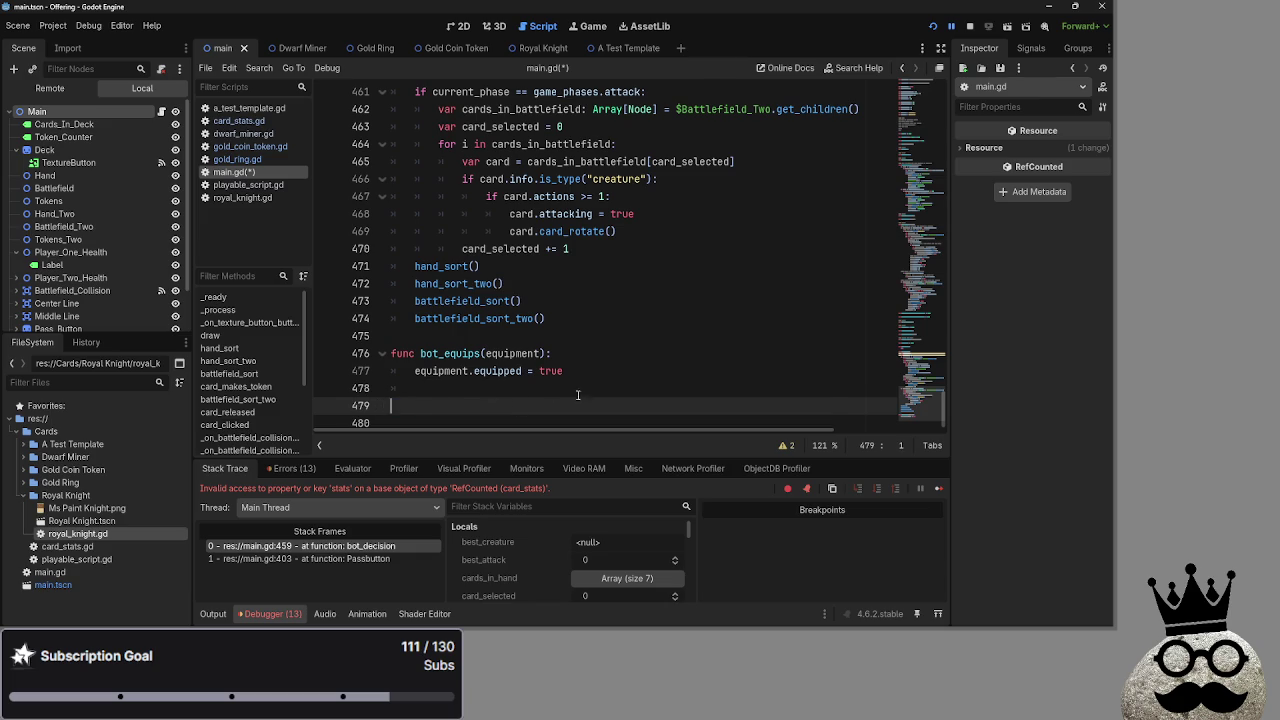
Save main.gd, run the game briefly, and stop it with F8.
{"action": "key", "text": "ctrl+s"}
{"action": "left_click", "coordinate": [951, 26]}
{"action": "key", "text": "alt+Tab"}
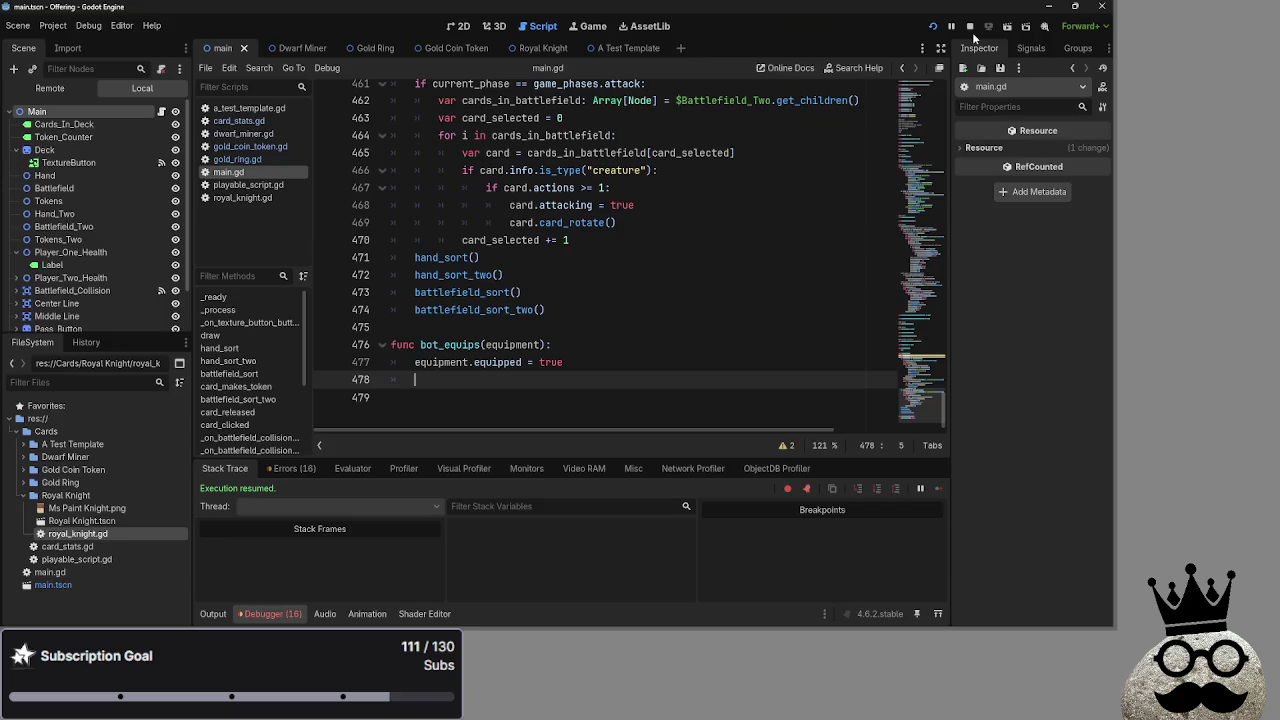
{"action": "key", "text": "F8"}
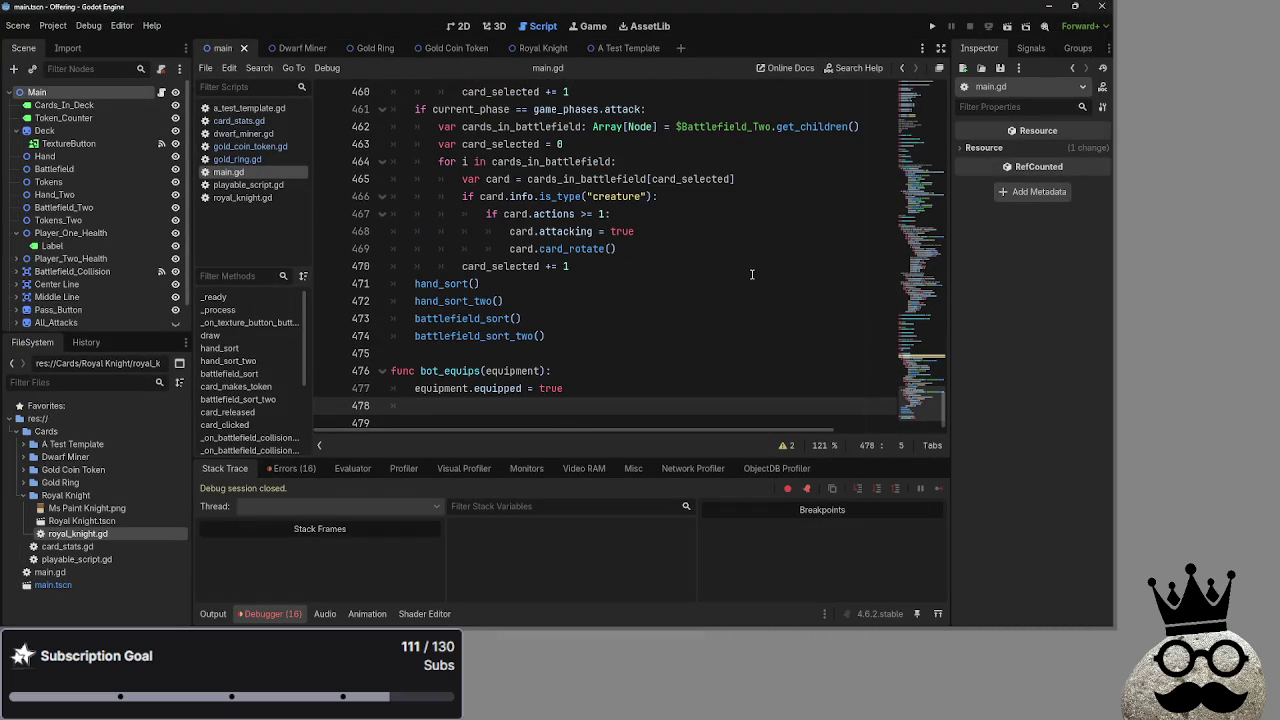
{"action": "scroll", "coordinate": [752, 274], "scroll_direction": "up", "scroll_amount": 4}
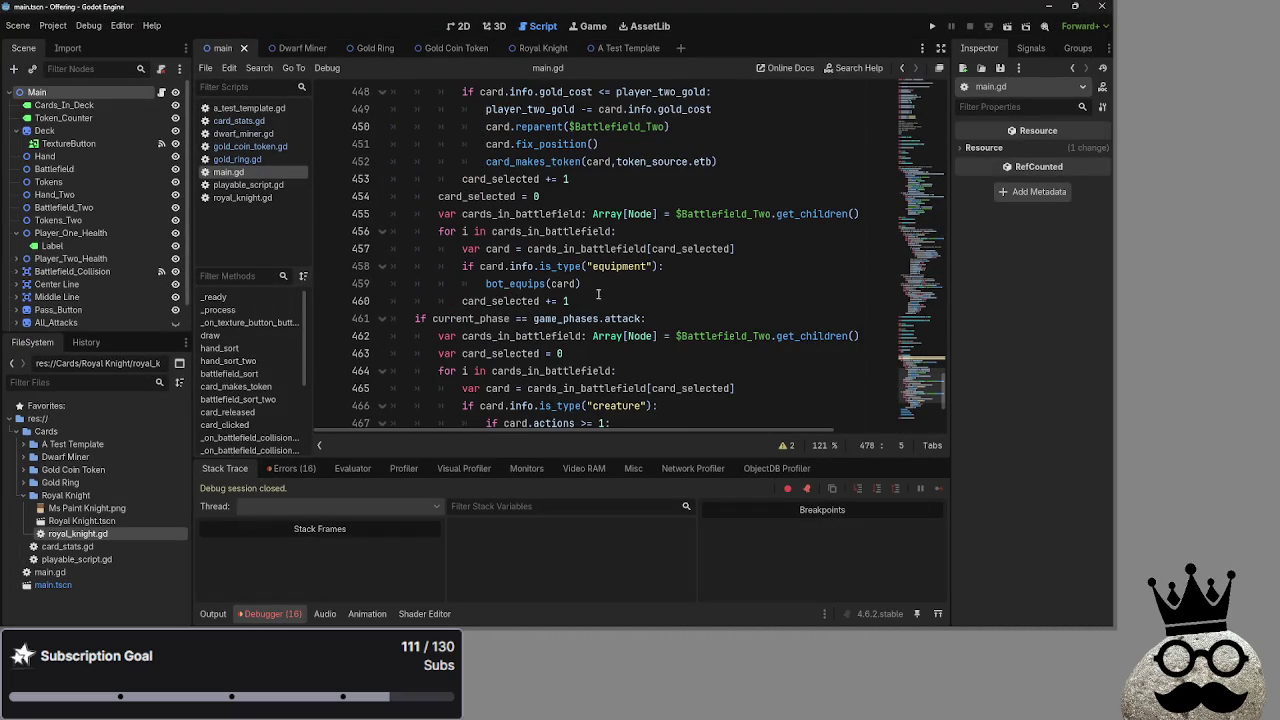
{"action": "mouse_move", "coordinate": [441, 214]}
{"action": "left_mouse_down"}
{"action": "mouse_move", "coordinate": [860, 216]}
{"action": "mouse_move", "coordinate": [737, 249]}
{"action": "left_mouse_up"}
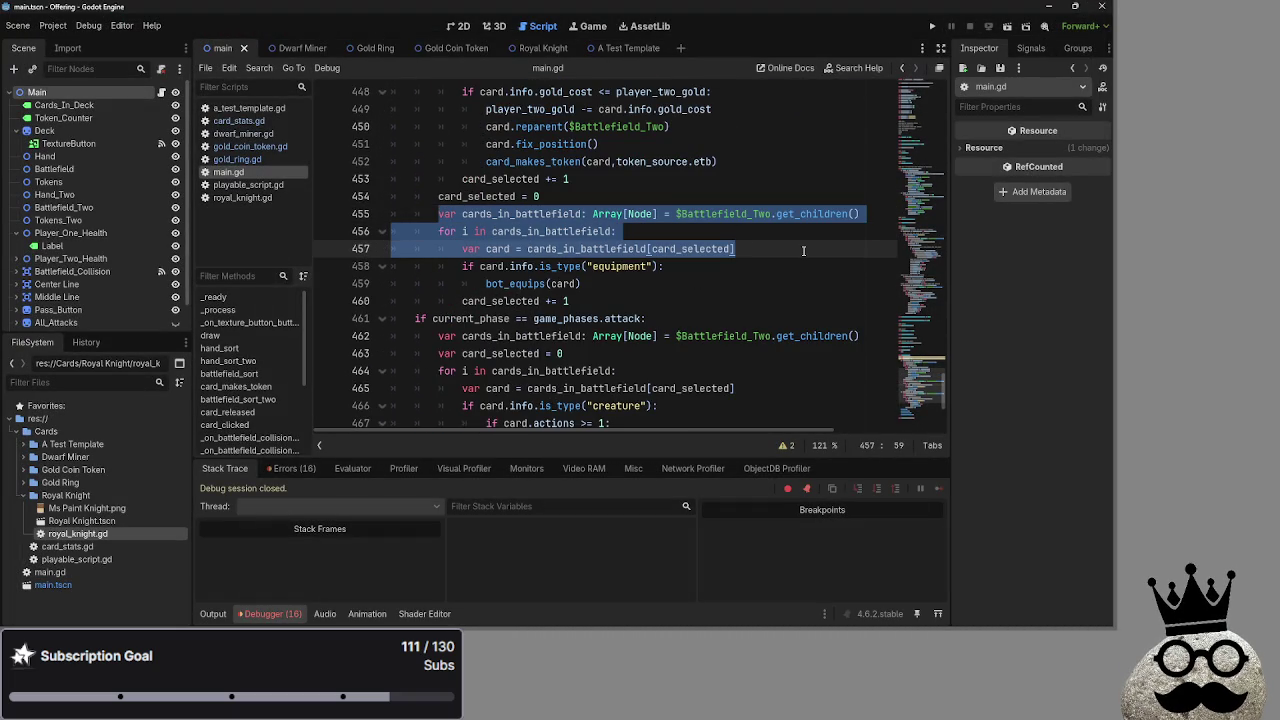
Paste the copied Battlefield_Two loop into bot_equips and begin a 'var card_selected' line.
{"action": "scroll", "coordinate": [518, 320], "scroll_direction": "down", "scroll_amount": 4}
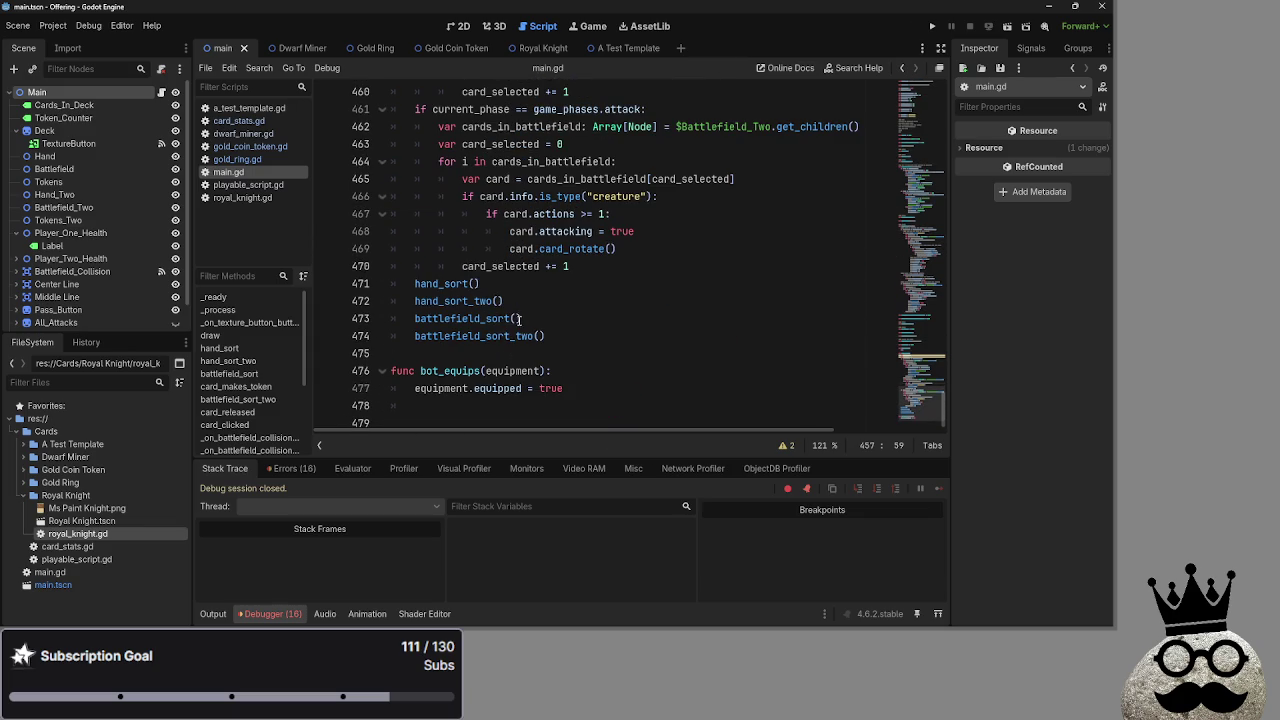
{"action": "left_click", "coordinate": [465, 412]}
{"action": "key", "text": "ctrl+v"}
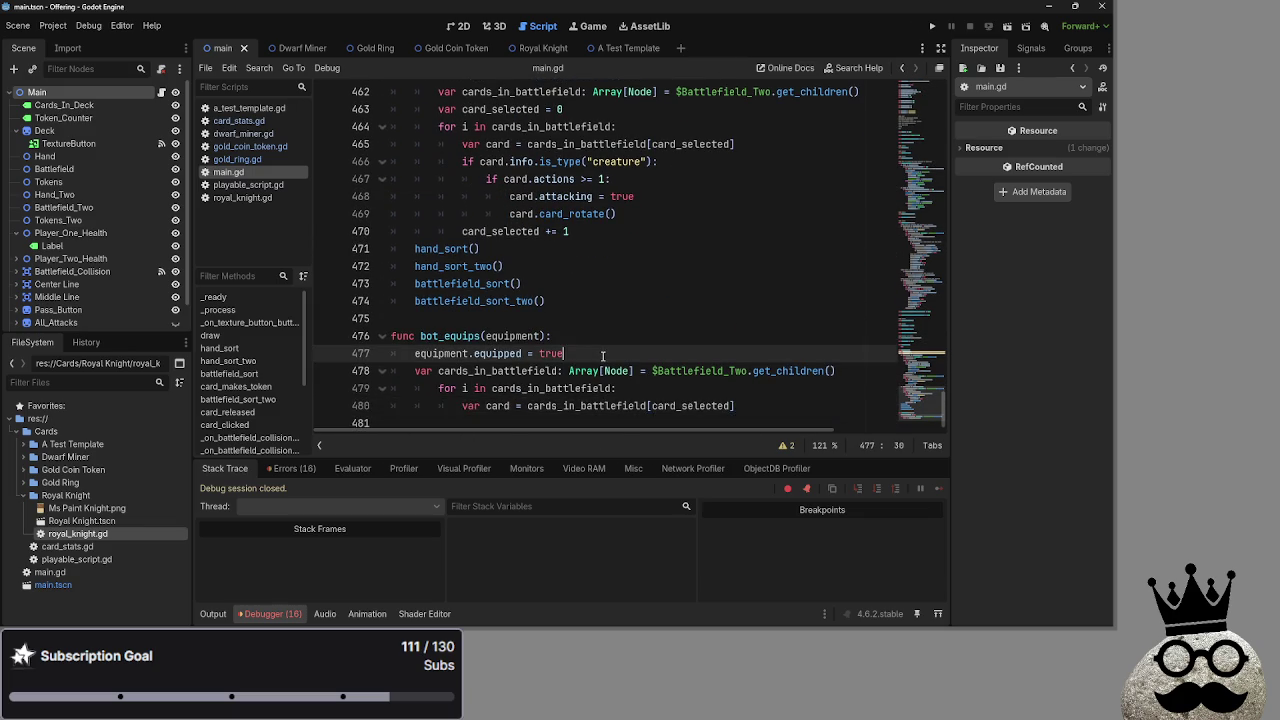
{"action": "type", "text": "var card"}
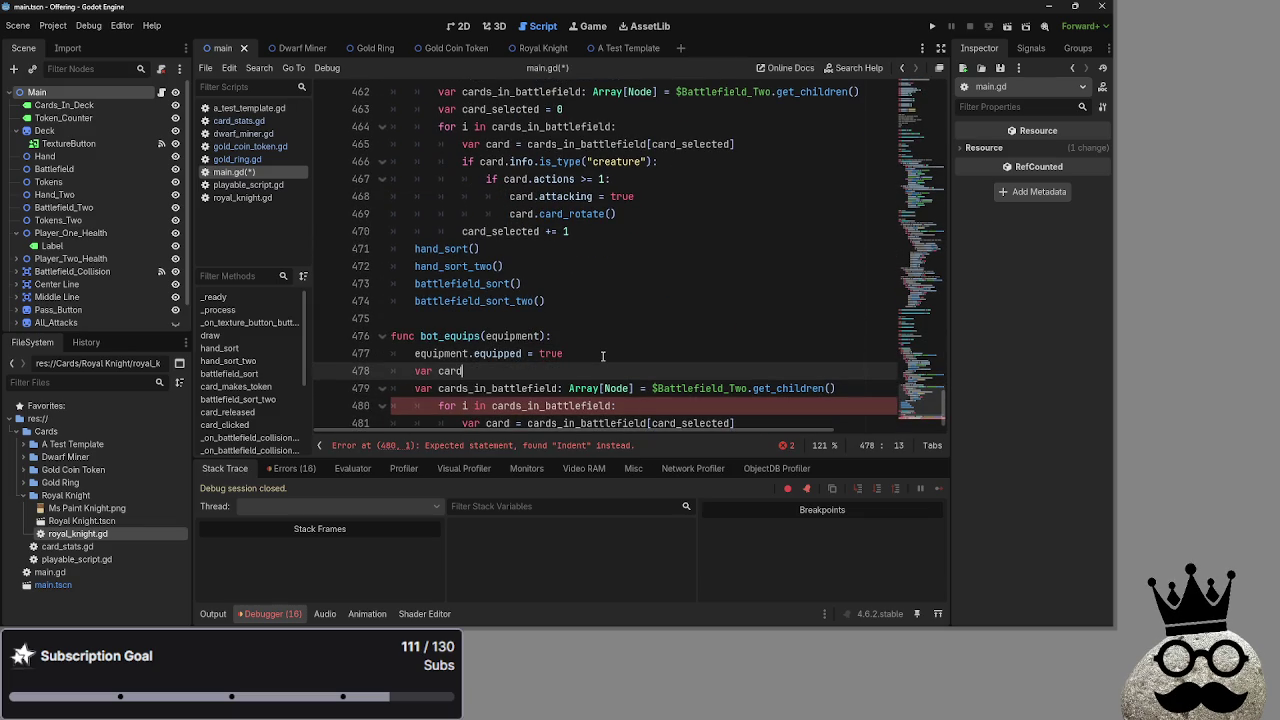
{"action": "type", "text": "_selected"}
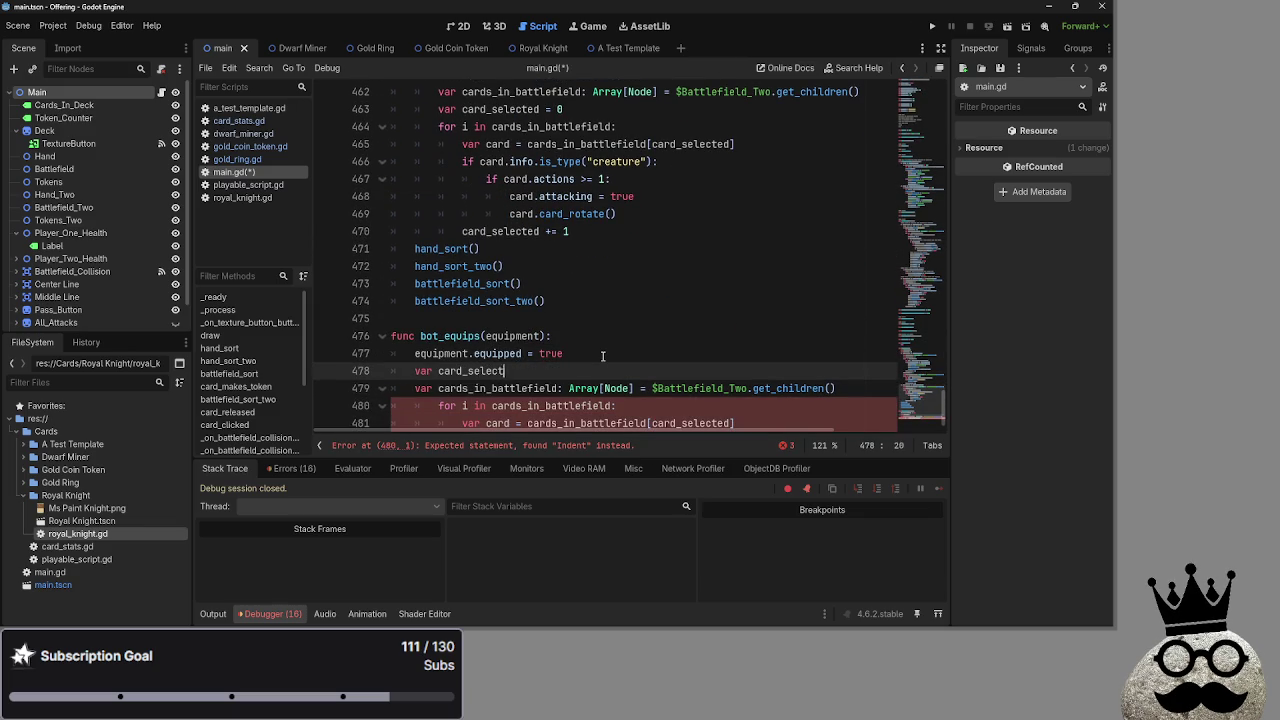
Fix the indentation of the pasted loop lines so they sit inside bot_equips.
{"action": "scroll", "coordinate": [680, 385], "scroll_direction": "down", "scroll_amount": 1}
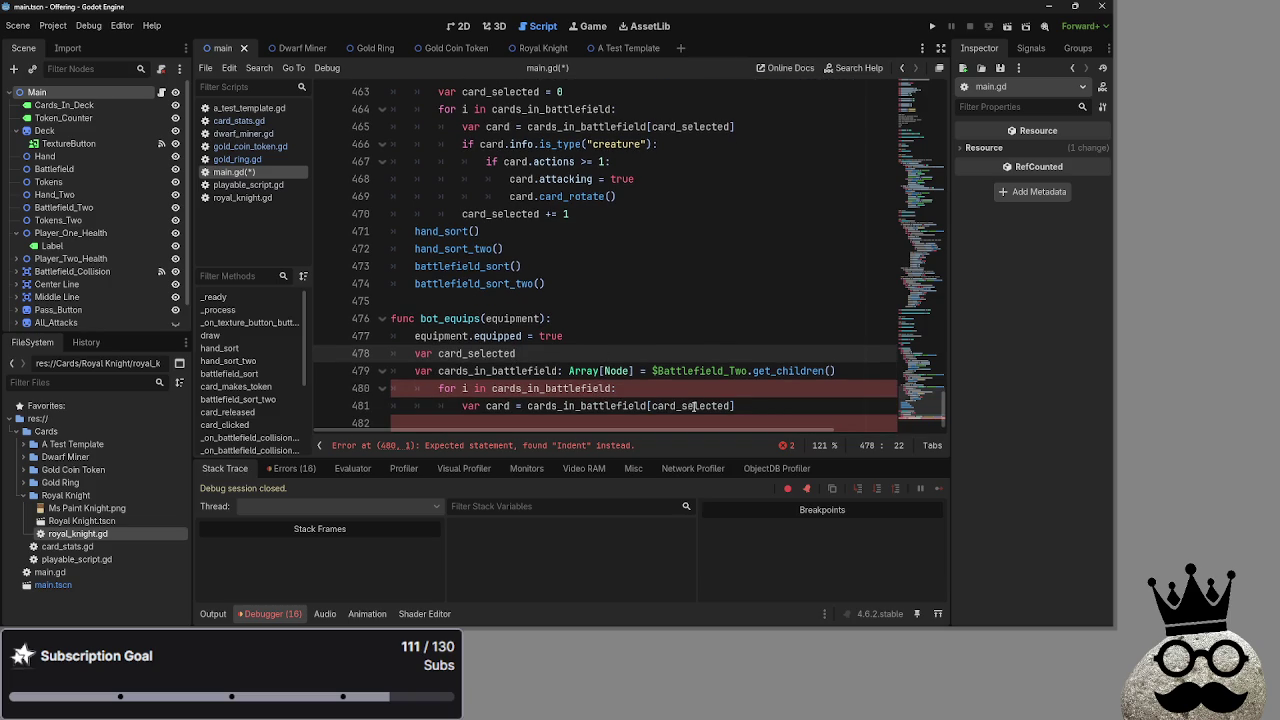
{"action": "left_click", "coordinate": [753, 419]}
{"action": "key", "text": "Tab"}
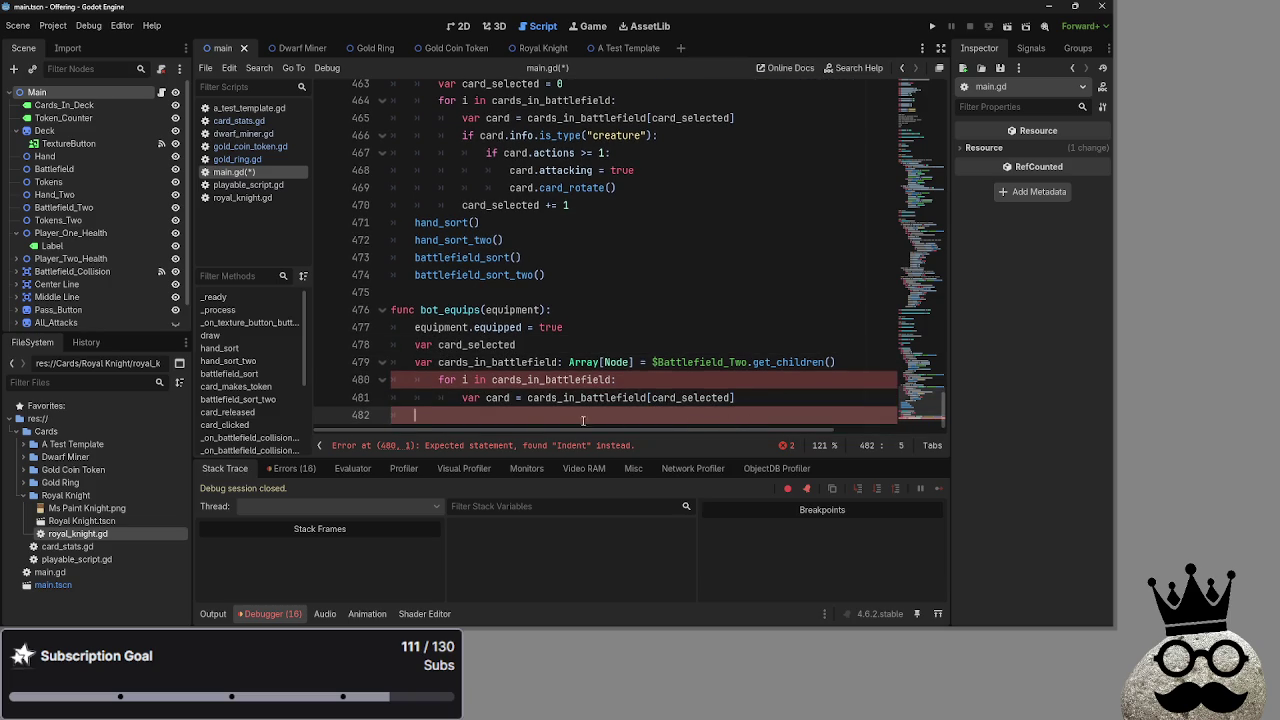
{"action": "key", "text": "Tab"}
{"action": "key", "text": "Up"}
{"action": "key", "text": "Up"}
{"action": "key", "text": "shift+Tab"}
{"action": "key", "text": "Down"}
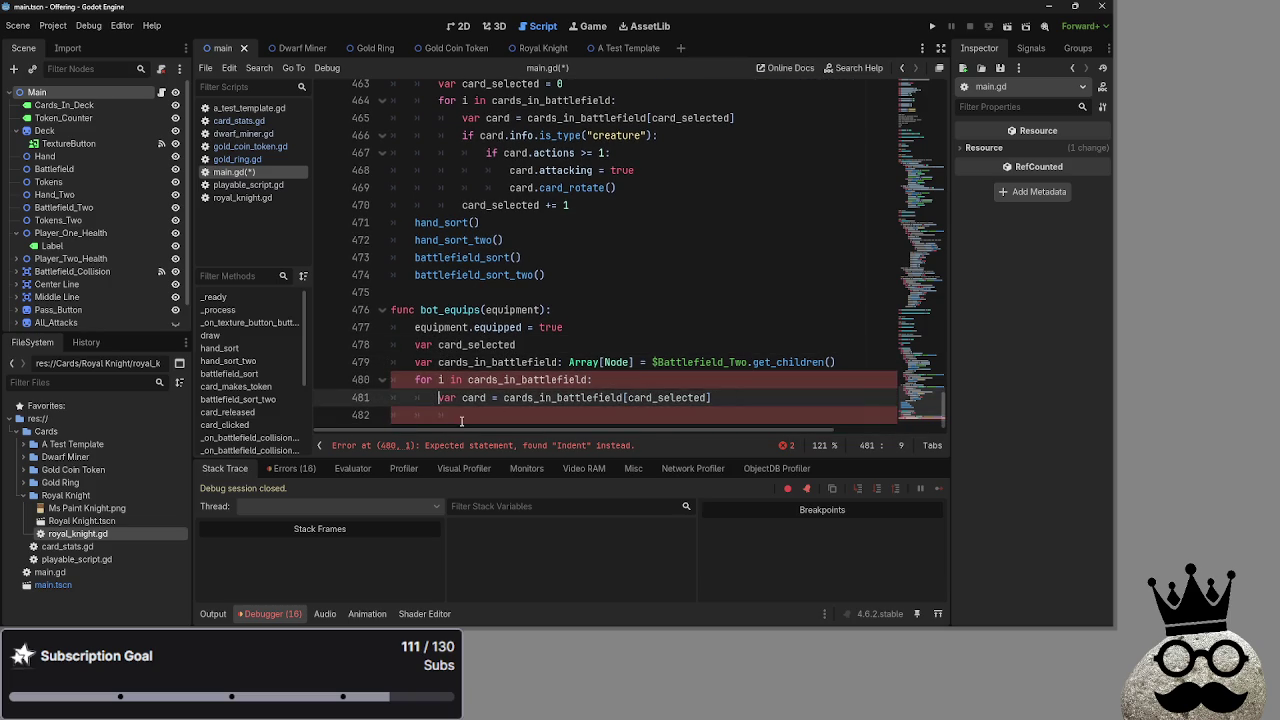
{"action": "key", "text": "shift+Tab"}
{"action": "key", "text": "Down"}
{"action": "key", "text": "BackSpace"}
Add 'card_selected += 1' as the last line of the loop body.
{"action": "type", "text": "card"}
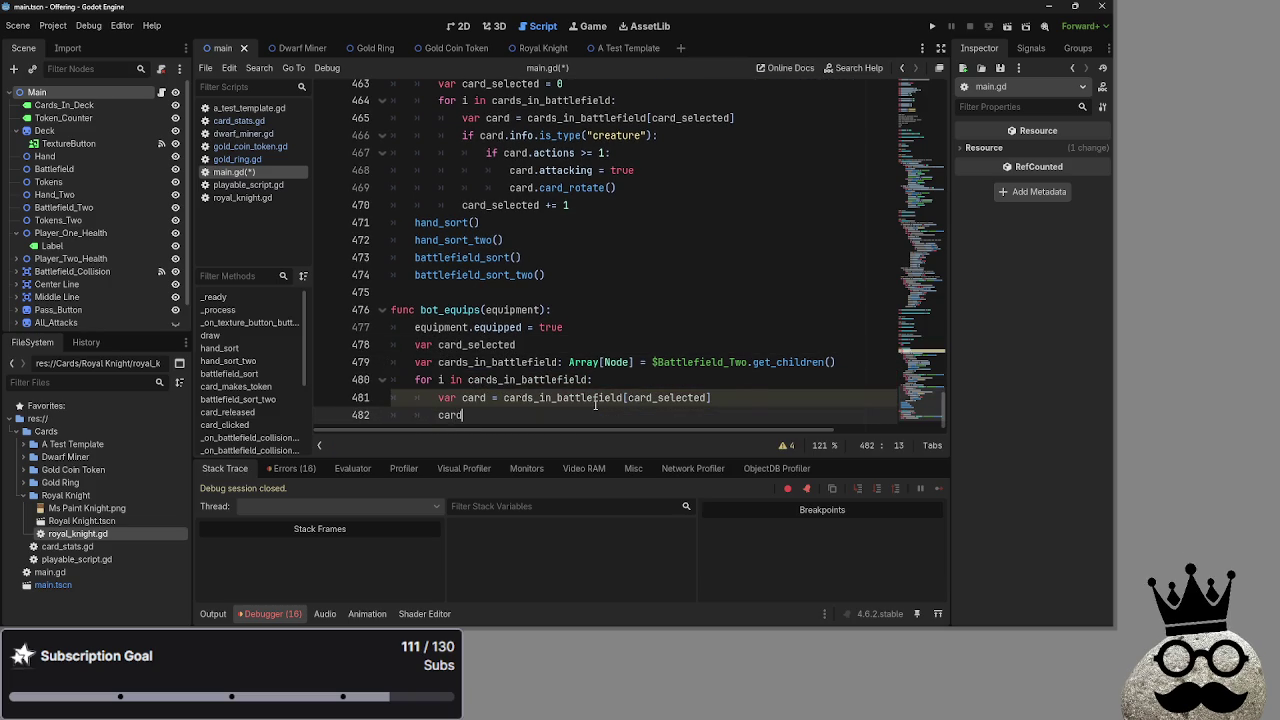
{"action": "type", "text": "_sel"}
{"action": "key", "text": "Return"}
{"action": "type", "text": "= 1"}
Initialise the declaration as 'var card_selected = 0' and check the loop lines.
{"action": "left_click", "coordinate": [590, 344]}
{"action": "type", "text": "= 0"}
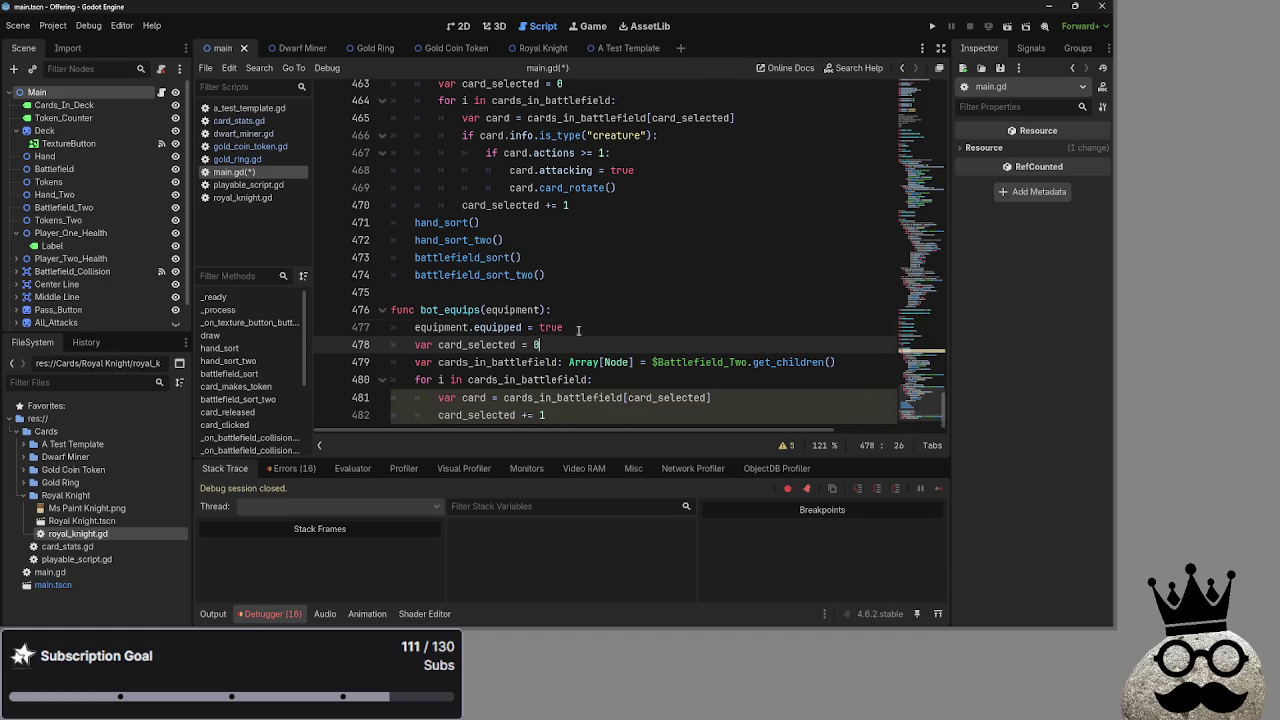
{"action": "left_click", "coordinate": [750, 398]}
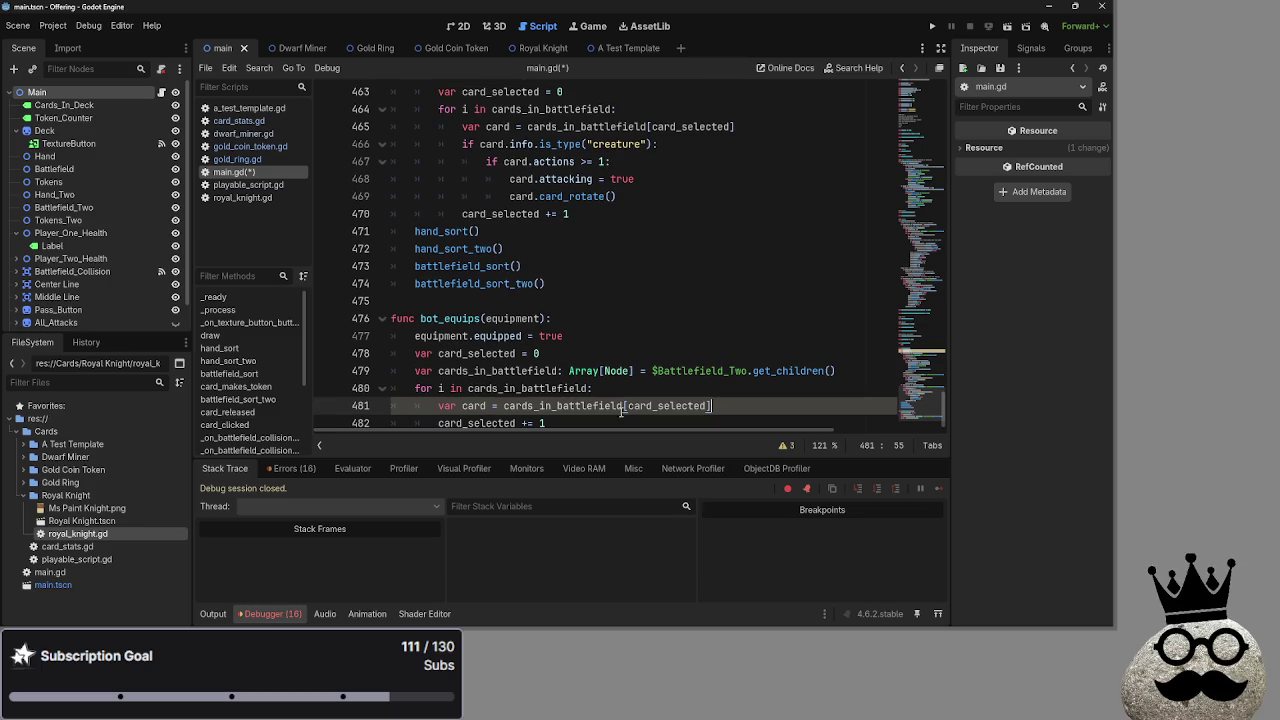
{"action": "left_click", "coordinate": [667, 395]}
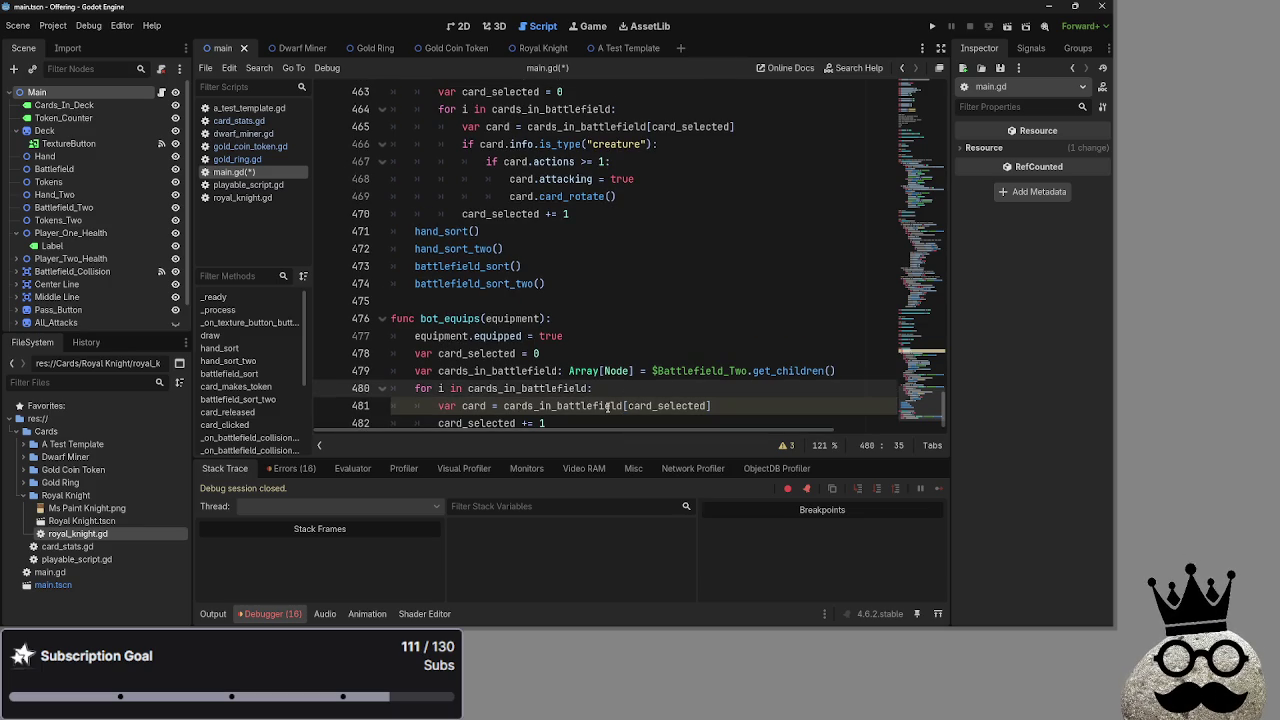
{"action": "left_click", "coordinate": [561, 416]}
Add blank lines inside and below the bot_equips loop.
{"action": "key", "text": "Return"}
{"action": "key", "text": "Return"}
{"action": "key", "text": "Return"}
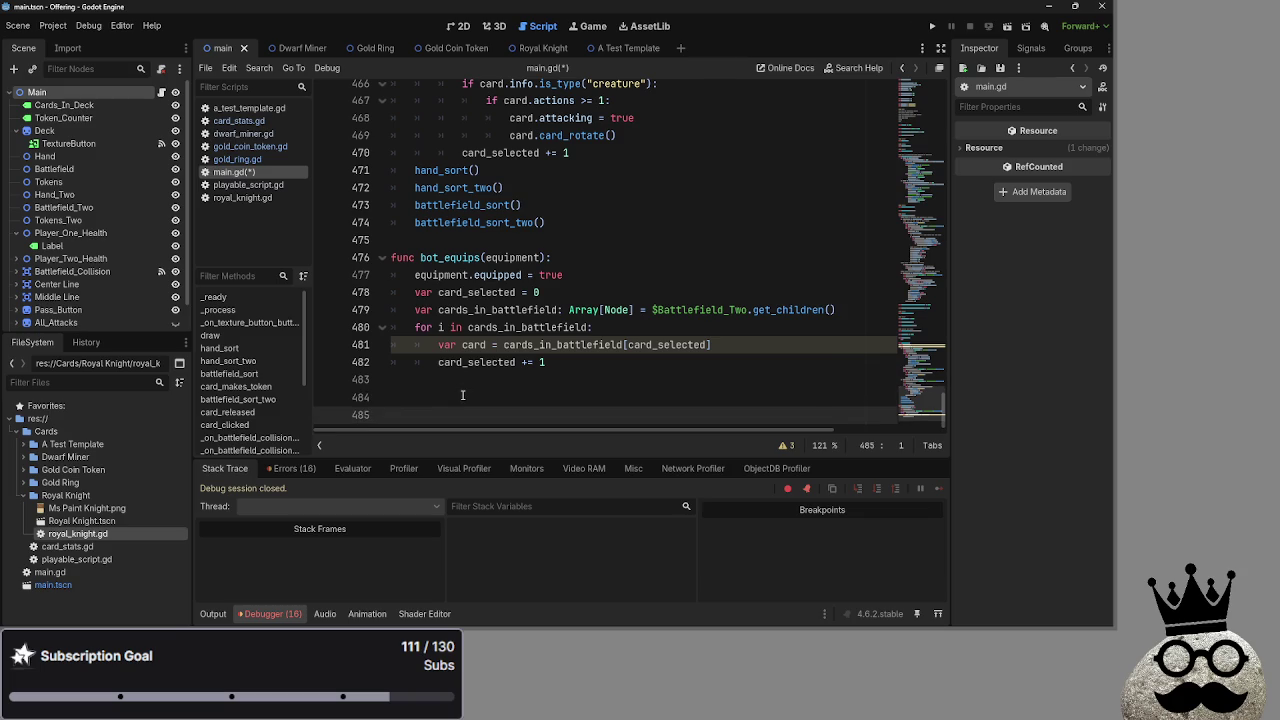
{"action": "key", "text": "Up"}
{"action": "key", "text": "Up"}
{"action": "key", "text": "Up"}
{"action": "key", "text": "End"}
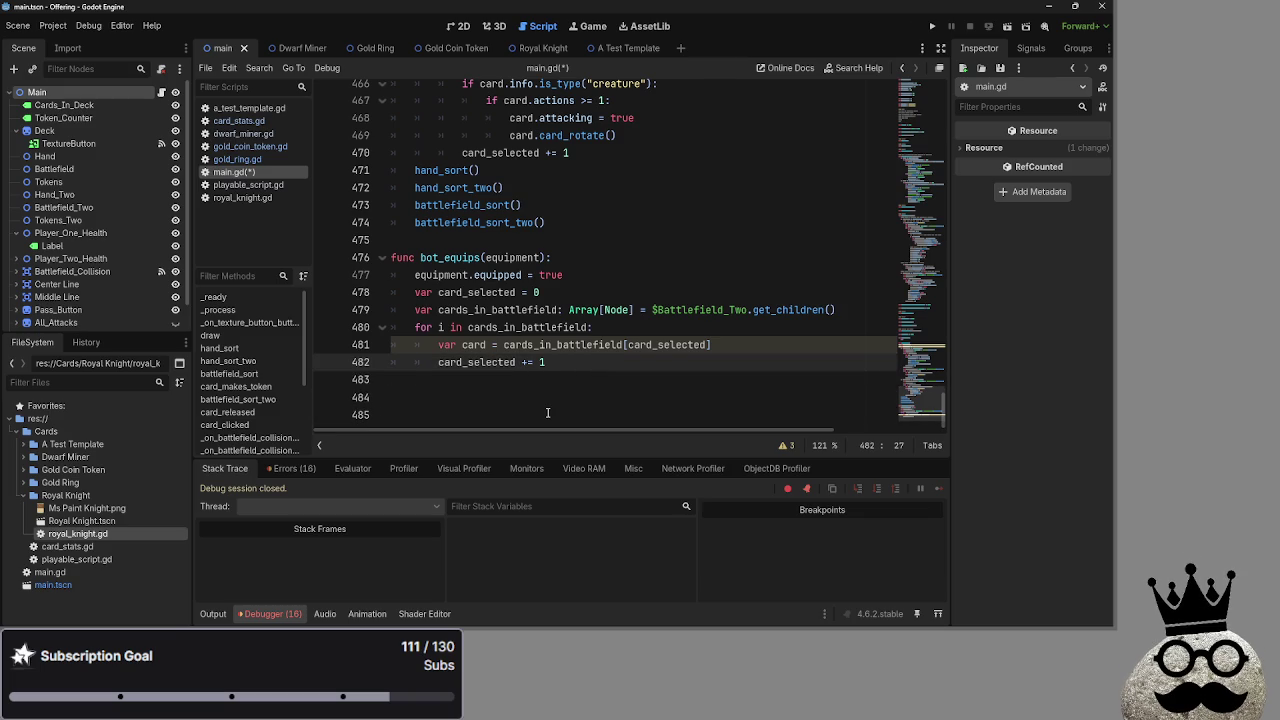
{"action": "key", "text": "Return"}
{"action": "left_click", "coordinate": [552, 400]}
{"action": "key", "text": "Return"}
{"action": "key", "text": "Return"}
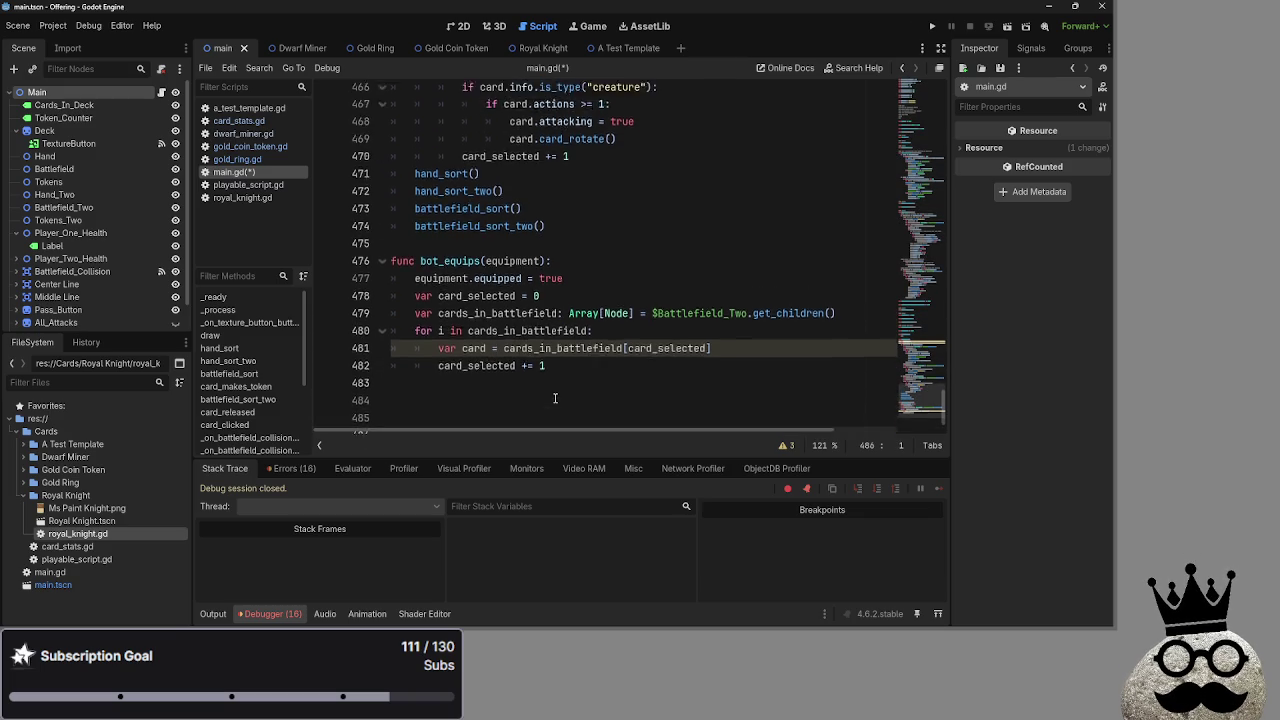
{"action": "left_click", "coordinate": [542, 354]}
{"action": "left_click", "coordinate": [571, 338]}
{"action": "left_click", "coordinate": [556, 366]}
{"action": "left_click", "coordinate": [569, 338]}
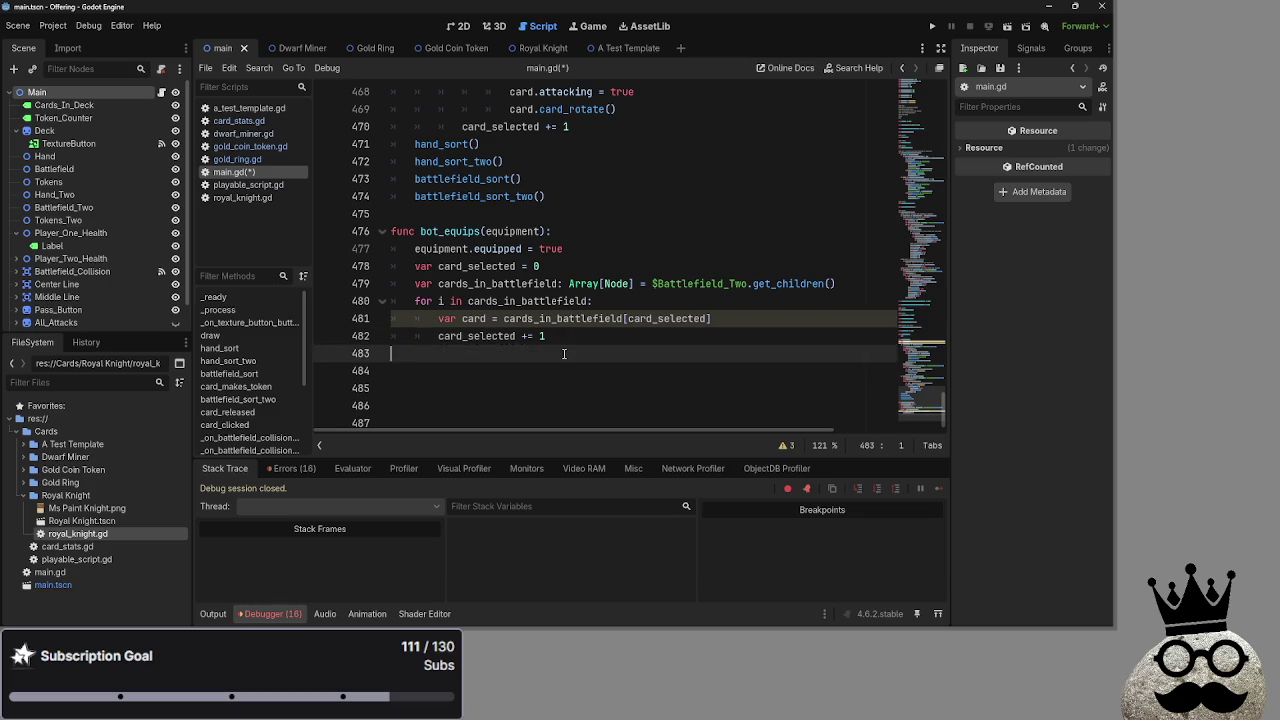
{"action": "left_click", "coordinate": [561, 358]}
{"action": "left_click", "coordinate": [493, 336]}
{"action": "left_click", "coordinate": [490, 318]}
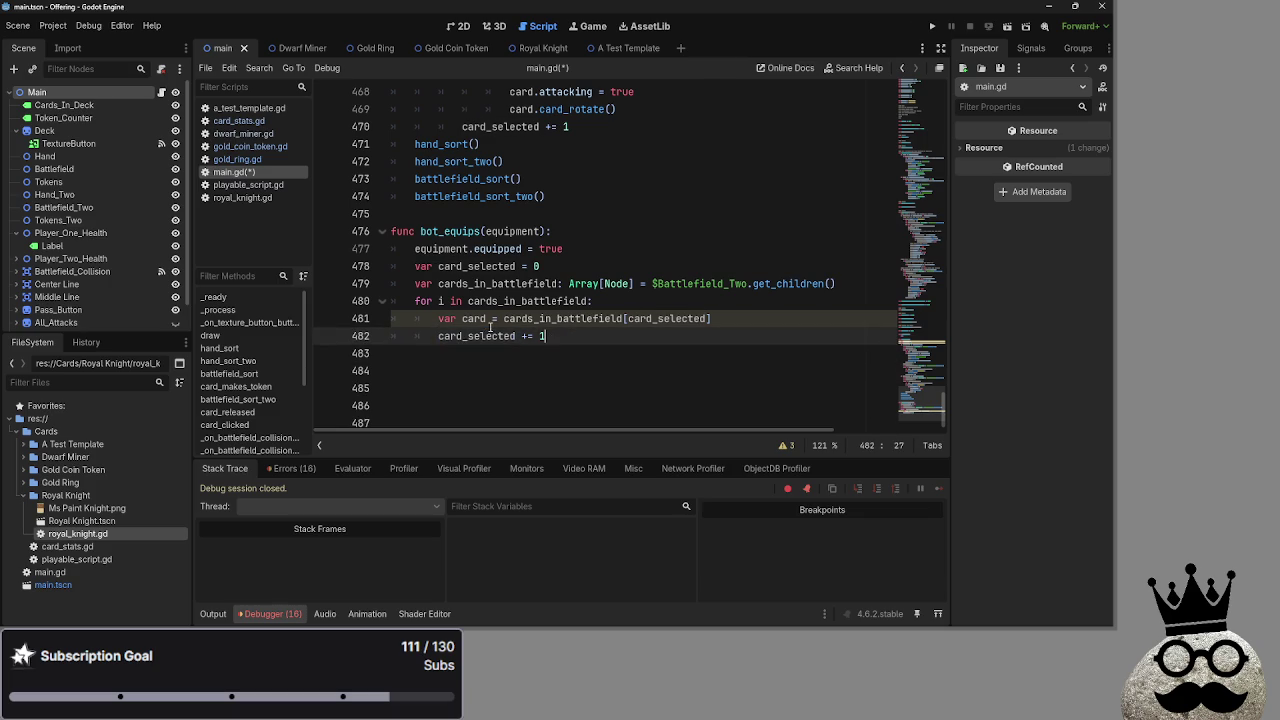
{"action": "left_click", "coordinate": [490, 336]}
{"action": "left_click", "coordinate": [457, 318]}
Select and review the new bot_equips loop code over Battlefield_Two.
{"action": "mouse_move", "coordinate": [546, 336]}
{"action": "left_mouse_down"}
{"action": "mouse_move", "coordinate": [415, 284]}
{"action": "mouse_move", "coordinate": [415, 266]}
{"action": "left_mouse_up"}
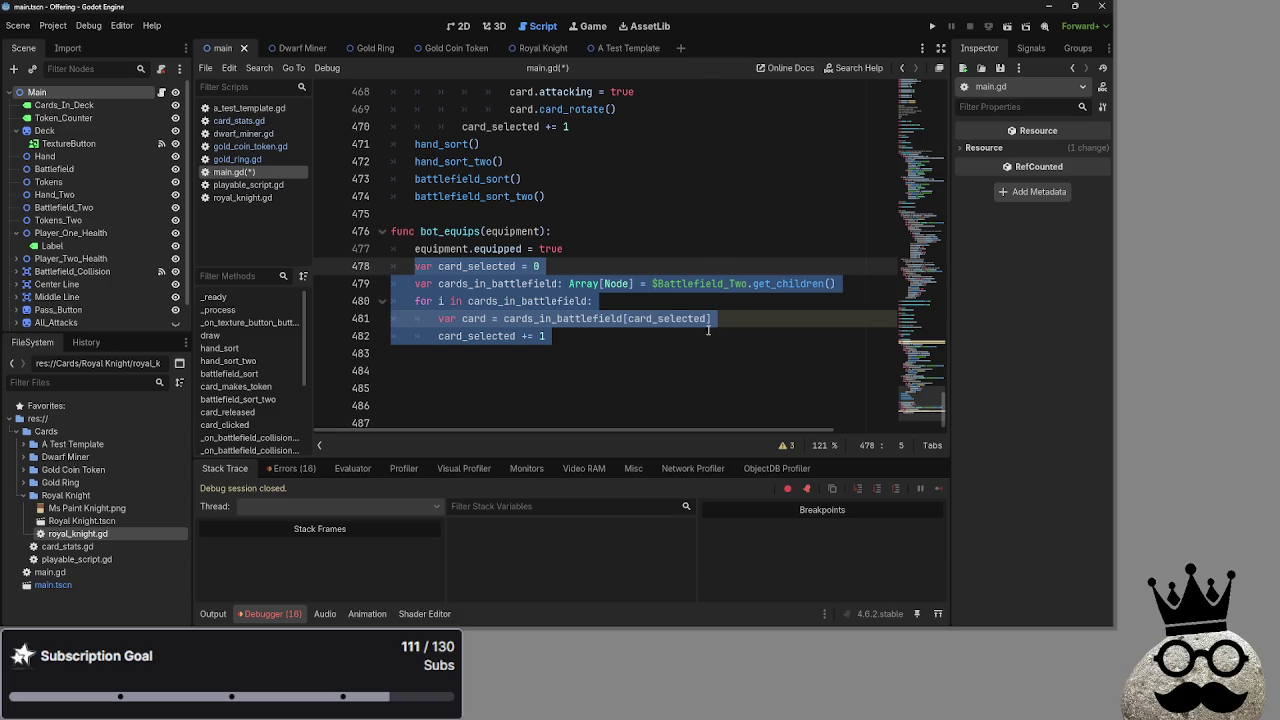
{"action": "left_click", "coordinate": [578, 343]}
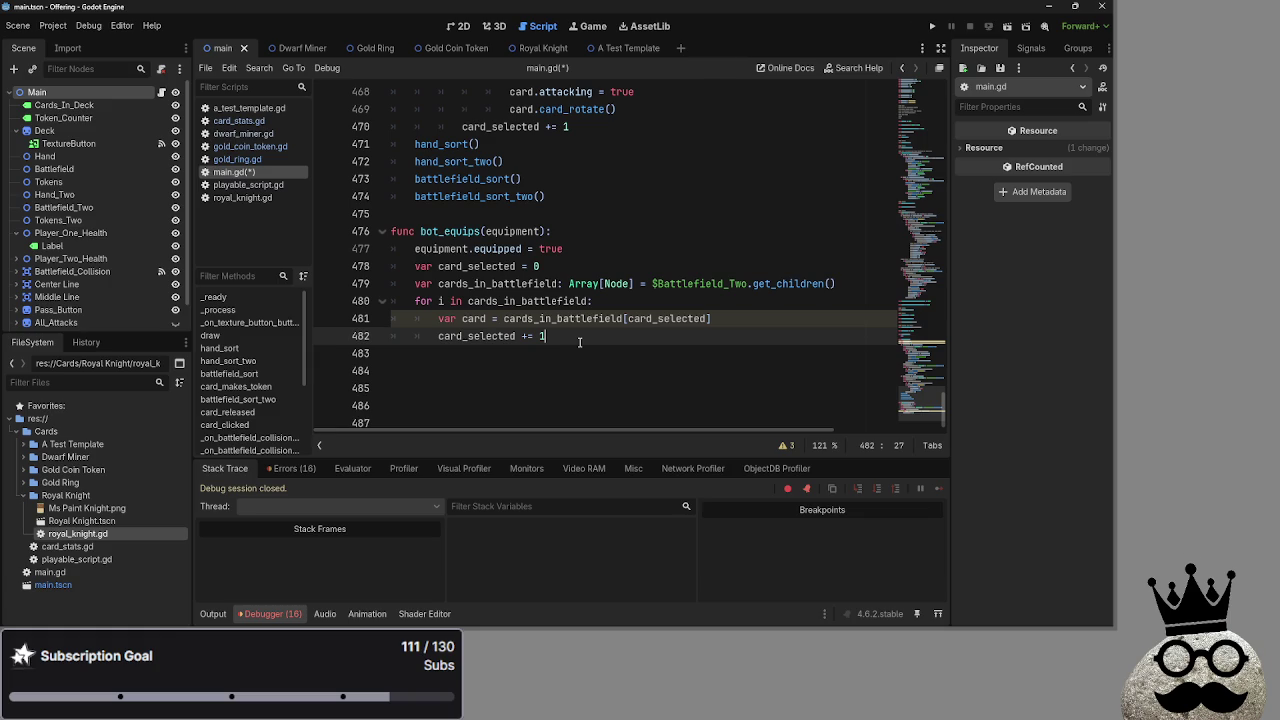
{"action": "mouse_move", "coordinate": [579, 343]}
{"action": "left_mouse_down"}
{"action": "mouse_move", "coordinate": [455, 301]}
{"action": "mouse_move", "coordinate": [467, 301]}
{"action": "left_mouse_up"}
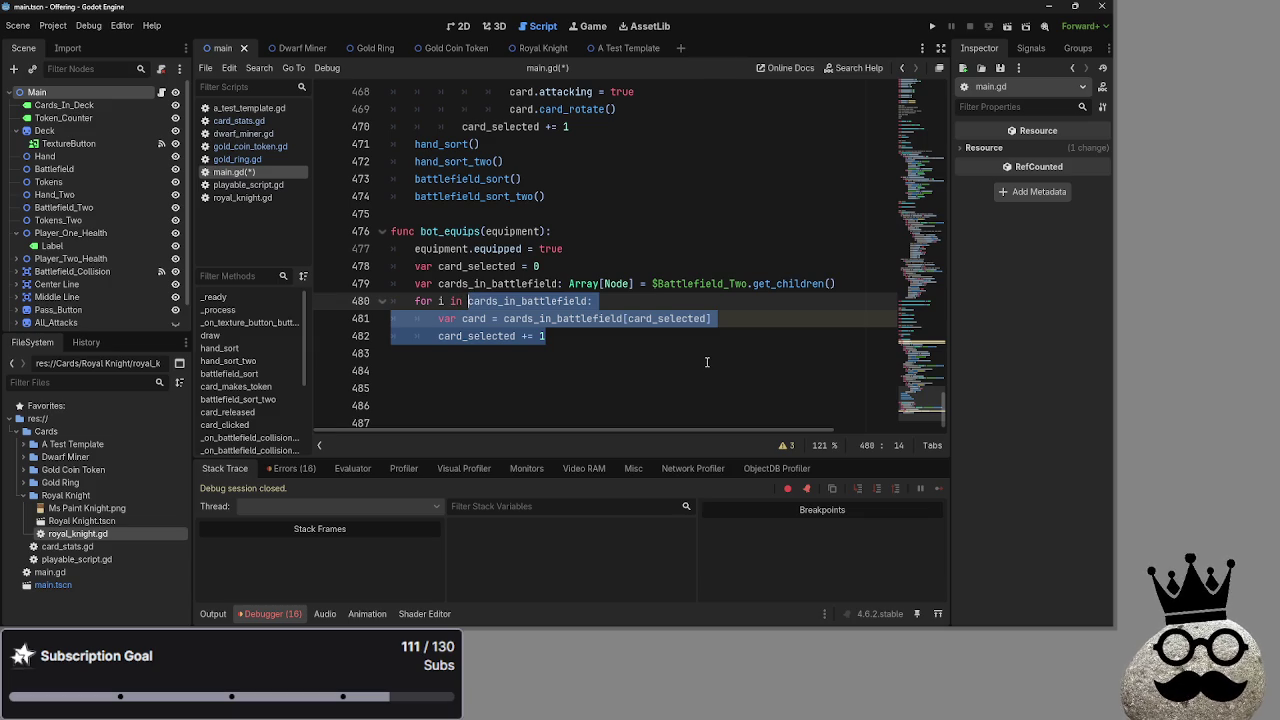
{"action": "left_click", "coordinate": [573, 335]}
{"action": "mouse_move", "coordinate": [573, 335]}
{"action": "left_mouse_down"}
{"action": "mouse_move", "coordinate": [400, 265]}
{"action": "mouse_move", "coordinate": [420, 265]}
{"action": "left_mouse_up"}
{"action": "left_click", "coordinate": [574, 338]}
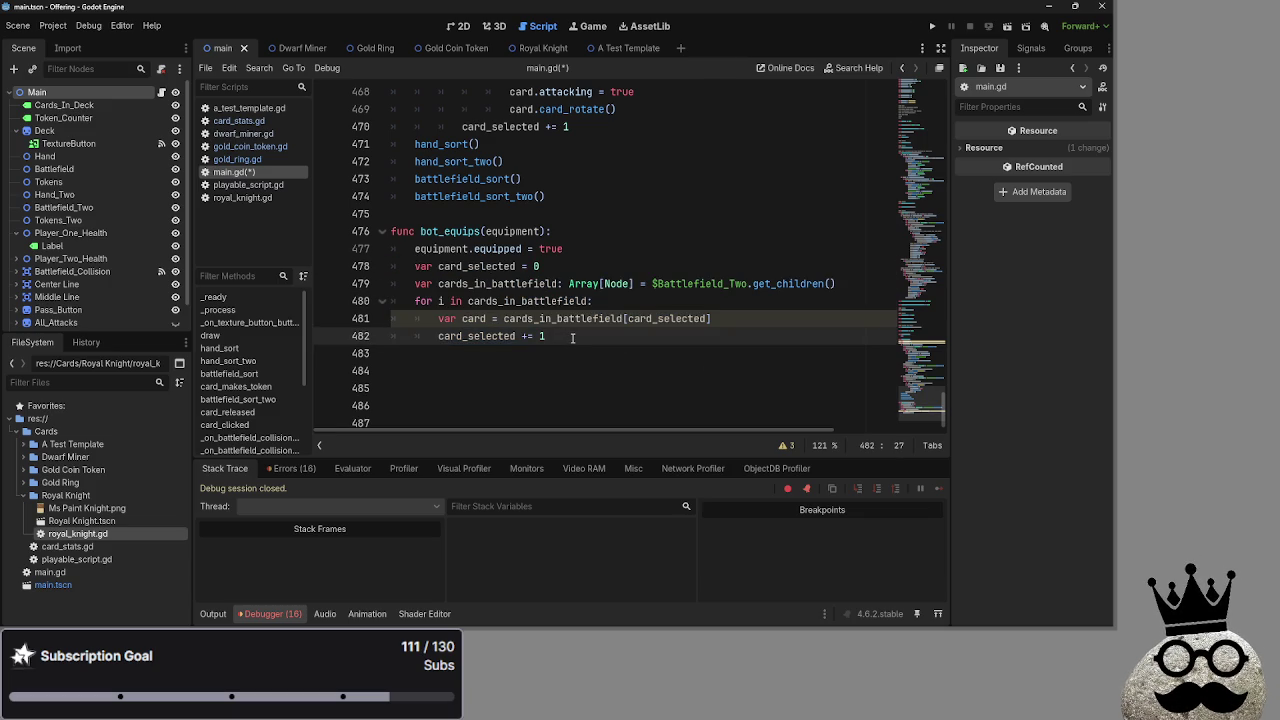
{"action": "mouse_move", "coordinate": [573, 337]}
{"action": "left_mouse_down"}
{"action": "mouse_move", "coordinate": [440, 318]}
{"action": "mouse_move", "coordinate": [410, 268]}
{"action": "left_mouse_up"}
{"action": "left_click", "coordinate": [590, 340]}
{"action": "left_click", "coordinate": [560, 410]}
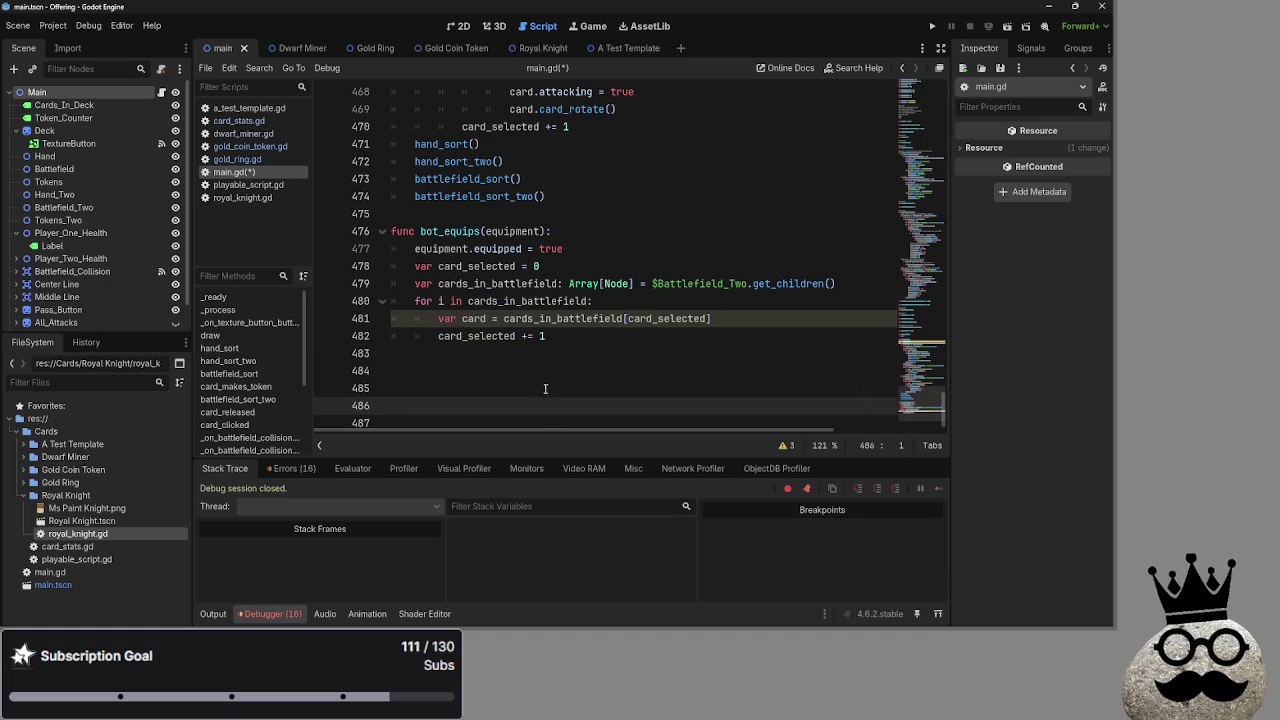
{"action": "key", "text": "Up"}
{"action": "key", "text": "Up"}
{"action": "key", "text": "Up"}
{"action": "key", "text": "End"}
Delete the best_creature and best_attack declarations from bot_decision.
{"action": "scroll", "coordinate": [640, 360], "scroll_direction": "up", "scroll_amount": 4}
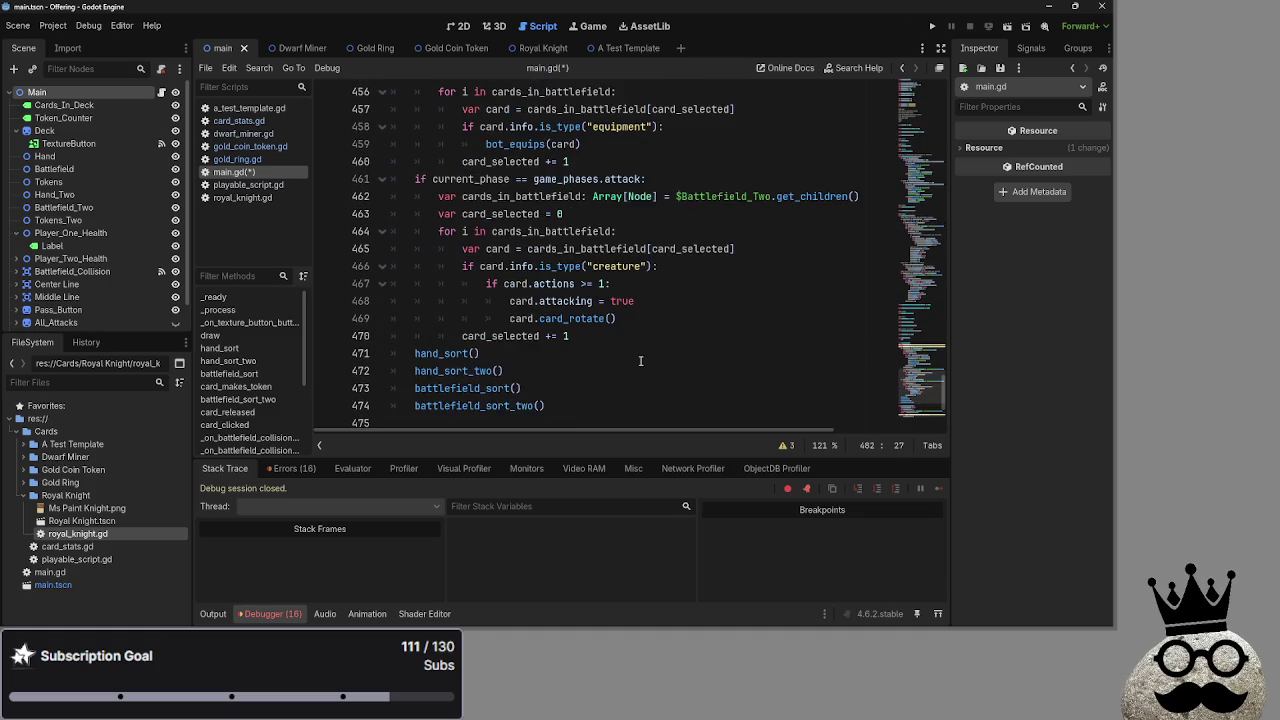
{"action": "scroll", "coordinate": [640, 360], "scroll_direction": "up", "scroll_amount": 2}
{"action": "scroll", "coordinate": [655, 363], "scroll_direction": "up", "scroll_amount": 2}
{"action": "scroll", "coordinate": [658, 363], "scroll_direction": "up", "scroll_amount": 4}
{"action": "left_click", "coordinate": [530, 266]}
{"action": "double_click", "coordinate": [487, 249]}
{"action": "double_click", "coordinate": [470, 266]}
{"action": "left_click", "coordinate": [470, 266]}
{"action": "double_click", "coordinate": [476, 249]}
{"action": "left_click", "coordinate": [458, 266]}
{"action": "double_click", "coordinate": [470, 266]}
{"action": "double_click", "coordinate": [476, 249]}
{"action": "left_click", "coordinate": [476, 266]}
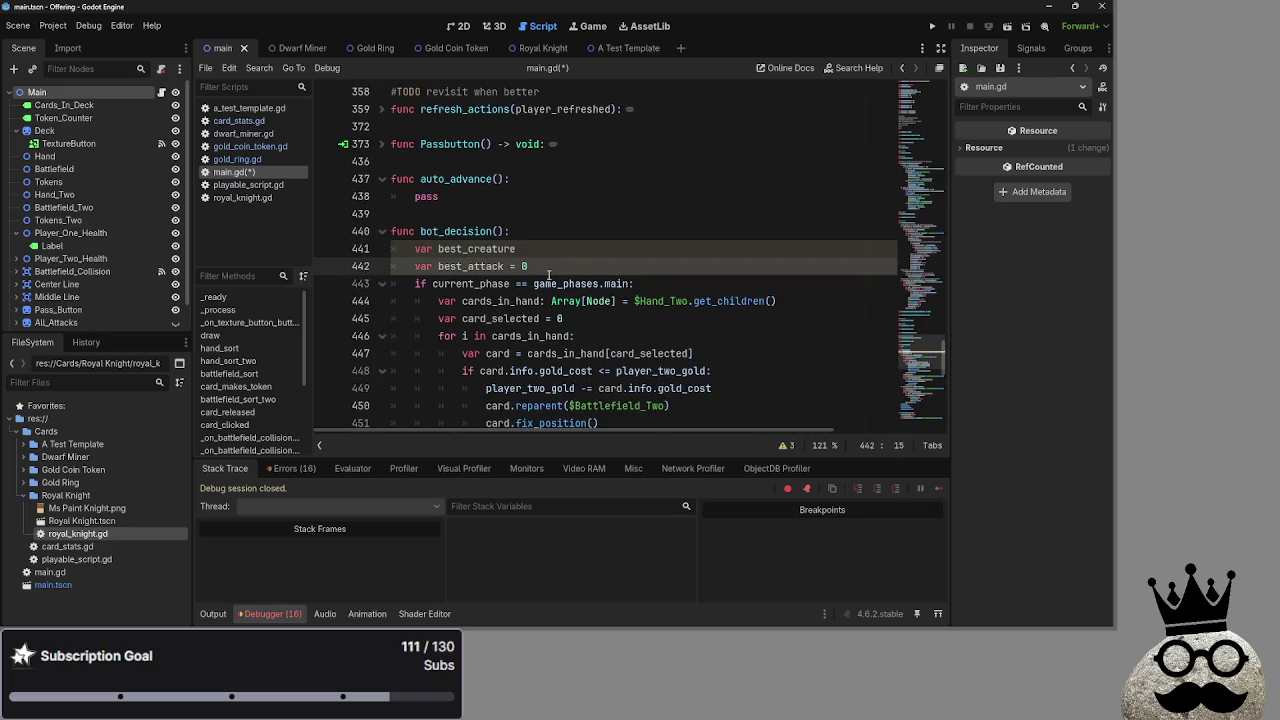
{"action": "left_click_drag", "start_coordinate": [554, 270], "coordinate": [582, 231]}
{"action": "key", "text": "BackSpace"}
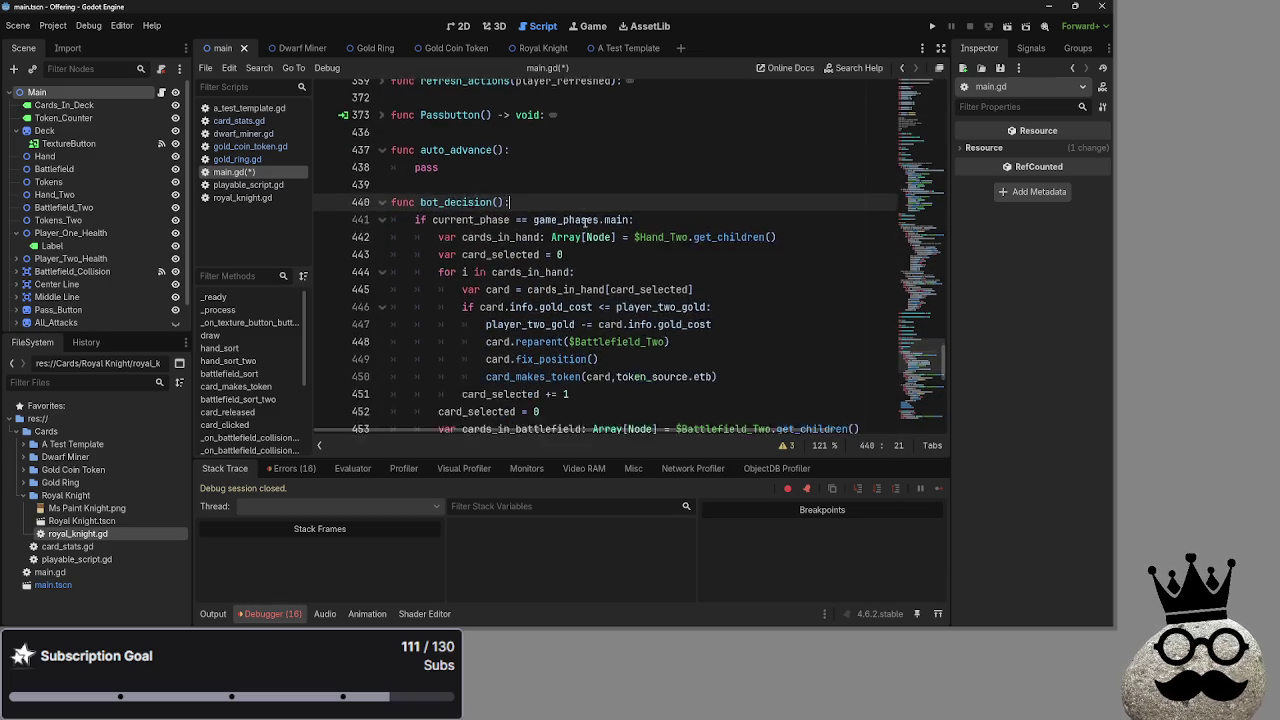
{"action": "scroll", "coordinate": [582, 220], "scroll_direction": "down", "scroll_amount": 10}
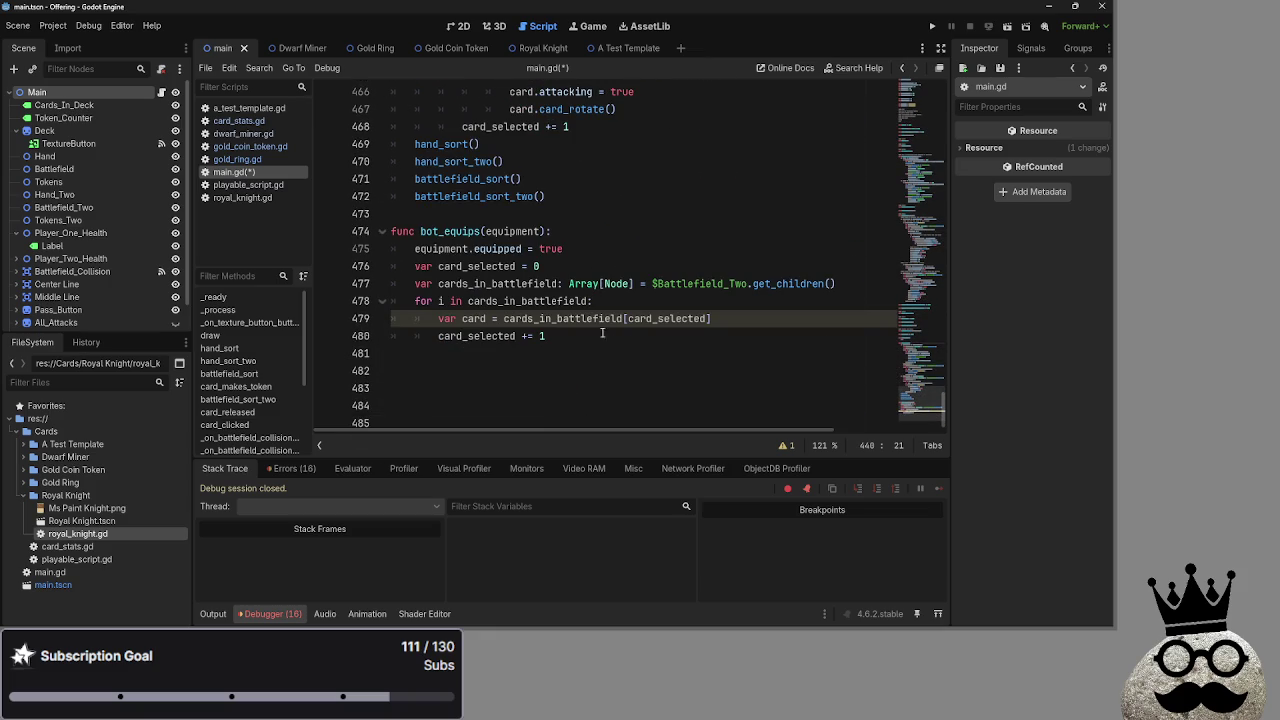
{"action": "left_click", "coordinate": [616, 350]}
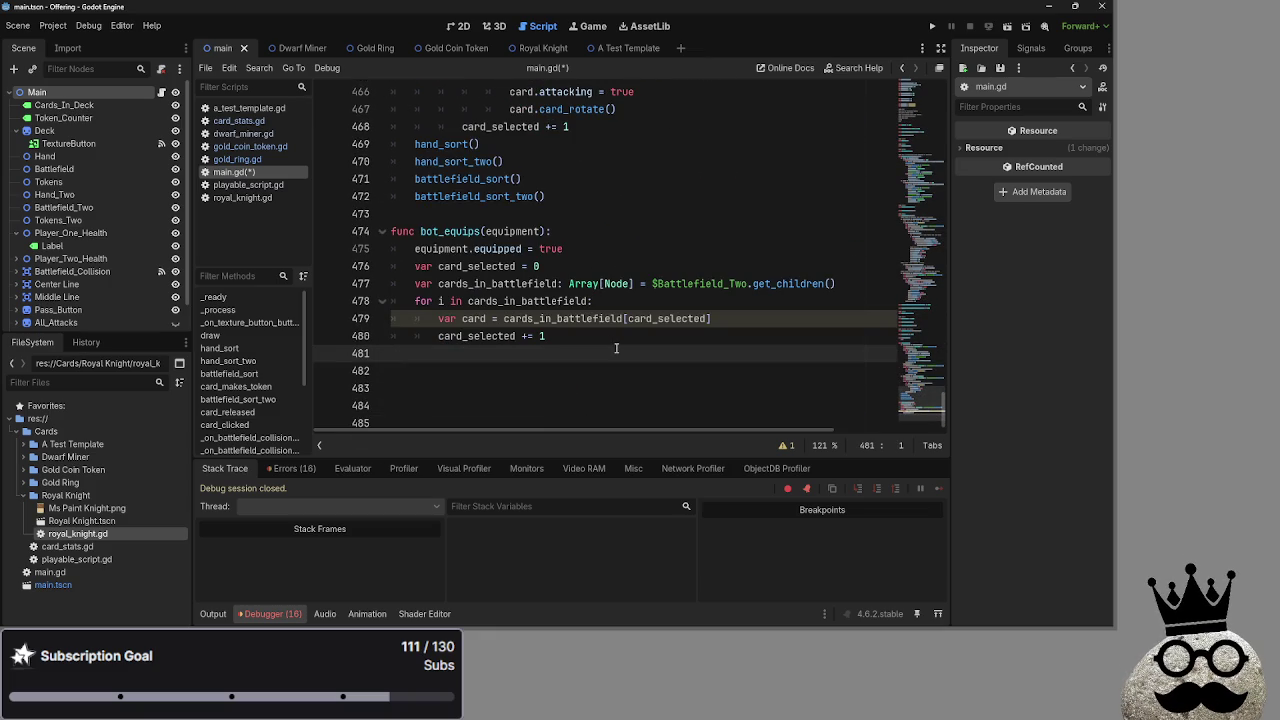
{"action": "left_click", "coordinate": [625, 233]}
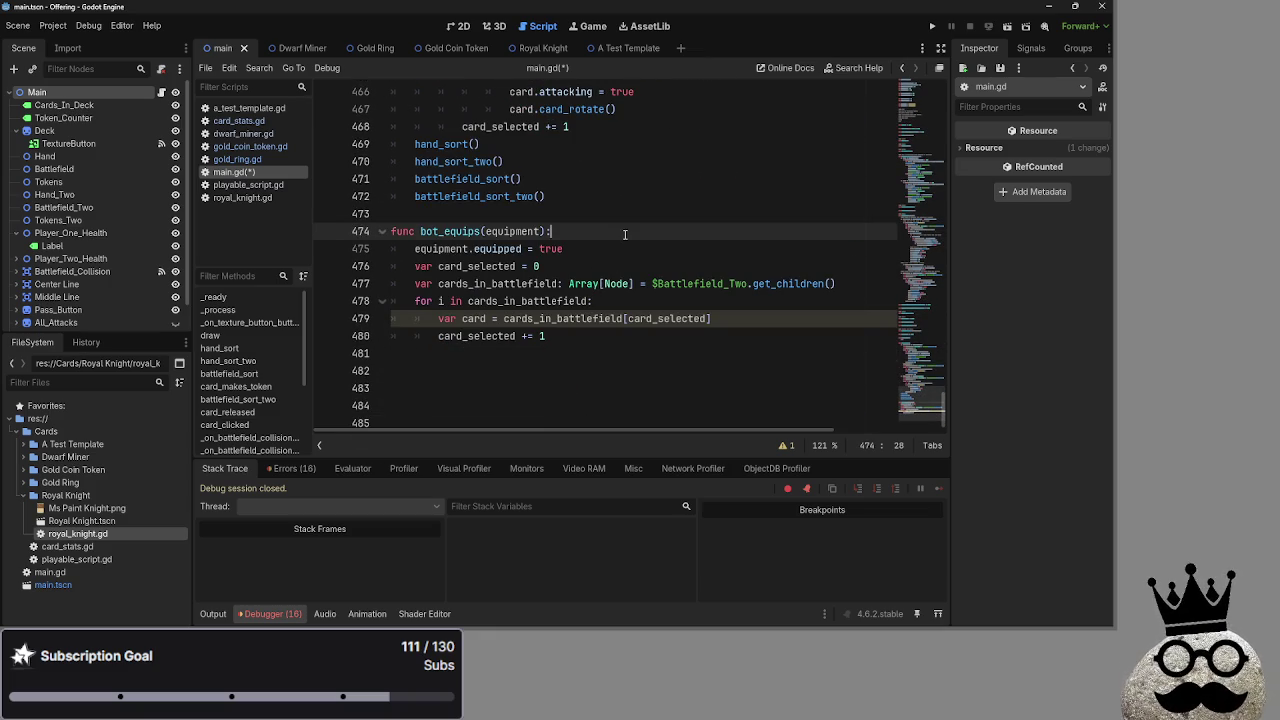
Declare 'var biggest_creature' below the equipment.equipped assignment.
{"action": "left_click", "coordinate": [626, 245]}
{"action": "key", "text": "Return"}
{"action": "type", "text": "var heal"}
{"action": "key", "text": "BackSpace"}
{"action": "key", "text": "BackSpace"}
{"action": "key", "text": "BackSpace"}
{"action": "type", "text": "biggest"}
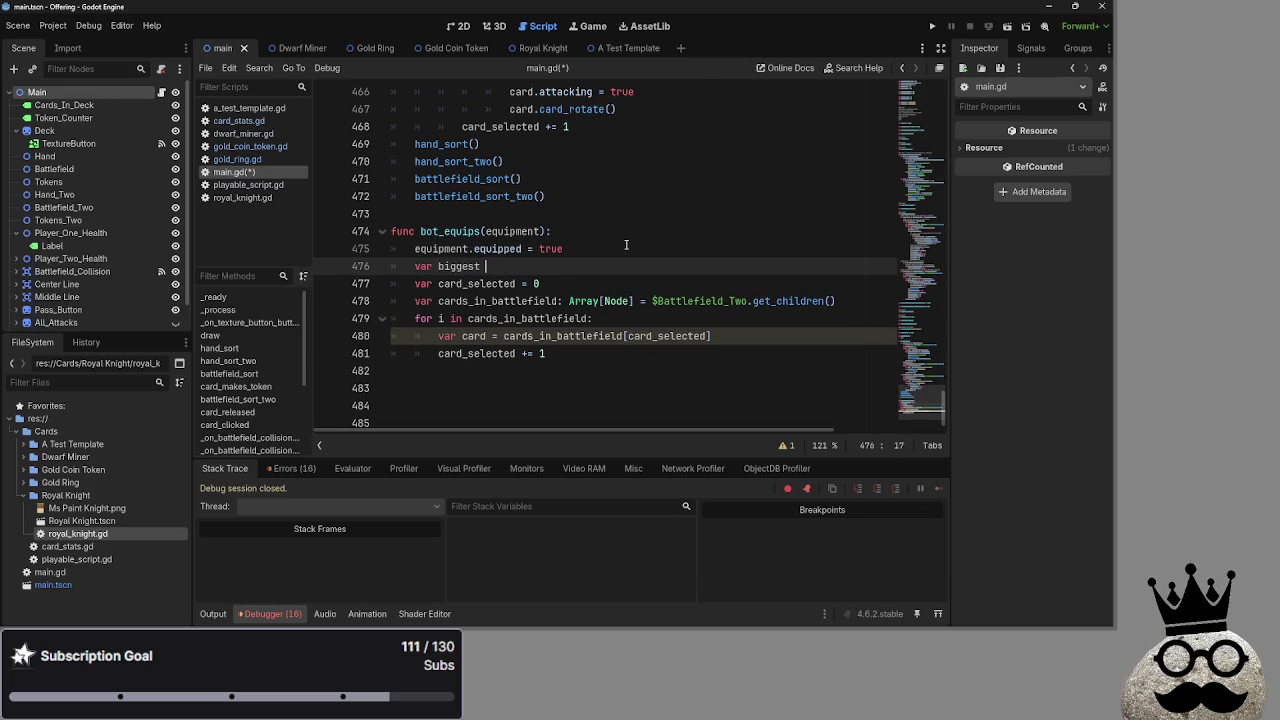
{"action": "key", "text": "BackSpace"}
{"action": "type", "text": "_creature"}
Inside the loop, add 'if card.info.is_type("creature"):' with a placeholder 'pass'.
{"action": "left_click", "coordinate": [584, 356]}
{"action": "key", "text": "Return"}
{"action": "key", "text": "BackSpace"}
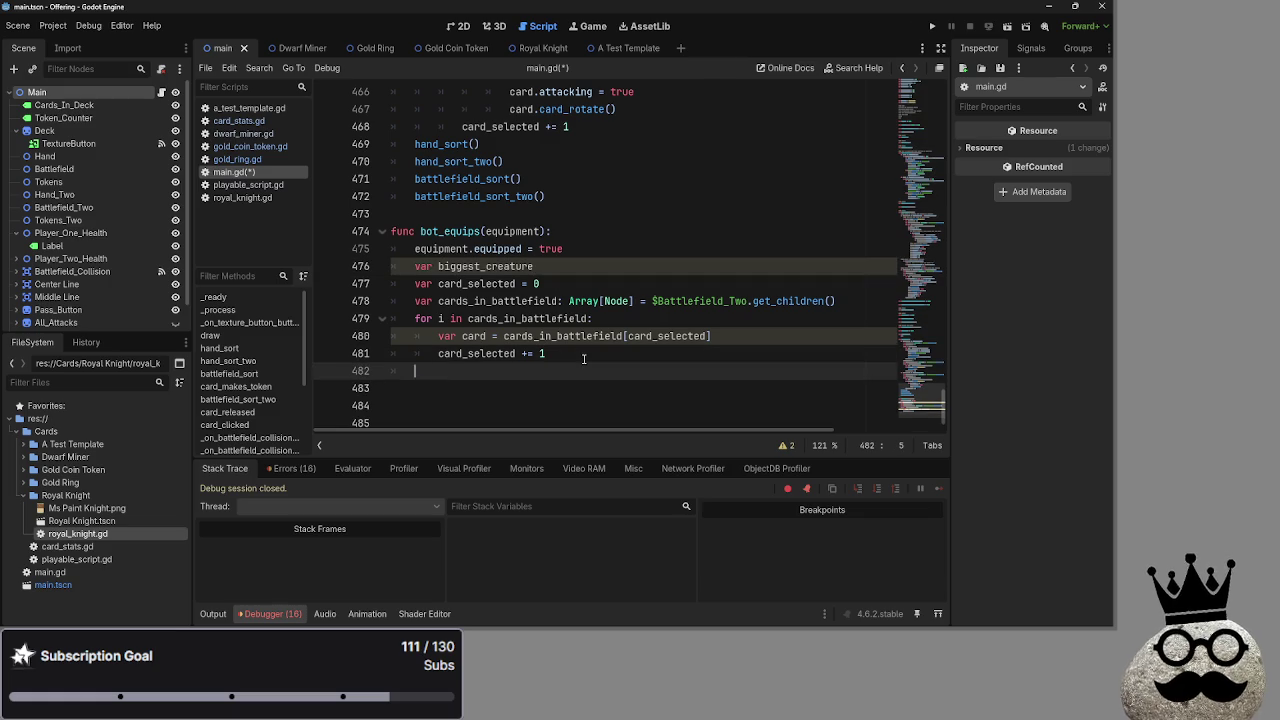
{"action": "key", "text": "Tab"}
{"action": "type", "text": "if "}
{"action": "type", "text": "card"}
{"action": "type", "text": ".info"}
{"action": "type", "text": ".is"}
{"action": "type", "text": "_type"}
{"action": "type", "text": "(\""}
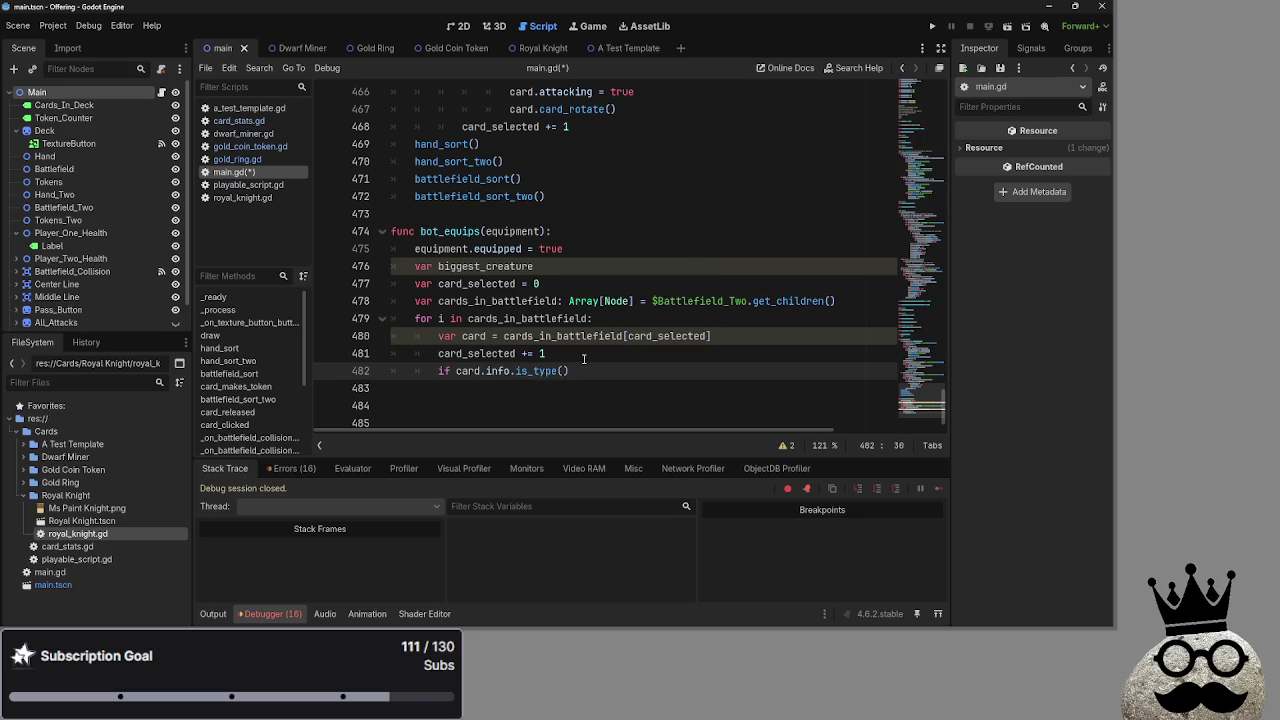
{"action": "type", "text": "creature\""}
{"action": "type", "text": ")"}
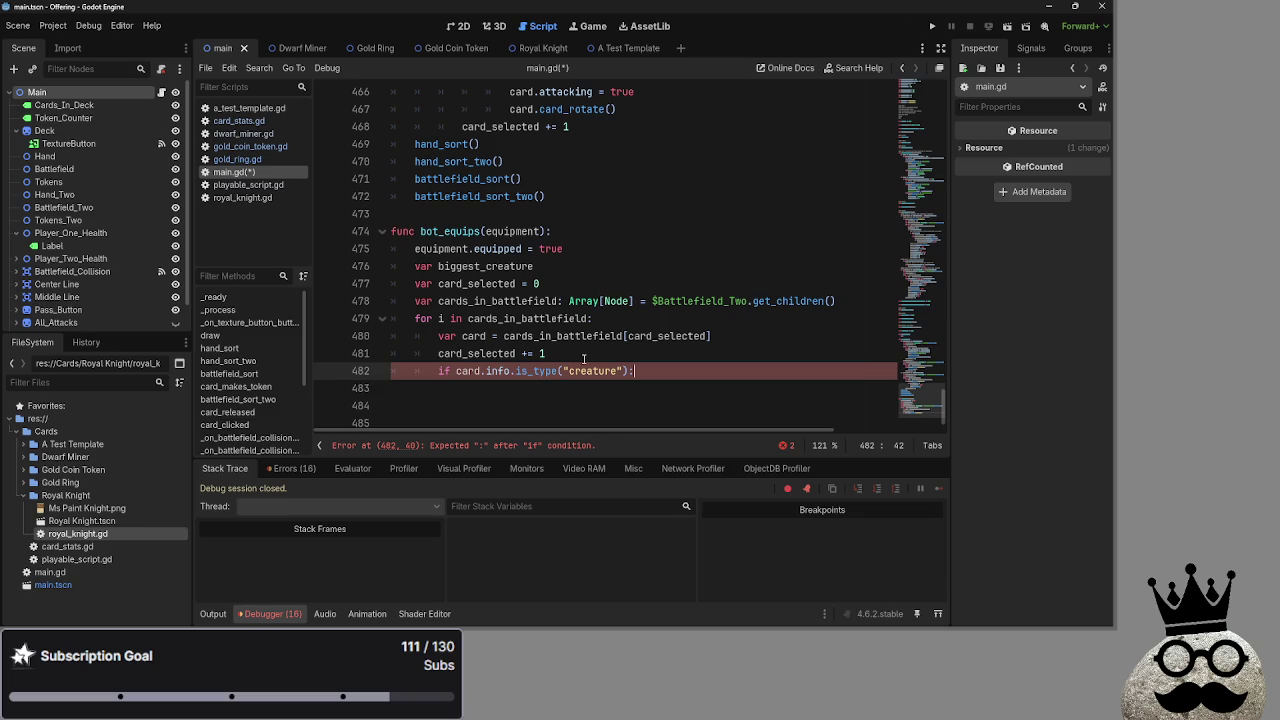
{"action": "key", "text": "Return"}
{"action": "type", "text": "pass"}
{"action": "key", "text": "ctrl+shift+Return"}
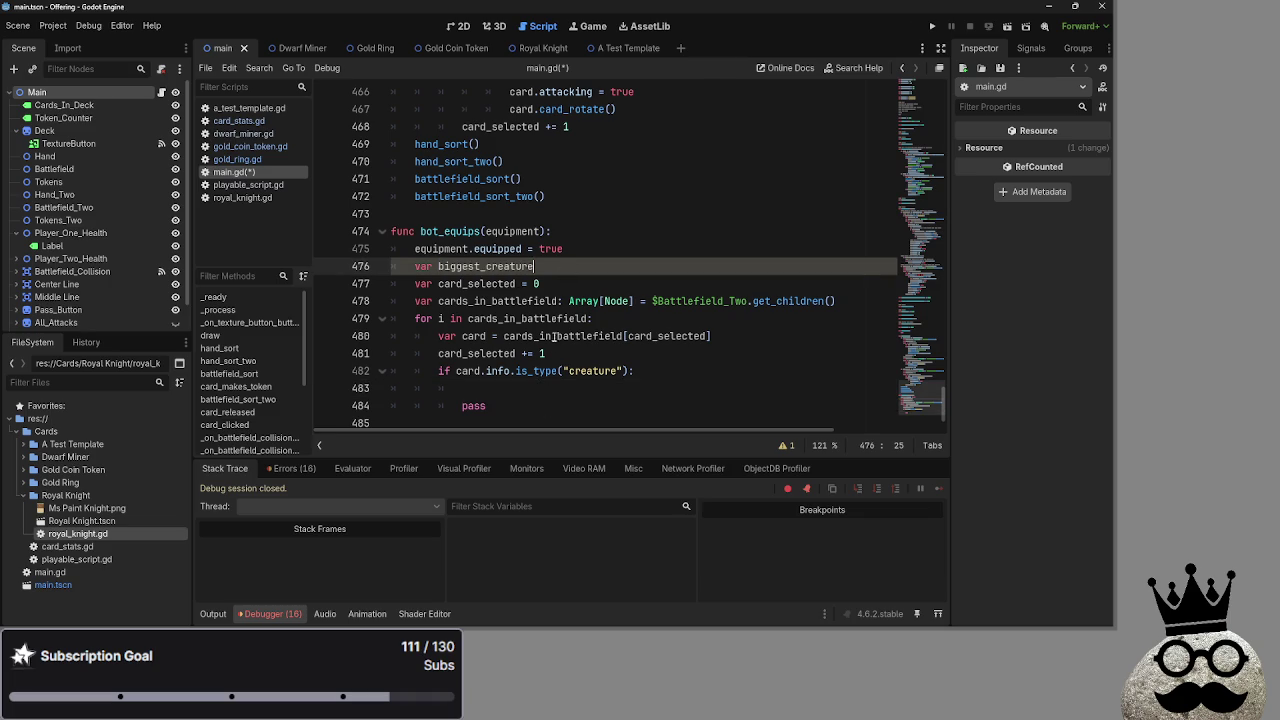
Start an 'if biggest_creature' condition in the creature branch, then remove it.
{"action": "left_click", "coordinate": [554, 393]}
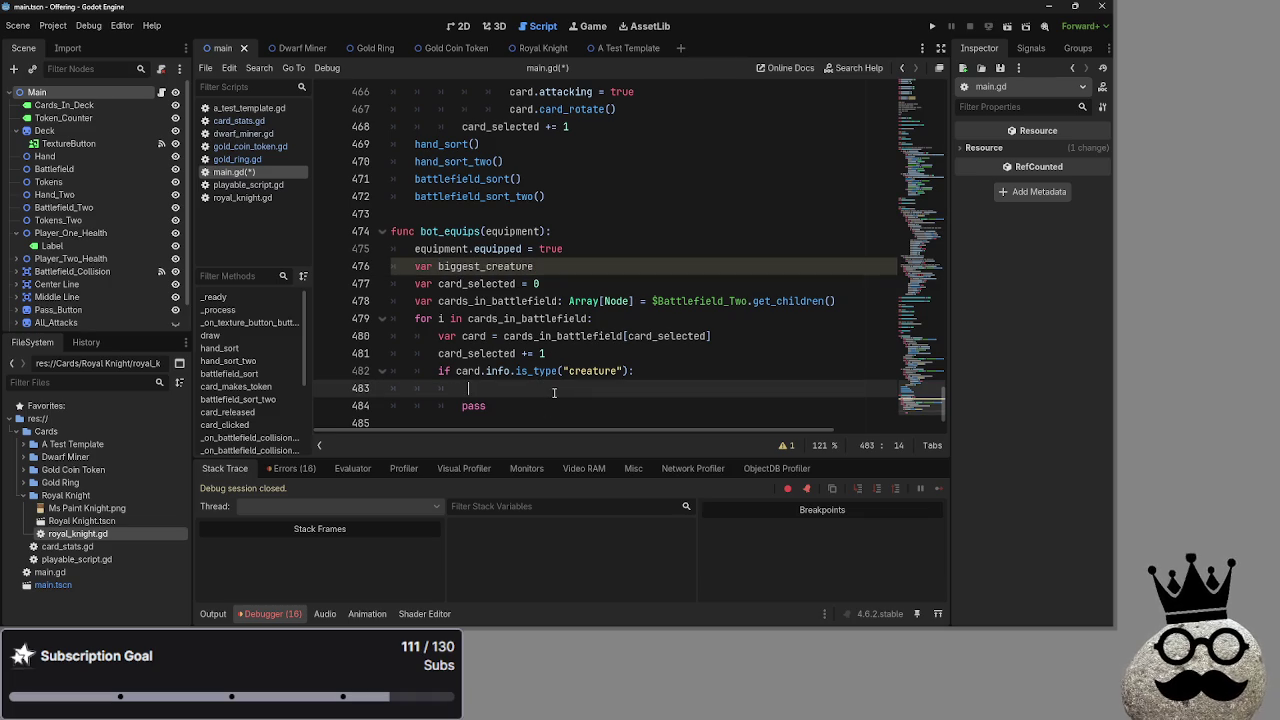
{"action": "type", "text": "if biggest"}
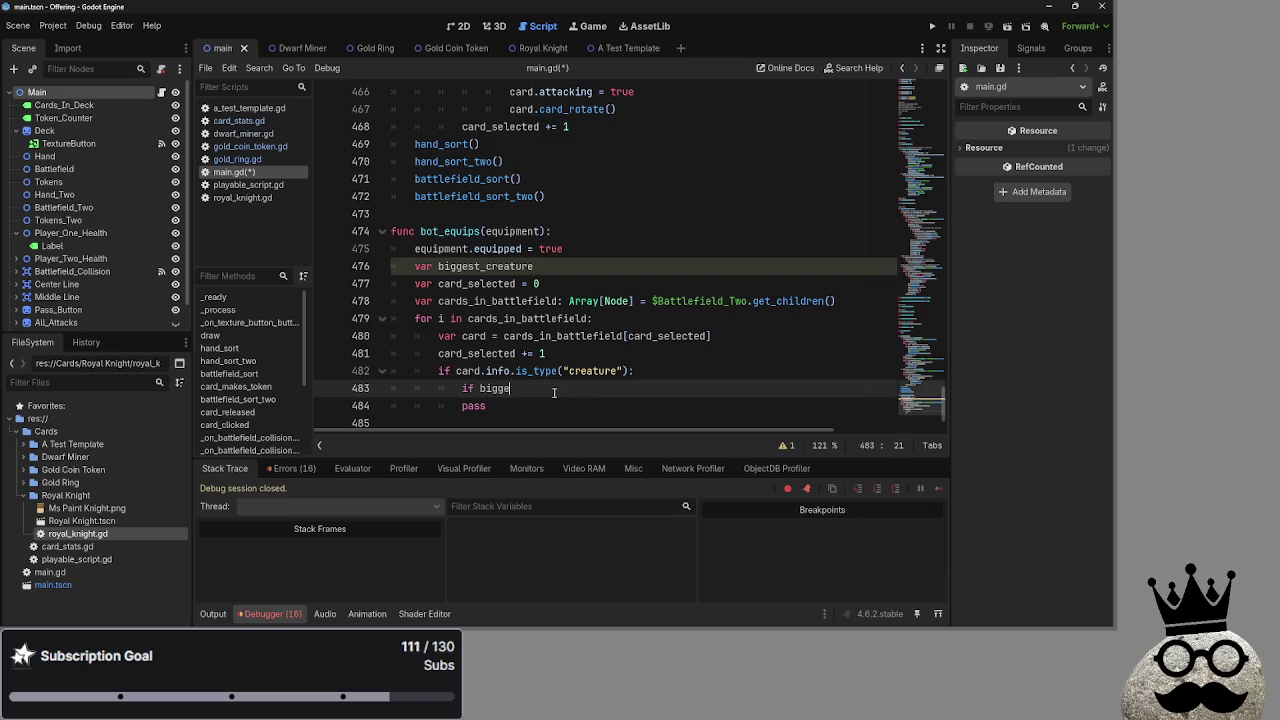
{"action": "key", "text": "Return"}
{"action": "key", "text": "BackSpace"}
{"action": "key", "text": "BackSpace"}
{"action": "key", "text": "BackSpace"}
Highlight biggest_creature, the card variable and the creature type check to review the loop.
{"action": "left_click", "coordinate": [482, 266]}
{"action": "double_click", "coordinate": [482, 266]}
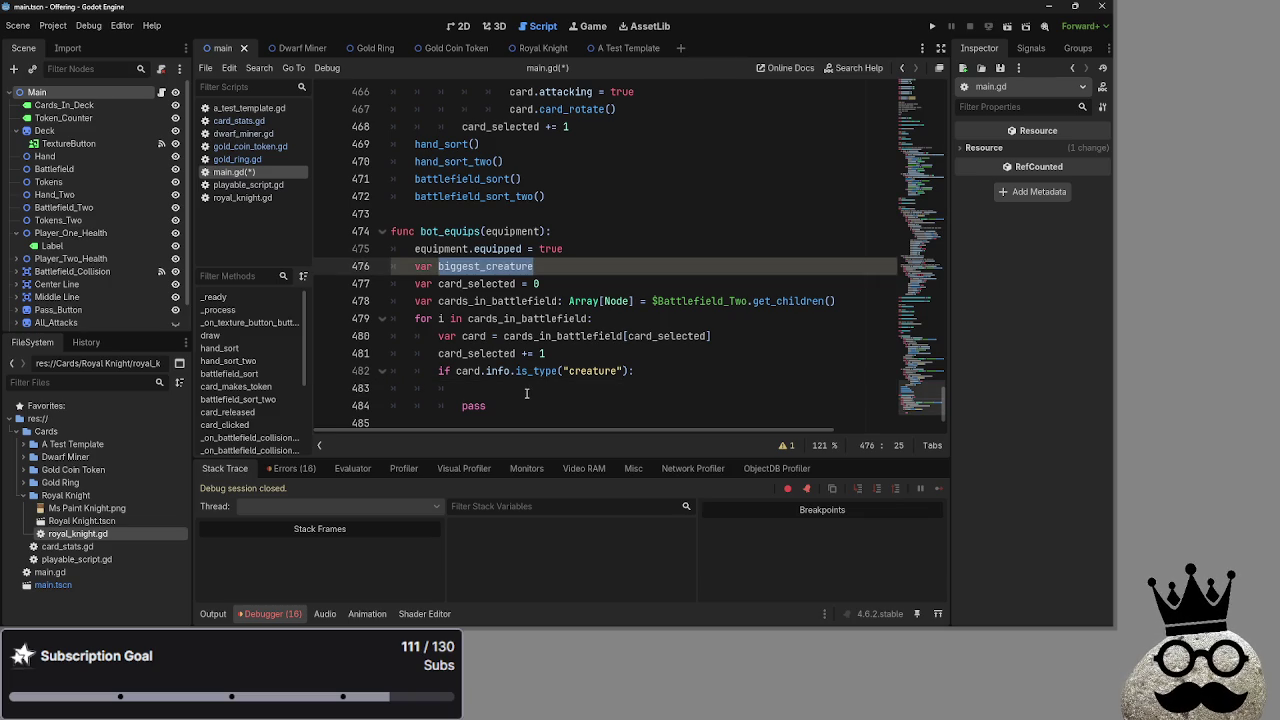
{"action": "left_click", "coordinate": [526, 393]}
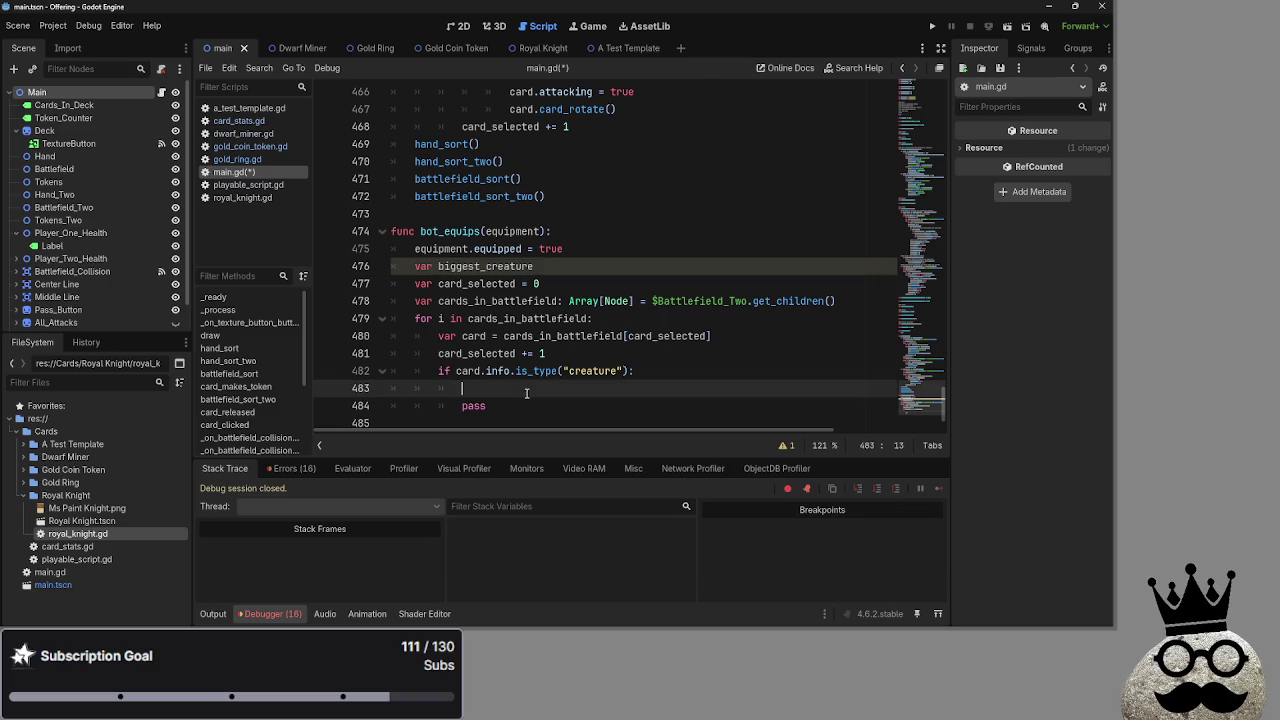
{"action": "double_click", "coordinate": [518, 268]}
{"action": "left_click", "coordinate": [493, 385]}
{"action": "left_click", "coordinate": [511, 371]}
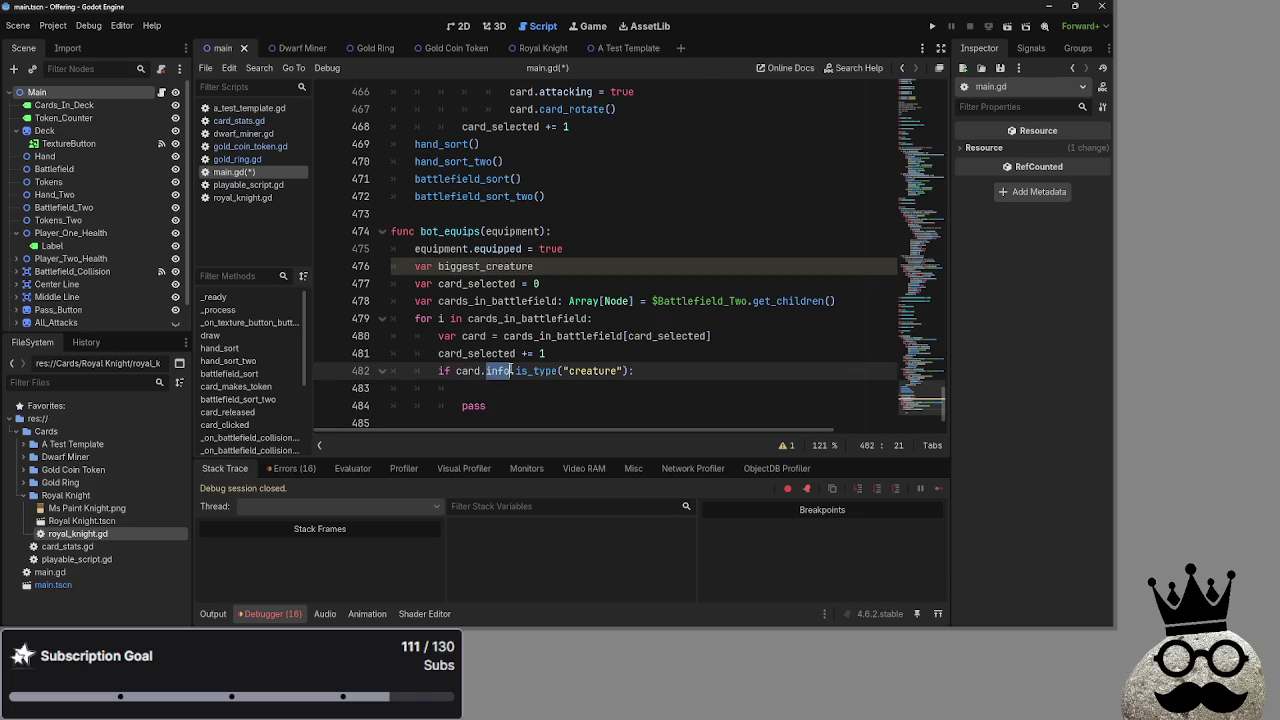
{"action": "left_click", "coordinate": [593, 371]}
{"action": "double_click", "coordinate": [593, 371]}
{"action": "double_click", "coordinate": [470, 371]}
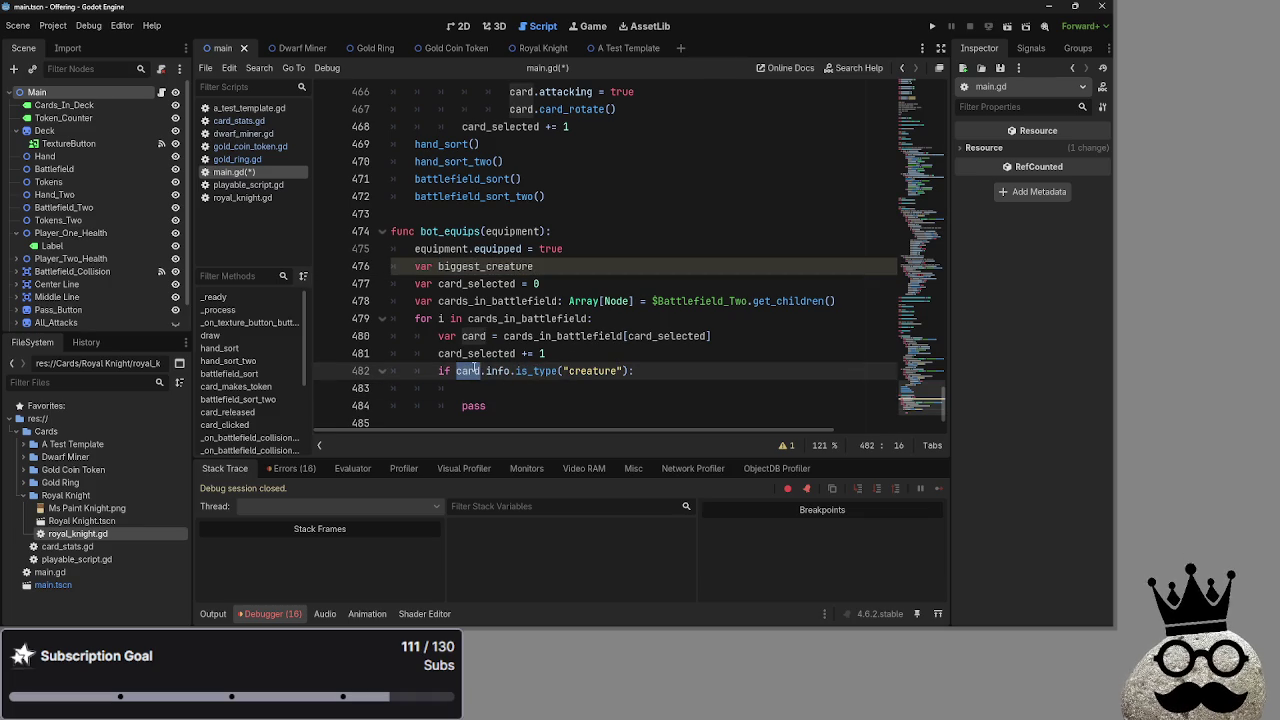
{"action": "left_click_drag", "start_coordinate": [722, 376], "coordinate": [392, 284]}
{"action": "left_click", "coordinate": [494, 387]}
{"action": "double_click", "coordinate": [477, 267]}
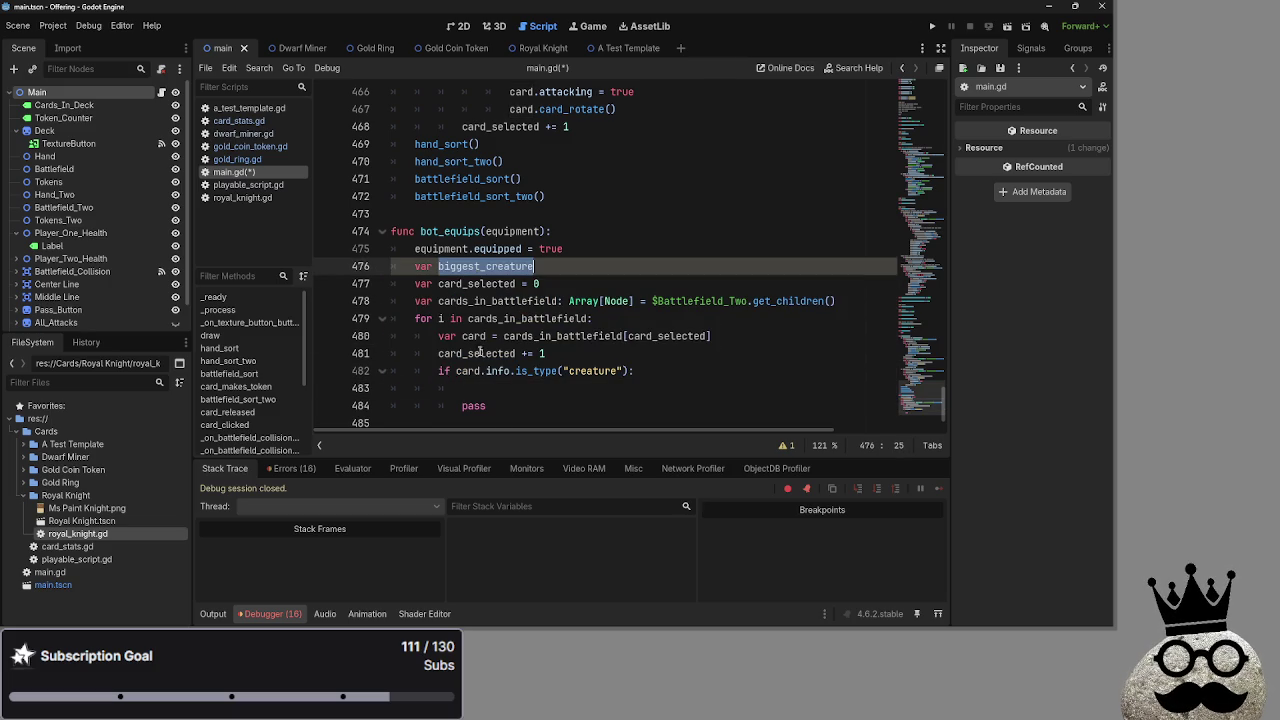
{"action": "left_click", "coordinate": [510, 390]}
{"action": "double_click", "coordinate": [494, 268]}
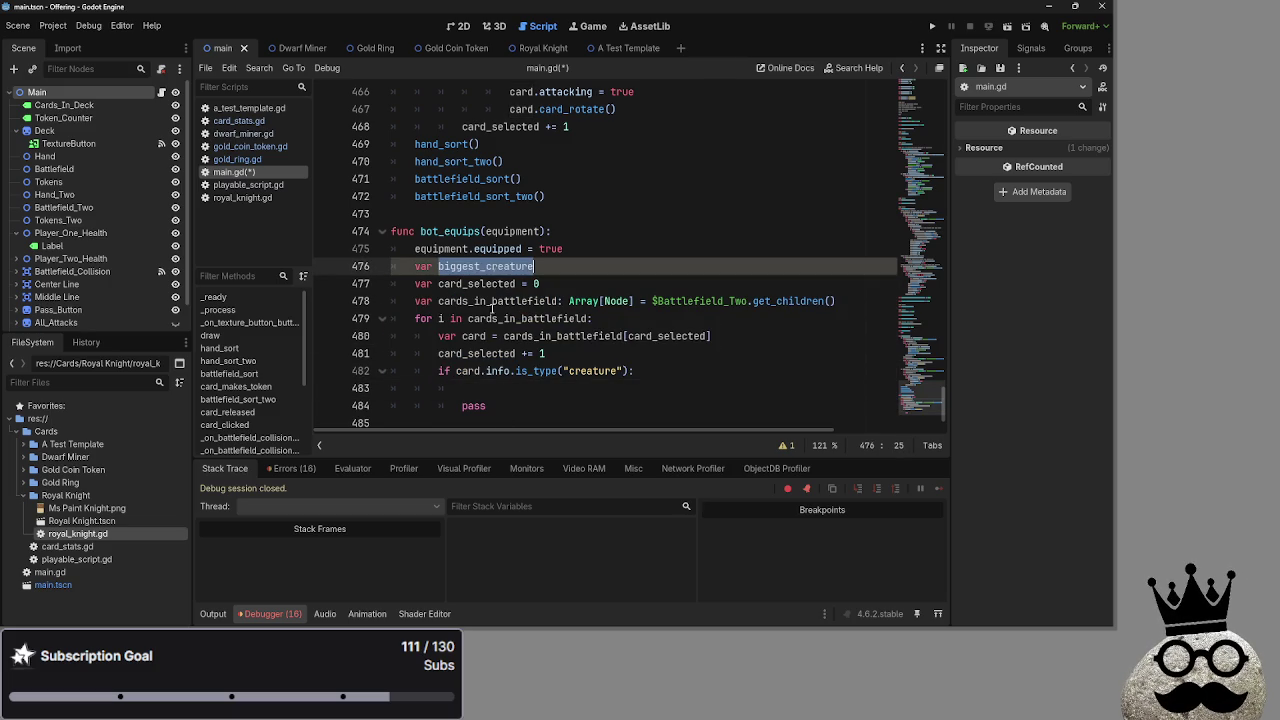
{"action": "left_click", "coordinate": [494, 394]}
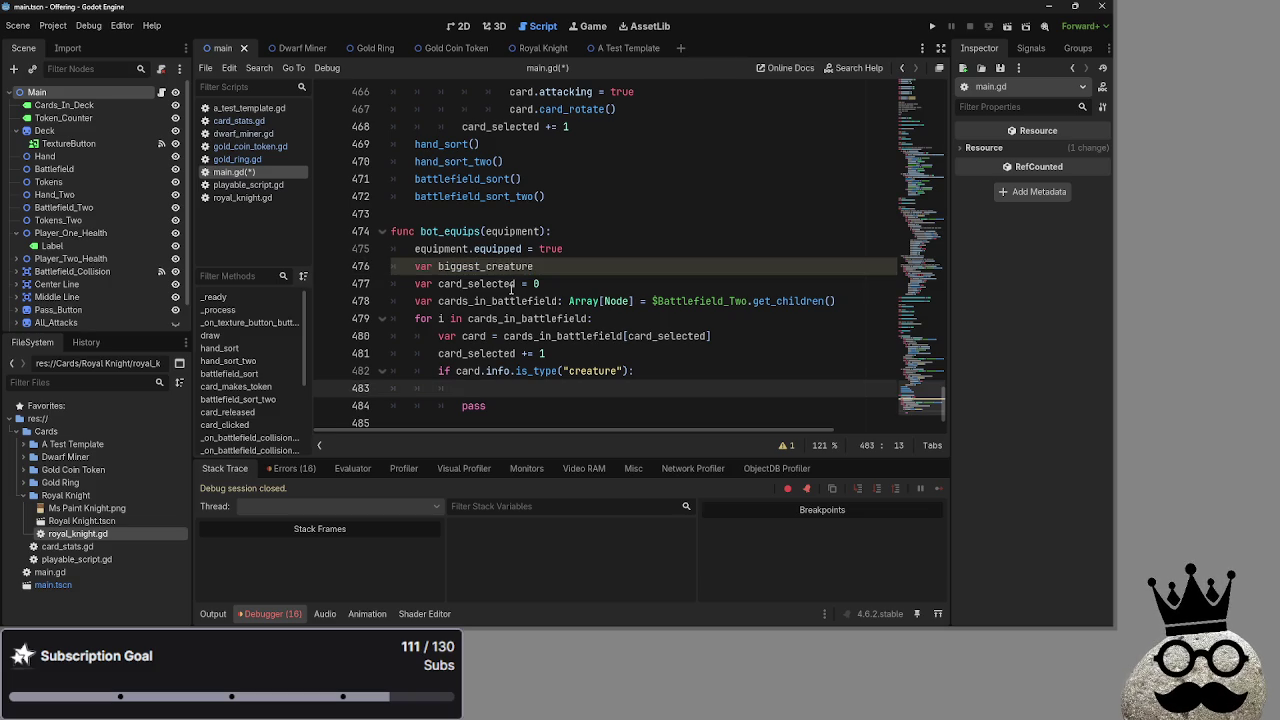
Add and then remove a blank line after the biggest_creature declaration.
{"action": "left_click", "coordinate": [548, 264]}
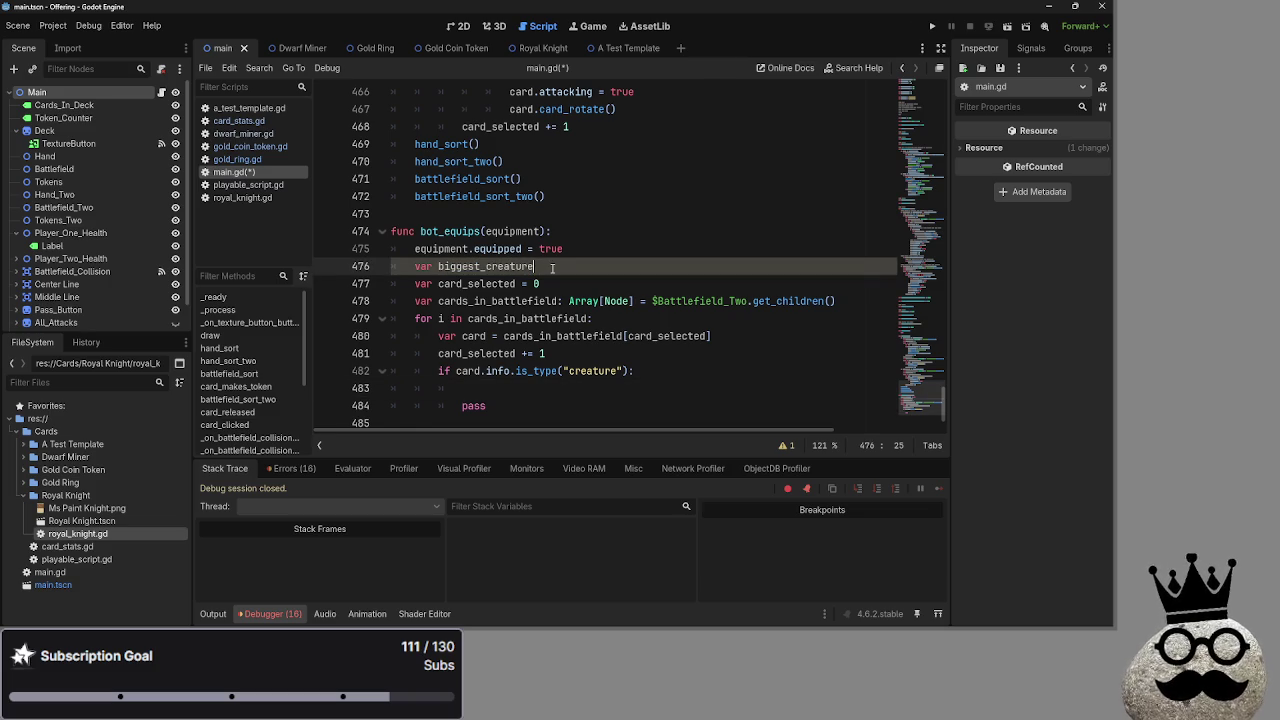
{"action": "scroll", "coordinate": [552, 268], "scroll_direction": "up", "scroll_amount": 7}
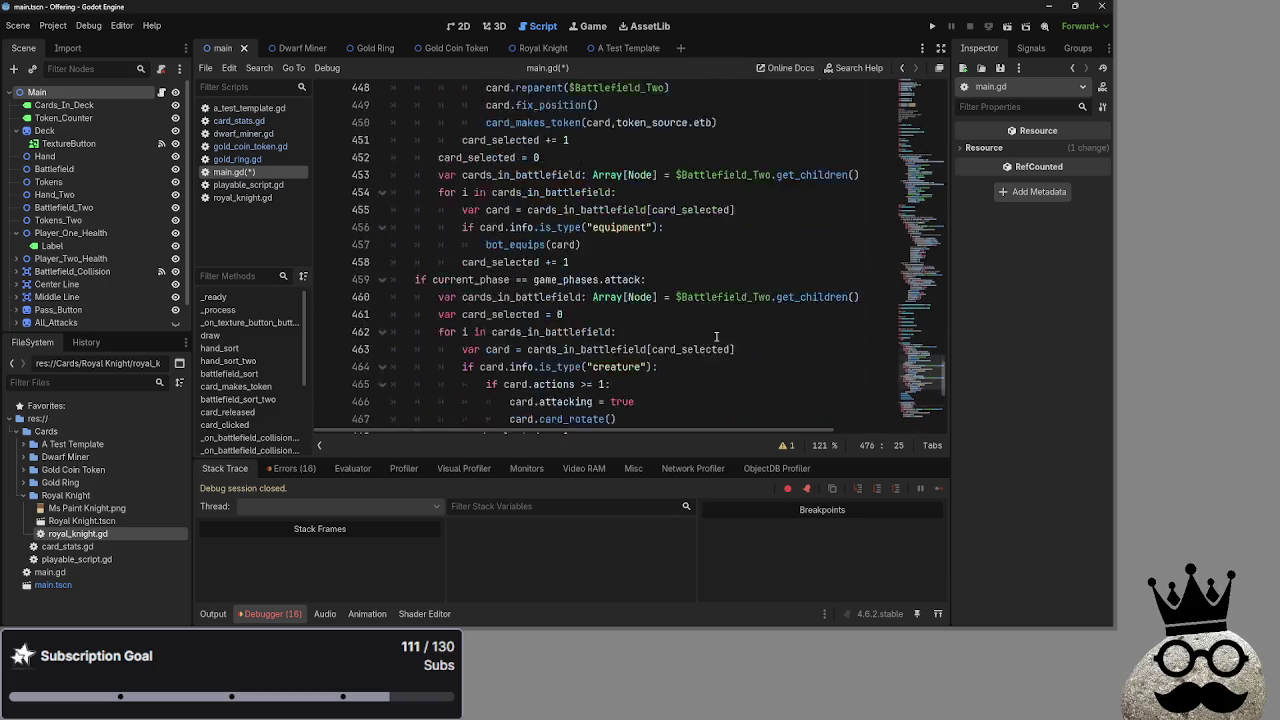
{"action": "scroll", "coordinate": [716, 337], "scroll_direction": "down", "scroll_amount": 8}
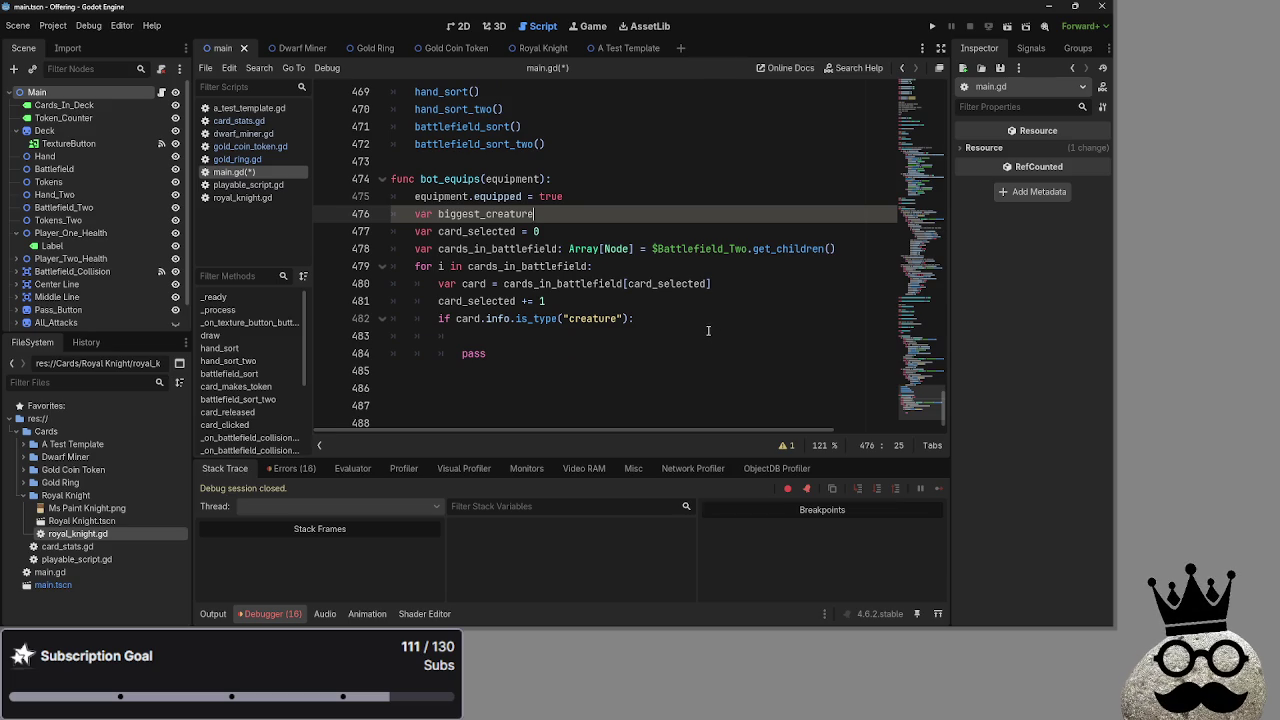
{"action": "key", "text": "Return"}
{"action": "mouse_move", "coordinate": [535, 214]}
{"action": "left_mouse_down"}
{"action": "mouse_move", "coordinate": [437, 214]}
{"action": "mouse_move", "coordinate": [500, 214]}
{"action": "left_mouse_up"}
{"action": "left_click", "coordinate": [503, 229]}
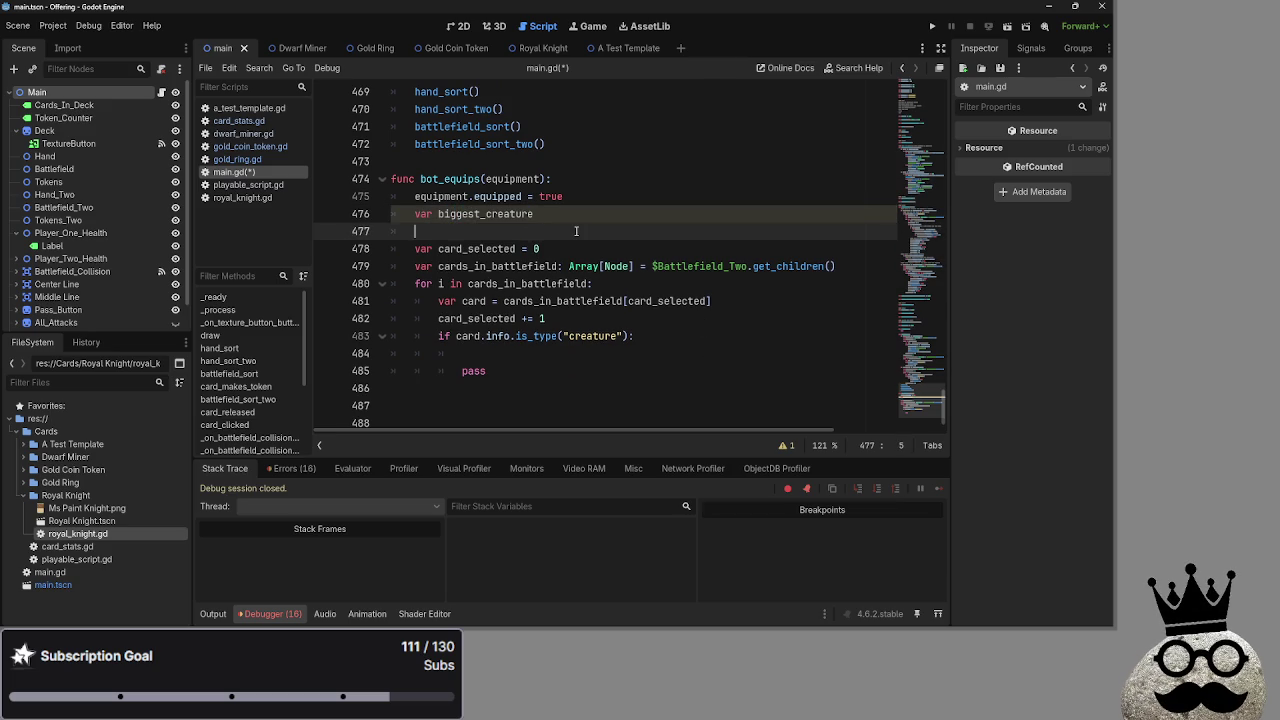
{"action": "double_click", "coordinate": [476, 218]}
{"action": "left_click", "coordinate": [471, 229]}
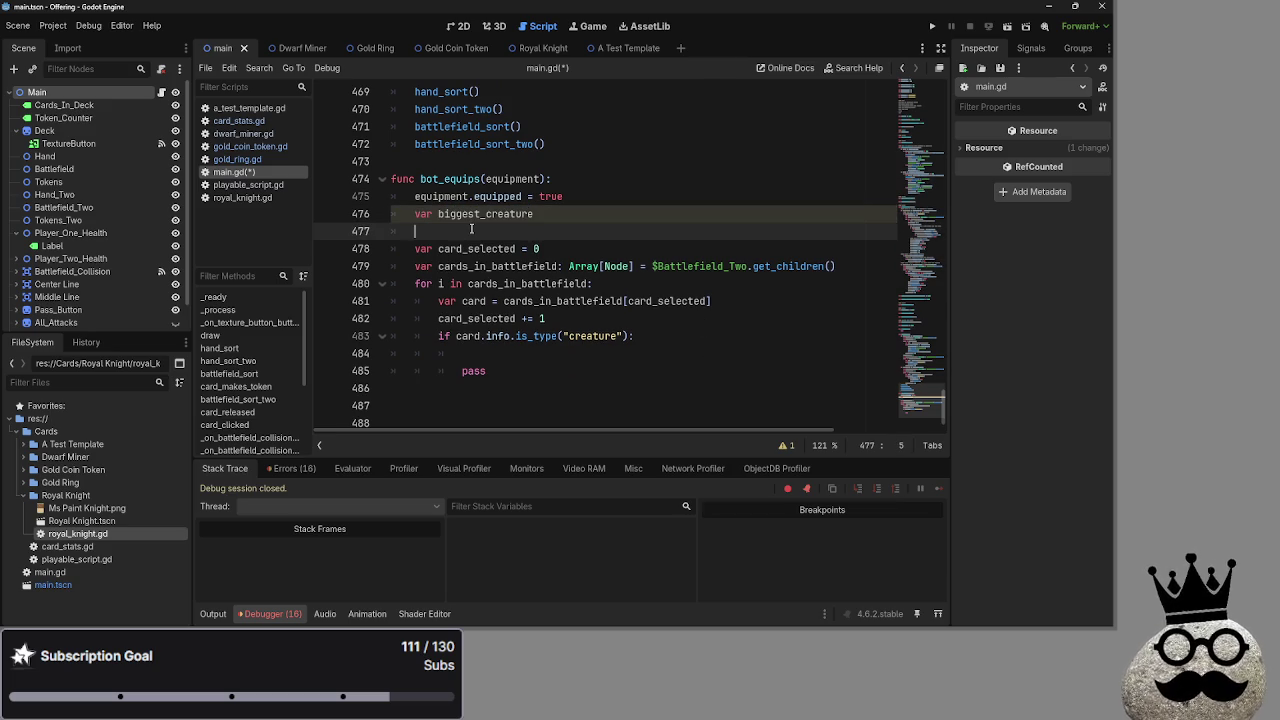
{"action": "key", "text": "BackSpace"}
{"action": "key", "text": "BackSpace"}
{"action": "double_click", "coordinate": [487, 216]}
{"action": "left_click", "coordinate": [575, 213]}
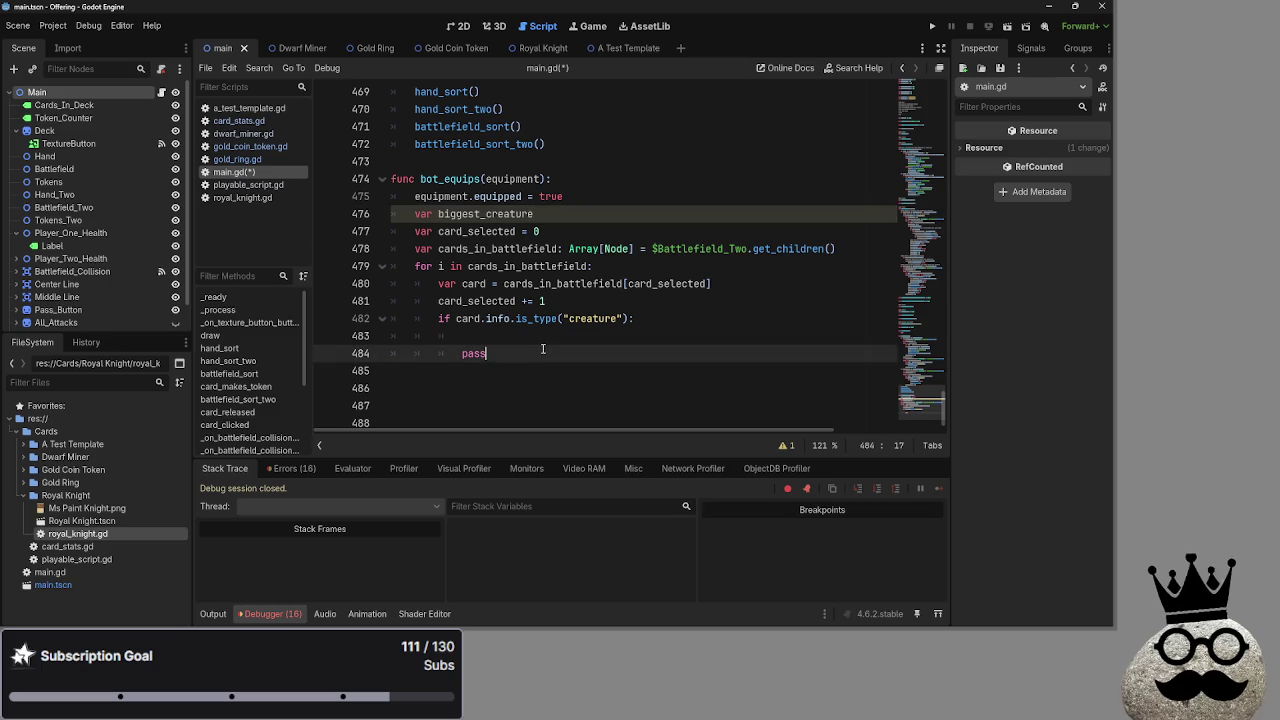
Move 'equipment.equipped = true' below the Battlefield_Two loop and delete the leftover empty line.
{"action": "mouse_move", "coordinate": [564, 196]}
{"action": "left_mouse_down"}
{"action": "mouse_move", "coordinate": [416, 196]}
{"action": "mouse_move", "coordinate": [440, 300]}
{"action": "mouse_move", "coordinate": [415, 371]}
{"action": "left_mouse_up"}
{"action": "left_click", "coordinate": [467, 195]}
{"action": "key", "text": "BackSpace"}
{"action": "key", "text": "BackSpace"}
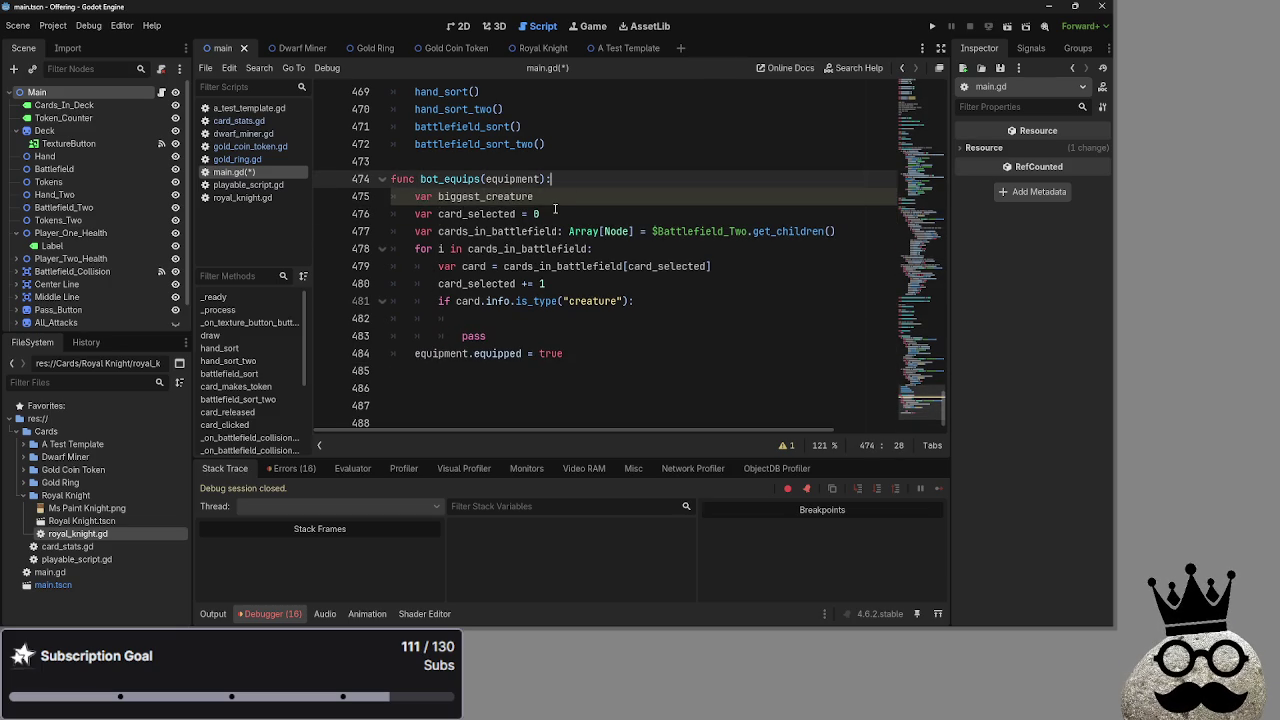
Collapse card_makes_token and expand card_clicked to inspect its creature check and card_selected reset.
{"action": "scroll", "coordinate": [555, 208], "scroll_direction": "up", "scroll_amount": 20}
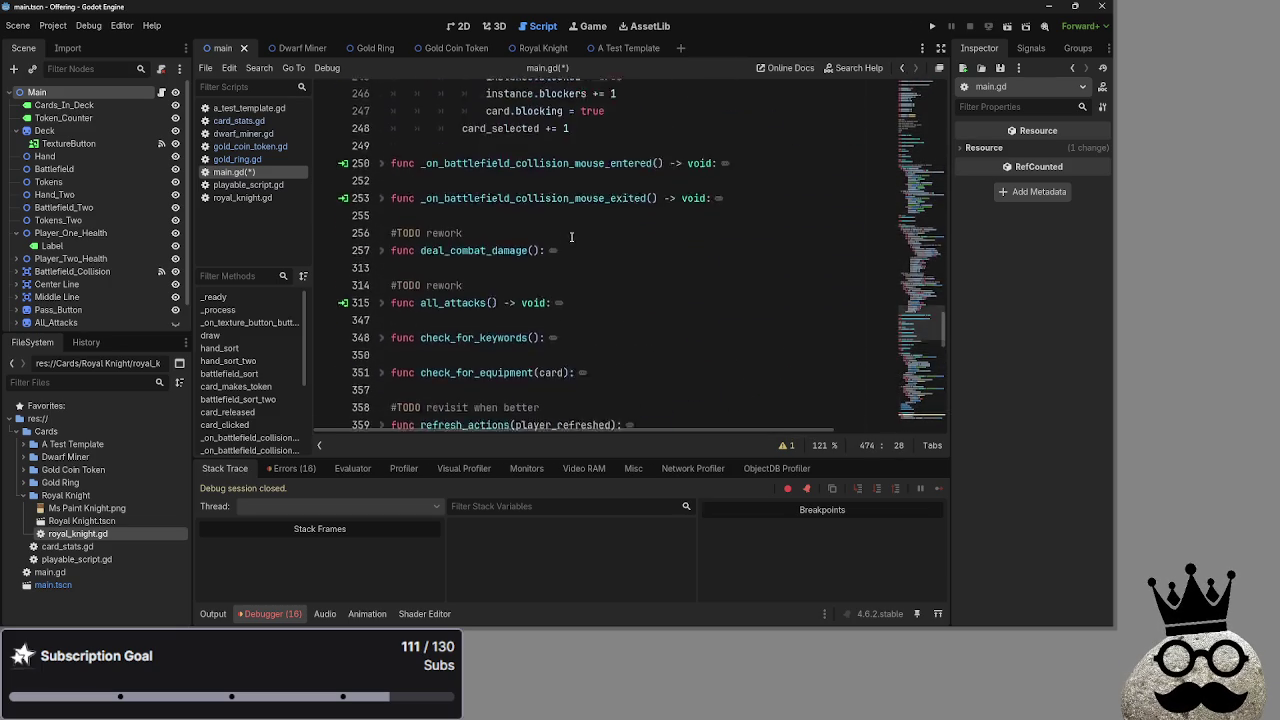
{"action": "scroll", "coordinate": [578, 240], "scroll_direction": "up", "scroll_amount": 10}
{"action": "scroll", "coordinate": [386, 257], "scroll_direction": "down", "scroll_amount": 2}
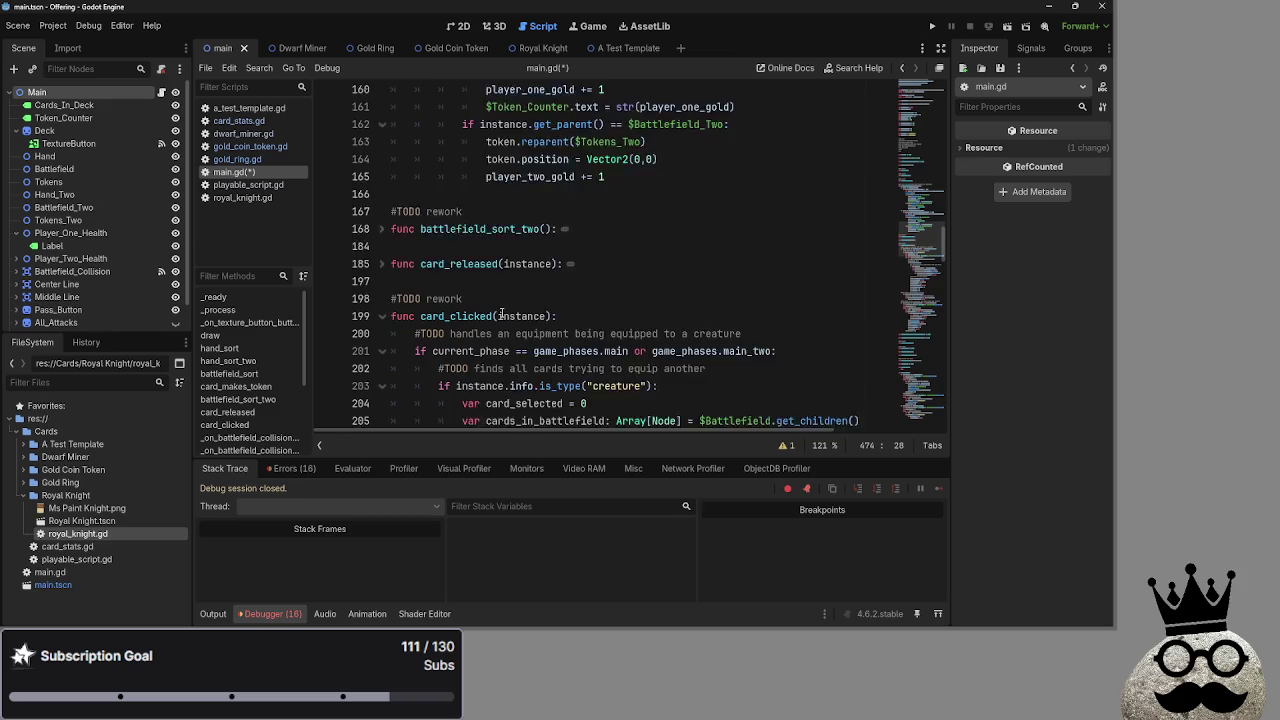
{"action": "scroll", "coordinate": [386, 257], "scroll_direction": "up", "scroll_amount": 10}
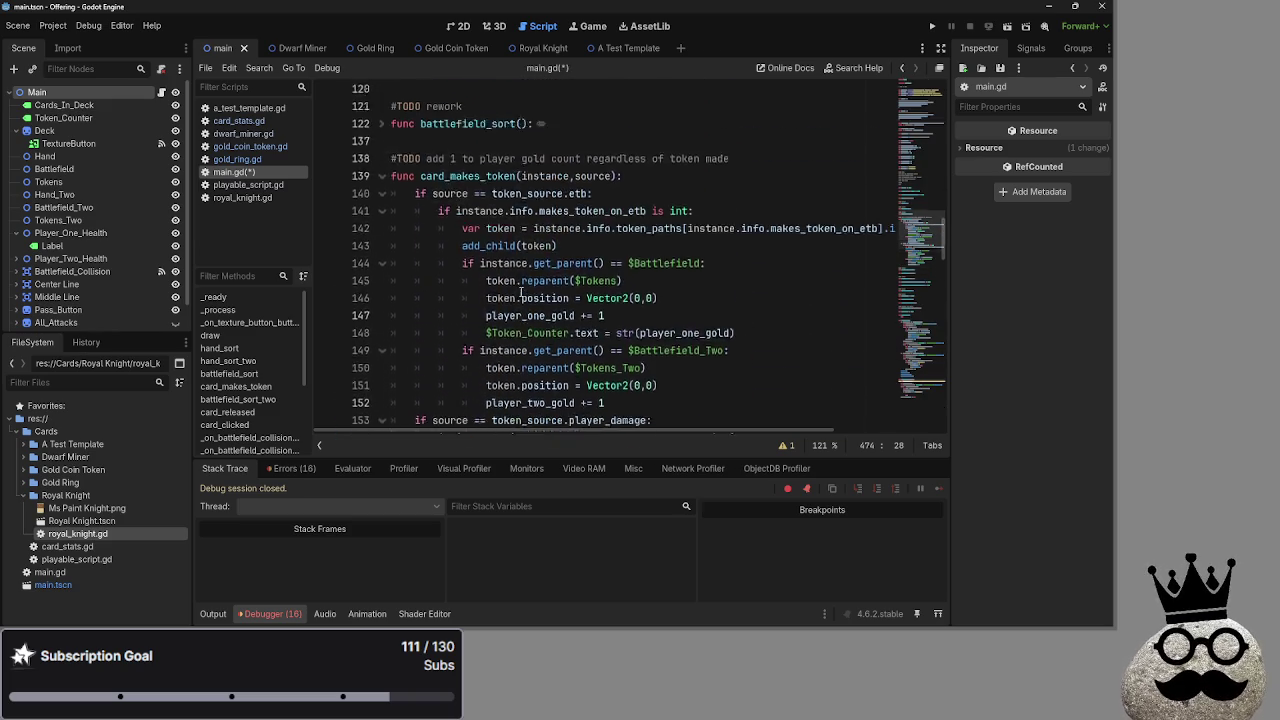
{"action": "left_click", "coordinate": [383, 284]}
{"action": "scroll", "coordinate": [405, 283], "scroll_direction": "down", "scroll_amount": 3}
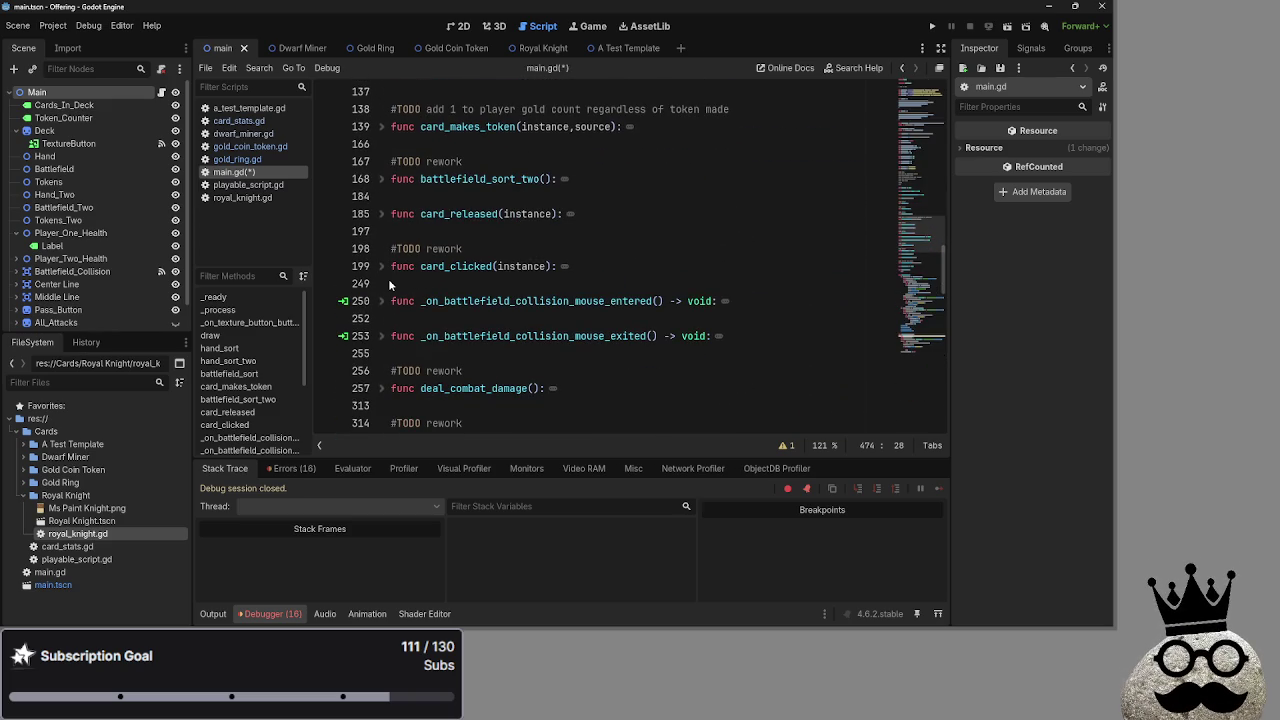
{"action": "scroll", "coordinate": [389, 285], "scroll_direction": "down", "scroll_amount": 1}
{"action": "left_click", "coordinate": [402, 231]}
{"action": "left_click", "coordinate": [382, 214]}
{"action": "left_click", "coordinate": [441, 284]}
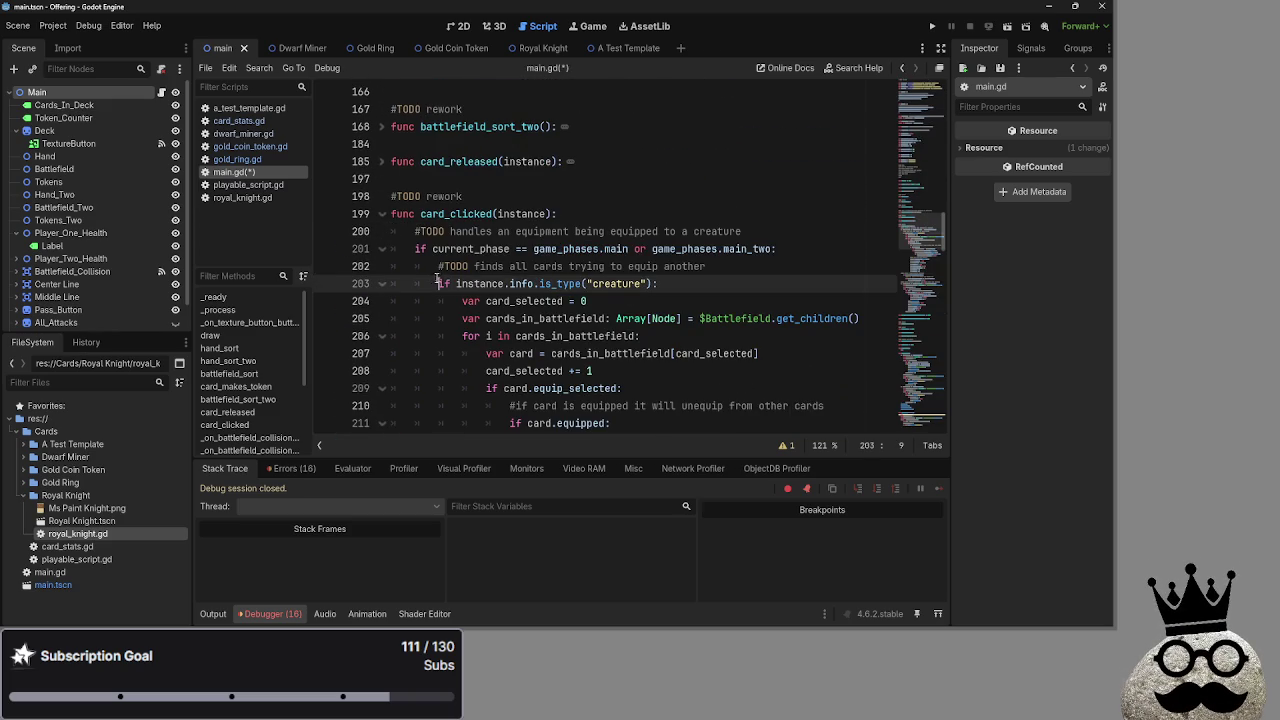
{"action": "left_click", "coordinate": [693, 307]}
Select card_clicked's loop code on lines 204–211.
{"action": "scroll", "coordinate": [470, 301], "scroll_direction": "down", "scroll_amount": 1}
{"action": "mouse_move", "coordinate": [462, 248]}
{"action": "left_mouse_down"}
{"action": "mouse_move", "coordinate": [640, 301]}
{"action": "mouse_move", "coordinate": [750, 301]}
{"action": "left_mouse_up"}
{"action": "left_click", "coordinate": [750, 301]}
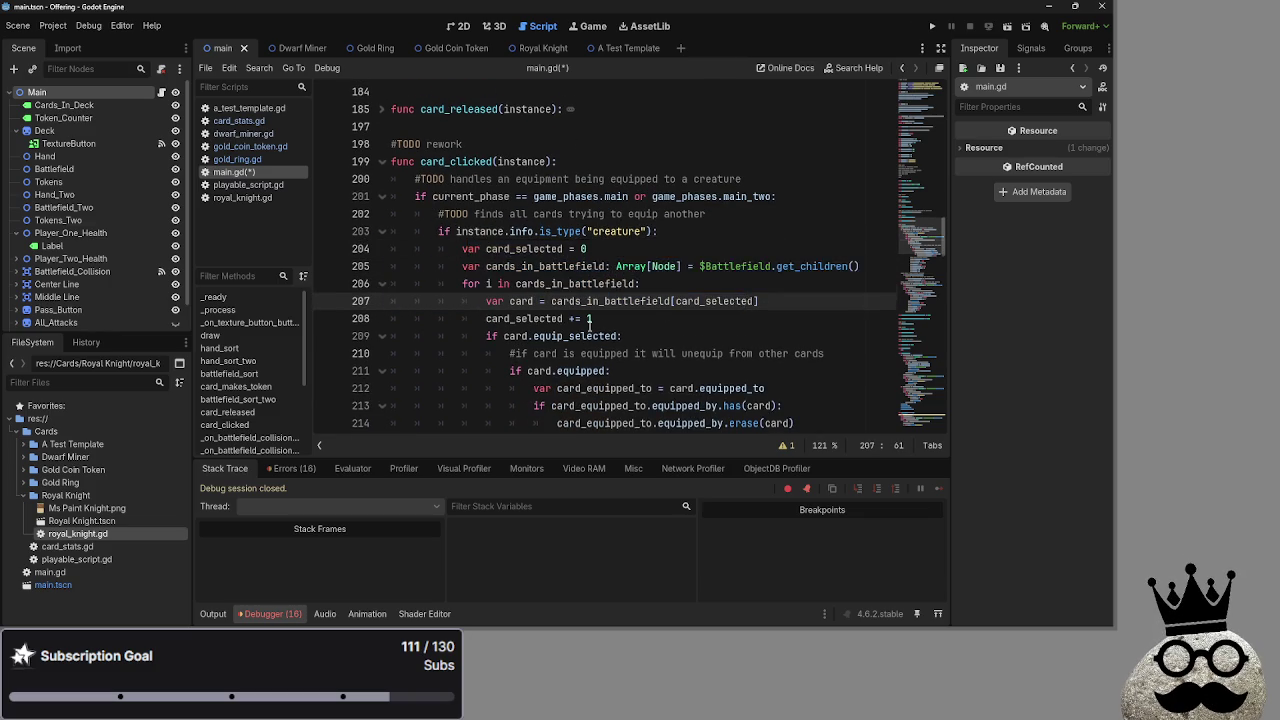
{"action": "scroll", "coordinate": [590, 324], "scroll_direction": "down", "scroll_amount": 1}
{"action": "mouse_move", "coordinate": [462, 196]}
{"action": "left_mouse_down"}
{"action": "mouse_move", "coordinate": [553, 235]}
{"action": "mouse_move", "coordinate": [600, 290]}
{"action": "mouse_move", "coordinate": [646, 272]}
{"action": "left_mouse_up"}
{"action": "left_click", "coordinate": [648, 272]}
{"action": "triple_click", "coordinate": [531, 289]}
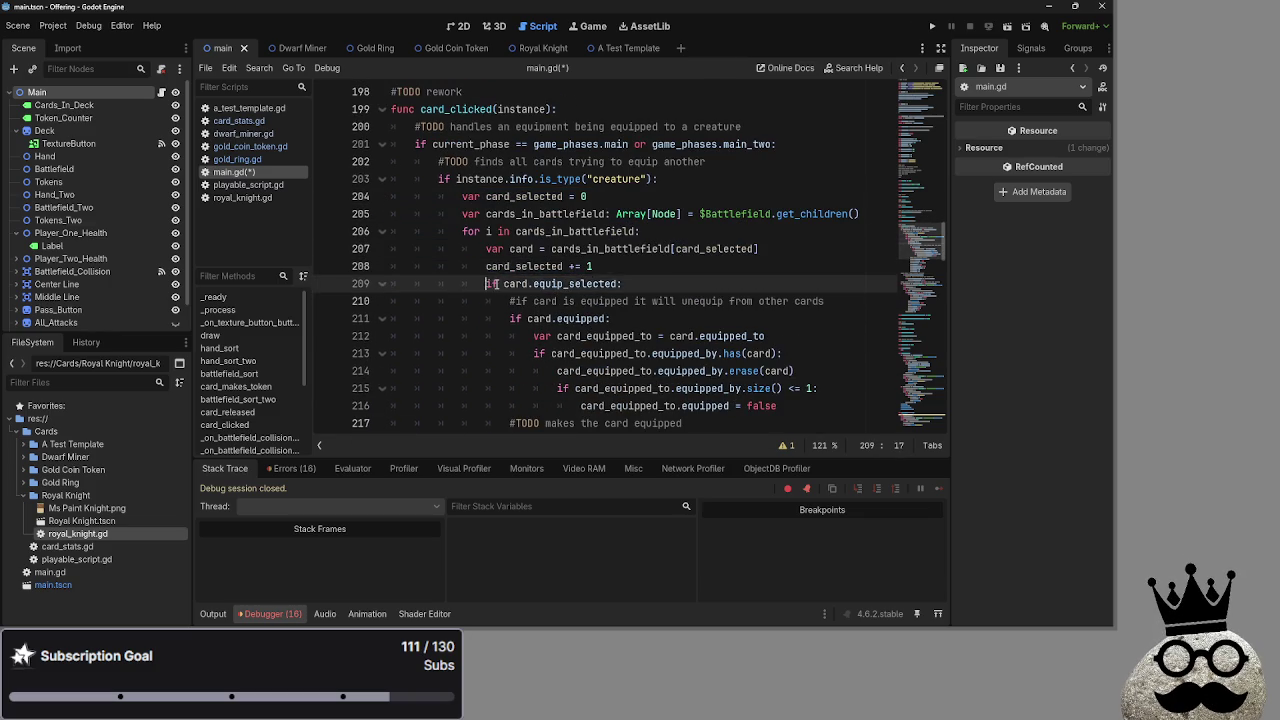
{"action": "key", "text": "End"}
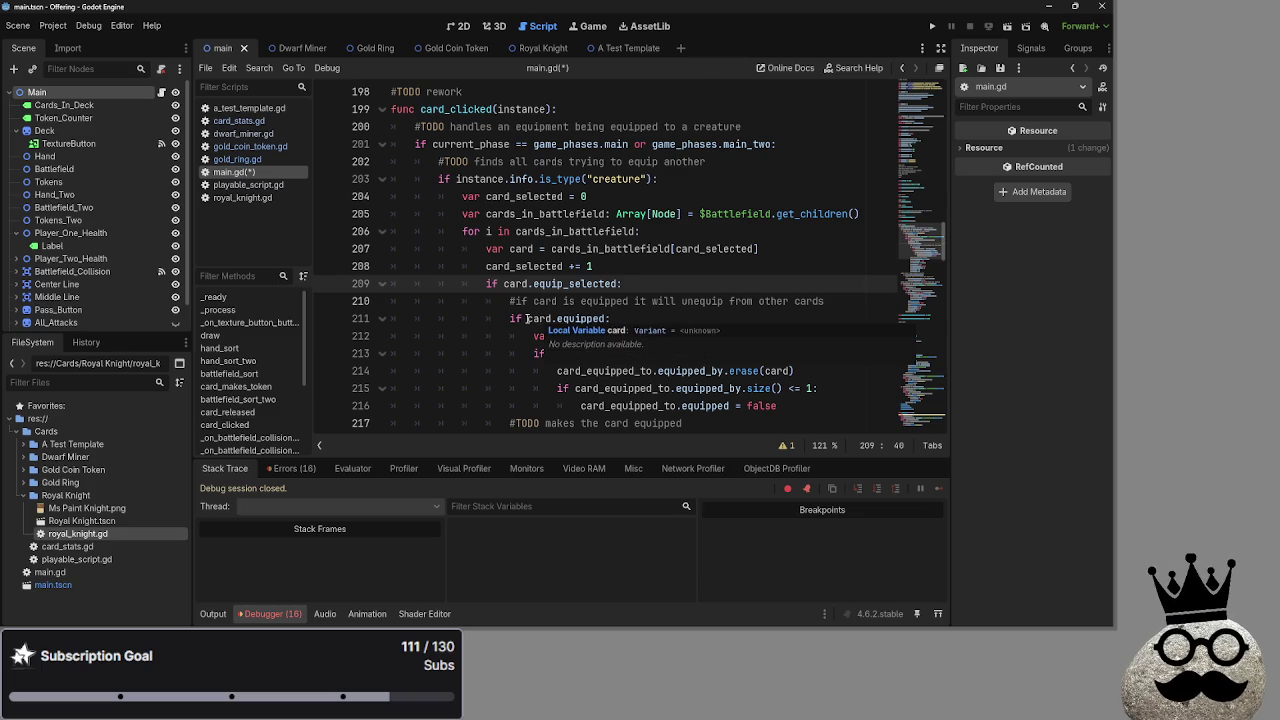
{"action": "mouse_move", "coordinate": [610, 318]}
{"action": "left_mouse_down"}
{"action": "mouse_move", "coordinate": [490, 248]}
{"action": "mouse_move", "coordinate": [466, 196]}
{"action": "left_mouse_up"}
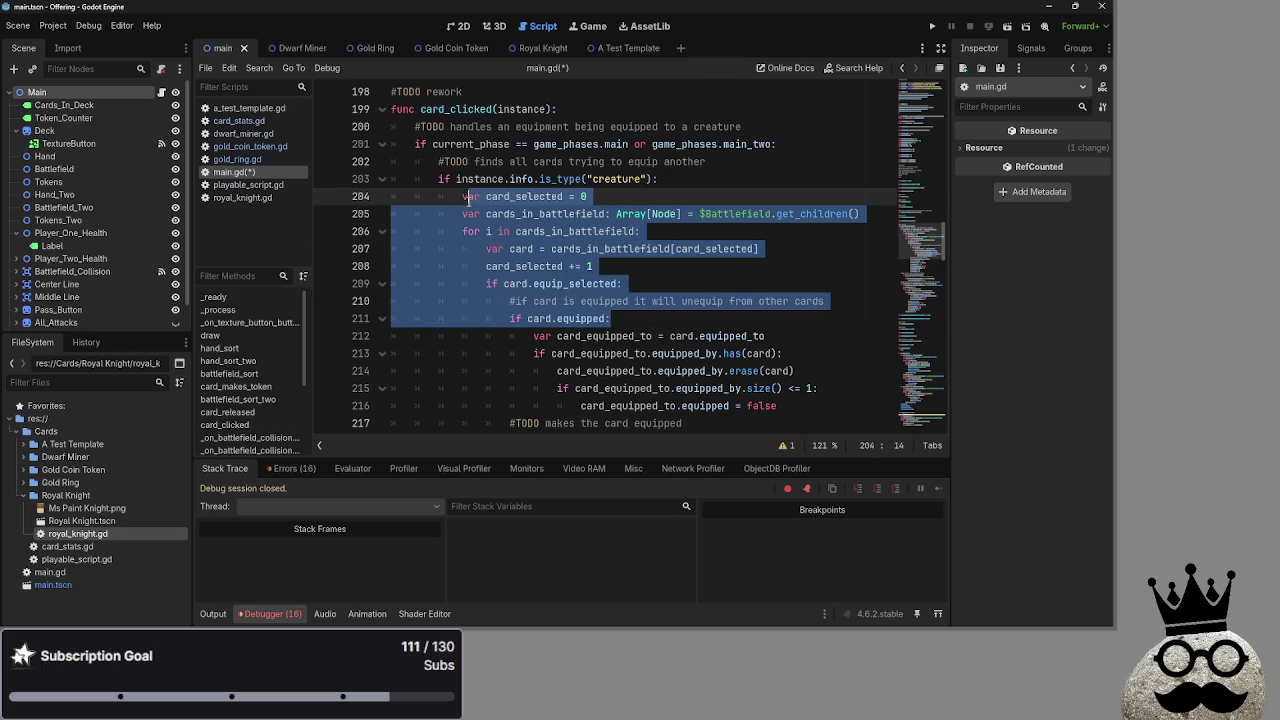
{"action": "left_click", "coordinate": [668, 305]}
{"action": "left_click_drag", "start_coordinate": [657, 318], "coordinate": [453, 203]}
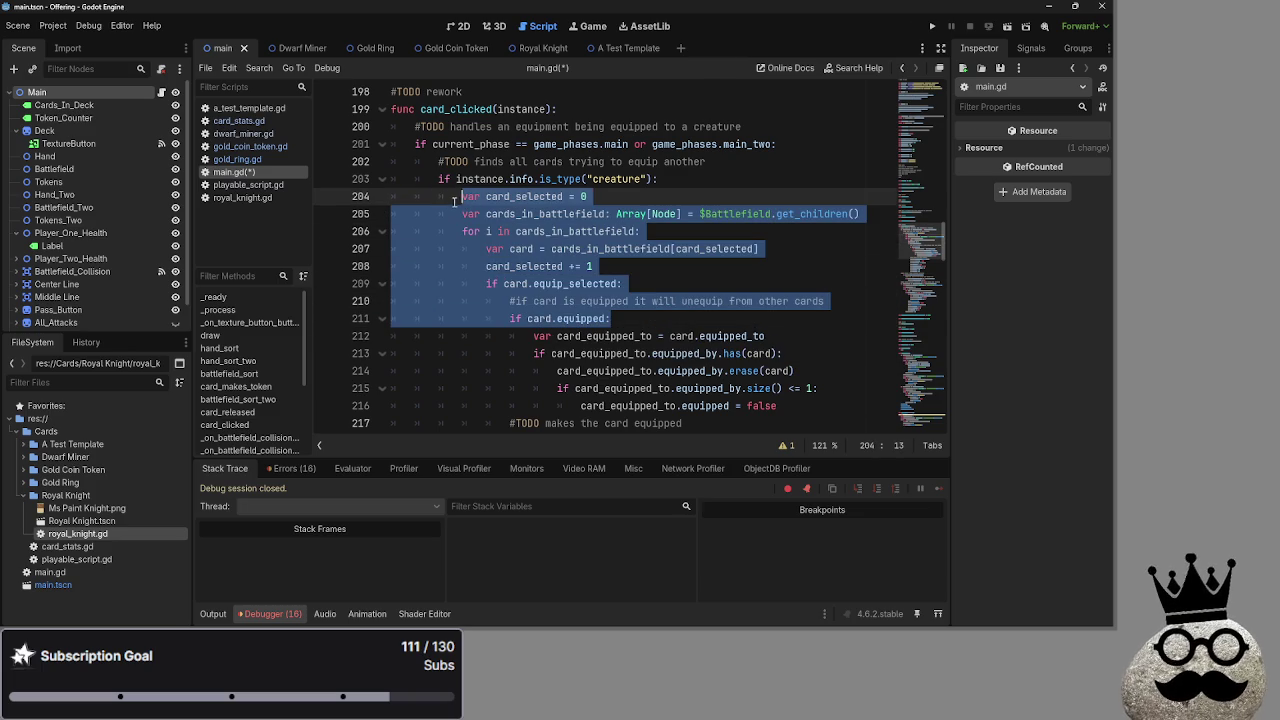
{"action": "mouse_move", "coordinate": [657, 318]}
{"action": "left_mouse_down"}
{"action": "mouse_move", "coordinate": [500, 249]}
{"action": "mouse_move", "coordinate": [463, 198]}
{"action": "left_mouse_up"}
Fold the card_clicked function body and scroll down to bot_equips and its biggest_creature variable.
{"action": "left_click", "coordinate": [679, 330]}
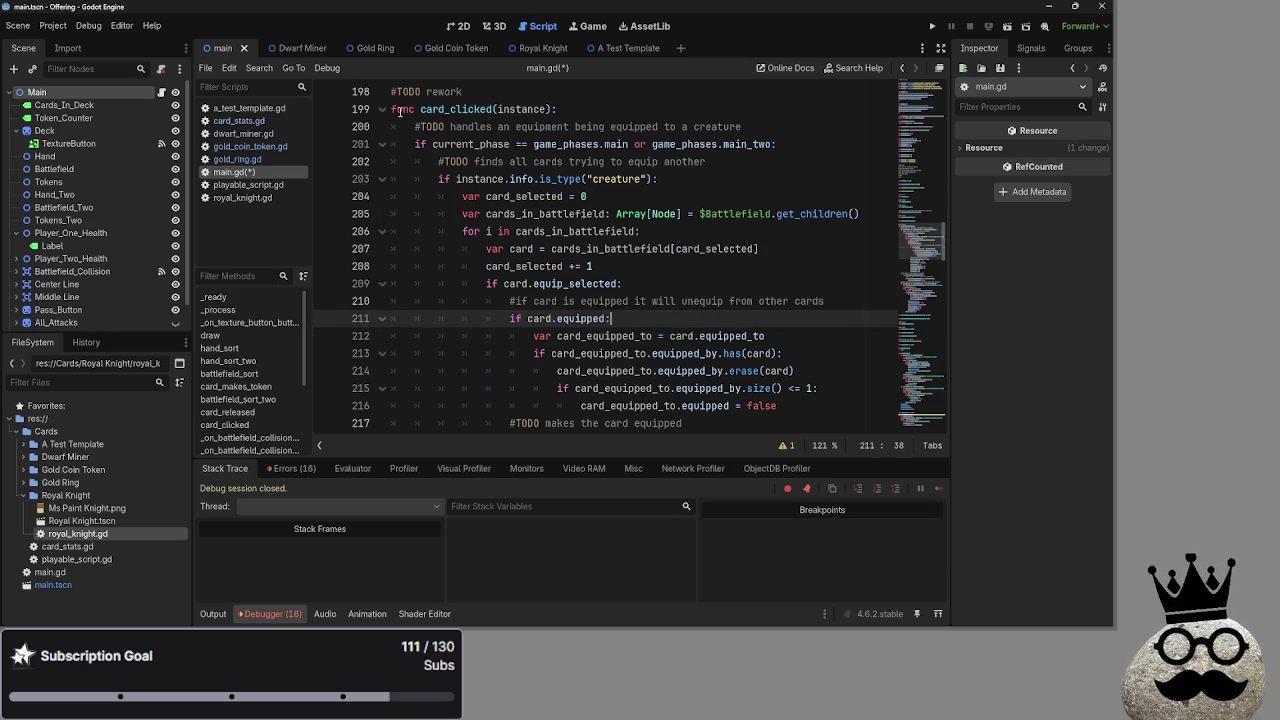
{"action": "key", "text": "alt+f"}
{"action": "scroll", "coordinate": [603, 310], "scroll_direction": "down", "scroll_amount": 5}
{"action": "scroll", "coordinate": [603, 310], "scroll_direction": "down", "scroll_amount": 10}
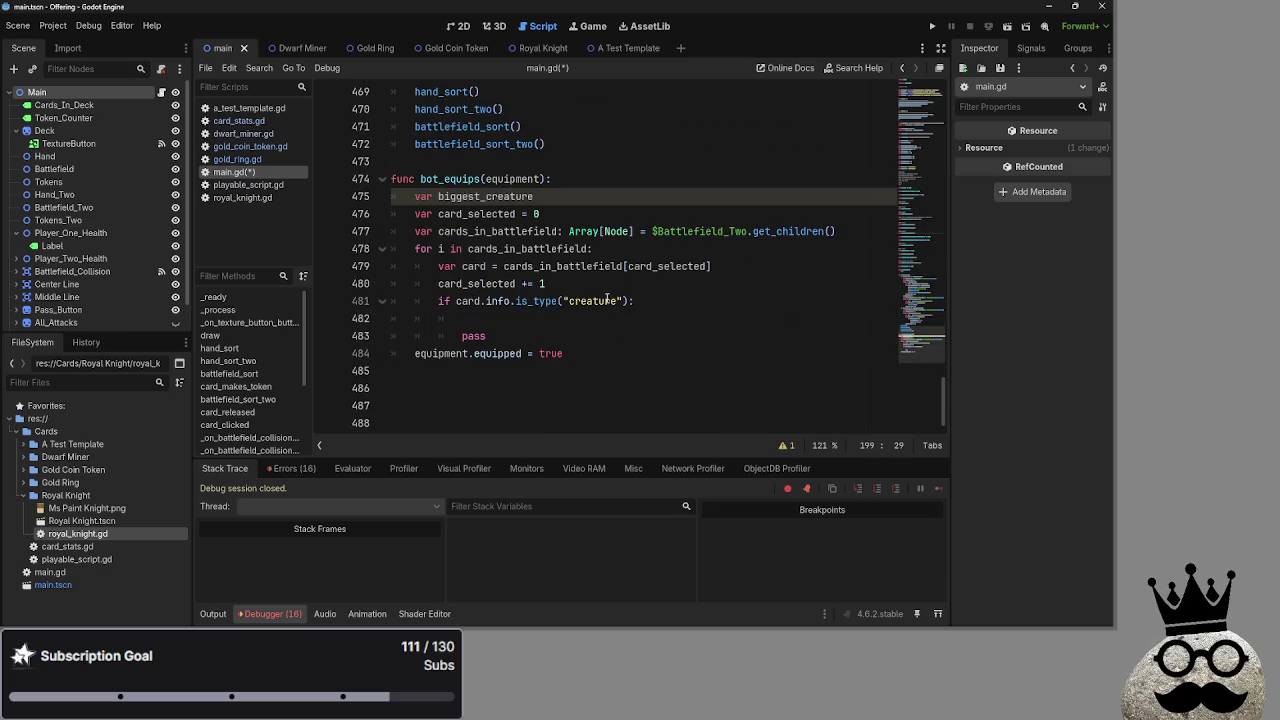
{"action": "scroll", "coordinate": [605, 300], "scroll_direction": "up", "scroll_amount": 8}
{"action": "scroll", "coordinate": [606, 300], "scroll_direction": "down", "scroll_amount": 6}
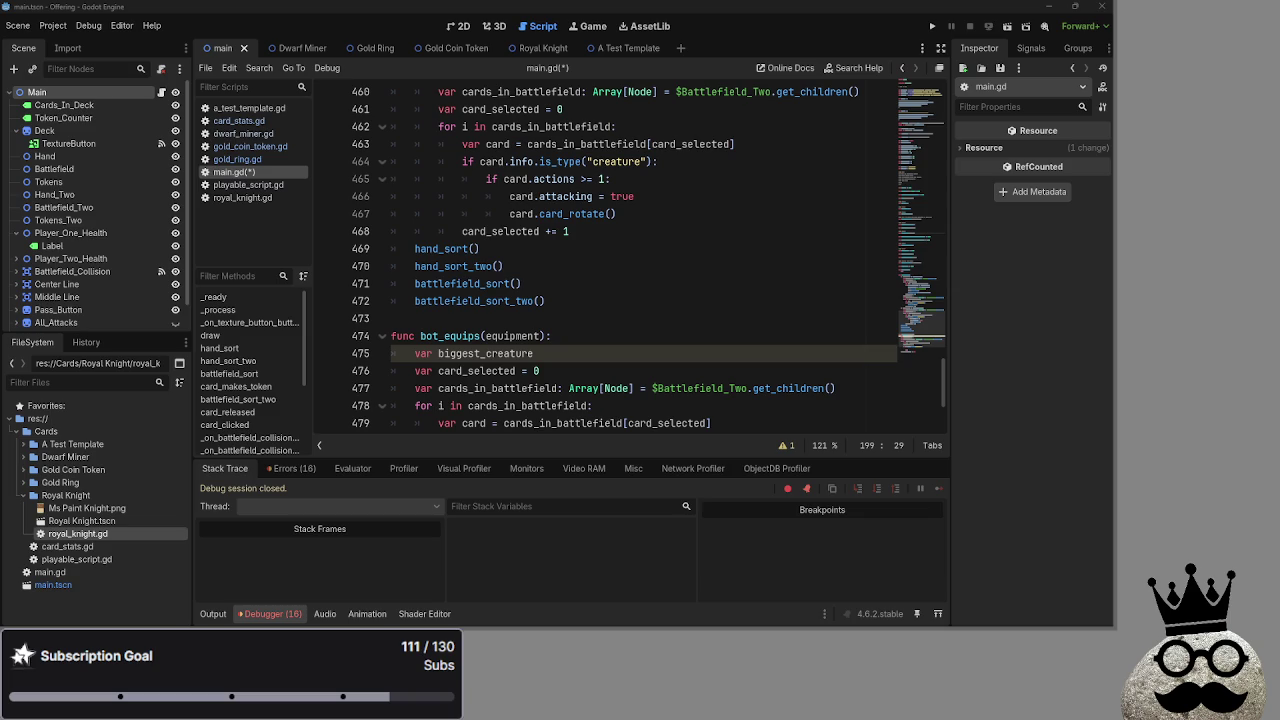
Bring Discord up full-screen and highlight the select_creature_to_equip(cards) signature.
{"action": "key", "text": "alt+Tab"}
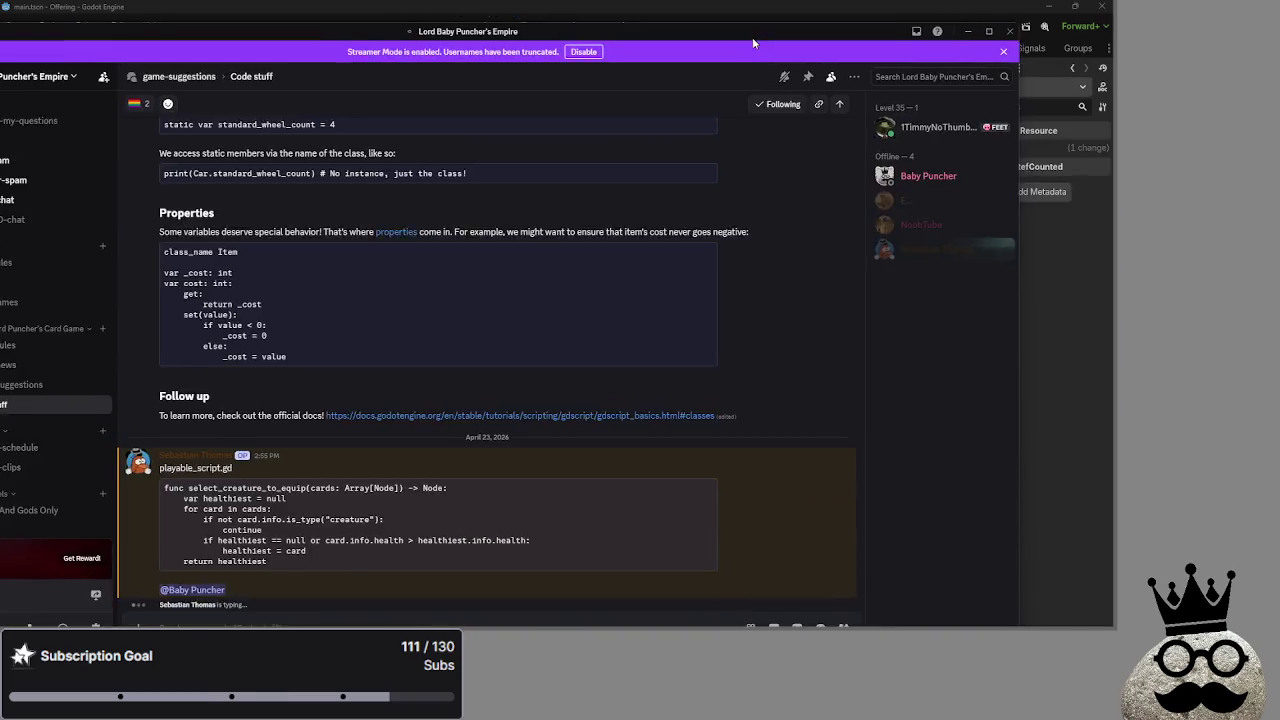
{"action": "left_click", "coordinate": [1050, 9]}
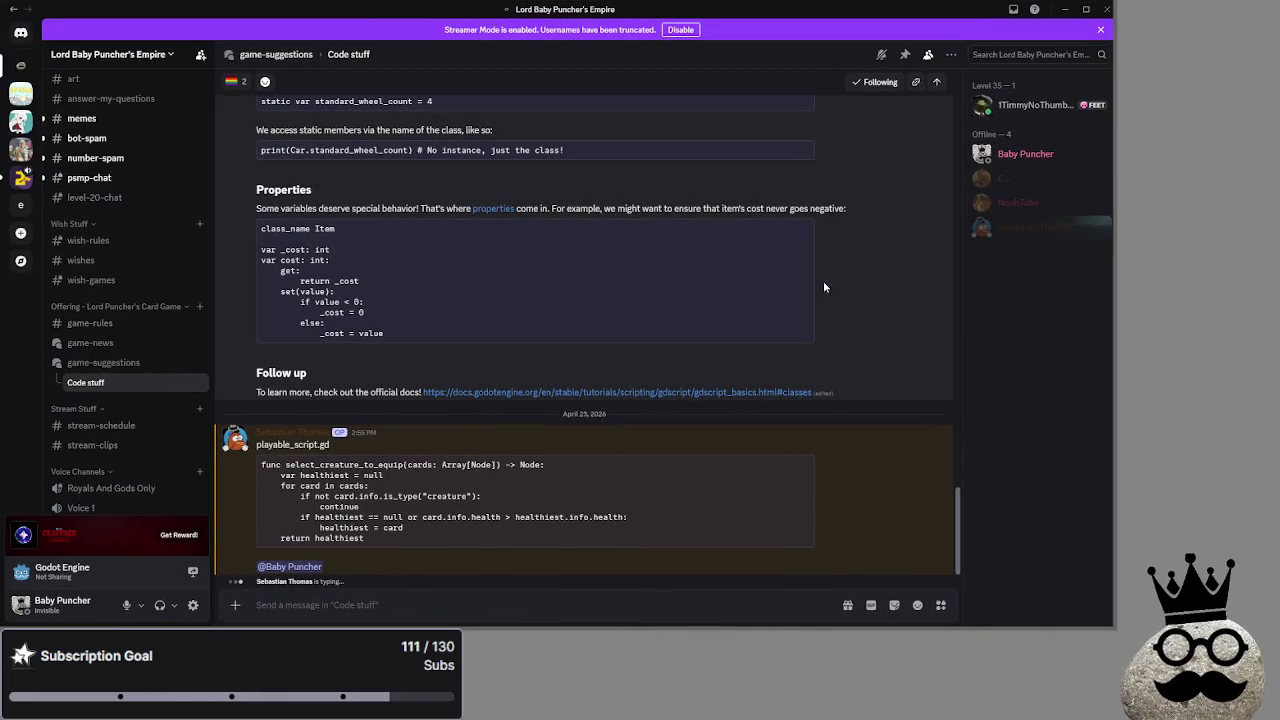
{"action": "left_click", "coordinate": [299, 464]}
{"action": "double_click", "coordinate": [345, 464]}
{"action": "left_click", "coordinate": [420, 464]}
{"action": "double_click", "coordinate": [431, 464]}
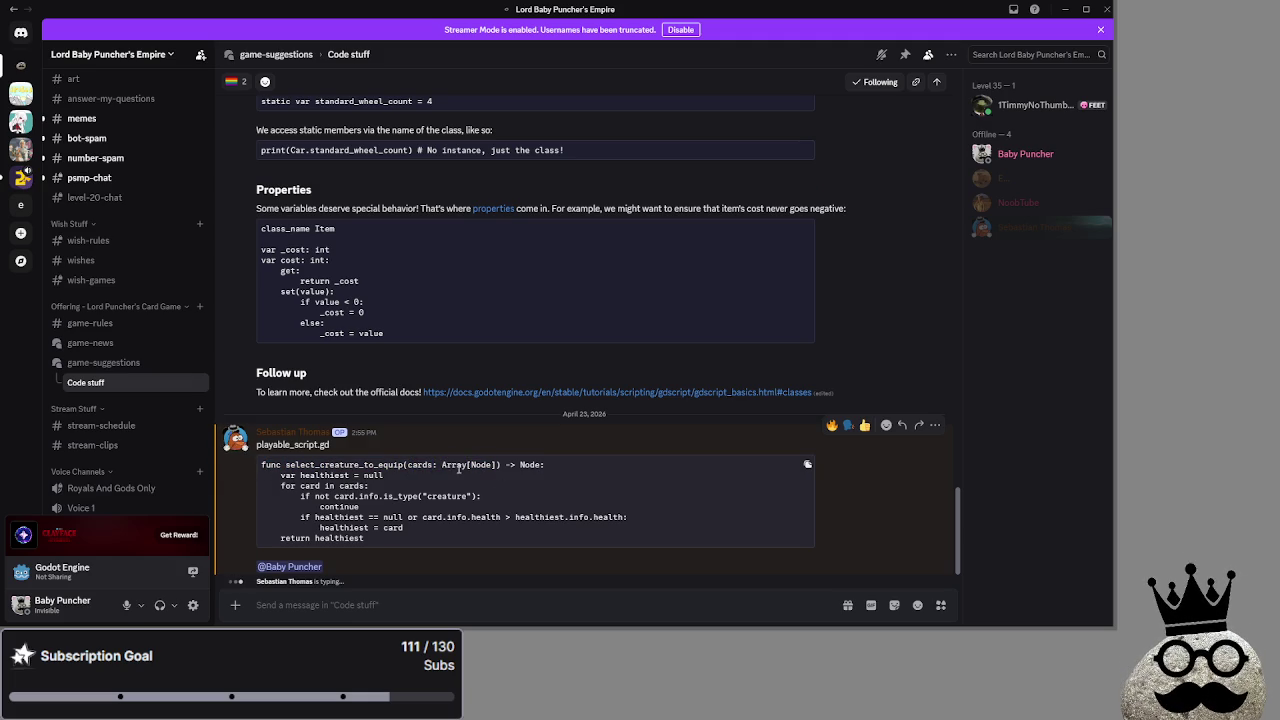
Highlight the snippet's 'var healthiest = null', 'for card in cards' and type-check lines.
{"action": "left_click_drag", "start_coordinate": [275, 477], "coordinate": [383, 477]}
{"action": "left_click", "coordinate": [280, 477]}
{"action": "left_click", "coordinate": [279, 485]}
{"action": "left_click_drag", "start_coordinate": [279, 485], "coordinate": [410, 491]}
{"action": "left_click", "coordinate": [410, 491]}
{"action": "left_click_drag", "start_coordinate": [275, 490], "coordinate": [412, 491]}
{"action": "left_click", "coordinate": [414, 491]}
{"action": "left_click_drag", "start_coordinate": [262, 487], "coordinate": [513, 493]}
{"action": "left_click", "coordinate": [368, 487]}
{"action": "left_click", "coordinate": [513, 493]}
{"action": "left_click_drag", "start_coordinate": [300, 496], "coordinate": [503, 493]}
{"action": "left_click", "coordinate": [504, 496]}
Study the Array parameter type and the is_type creature check with its continue.
{"action": "left_click_drag", "start_coordinate": [432, 465], "coordinate": [409, 465]}
{"action": "left_click", "coordinate": [408, 492]}
{"action": "double_click", "coordinate": [369, 498]}
{"action": "left_click_drag", "start_coordinate": [301, 495], "coordinate": [455, 498]}
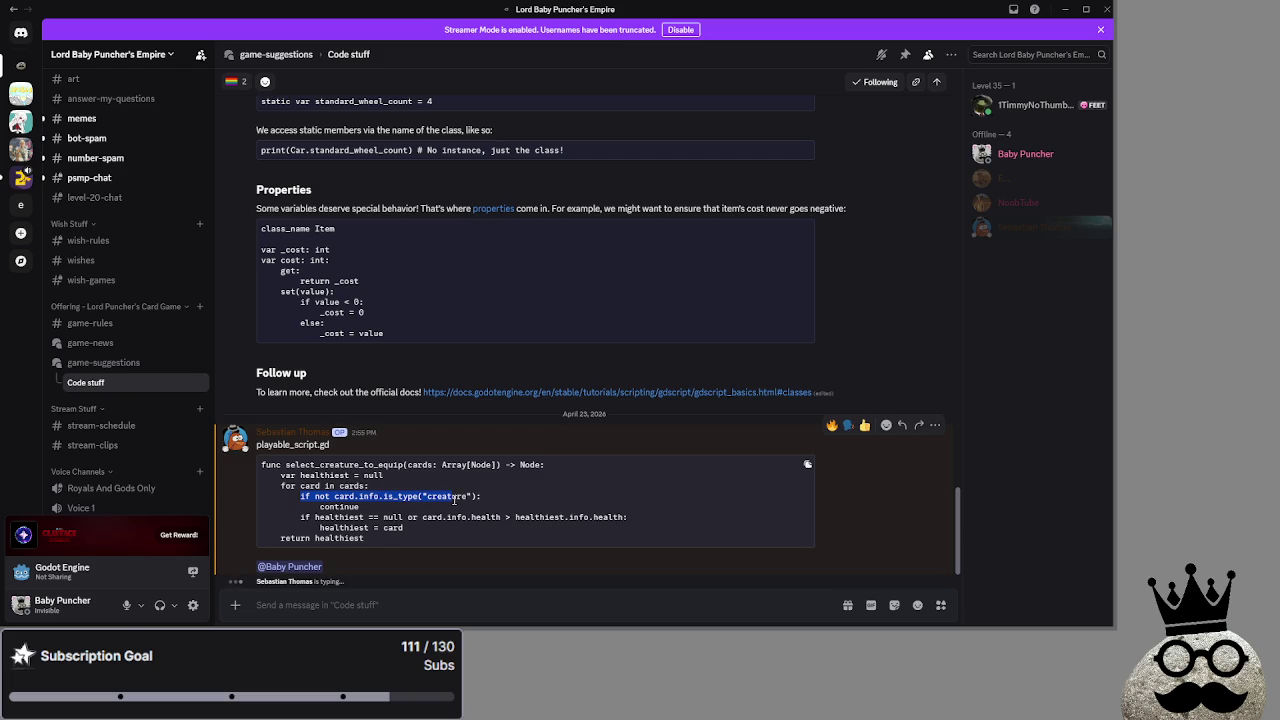
{"action": "left_click", "coordinate": [502, 497]}
{"action": "double_click", "coordinate": [400, 497]}
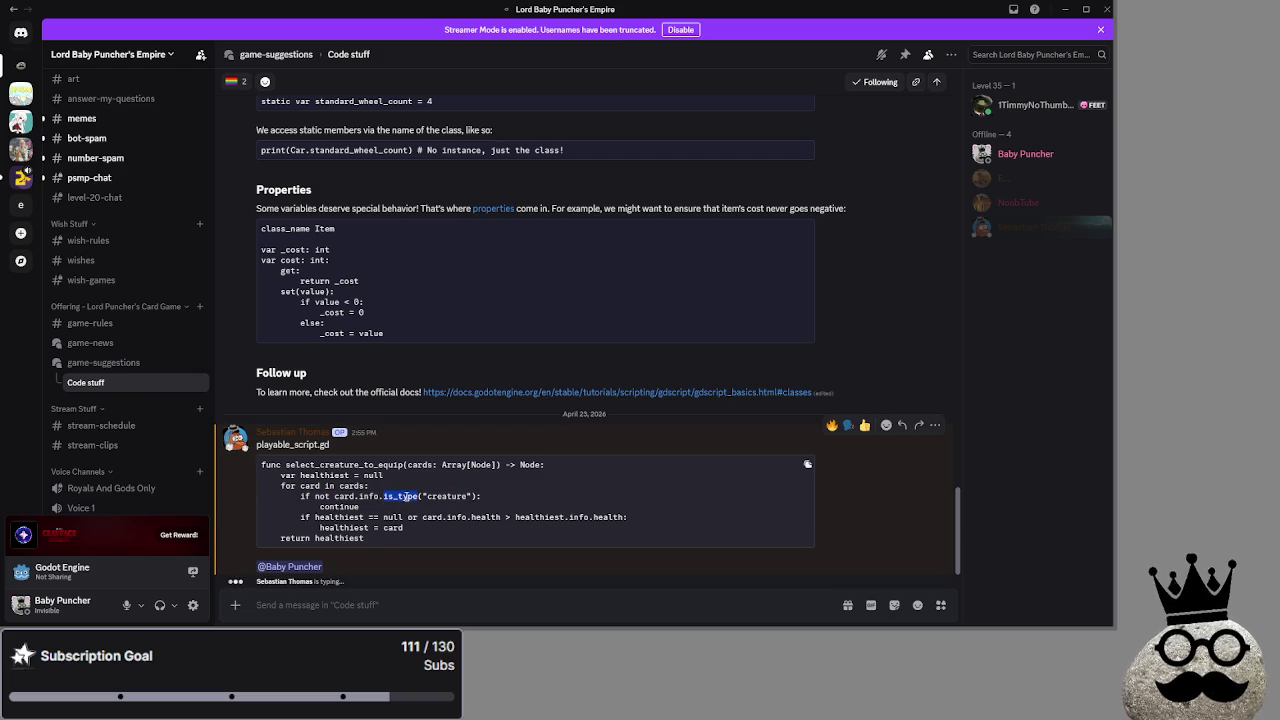
{"action": "double_click", "coordinate": [340, 506]}
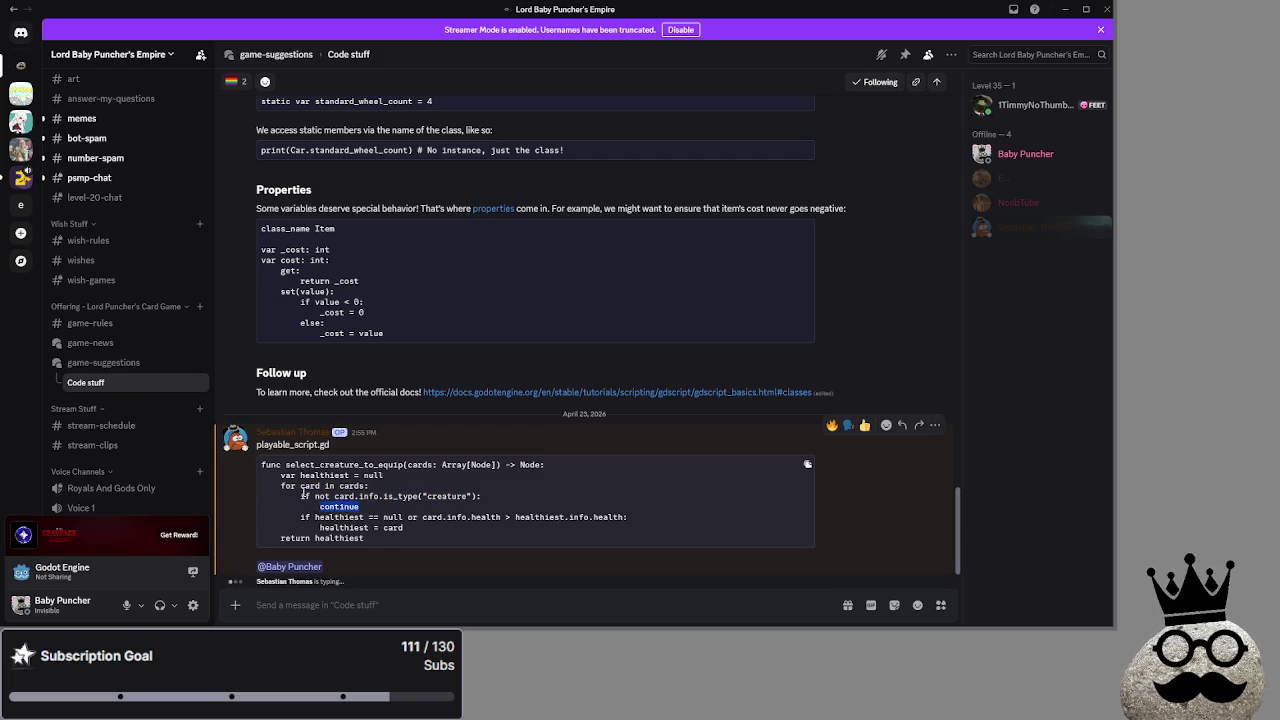
{"action": "left_click_drag", "start_coordinate": [301, 496], "coordinate": [393, 508]}
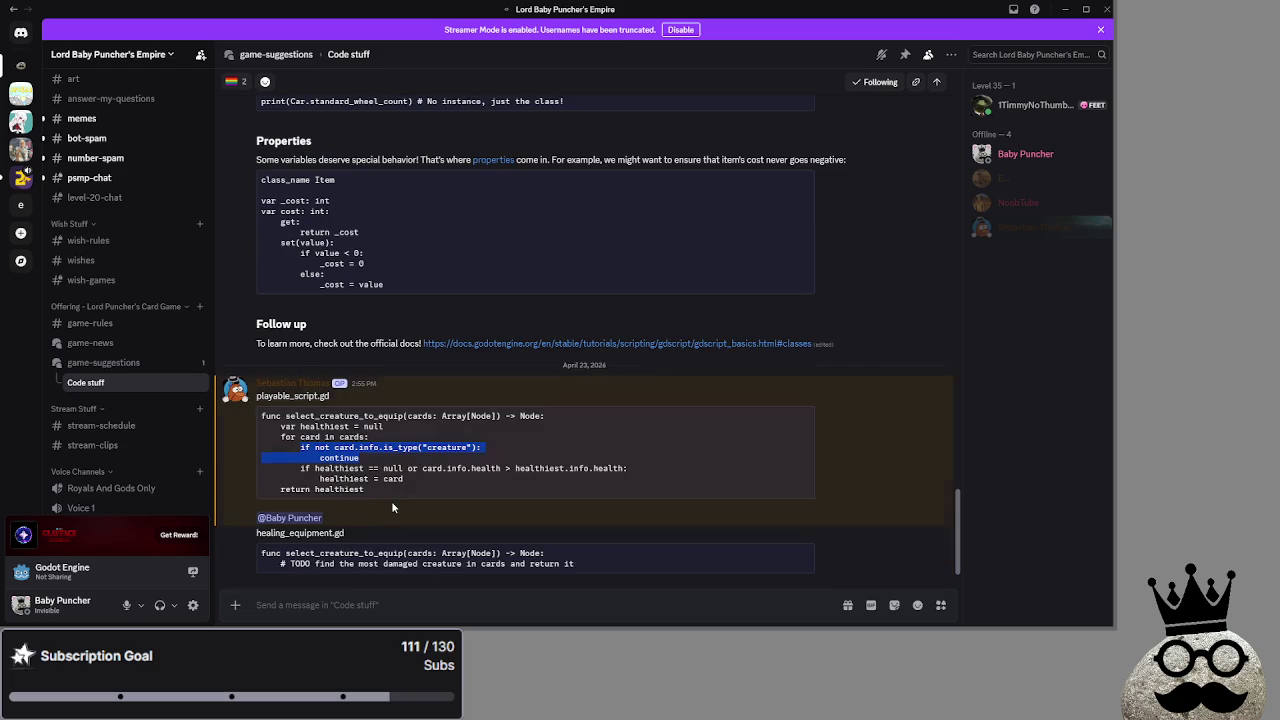
{"action": "left_click", "coordinate": [261, 556]}
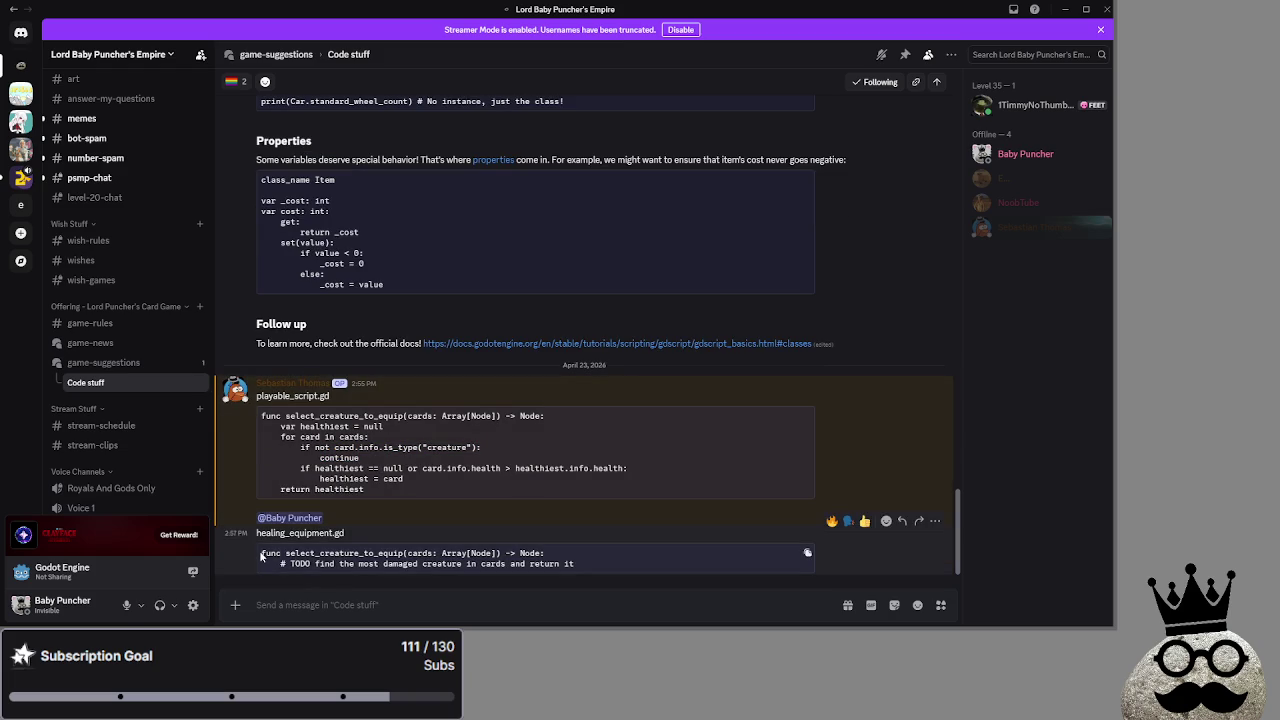
{"action": "left_click_drag", "start_coordinate": [286, 551], "coordinate": [472, 556]}
{"action": "left_click", "coordinate": [358, 573]}
{"action": "left_click_drag", "start_coordinate": [279, 562], "coordinate": [580, 564]}
{"action": "left_click", "coordinate": [583, 564]}
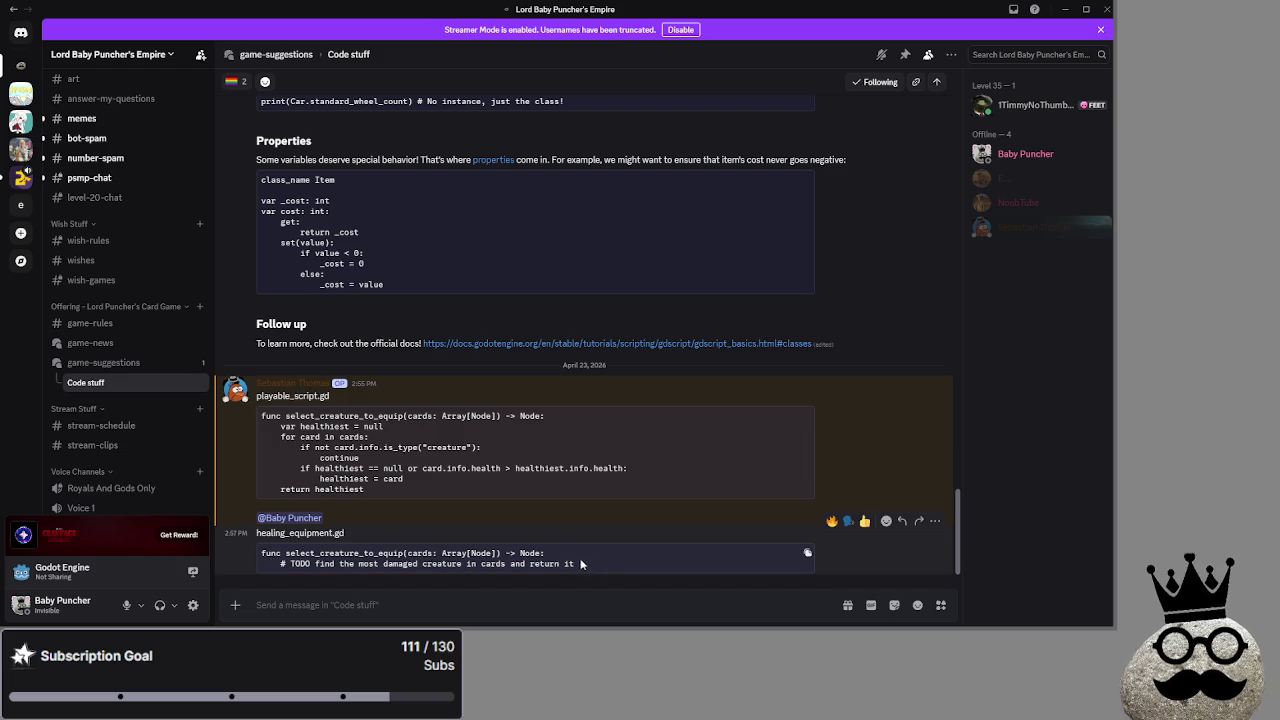
{"action": "left_click_drag", "start_coordinate": [512, 563], "coordinate": [575, 564]}
{"action": "left_click", "coordinate": [575, 564]}
{"action": "double_click", "coordinate": [312, 552]}
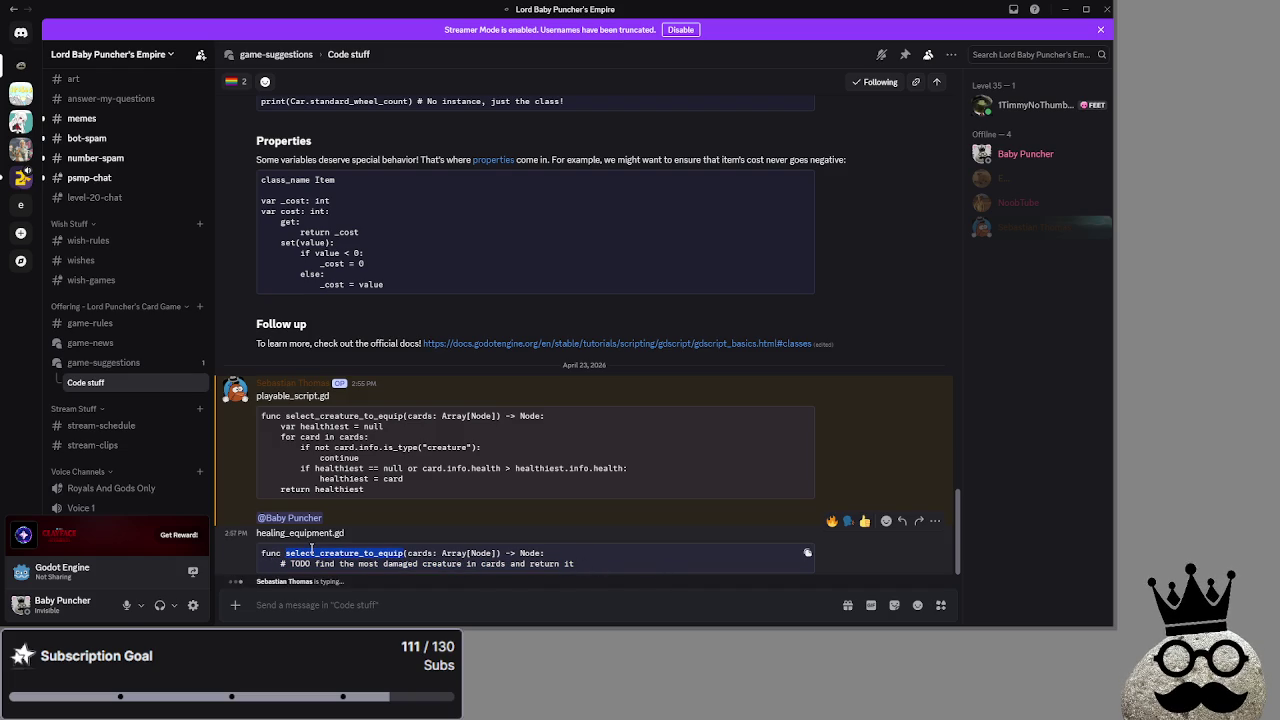
{"action": "left_click_drag", "start_coordinate": [300, 468], "coordinate": [656, 459]}
{"action": "left_click", "coordinate": [665, 459]}
{"action": "left_click_drag", "start_coordinate": [506, 453], "coordinate": [678, 448]}
{"action": "left_click", "coordinate": [678, 448]}
{"action": "left_click", "coordinate": [404, 464]}
{"action": "mouse_move", "coordinate": [348, 464]}
{"action": "left_mouse_down"}
{"action": "mouse_move", "coordinate": [404, 464]}
{"action": "mouse_move", "coordinate": [320, 464]}
{"action": "mouse_move", "coordinate": [405, 466]}
{"action": "left_mouse_up"}
{"action": "left_click", "coordinate": [385, 475]}
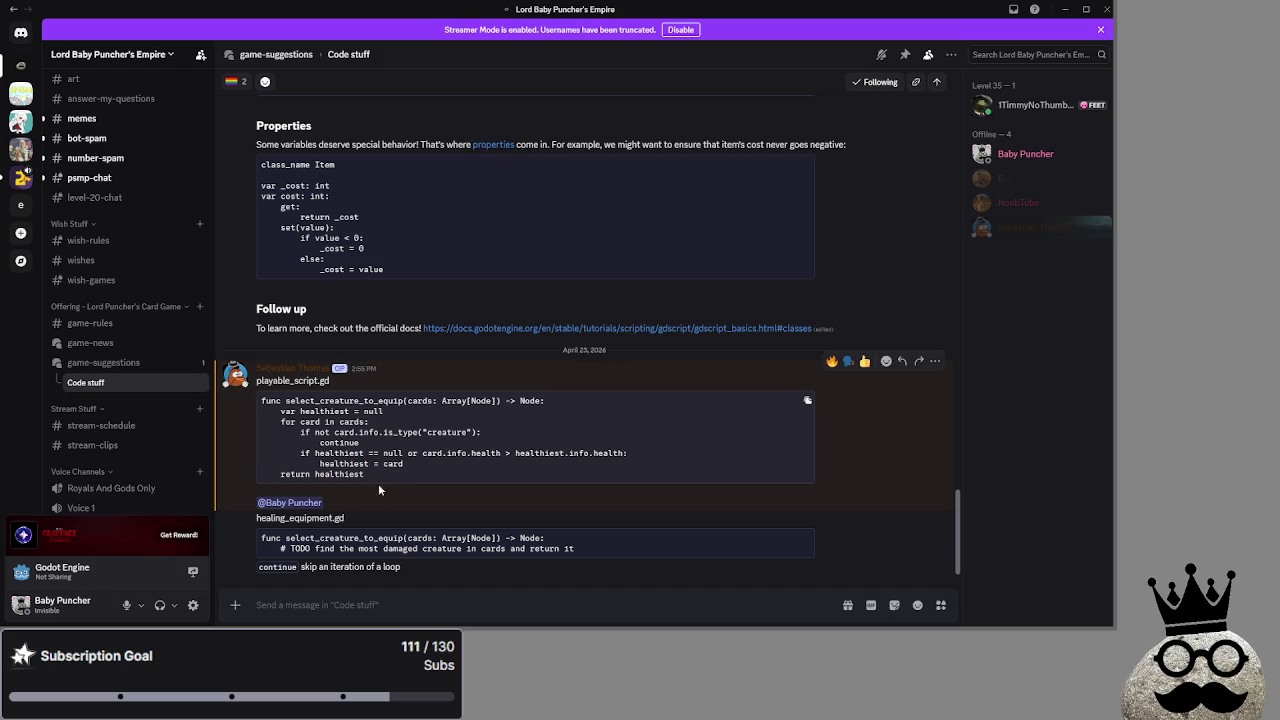
{"action": "double_click", "coordinate": [292, 567]}
{"action": "left_click", "coordinate": [372, 567]}
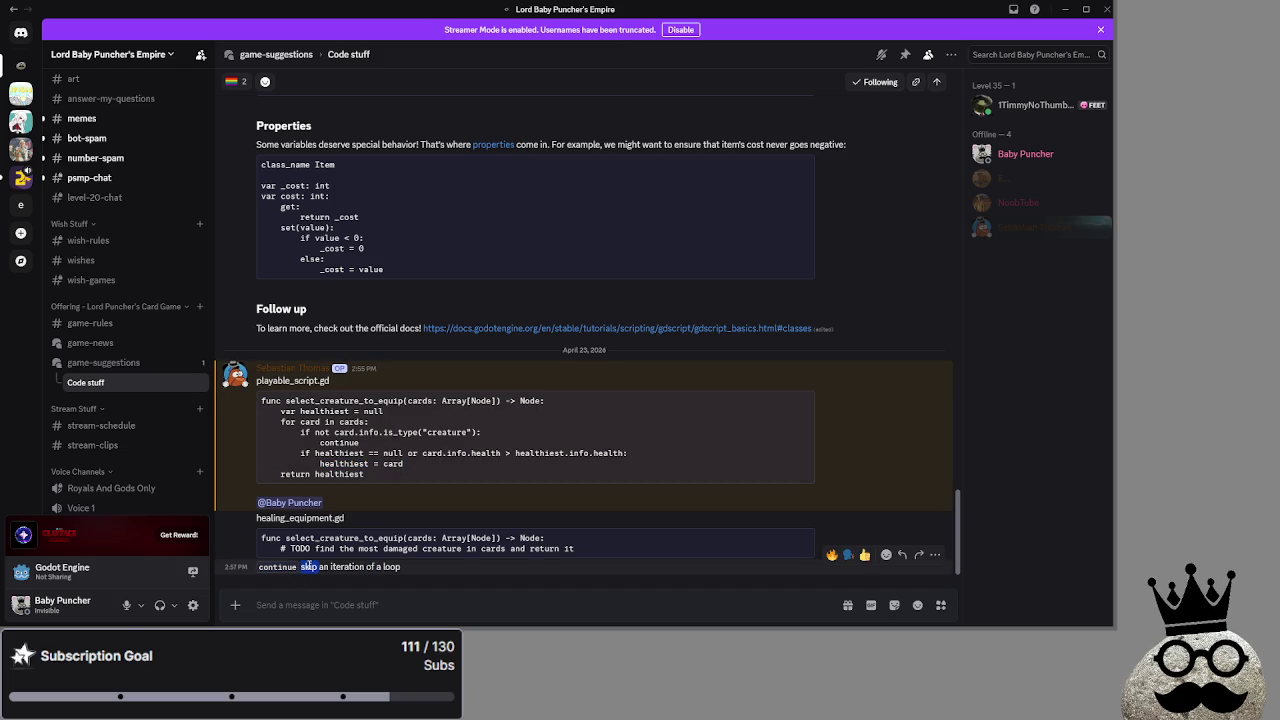
{"action": "type", "text": "s"}
{"action": "double_click", "coordinate": [340, 453]}
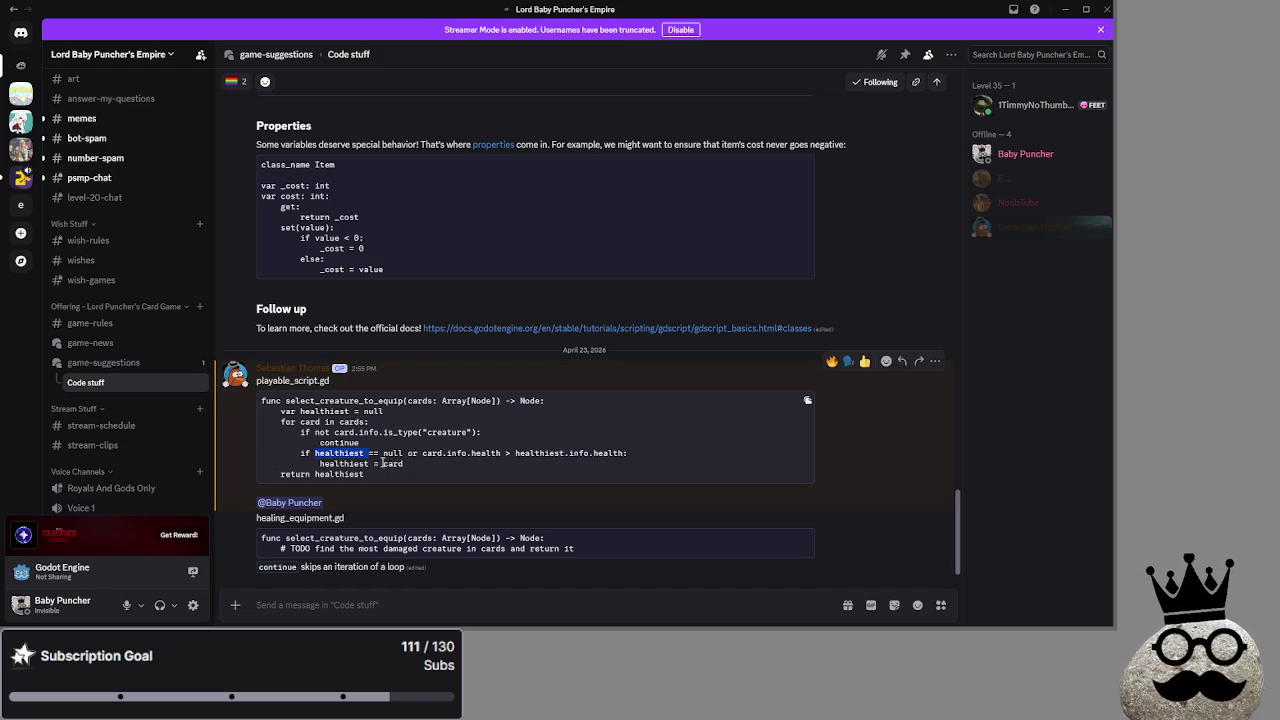
{"action": "double_click", "coordinate": [282, 567]}
{"action": "left_click", "coordinate": [318, 566]}
{"action": "double_click", "coordinate": [352, 567]}
{"action": "left_click", "coordinate": [359, 584]}
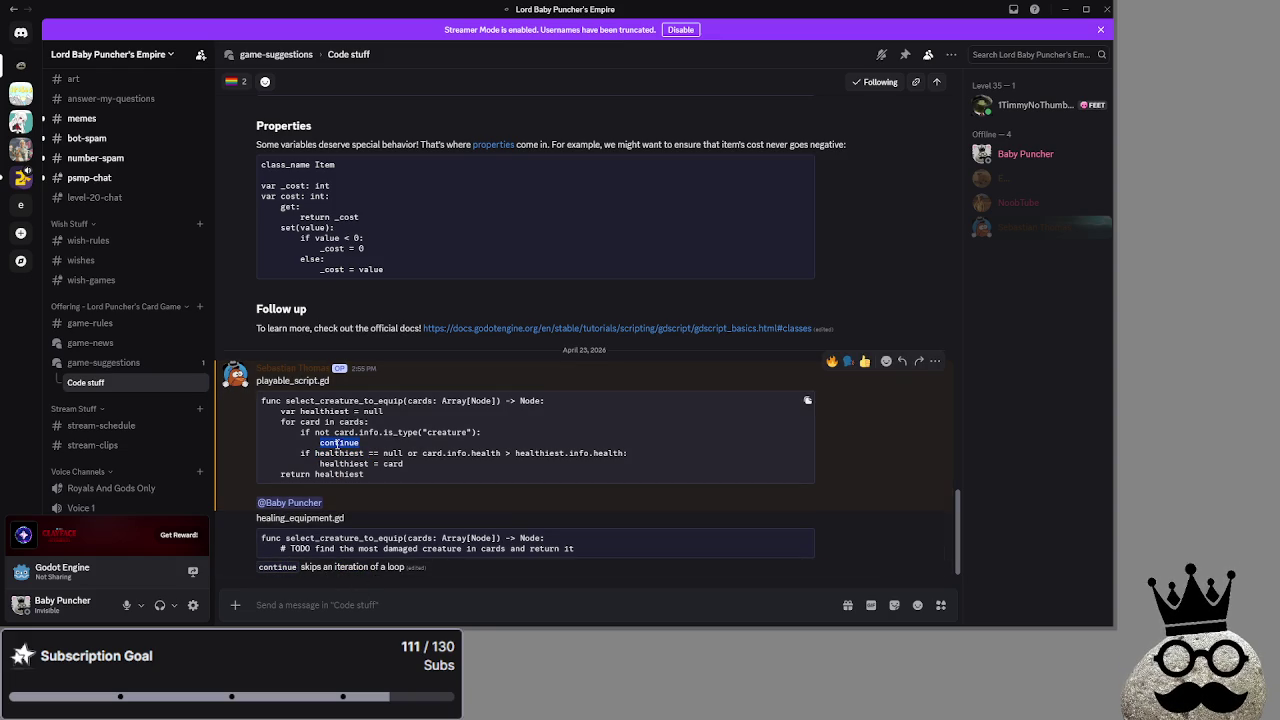
{"action": "left_click", "coordinate": [337, 442]}
{"action": "mouse_move", "coordinate": [502, 431]}
{"action": "left_mouse_down"}
{"action": "mouse_move", "coordinate": [296, 432]}
{"action": "mouse_move", "coordinate": [408, 468]}
{"action": "left_mouse_up"}
{"action": "left_click", "coordinate": [296, 432]}
{"action": "left_click", "coordinate": [408, 468]}
{"action": "mouse_move", "coordinate": [262, 442]}
{"action": "left_mouse_down"}
{"action": "mouse_move", "coordinate": [422, 476]}
{"action": "mouse_move", "coordinate": [300, 453]}
{"action": "mouse_move", "coordinate": [320, 427]}
{"action": "left_mouse_up"}
{"action": "left_click", "coordinate": [422, 465]}
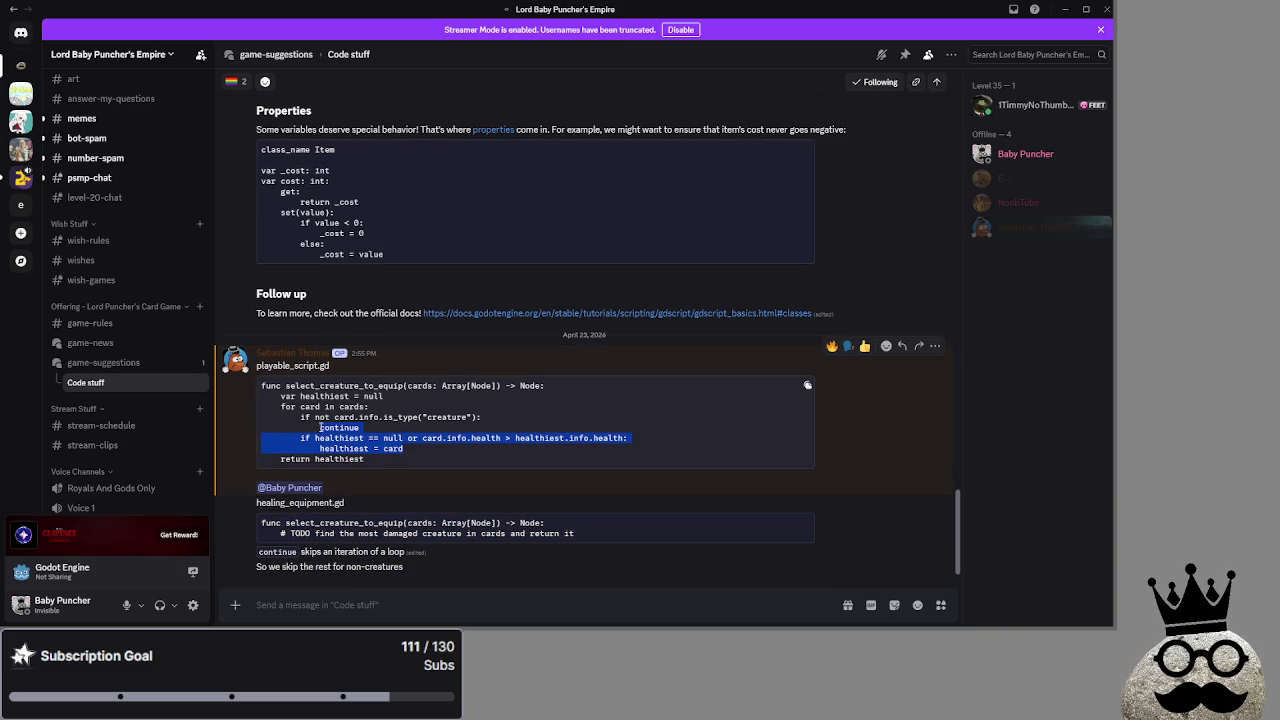
{"action": "left_click", "coordinate": [415, 455]}
{"action": "left_click_drag", "start_coordinate": [288, 567], "coordinate": [437, 566]}
{"action": "key", "text": "alt+Tab"}
{"action": "key", "text": "alt+Tab"}
{"action": "key", "text": "alt+Tab"}
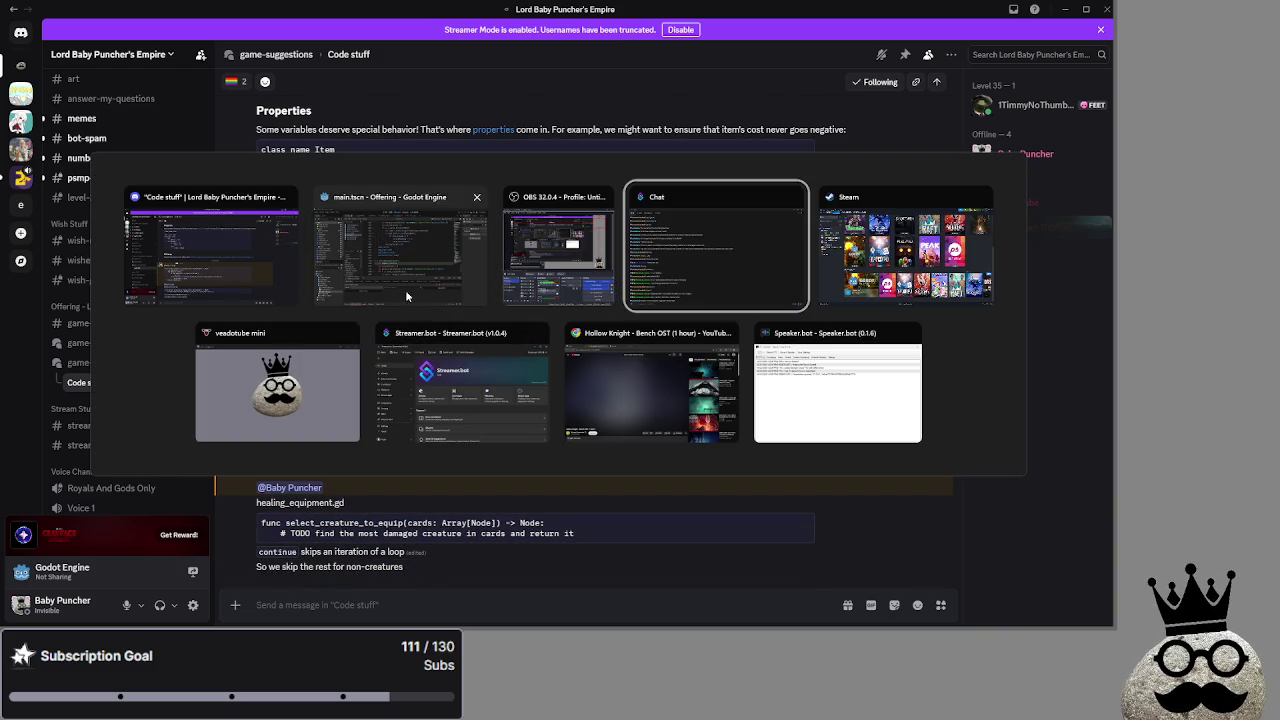
Rename the biggest_creature variable in bot_equips to healthiest_creature.
{"action": "left_click", "coordinate": [408, 300]}
{"action": "scroll", "coordinate": [629, 190], "scroll_direction": "down", "scroll_amount": 3}
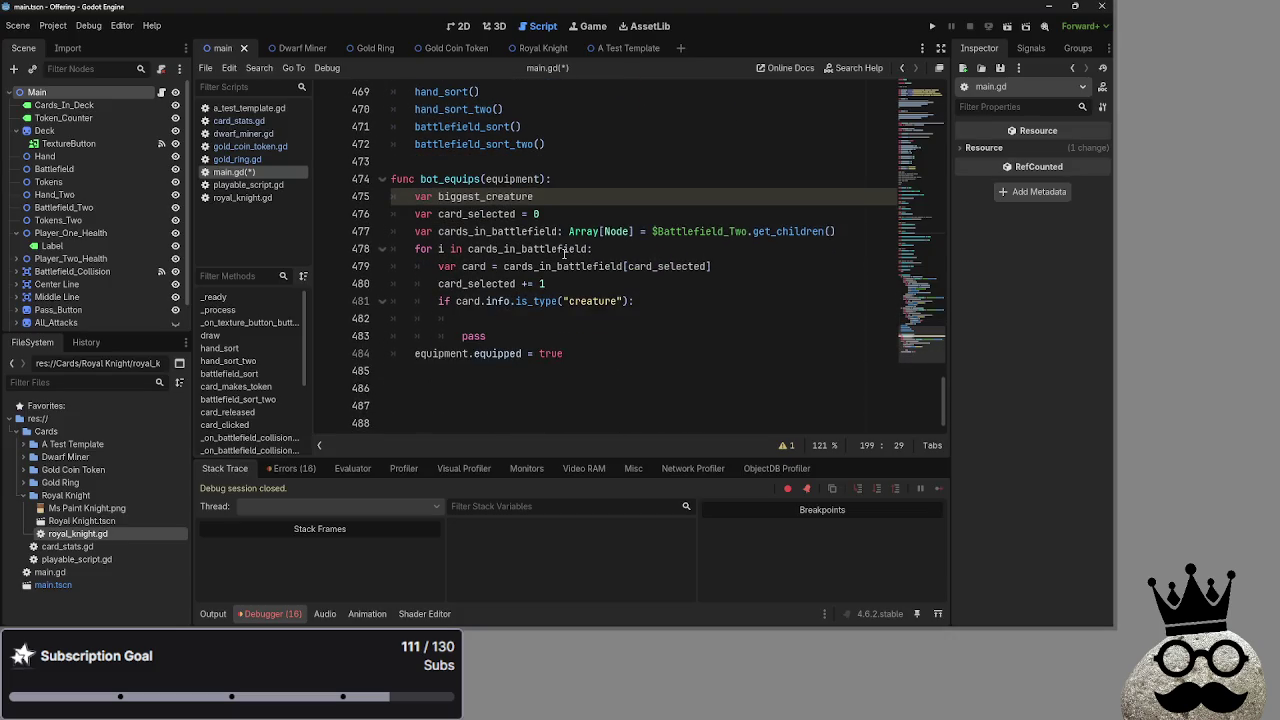
{"action": "scroll", "coordinate": [560, 240], "scroll_direction": "up", "scroll_amount": 1}
{"action": "left_click", "coordinate": [545, 251]}
{"action": "left_click_drag", "start_coordinate": [481, 250], "coordinate": [438, 252]}
{"action": "type", "text": "t"}
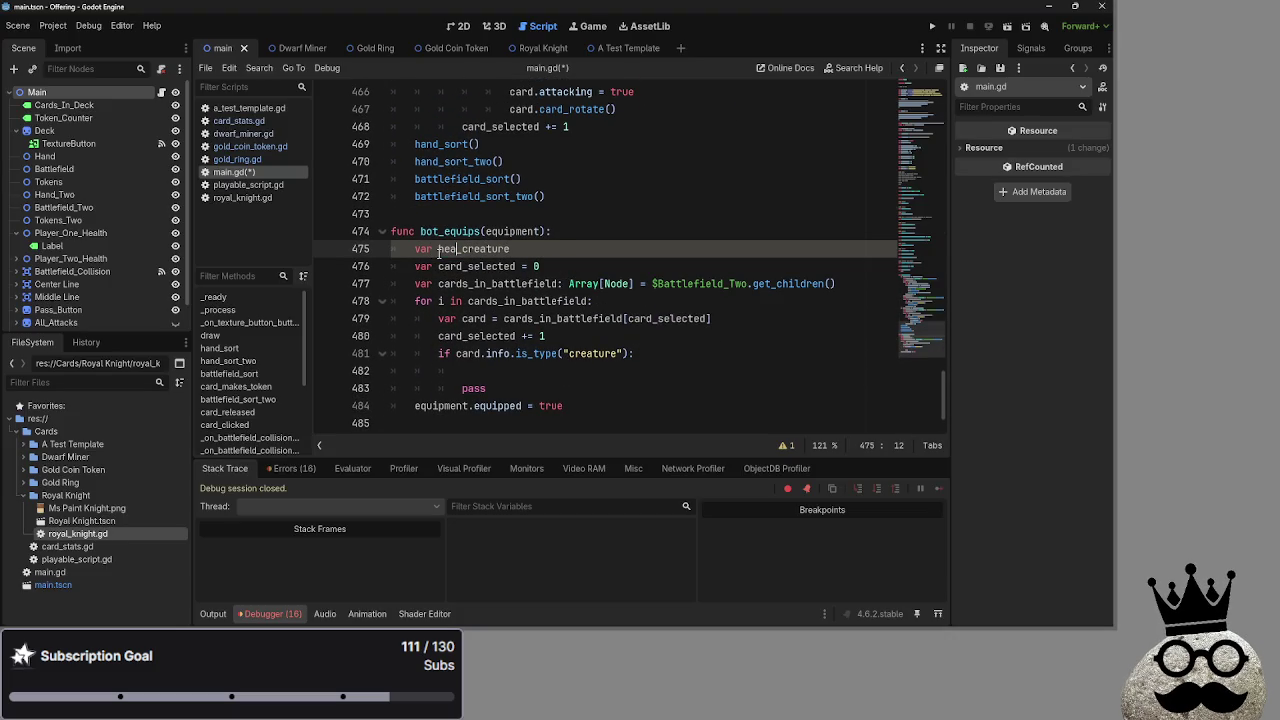
{"action": "type", "text": "hiest"}
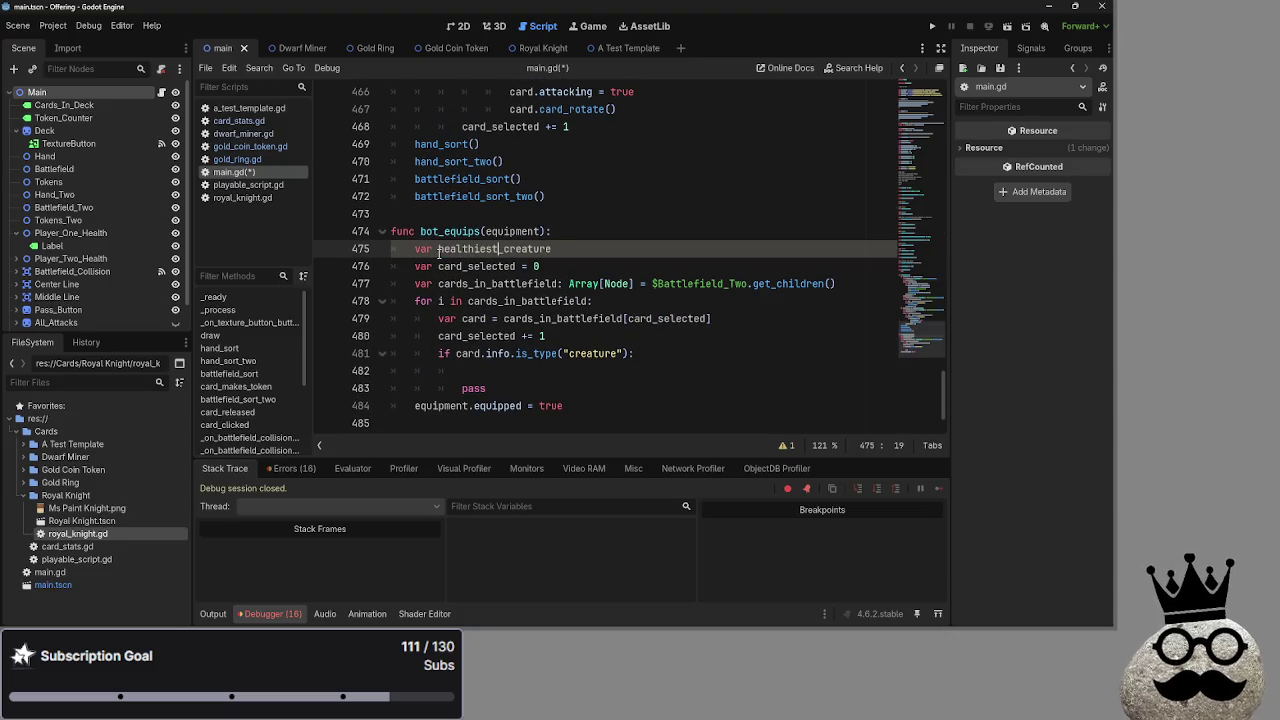
{"action": "double_click", "coordinate": [476, 249]}
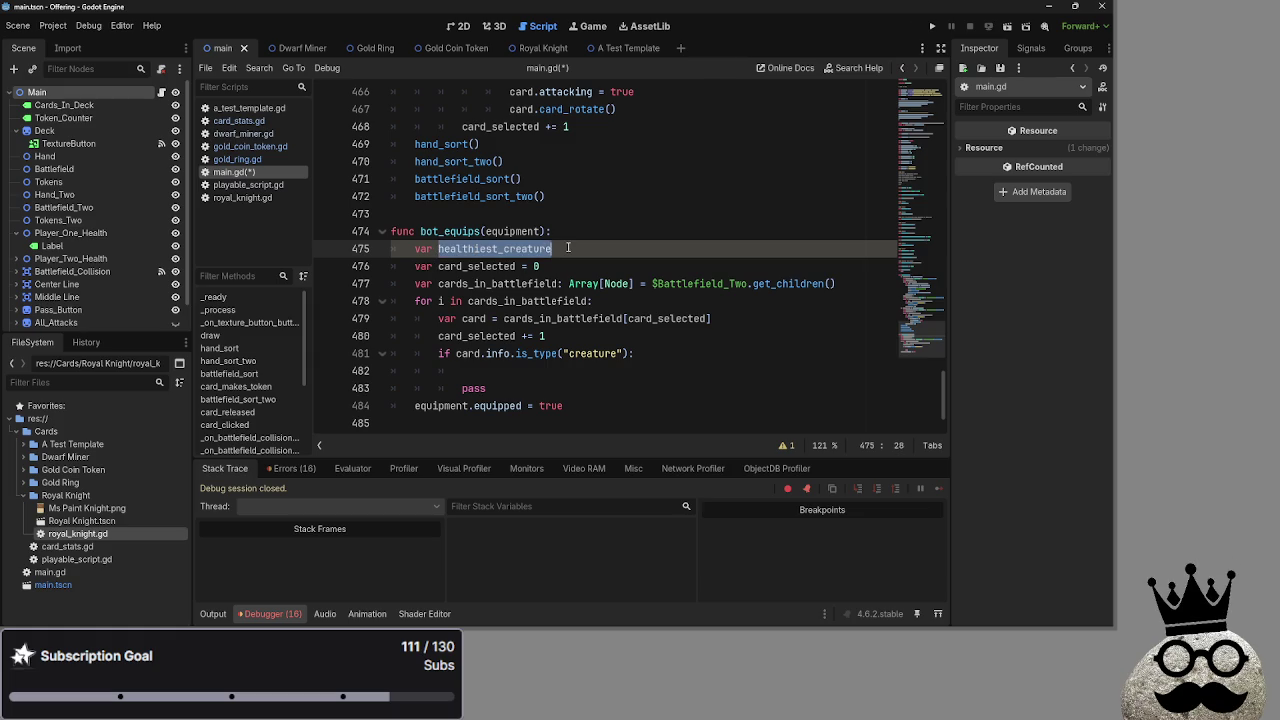
Change line 481 to 'if not card.info.is_type("creature")' after rereading the indentation advice in Discord.
{"action": "key", "text": "alt+Tab"}
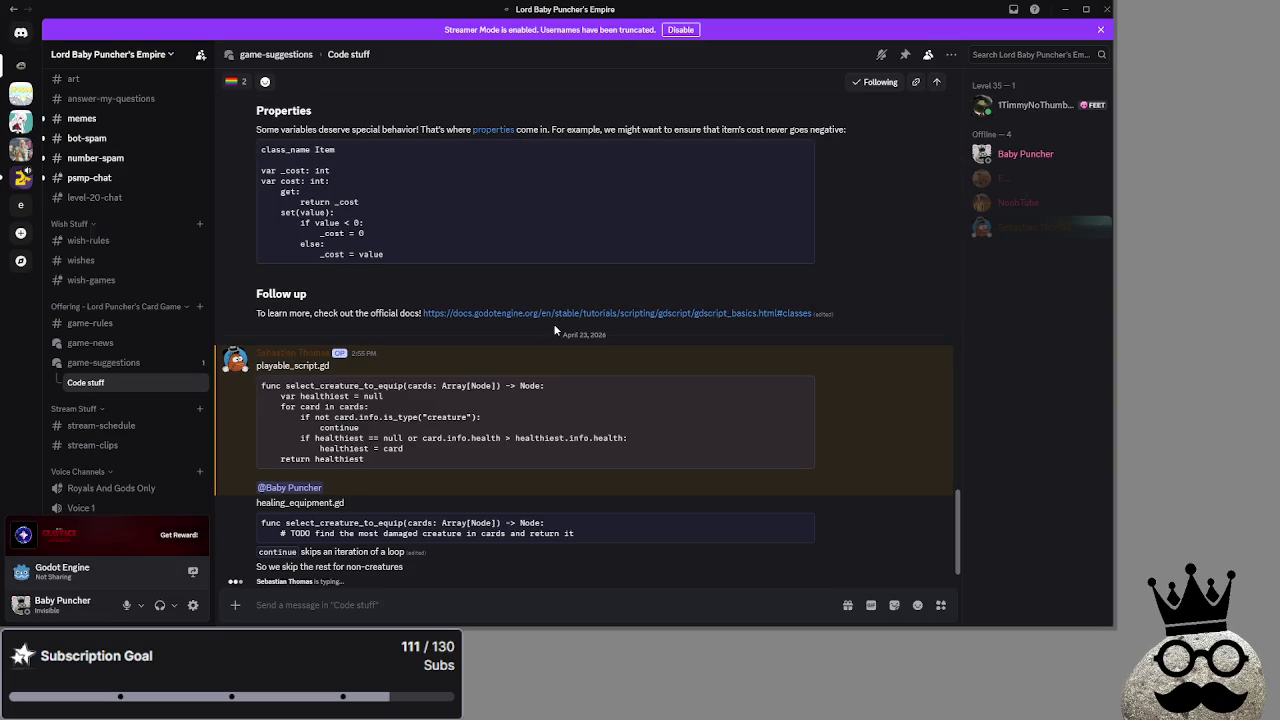
{"action": "key", "text": "alt+Tab"}
{"action": "left_click", "coordinate": [530, 371]}
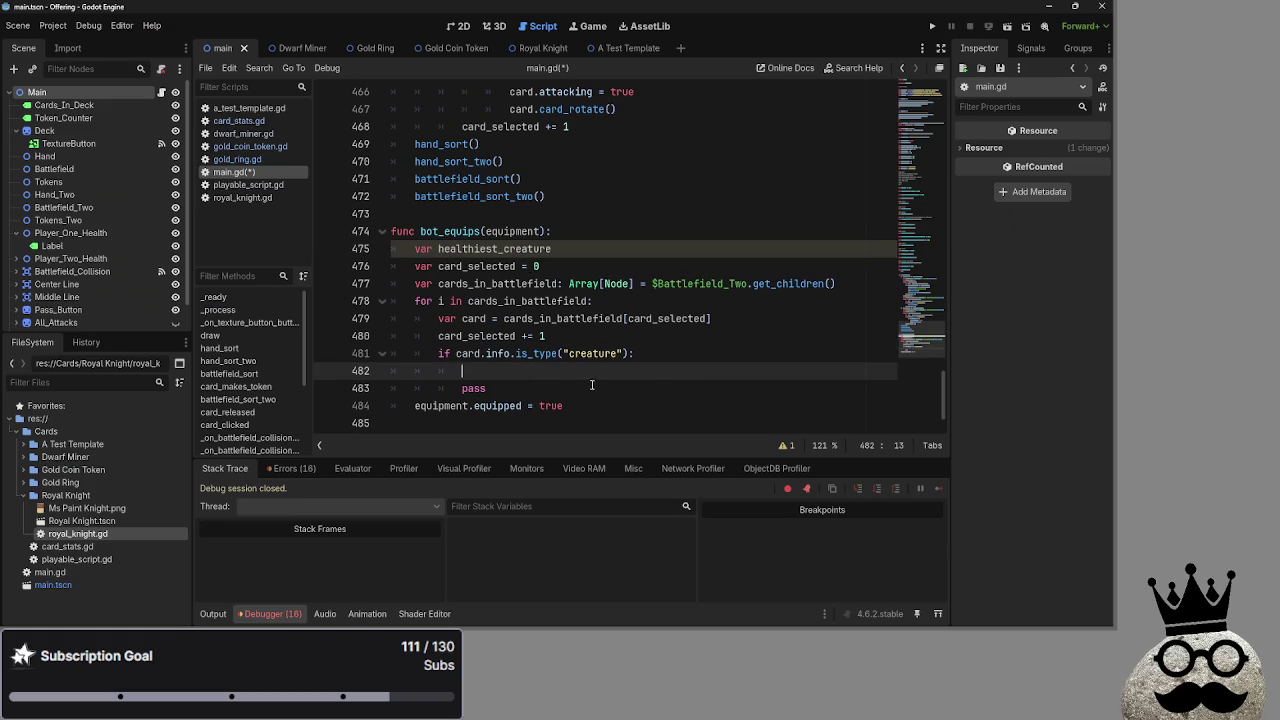
{"action": "left_click_drag", "start_coordinate": [438, 353], "coordinate": [634, 353]}
{"action": "left_click", "coordinate": [634, 353]}
{"action": "left_click_drag", "start_coordinate": [438, 353], "coordinate": [634, 353]}
{"action": "left_click", "coordinate": [634, 353]}
{"action": "double_click", "coordinate": [445, 353]}
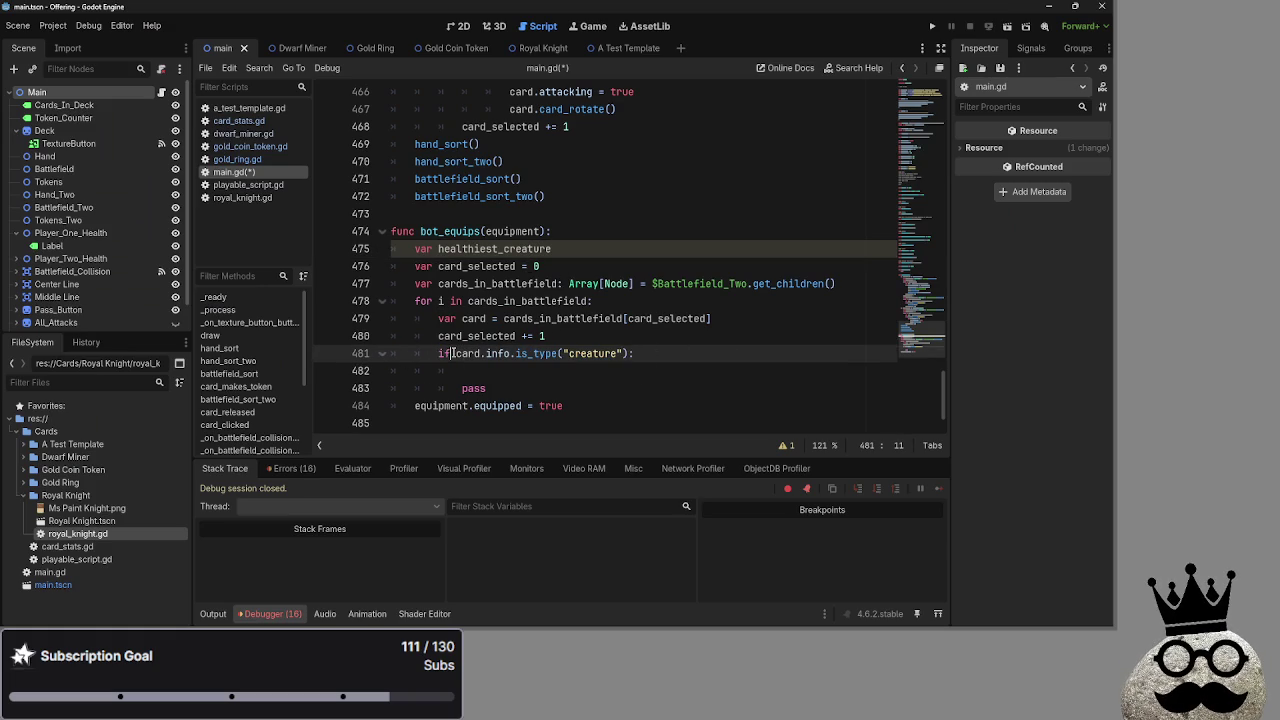
{"action": "key", "text": "alt+Tab"}
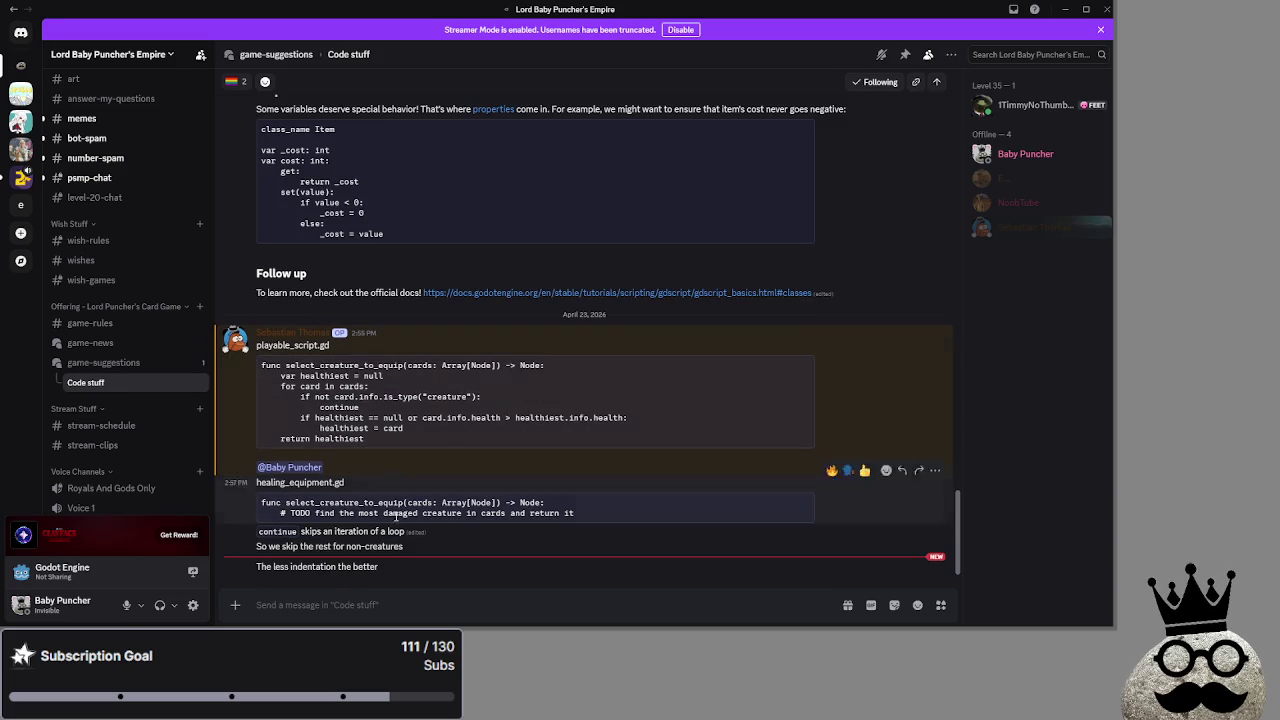
{"action": "left_click_drag", "start_coordinate": [256, 566], "coordinate": [384, 570]}
{"action": "key", "text": "alt+Tab"}
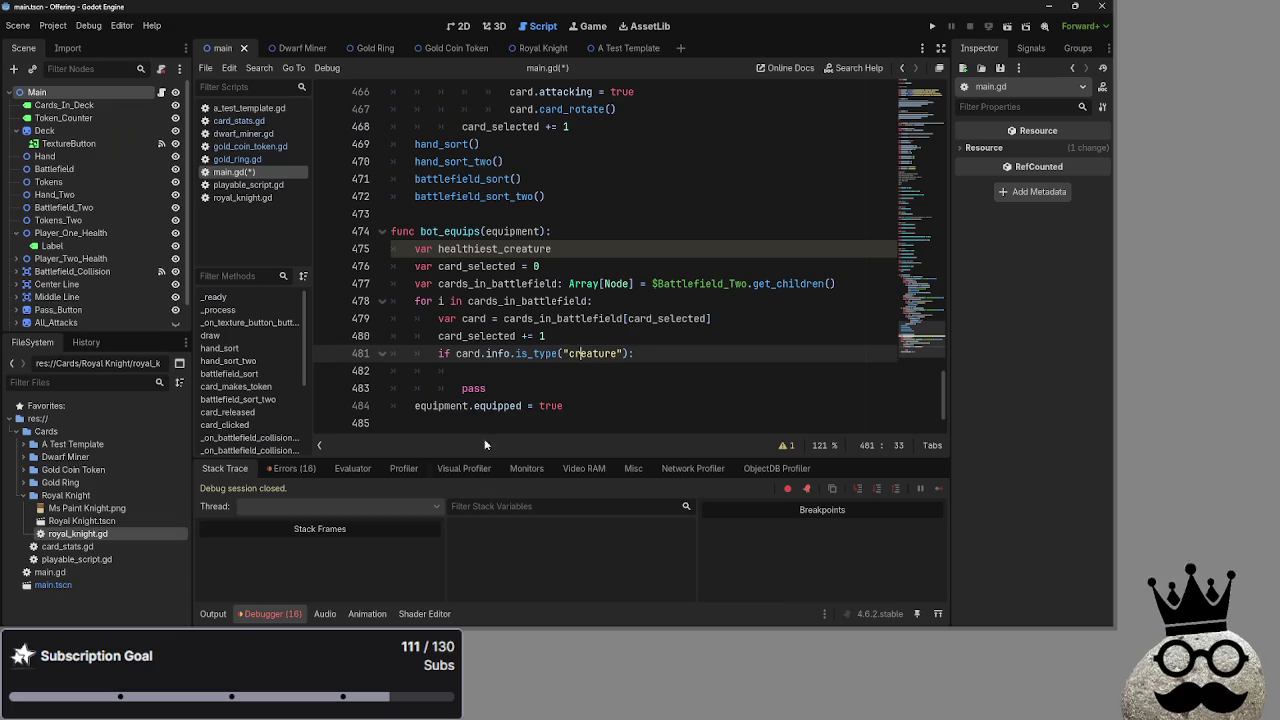
{"action": "left_click", "coordinate": [456, 353]}
{"action": "type", "text": "not"}
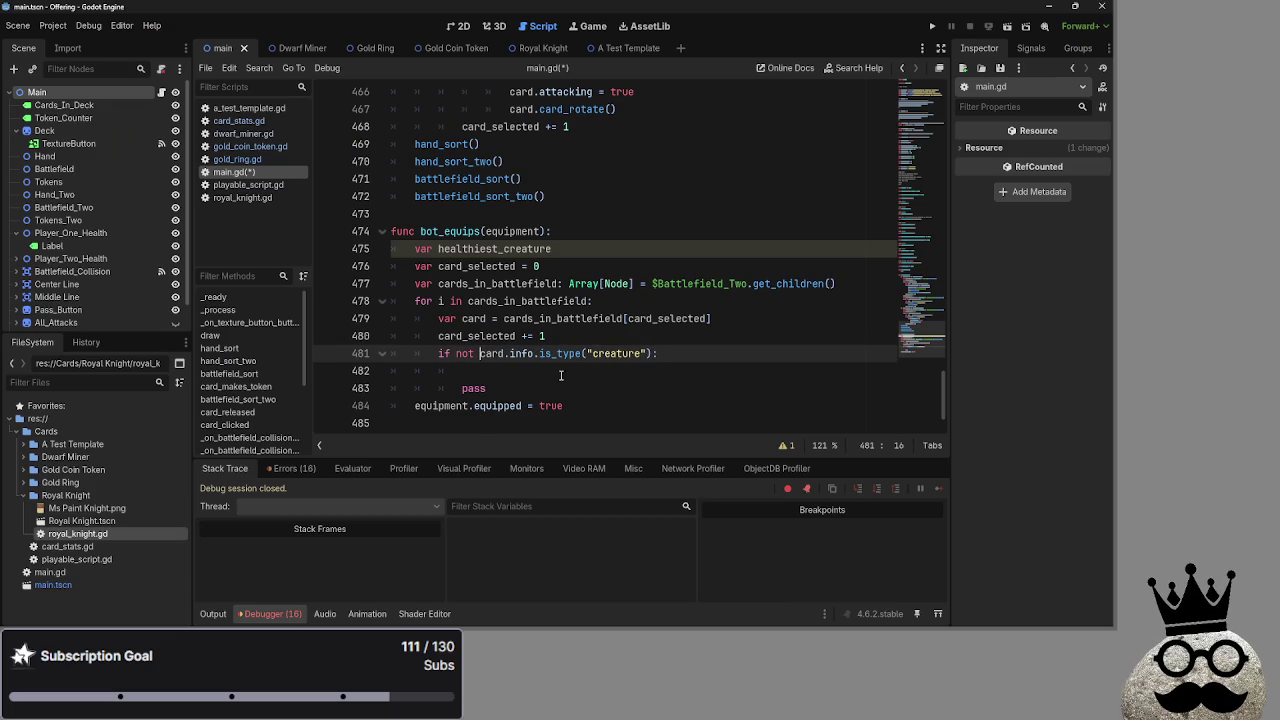
Add 'continue' under the creature check and delete the pass placeholder.
{"action": "left_click", "coordinate": [563, 372]}
{"action": "type", "text": "ontinue"}
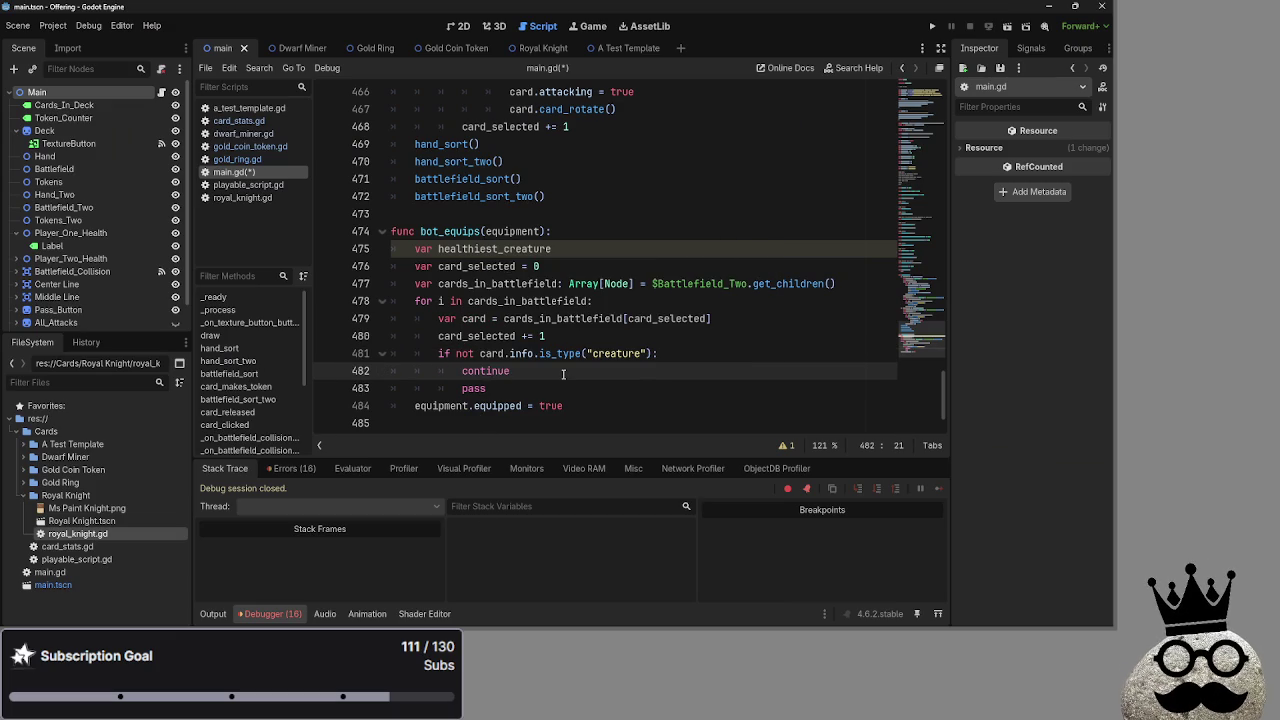
{"action": "left_click", "coordinate": [519, 389]}
{"action": "key", "text": "BackSpace"}
{"action": "key", "text": "BackSpace"}
{"action": "key", "text": "BackSpace"}
{"action": "key", "text": "BackSpace"}
{"action": "key", "text": "BackSpace"}
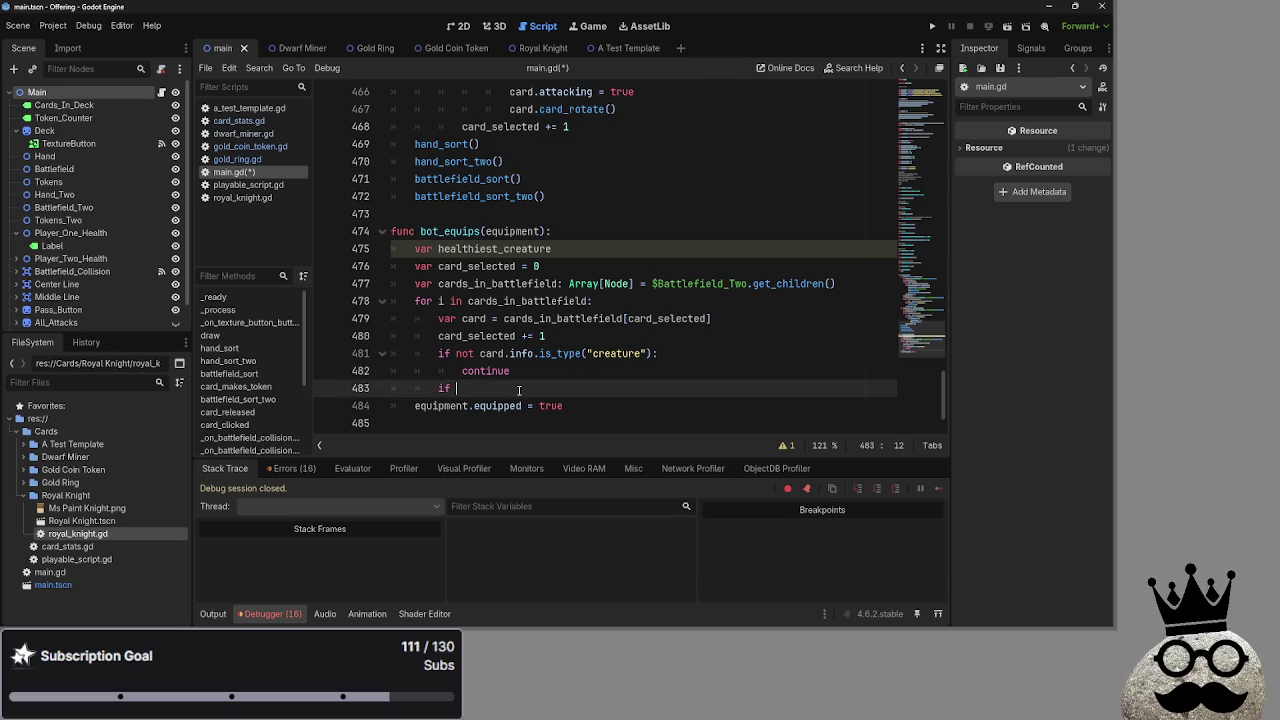
Compare the snippet's healthiest variable with healthiest_creature on line 475.
{"action": "key", "text": "alt+Tab"}
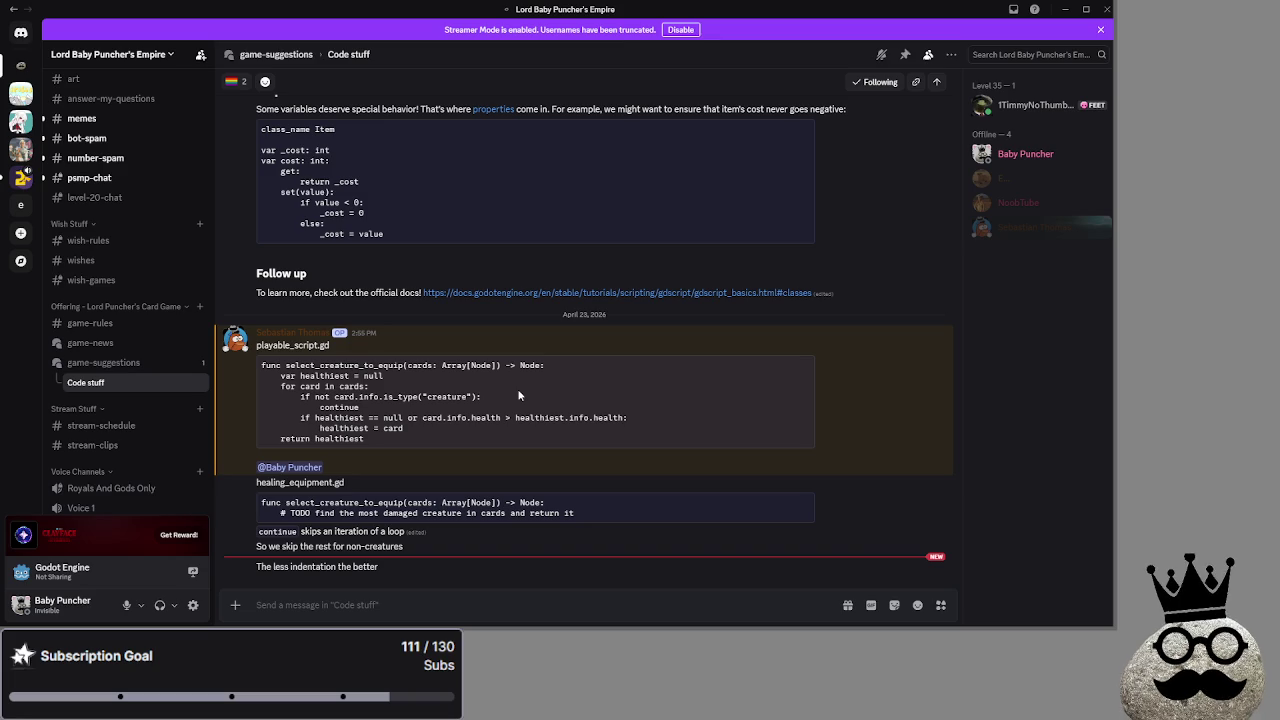
{"action": "double_click", "coordinate": [325, 376]}
{"action": "left_click", "coordinate": [376, 382]}
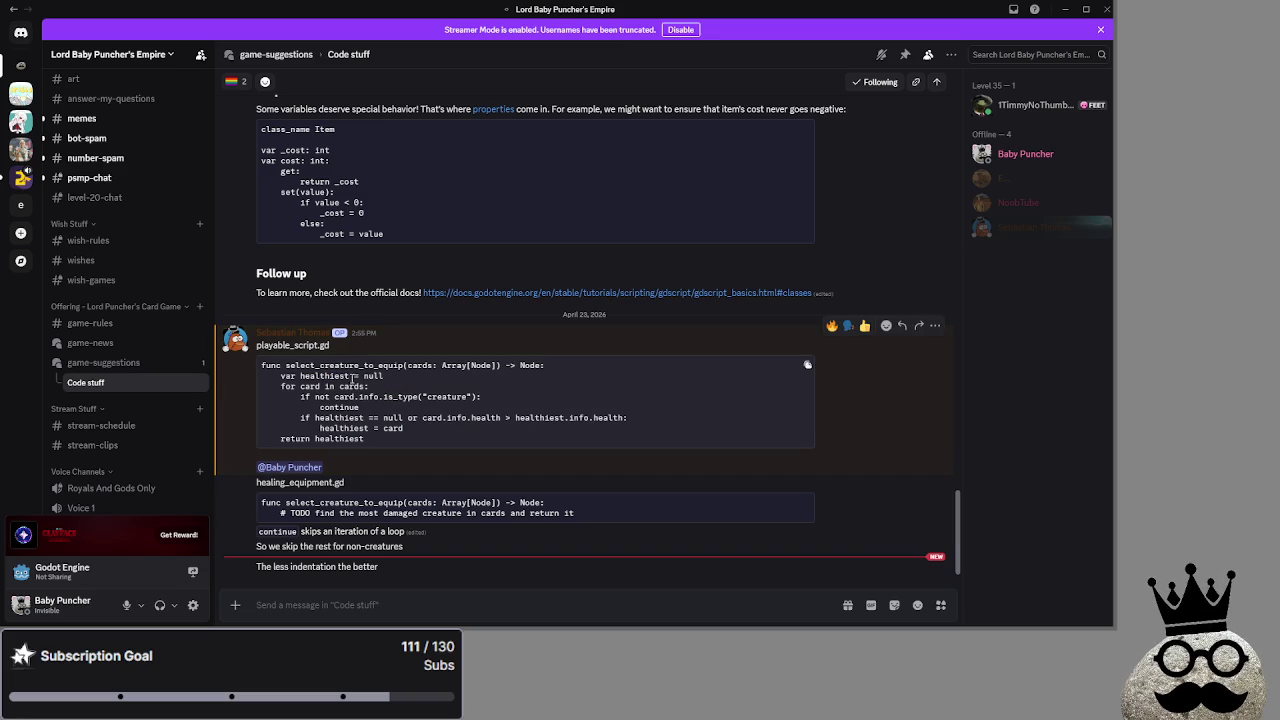
{"action": "key", "text": "alt+Tab"}
{"action": "scroll", "coordinate": [567, 307], "scroll_direction": "up", "scroll_amount": 3}
{"action": "scroll", "coordinate": [567, 307], "scroll_direction": "down", "scroll_amount": 3}
{"action": "left_click", "coordinate": [582, 251]}
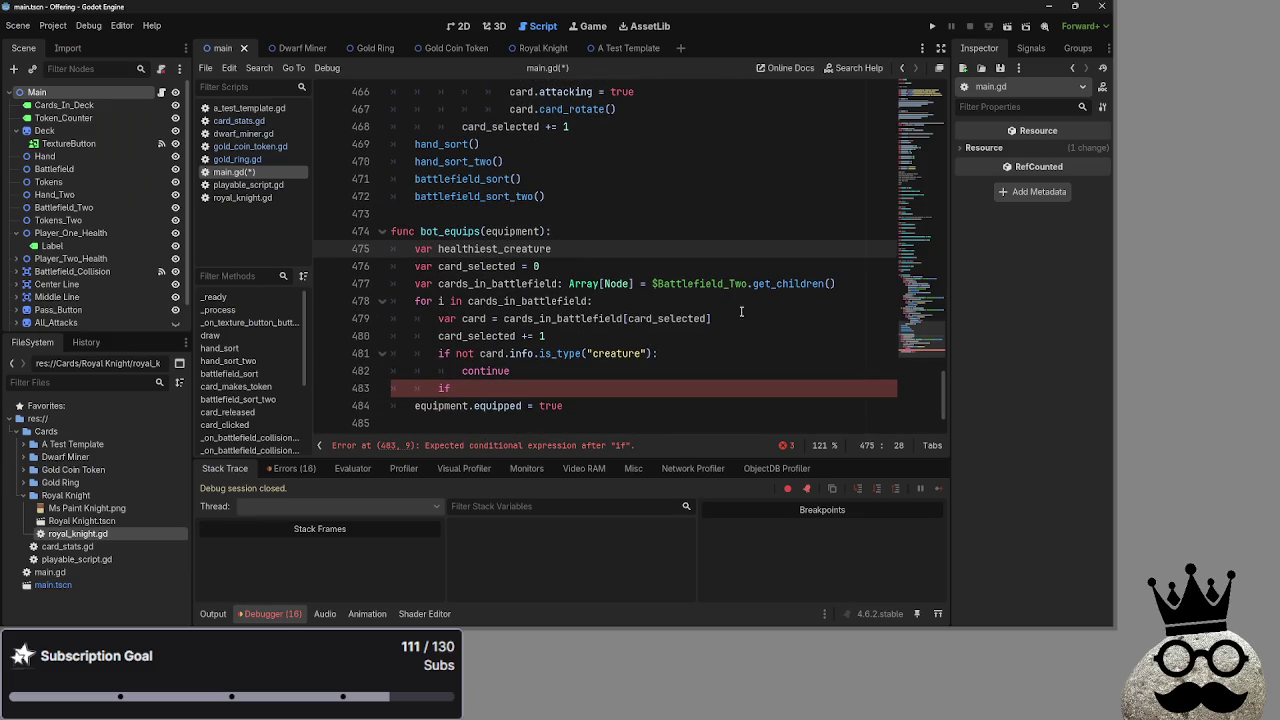
Review bot_equips lines 480–481 against the snippet, then switch to card_stats.gd.
{"action": "key", "text": "alt+Tab"}
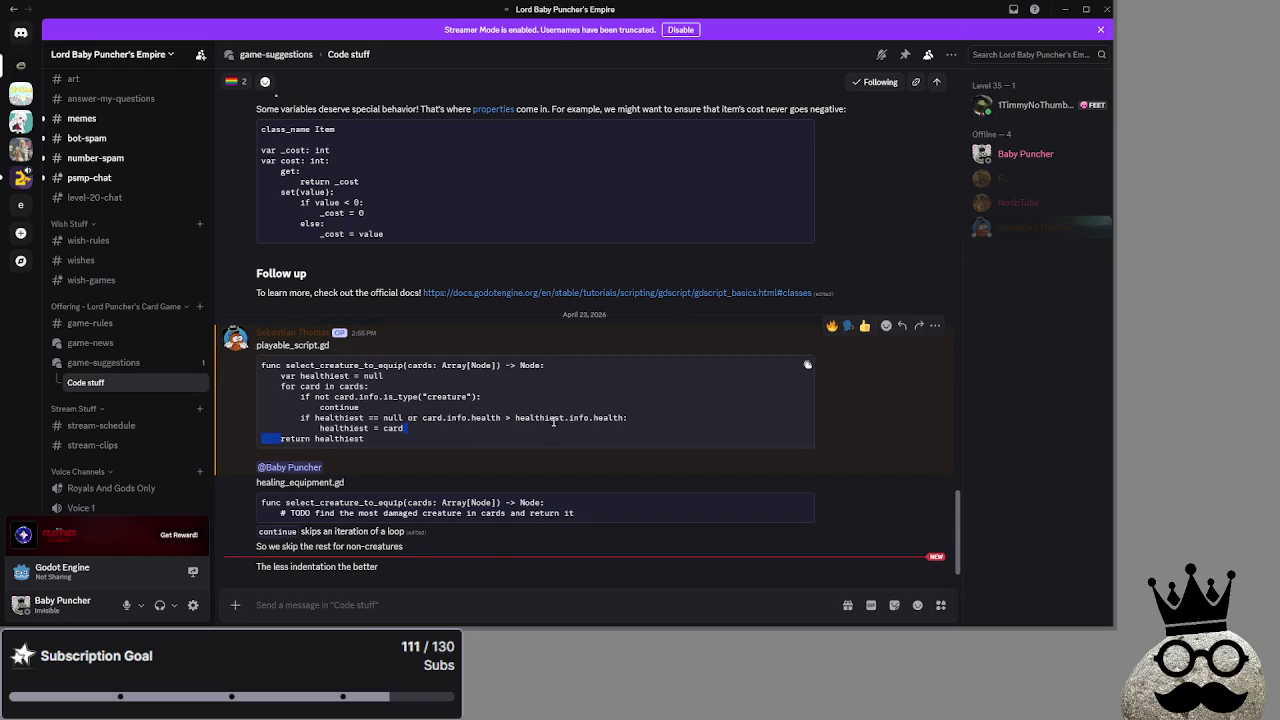
{"action": "key", "text": "alt+Tab"}
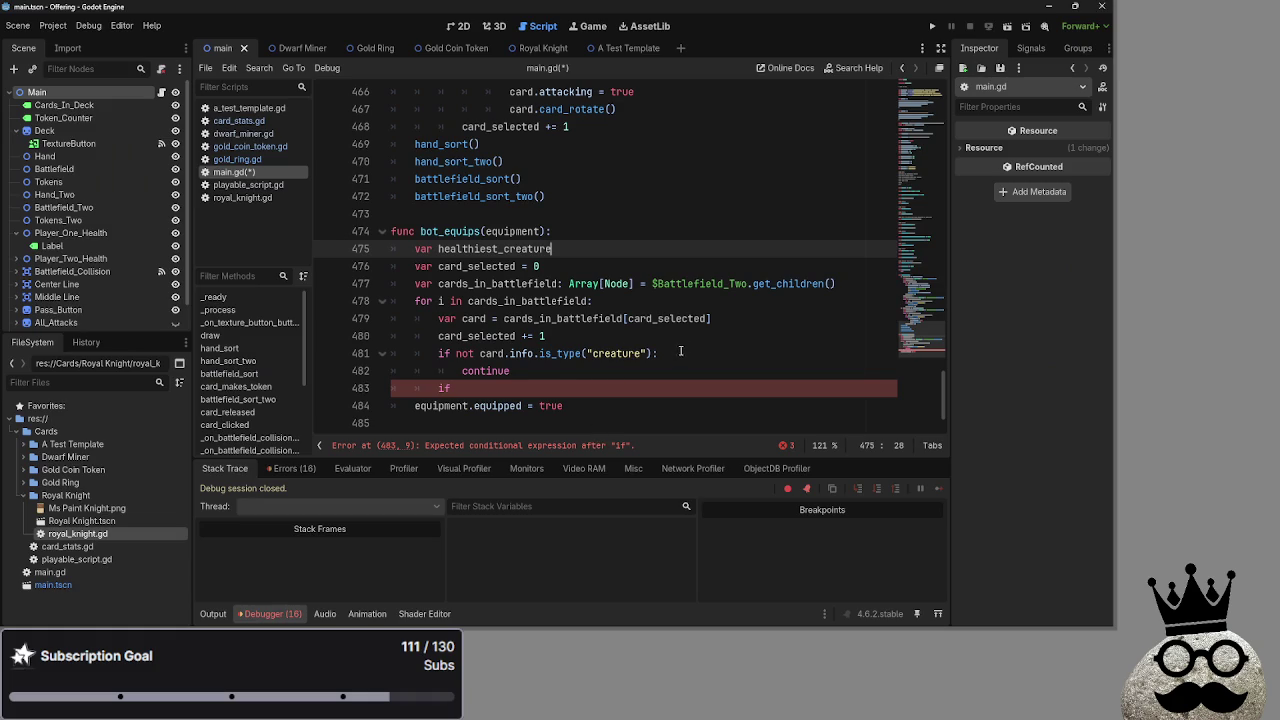
{"action": "left_click", "coordinate": [686, 338]}
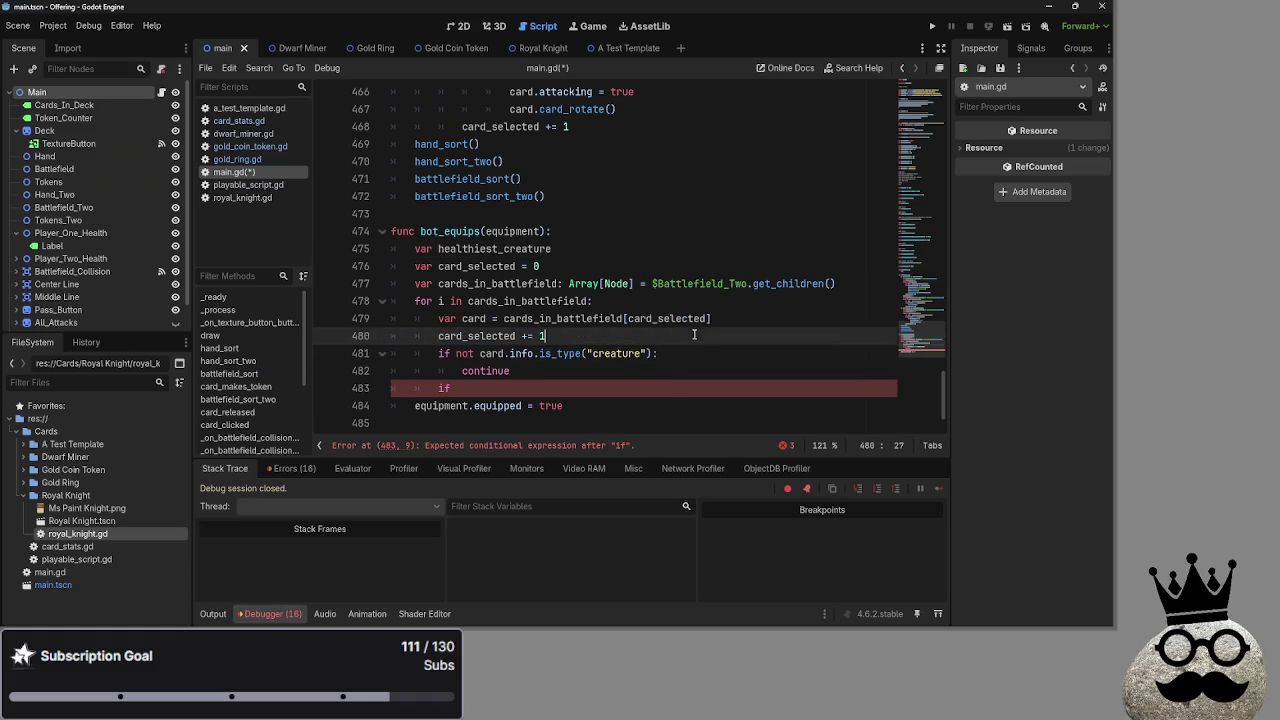
{"action": "key", "text": "Down"}
{"action": "key", "text": "End"}
{"action": "key", "text": "Up"}
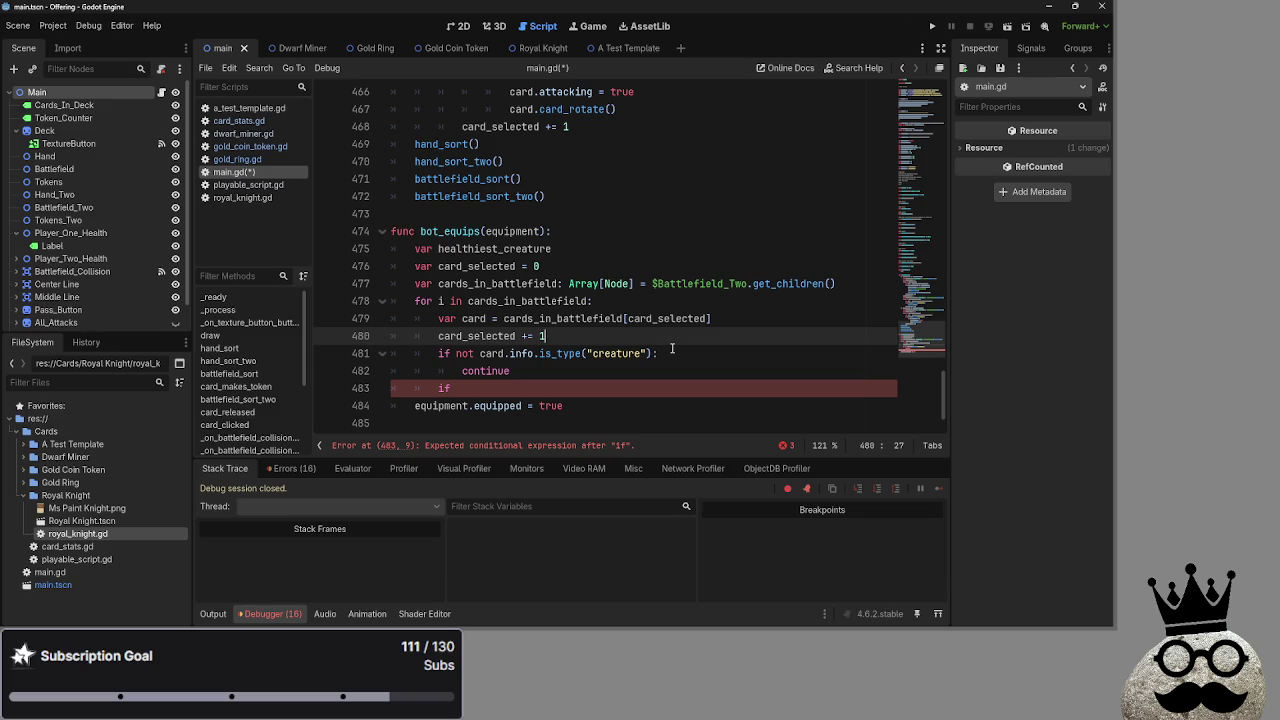
{"action": "left_click", "coordinate": [239, 121]}
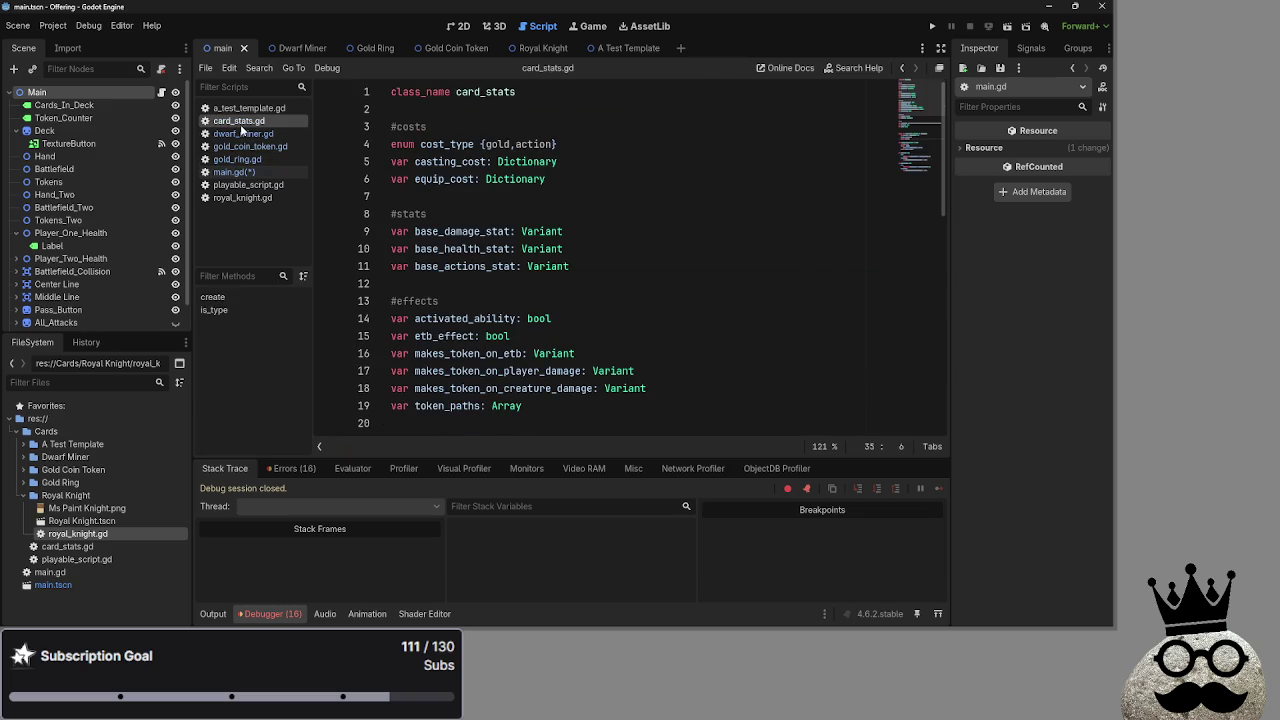
Add 'var damage: Variant', 'var health: Variant' and 'var actions: Variant' after base_actions_stat.
{"action": "left_click", "coordinate": [609, 258]}
{"action": "scroll", "coordinate": [610, 258], "scroll_direction": "down", "scroll_amount": 2}
{"action": "scroll", "coordinate": [610, 258], "scroll_direction": "up", "scroll_amount": 2}
{"action": "key", "text": "Return"}
{"action": "type", "text": "var "}
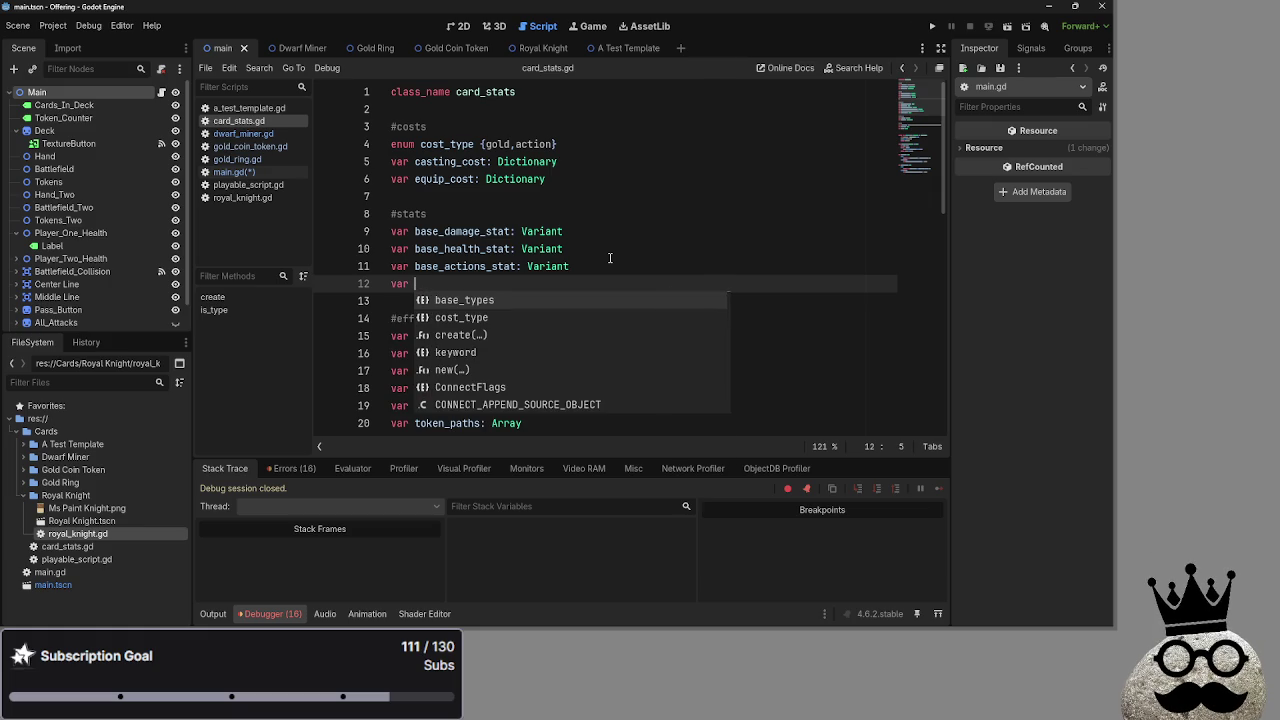
{"action": "type", "text": "damage"}
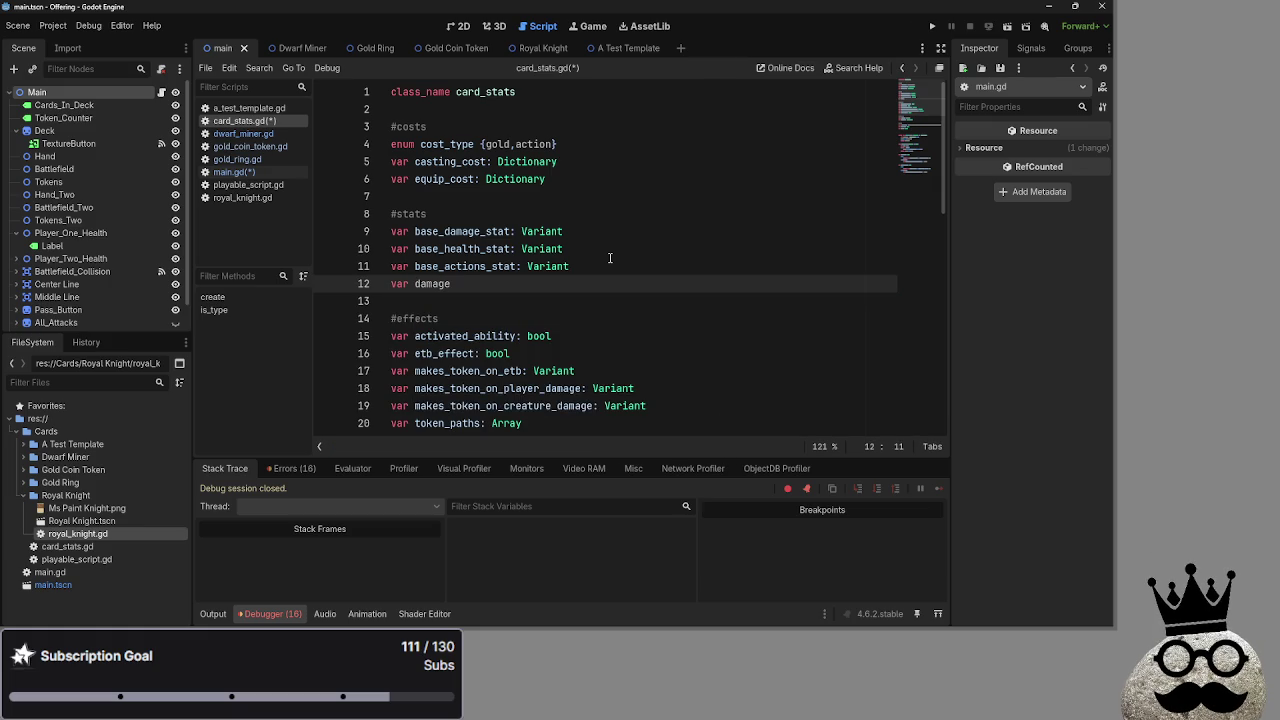
{"action": "key", "text": "BackSpace"}
{"action": "key", "text": "BackSpace"}
{"action": "key", "text": "BackSpace"}
{"action": "key", "text": "Return"}
{"action": "key", "text": "Return"}
{"action": "type", "text": "var health:"}
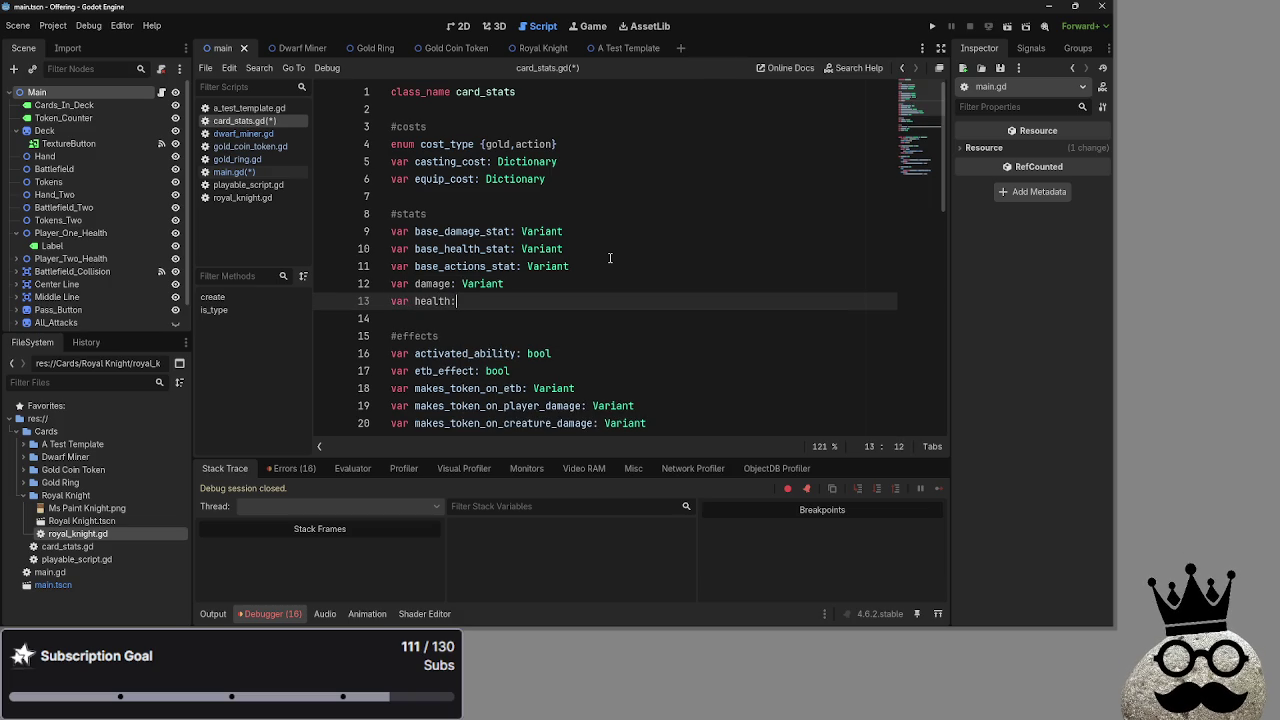
{"action": "type", "text": "ar"}
{"action": "key", "text": "Return"}
{"action": "key", "text": "Return"}
{"action": "type", "text": "var actions:v"}
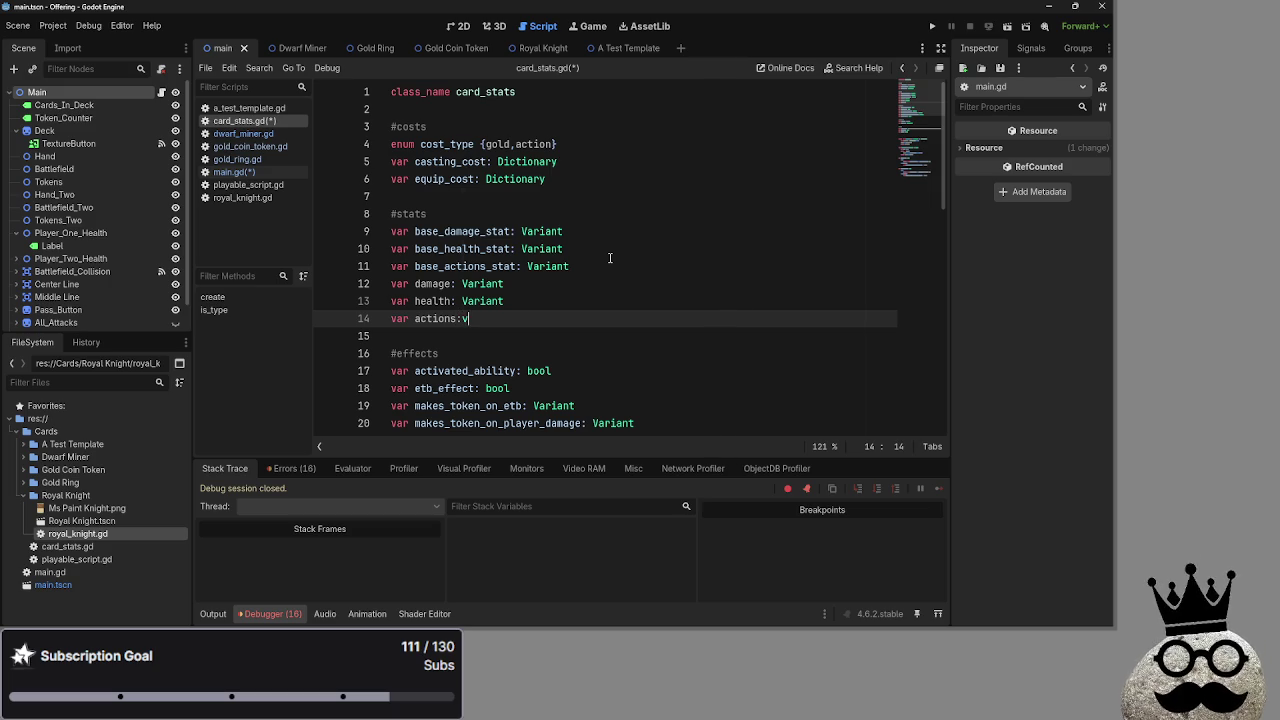
{"action": "type", "text": "a"}
{"action": "key", "text": "Return"}
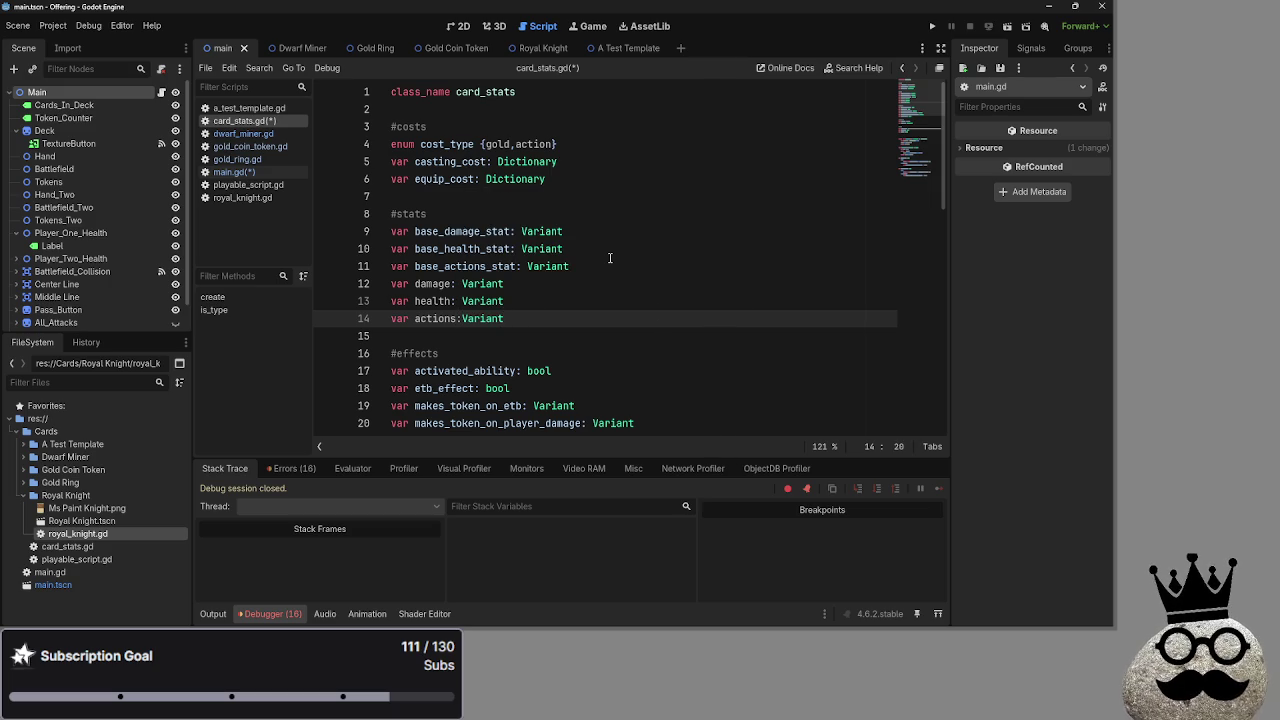
Compare the new damage and health names with base_damage_stat and base_health_stat.
{"action": "left_click", "coordinate": [463, 318]}
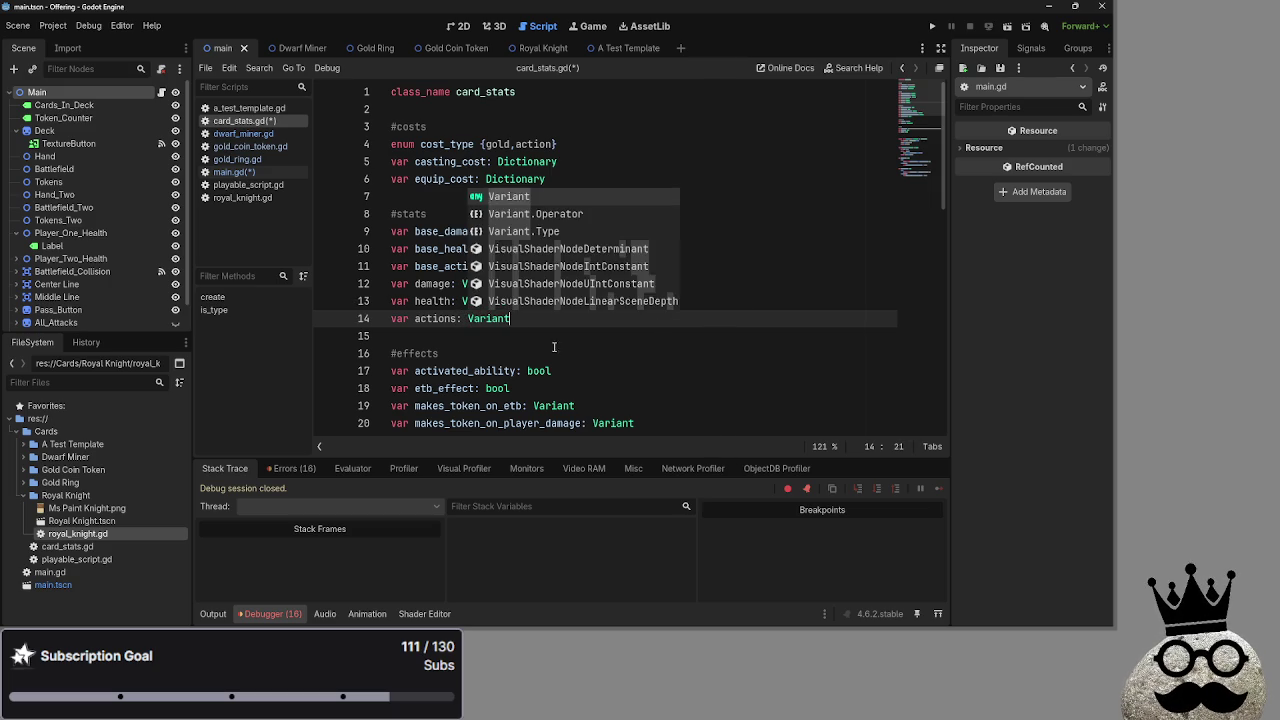
{"action": "left_click", "coordinate": [468, 388]}
{"action": "left_click", "coordinate": [425, 216]}
{"action": "double_click", "coordinate": [455, 231]}
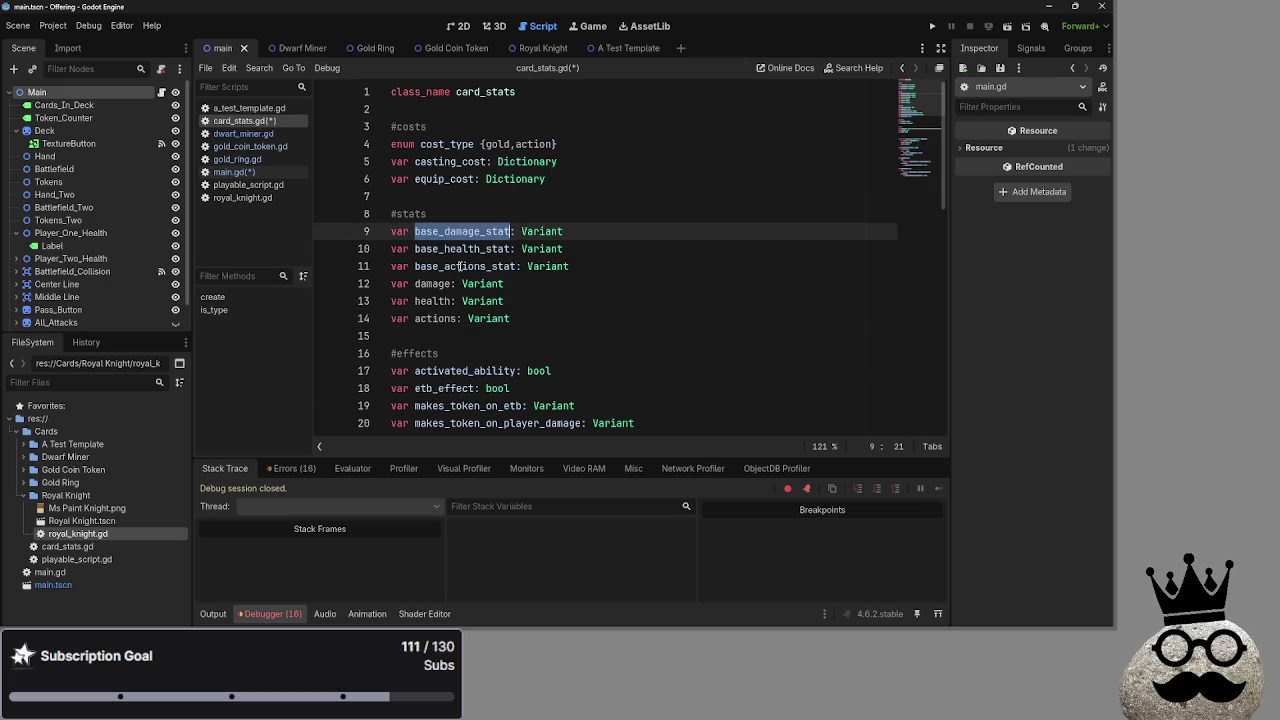
{"action": "double_click", "coordinate": [440, 284]}
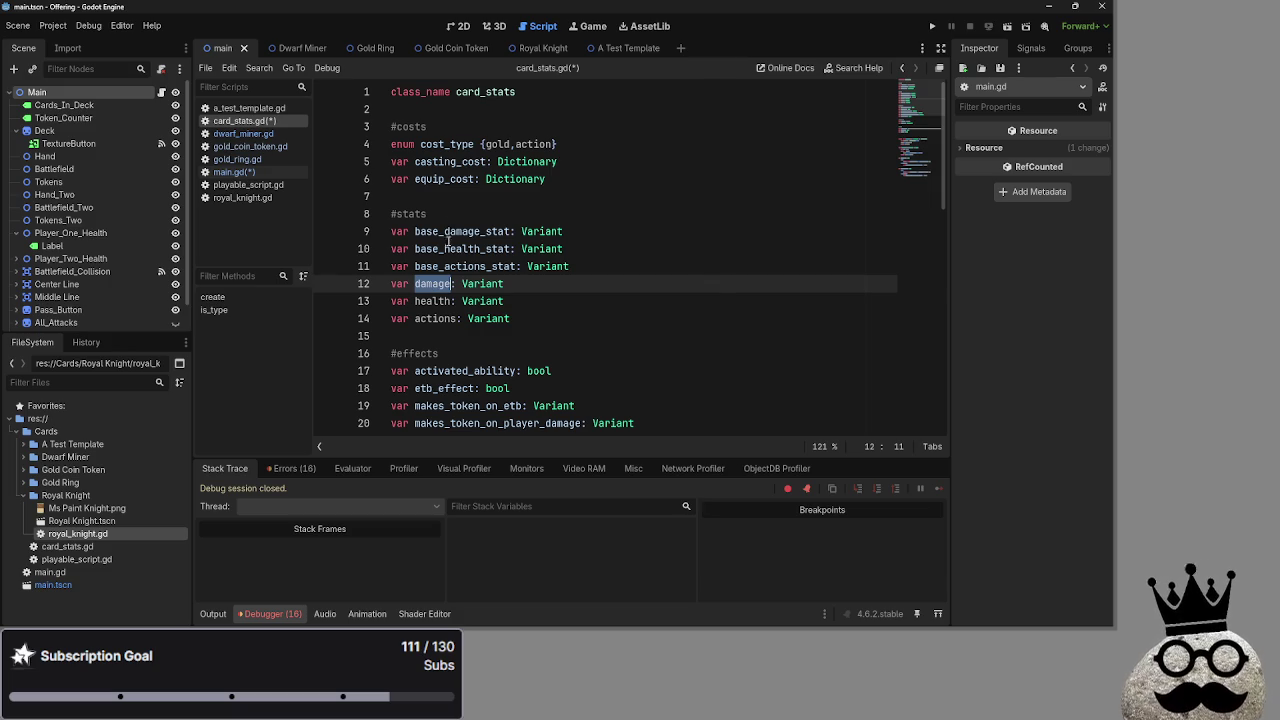
{"action": "double_click", "coordinate": [458, 249]}
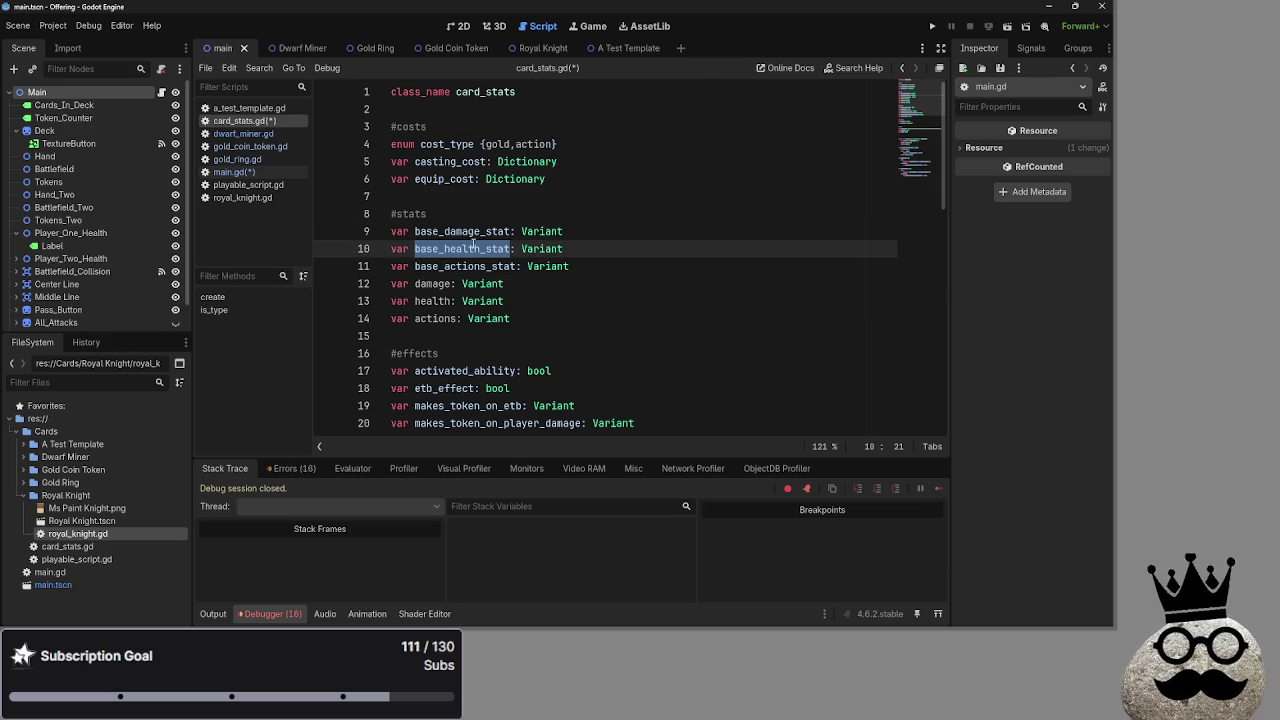
{"action": "double_click", "coordinate": [472, 232]}
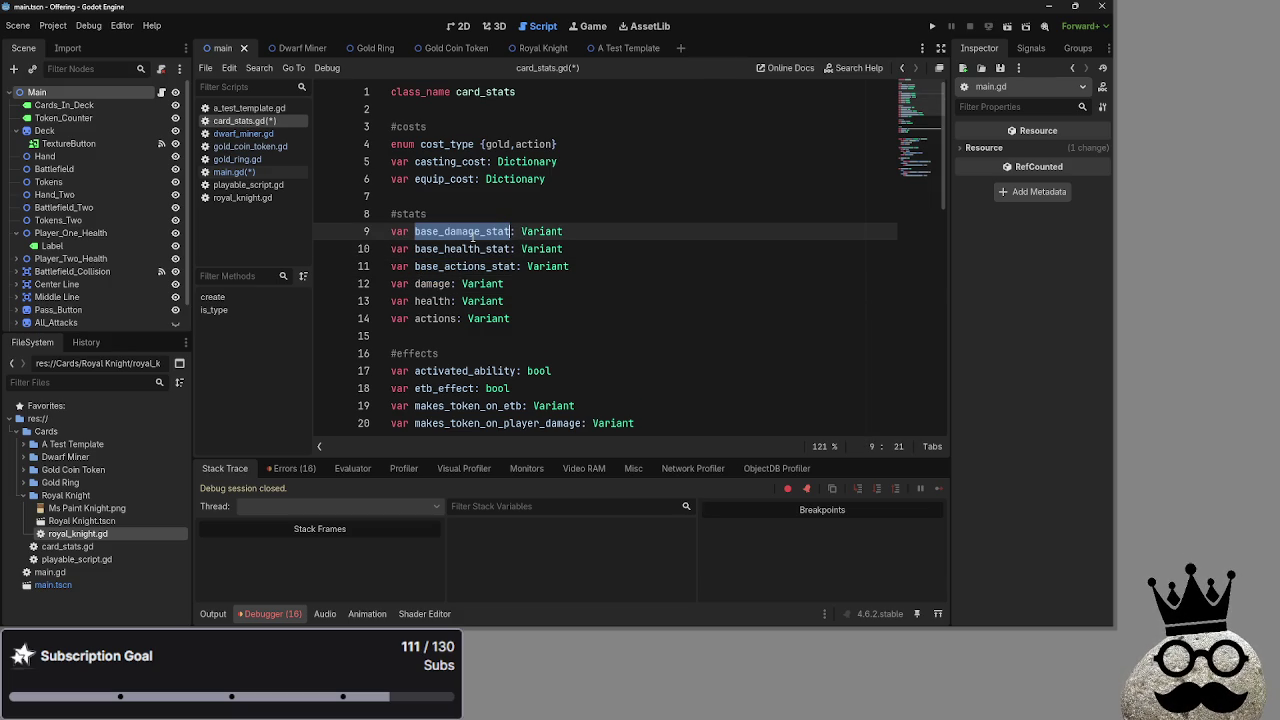
{"action": "left_click", "coordinate": [617, 250]}
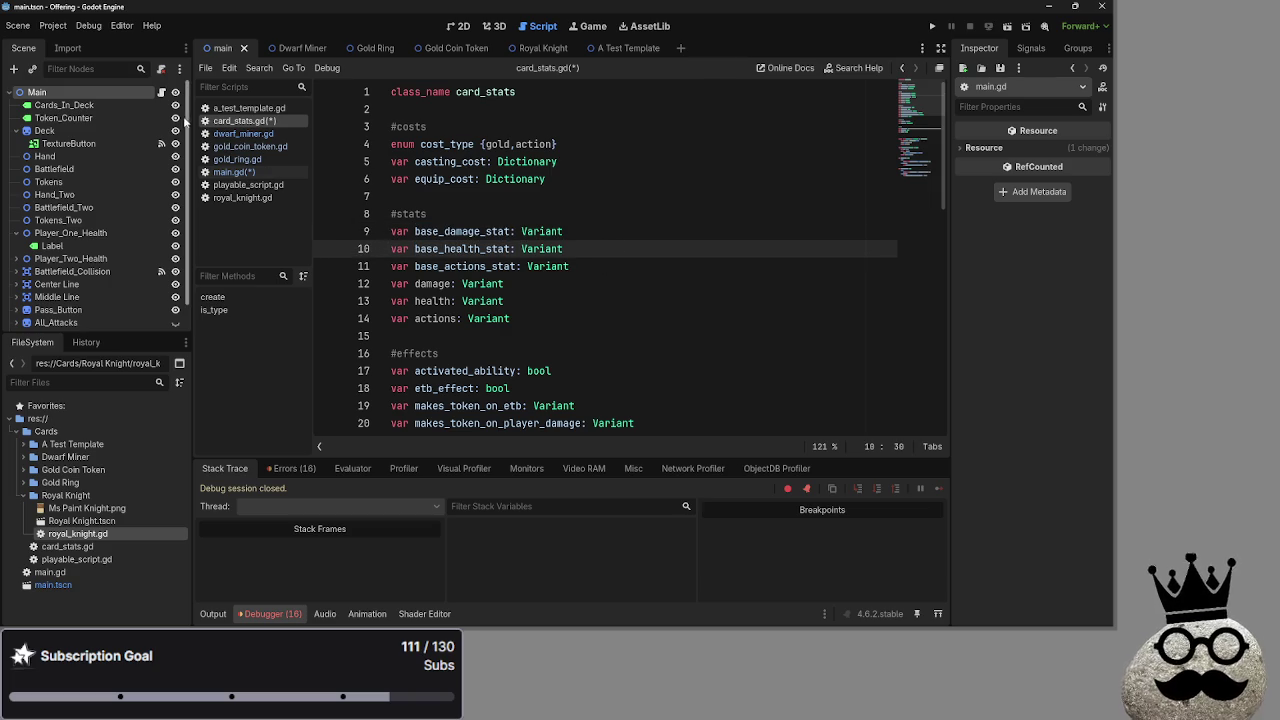
Review 'actions' on line 465 of main.gd and save the modified scripts.
{"action": "left_click", "coordinate": [254, 173]}
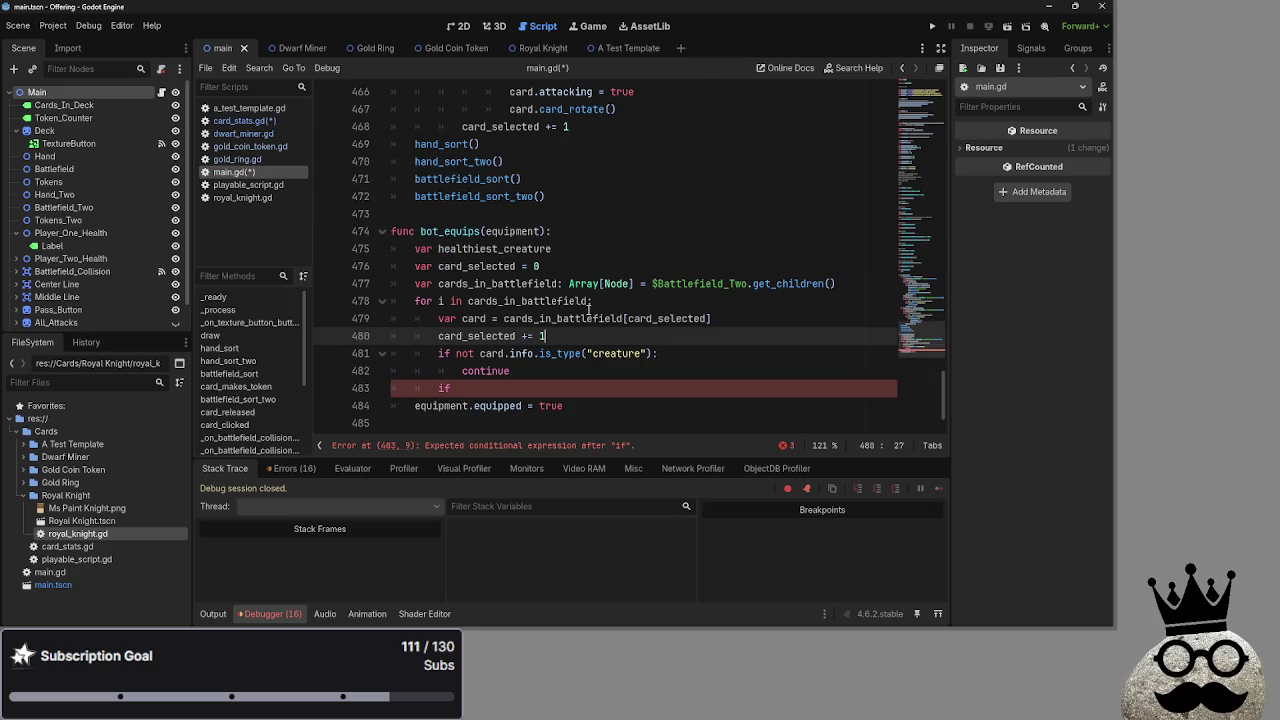
{"action": "scroll", "coordinate": [651, 342], "scroll_direction": "up", "scroll_amount": 8}
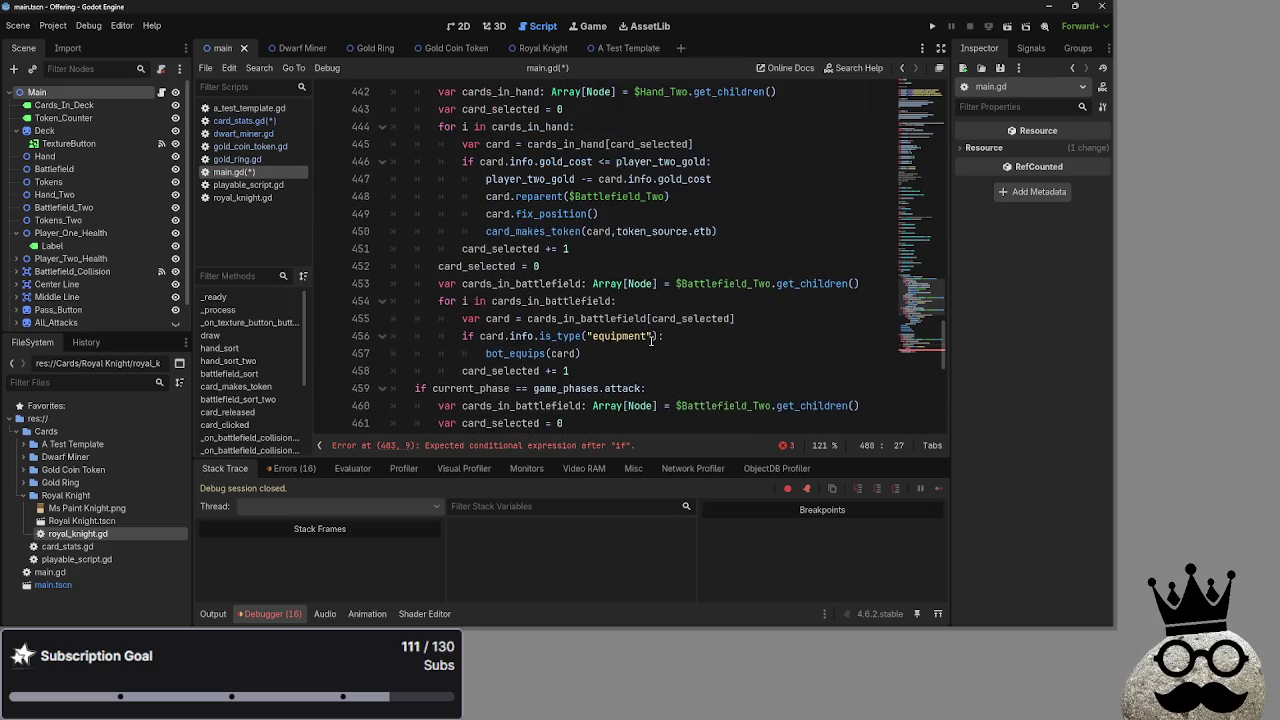
{"action": "scroll", "coordinate": [651, 342], "scroll_direction": "down", "scroll_amount": 3}
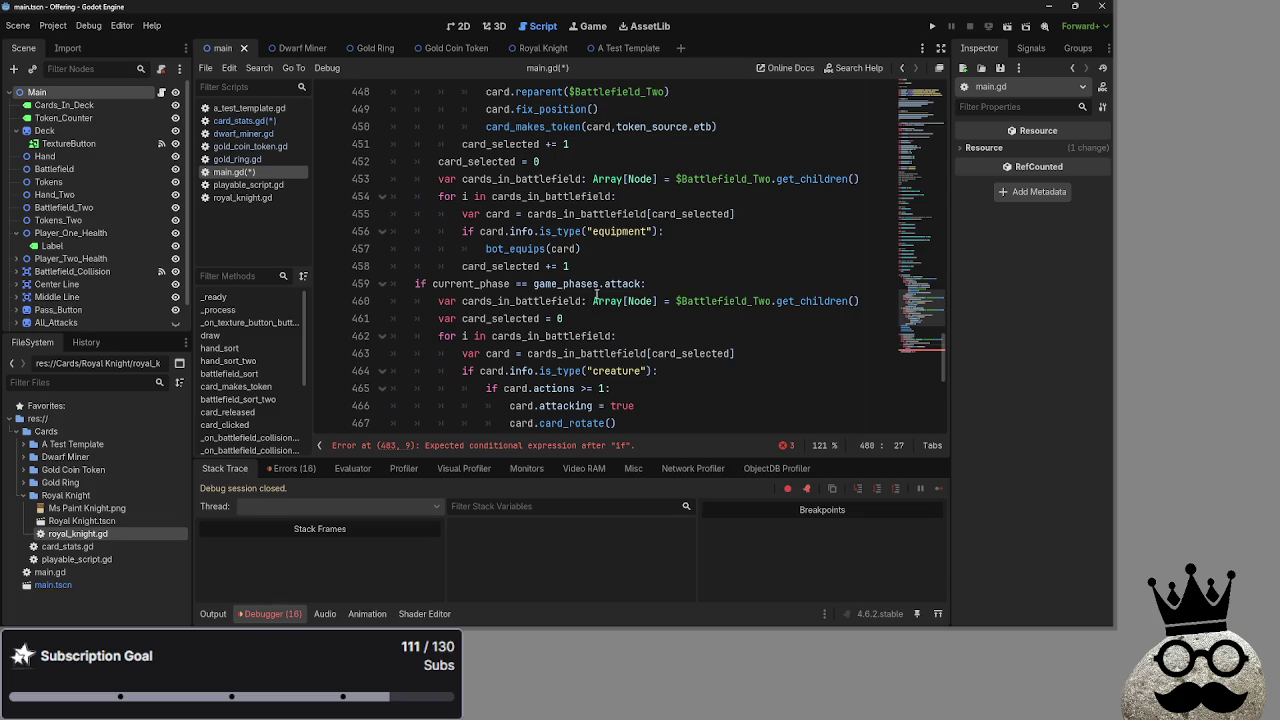
{"action": "scroll", "coordinate": [590, 290], "scroll_direction": "down", "scroll_amount": 1}
{"action": "left_click", "coordinate": [582, 336]}
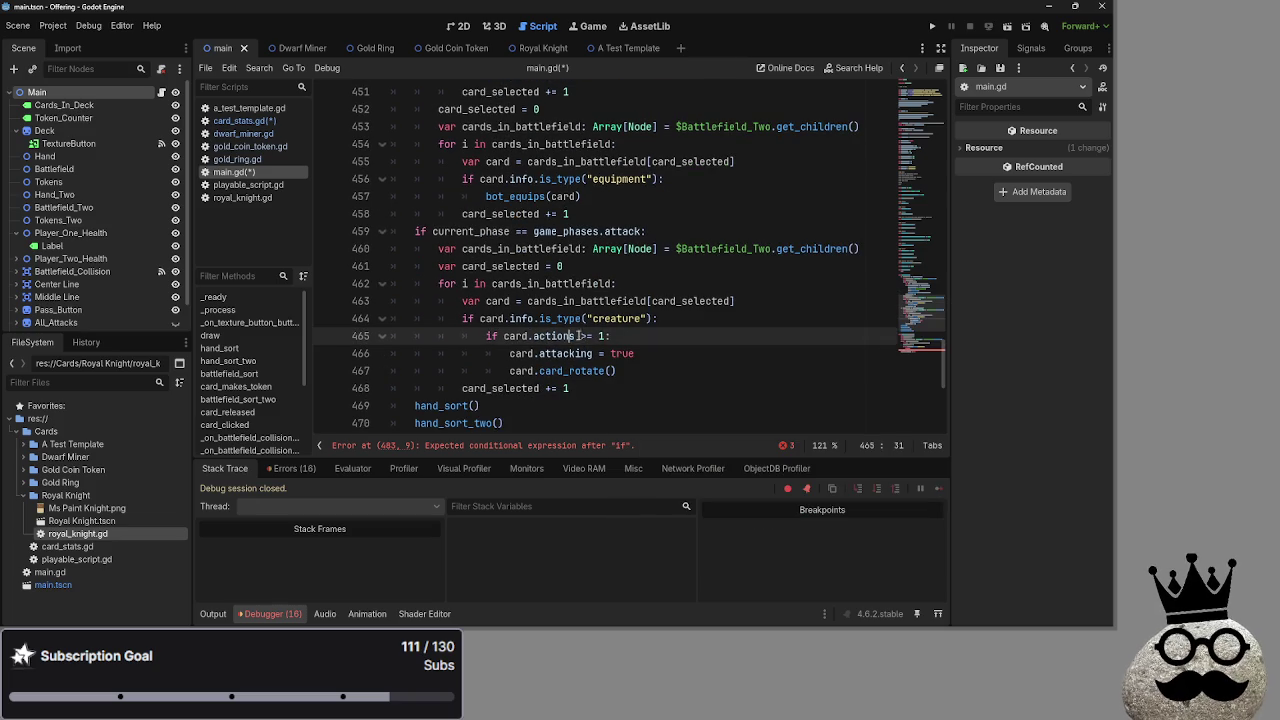
{"action": "left_click", "coordinate": [634, 338]}
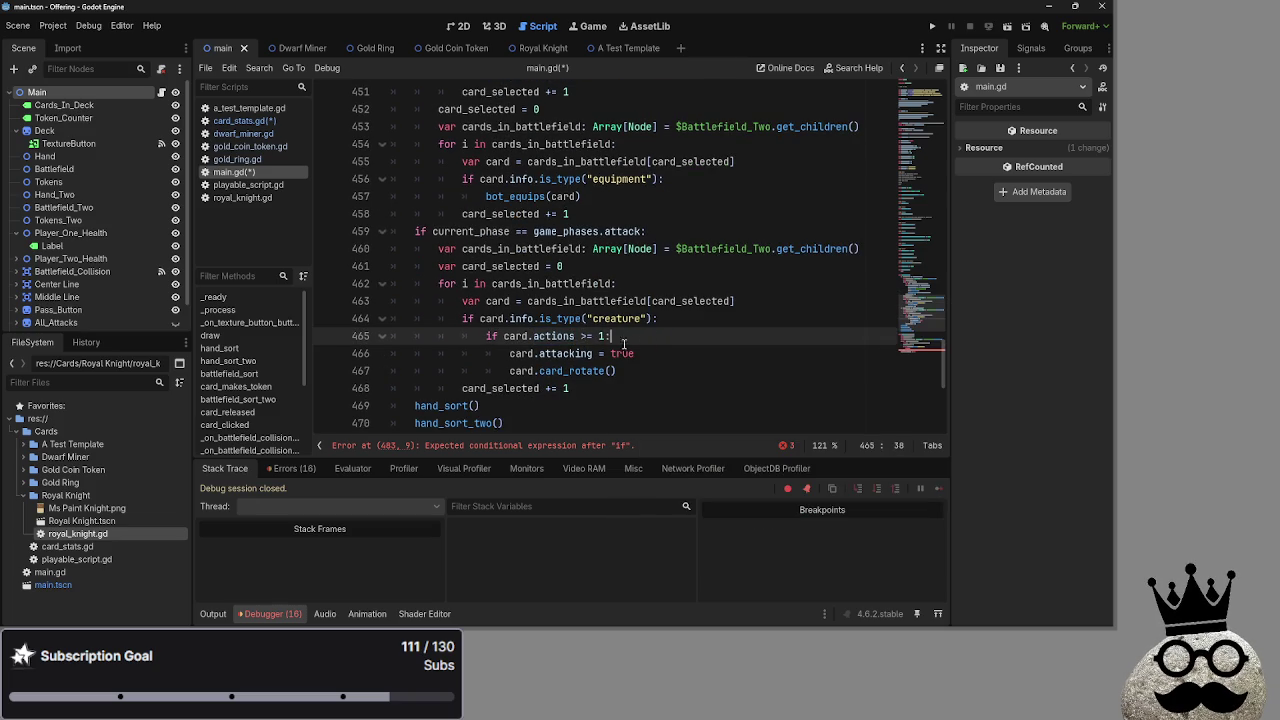
{"action": "left_click", "coordinate": [657, 335]}
{"action": "double_click", "coordinate": [555, 336]}
{"action": "left_click", "coordinate": [537, 336]}
{"action": "double_click", "coordinate": [553, 336]}
{"action": "key", "text": "ctrl+s"}
Browse the project scripts, then delete the damage, health and actions variable lines in card_stats.gd.
{"action": "left_click", "coordinate": [240, 120]}
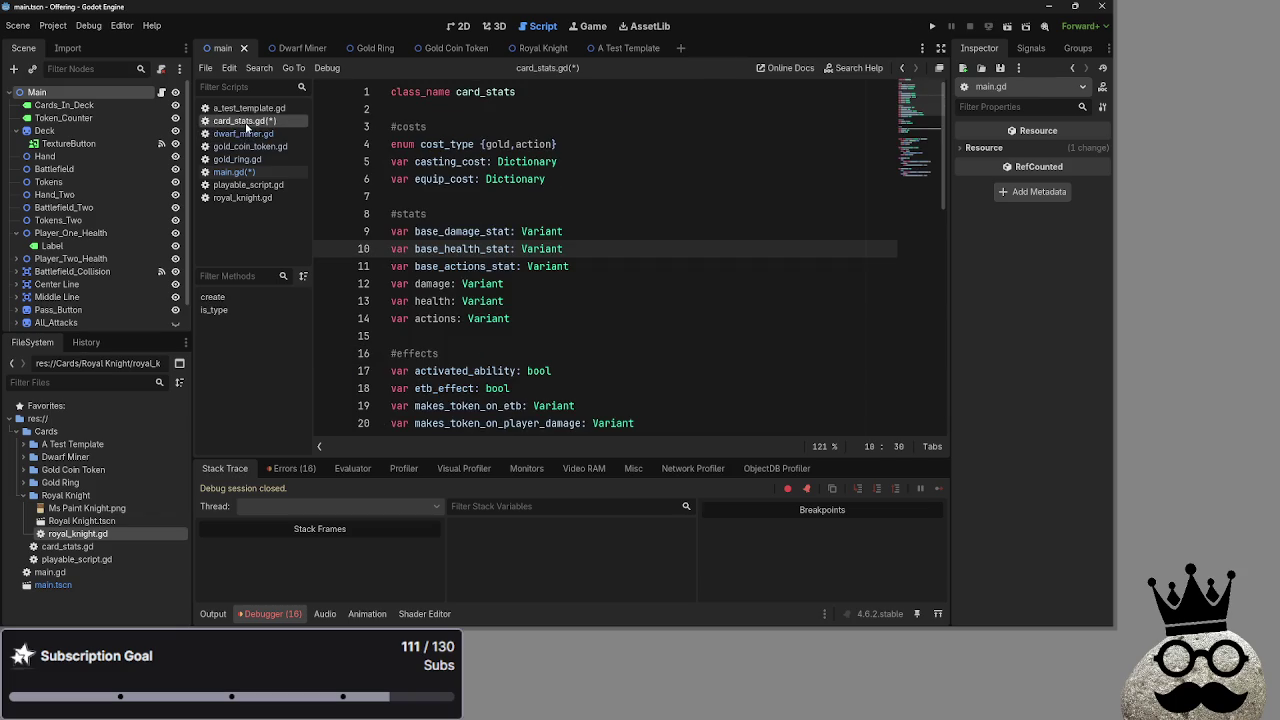
{"action": "left_click", "coordinate": [248, 184]}
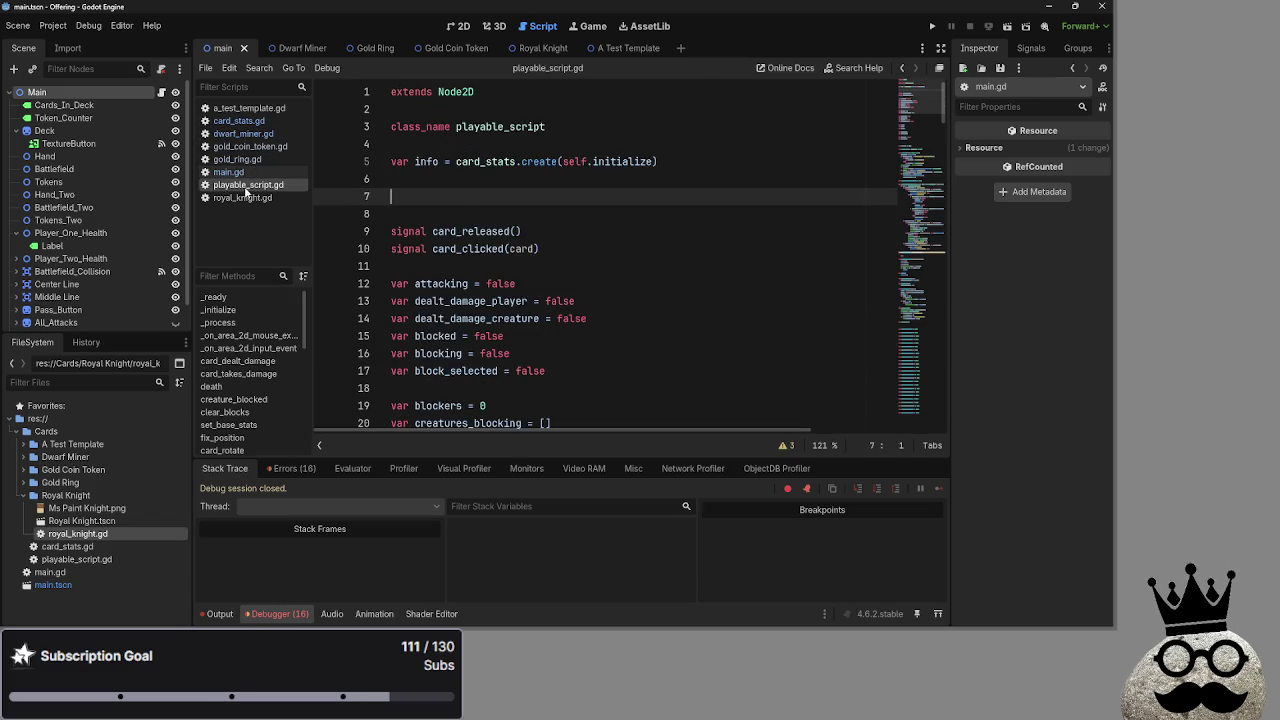
{"action": "scroll", "coordinate": [599, 291], "scroll_direction": "down", "scroll_amount": 5}
{"action": "scroll", "coordinate": [599, 291], "scroll_direction": "down", "scroll_amount": 10}
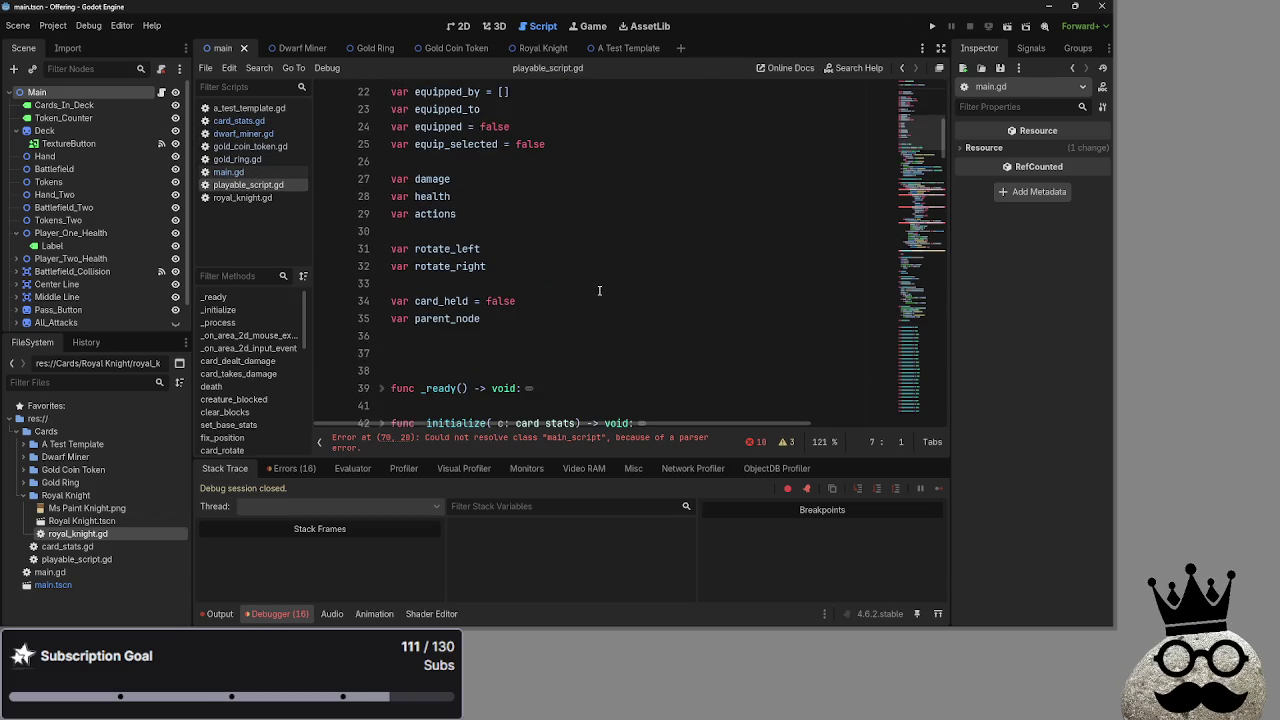
{"action": "scroll", "coordinate": [560, 283], "scroll_direction": "down", "scroll_amount": 4}
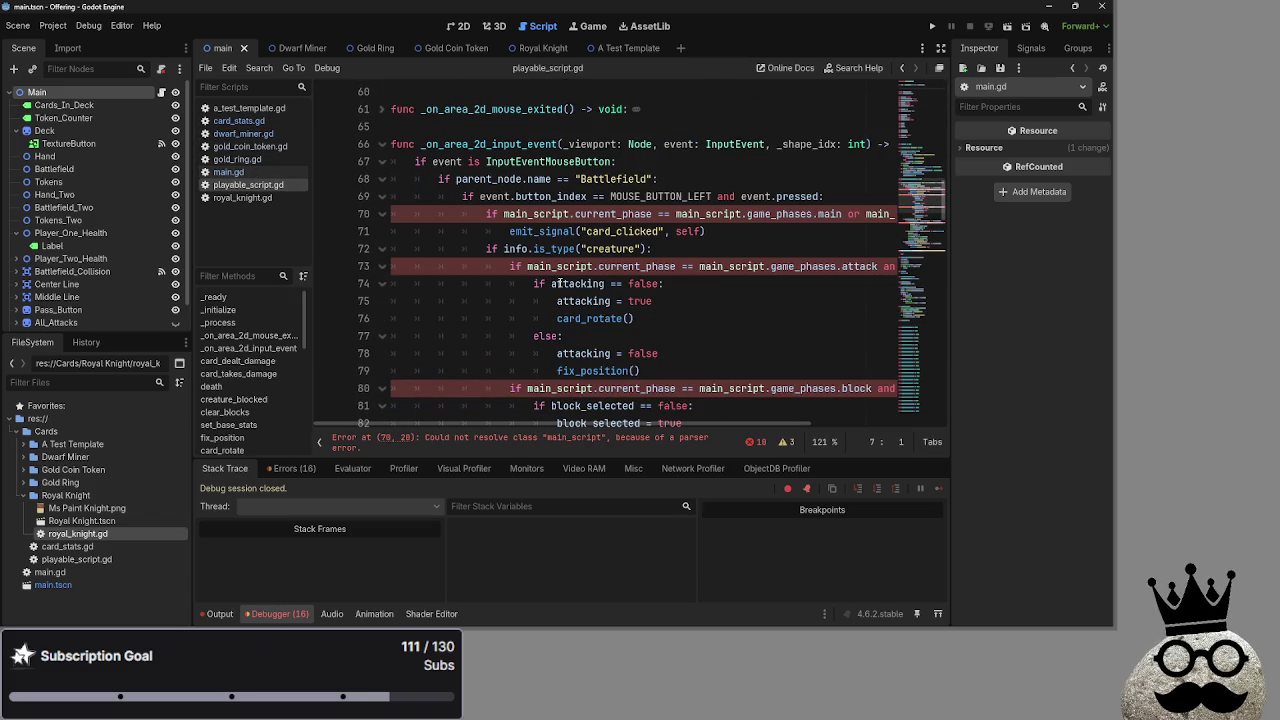
{"action": "scroll", "coordinate": [560, 283], "scroll_direction": "up", "scroll_amount": 2}
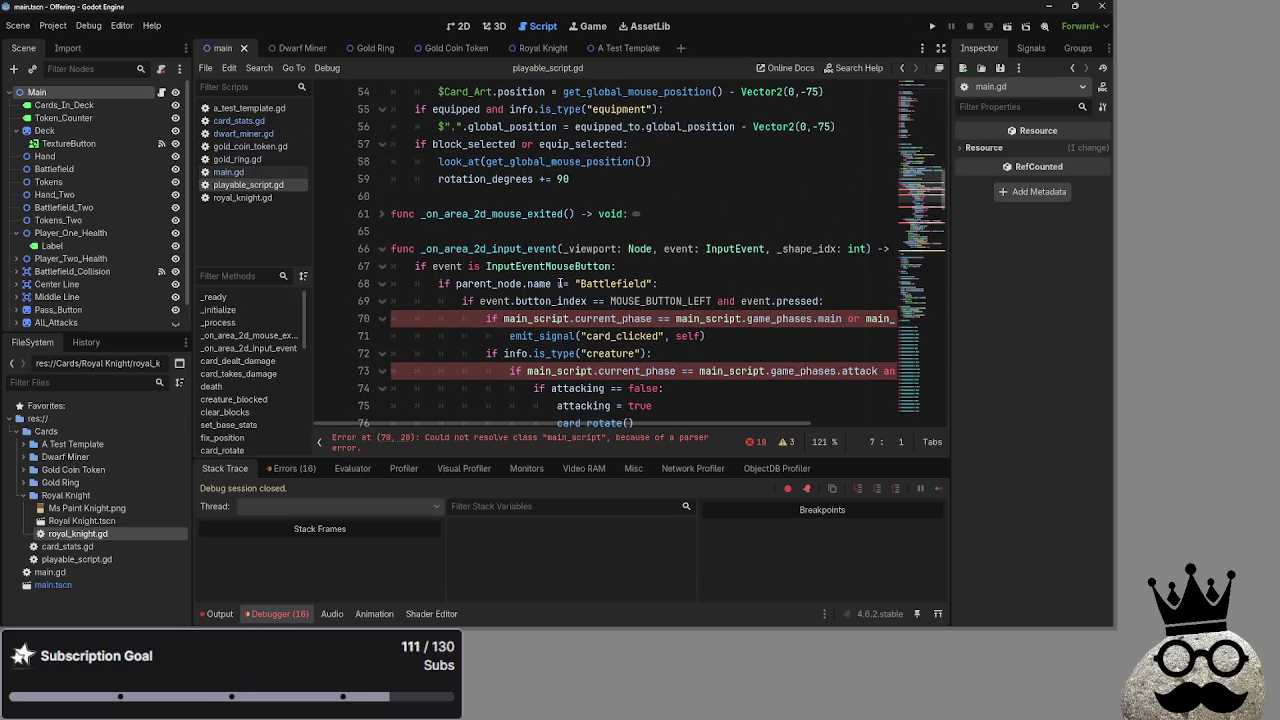
{"action": "left_click", "coordinate": [228, 172]}
{"action": "left_click", "coordinate": [234, 158]}
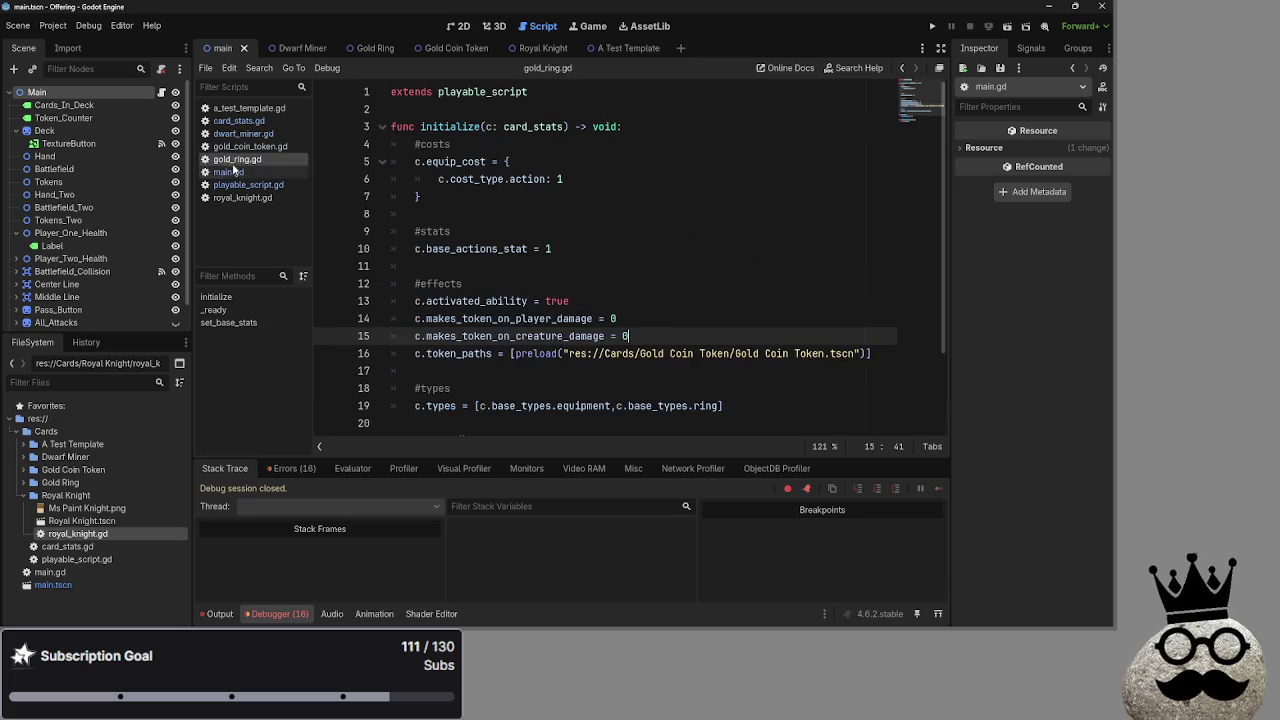
{"action": "left_click", "coordinate": [238, 146]}
{"action": "left_click", "coordinate": [241, 134]}
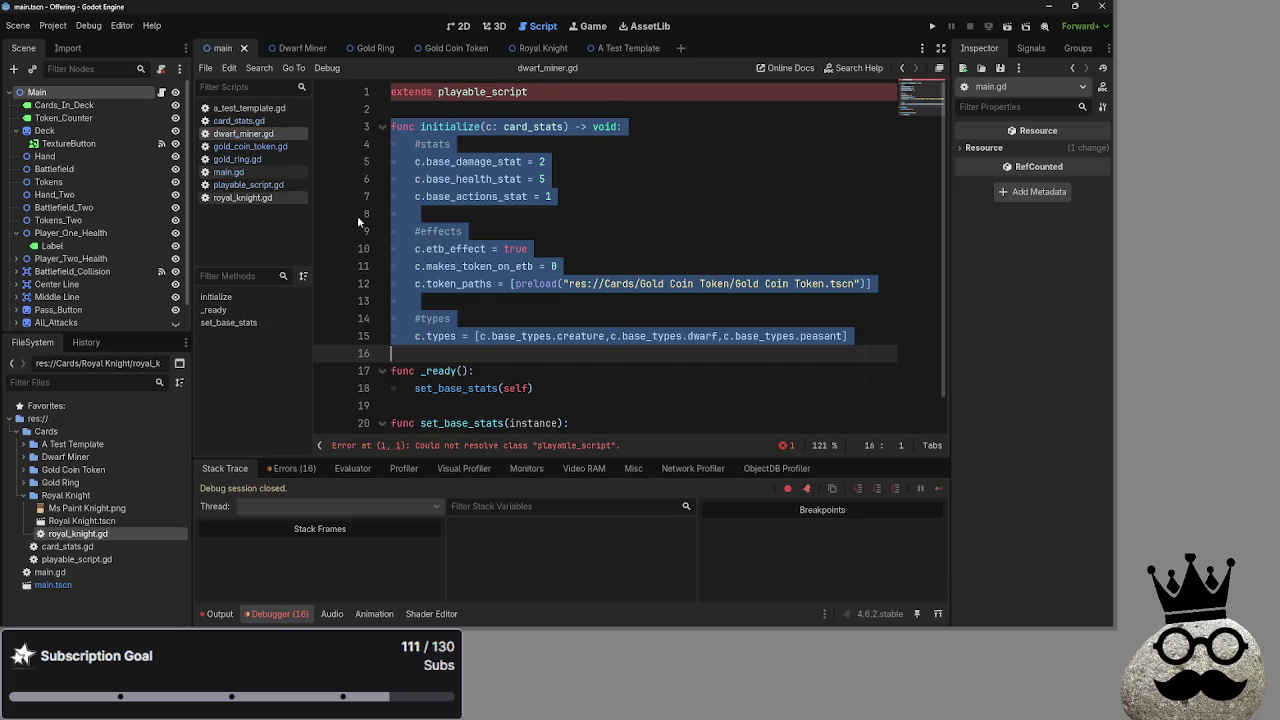
{"action": "left_click", "coordinate": [238, 120]}
{"action": "left_click_drag", "start_coordinate": [546, 320], "coordinate": [333, 290]}
{"action": "key", "text": "BackSpace"}
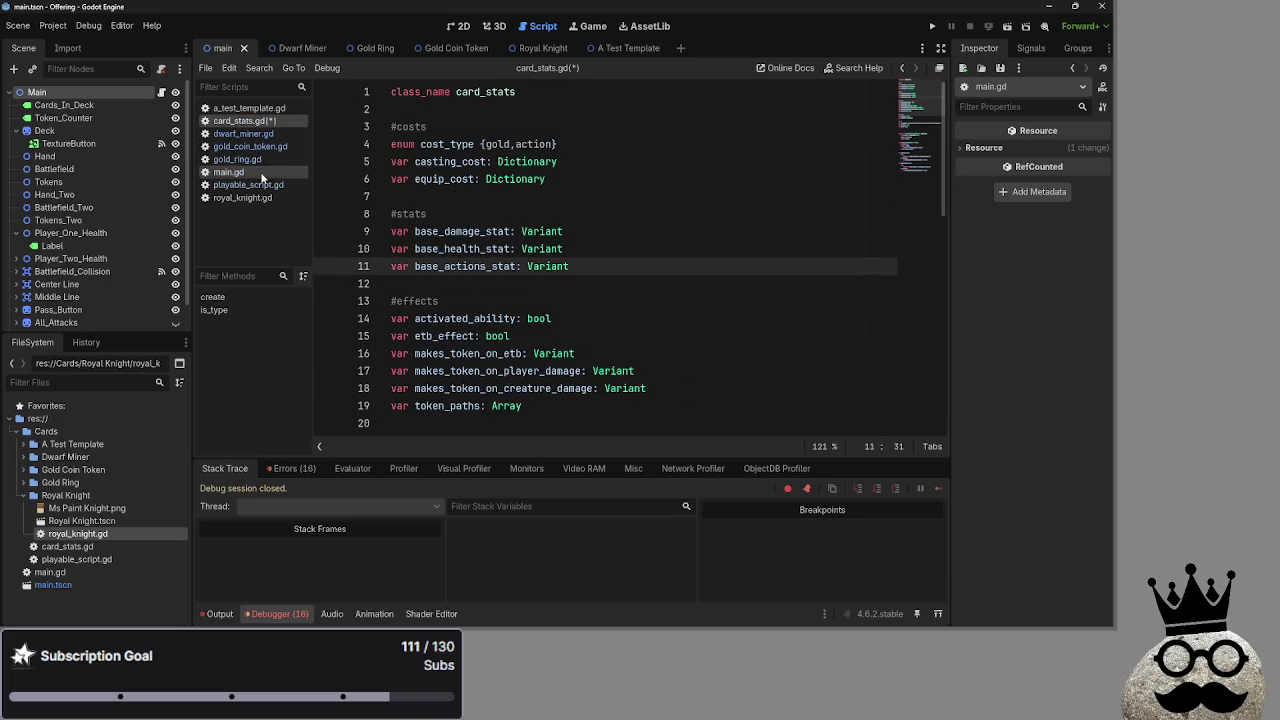
Check line 72 of playable_script.gd, then run the project to reach the main.gd line 483 error.
{"action": "left_click", "coordinate": [235, 172]}
{"action": "left_click", "coordinate": [248, 184]}
{"action": "left_click", "coordinate": [778, 355]}
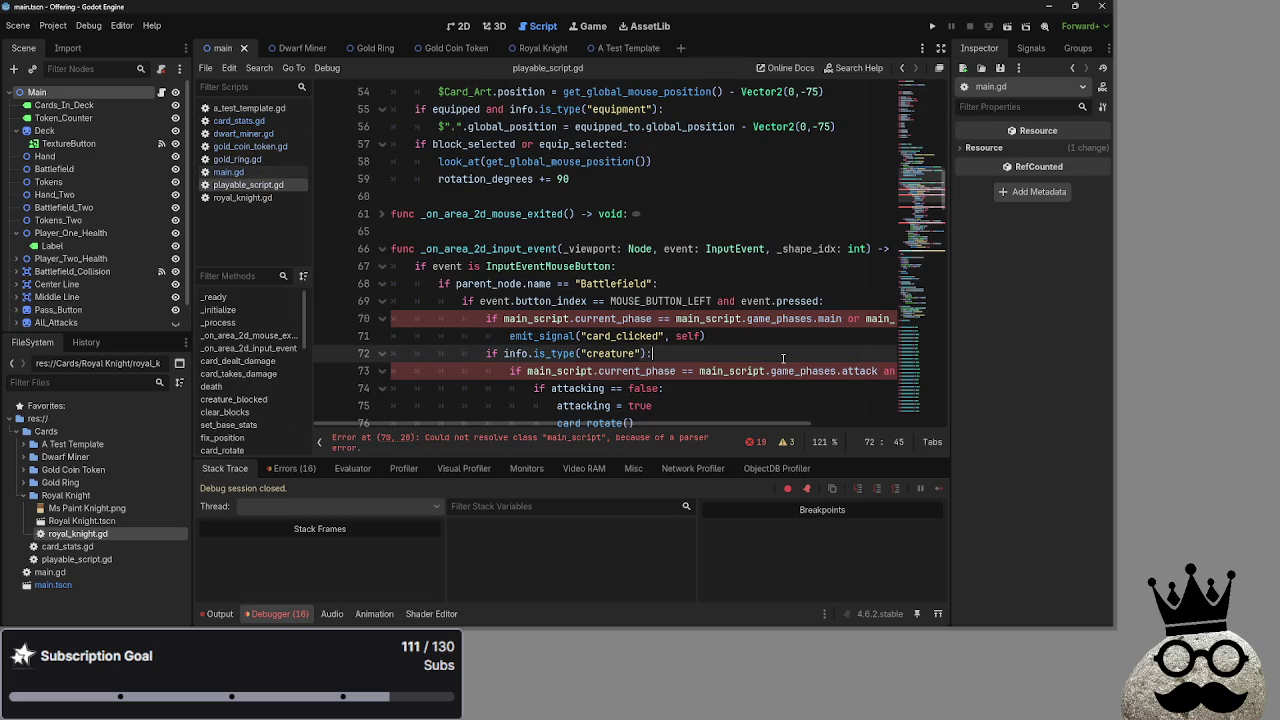
{"action": "mouse_move", "coordinate": [672, 425]}
{"action": "left_mouse_down"}
{"action": "mouse_move", "coordinate": [724, 417]}
{"action": "mouse_move", "coordinate": [810, 433]}
{"action": "left_mouse_up"}
{"action": "left_click", "coordinate": [932, 26]}
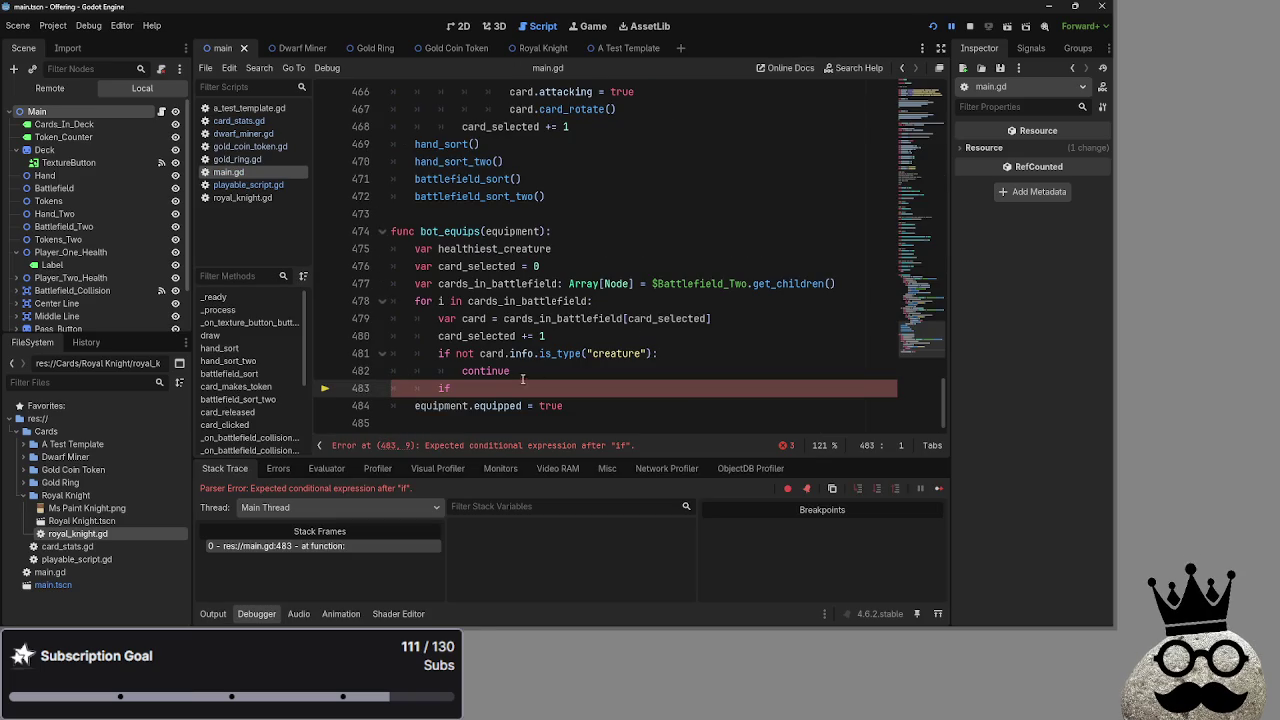
Start line 483 as 'if healthiest_creature == null or', using autocomplete for the variable name.
{"action": "left_click", "coordinate": [513, 386]}
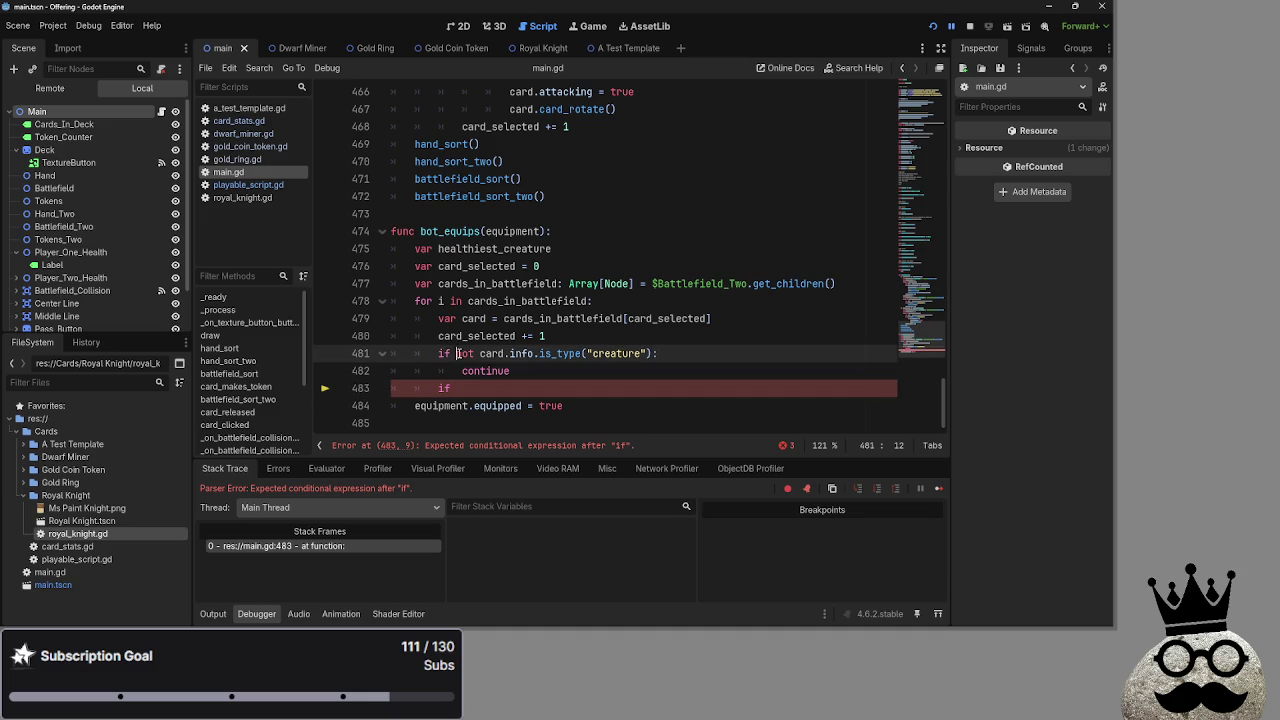
{"action": "double_click", "coordinate": [558, 354]}
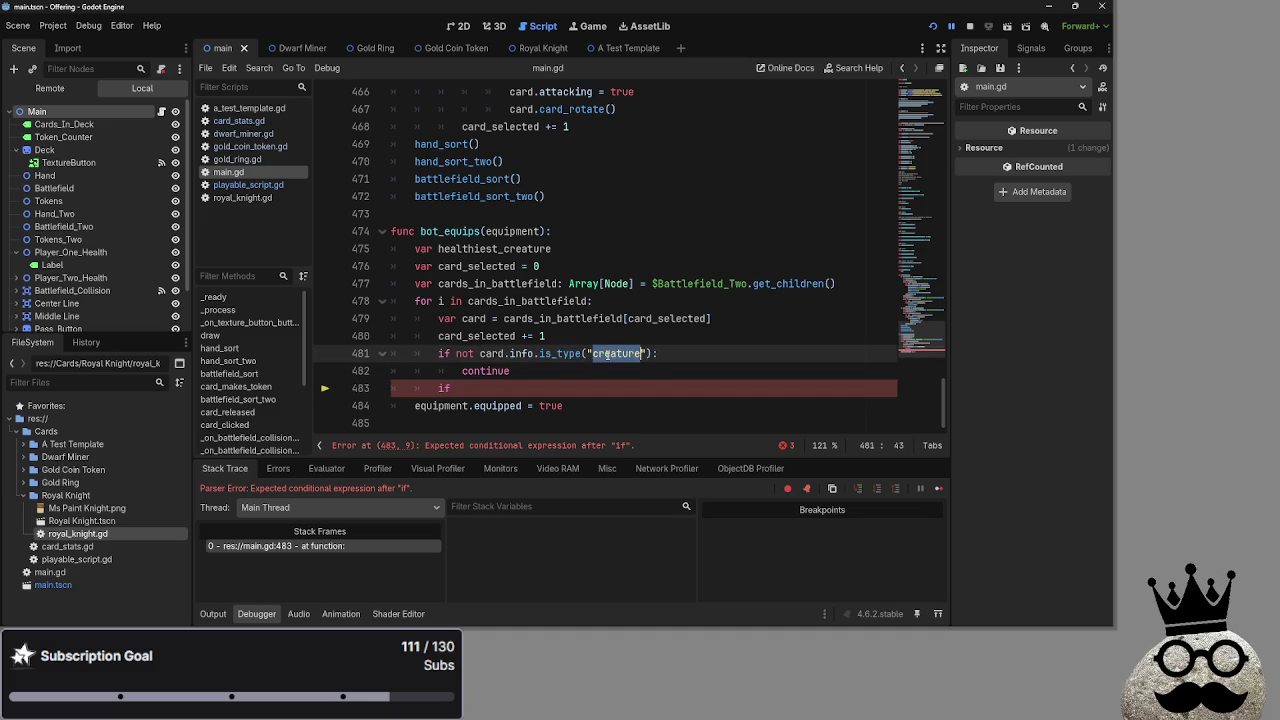
{"action": "left_click", "coordinate": [514, 388]}
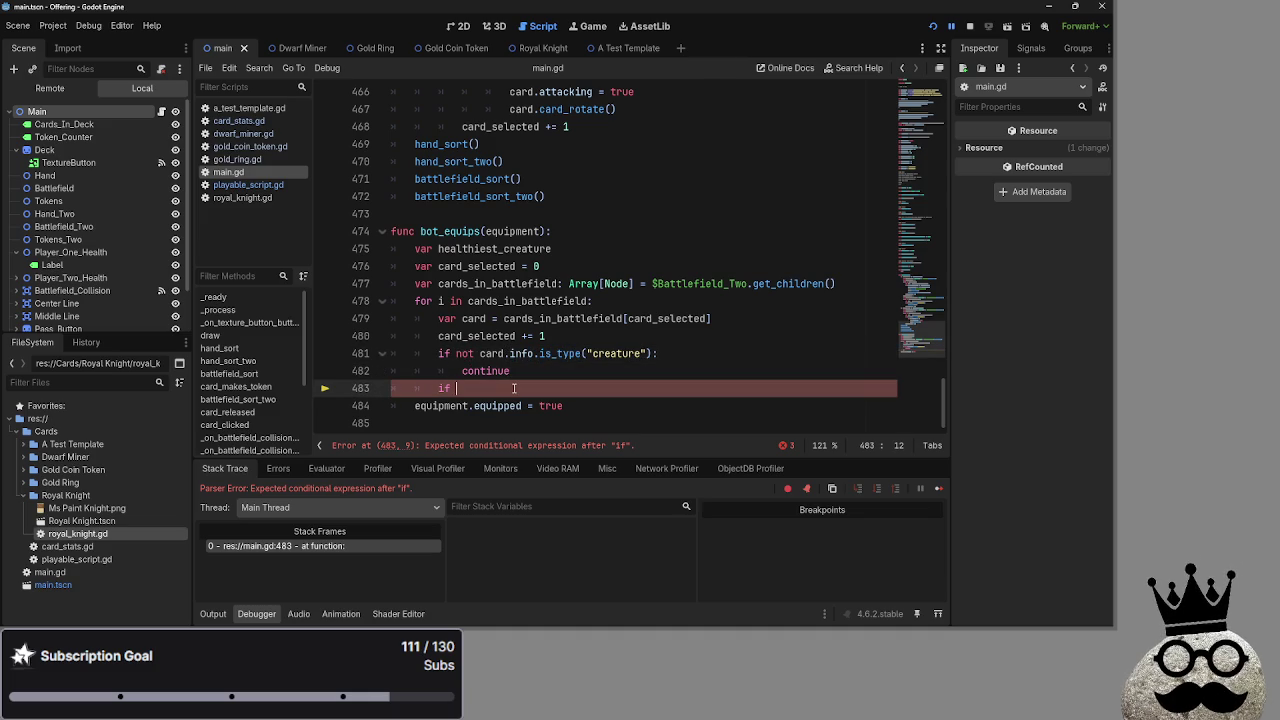
{"action": "type", "text": "heal"}
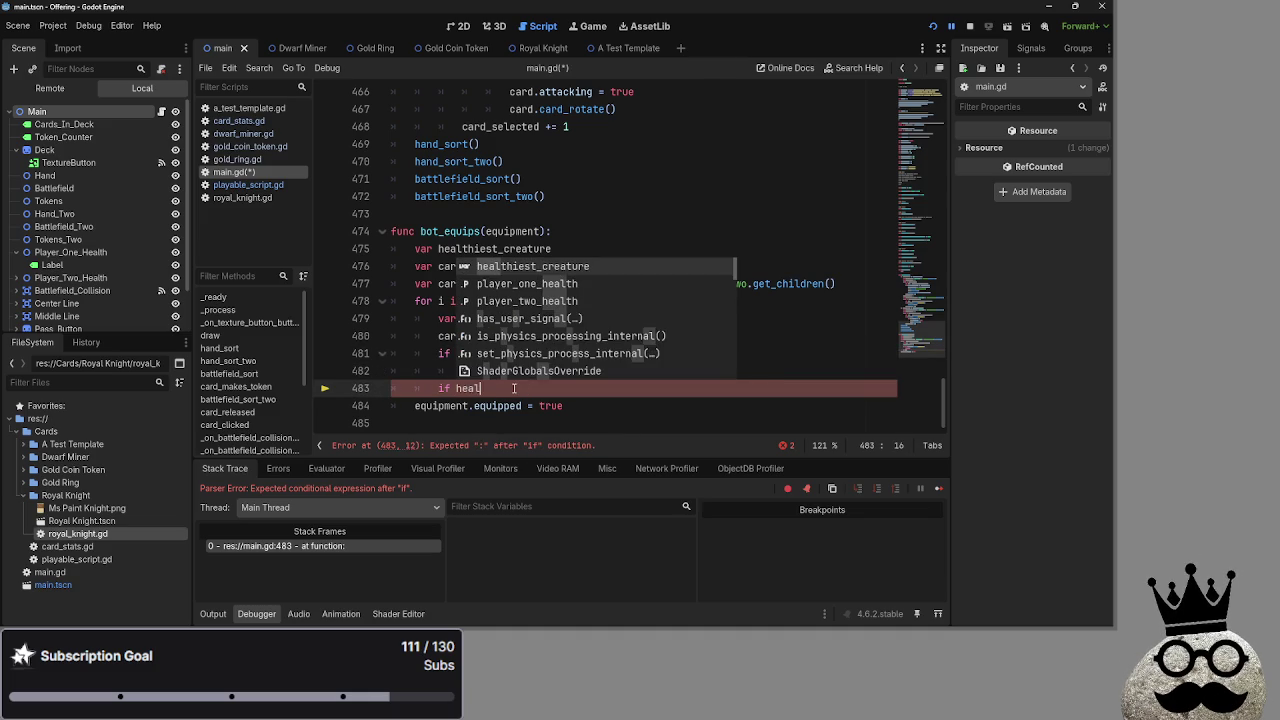
{"action": "key", "text": "Return"}
{"action": "type", "text": "== "}
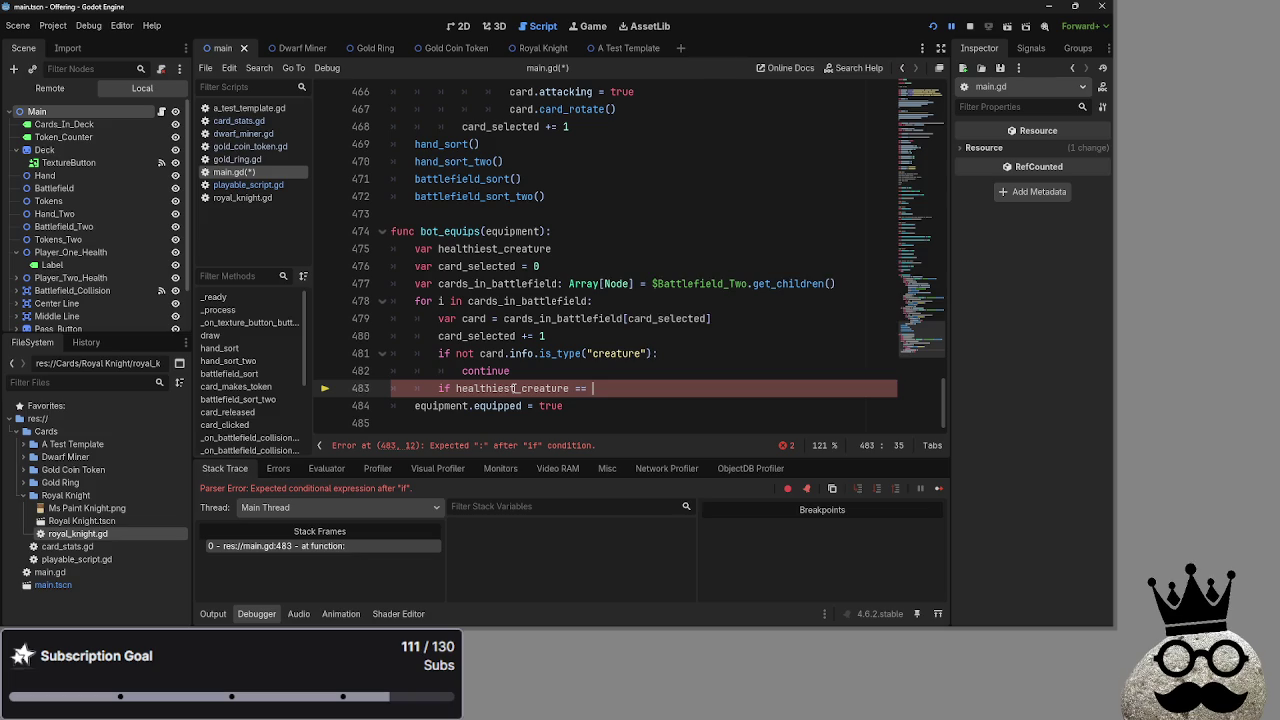
{"action": "type", "text": "null or"}
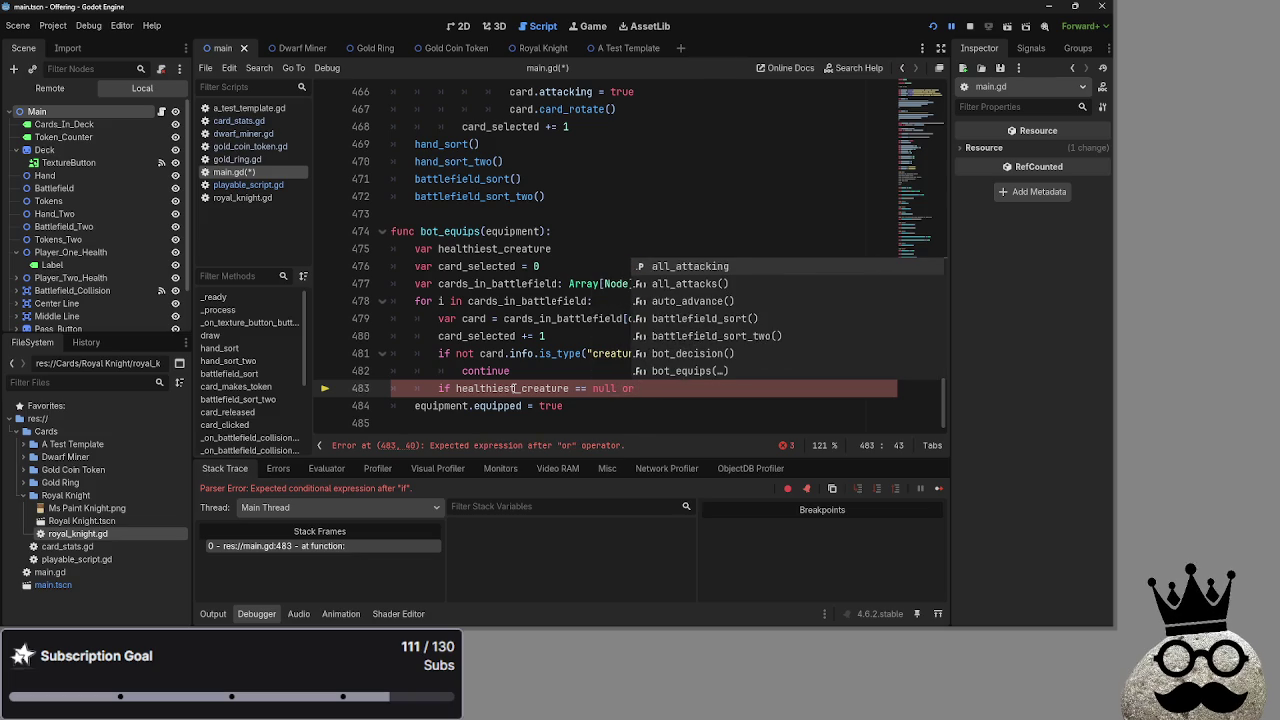
Initialise the healthiest_creature declaration on line 475 to null, then switch to Discord.
{"action": "left_click", "coordinate": [587, 250]}
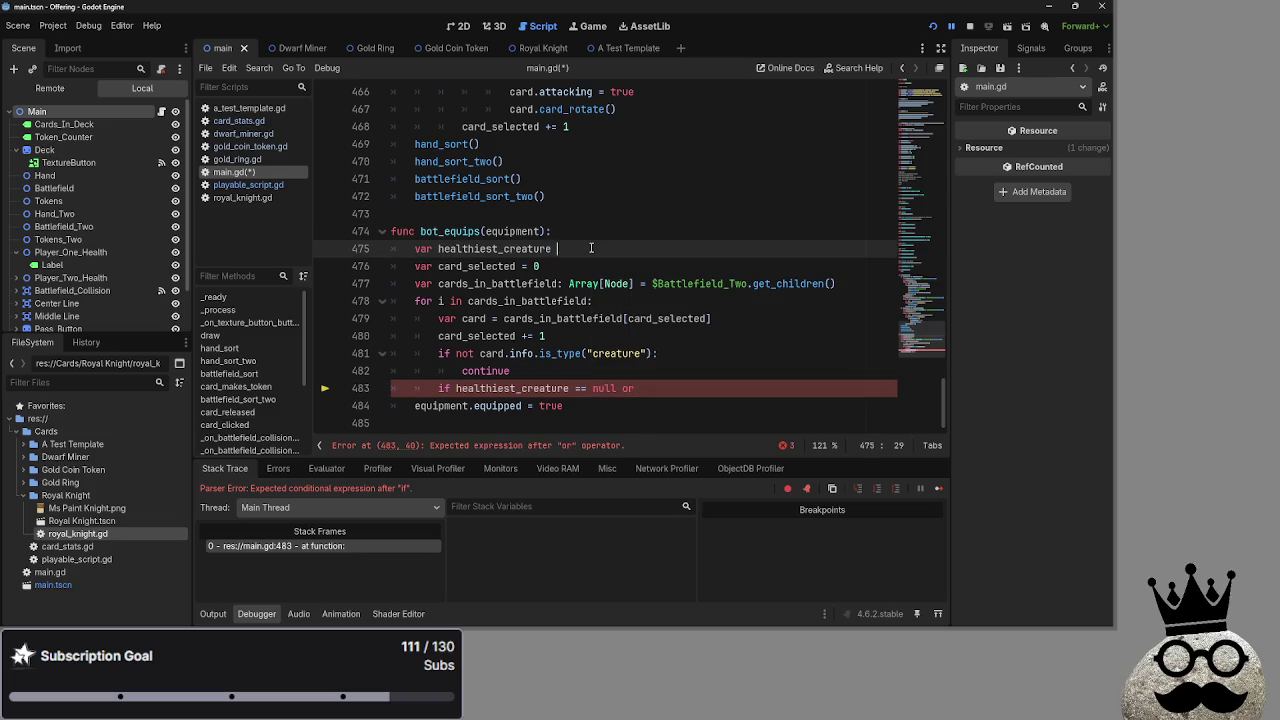
{"action": "type", "text": "=null"}
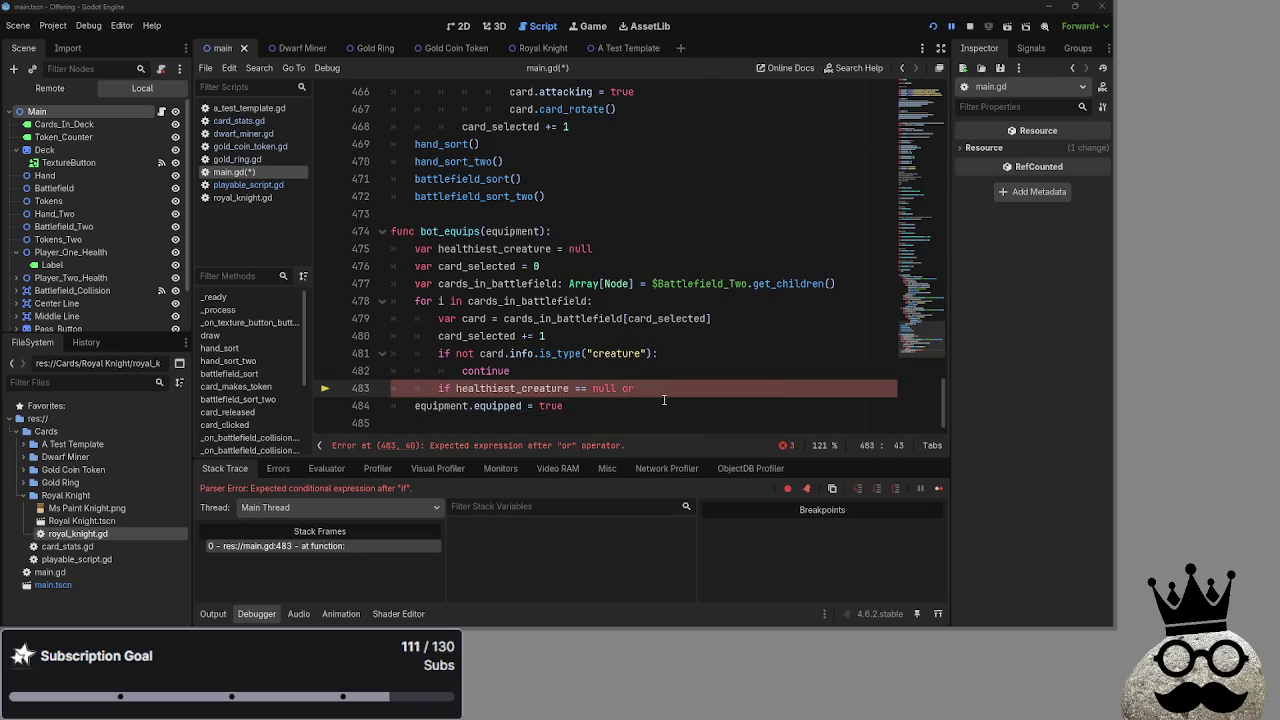
{"action": "key", "text": "alt+Tab"}
{"action": "key", "text": "alt+Tab"}
{"action": "key", "text": "alt+Tab"}
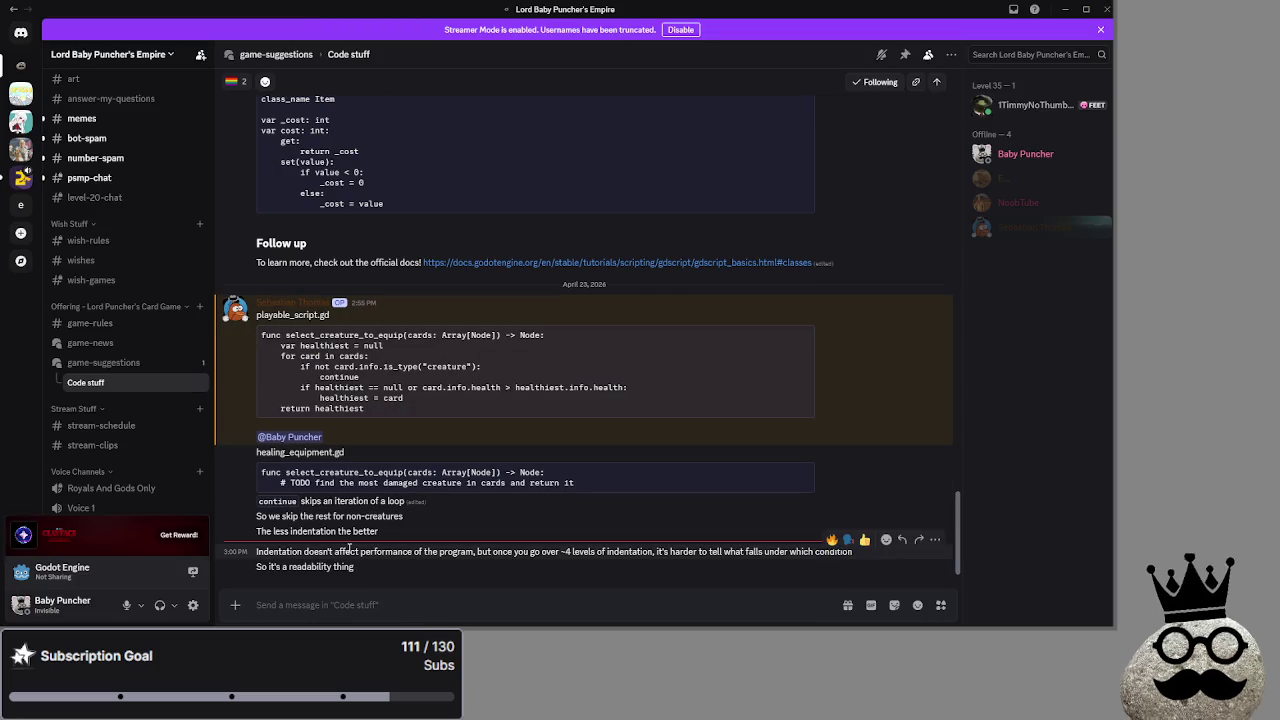
Select and read the latest indentation message in the Code stuff thread.
{"action": "left_click_drag", "start_coordinate": [254, 552], "coordinate": [618, 552]}
{"action": "left_click_drag", "start_coordinate": [478, 552], "coordinate": [852, 551]}
{"action": "left_click", "coordinate": [672, 552]}
{"action": "left_click", "coordinate": [706, 550]}
{"action": "left_click", "coordinate": [348, 567]}
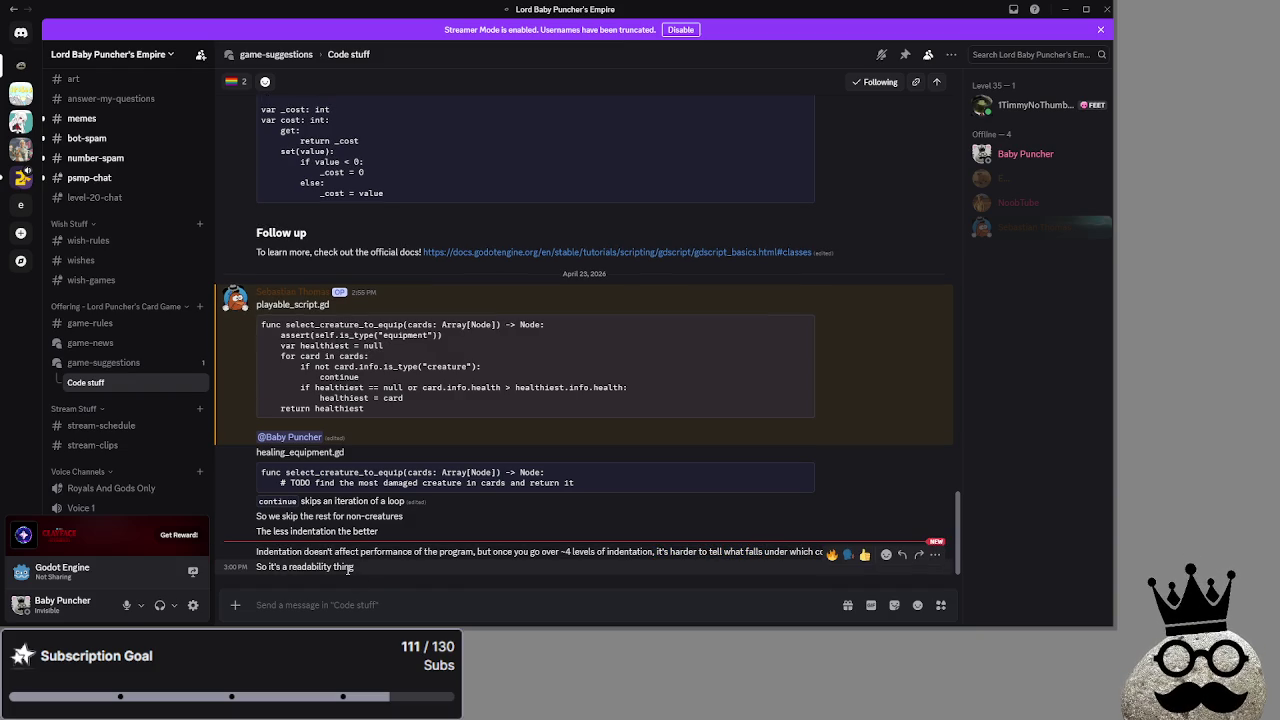
{"action": "triple_click", "coordinate": [368, 563]}
{"action": "left_click", "coordinate": [368, 563]}
{"action": "left_click_drag", "start_coordinate": [354, 562], "coordinate": [248, 553]}
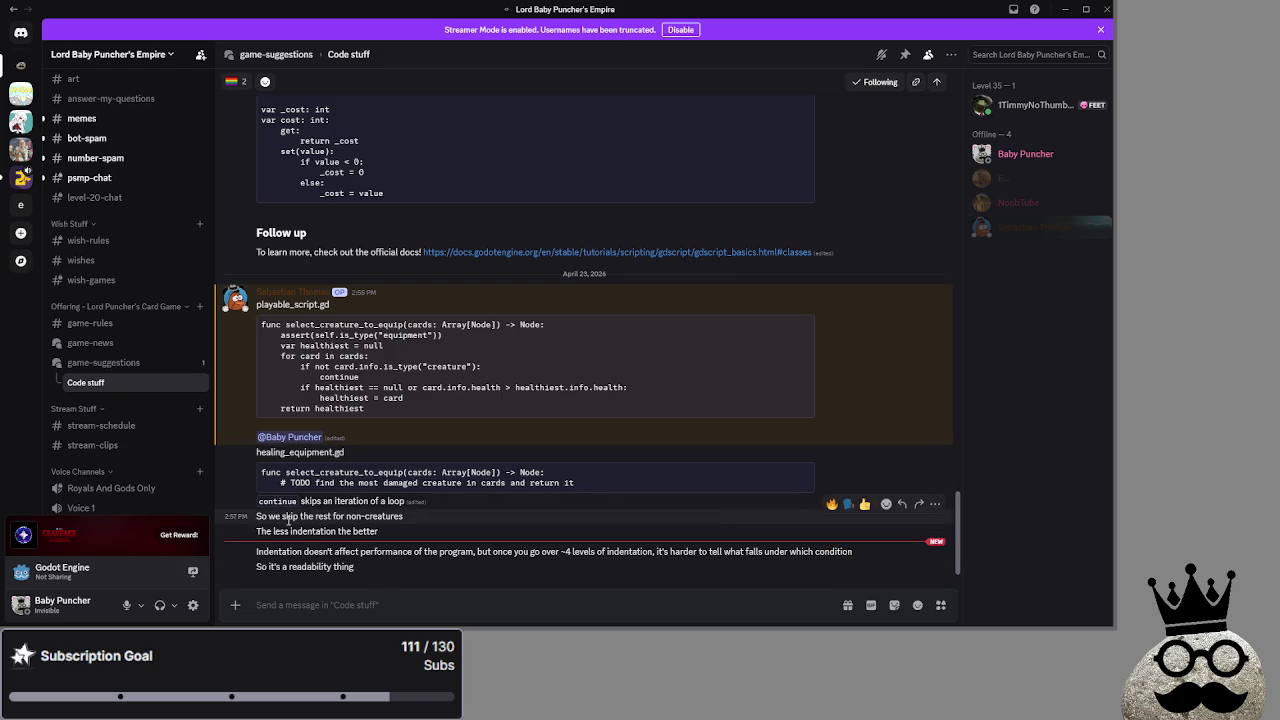
Set the Discord account status to Online, close the profile popup, and return to Godot.
{"action": "left_click", "coordinate": [62, 602]}
{"action": "mouse_move", "coordinate": [150, 524]}
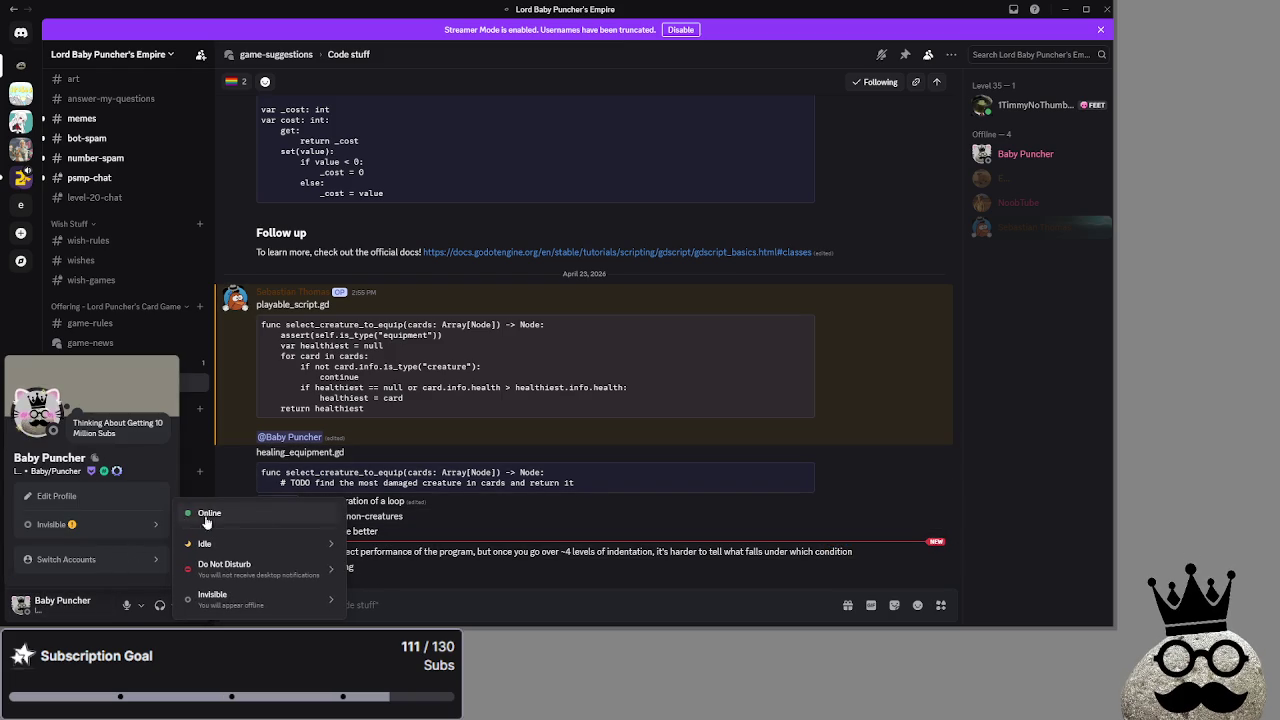
{"action": "left_click", "coordinate": [190, 513]}
{"action": "left_click", "coordinate": [492, 503]}
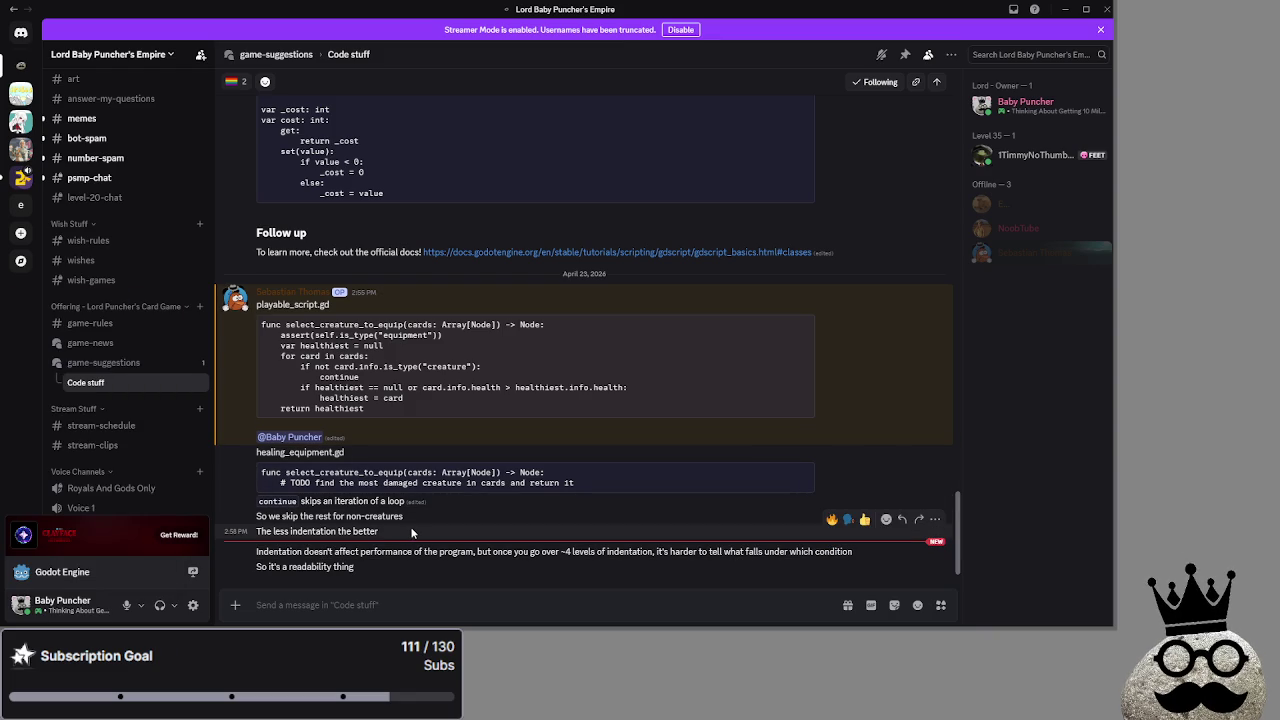
{"action": "left_click", "coordinate": [62, 603]}
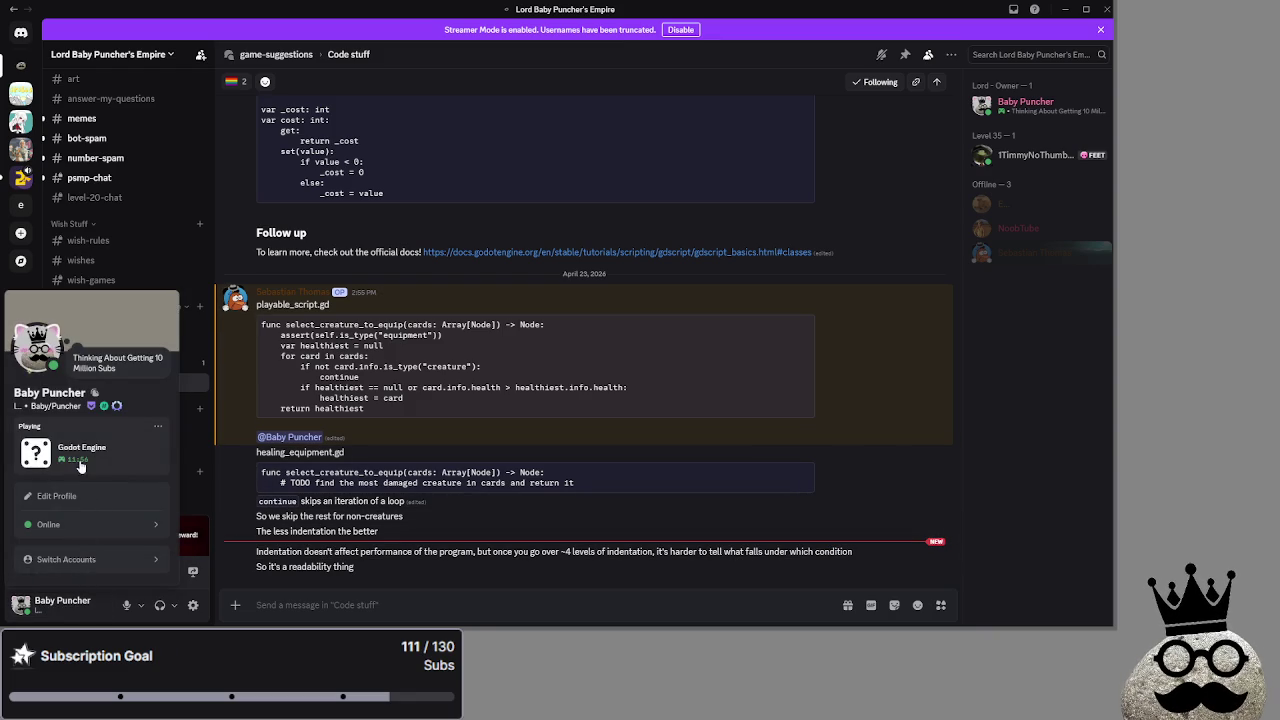
{"action": "left_click", "coordinate": [457, 559]}
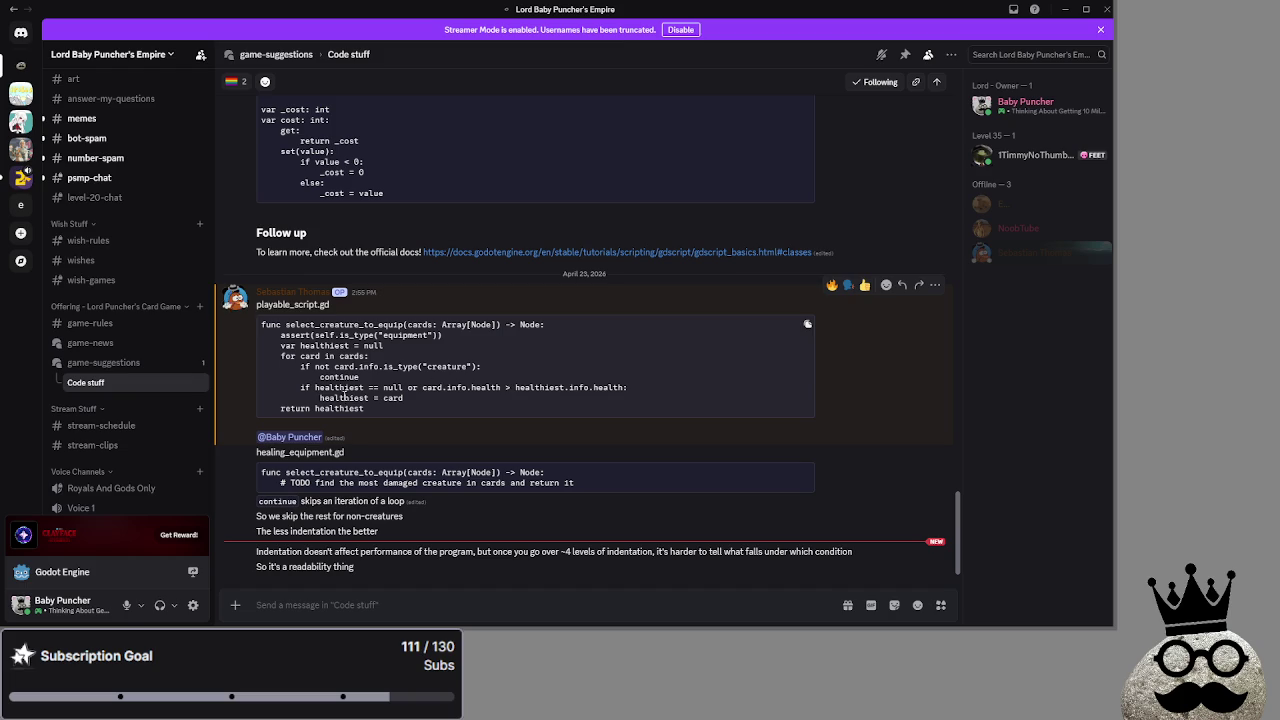
{"action": "left_click", "coordinate": [464, 387]}
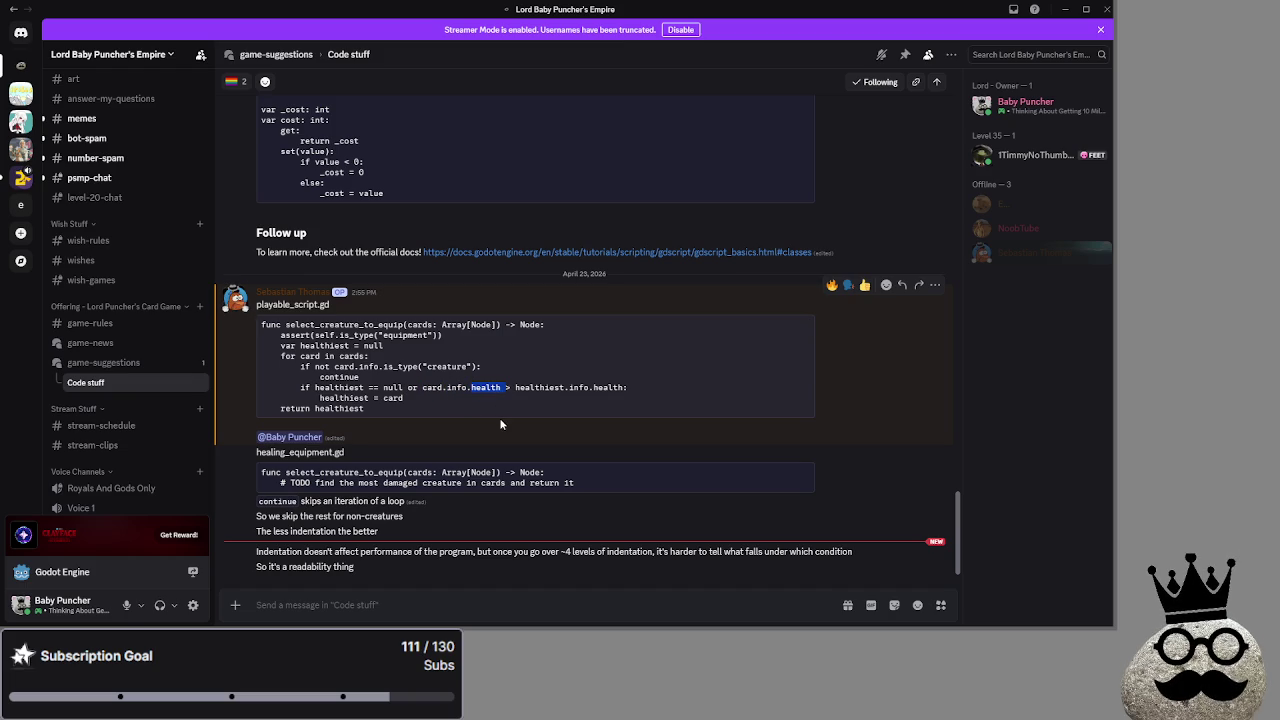
{"action": "key", "text": "alt+Tab"}
{"action": "key", "text": "Tab"}
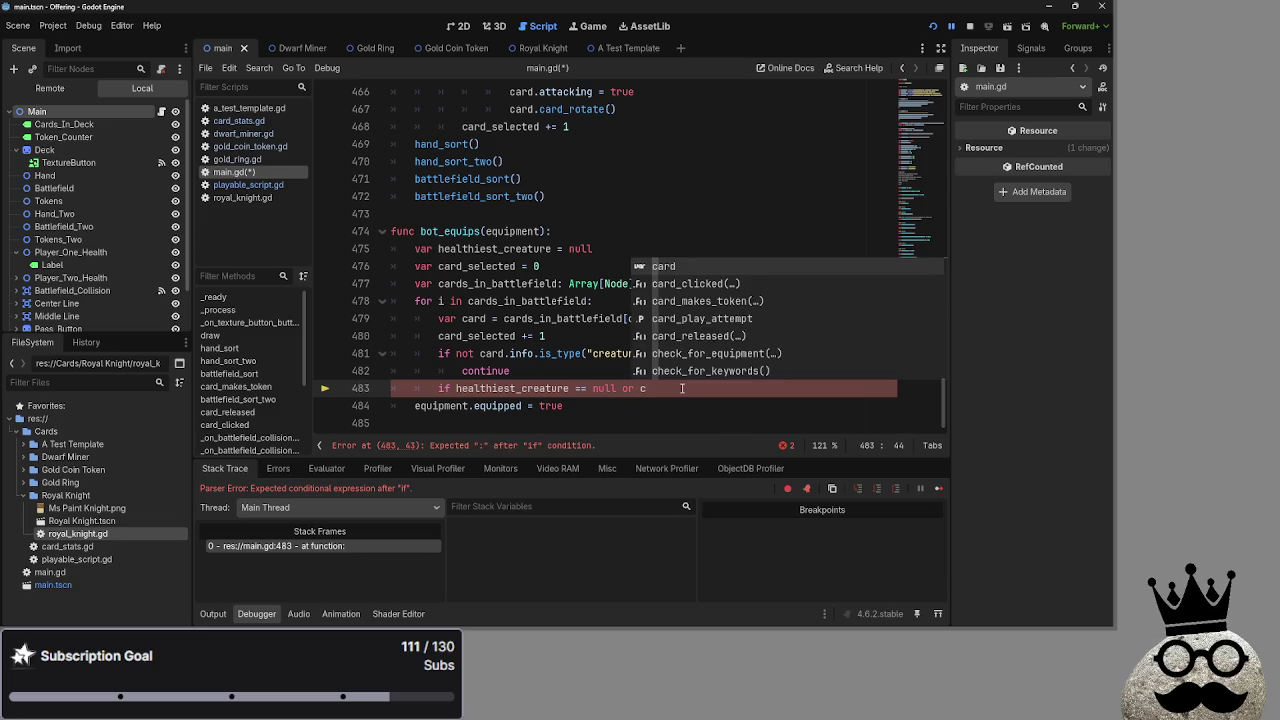
Continue line 483 after 'or' with 'card.info.health <', retyping 'card'.
{"action": "type", "text": "ard"}
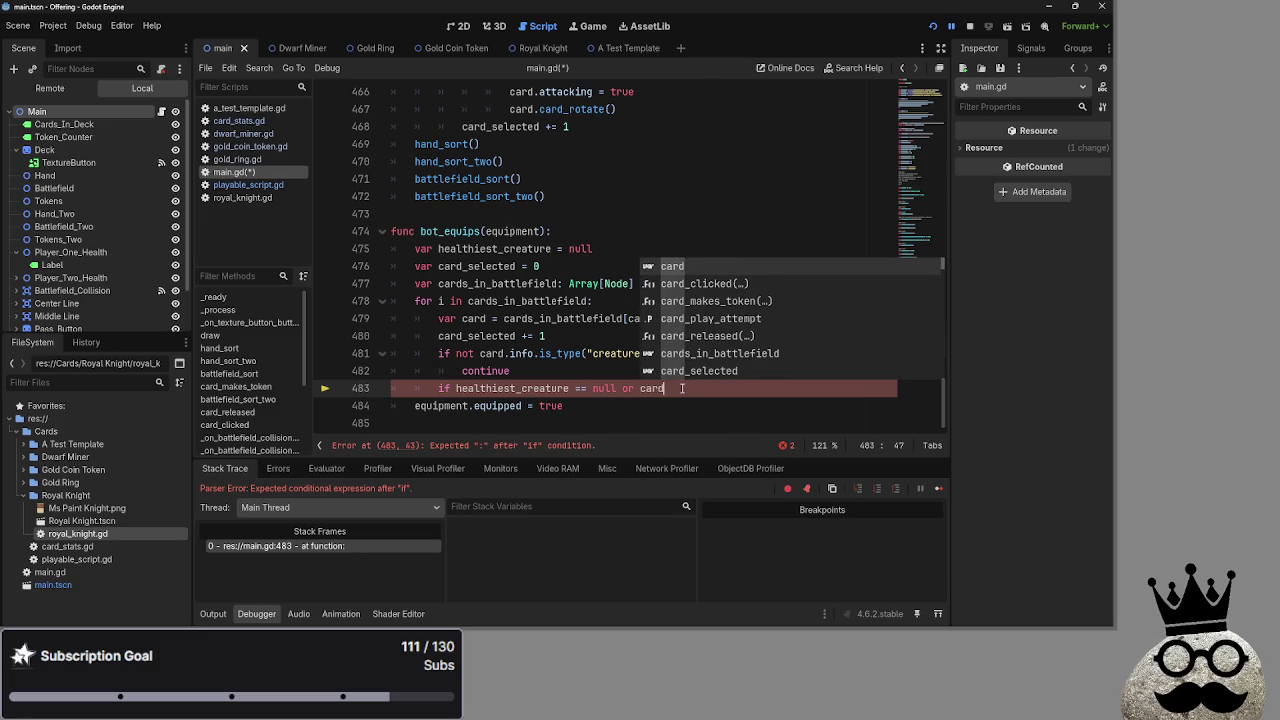
{"action": "key", "text": "BackSpace"}
{"action": "key", "text": "BackSpace"}
{"action": "key", "text": "BackSpace"}
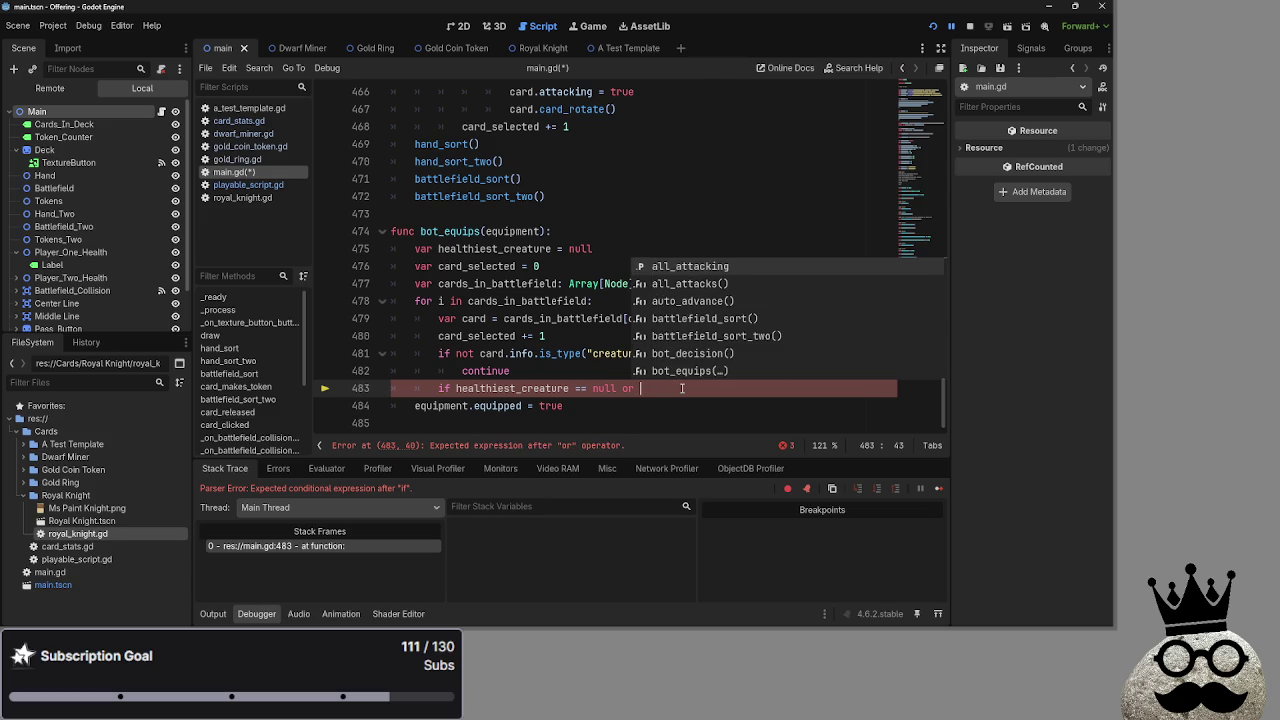
{"action": "type", "text": "card."}
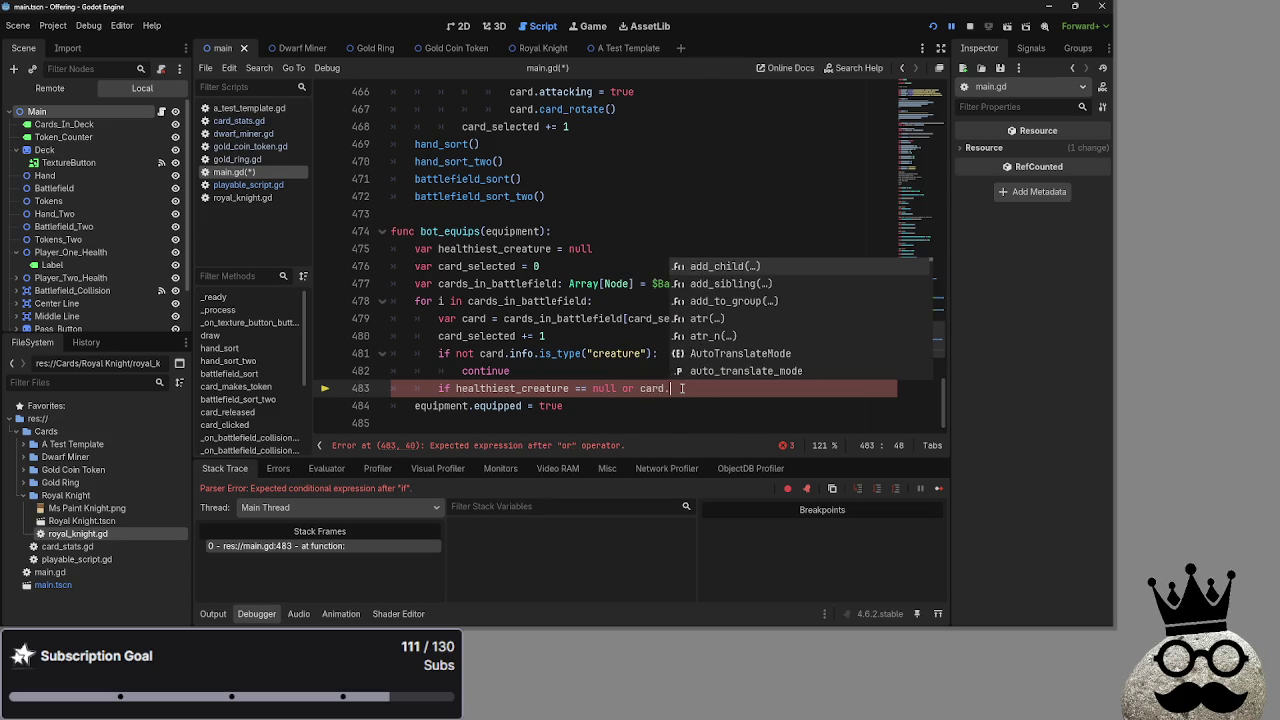
{"action": "type", "text": "info.healt"}
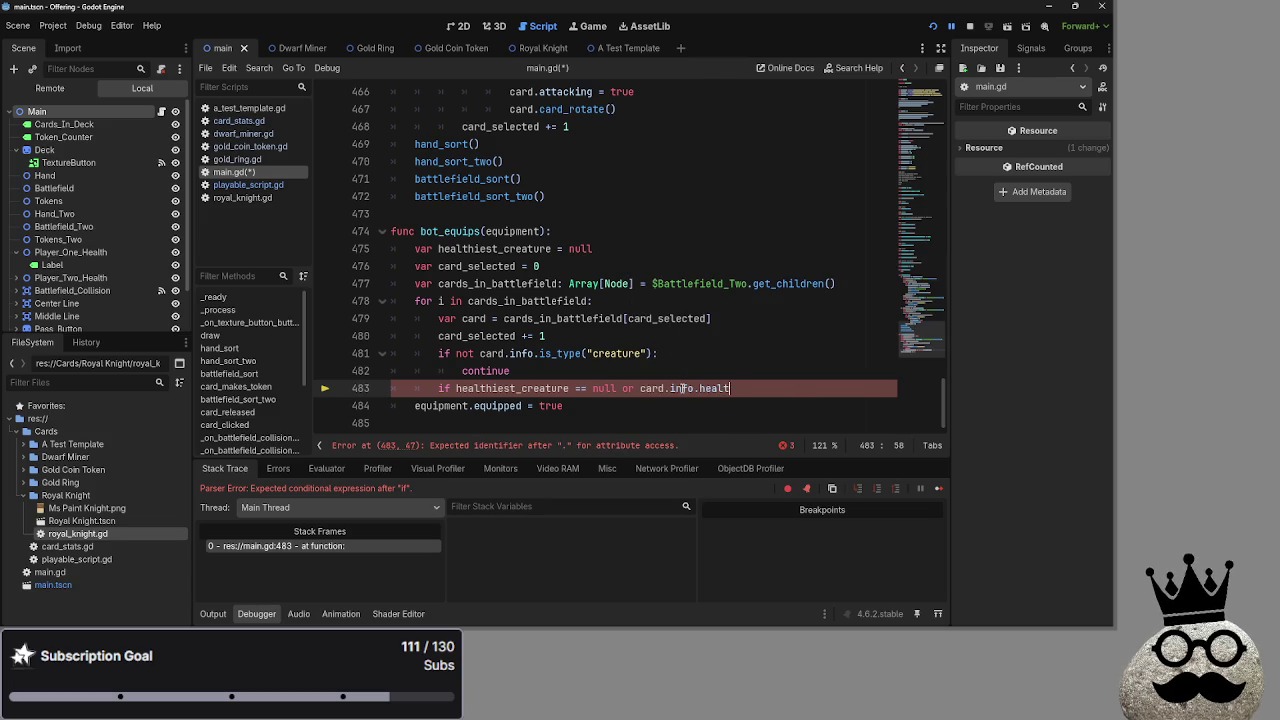
{"action": "type", "text": "h <"}
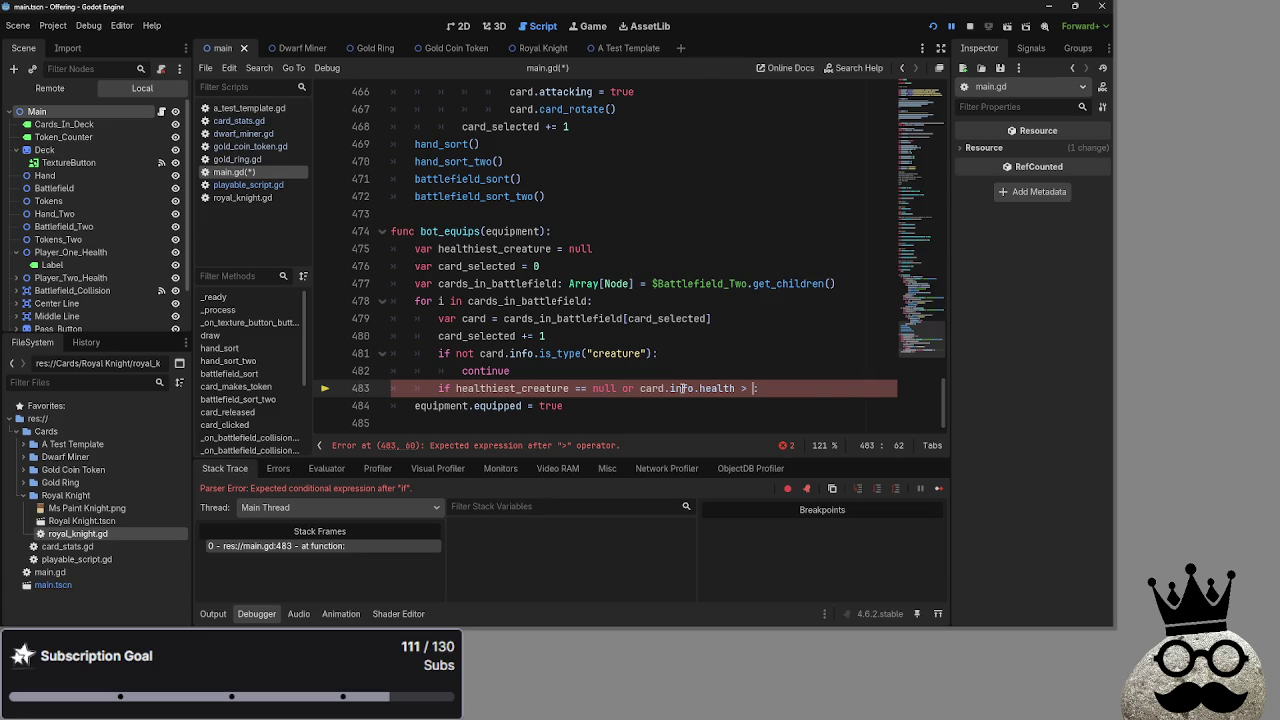
Finish line 483's comparison with healthiest_creature.info.health and set healthiest_creature = card in its body.
{"action": "type", "text": "healthiest_creature"}
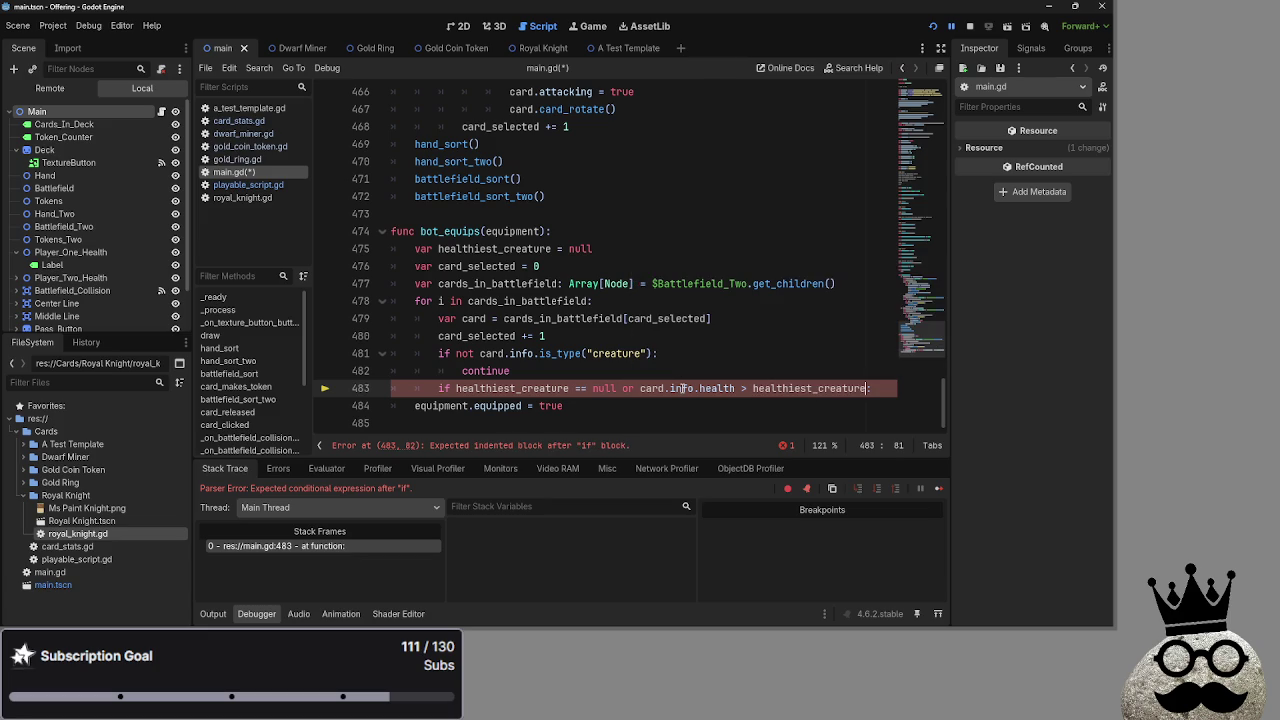
{"action": "type", "text": ".info.health"}
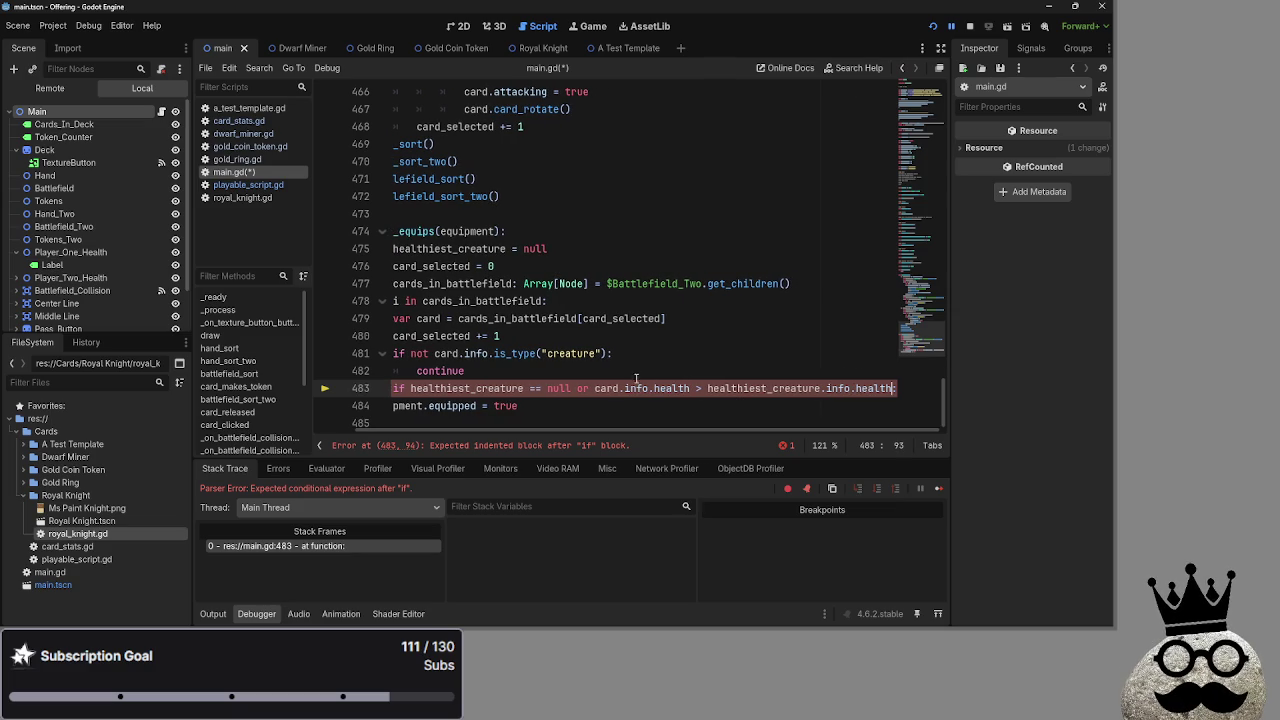
{"action": "scroll", "coordinate": [580, 428], "scroll_direction": "left", "scroll_amount": 2}
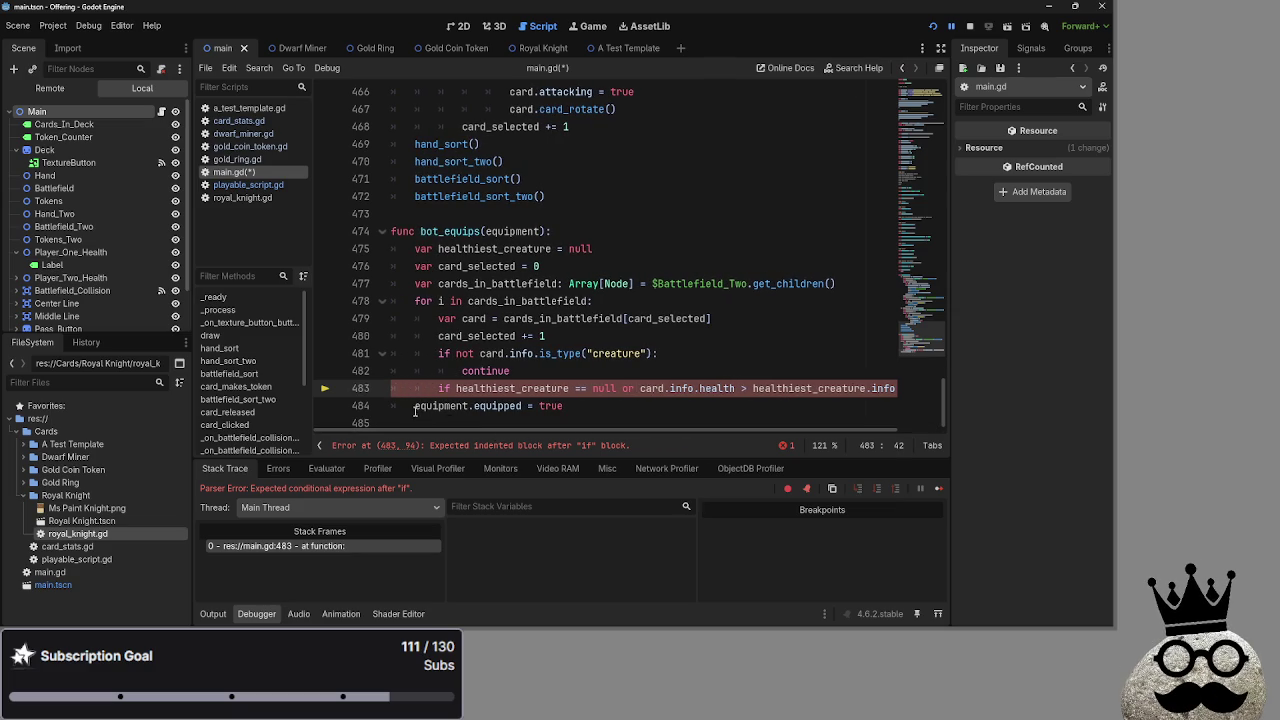
{"action": "scroll", "coordinate": [900, 427], "scroll_direction": "right", "scroll_amount": 2}
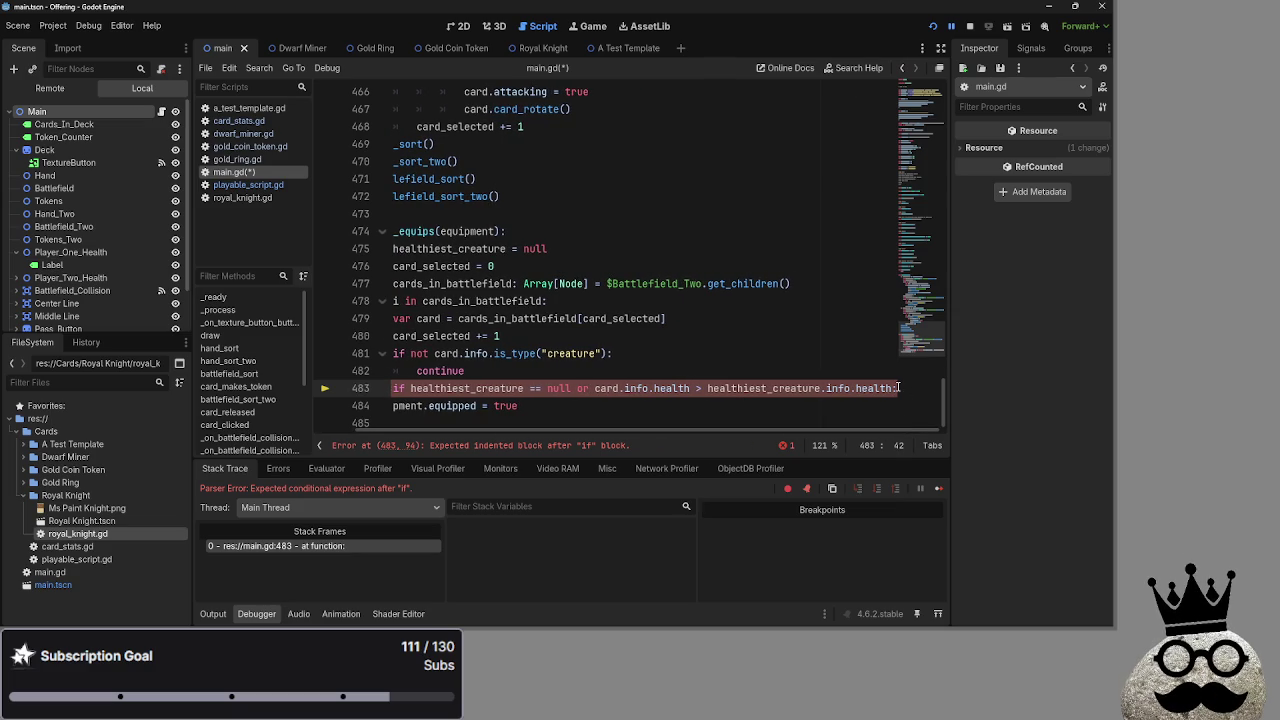
{"action": "left_click", "coordinate": [898, 388]}
{"action": "key", "text": "Return"}
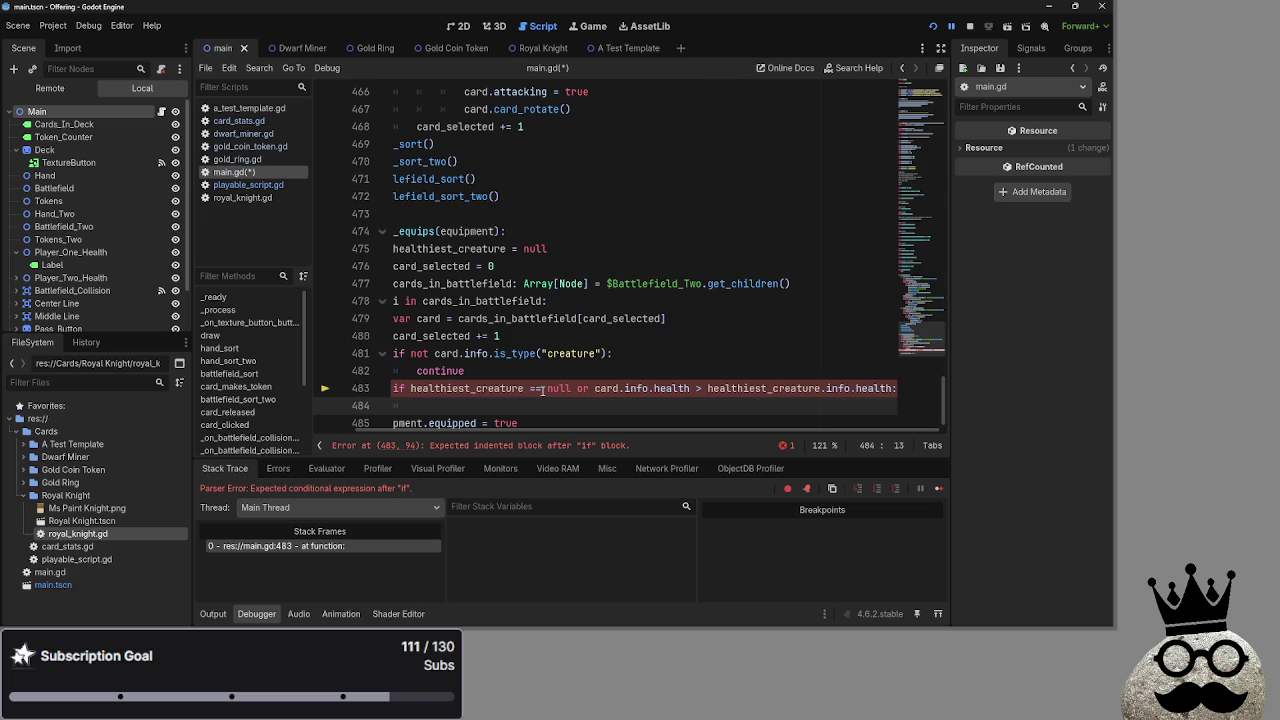
{"action": "type", "text": "healthiest_creature = "}
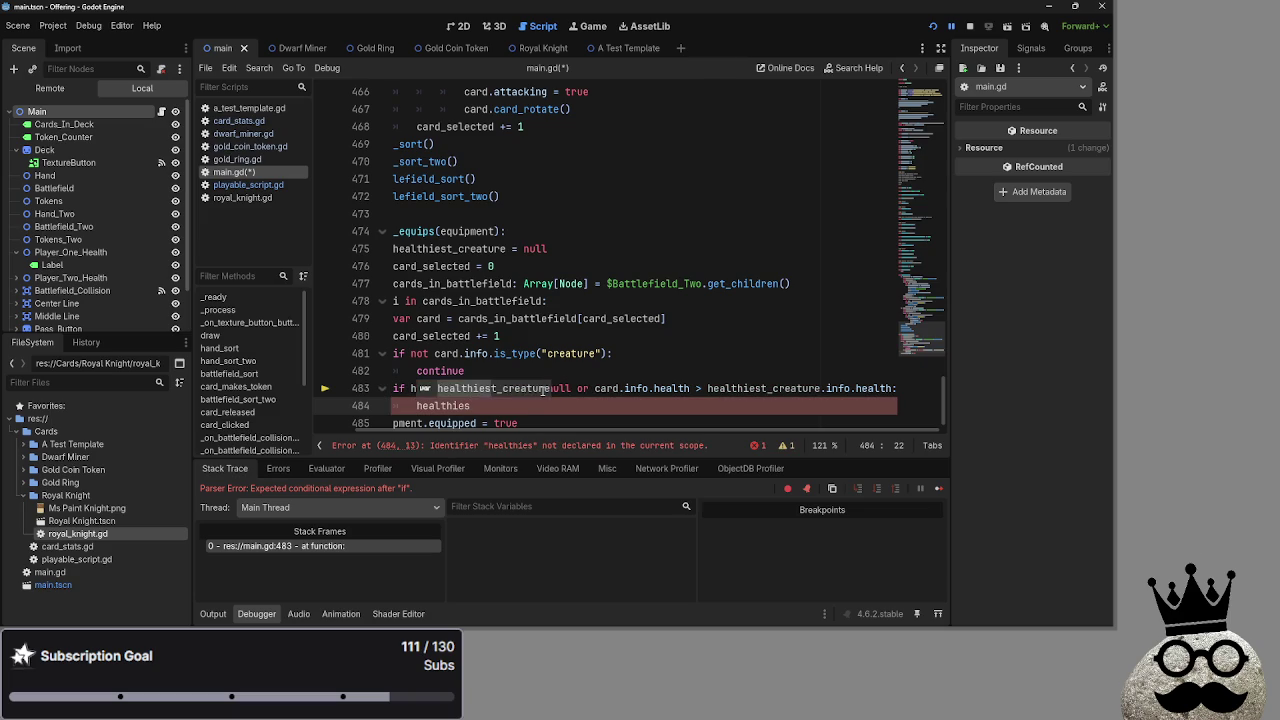
{"action": "type", "text": "card"}
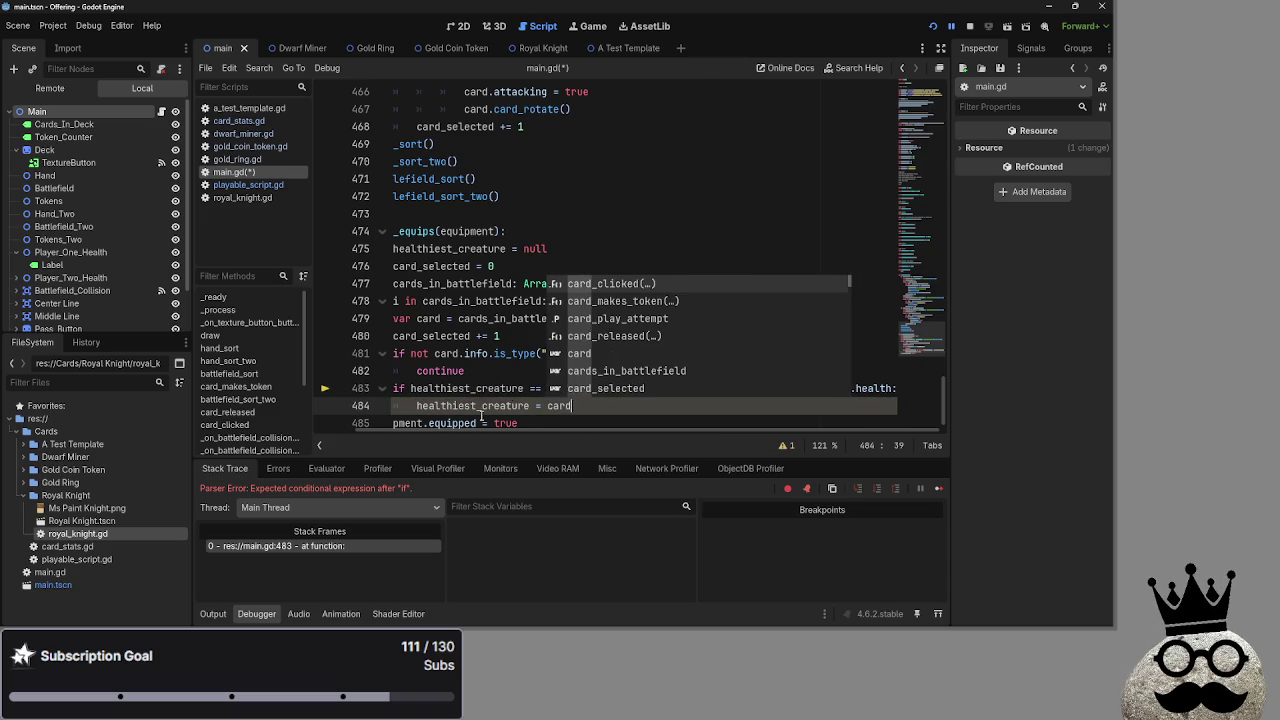
Add a print(healthiest_creature.health) line just above equipment.equipped.
{"action": "left_click", "coordinate": [537, 418]}
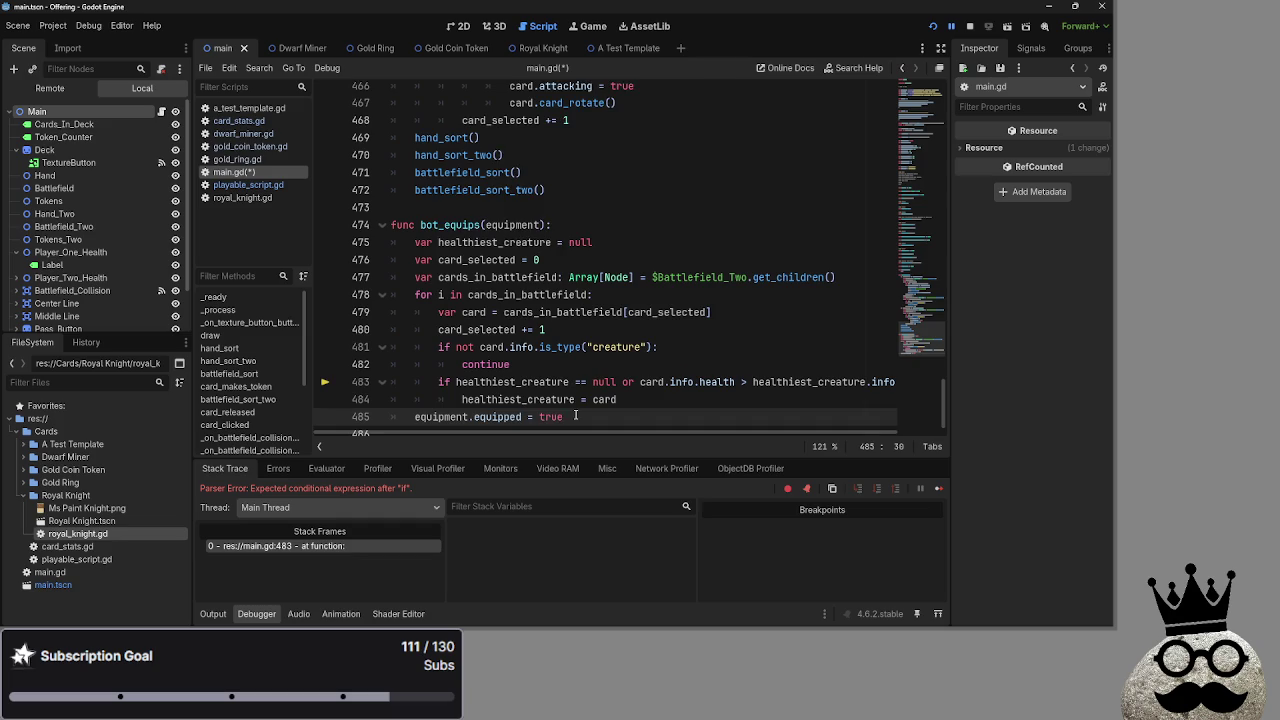
{"action": "left_click", "coordinate": [656, 387]}
{"action": "key", "text": "Return"}
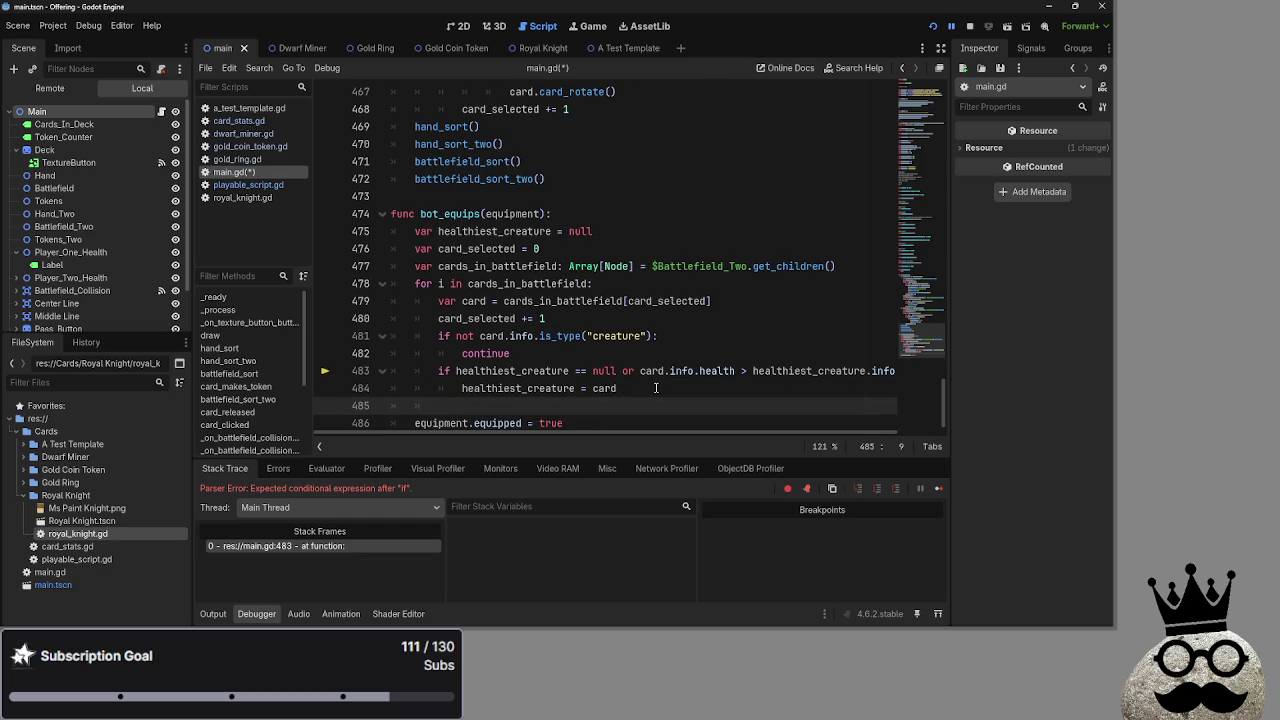
{"action": "type", "text": "print("}
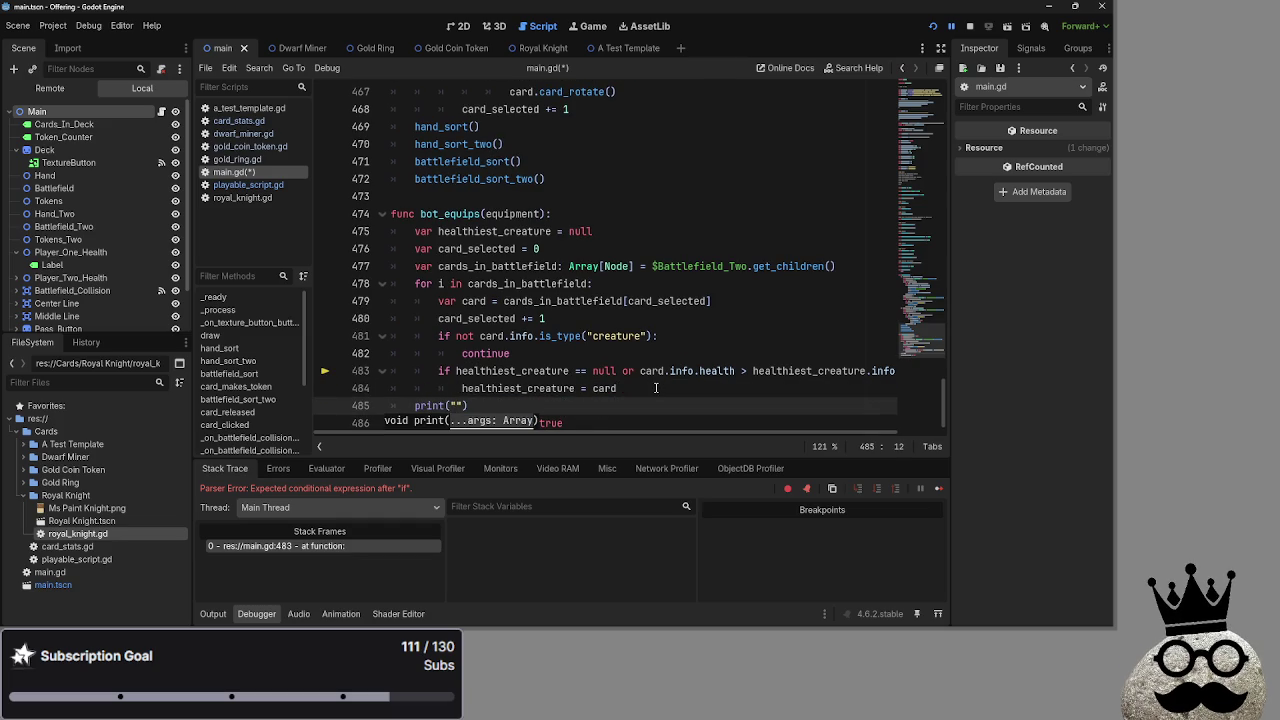
{"action": "key", "text": "BackSpace"}
{"action": "key", "text": "BackSpace"}
{"action": "key", "text": "BackSpace"}
{"action": "type", "text": "he"}
{"action": "key", "text": "Return"}
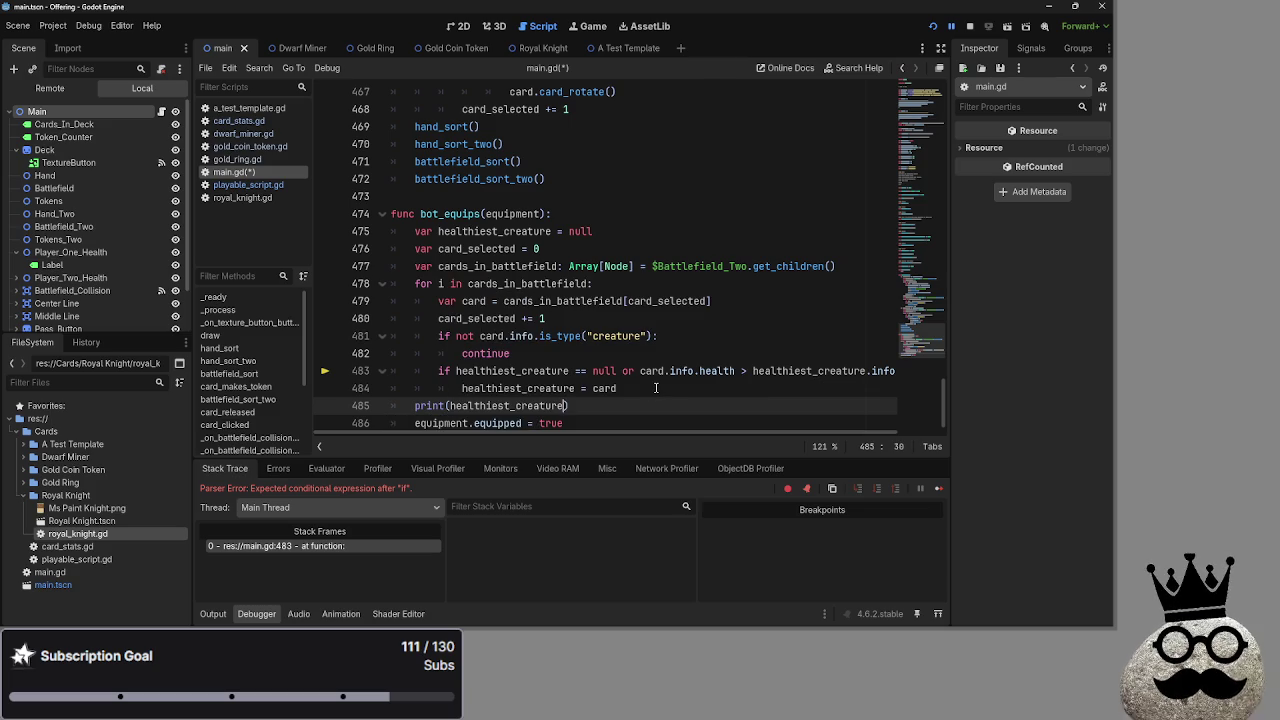
{"action": "type", "text": ".info."}
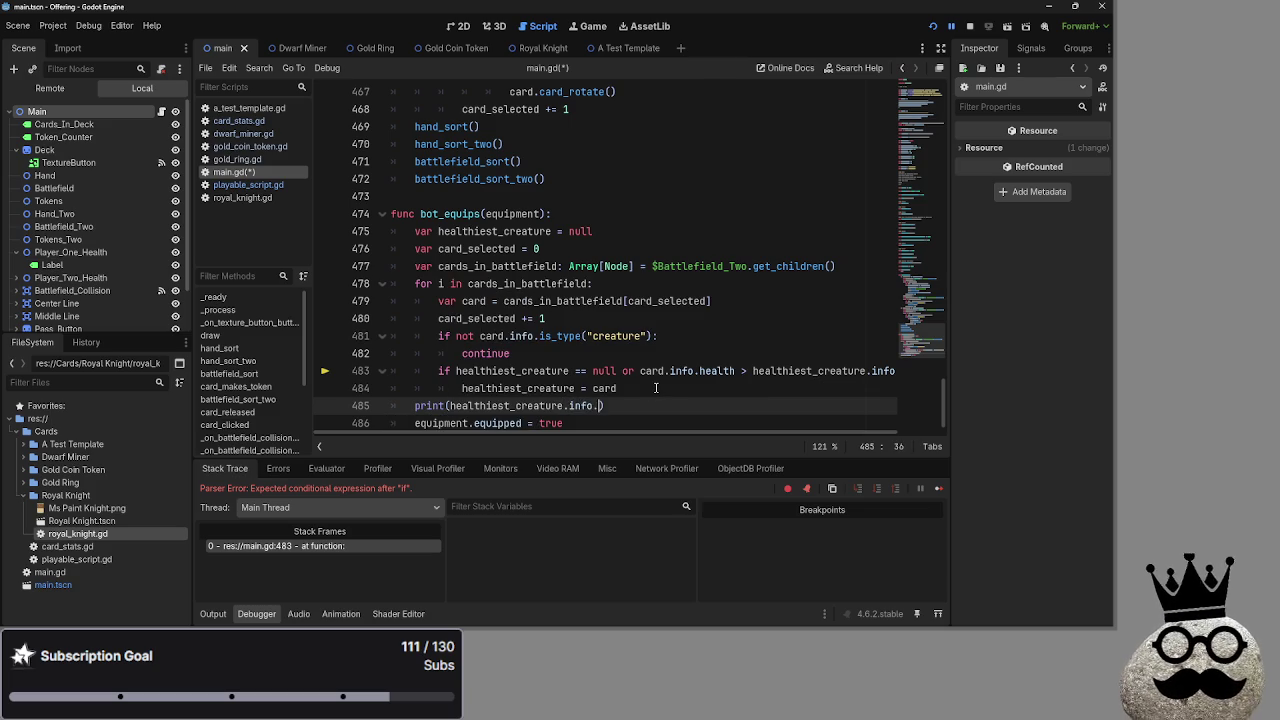
{"action": "key", "text": "BackSpace"}
{"action": "key", "text": "BackSpace"}
{"action": "key", "text": "BackSpace"}
{"action": "type", "text": "hea"}
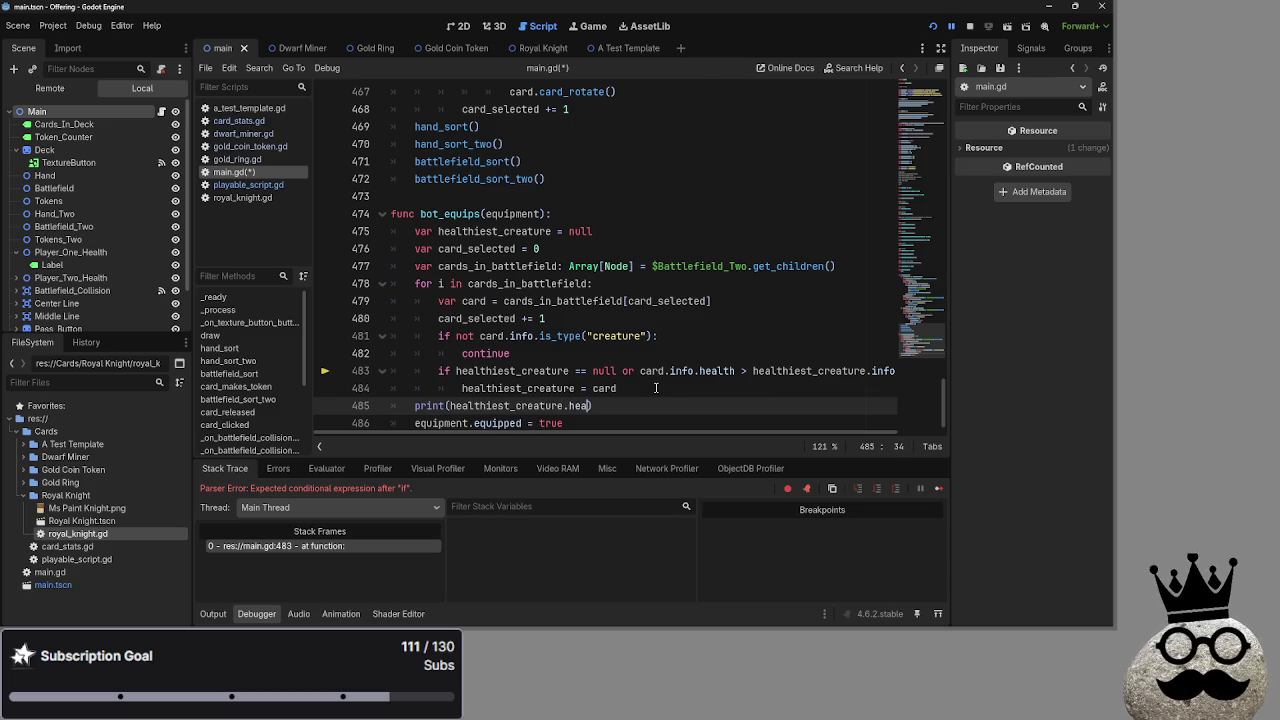
{"action": "type", "text": "lth"}
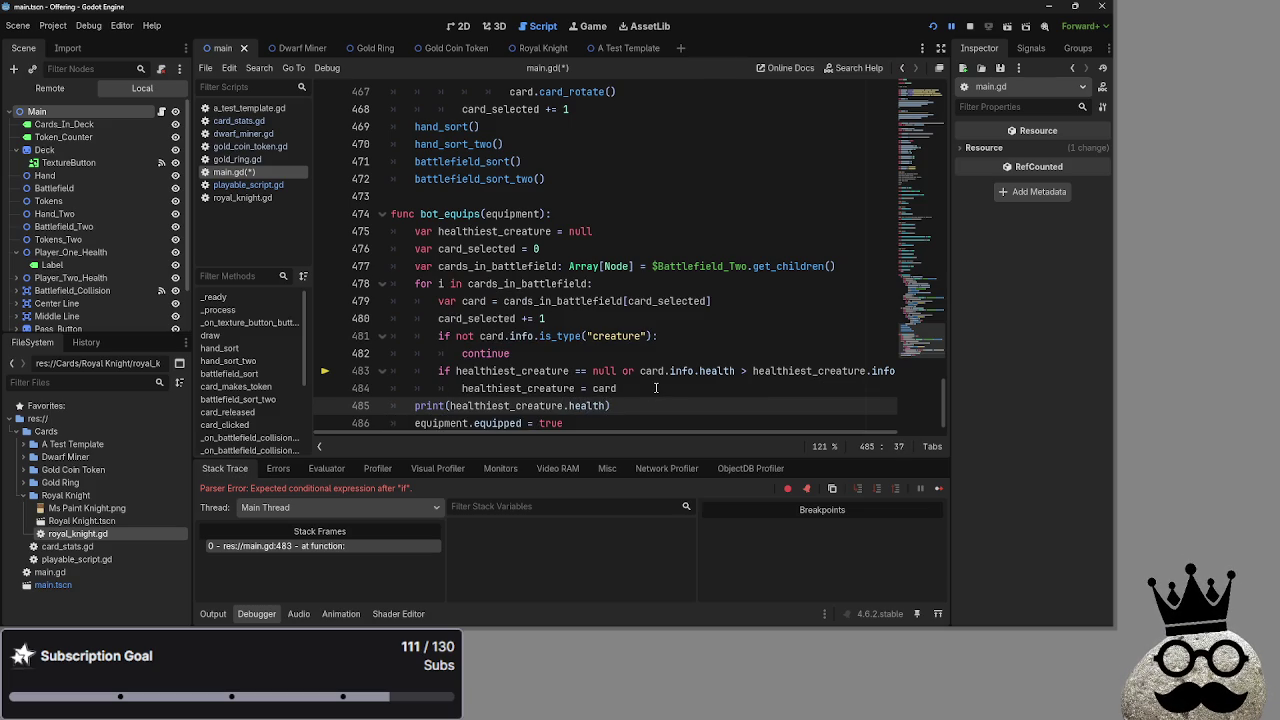
Compare the info.health reference on line 483 with the new print line.
{"action": "left_click", "coordinate": [656, 388]}
{"action": "left_click_drag", "start_coordinate": [662, 437], "coordinate": [714, 435]}
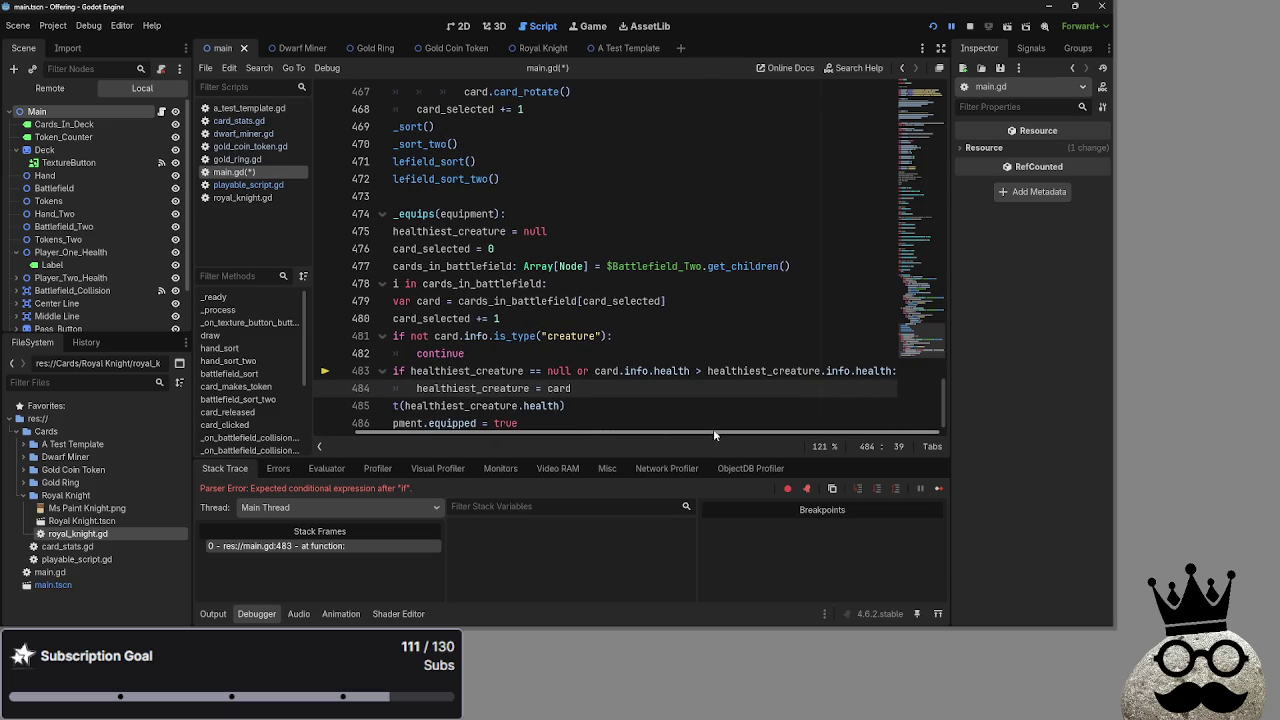
{"action": "double_click", "coordinate": [640, 372]}
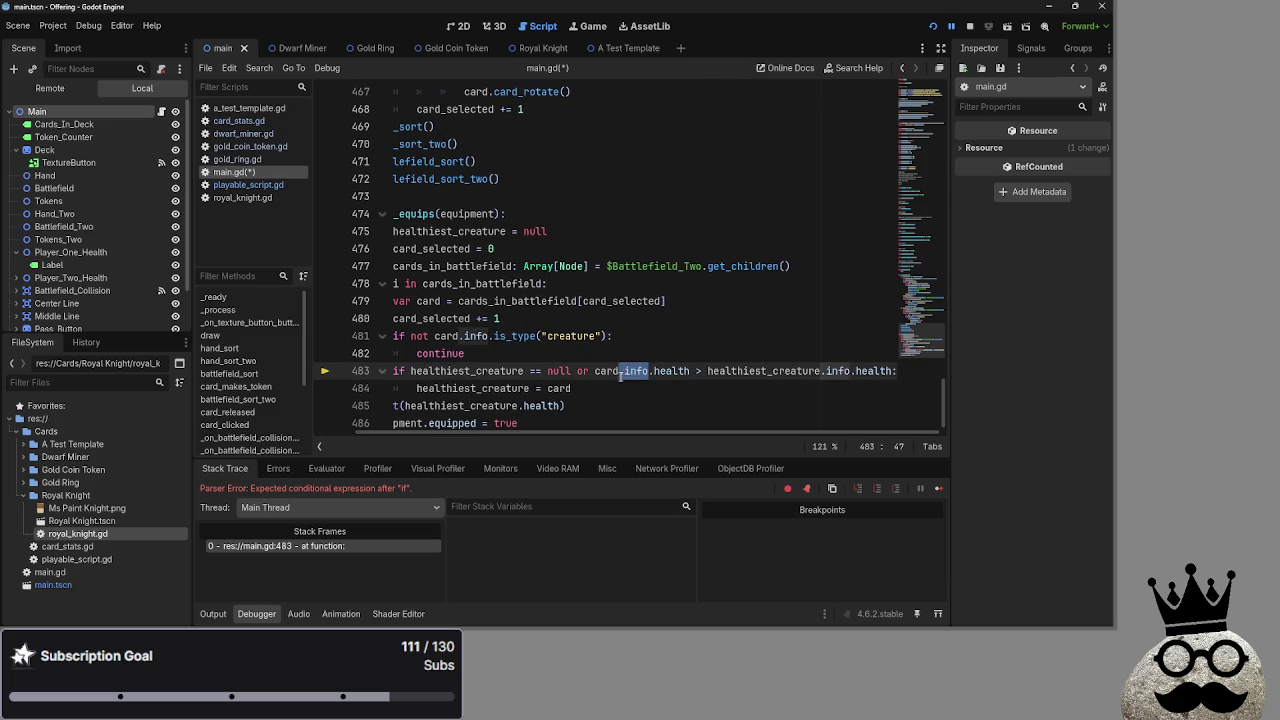
{"action": "double_click", "coordinate": [668, 372]}
{"action": "left_click_drag", "start_coordinate": [600, 432], "coordinate": [539, 433]}
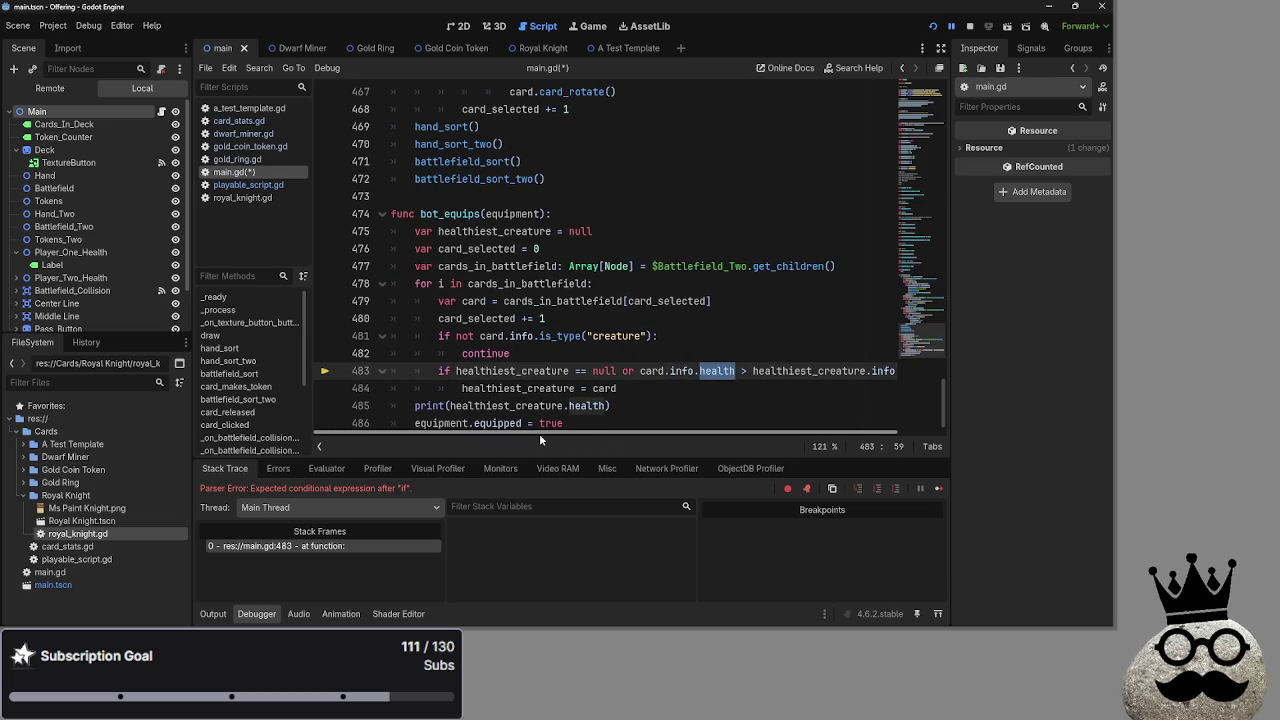
Open playable_script.gd and cut lines 65–76.
{"action": "left_click", "coordinate": [238, 121]}
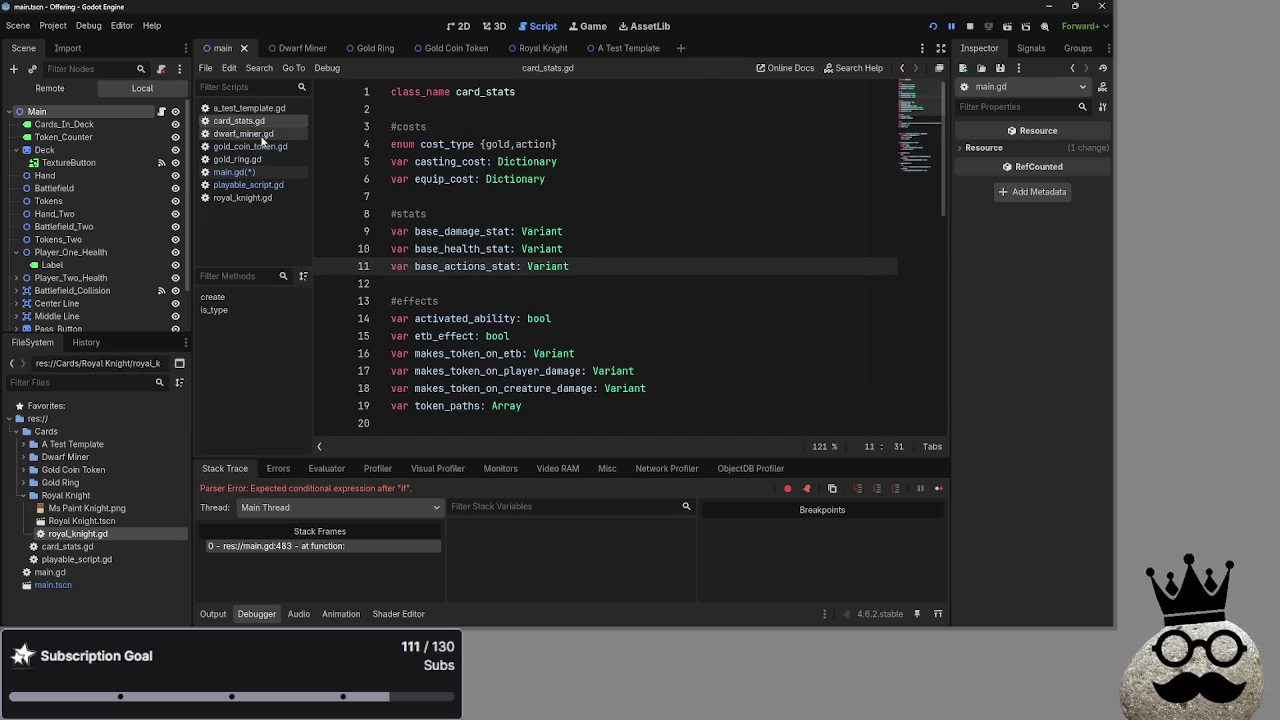
{"action": "left_click", "coordinate": [258, 159]}
{"action": "left_click", "coordinate": [234, 172]}
{"action": "scroll", "coordinate": [557, 328], "scroll_direction": "up", "scroll_amount": 8}
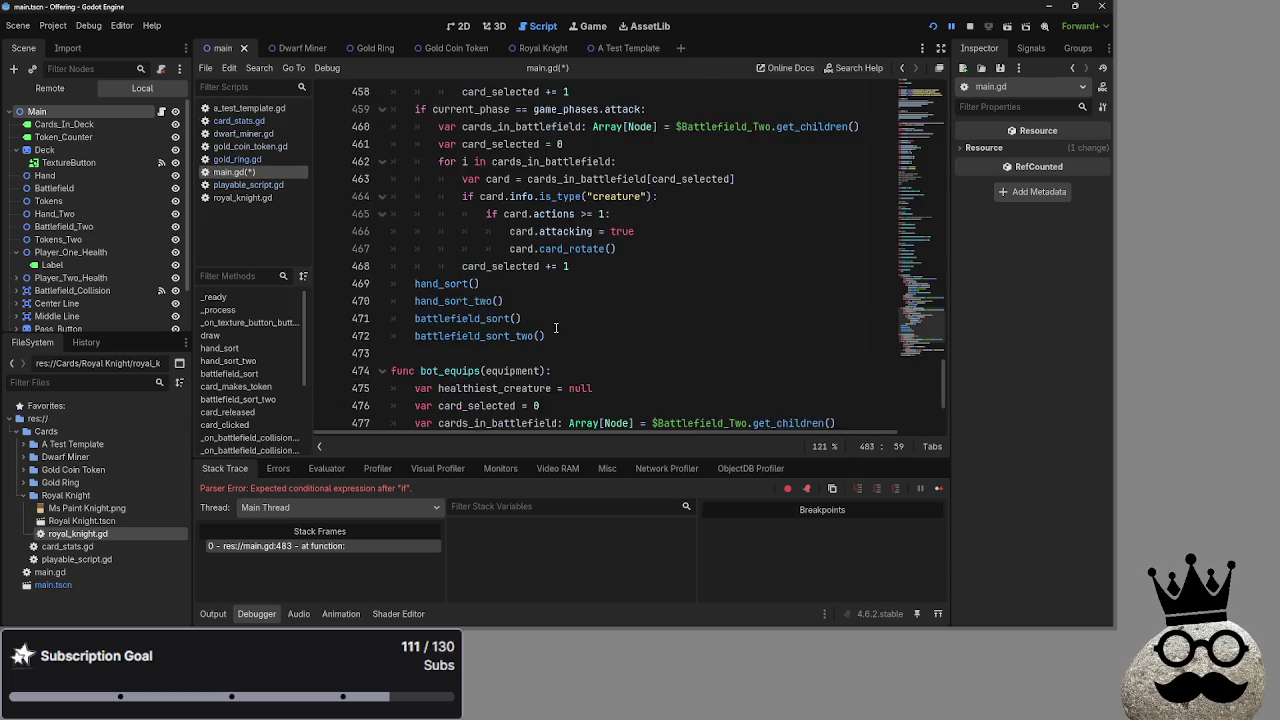
{"action": "scroll", "coordinate": [557, 328], "scroll_direction": "up", "scroll_amount": 10}
{"action": "left_click", "coordinate": [248, 185]}
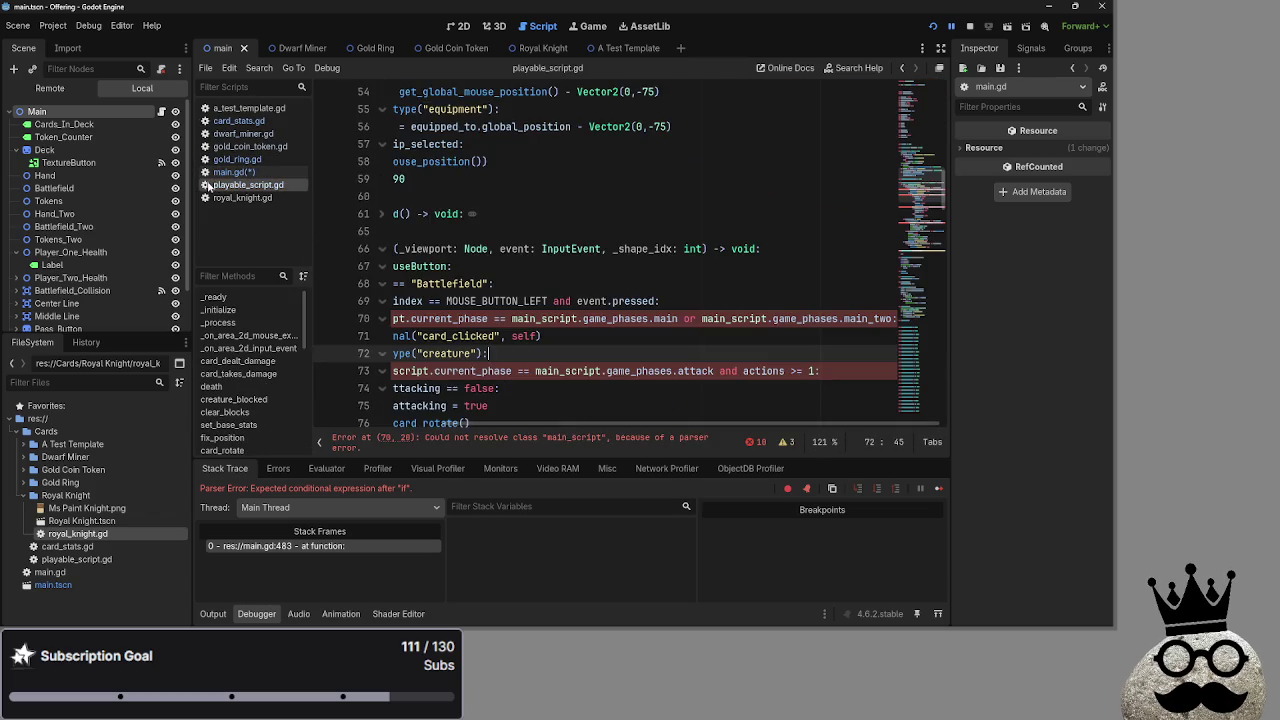
{"action": "mouse_move", "coordinate": [392, 250]}
{"action": "left_mouse_down"}
{"action": "mouse_move", "coordinate": [460, 380]}
{"action": "mouse_move", "coordinate": [447, 430]}
{"action": "left_mouse_up"}
{"action": "key", "text": "ctrl+x"}
Cut the damage, health and actions declarations from playable_script.gd.
{"action": "scroll", "coordinate": [477, 373], "scroll_direction": "up", "scroll_amount": 12}
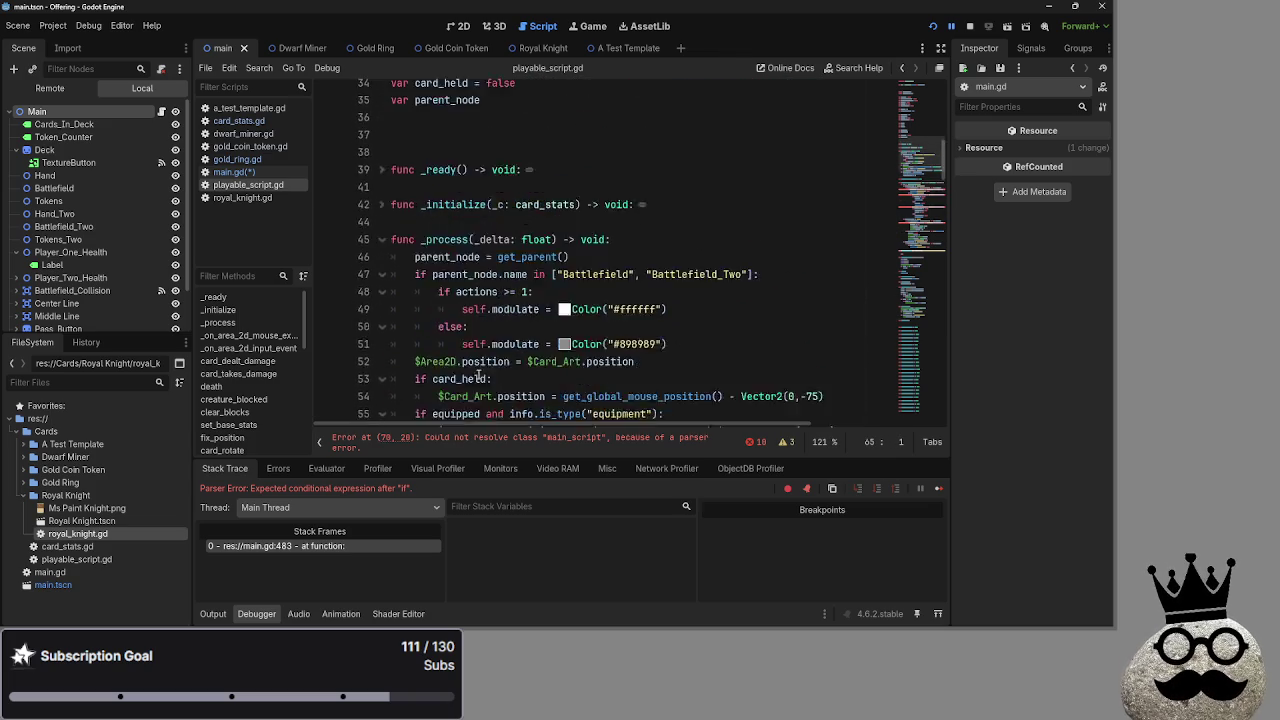
{"action": "scroll", "coordinate": [477, 373], "scroll_direction": "up", "scroll_amount": 1}
{"action": "left_click_drag", "start_coordinate": [391, 321], "coordinate": [460, 358]}
{"action": "scroll", "coordinate": [470, 340], "scroll_direction": "down", "scroll_amount": 1}
{"action": "left_click", "coordinate": [456, 287]}
{"action": "left_click_drag", "start_coordinate": [474, 310], "coordinate": [386, 271]}
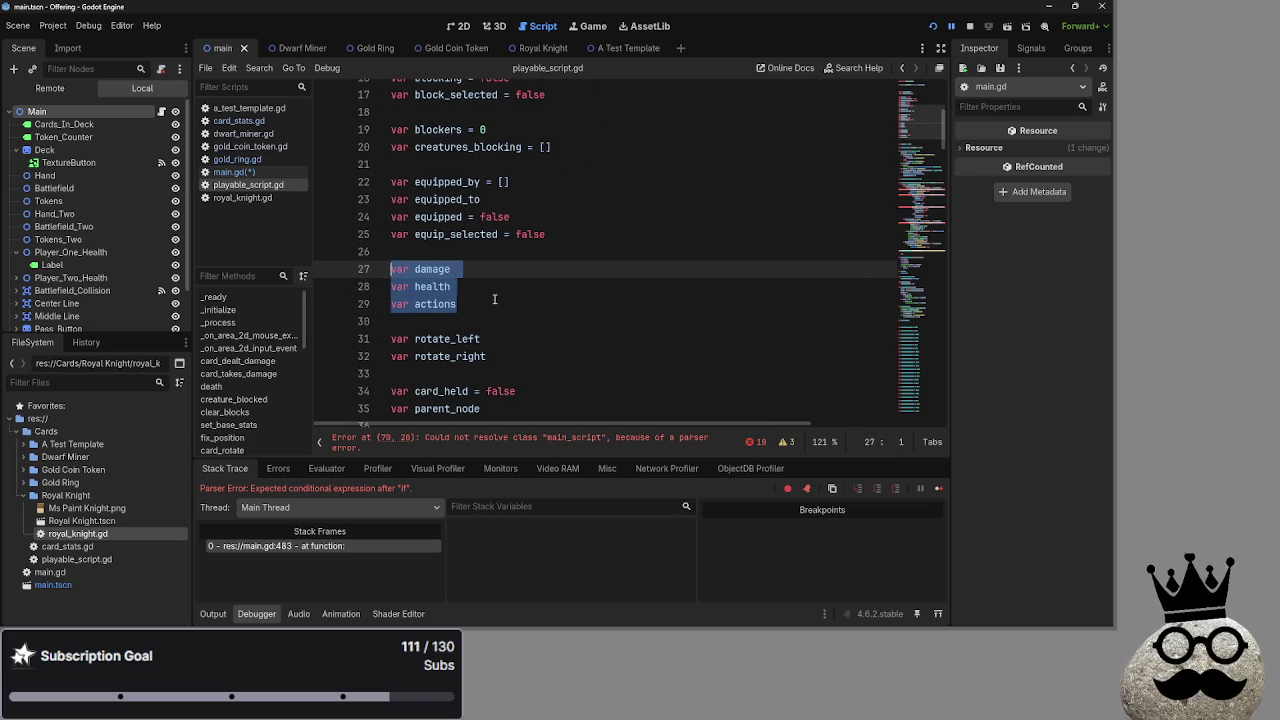
{"action": "key", "text": "ctrl+x"}
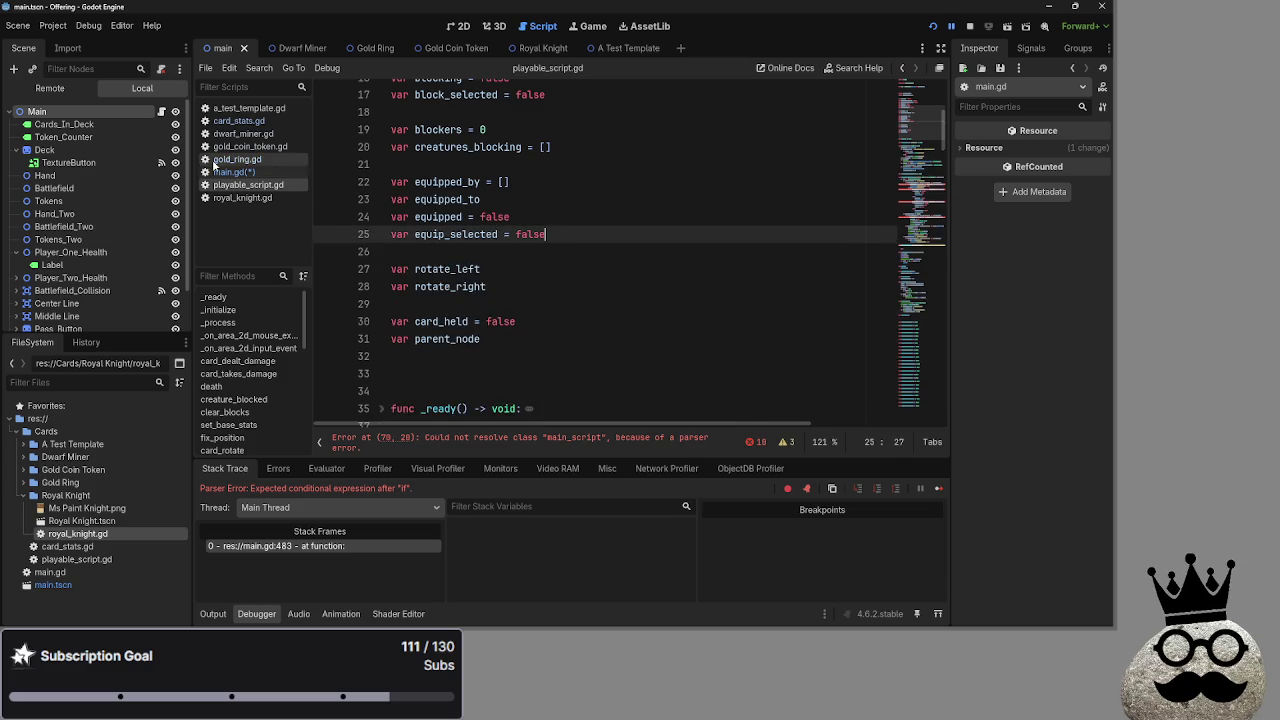
Paste the damage, health and actions declarations under the stats in card_stats.gd.
{"action": "left_click", "coordinate": [226, 176]}
{"action": "left_click", "coordinate": [250, 146]}
{"action": "left_click", "coordinate": [238, 120]}
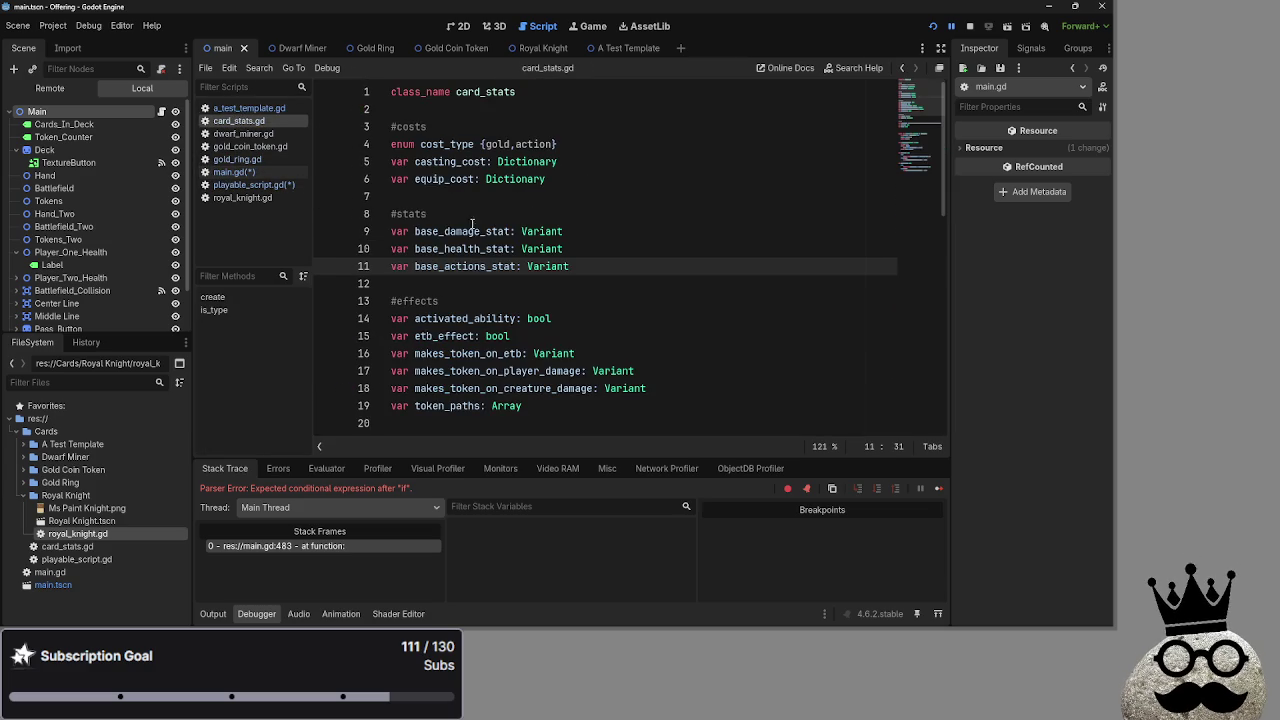
{"action": "left_click", "coordinate": [634, 283]}
{"action": "left_click", "coordinate": [634, 273]}
{"action": "key", "text": "Return"}
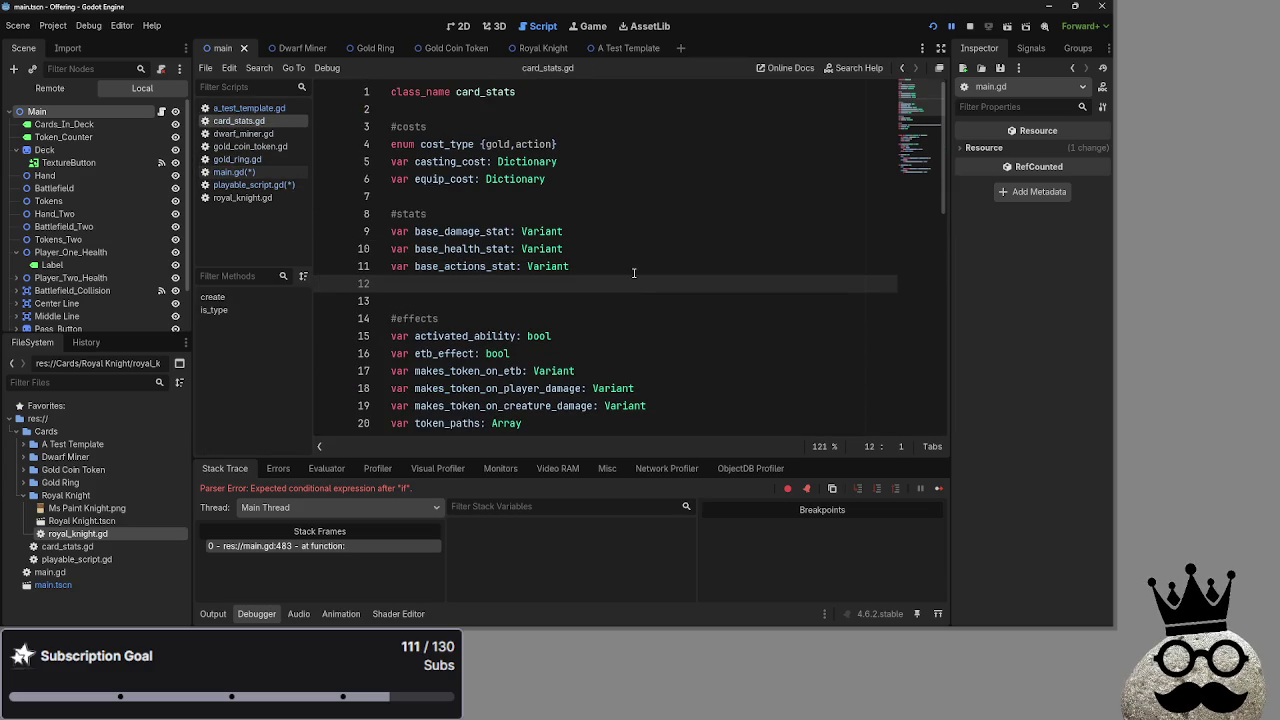
{"action": "key", "text": "ctrl+v"}
Type damage, health and actions as Variant and save card_stats.gd.
{"action": "left_click", "coordinate": [561, 282]}
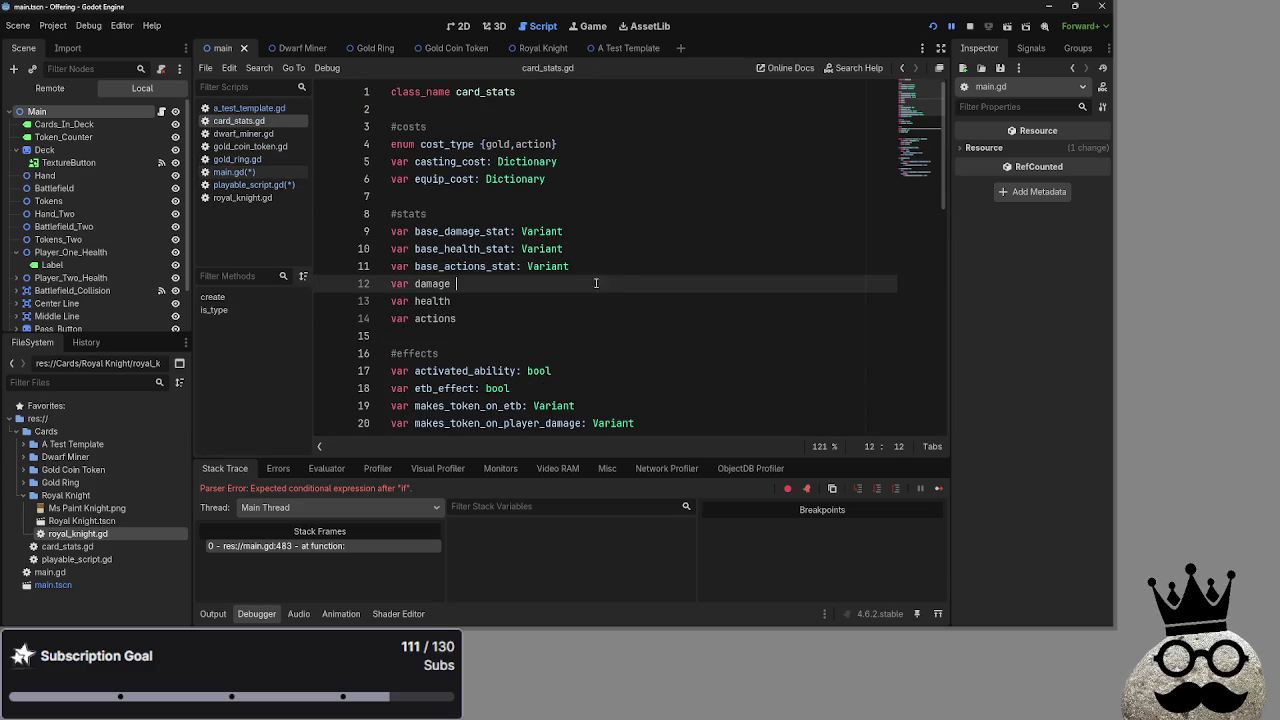
{"action": "type", "text": ":"}
{"action": "type", "text": "e:"}
{"action": "type", "text": "V"}
{"action": "key", "text": "Return"}
{"action": "key", "text": "Down"}
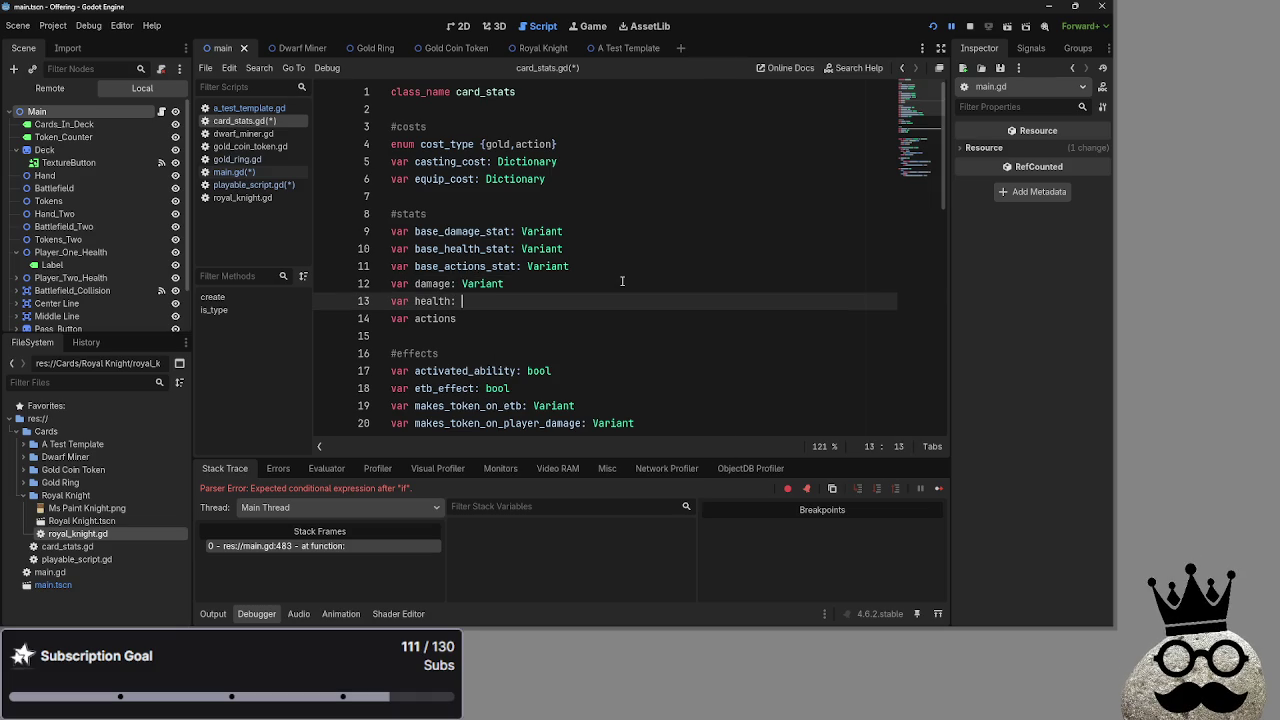
{"action": "key", "text": "Return"}
{"action": "key", "text": "Down"}
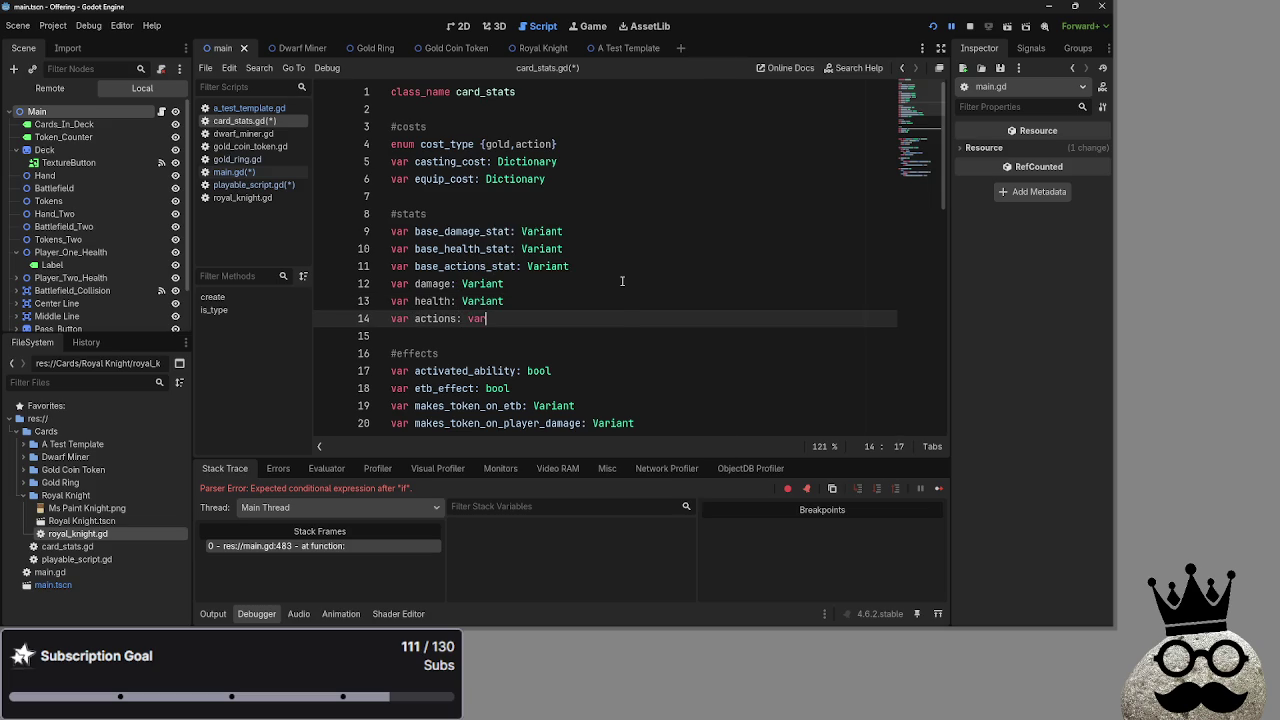
{"action": "key", "text": "Return"}
{"action": "key", "text": "Return"}
{"action": "key", "text": "BackSpace"}
{"action": "key", "text": "ctrl+s"}
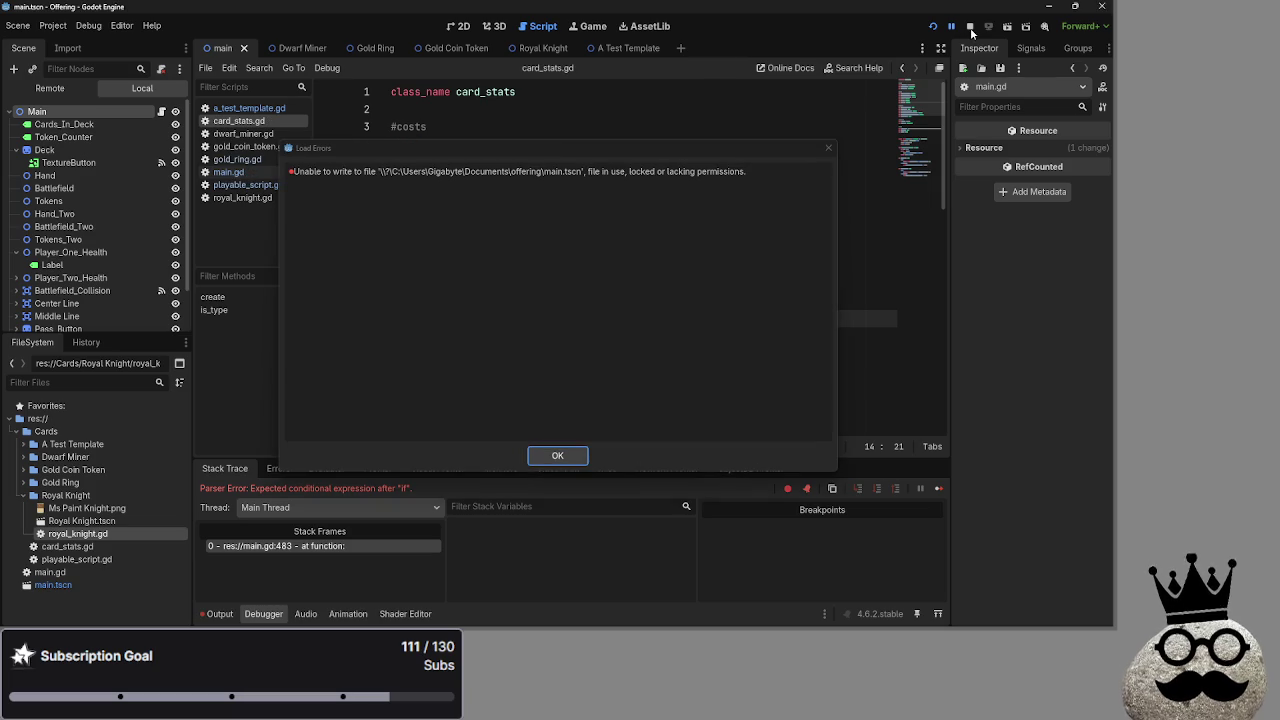
Dismiss the load error message and stop the running game.
{"action": "left_click", "coordinate": [558, 458]}
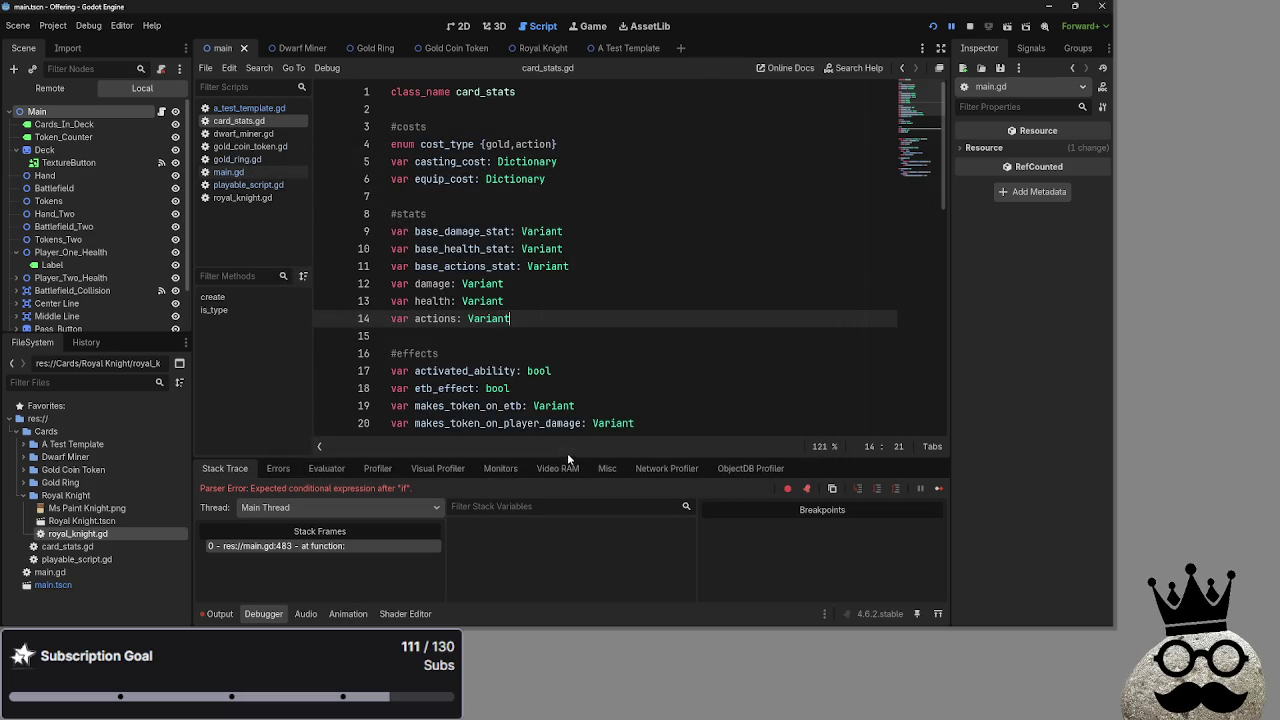
{"action": "left_click", "coordinate": [970, 26]}
{"action": "left_click", "coordinate": [236, 172]}
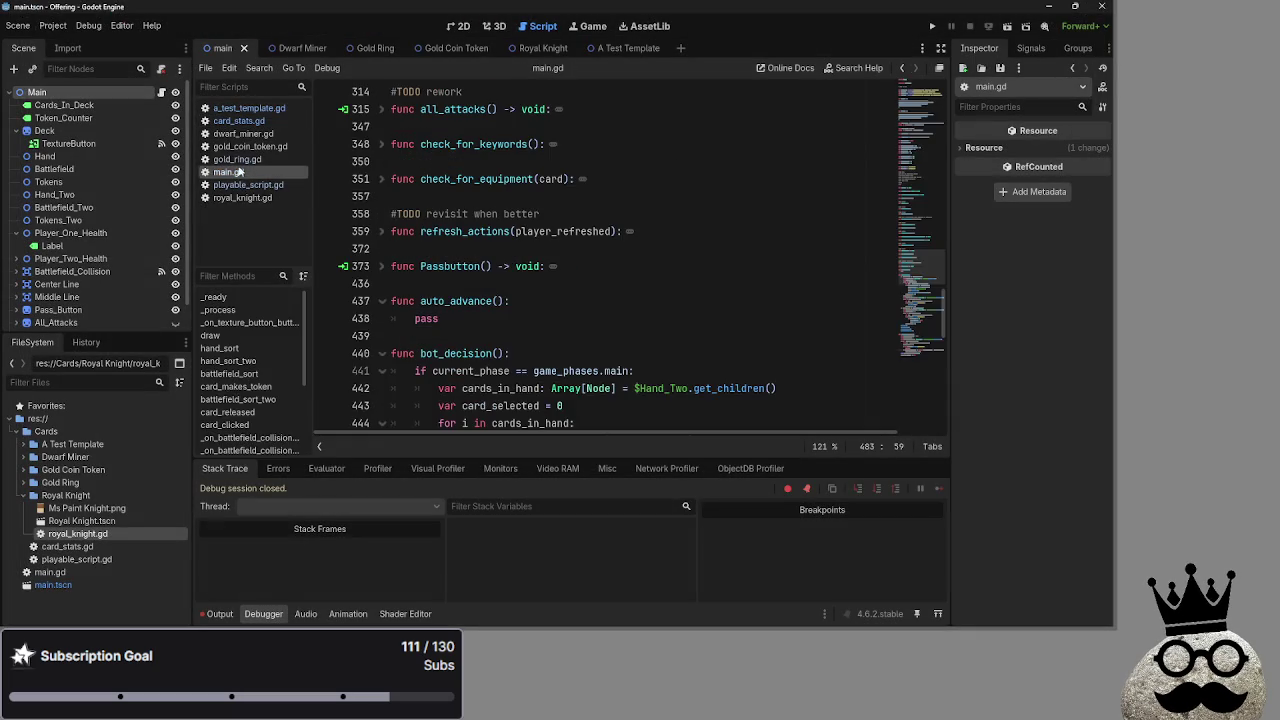
{"action": "left_click", "coordinate": [241, 184]}
Check the damage and health stat names in card_stats.gd, then return to playable_script.gd.
{"action": "left_click", "coordinate": [238, 172]}
{"action": "left_click", "coordinate": [244, 122]}
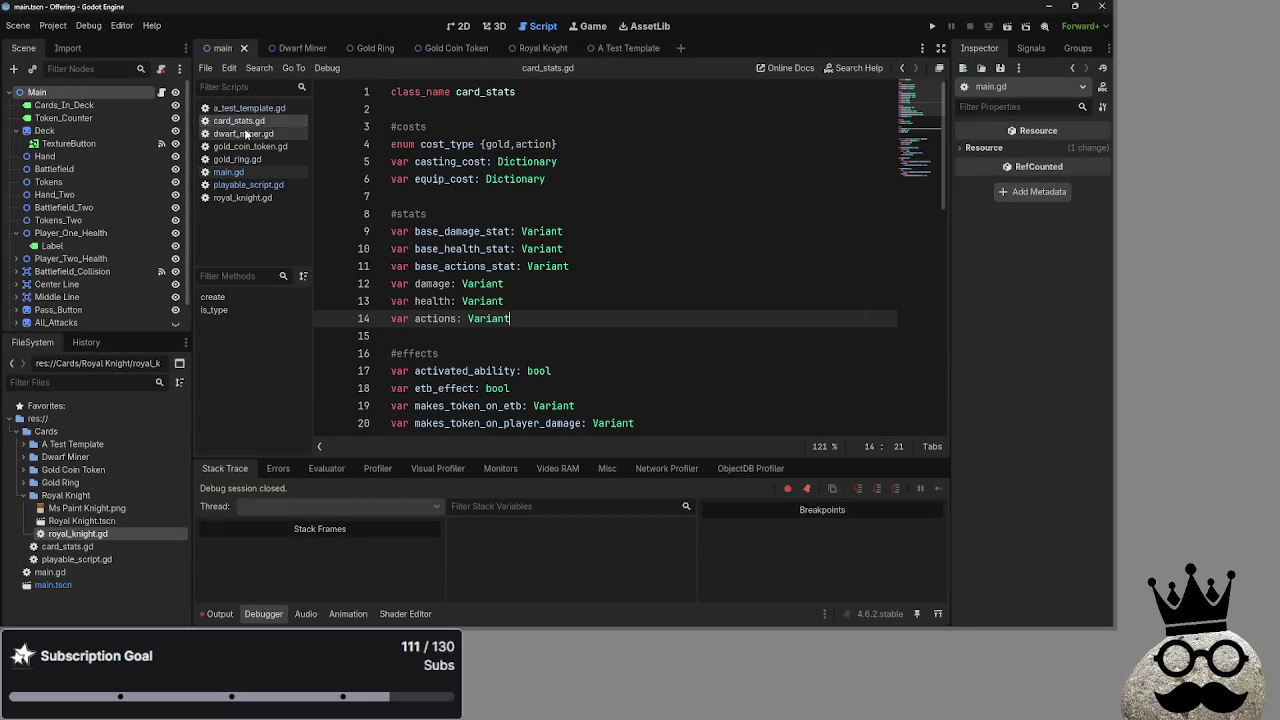
{"action": "double_click", "coordinate": [441, 281]}
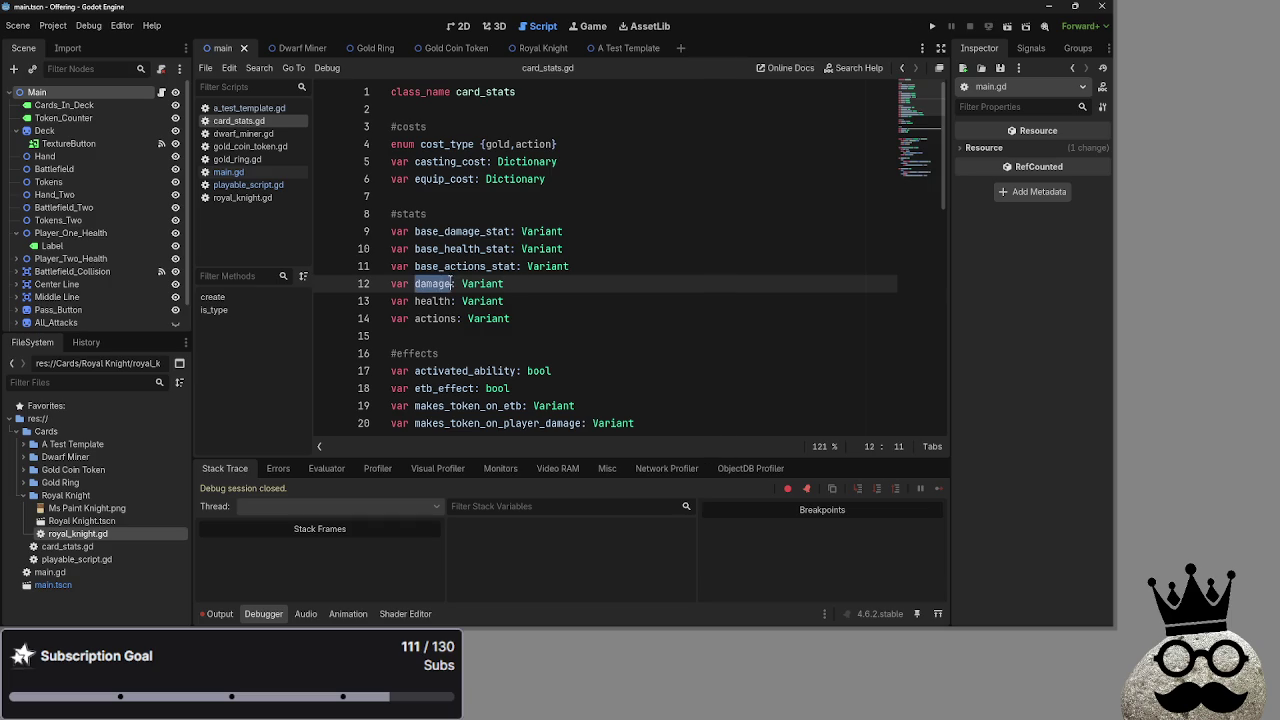
{"action": "double_click", "coordinate": [435, 300]}
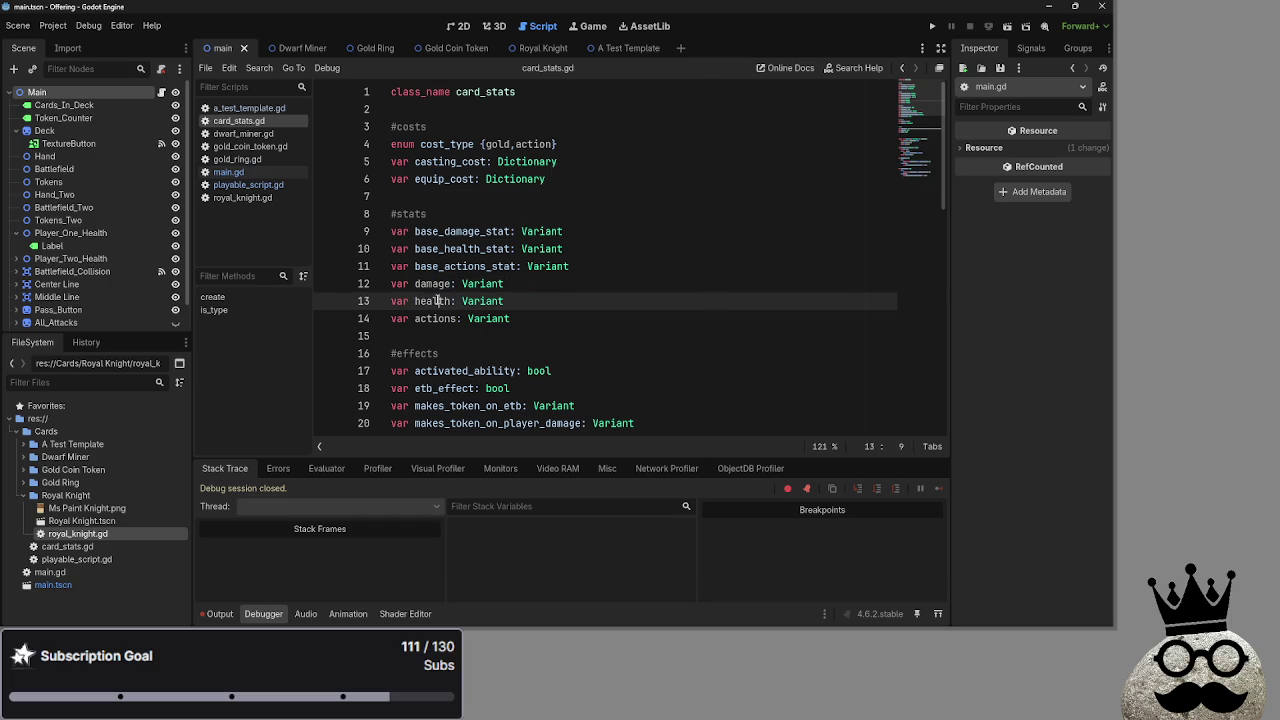
{"action": "left_click", "coordinate": [229, 172]}
{"action": "left_click", "coordinate": [245, 184]}
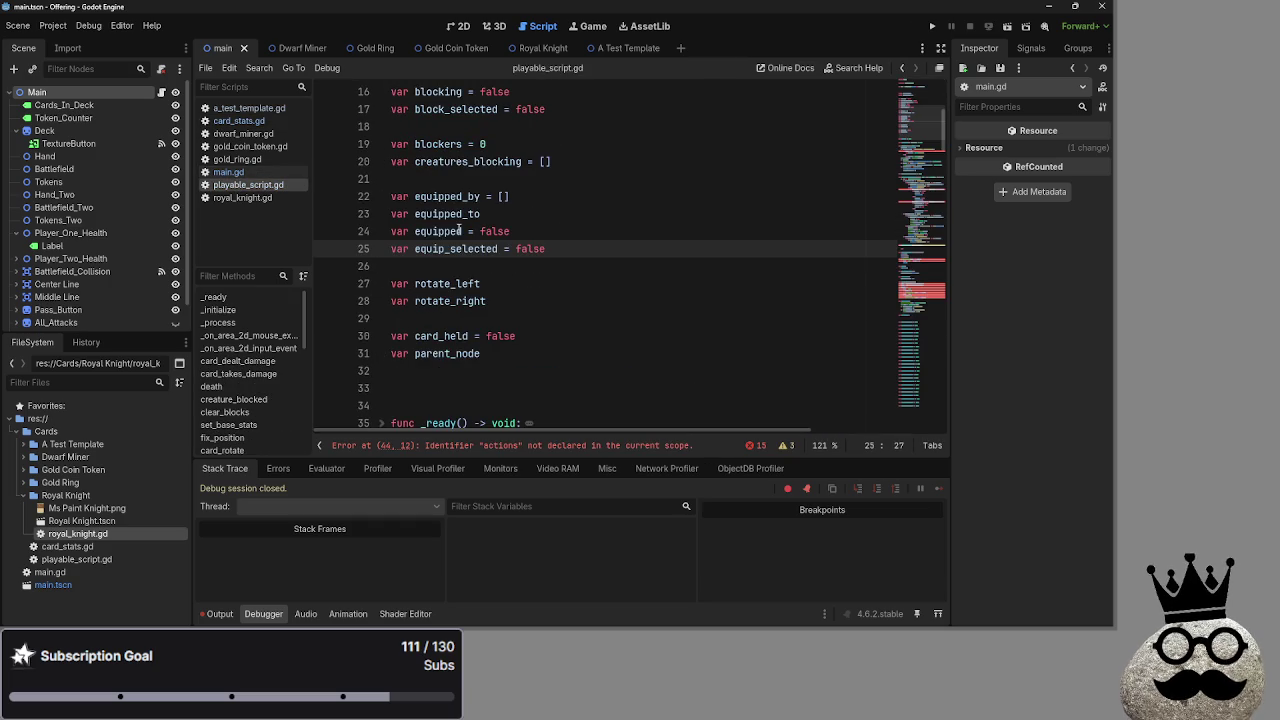
Prefix the actions references on lines 44, 69 and 76 with info.
{"action": "left_click", "coordinate": [932, 273]}
{"action": "scroll", "coordinate": [932, 273], "scroll_direction": "up", "scroll_amount": 1}
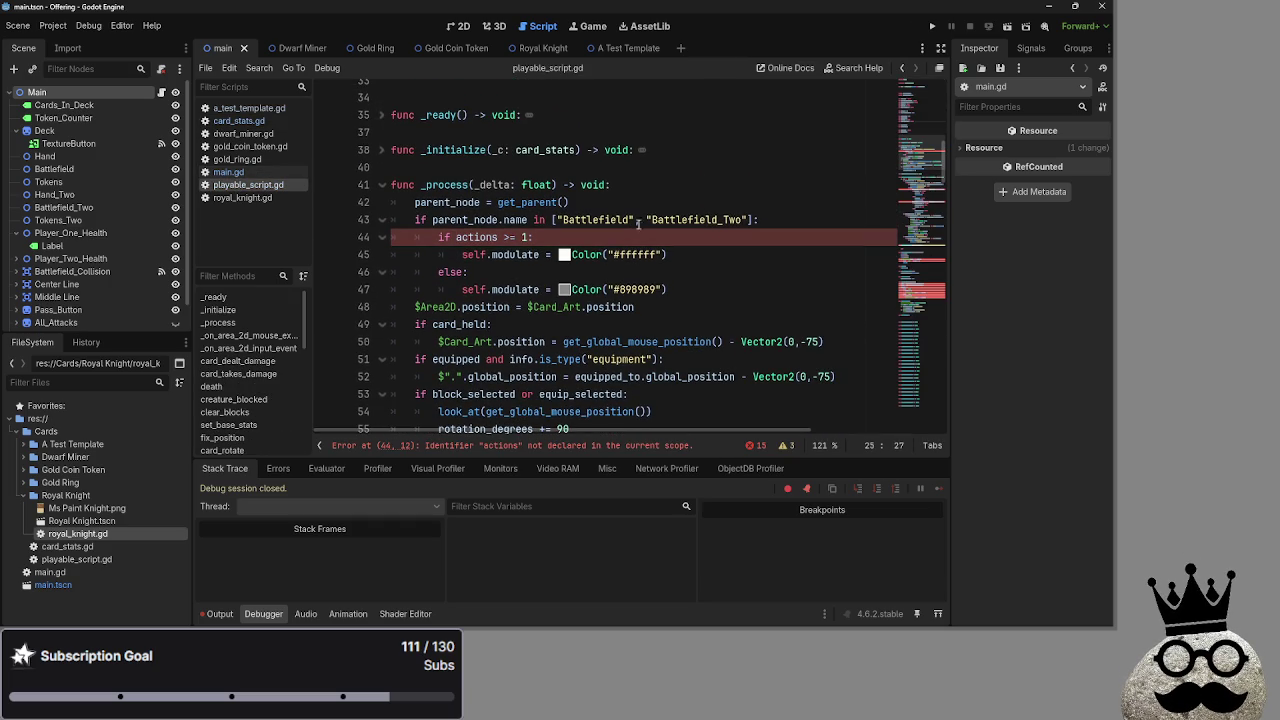
{"action": "left_click", "coordinate": [453, 238]}
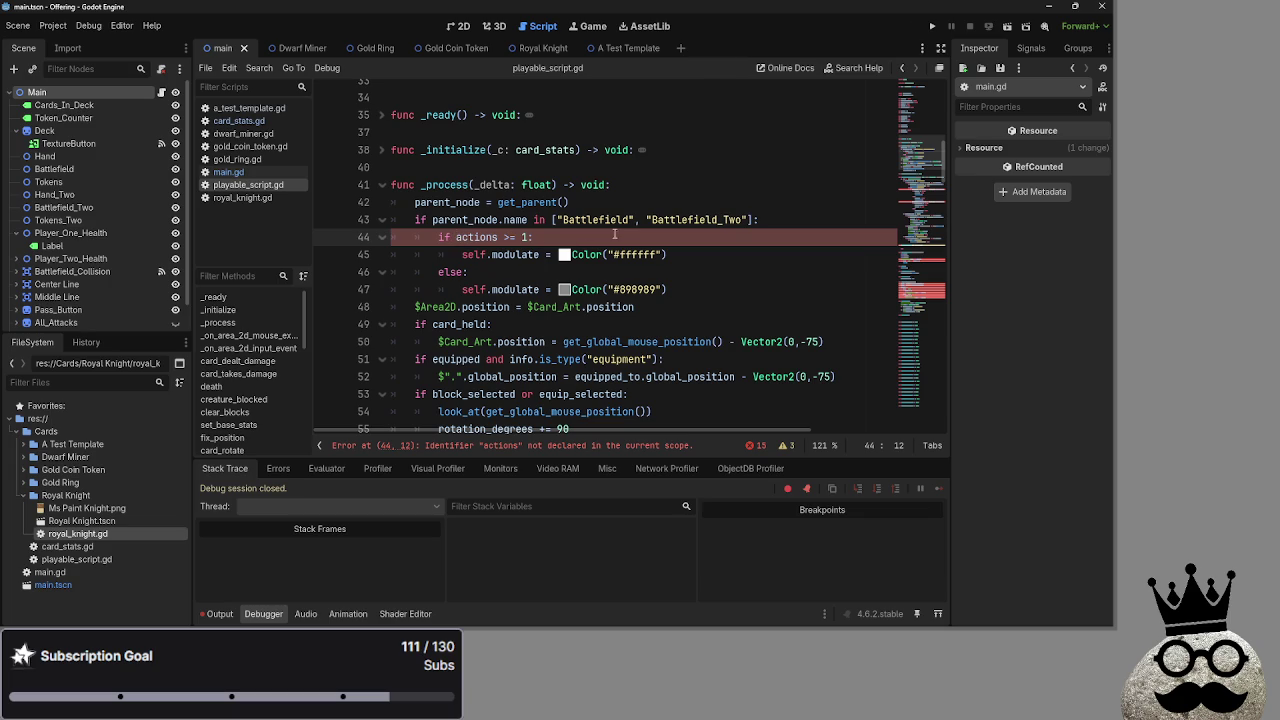
{"action": "type", "text": "info."}
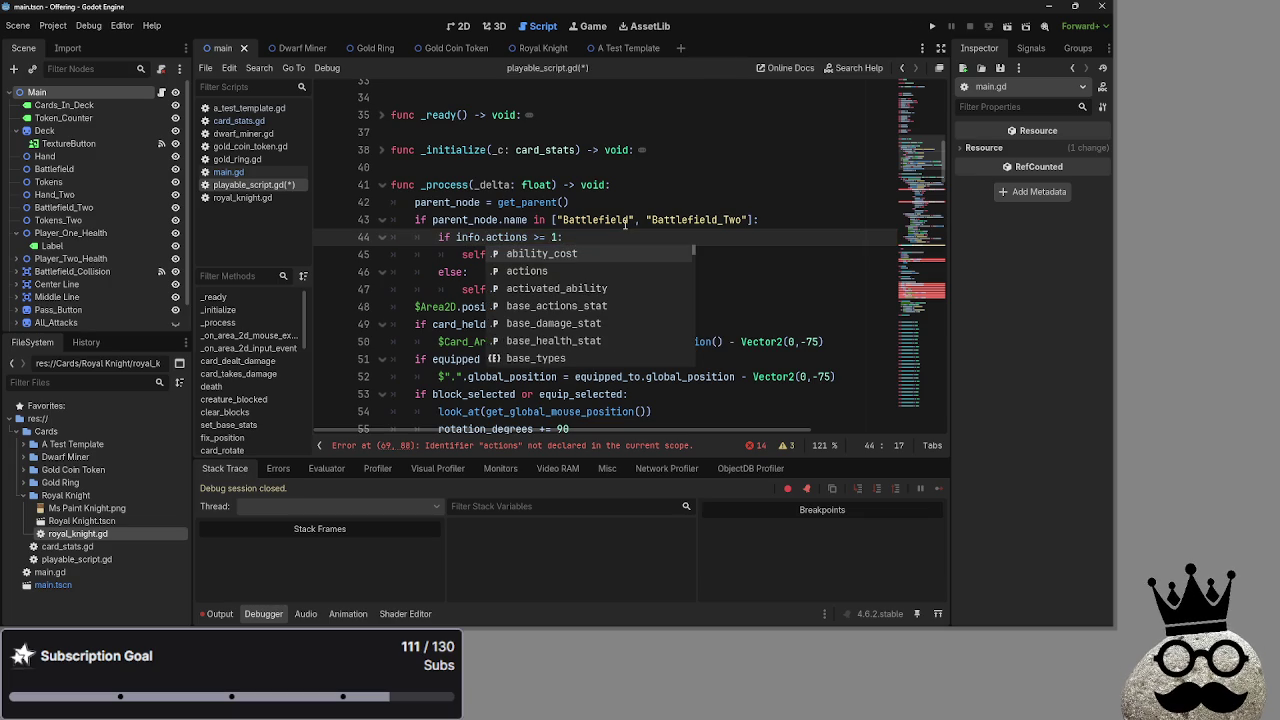
{"action": "left_click", "coordinate": [937, 193]}
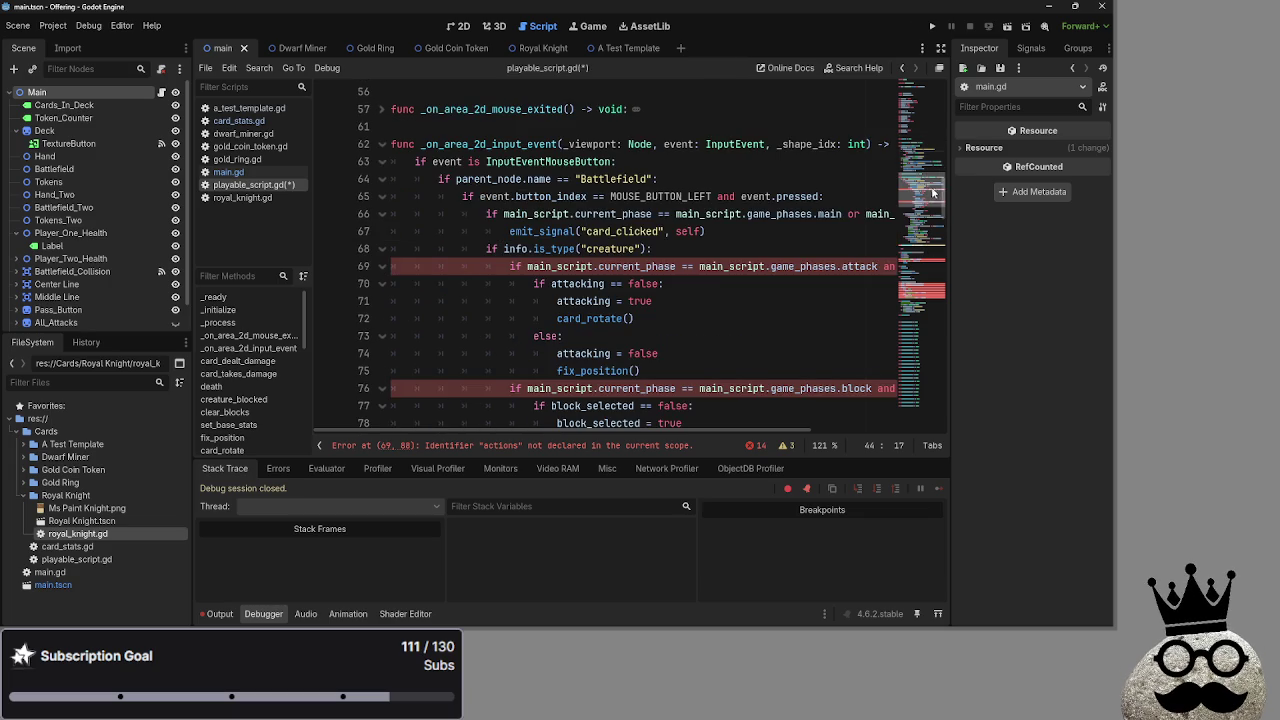
{"action": "scroll", "coordinate": [700, 410], "scroll_direction": "right", "scroll_amount": 5}
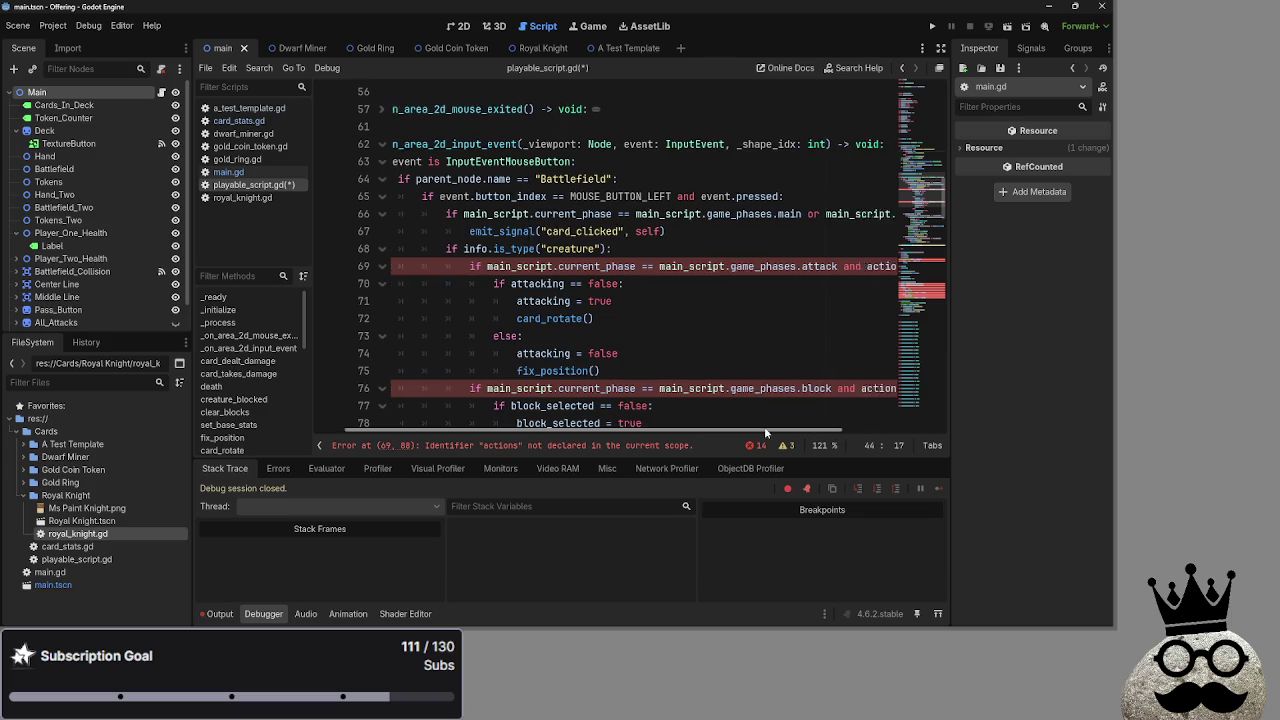
{"action": "left_click", "coordinate": [740, 392]}
{"action": "type", "text": "info"}
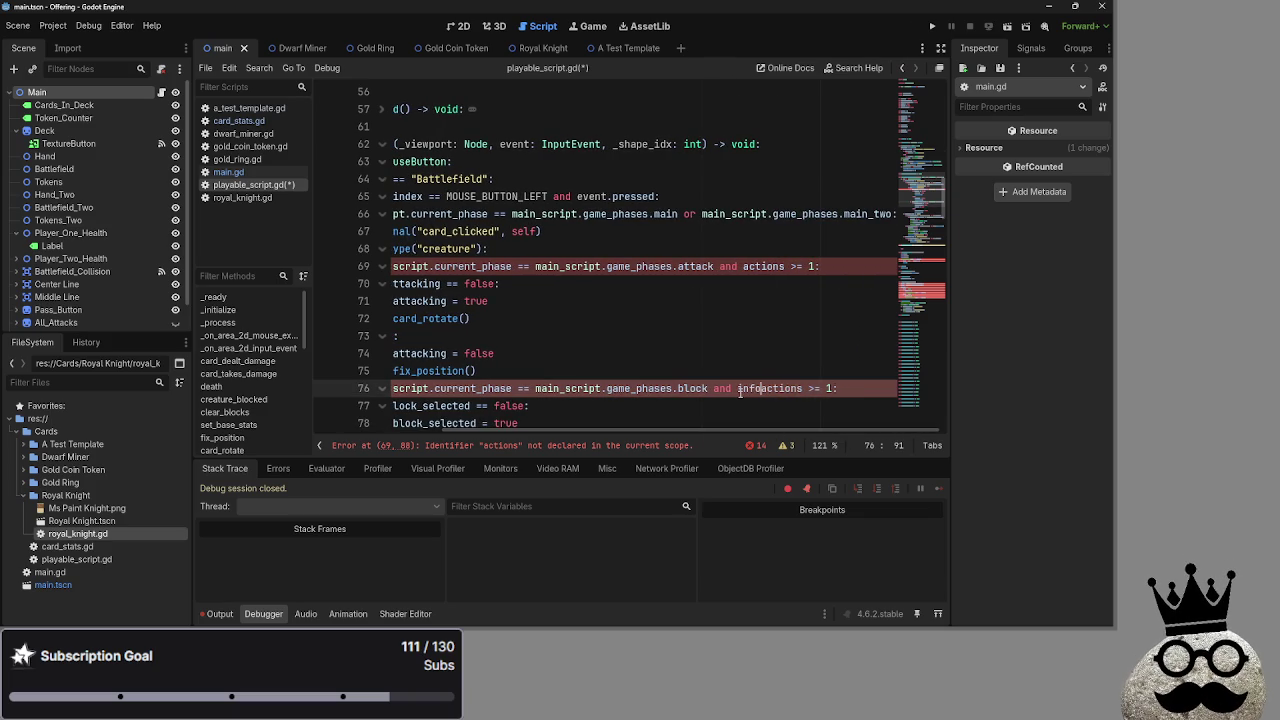
{"action": "type", "text": "."}
{"action": "double_click", "coordinate": [762, 390]}
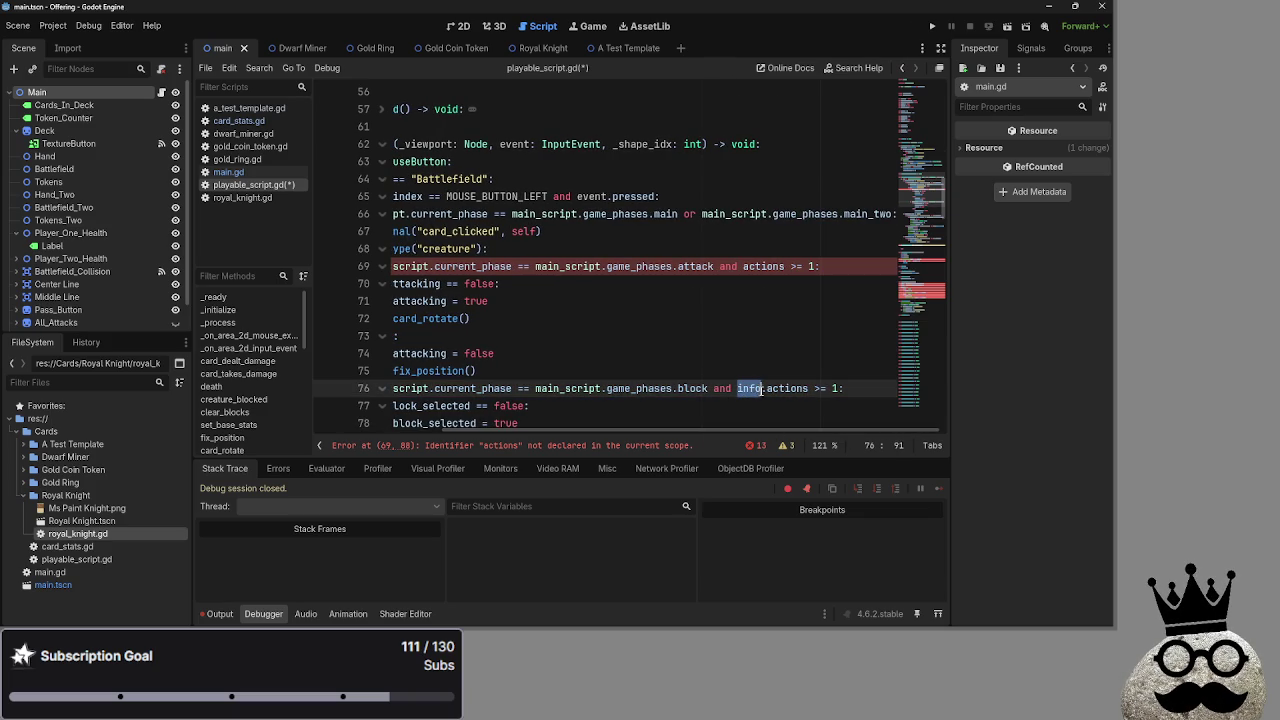
{"action": "left_click", "coordinate": [743, 266]}
{"action": "type", "text": "info."}
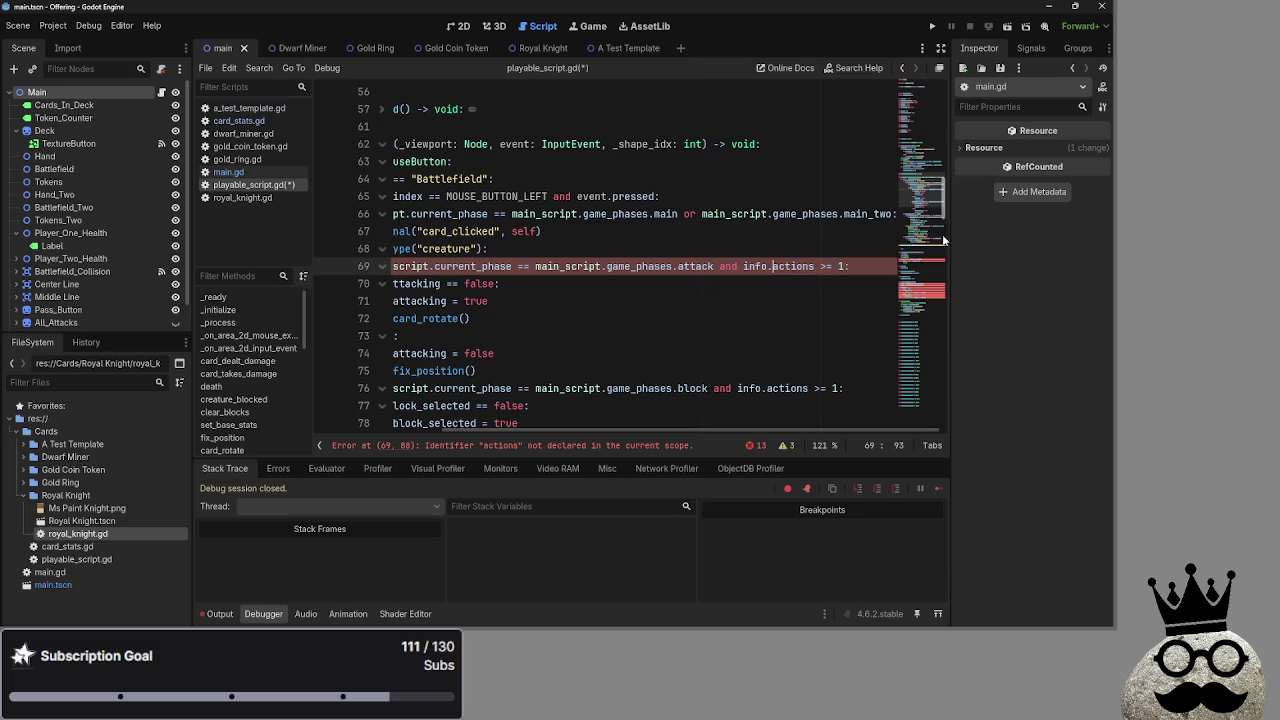
{"action": "left_click_drag", "start_coordinate": [941, 214], "coordinate": [941, 283]}
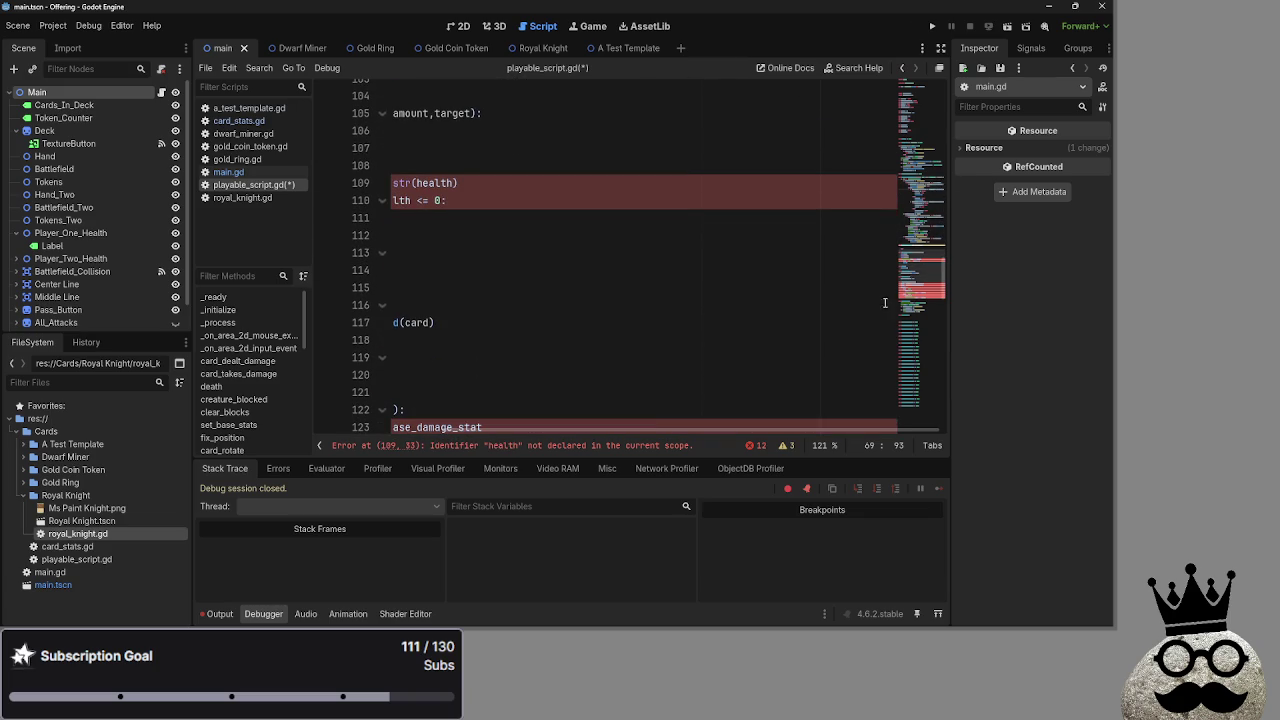
{"action": "left_click_drag", "start_coordinate": [690, 432], "coordinate": [560, 432]}
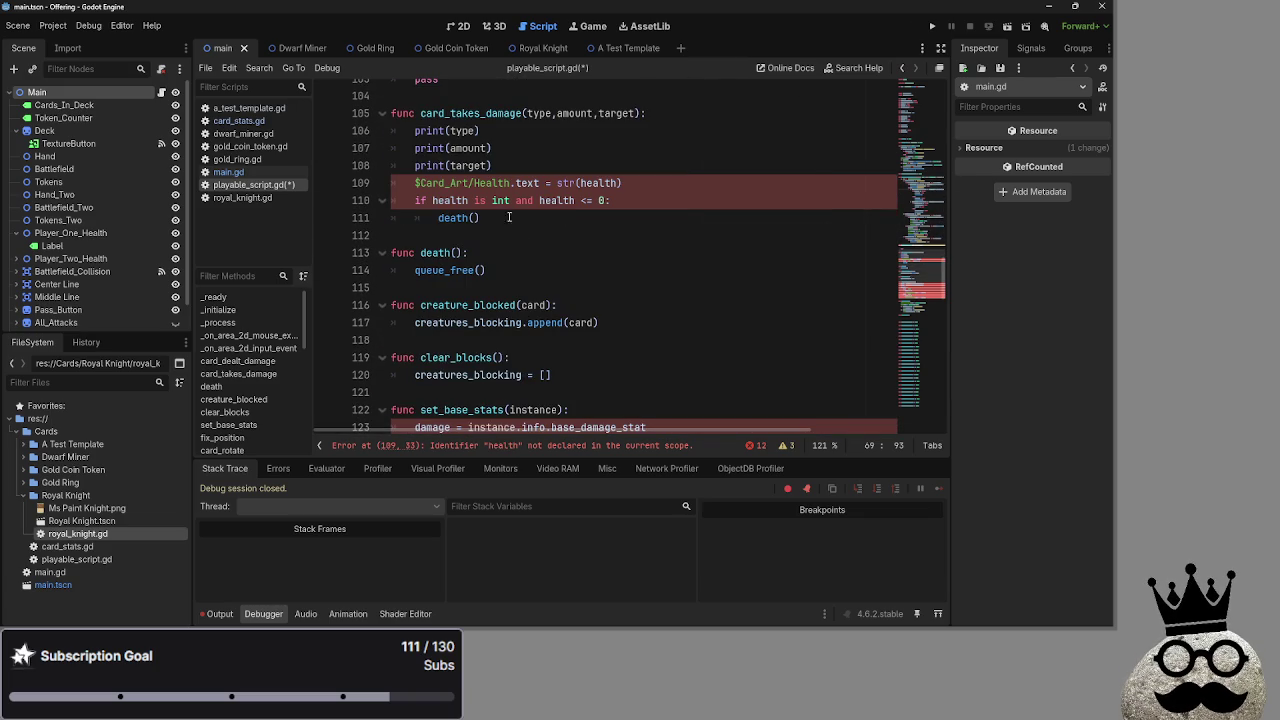
Make lines 109–110 use info.health and delete the redundant 'info.health is int and' check.
{"action": "left_click", "coordinate": [539, 201]}
{"action": "type", "text": "info."}
{"action": "left_click", "coordinate": [630, 184]}
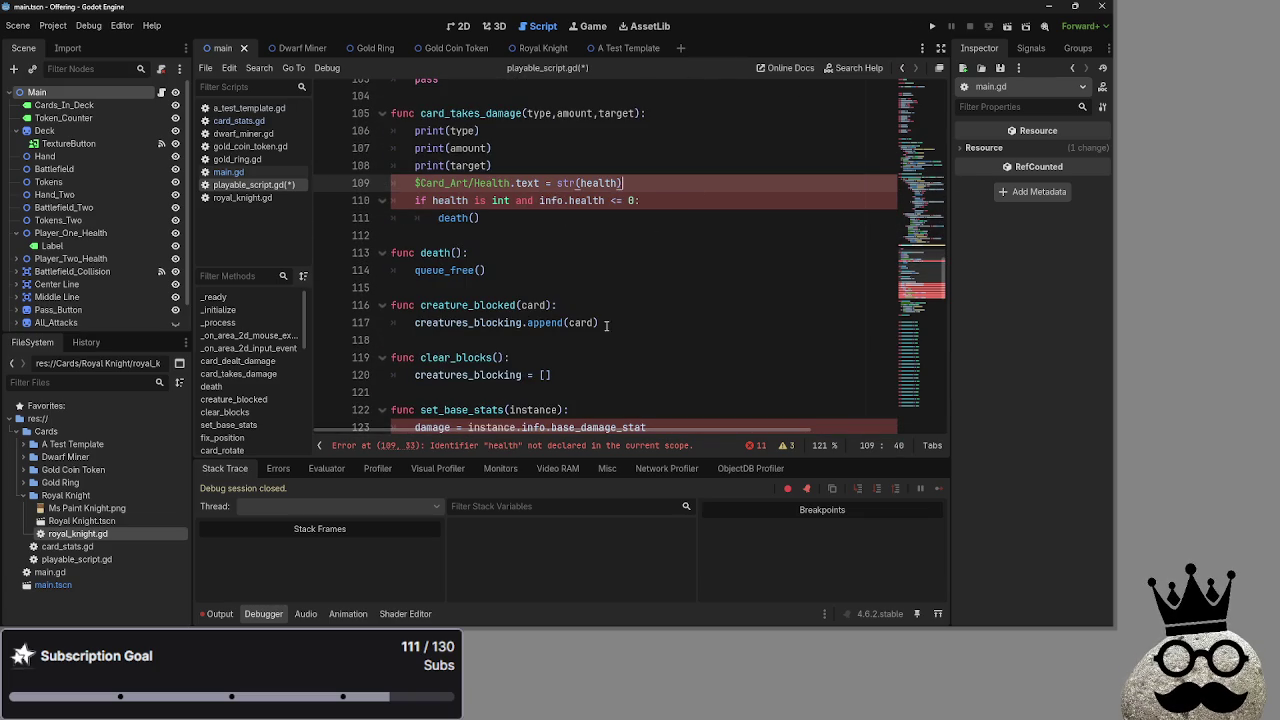
{"action": "left_click", "coordinate": [430, 200]}
{"action": "type", "text": "info."}
{"action": "left_click", "coordinate": [745, 197]}
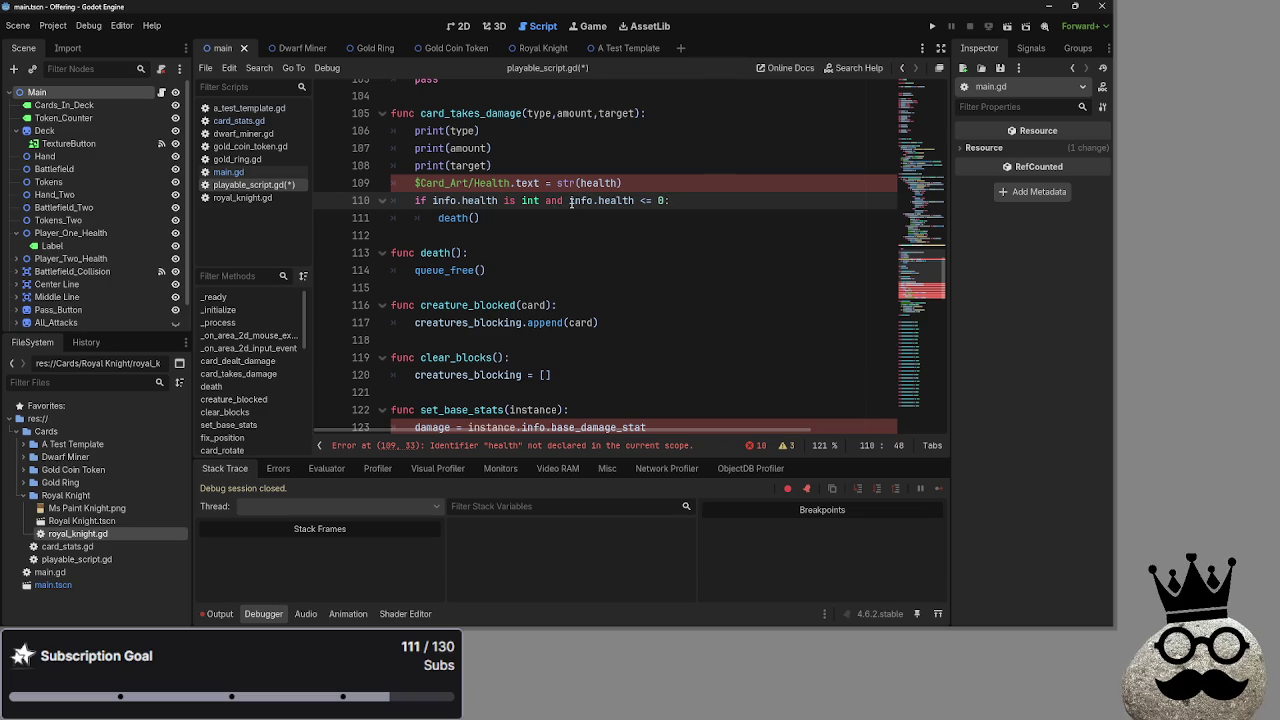
{"action": "left_click_drag", "start_coordinate": [568, 200], "coordinate": [431, 201]}
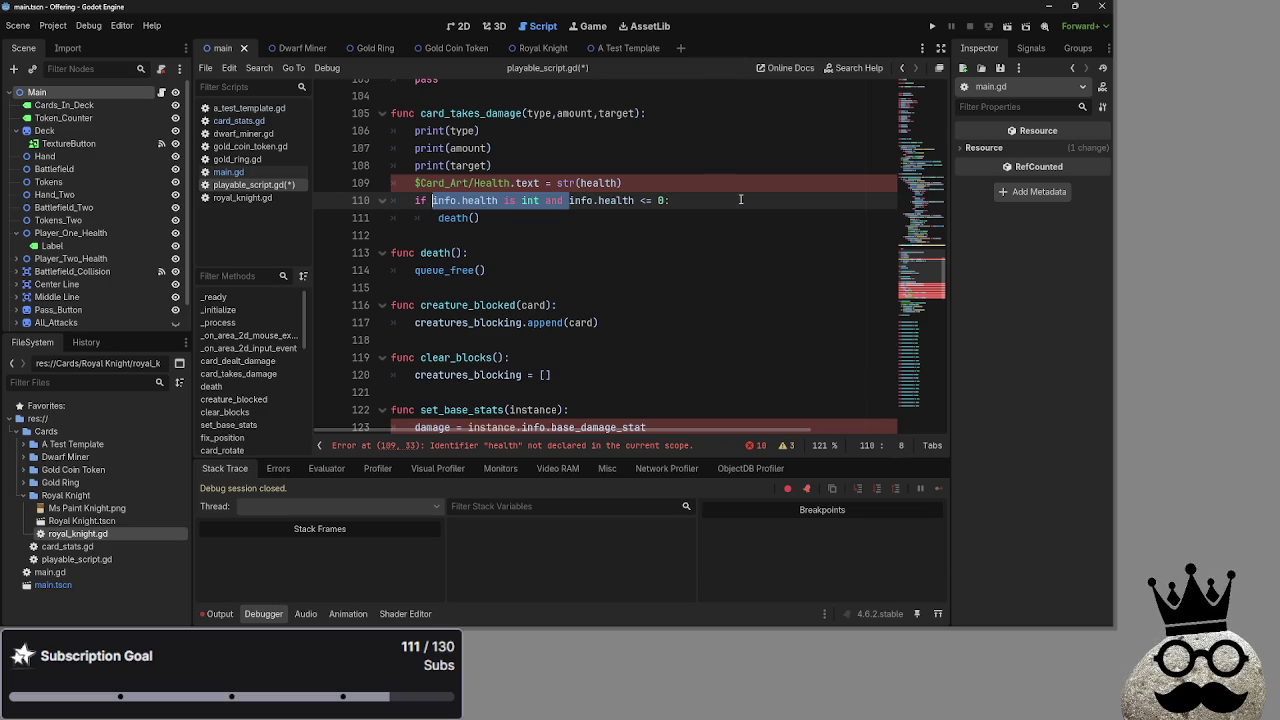
{"action": "key", "text": "BackSpace"}
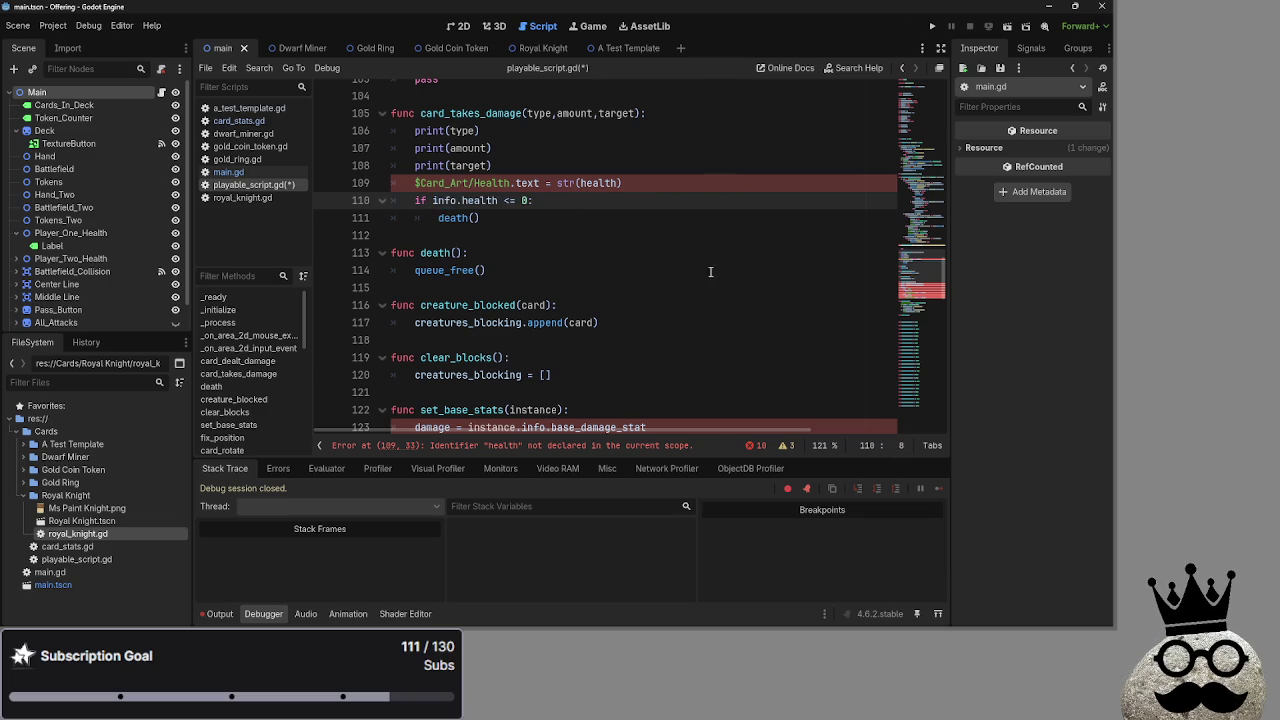
{"action": "left_click", "coordinate": [591, 184]}
{"action": "type", "text": "info."}
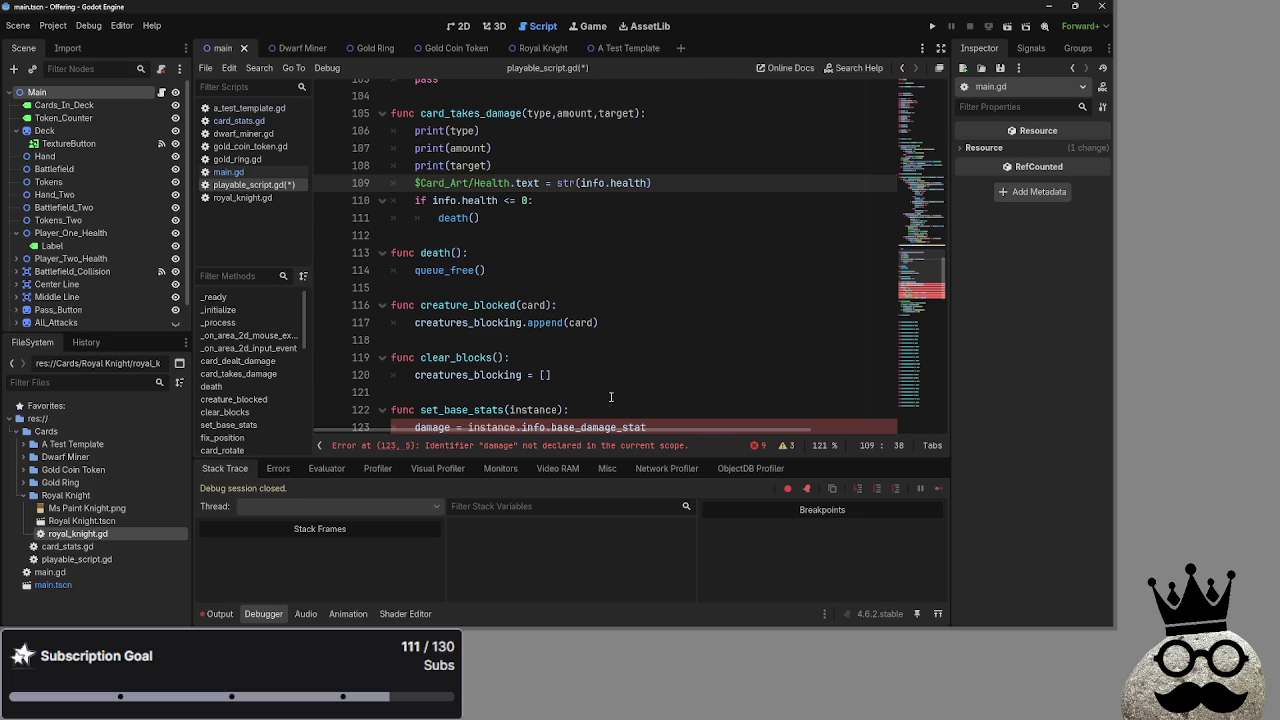
Prefix damage, health and actions on lines 123–125 with info.
{"action": "scroll", "coordinate": [611, 401], "scroll_direction": "down", "scroll_amount": 1}
{"action": "scroll", "coordinate": [570, 360], "scroll_direction": "up", "scroll_amount": 1}
{"action": "scroll", "coordinate": [557, 348], "scroll_direction": "down", "scroll_amount": 4}
{"action": "left_click", "coordinate": [417, 217]}
{"action": "type", "text": "info."}
{"action": "left_click", "coordinate": [416, 235]}
{"action": "type", "text": "info."}
{"action": "left_click", "coordinate": [415, 252]}
{"action": "type", "text": "info."}
{"action": "key", "text": "End"}
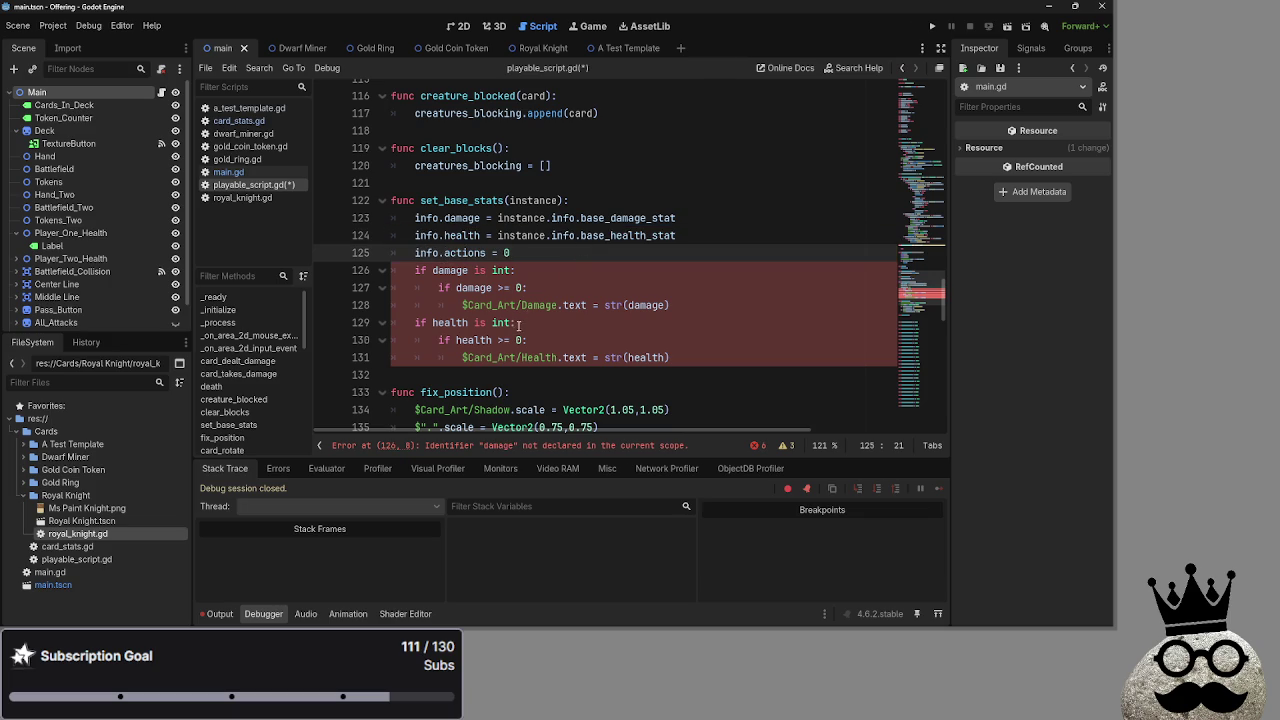
Prefix the damage and health references on lines 126–131 with info.
{"action": "left_click", "coordinate": [434, 272]}
{"action": "mouse_move", "coordinate": [516, 270]}
{"action": "left_mouse_down"}
{"action": "mouse_move", "coordinate": [381, 273]}
{"action": "mouse_move", "coordinate": [545, 270]}
{"action": "mouse_move", "coordinate": [409, 275]}
{"action": "left_mouse_up"}
{"action": "left_click", "coordinate": [434, 272]}
{"action": "double_click", "coordinate": [450, 271]}
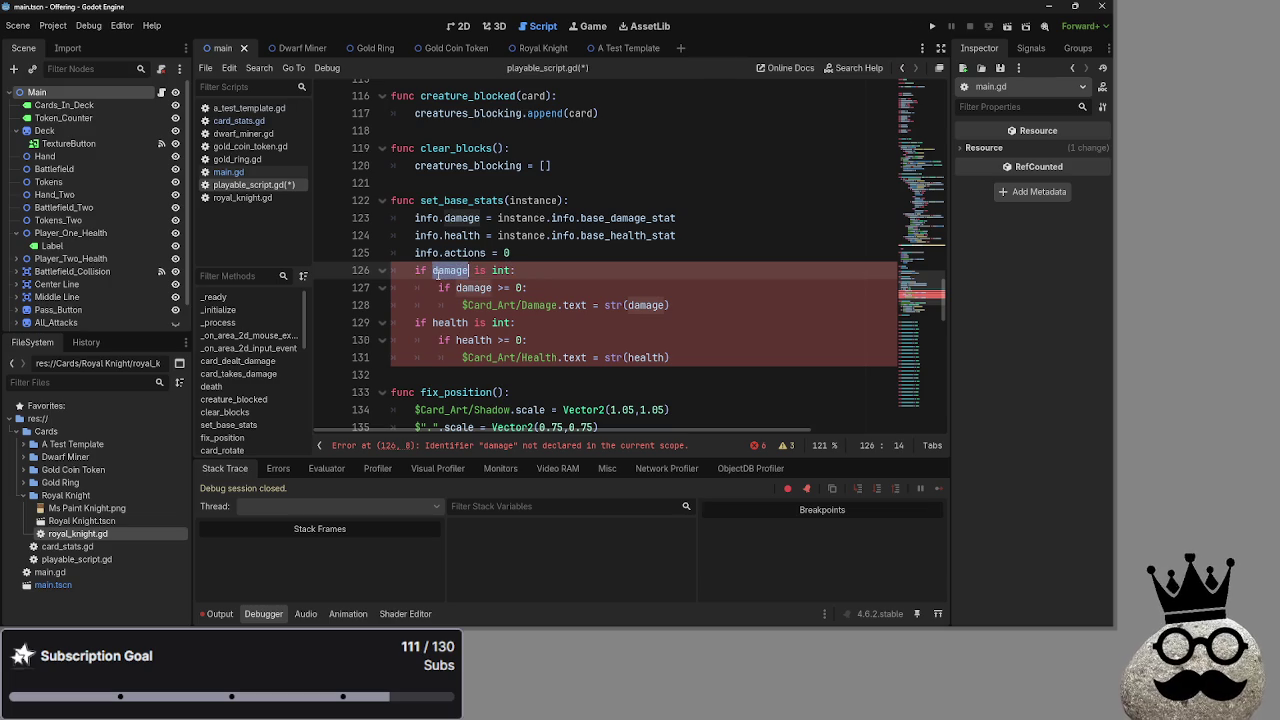
{"action": "left_click", "coordinate": [433, 271]}
{"action": "type", "text": "info."}
{"action": "left_click", "coordinate": [456, 288]}
{"action": "type", "text": "info."}
{"action": "left_click", "coordinate": [627, 306]}
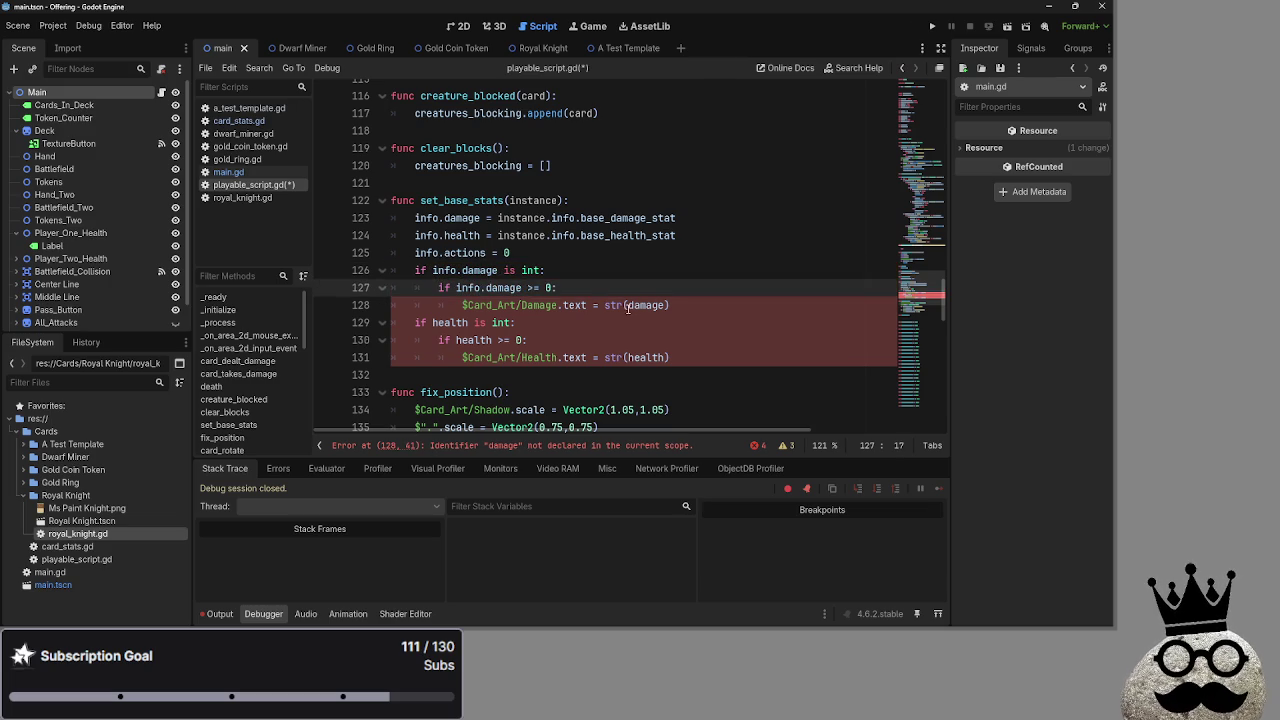
{"action": "type", "text": "info."}
{"action": "left_click", "coordinate": [625, 358]}
{"action": "type", "text": "info."}
{"action": "left_click", "coordinate": [456, 340]}
{"action": "type", "text": "info."}
{"action": "left_click", "coordinate": [432, 323]}
Prefix health on line 129 with info. and test-run the game.
{"action": "type", "text": "info."}
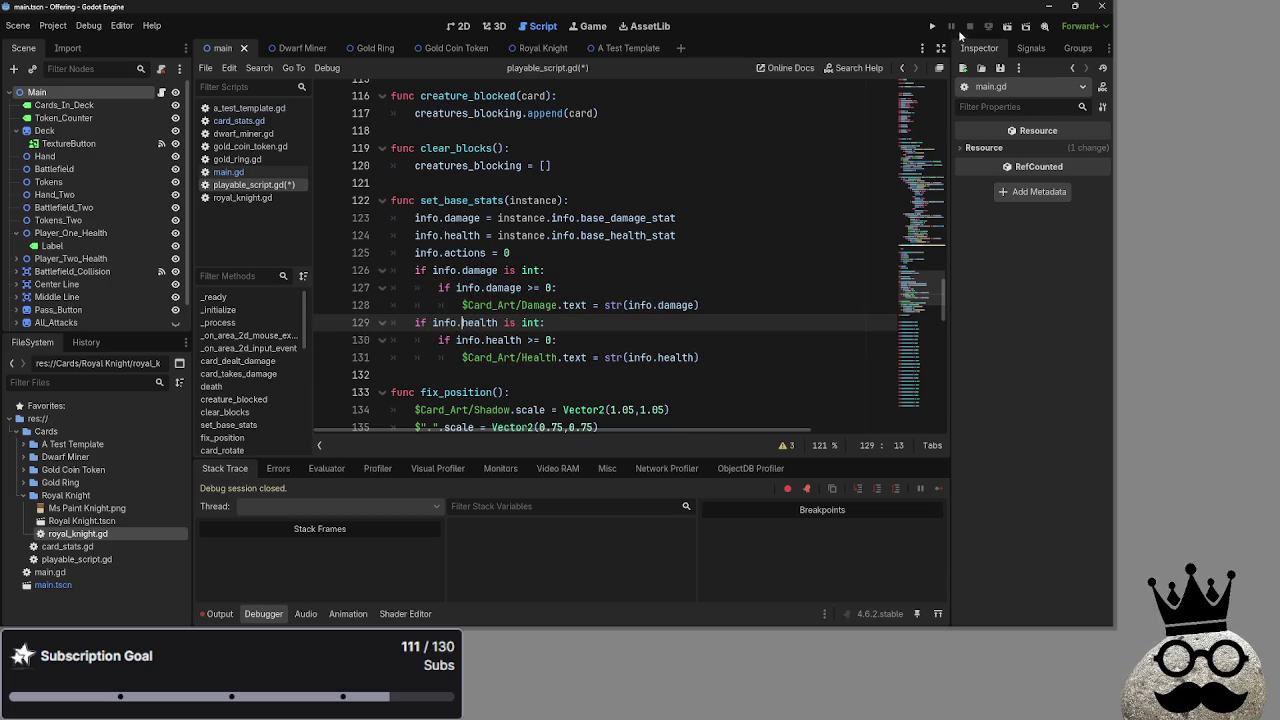
{"action": "left_click", "coordinate": [933, 26]}
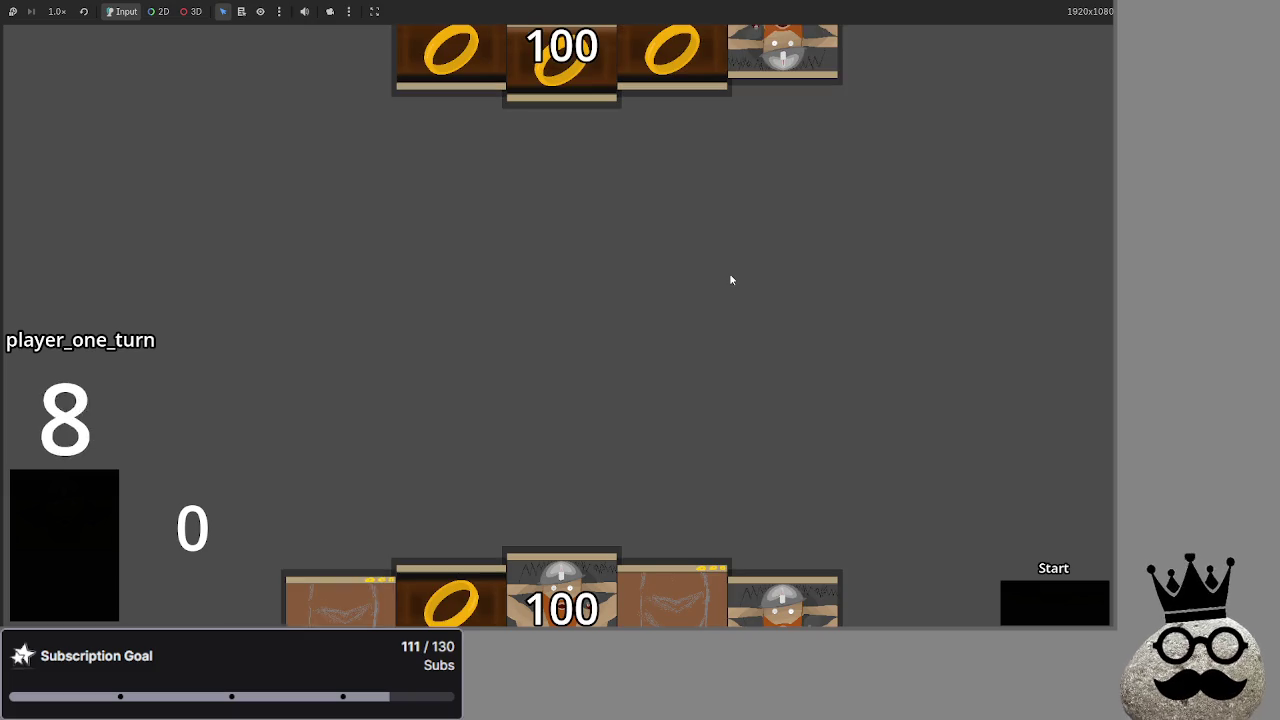
{"action": "key", "text": "F8"}
Remove the is int checks on lines 126 and 129, test-run, then restore the damage guard.
{"action": "left_click_drag", "start_coordinate": [547, 338], "coordinate": [378, 338]}
{"action": "key", "text": "ctrl+c"}
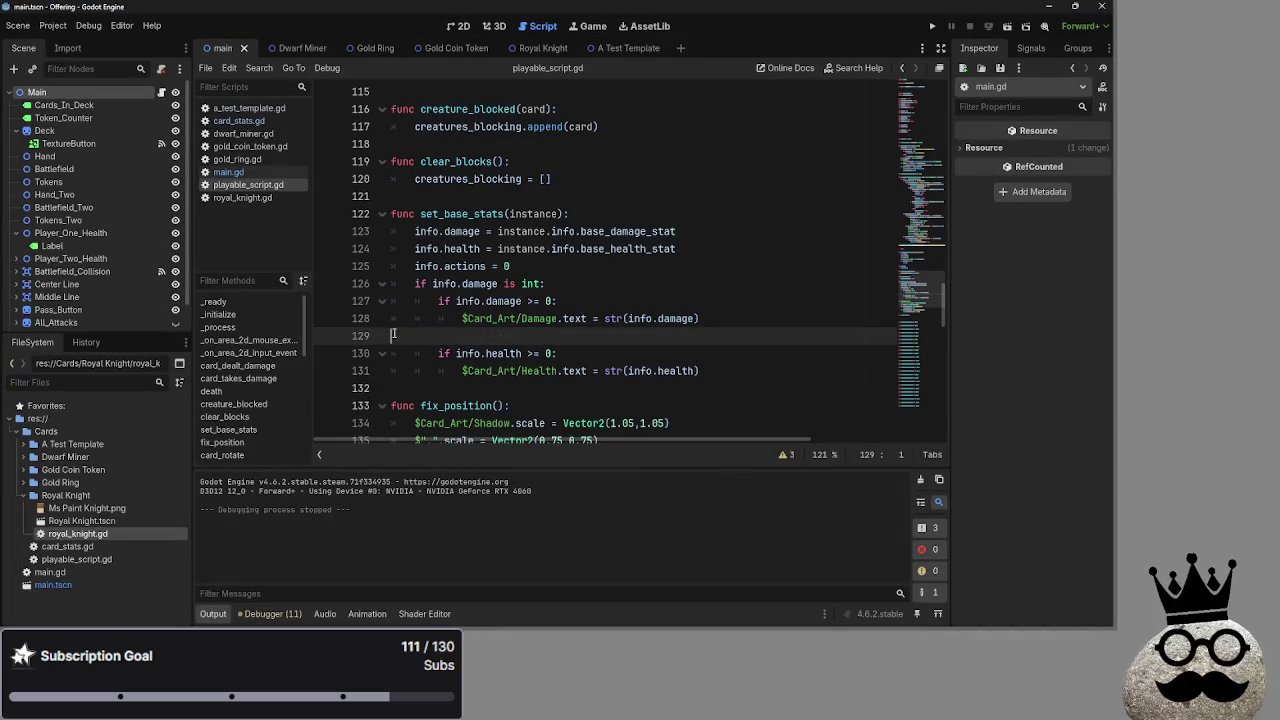
{"action": "key", "text": "Delete"}
{"action": "key", "text": "Delete"}
{"action": "key", "text": "shift+Tab"}
{"action": "key", "text": "shift+Tab"}
{"action": "left_click_drag", "start_coordinate": [573, 288], "coordinate": [386, 289]}
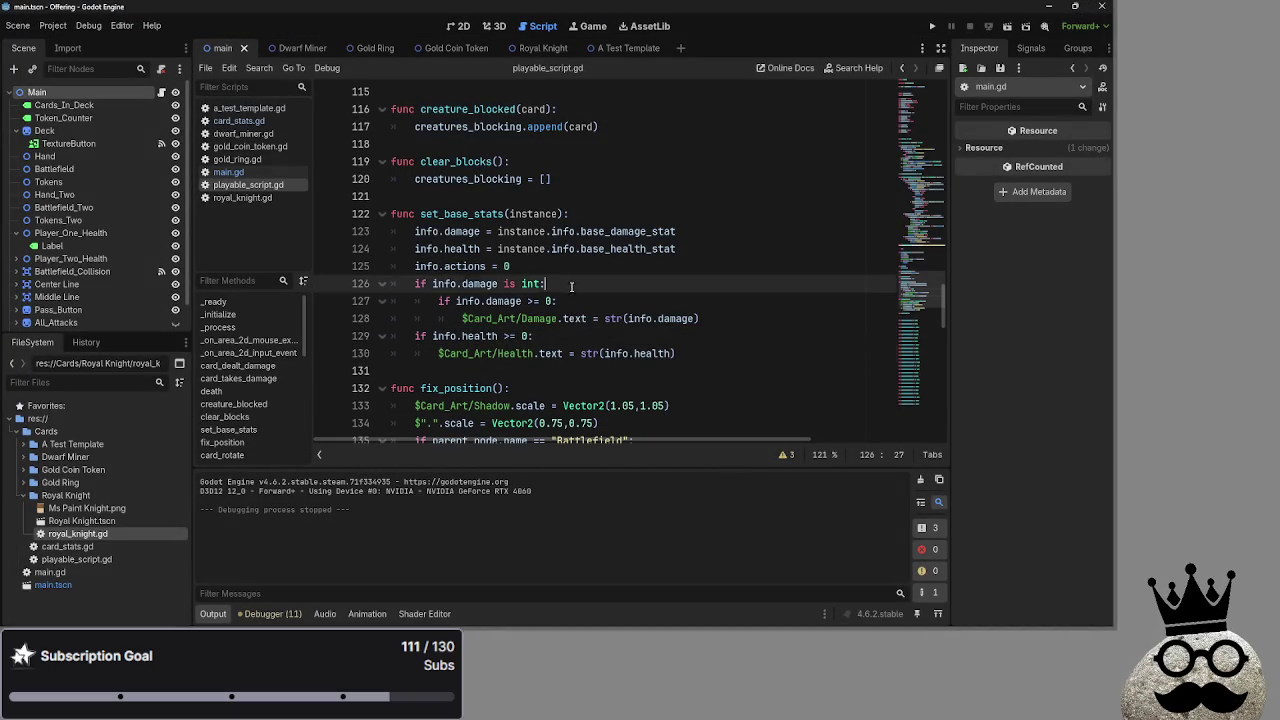
{"action": "key", "text": "Delete"}
{"action": "key", "text": "Delete"}
{"action": "key", "text": "shift+Tab"}
{"action": "left_click", "coordinate": [462, 301]}
{"action": "key", "text": "shift+Tab"}
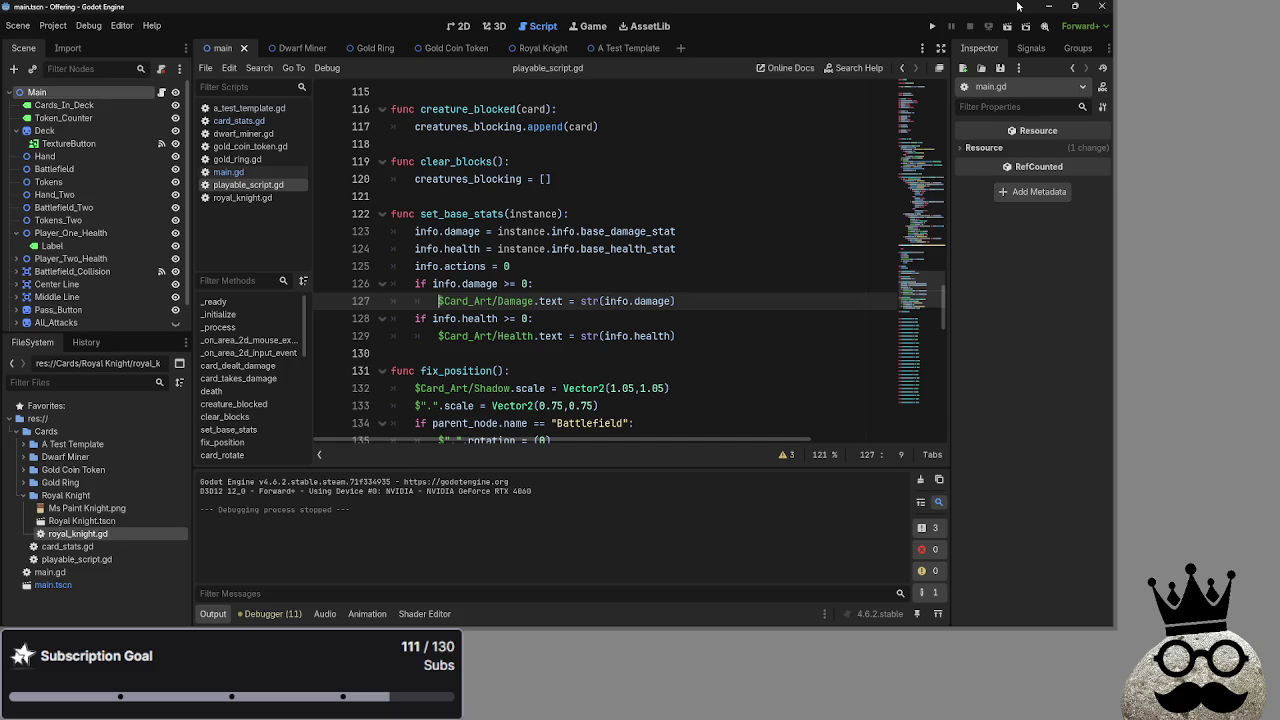
{"action": "left_click", "coordinate": [932, 26]}
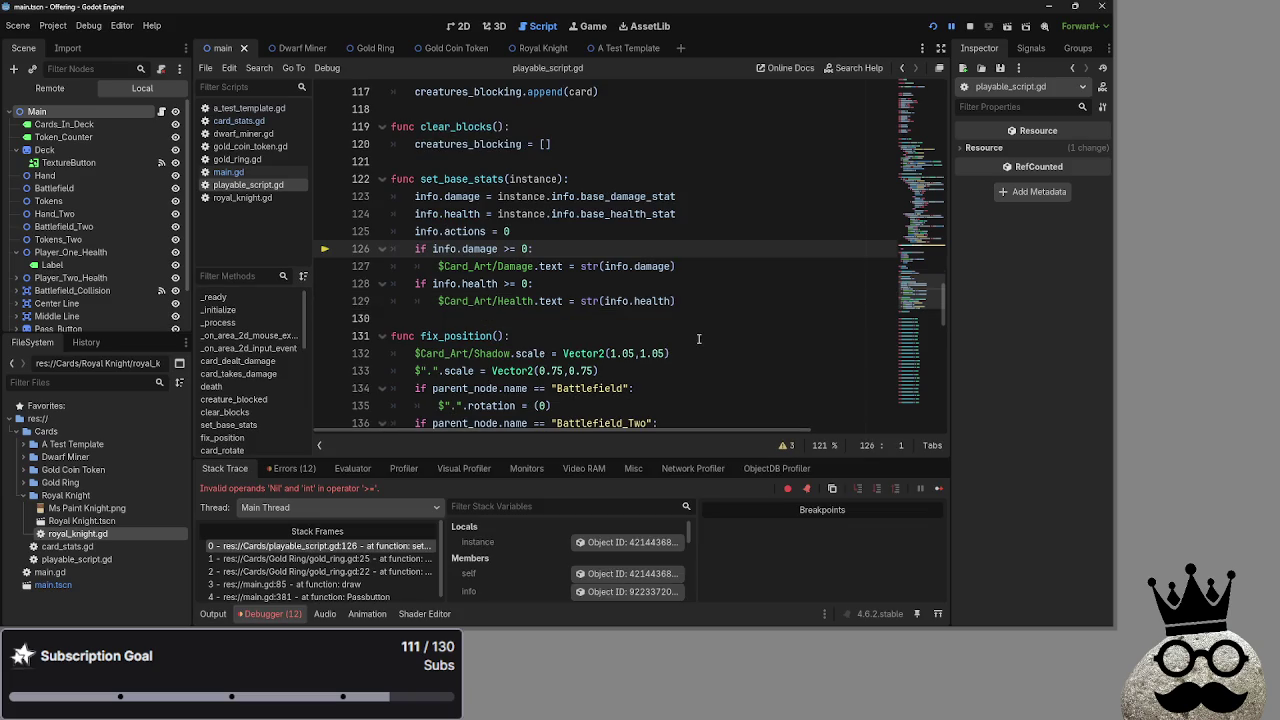
{"action": "key", "text": "ctrl+z"}
{"action": "key", "text": "ctrl+z"}
{"action": "key", "text": "ctrl+z"}
{"action": "key", "text": "ctrl+z"}
{"action": "key", "text": "ctrl+z"}
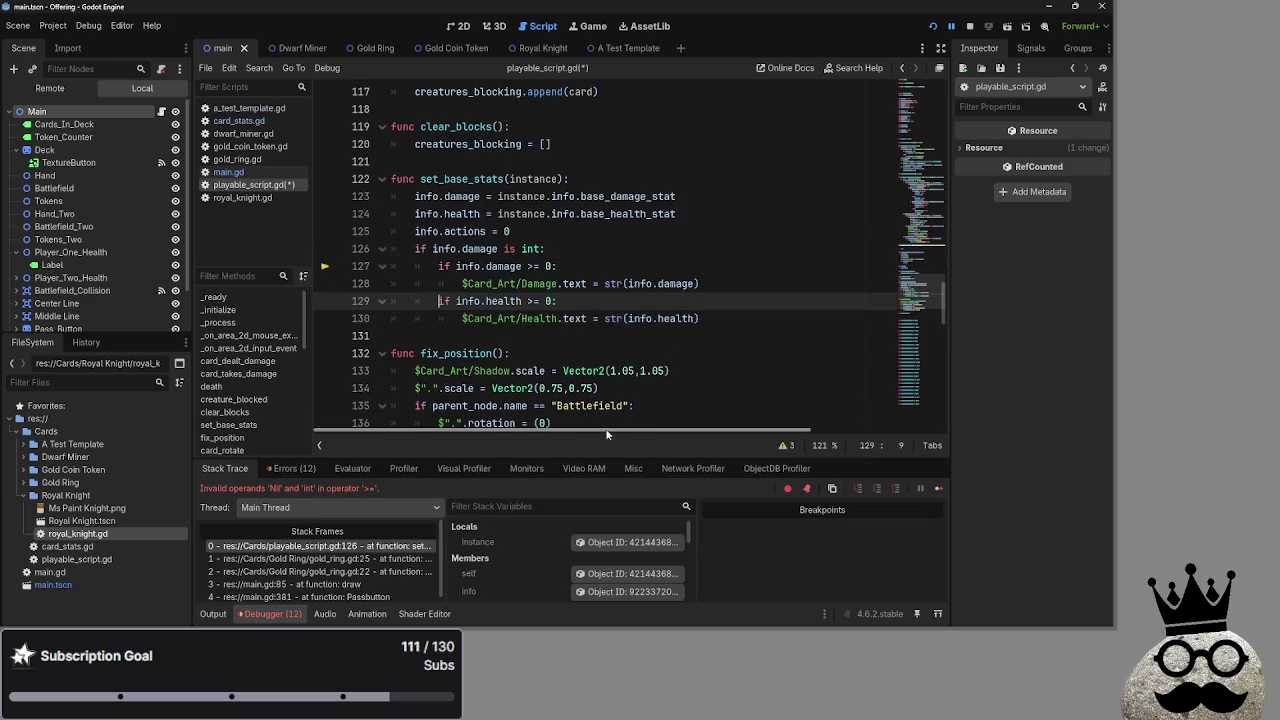
Change line 110 to 'if info.health is int and info.health <= 0:'.
{"action": "scroll", "coordinate": [564, 299], "scroll_direction": "up", "scroll_amount": 5}
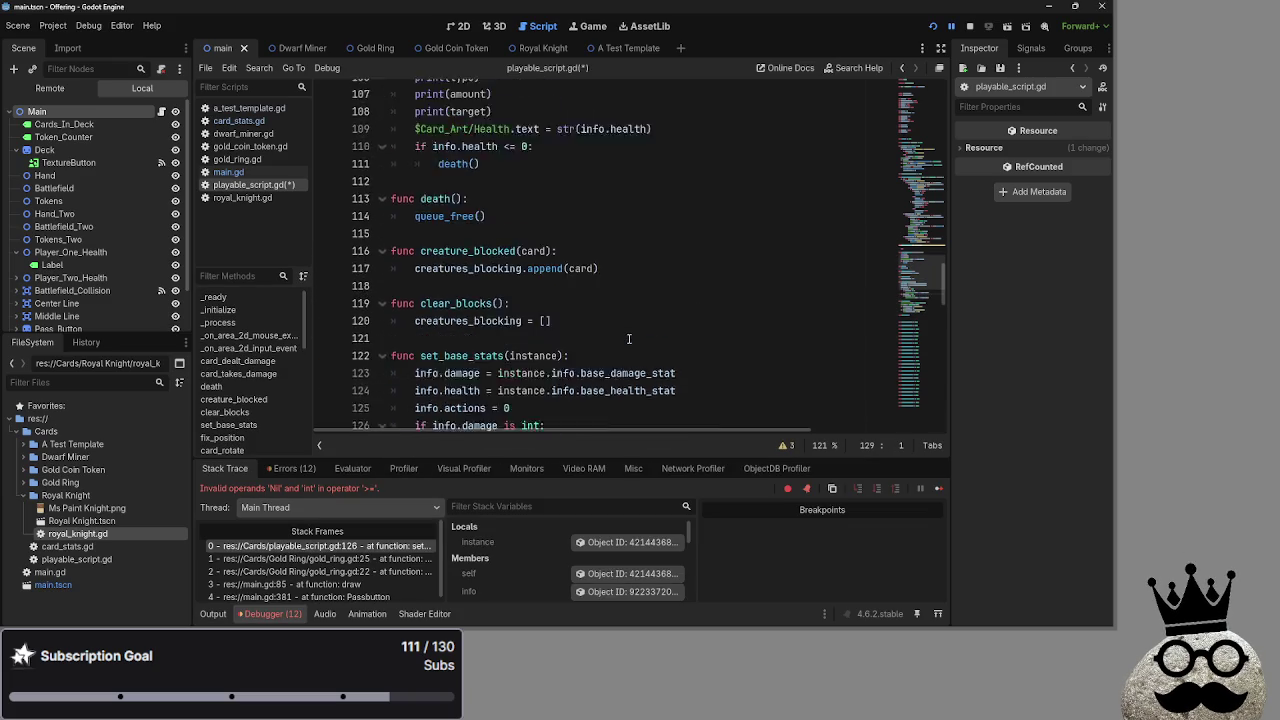
{"action": "left_click", "coordinate": [434, 236]}
{"action": "key", "text": "ctrl+v"}
{"action": "left_click", "coordinate": [457, 232]}
{"action": "key", "text": "BackSpace"}
{"action": "key", "text": "BackSpace"}
{"action": "key", "text": "BackSpace"}
{"action": "left_click", "coordinate": [543, 233]}
{"action": "key", "text": "BackSpace"}
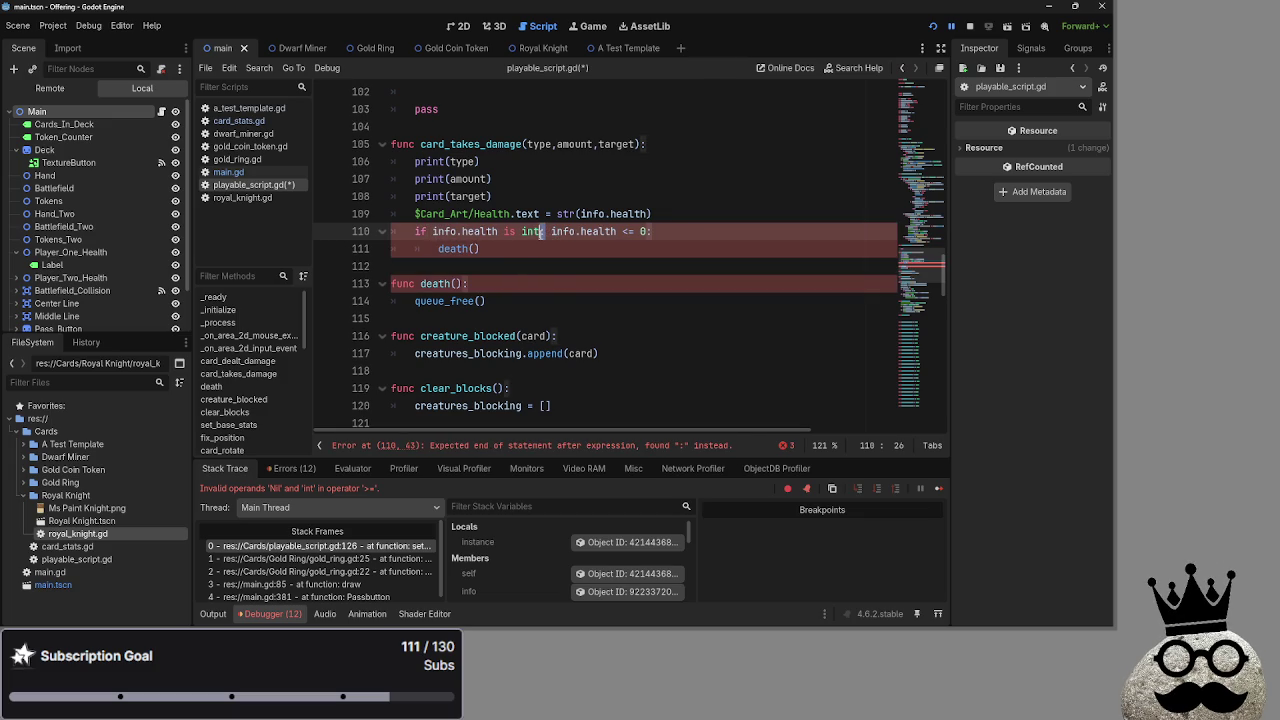
{"action": "type", "text": "and"}
{"action": "key", "text": "End"}
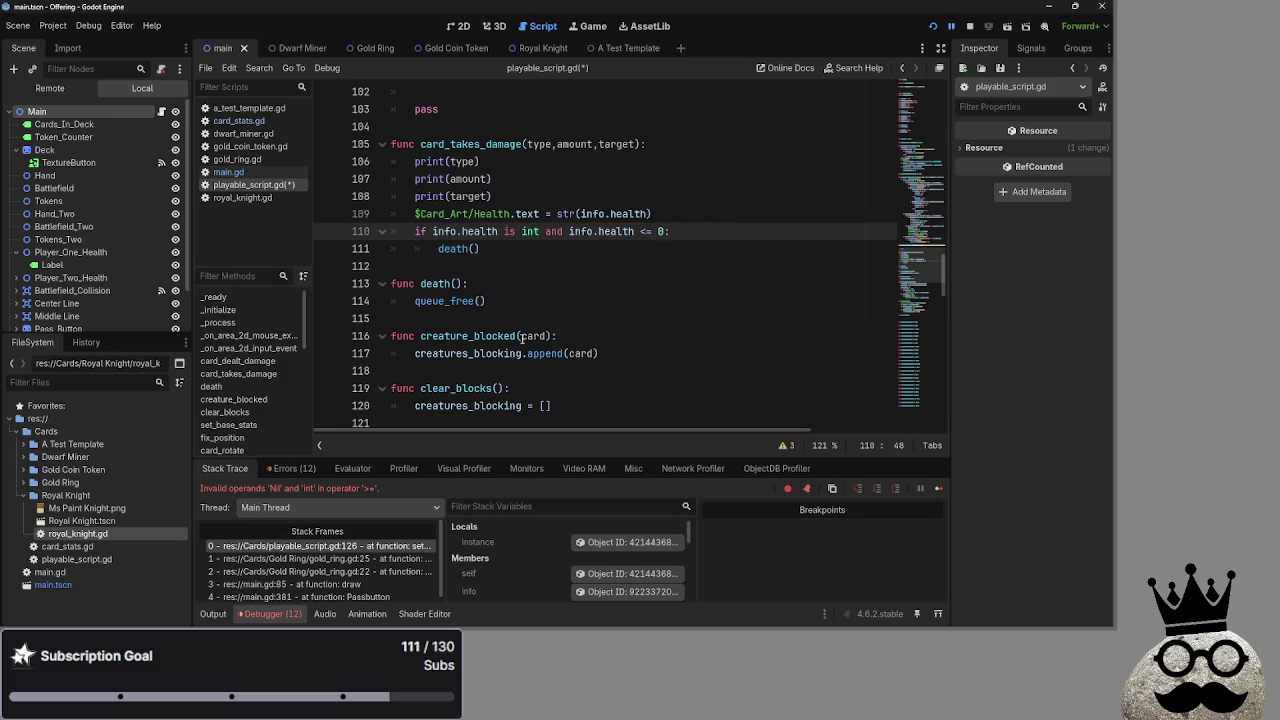
{"action": "left_click", "coordinate": [632, 303]}
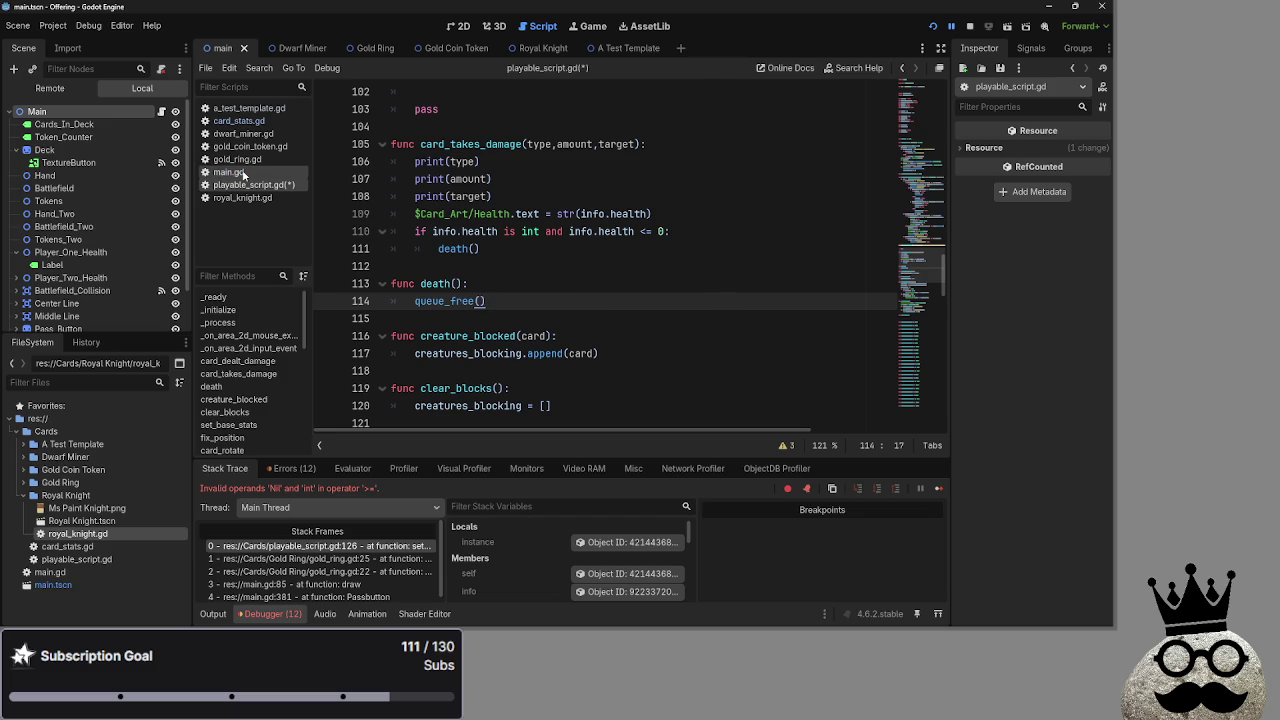
Run the game, play two cards from the bottom hand, then stop it.
{"action": "left_click", "coordinate": [987, 28]}
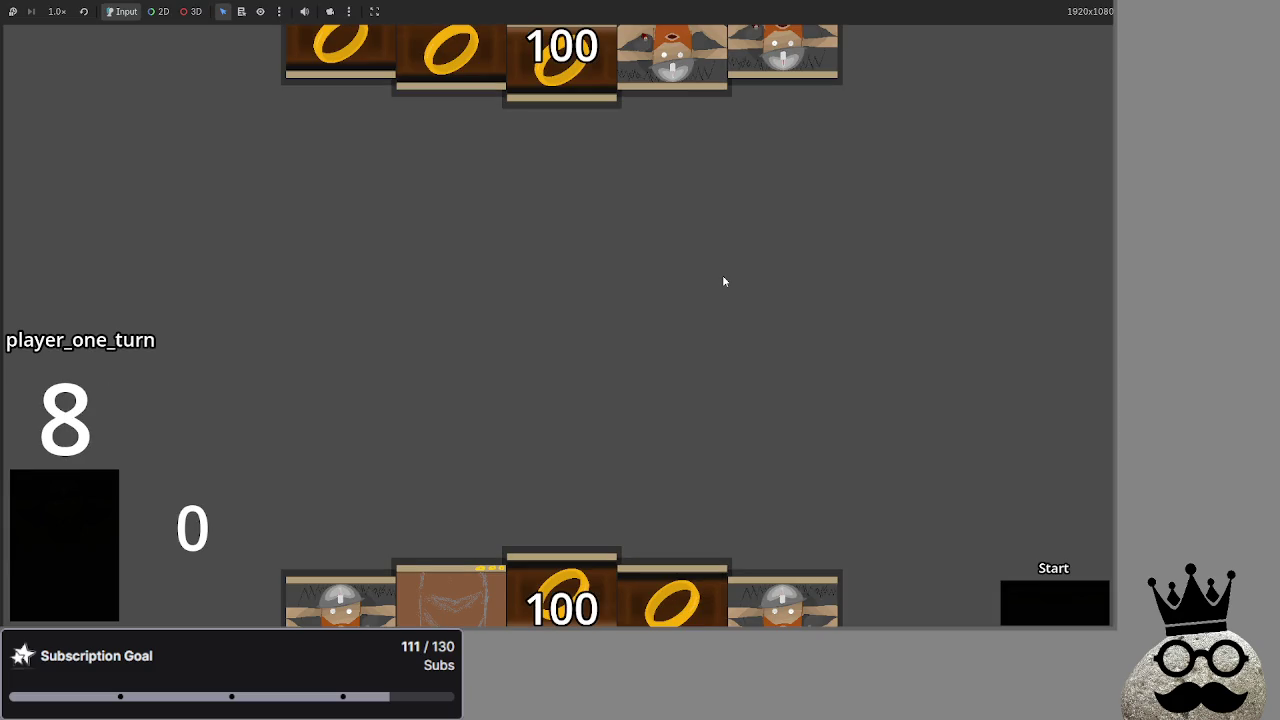
{"action": "mouse_move", "coordinate": [377, 607]}
{"action": "left_mouse_down"}
{"action": "mouse_move", "coordinate": [370, 345]}
{"action": "mouse_move", "coordinate": [566, 463]}
{"action": "left_mouse_up"}
{"action": "mouse_move", "coordinate": [783, 600]}
{"action": "left_mouse_down"}
{"action": "mouse_move", "coordinate": [740, 293]}
{"action": "mouse_move", "coordinate": [685, 270]}
{"action": "left_mouse_up"}
{"action": "key", "text": "F8"}
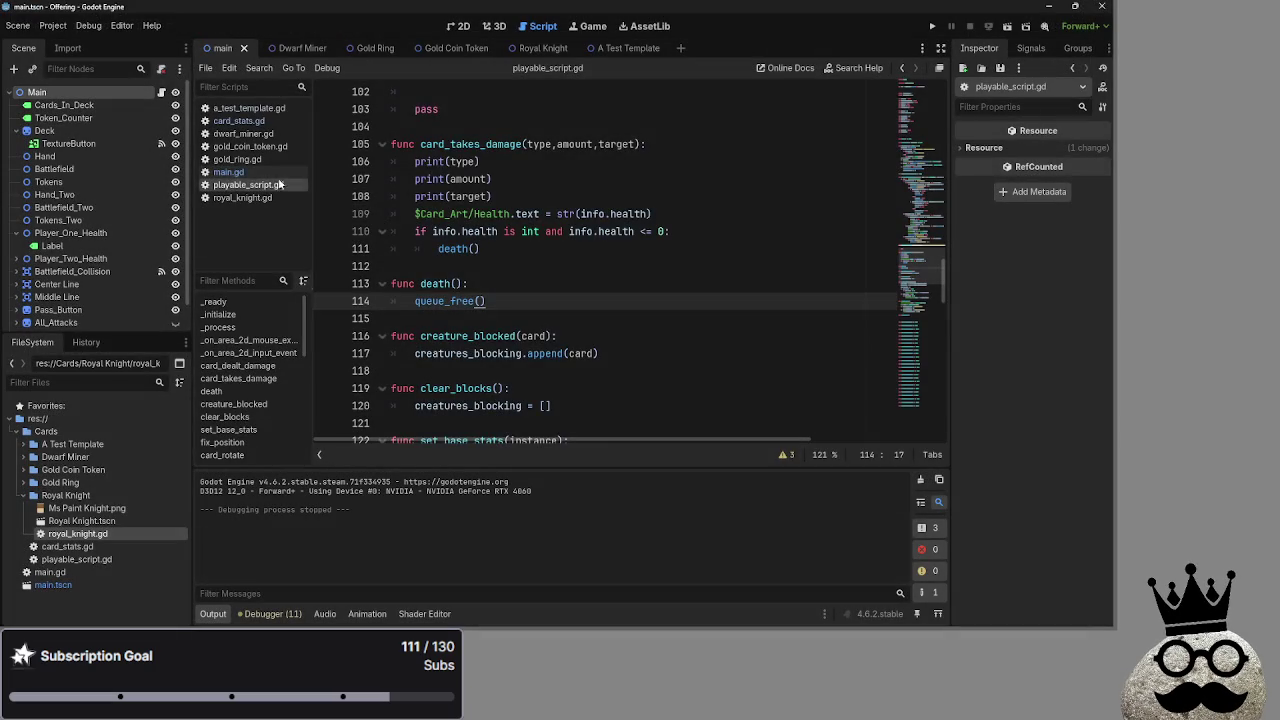
Open main.gd and inspect the bot_equips body, from its creature checks to the print and equipped lines.
{"action": "left_click", "coordinate": [228, 172]}
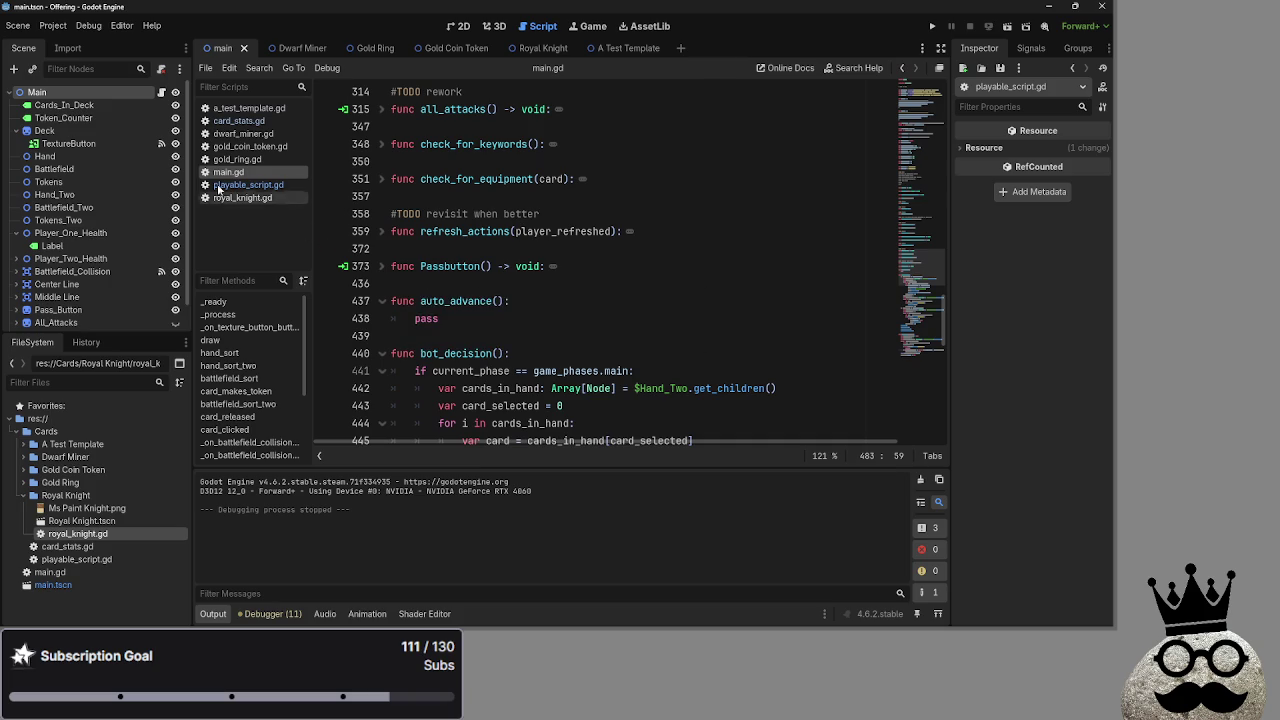
{"action": "scroll", "coordinate": [640, 300], "scroll_direction": "down", "scroll_amount": 14}
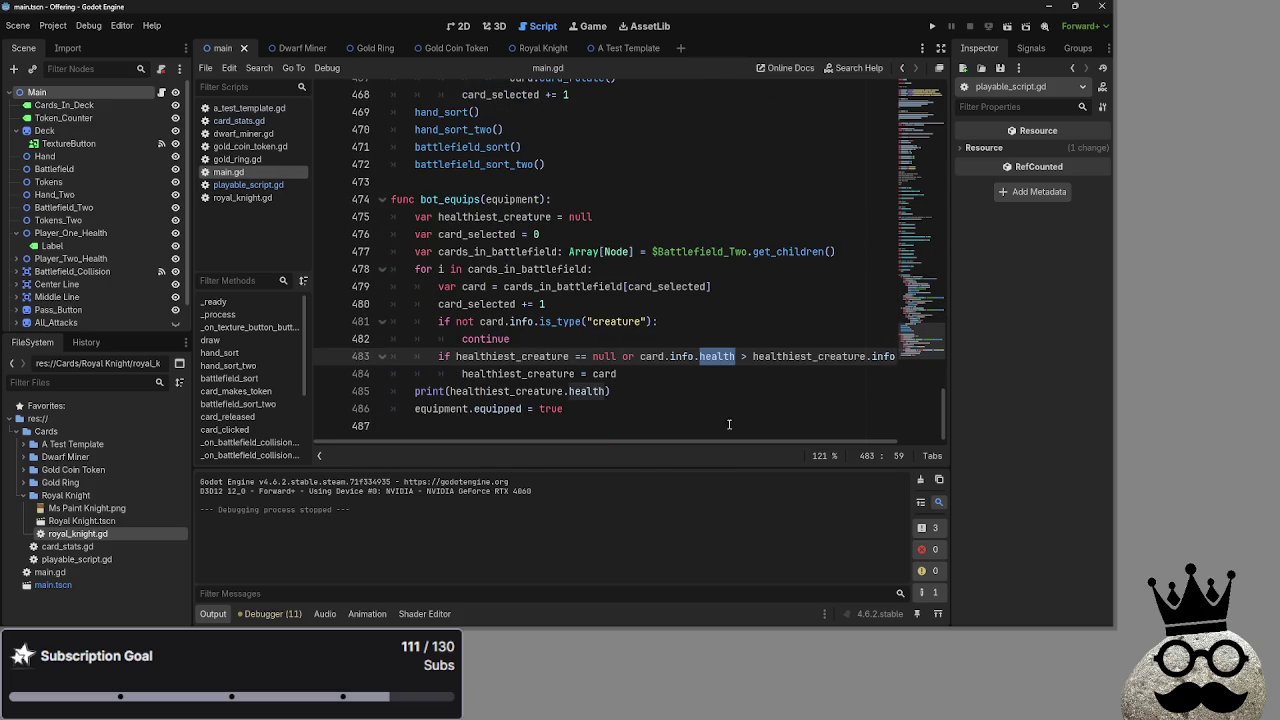
{"action": "left_click", "coordinate": [695, 357]}
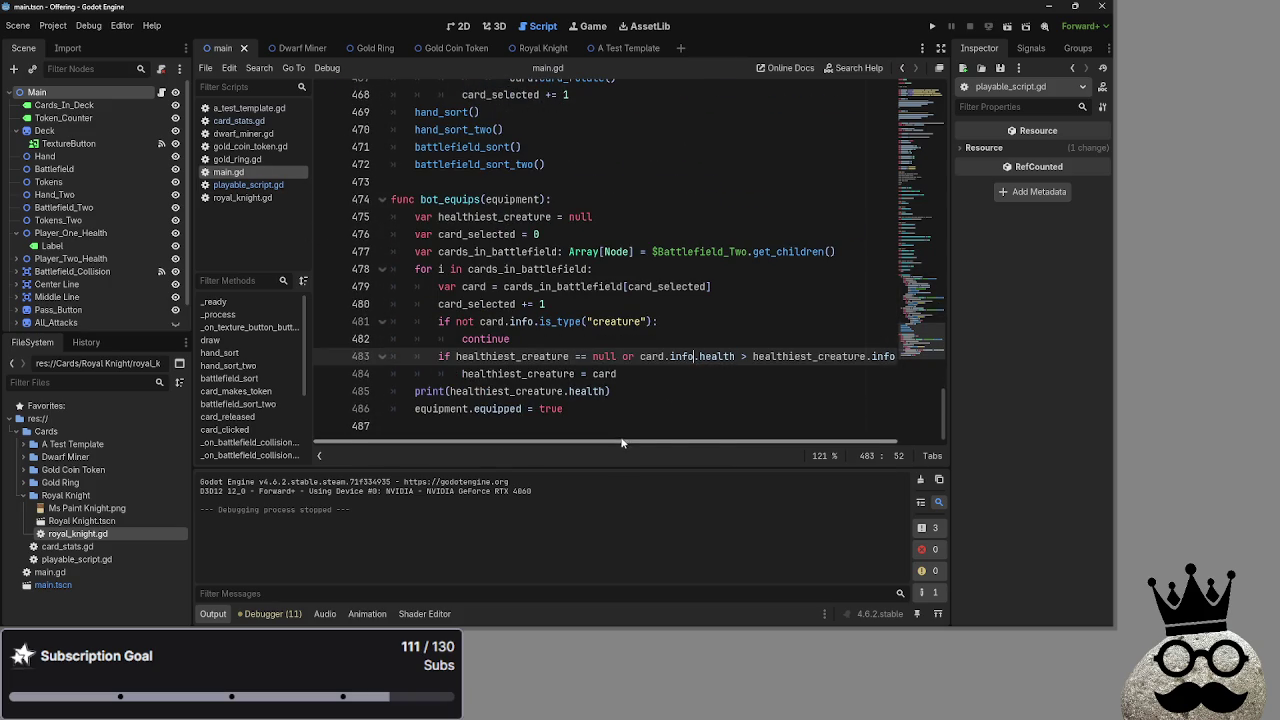
{"action": "scroll", "coordinate": [621, 442], "scroll_direction": "right", "scroll_amount": 2}
{"action": "scroll", "coordinate": [618, 437], "scroll_direction": "left", "scroll_amount": 2}
{"action": "scroll", "coordinate": [663, 297], "scroll_direction": "up", "scroll_amount": 9}
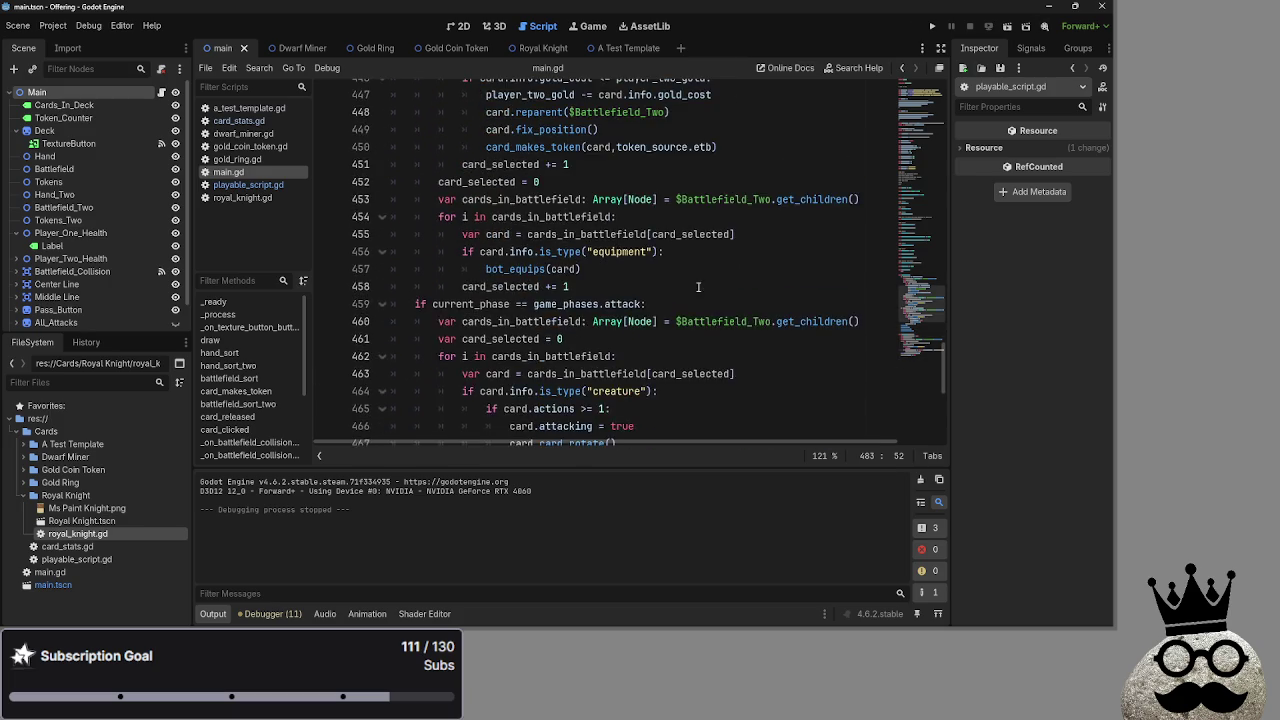
{"action": "scroll", "coordinate": [522, 329], "scroll_direction": "down", "scroll_amount": 9}
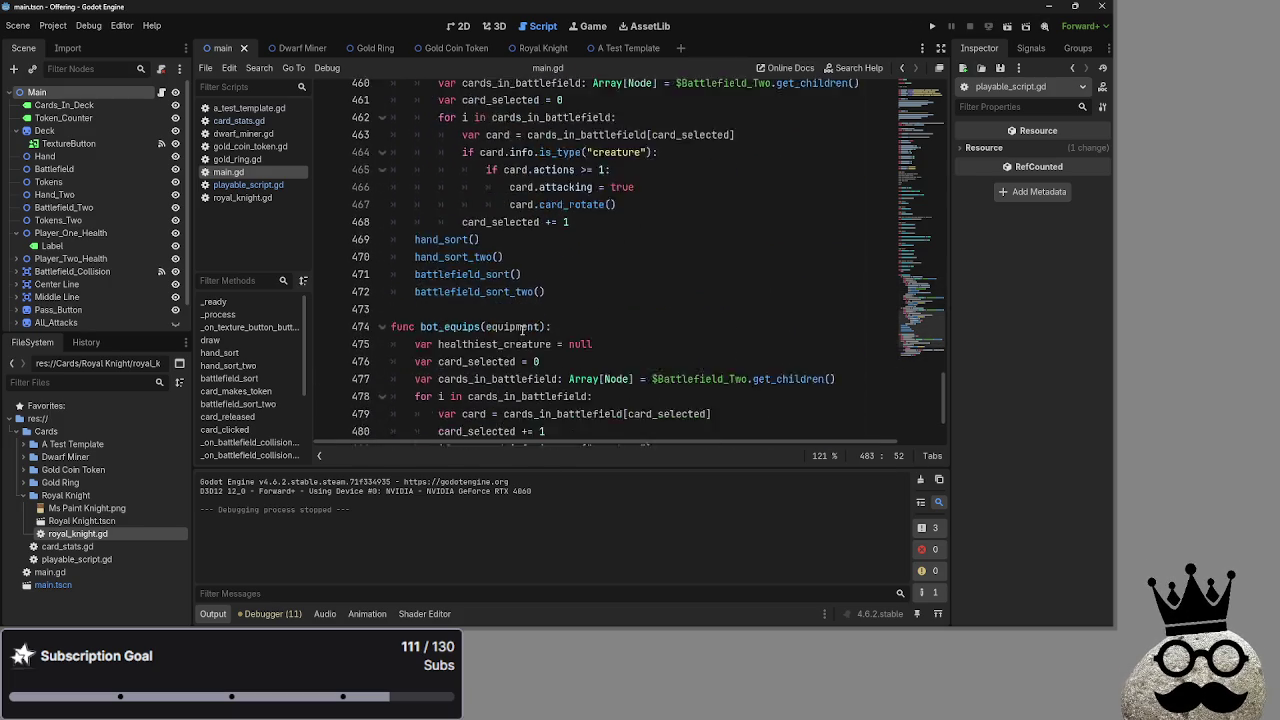
{"action": "left_click", "coordinate": [570, 410]}
{"action": "left_click", "coordinate": [507, 411]}
{"action": "left_click", "coordinate": [524, 409]}
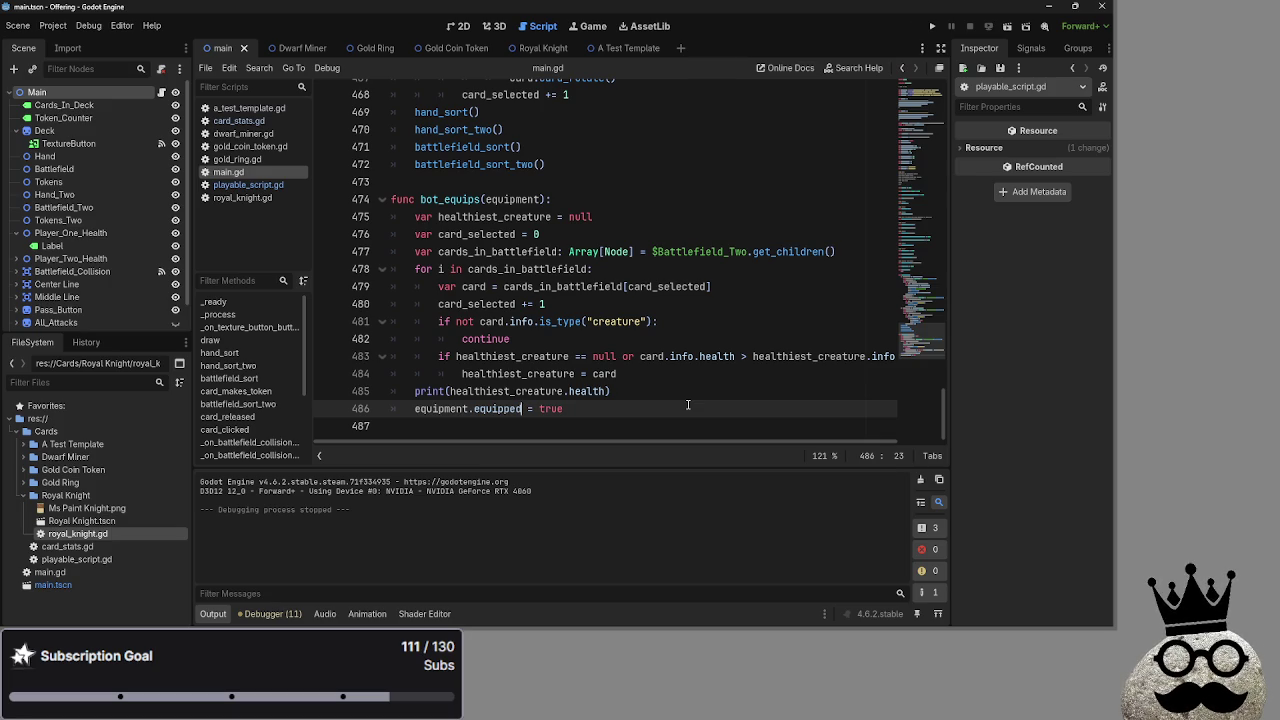
{"action": "left_click_drag", "start_coordinate": [640, 374], "coordinate": [543, 321]}
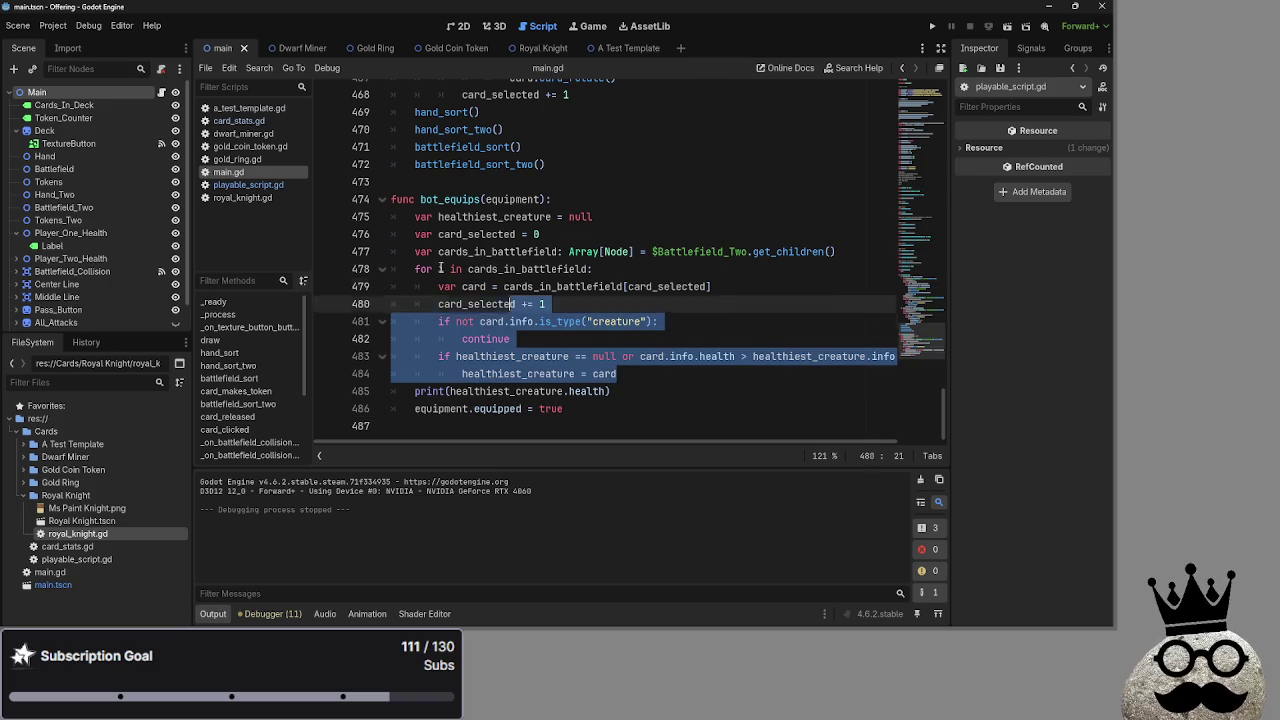
{"action": "left_click_drag", "start_coordinate": [470, 284], "coordinate": [377, 217]}
{"action": "left_click", "coordinate": [669, 392]}
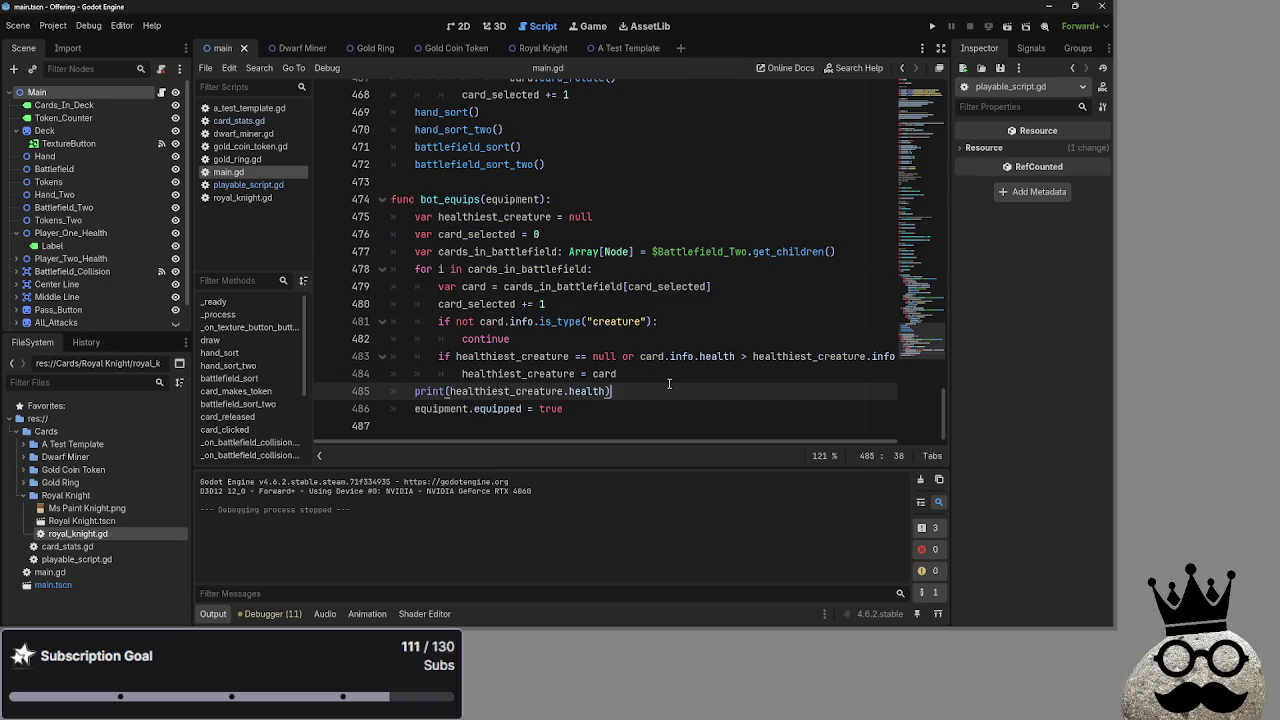
{"action": "key", "text": "shift+Up"}
{"action": "key", "text": "shift+Up"}
{"action": "key", "text": "shift+Up"}
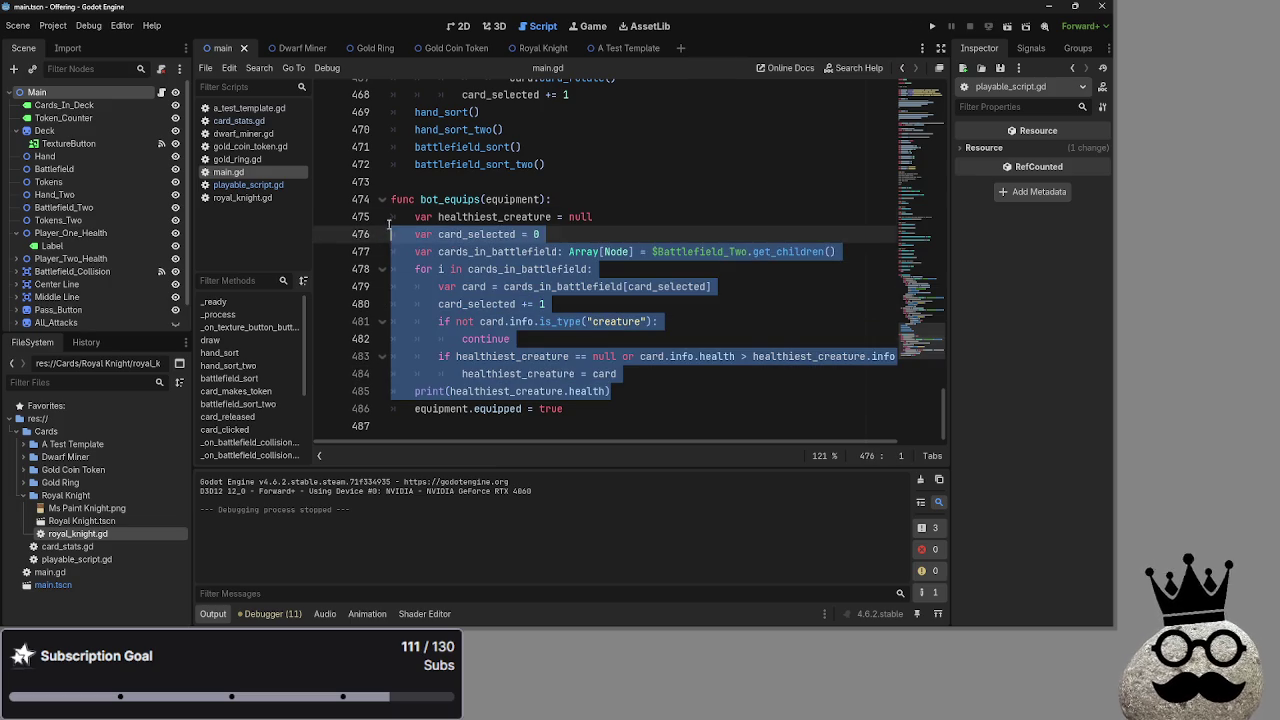
{"action": "key", "text": "shift+Home"}
{"action": "left_click", "coordinate": [679, 391]}
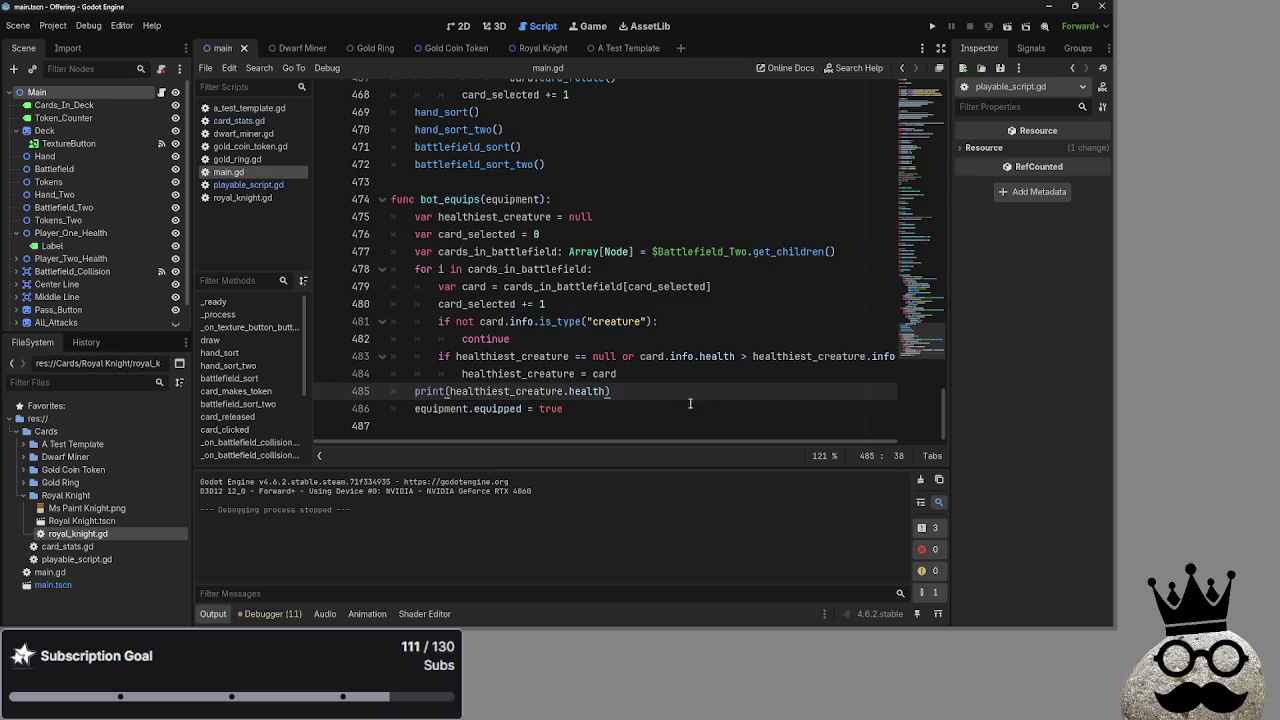
{"action": "key", "text": "shift+Up"}
{"action": "key", "text": "shift+Up"}
{"action": "key", "text": "shift+Up"}
{"action": "key", "text": "shift+Home"}
{"action": "left_click", "coordinate": [741, 385]}
Check the bot_equips call on line 457, then the equipped line 486 and print line.
{"action": "scroll", "coordinate": [697, 394], "scroll_direction": "up", "scroll_amount": 8}
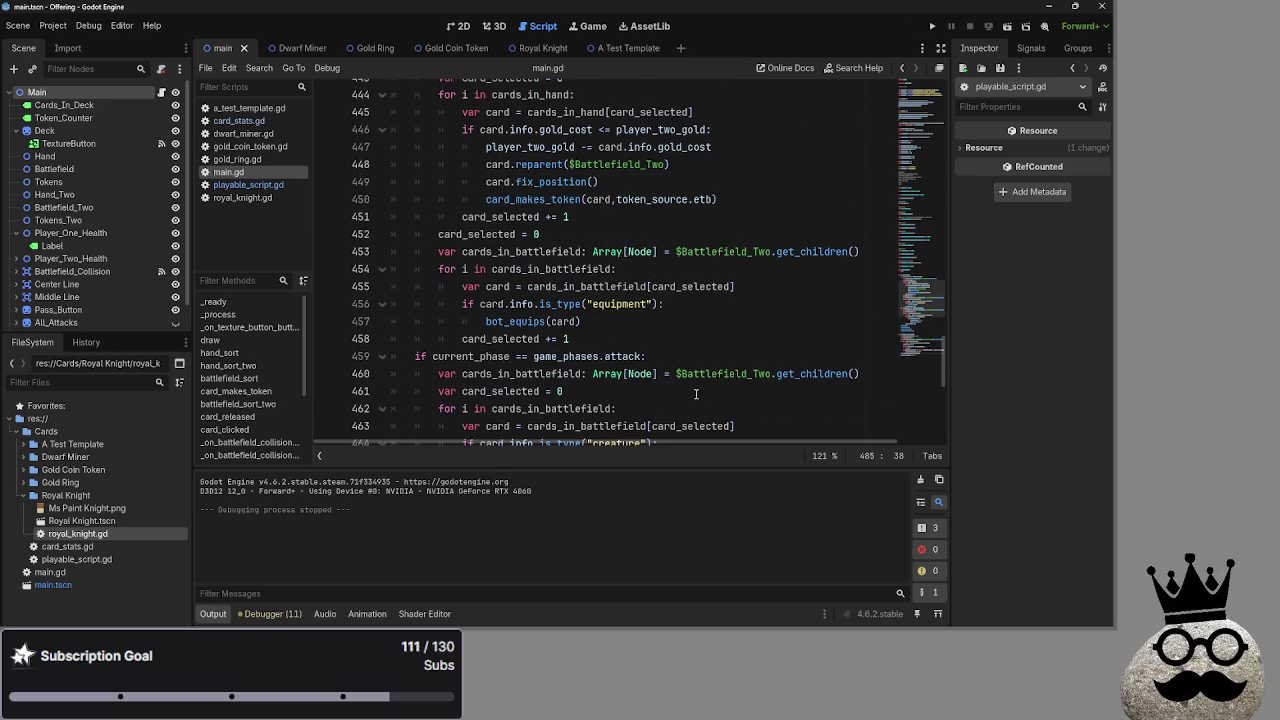
{"action": "left_click", "coordinate": [608, 325]}
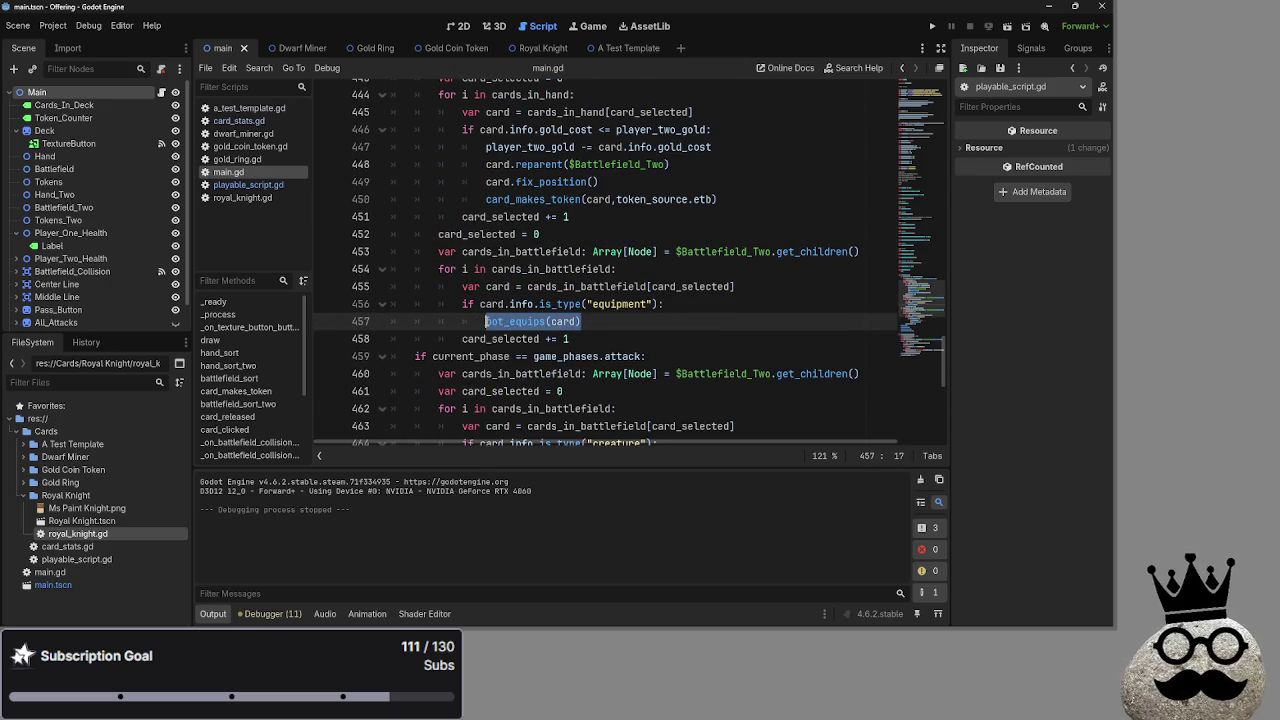
{"action": "scroll", "coordinate": [644, 379], "scroll_direction": "down", "scroll_amount": 4}
{"action": "scroll", "coordinate": [644, 379], "scroll_direction": "down", "scroll_amount": 4}
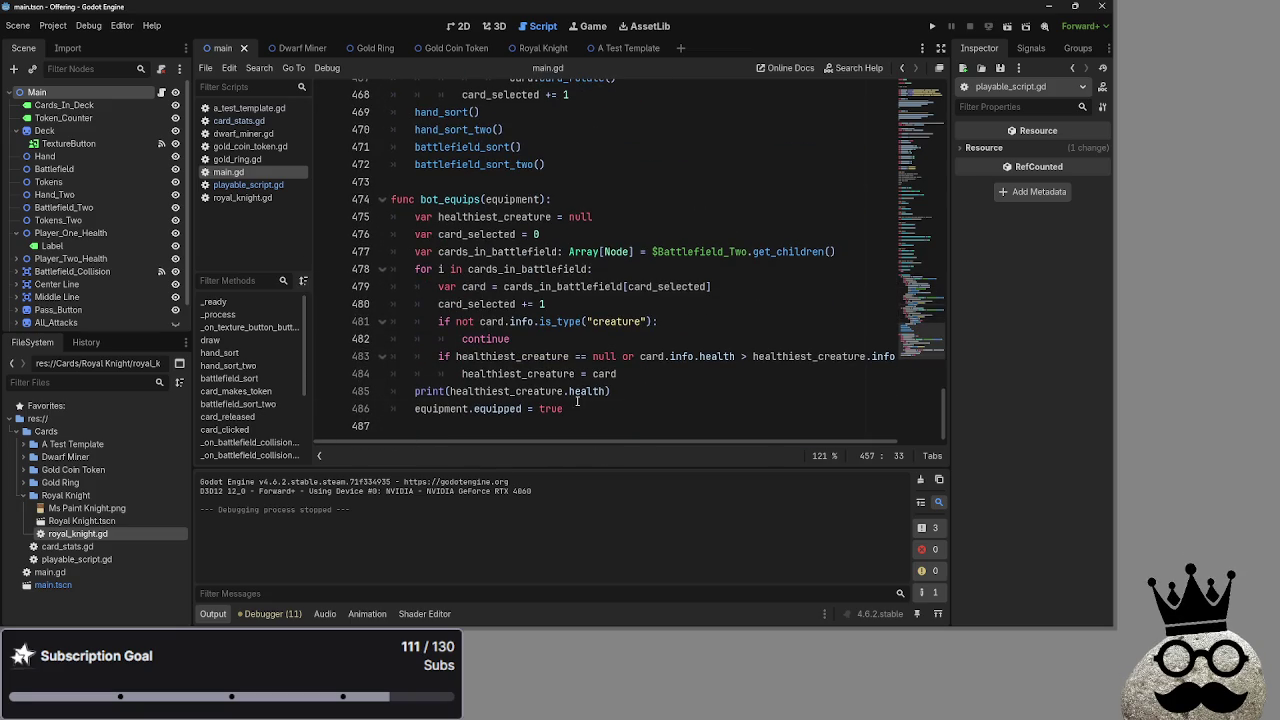
{"action": "double_click", "coordinate": [489, 408]}
{"action": "left_click", "coordinate": [585, 408]}
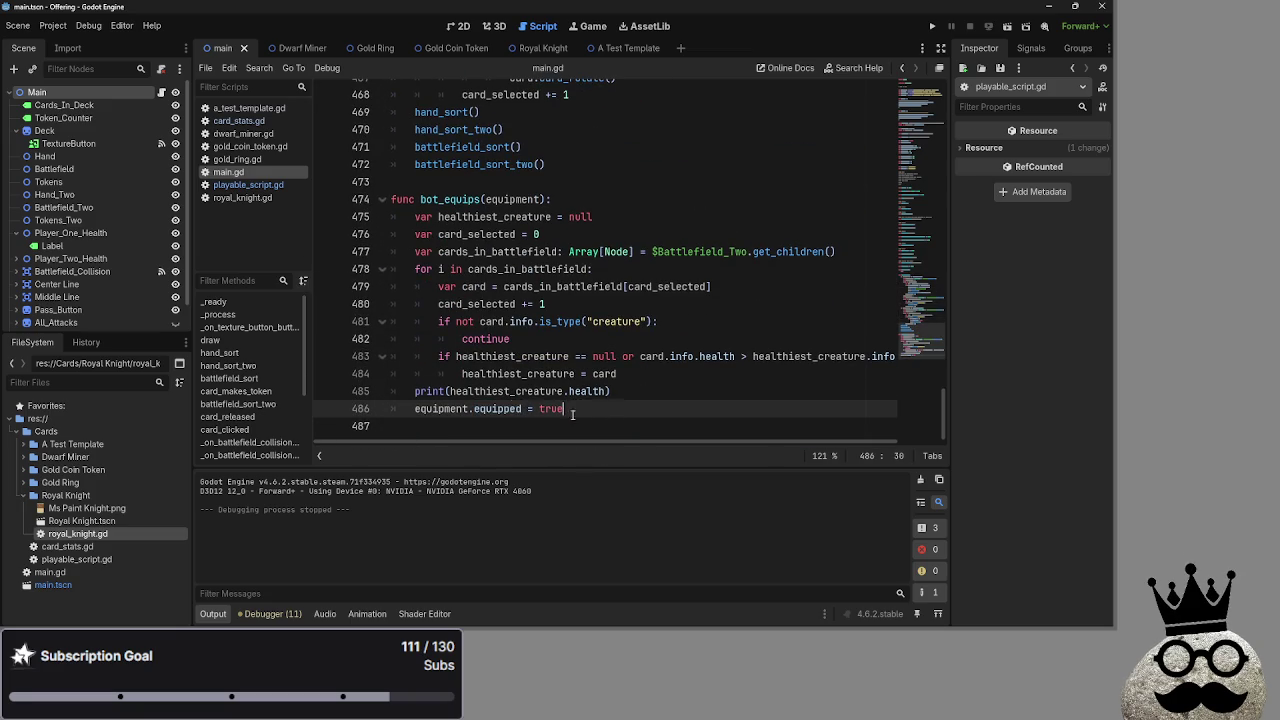
{"action": "left_click", "coordinate": [519, 409]}
{"action": "double_click", "coordinate": [497, 393]}
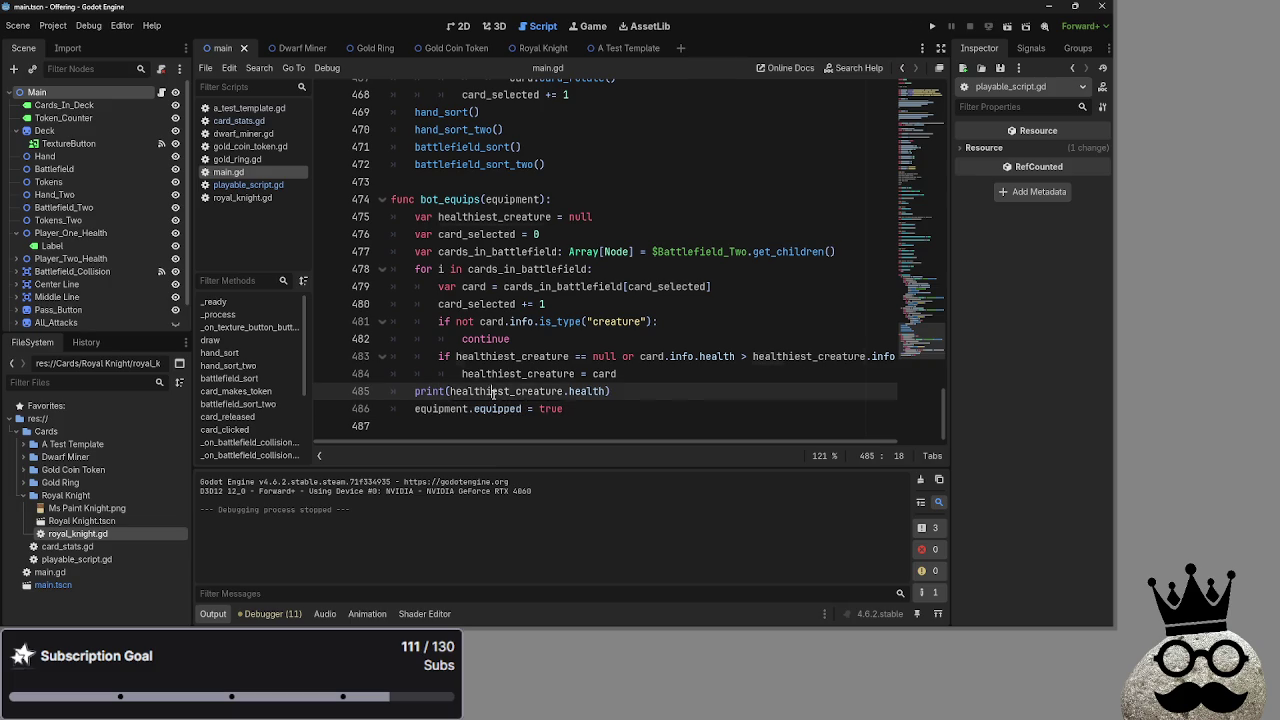
Run the game to test bot_equips.
{"action": "left_click", "coordinate": [687, 380]}
{"action": "left_click", "coordinate": [673, 396]}
{"action": "left_click", "coordinate": [932, 26]}
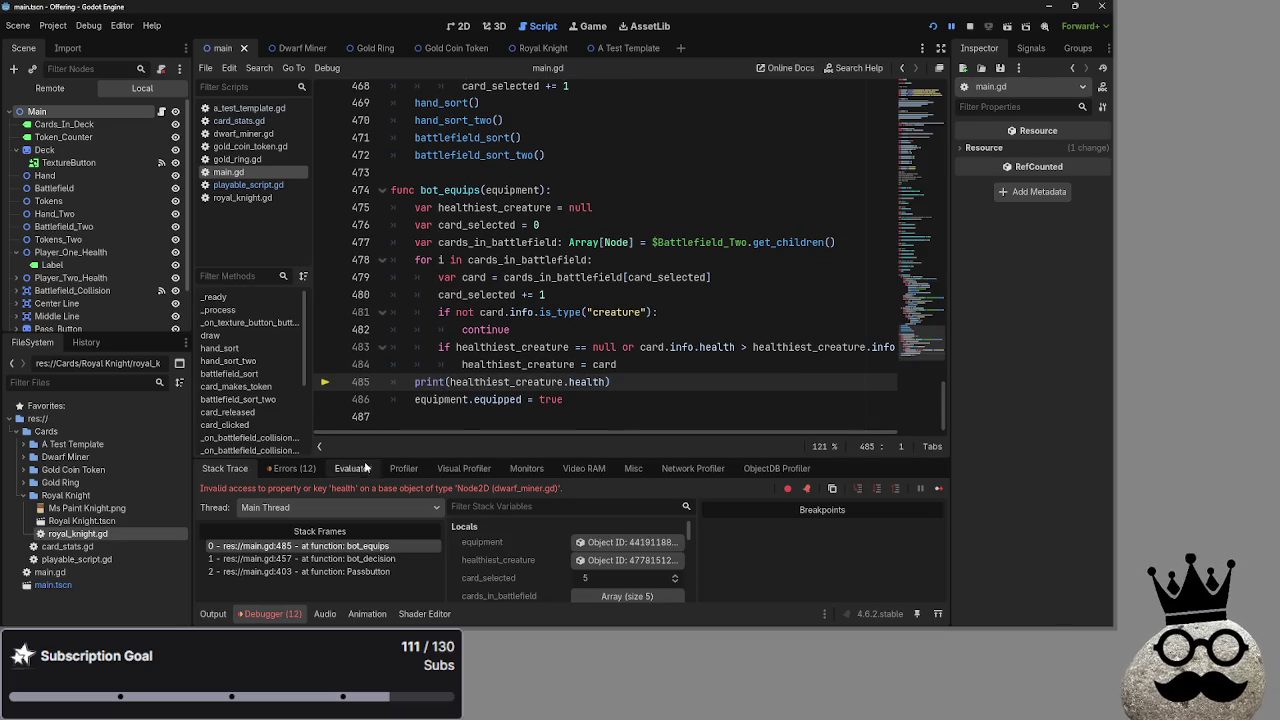
Change the print to healthiest_creature.info.health on line 485 and rerun with F5.
{"action": "left_click", "coordinate": [571, 382]}
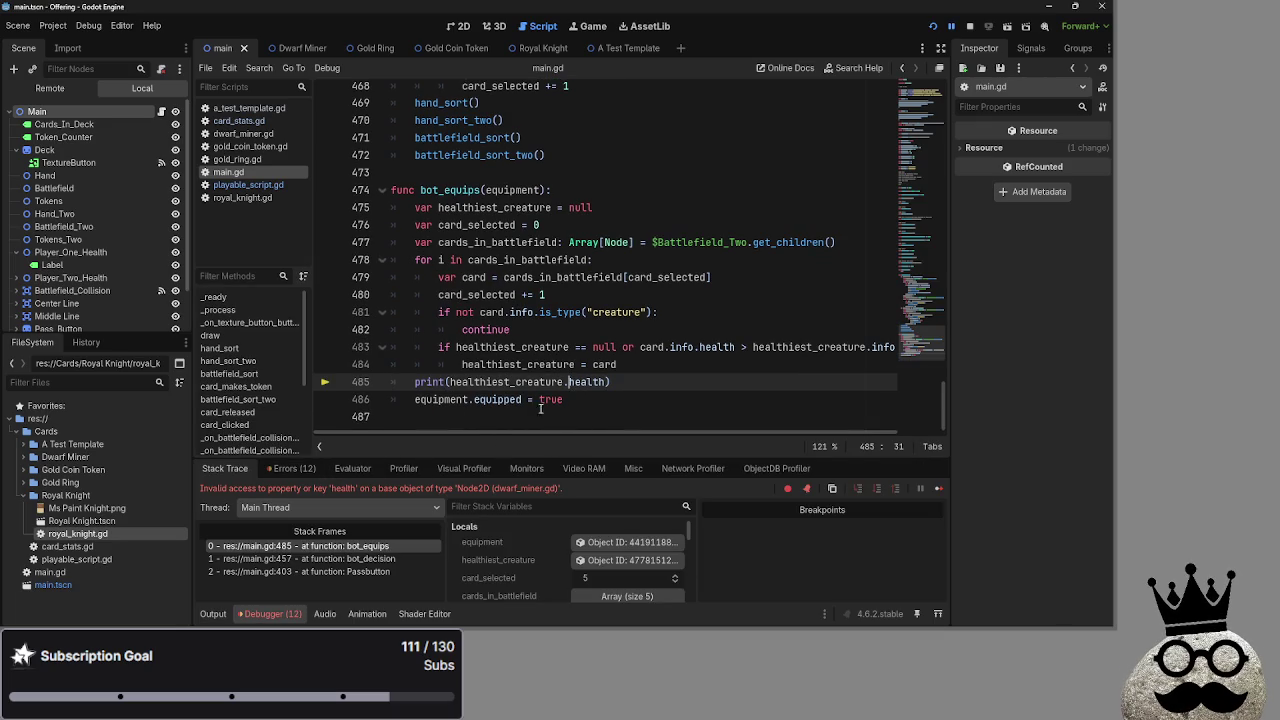
{"action": "type", "text": "info."}
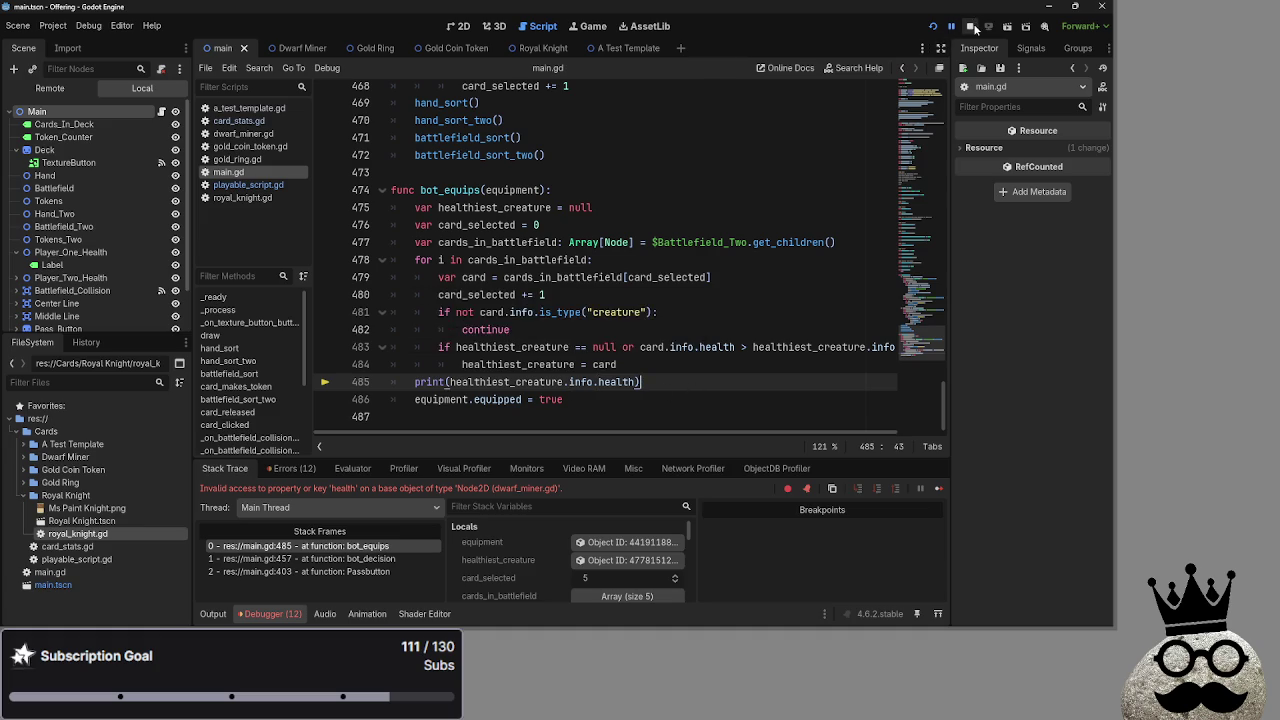
{"action": "key", "text": "F5"}
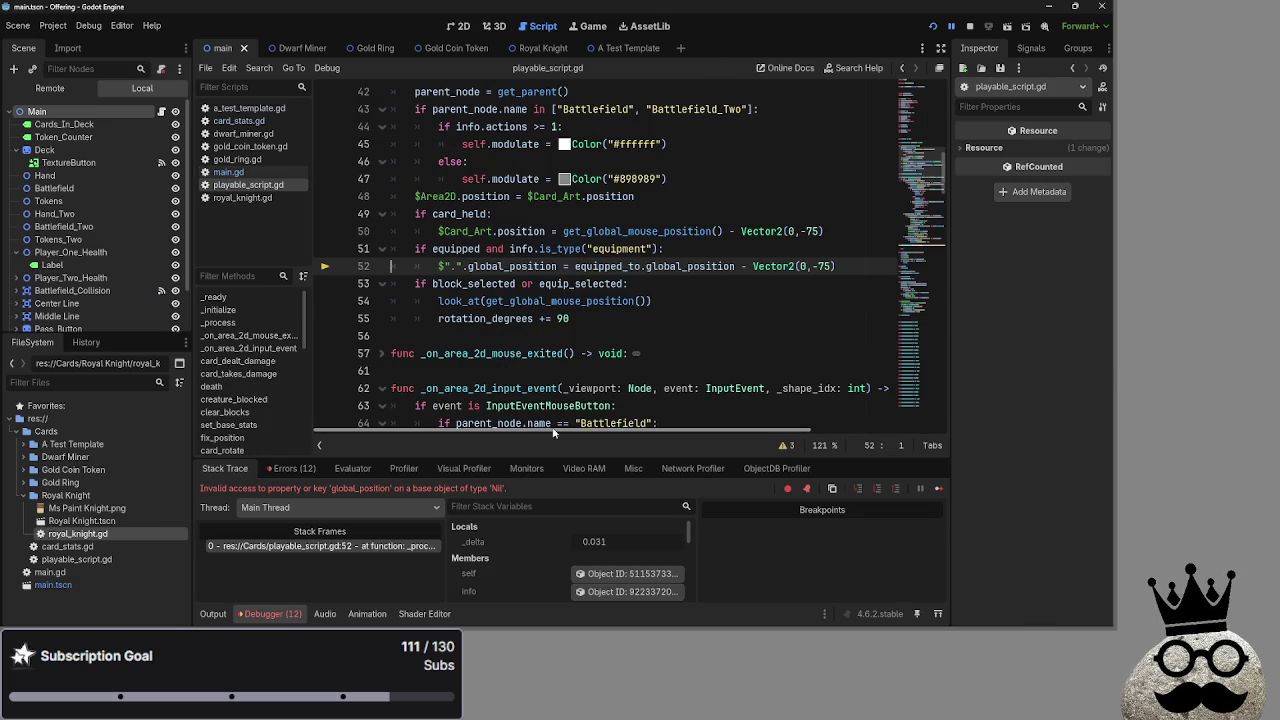
Inspect the equipped check and equipped_to lookup on lines 51–52 of playable_script.gd.
{"action": "double_click", "coordinate": [456, 249]}
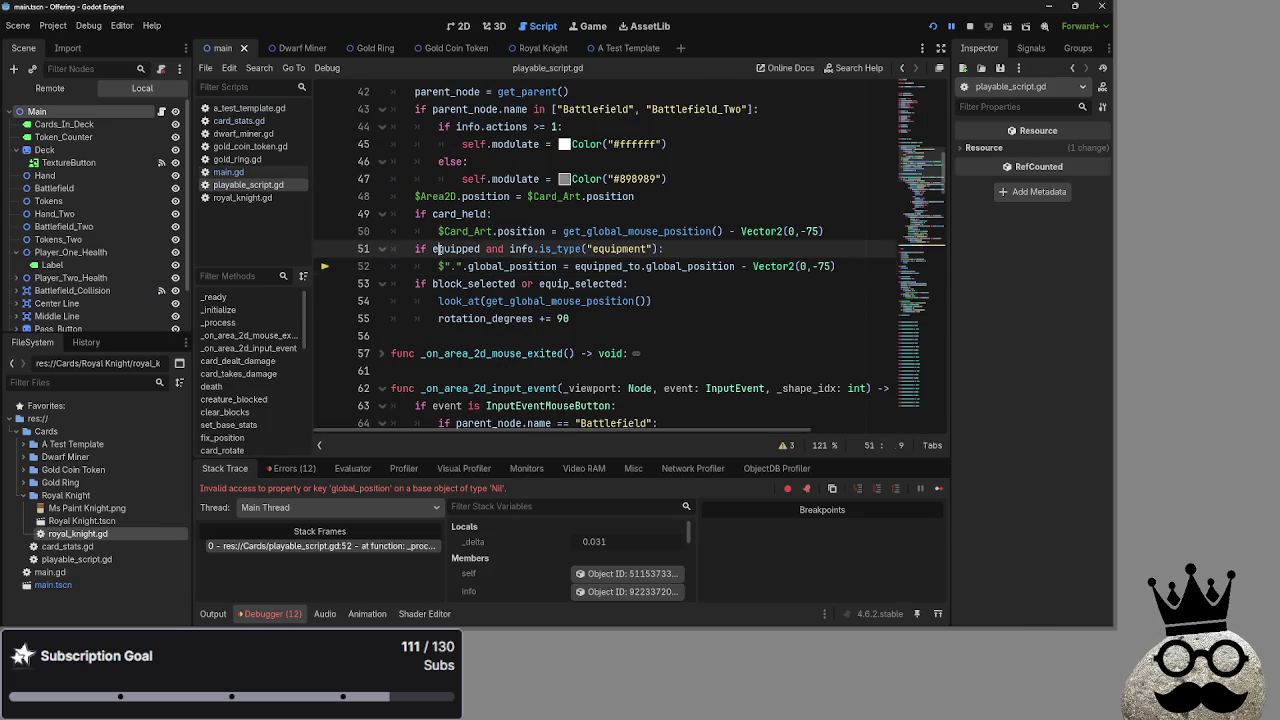
{"action": "key", "text": "Left"}
{"action": "left_click", "coordinate": [666, 266]}
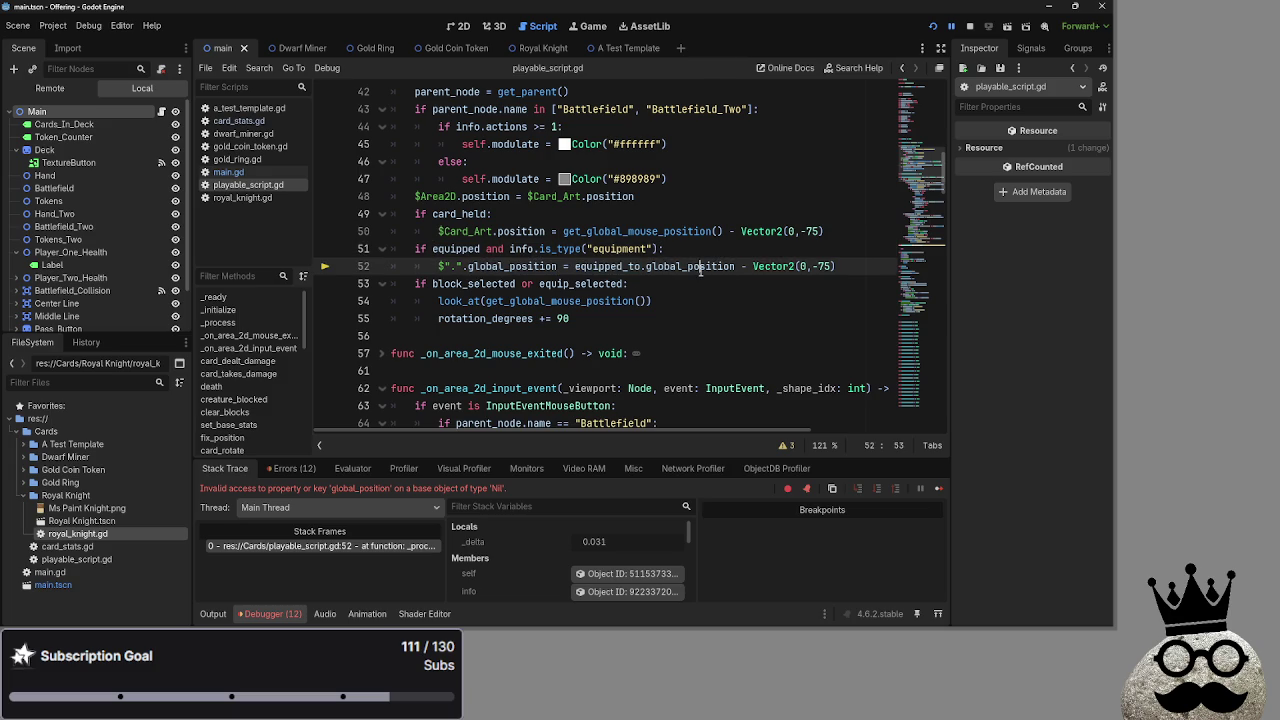
{"action": "double_click", "coordinate": [456, 249]}
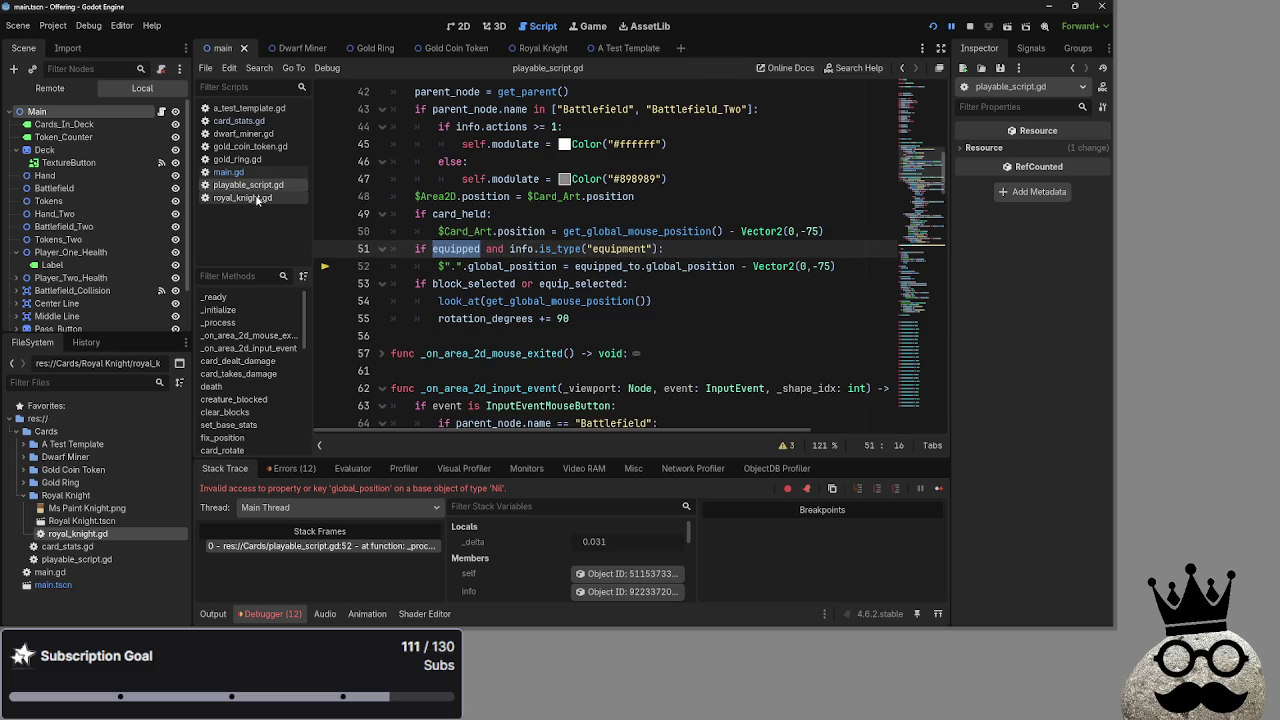
Delete the equipment.equipped = true line 486 from bot_equips in main.gd.
{"action": "left_click", "coordinate": [235, 172]}
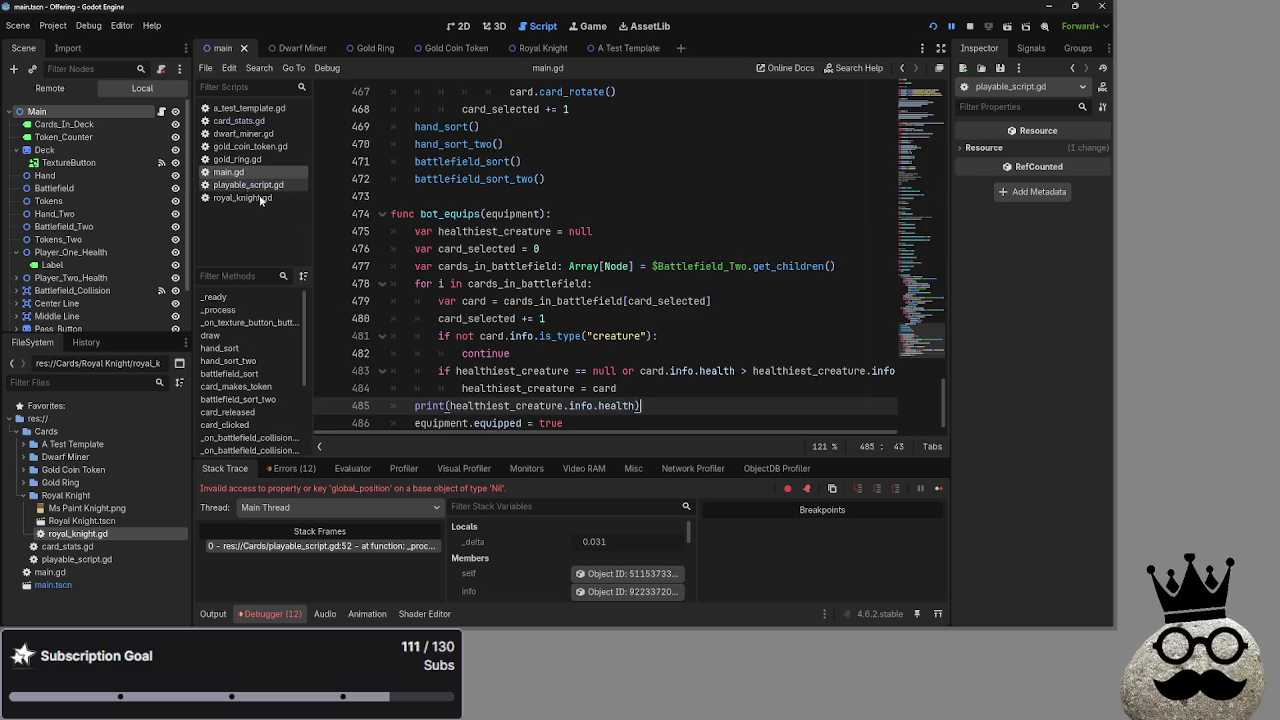
{"action": "left_click", "coordinate": [577, 423]}
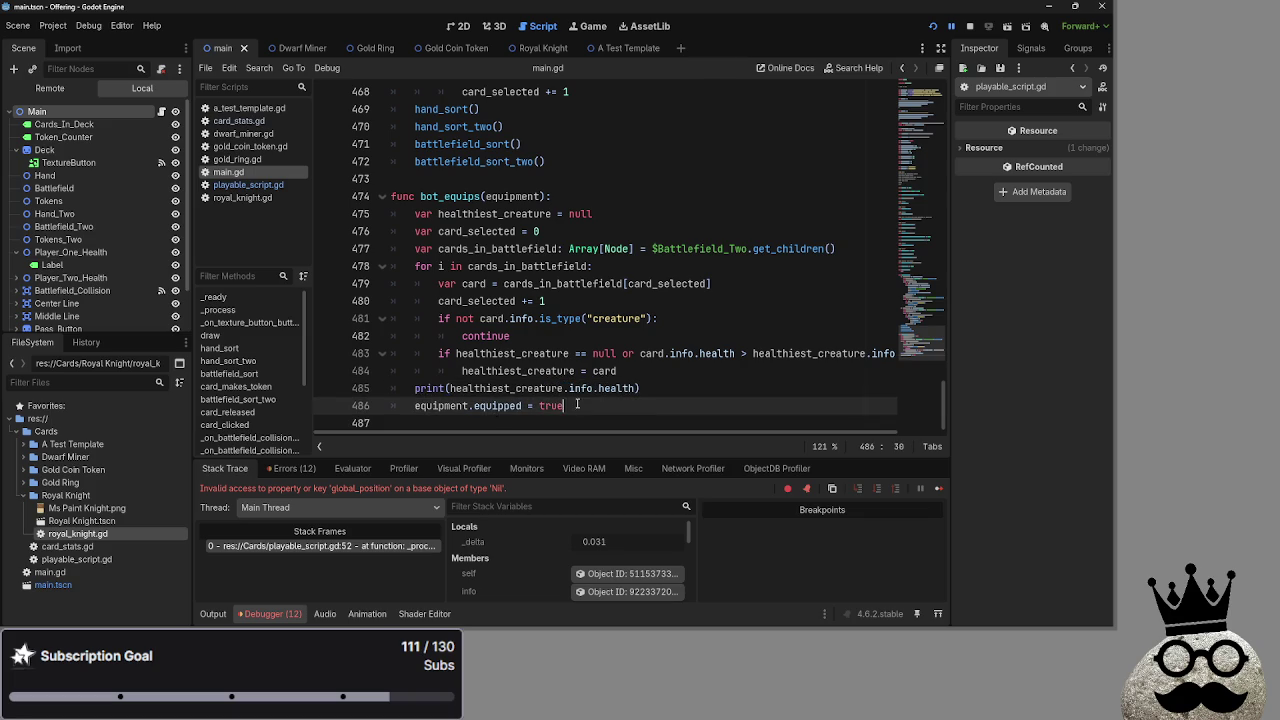
{"action": "mouse_move", "coordinate": [565, 405]}
{"action": "left_mouse_down"}
{"action": "mouse_move", "coordinate": [394, 410]}
{"action": "mouse_move", "coordinate": [405, 411]}
{"action": "left_mouse_up"}
{"action": "key", "text": "BackSpace"}
{"action": "key", "text": "BackSpace"}
{"action": "key", "text": "BackSpace"}
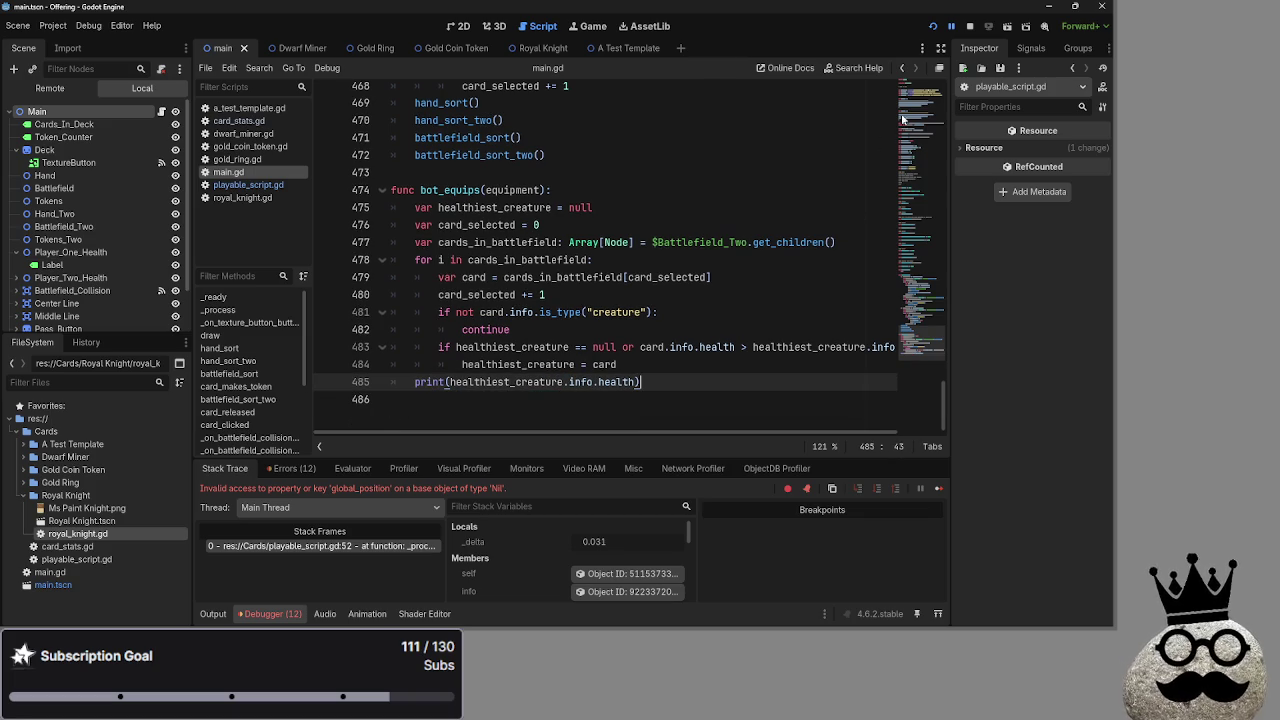
Launch the game and advance through a full turn back to the attack phase.
{"action": "left_click", "coordinate": [934, 28]}
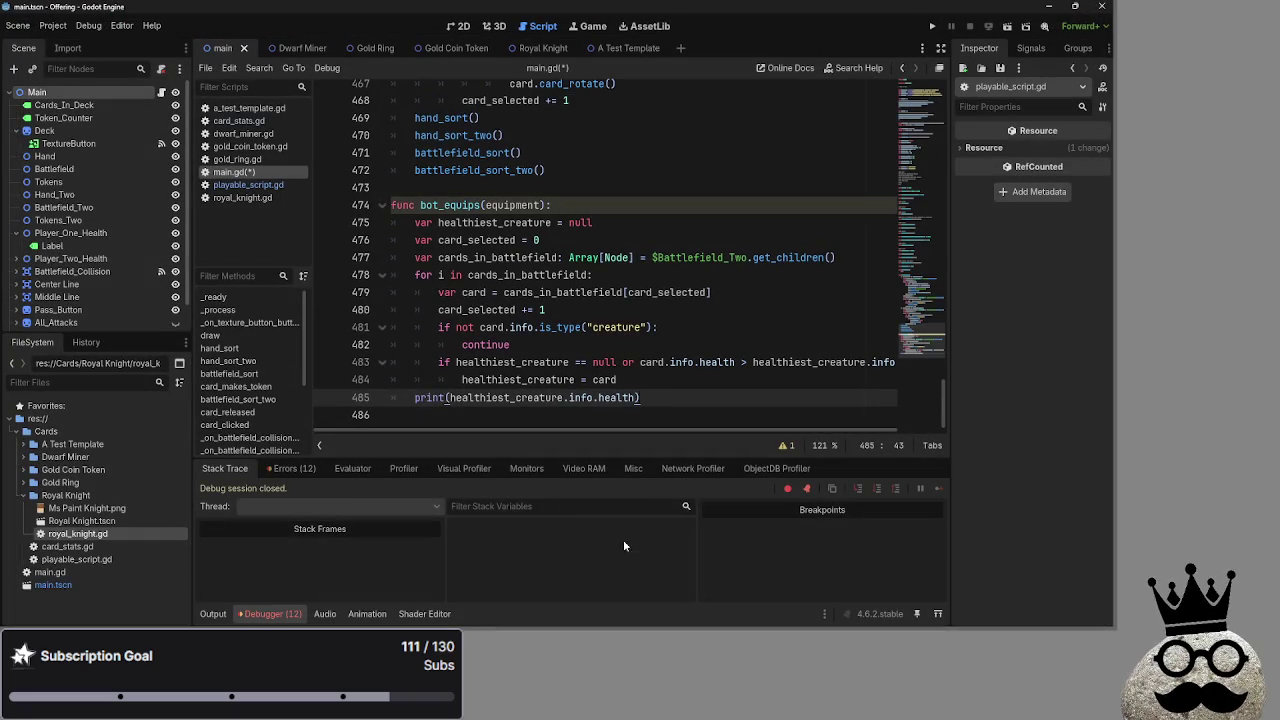
{"action": "left_click", "coordinate": [934, 28]}
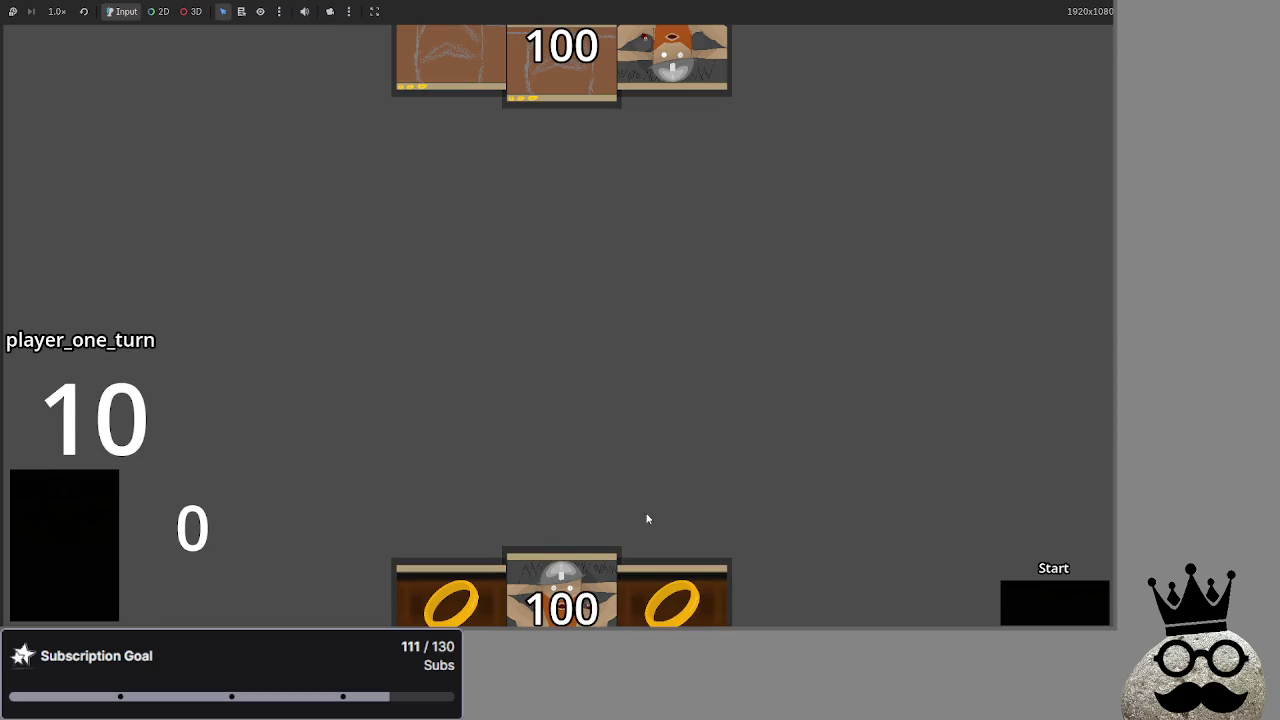
{"action": "left_click", "coordinate": [1066, 608]}
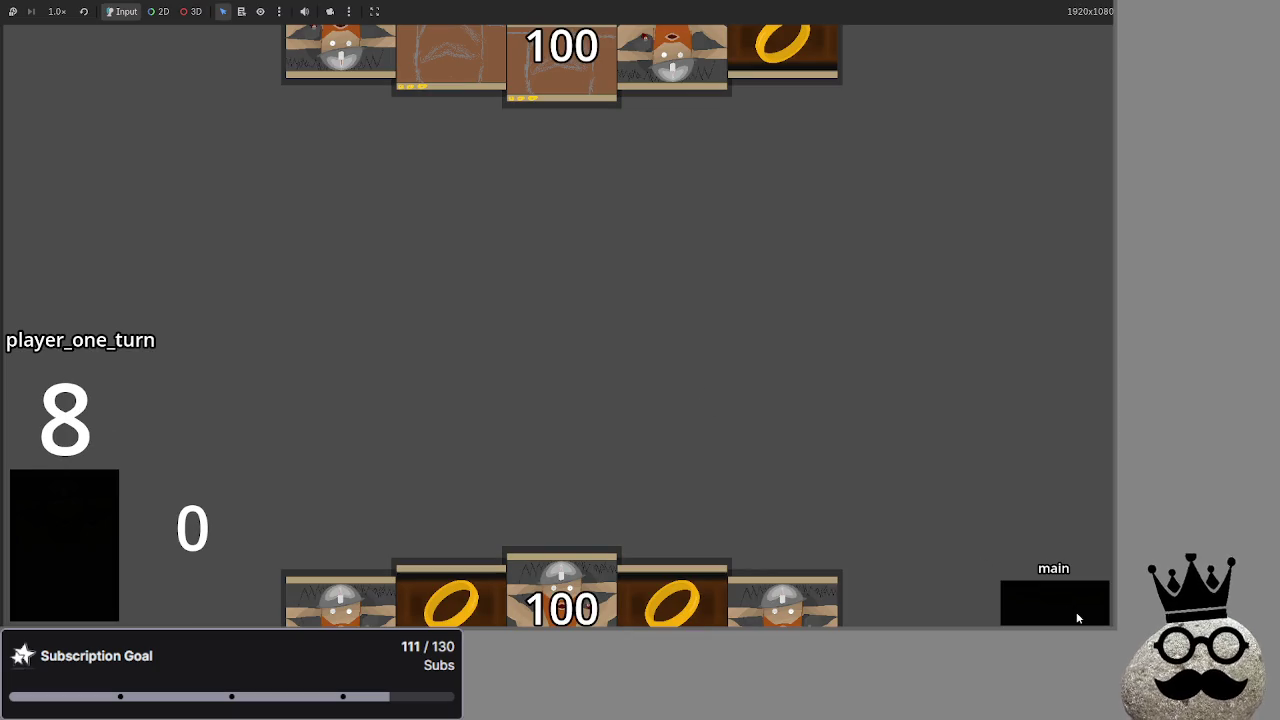
{"action": "left_click", "coordinate": [1057, 606]}
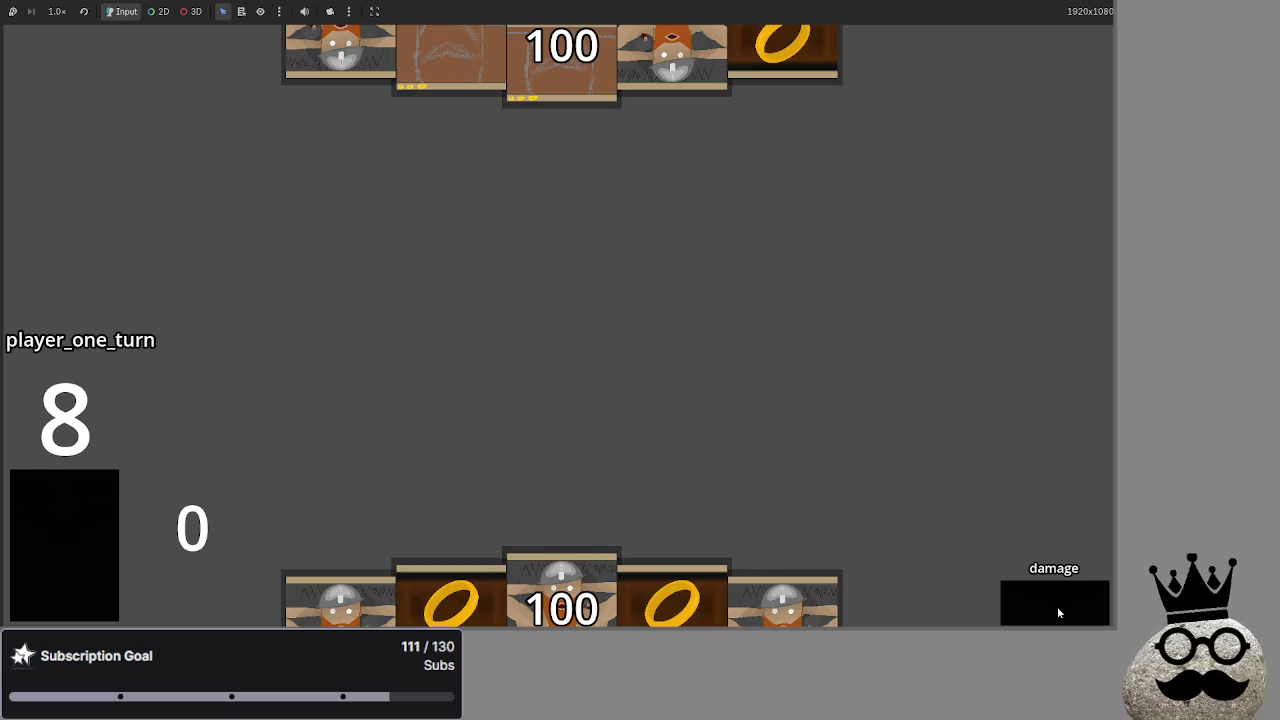
{"action": "left_click", "coordinate": [1057, 606]}
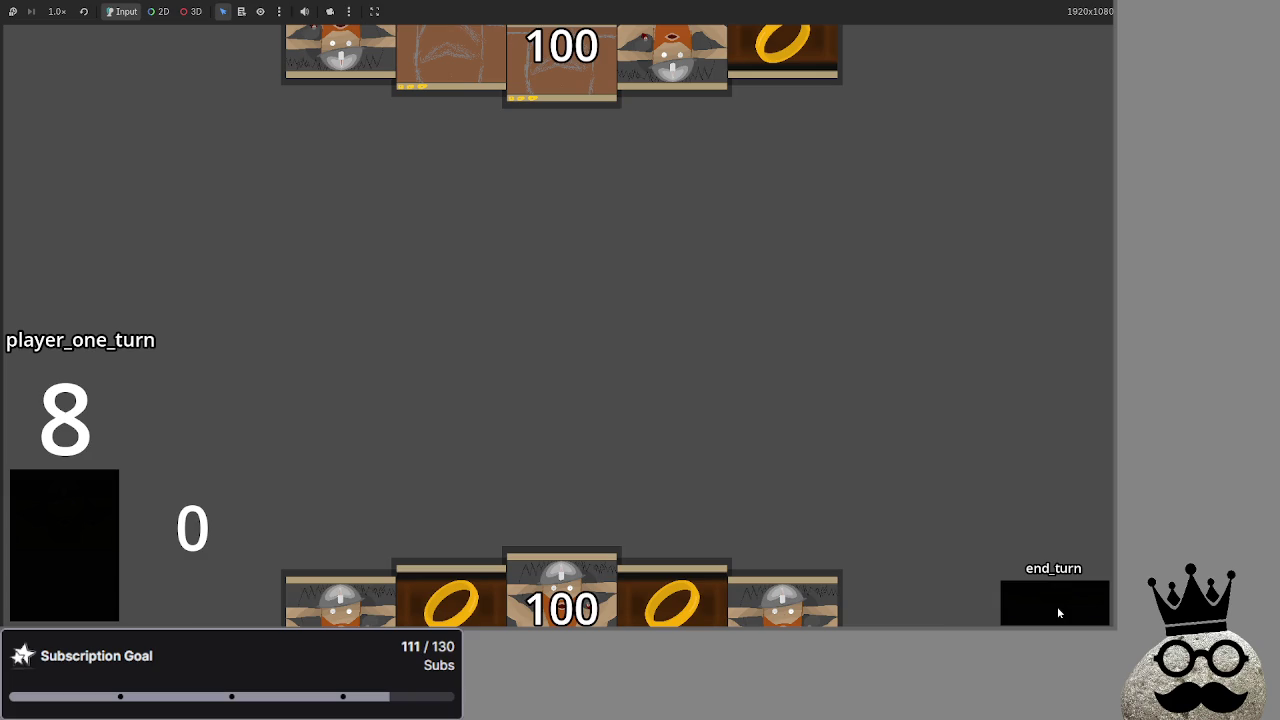
{"action": "left_click", "coordinate": [1057, 606]}
{"action": "left_click", "coordinate": [1058, 609]}
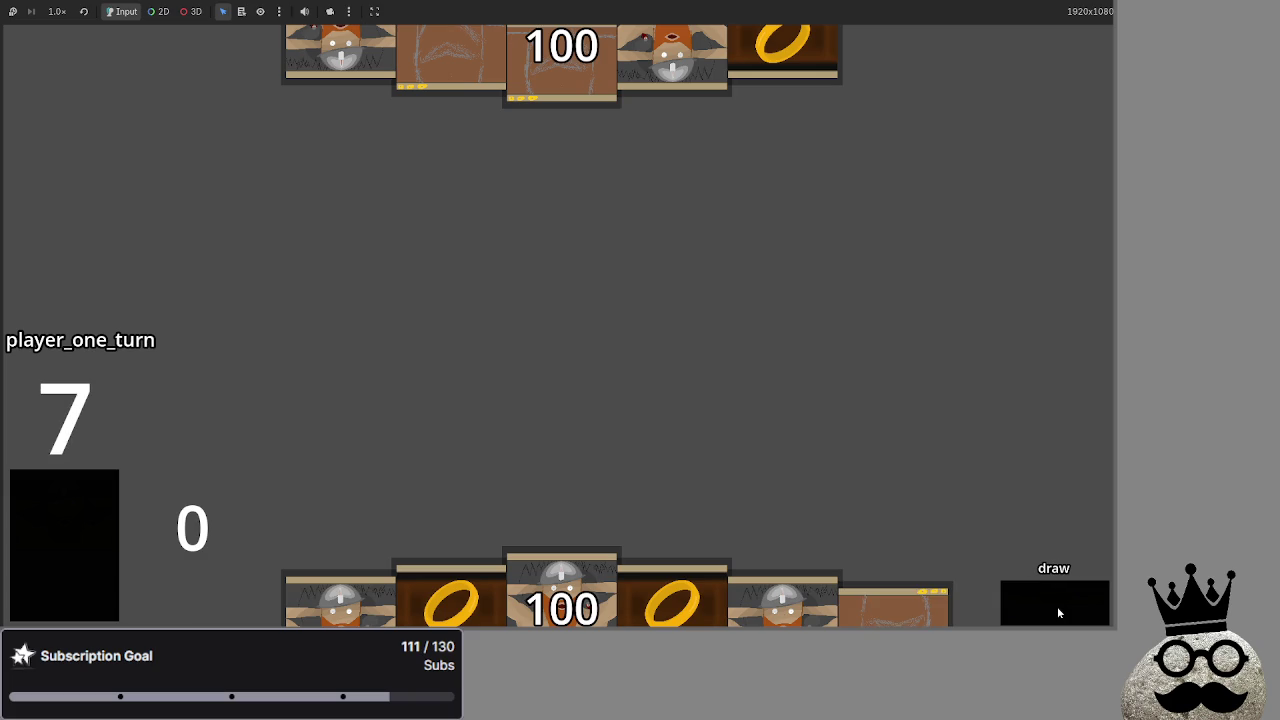
{"action": "left_click", "coordinate": [1058, 612]}
{"action": "key", "text": "alt+Tab"}
{"action": "key", "text": "alt+Tab"}
{"action": "key", "text": "alt+Tab"}
{"action": "key", "text": "alt+Tab"}
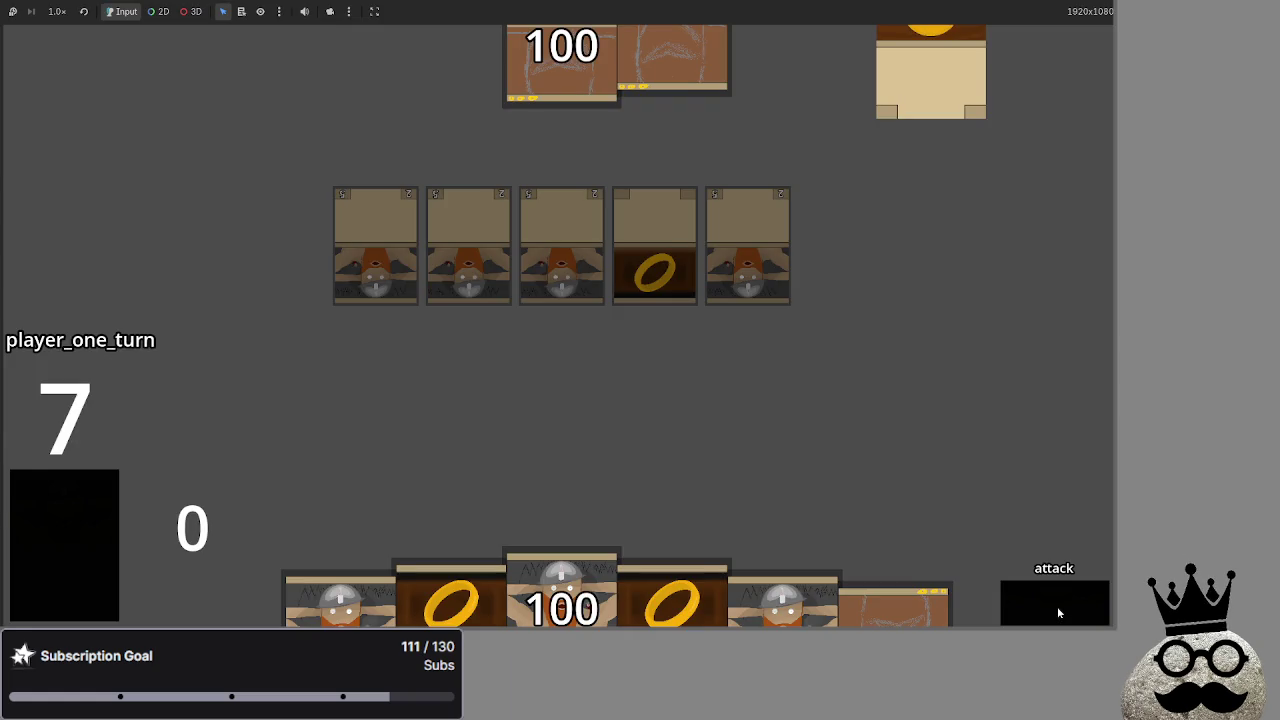
{"action": "left_click", "coordinate": [1057, 606]}
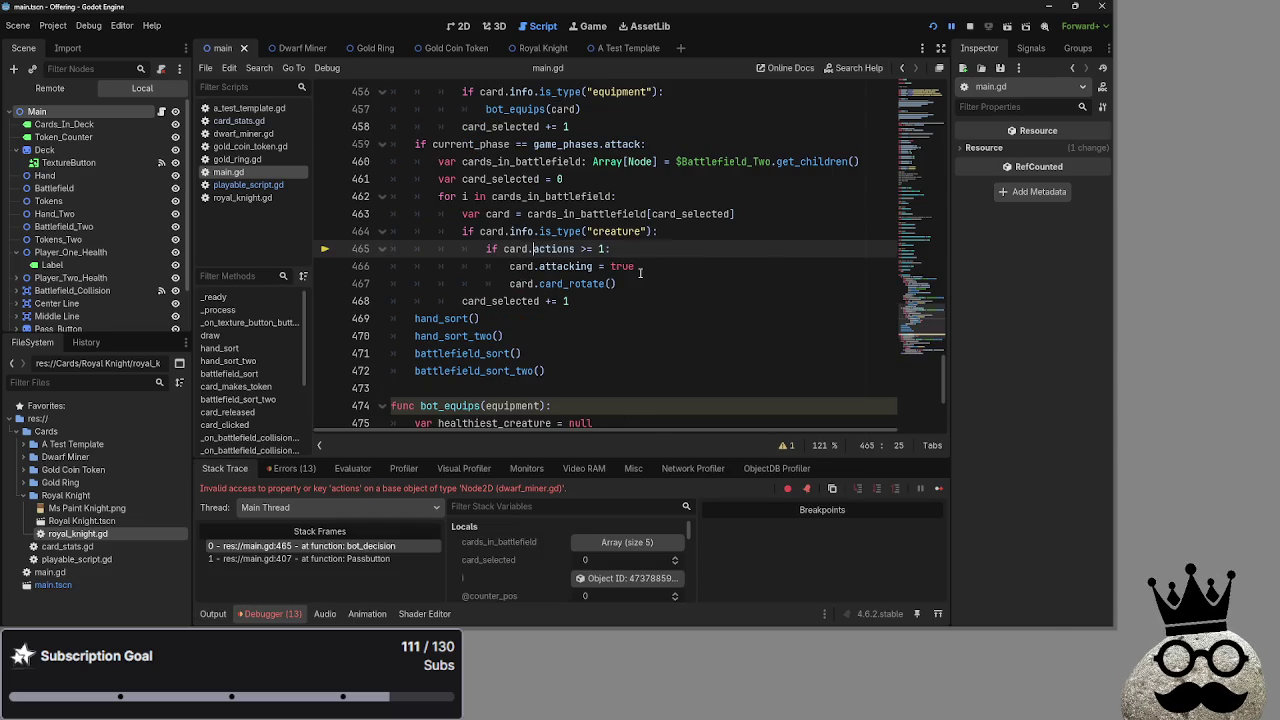
Change line 465 to check card.info.actions, fixing the doubled dot, and relaunch the game.
{"action": "left_click", "coordinate": [550, 252]}
{"action": "type", "text": ".info"}
{"action": "type", "text": "."}
{"action": "left_click", "coordinate": [540, 248]}
{"action": "key", "text": "BackSpace"}
{"action": "key", "text": "End"}
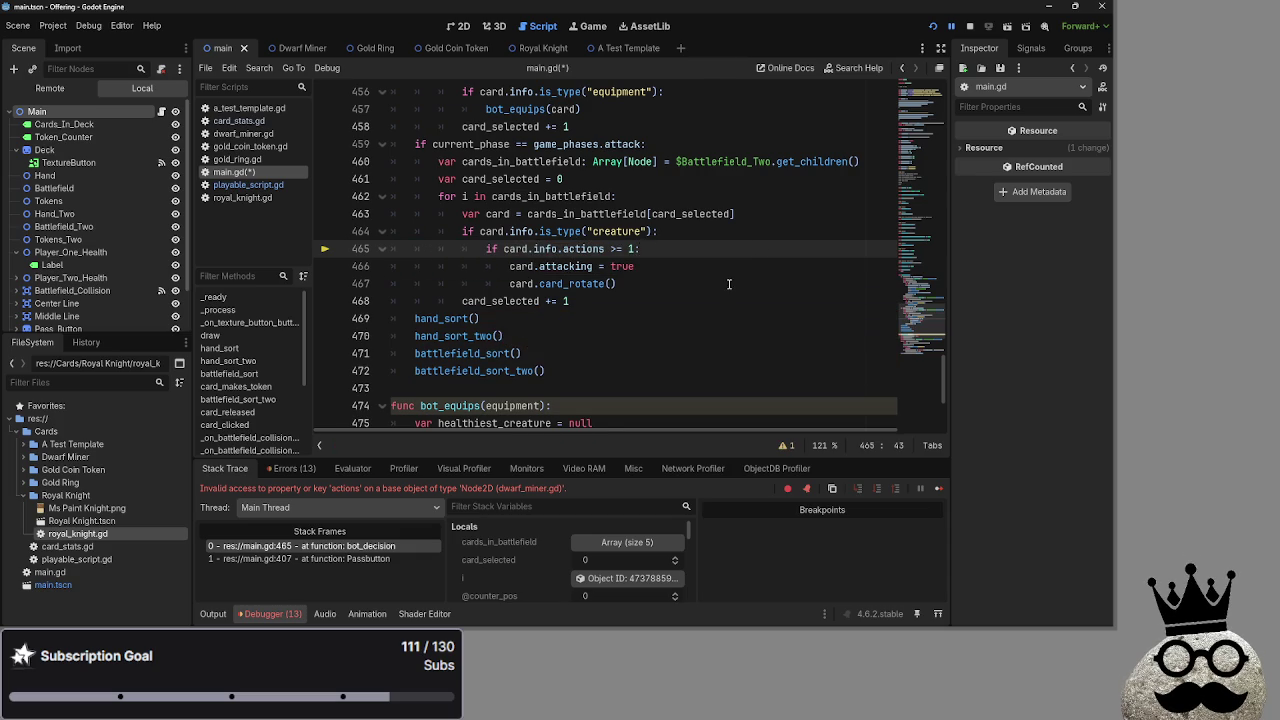
{"action": "scroll", "coordinate": [729, 284], "scroll_direction": "down", "scroll_amount": 3}
{"action": "scroll", "coordinate": [729, 284], "scroll_direction": "up", "scroll_amount": 6}
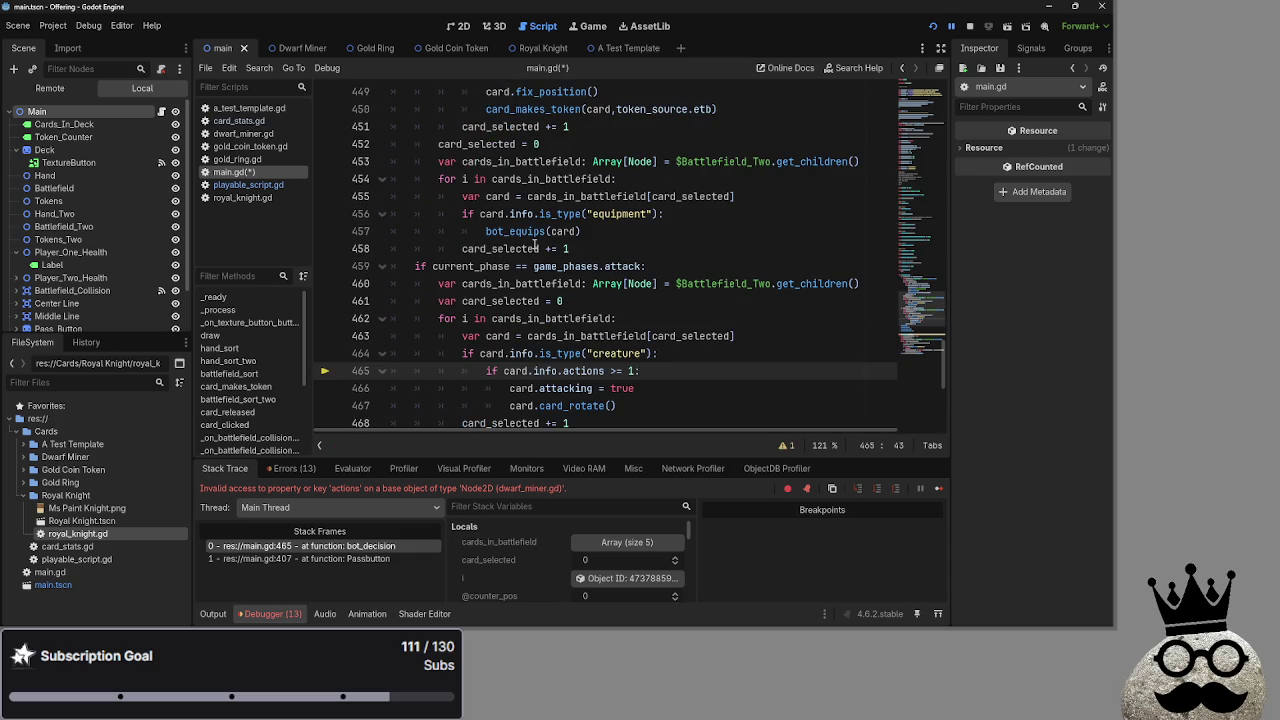
{"action": "scroll", "coordinate": [540, 250], "scroll_direction": "up", "scroll_amount": 5}
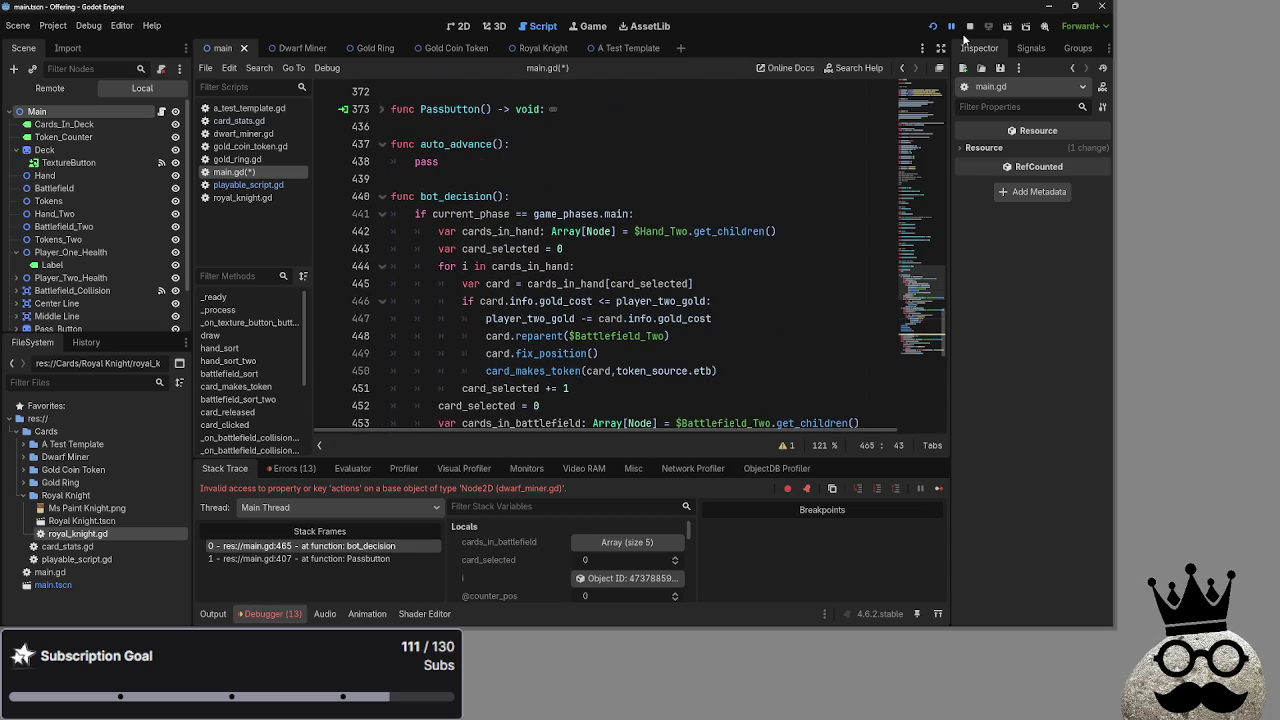
{"action": "left_click", "coordinate": [933, 26]}
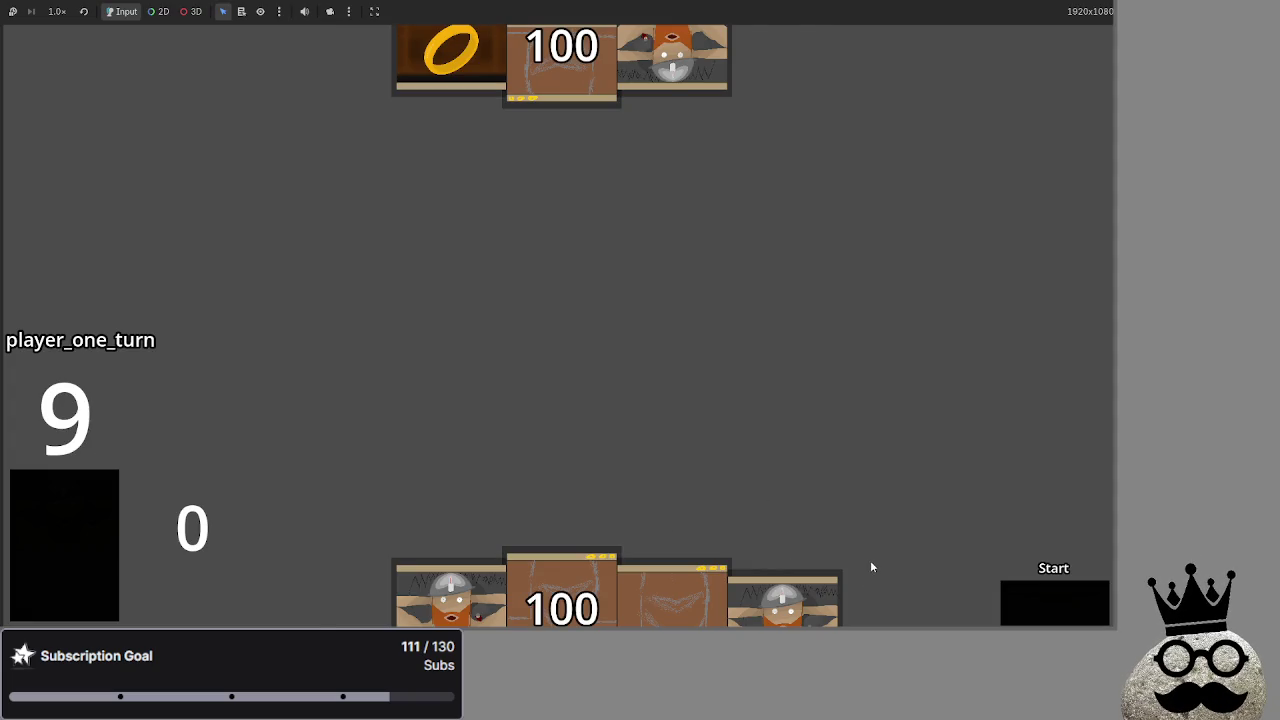
Play player one's phases to the attack phase, select the top 100 card, then resume the game.
{"action": "left_click", "coordinate": [1045, 588]}
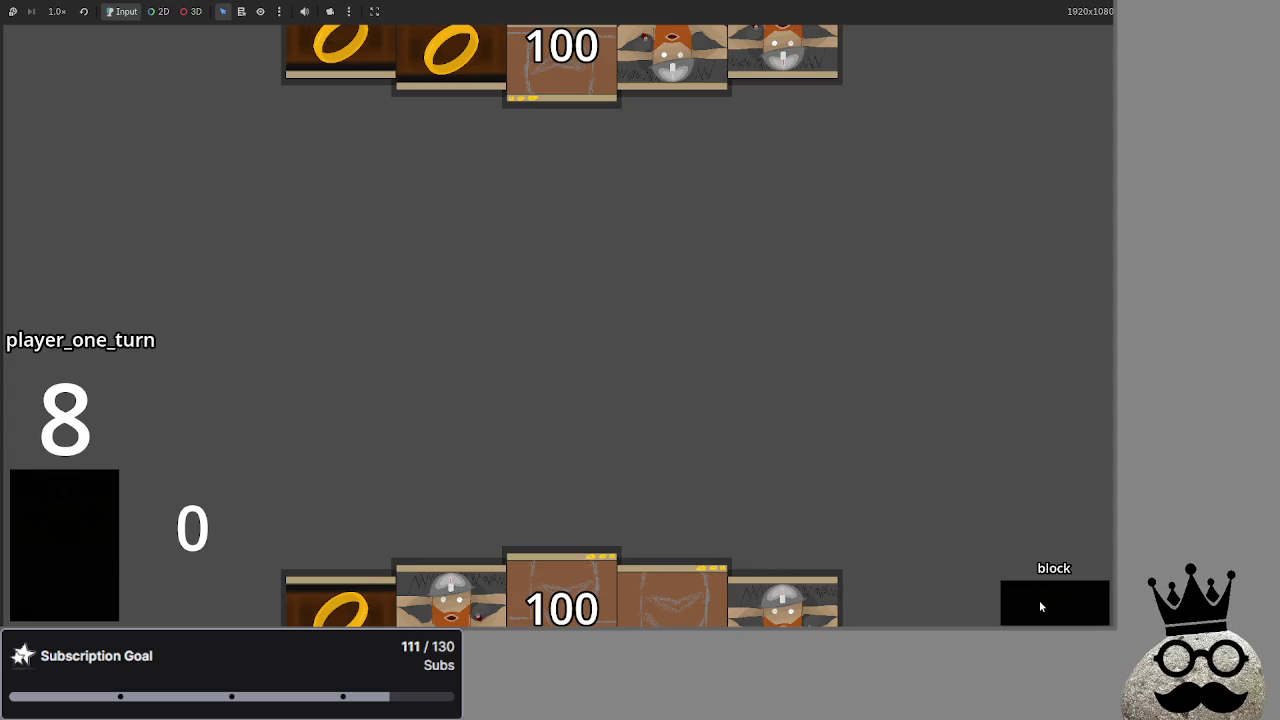
{"action": "left_click", "coordinate": [1039, 600]}
{"action": "left_click", "coordinate": [1039, 600]}
{"action": "left_click", "coordinate": [1039, 600]}
{"action": "left_click", "coordinate": [1039, 600]}
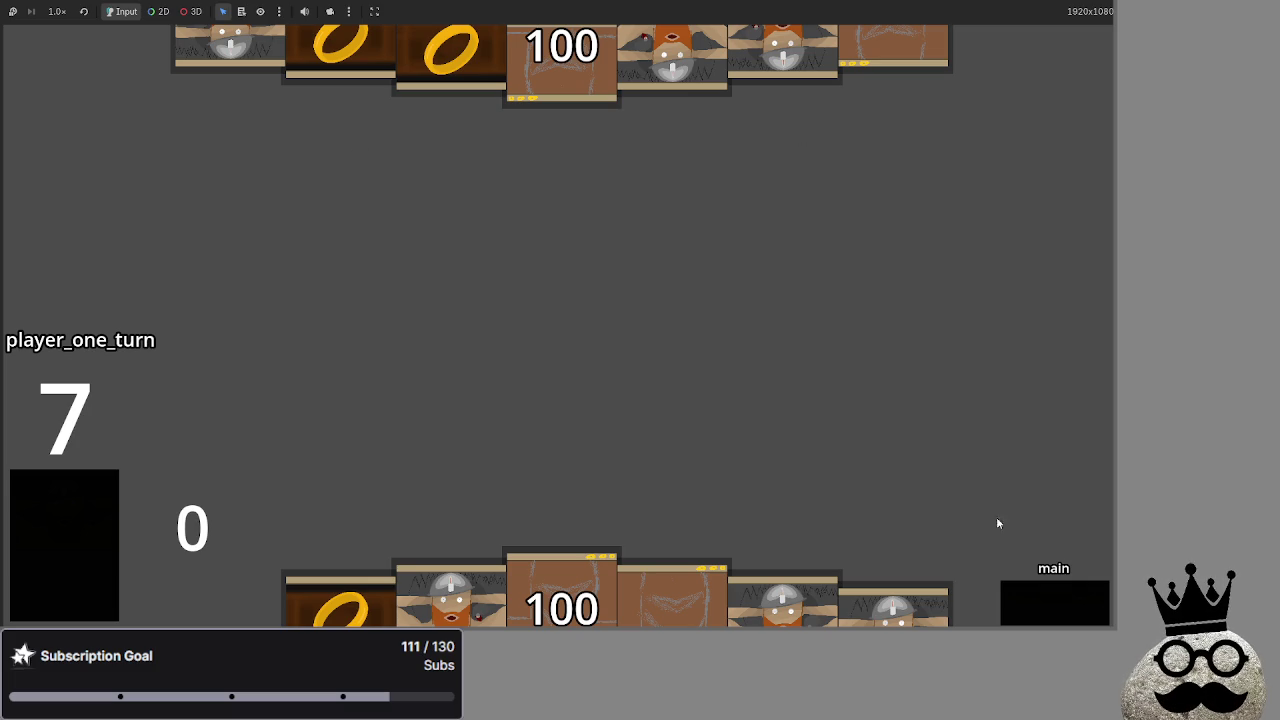
{"action": "left_click", "coordinate": [1046, 606]}
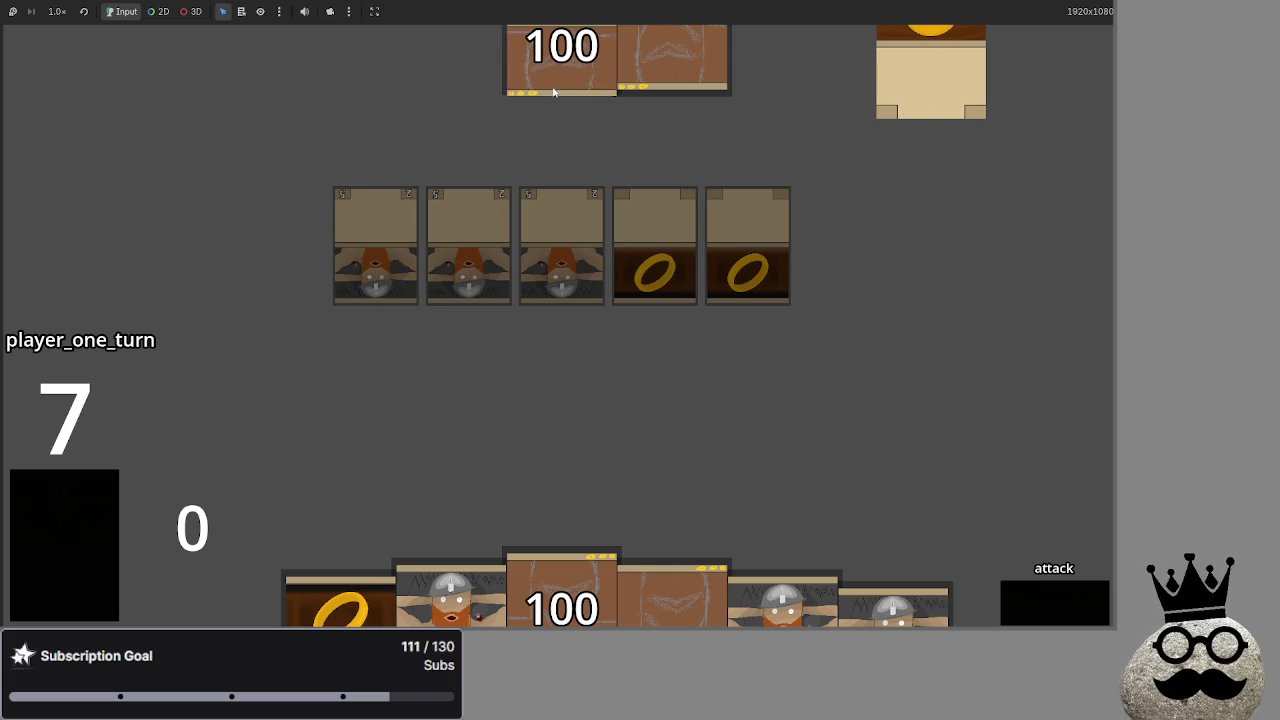
{"action": "left_click", "coordinate": [532, 98]}
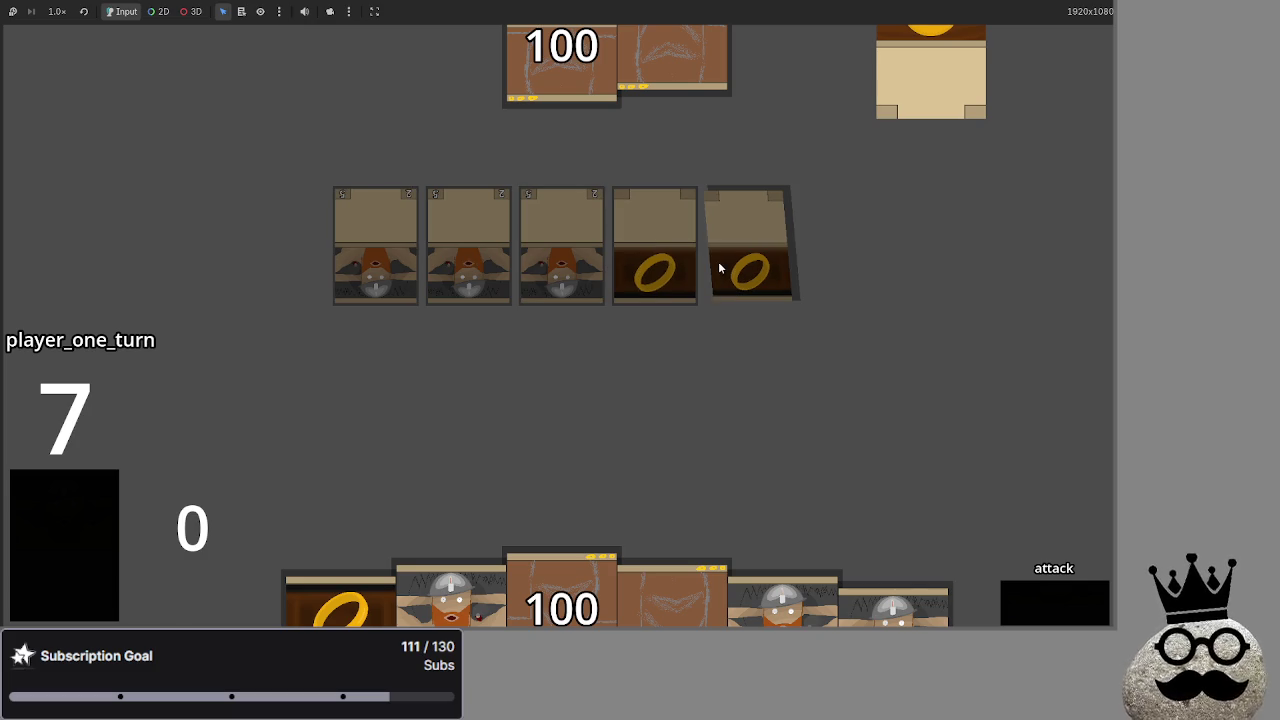
{"action": "key", "text": "F8"}
{"action": "key", "text": "F5"}
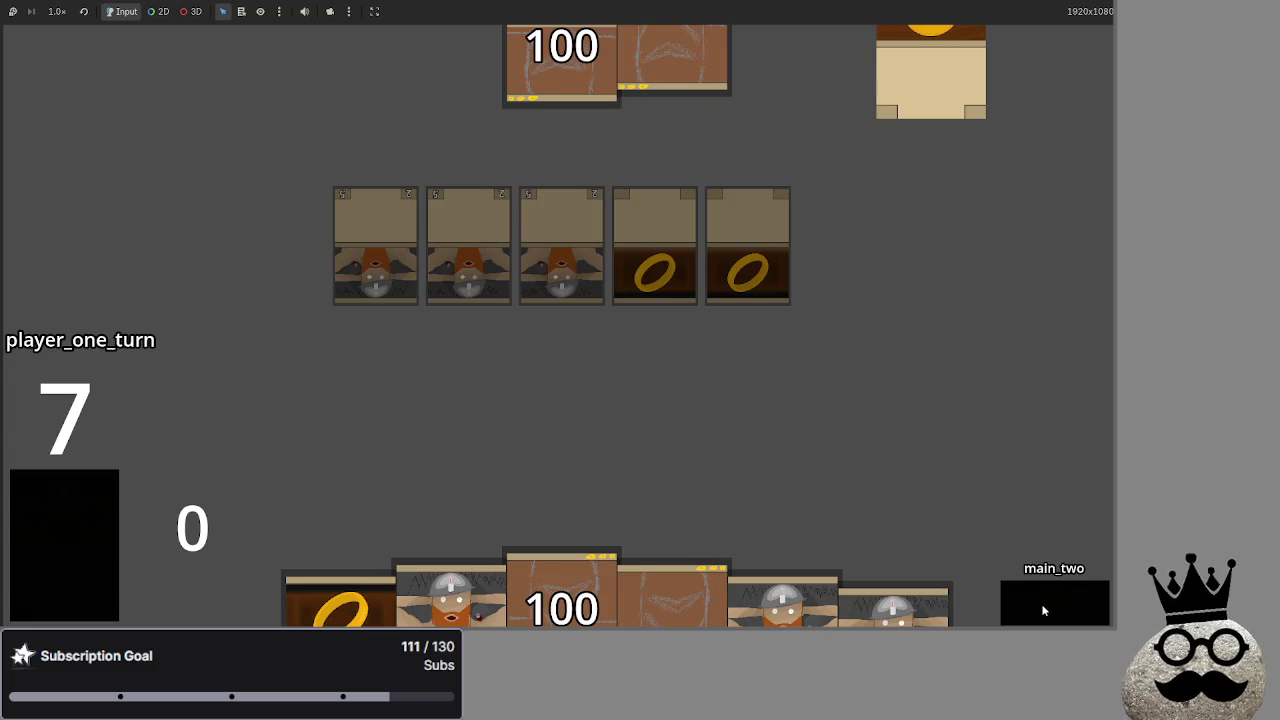
Play player two's turn to the refresh error, then insert info. before actions on line 370.
{"action": "left_click", "coordinate": [1043, 610]}
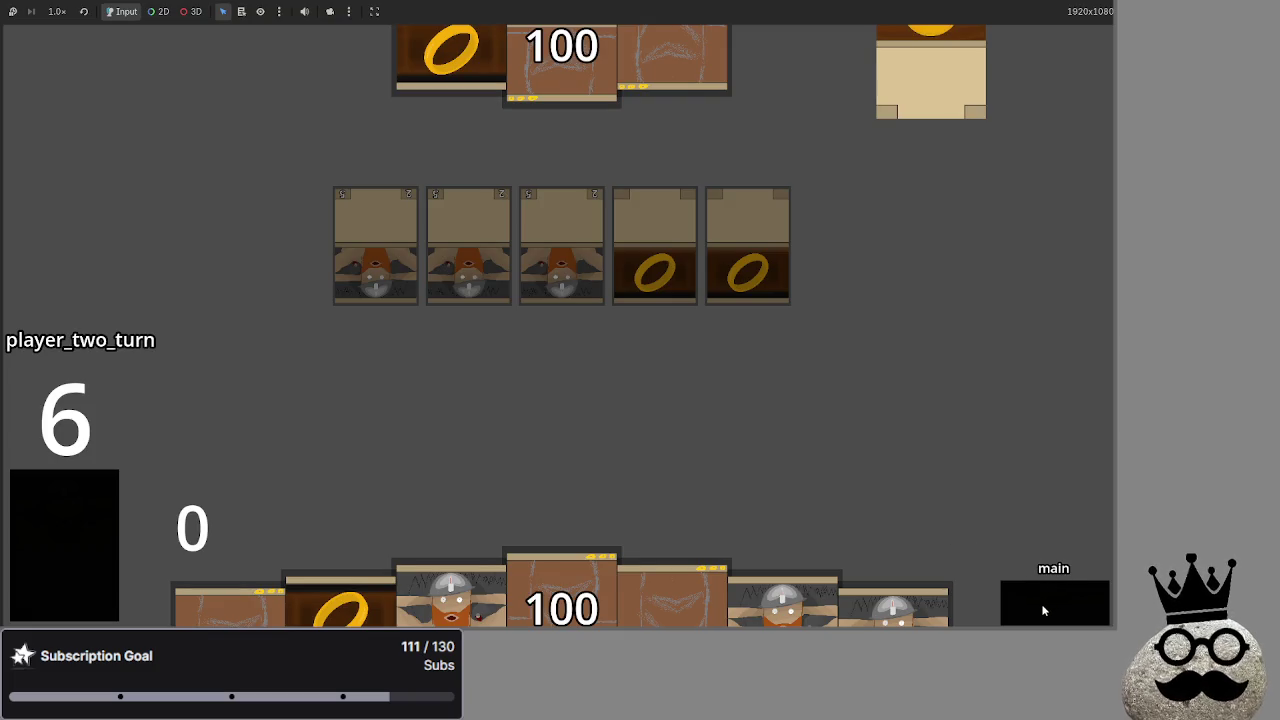
{"action": "left_click", "coordinate": [1043, 610]}
{"action": "left_click", "coordinate": [1043, 610]}
{"action": "left_click", "coordinate": [1043, 610]}
{"action": "left_click", "coordinate": [1043, 610]}
{"action": "left_click", "coordinate": [1043, 610]}
{"action": "left_click", "coordinate": [1043, 610]}
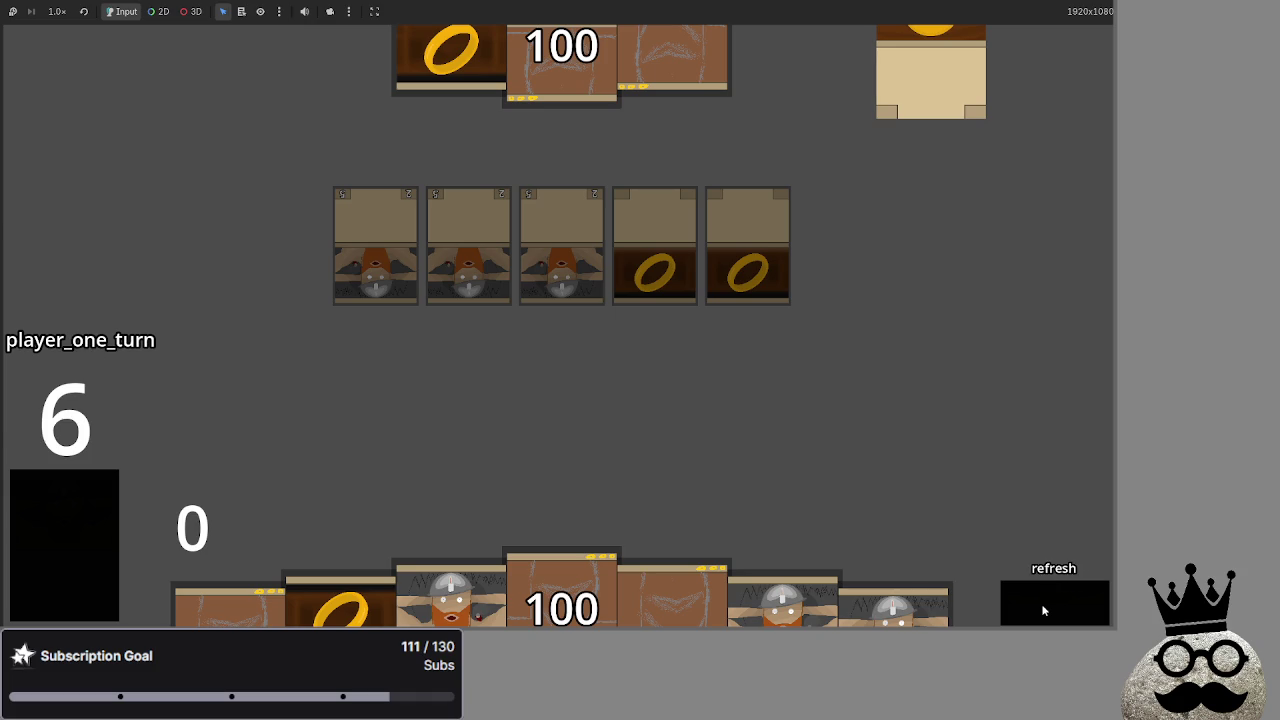
{"action": "left_click", "coordinate": [492, 254]}
{"action": "type", "text": "info.actions = card.info.base_actions_stat"}
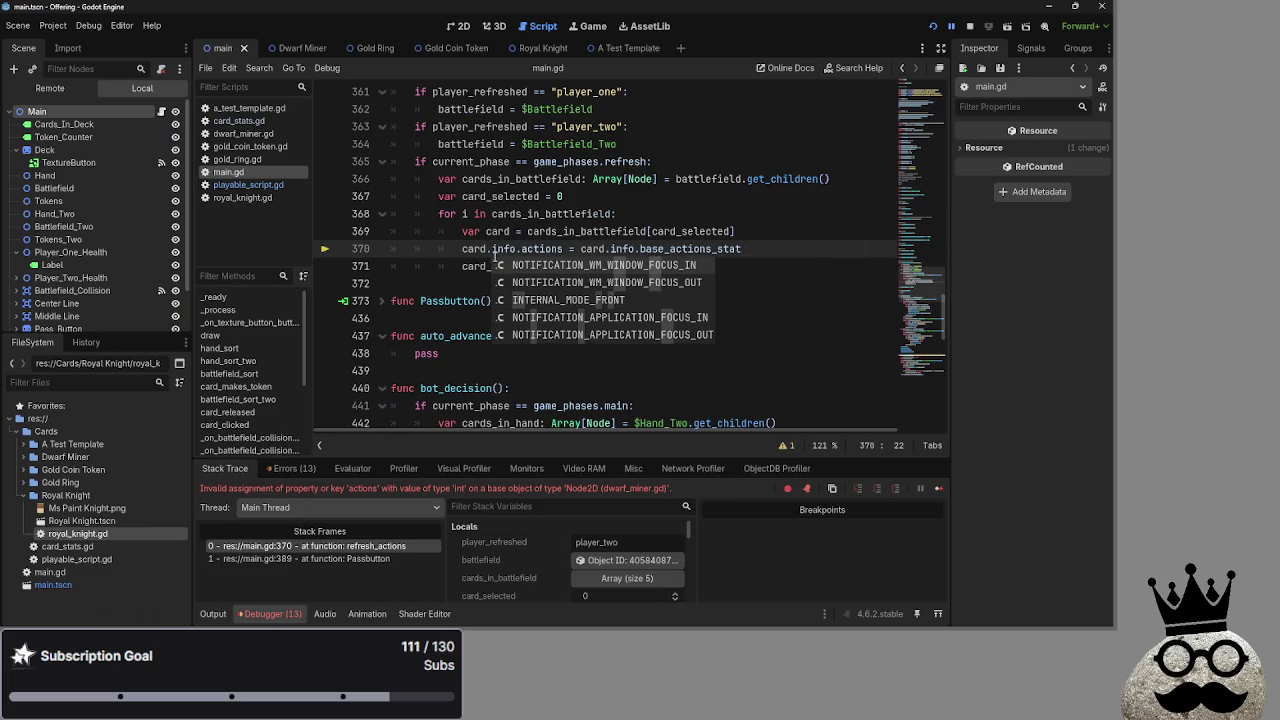
Dismiss the autocomplete and relaunch the game to test the line 370 fix.
{"action": "left_click", "coordinate": [796, 236]}
{"action": "left_click", "coordinate": [792, 252]}
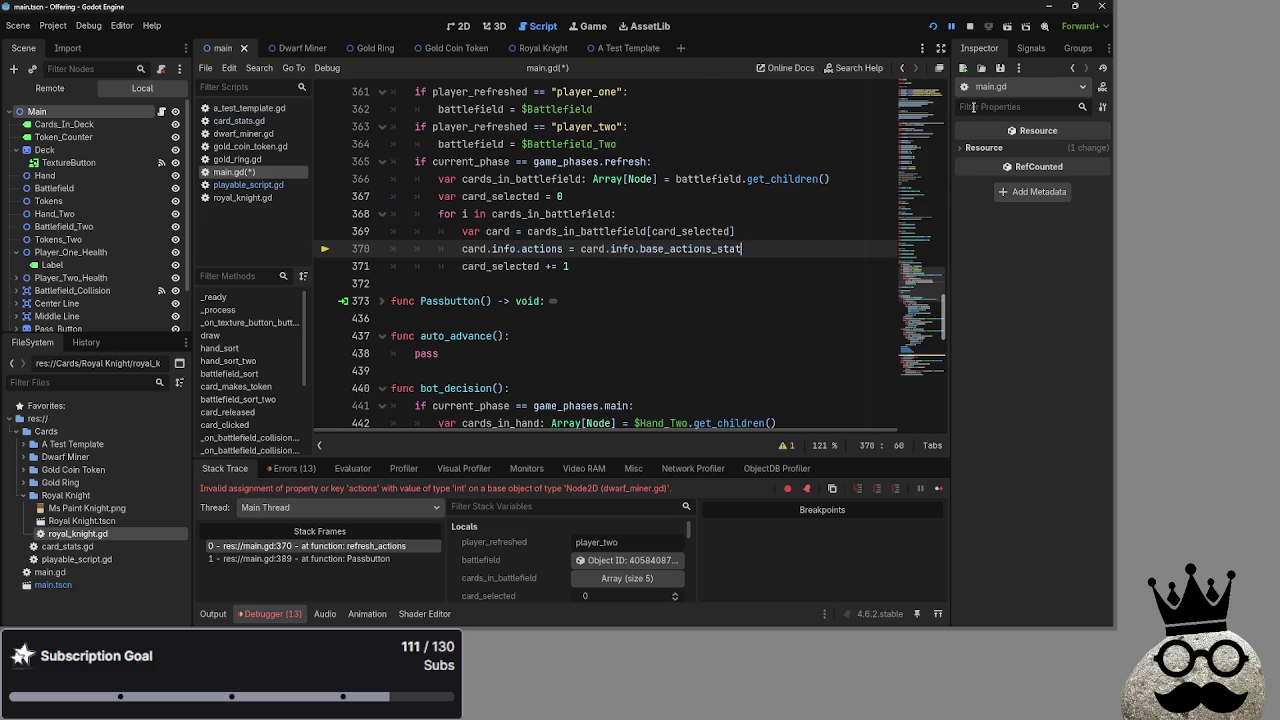
{"action": "left_click", "coordinate": [934, 26]}
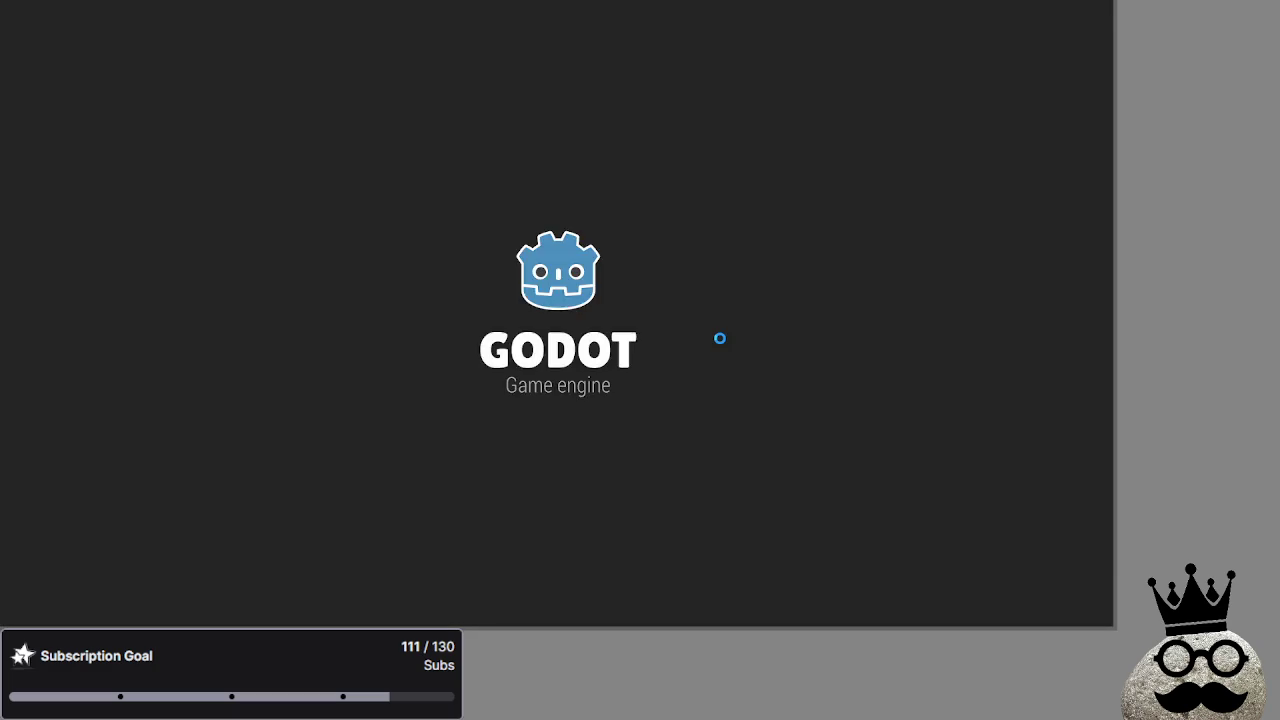
Review refresh_actions lines 361–370, including the battlefield assignments and refresh phase check.
{"action": "scroll", "coordinate": [644, 307], "scroll_direction": "up", "scroll_amount": 4}
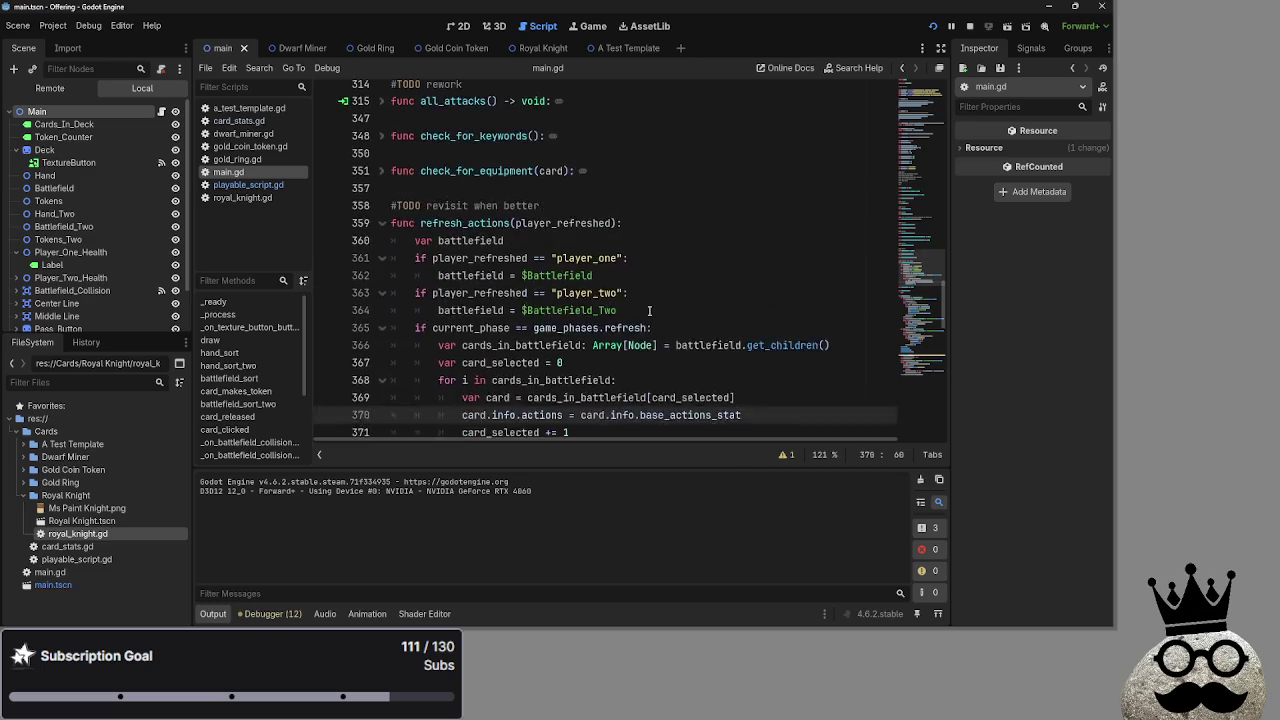
{"action": "mouse_move", "coordinate": [539, 358]}
{"action": "left_mouse_down"}
{"action": "mouse_move", "coordinate": [486, 336]}
{"action": "mouse_move", "coordinate": [646, 198]}
{"action": "left_mouse_up"}
{"action": "left_click", "coordinate": [646, 197]}
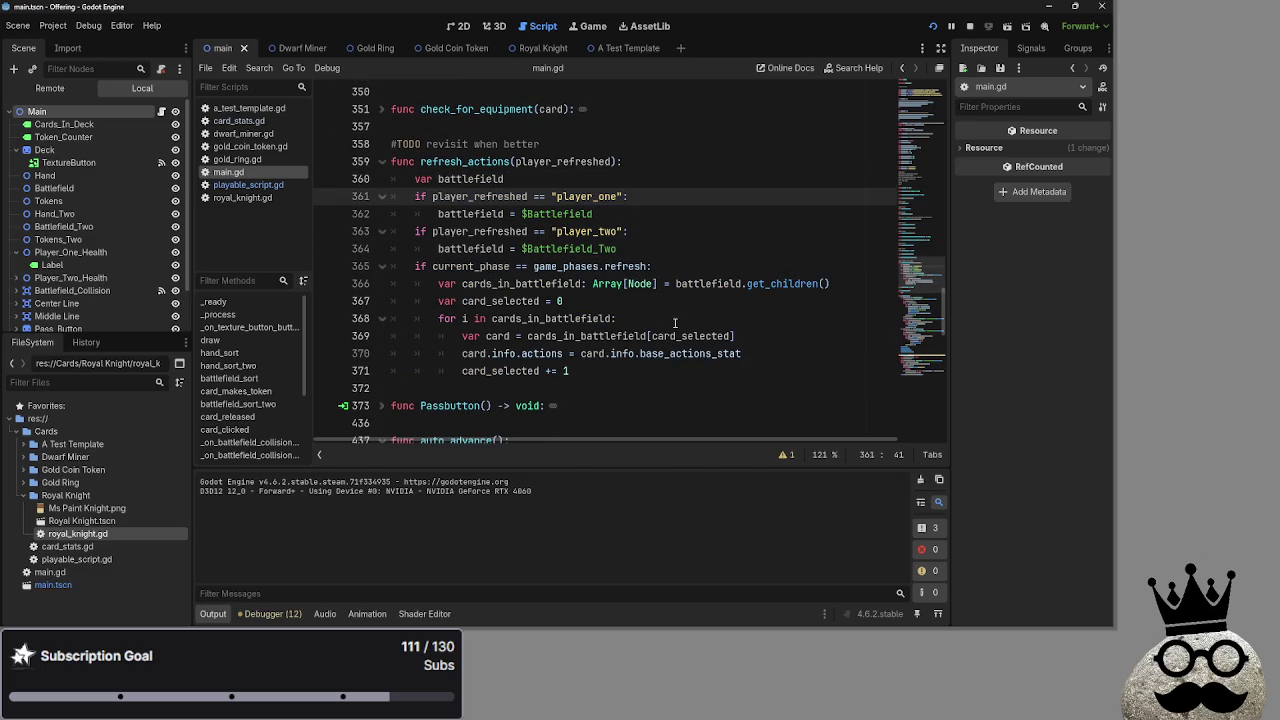
{"action": "double_click", "coordinate": [468, 248]}
{"action": "left_click", "coordinate": [744, 256]}
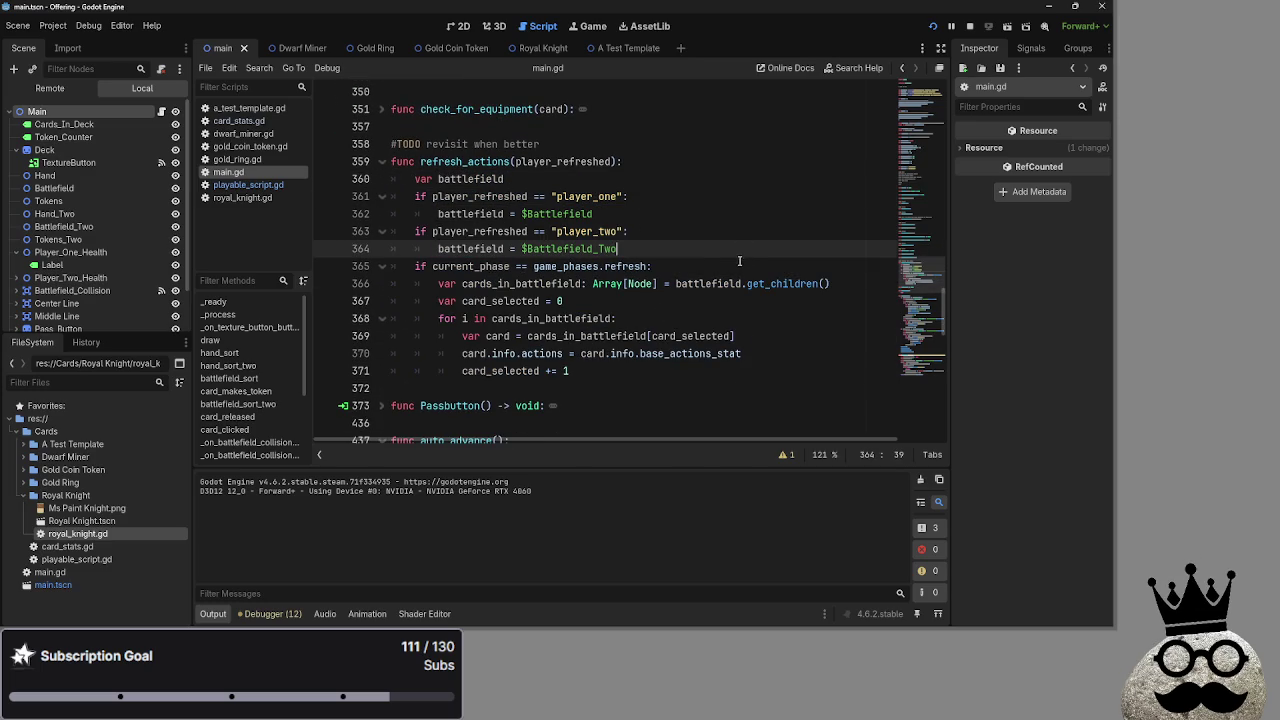
{"action": "left_click", "coordinate": [726, 265]}
{"action": "double_click", "coordinate": [469, 248]}
{"action": "left_click", "coordinate": [469, 213]}
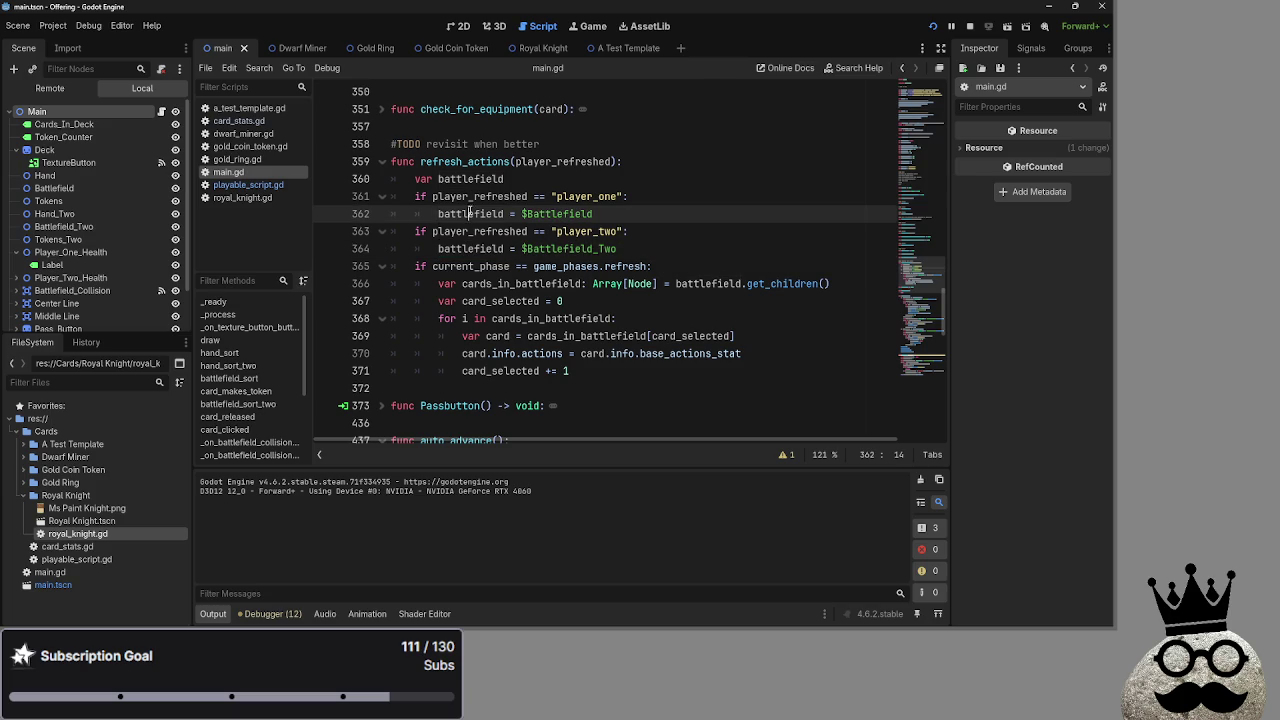
{"action": "scroll", "coordinate": [720, 244], "scroll_direction": "down", "scroll_amount": 10}
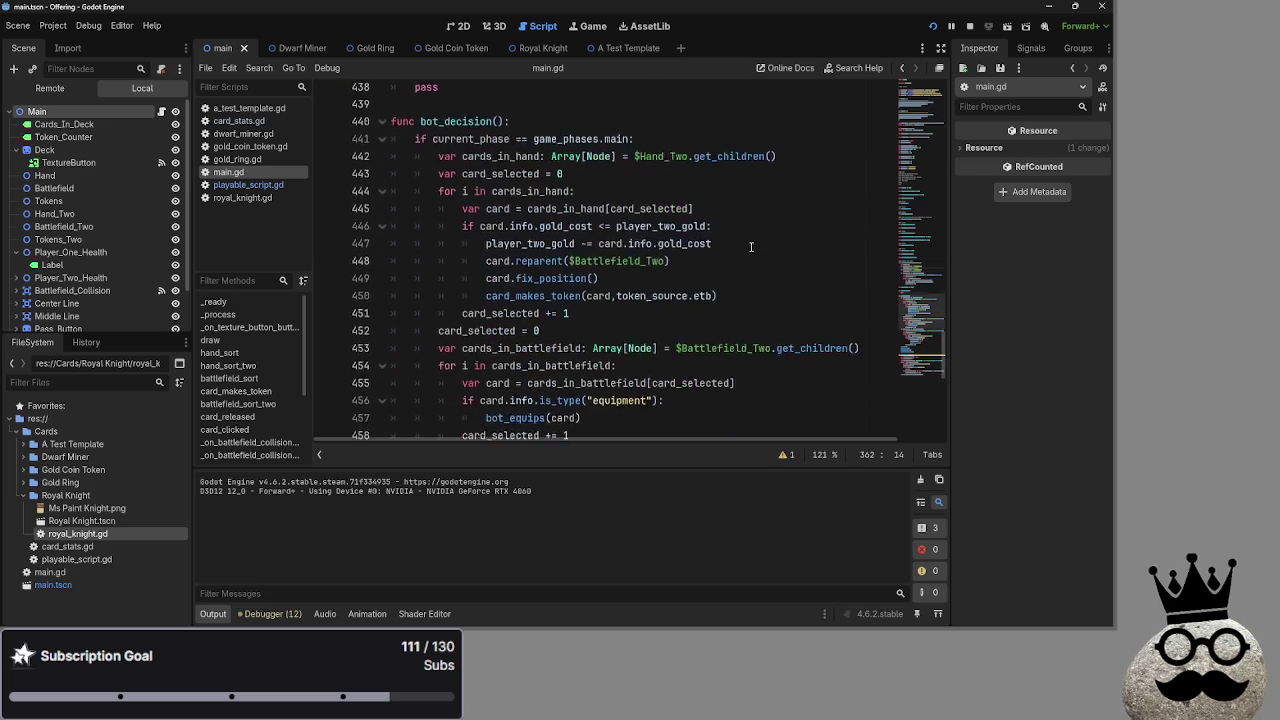
{"action": "scroll", "coordinate": [751, 247], "scroll_direction": "up", "scroll_amount": 10}
Collapse refresh_actions and toggle the check_for_equipment fold open and closed.
{"action": "left_click", "coordinate": [384, 179]}
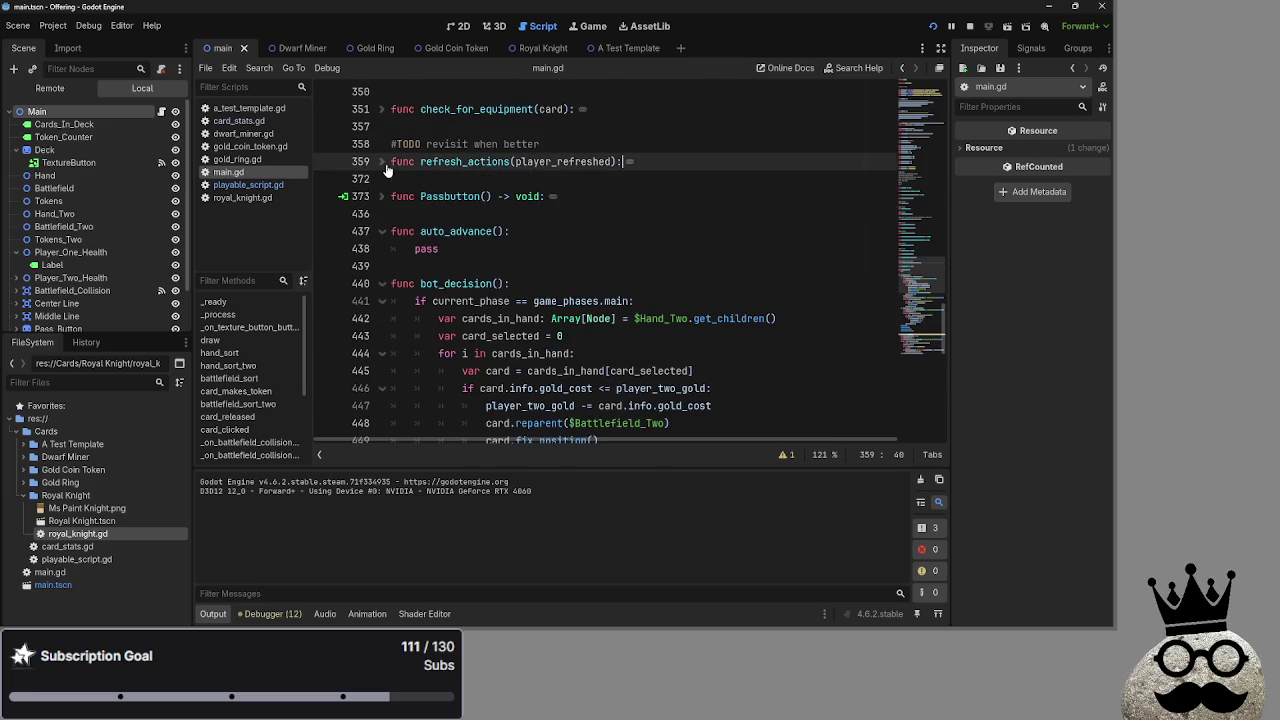
{"action": "left_click", "coordinate": [382, 110]}
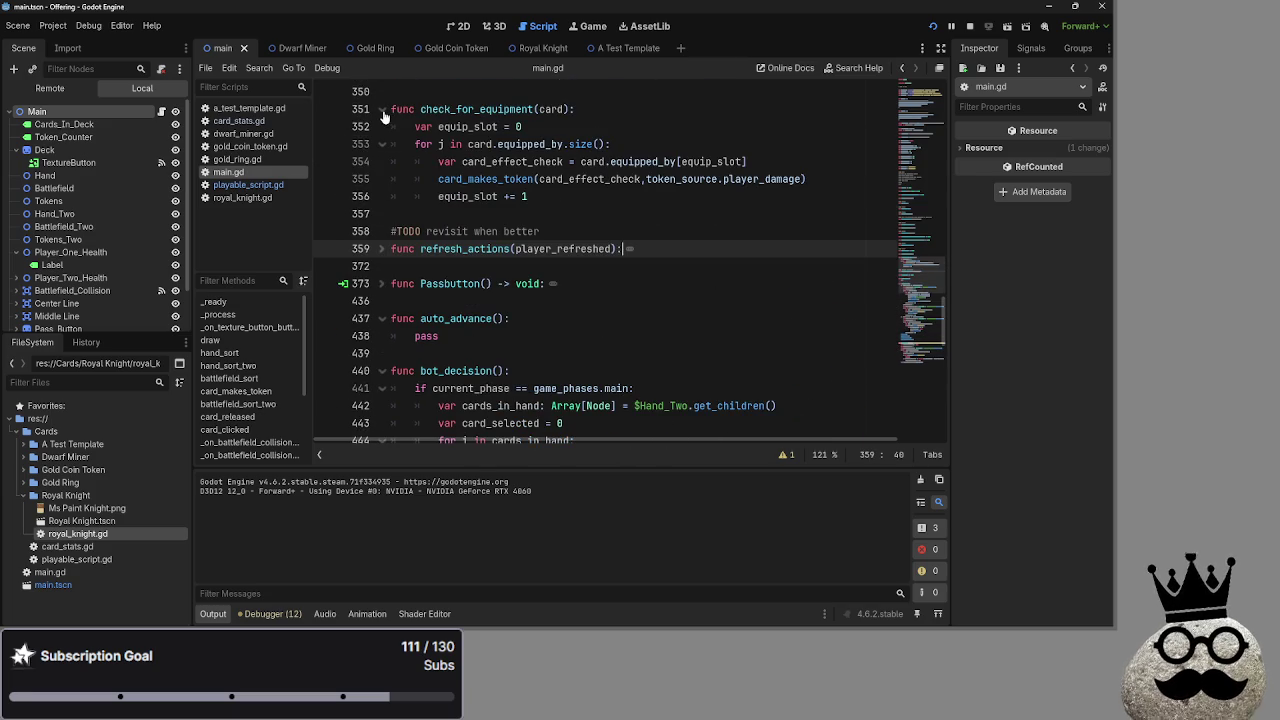
{"action": "left_click", "coordinate": [382, 110]}
{"action": "left_click", "coordinate": [382, 110]}
Review bot_equips' healthiest_creature declaration and Battlefield_Two cards_in_battlefield lookup.
{"action": "left_click", "coordinate": [382, 110]}
{"action": "scroll", "coordinate": [633, 334], "scroll_direction": "down", "scroll_amount": 6}
{"action": "scroll", "coordinate": [633, 334], "scroll_direction": "down", "scroll_amount": 5}
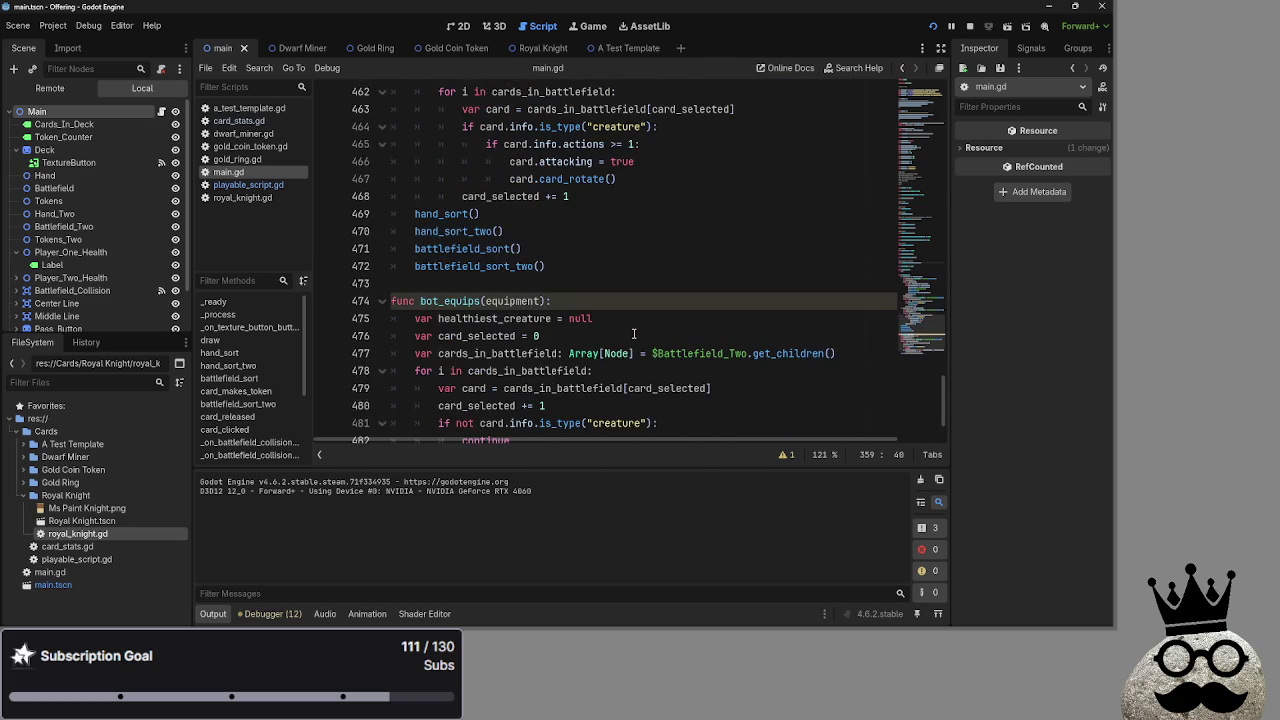
{"action": "left_click", "coordinate": [516, 214]}
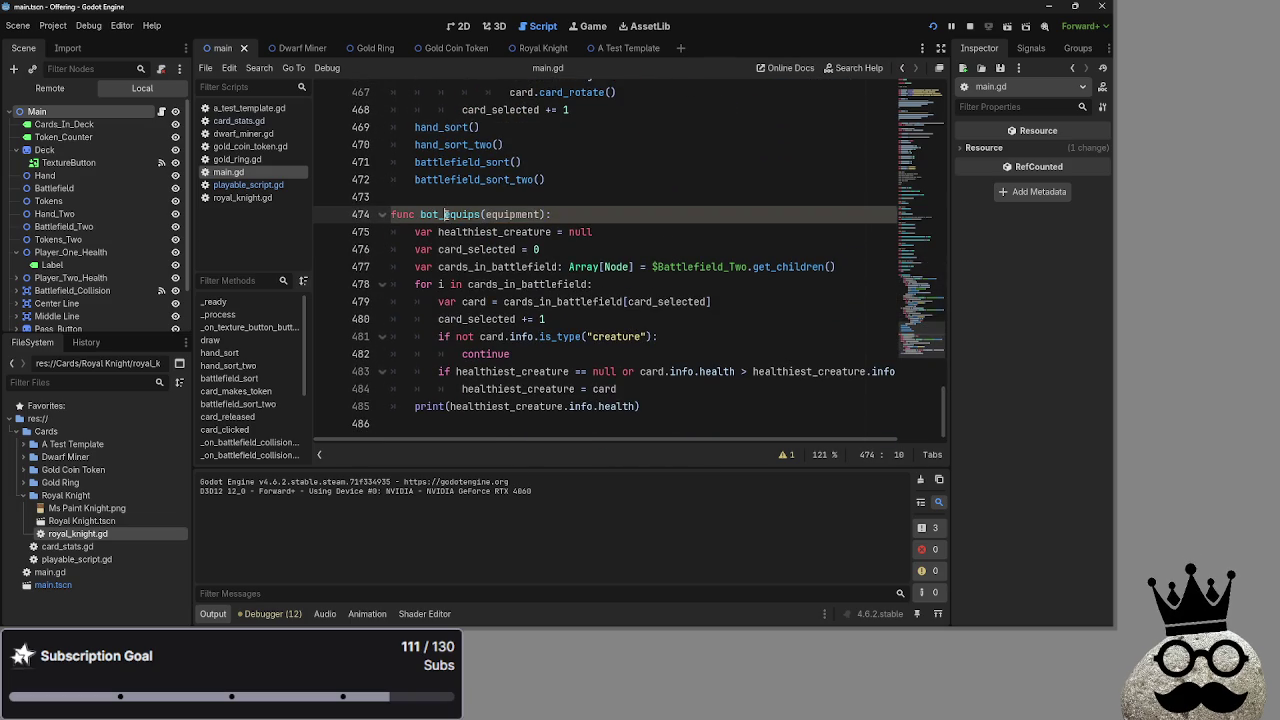
{"action": "key", "text": "End"}
{"action": "left_click", "coordinate": [503, 232]}
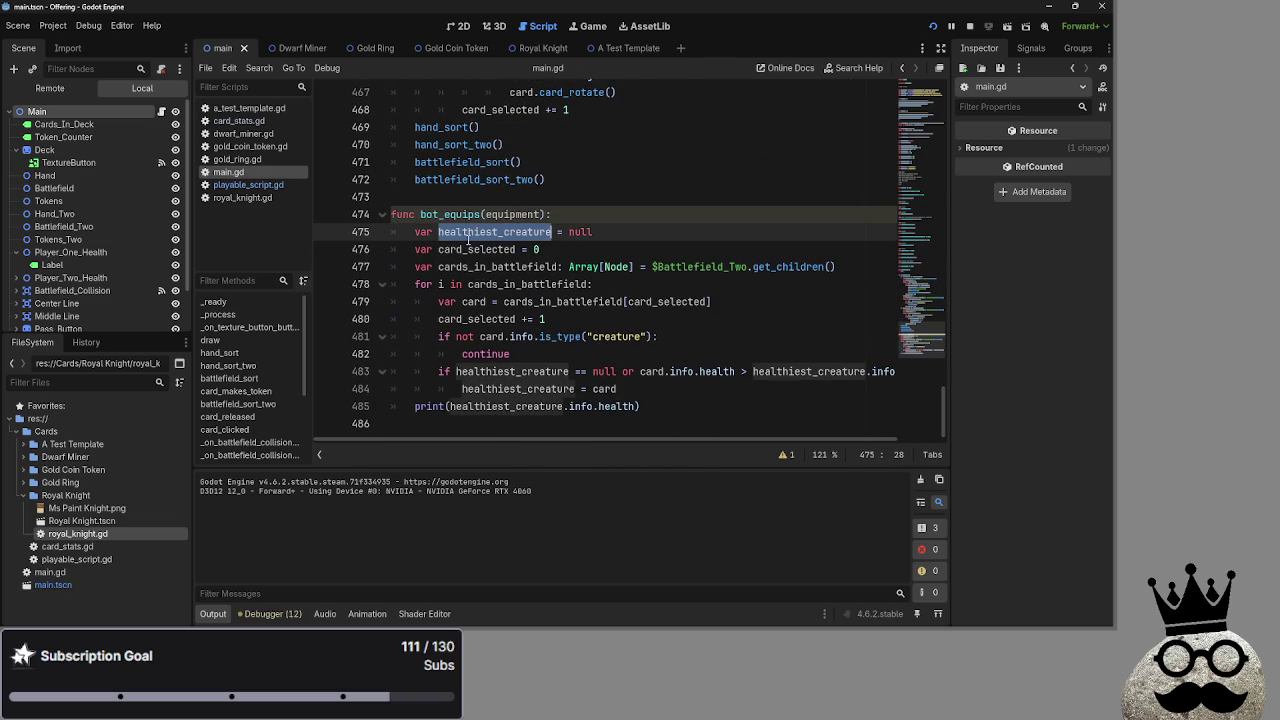
{"action": "double_click", "coordinate": [476, 232]}
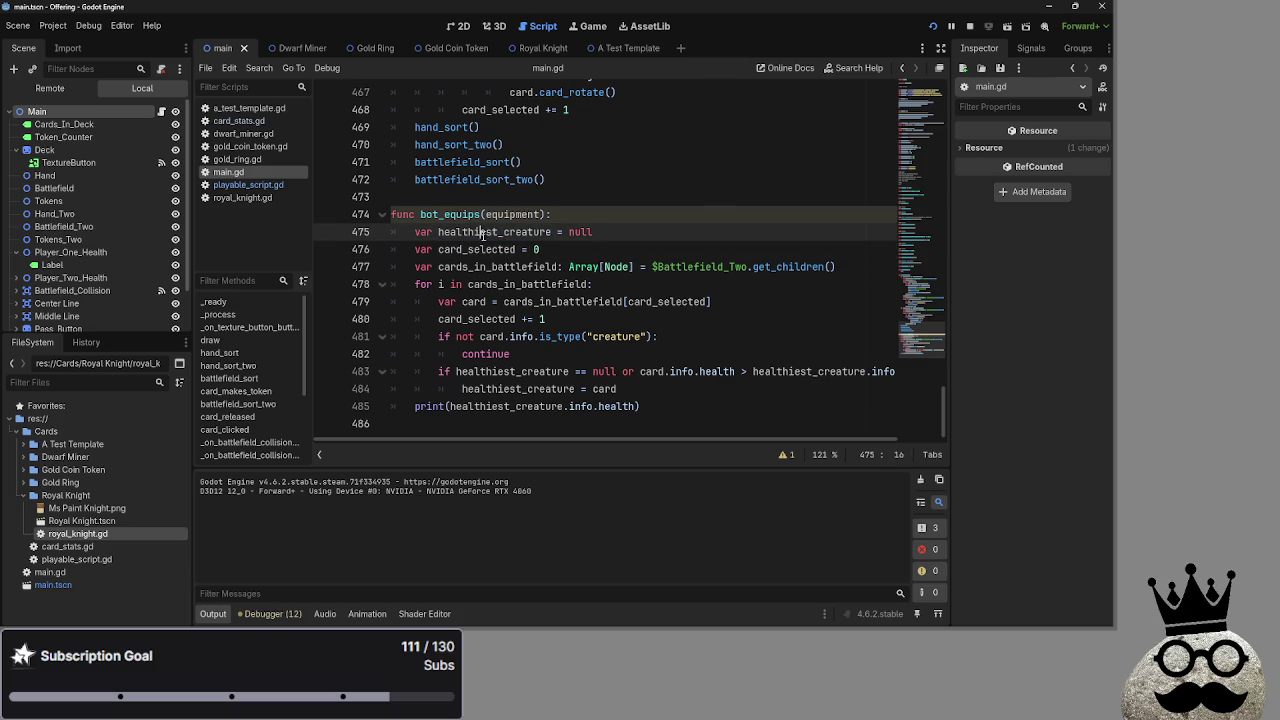
{"action": "left_click", "coordinate": [648, 232]}
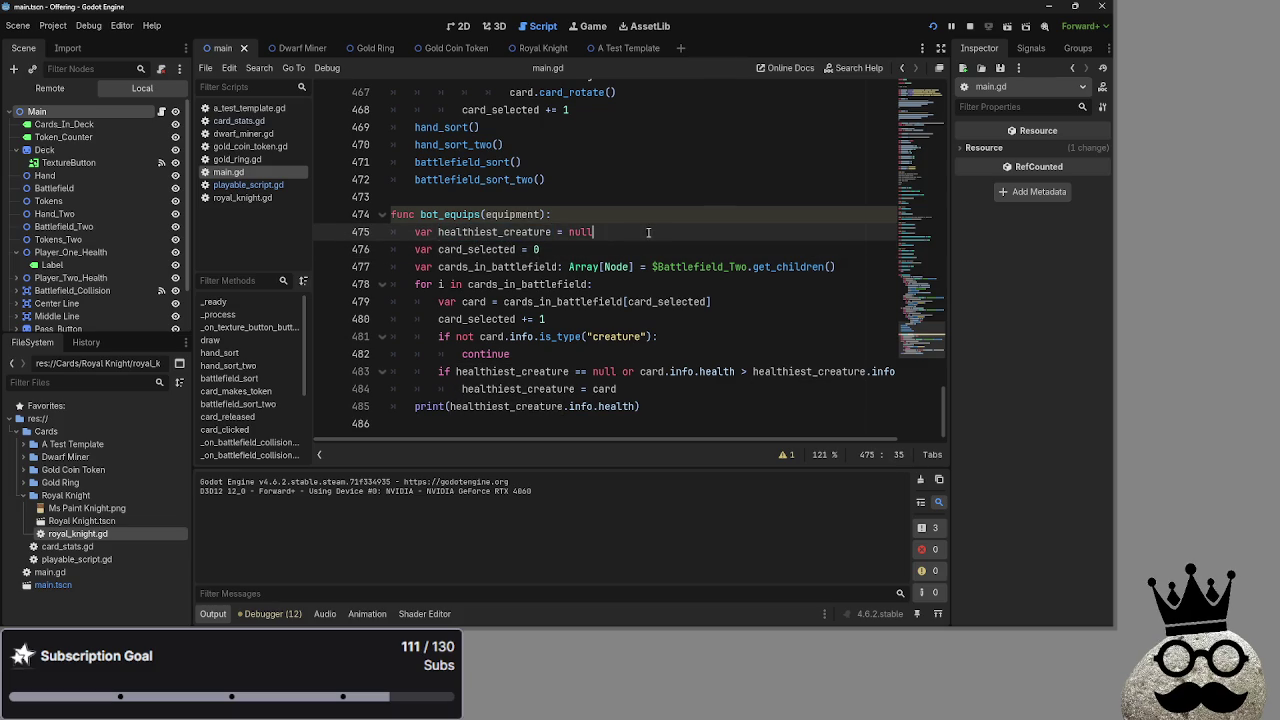
{"action": "double_click", "coordinate": [520, 267]}
{"action": "left_click", "coordinate": [705, 267]}
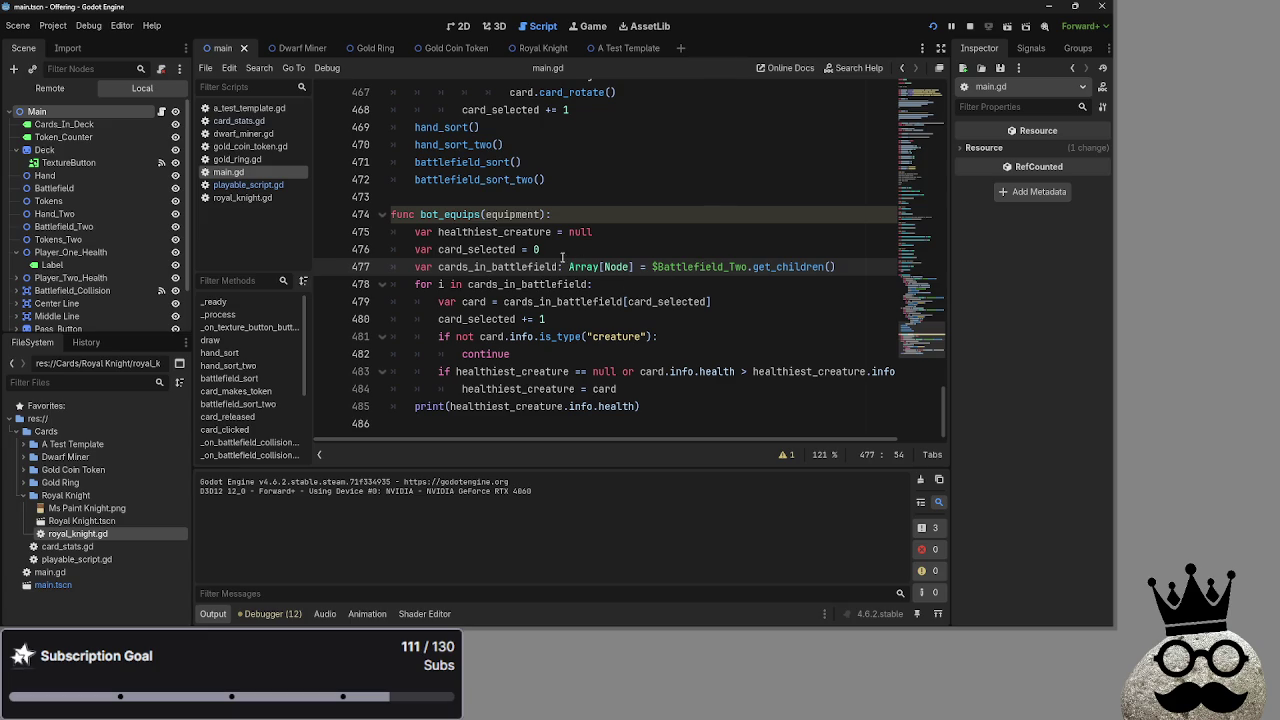
{"action": "left_click", "coordinate": [695, 232]}
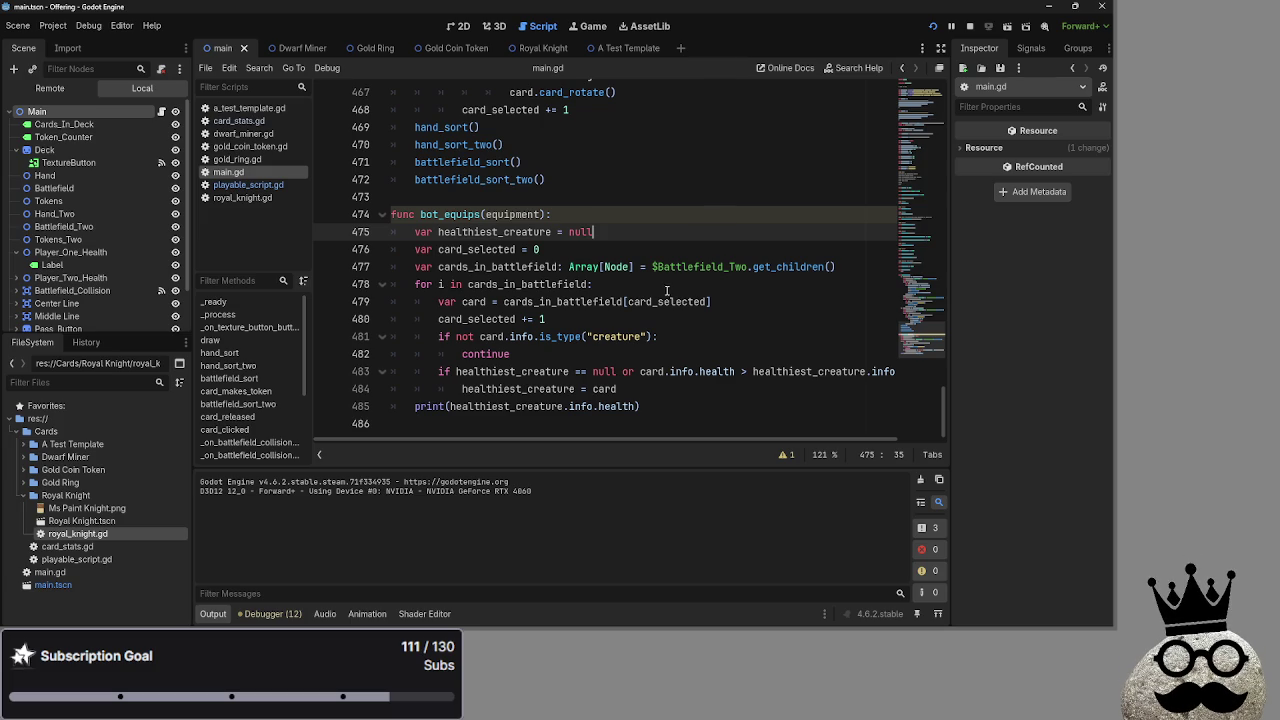
Review the loop's comparison lines, then delete the print(healthiest_creature.info.health) line 485.
{"action": "left_click", "coordinate": [486, 249]}
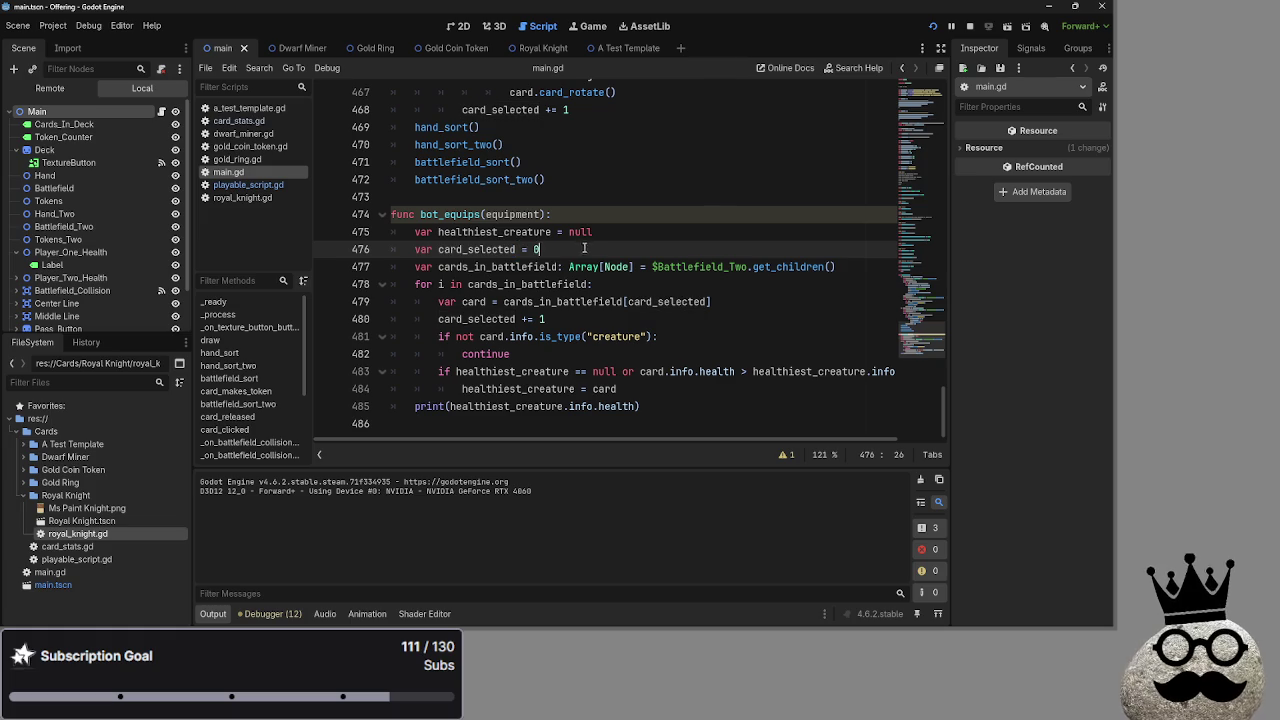
{"action": "left_click", "coordinate": [522, 284]}
{"action": "left_click", "coordinate": [635, 290]}
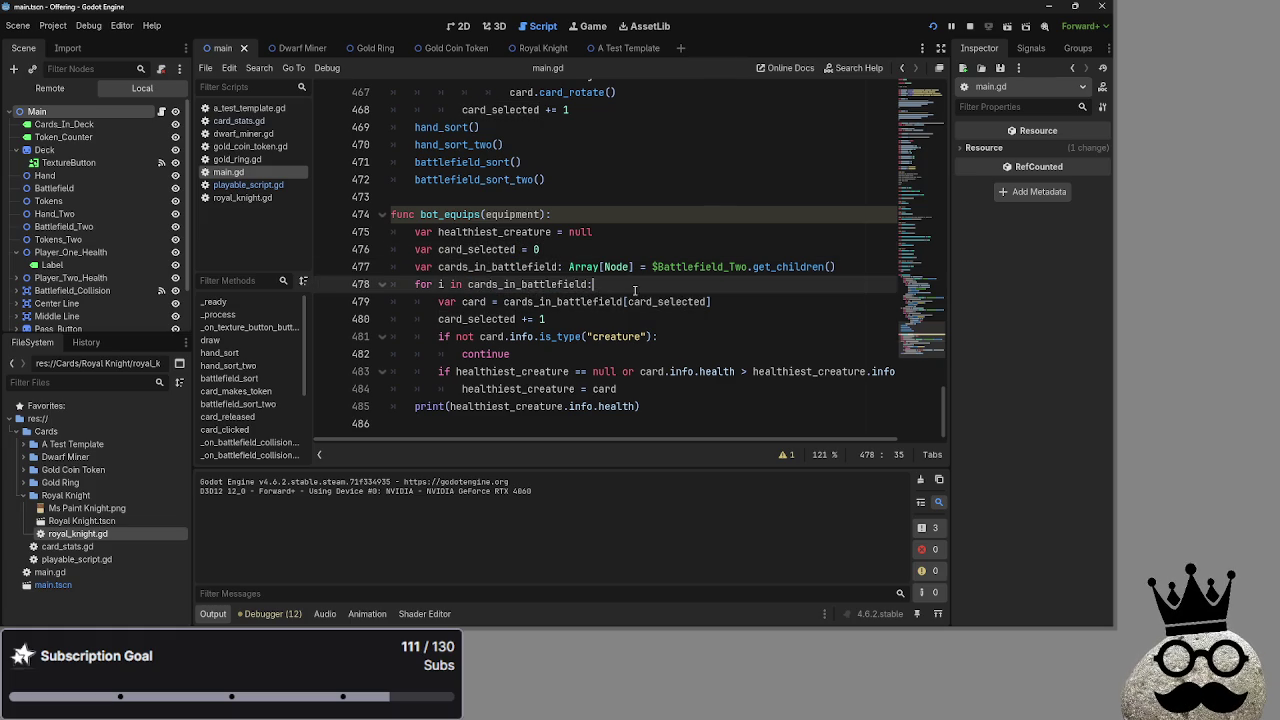
{"action": "double_click", "coordinate": [441, 284]}
{"action": "key", "text": "Down"}
{"action": "key", "text": "Down"}
{"action": "key", "text": "Down"}
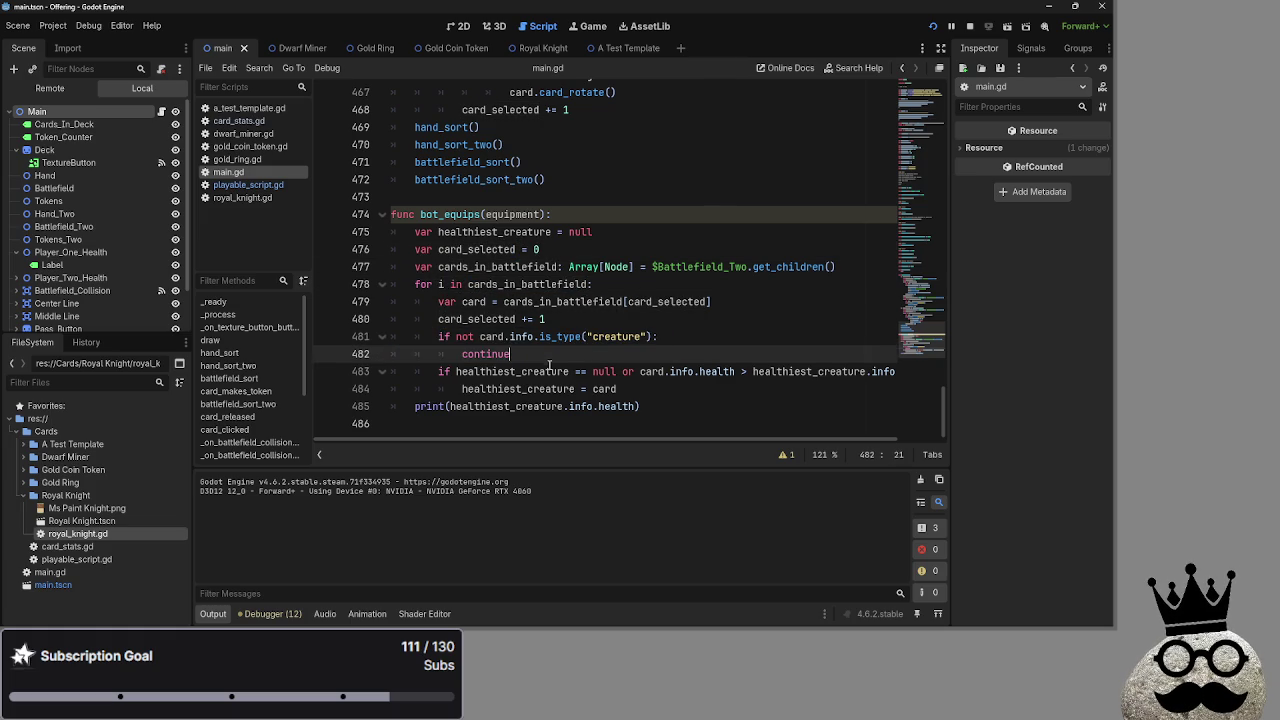
{"action": "left_click_drag", "start_coordinate": [511, 354], "coordinate": [659, 397]}
{"action": "left_click", "coordinate": [659, 397]}
{"action": "key", "text": "ctrl+shift+Right"}
{"action": "key", "text": "ctrl+shift+Right"}
{"action": "left_click", "coordinate": [414, 406], "text": "shift"}
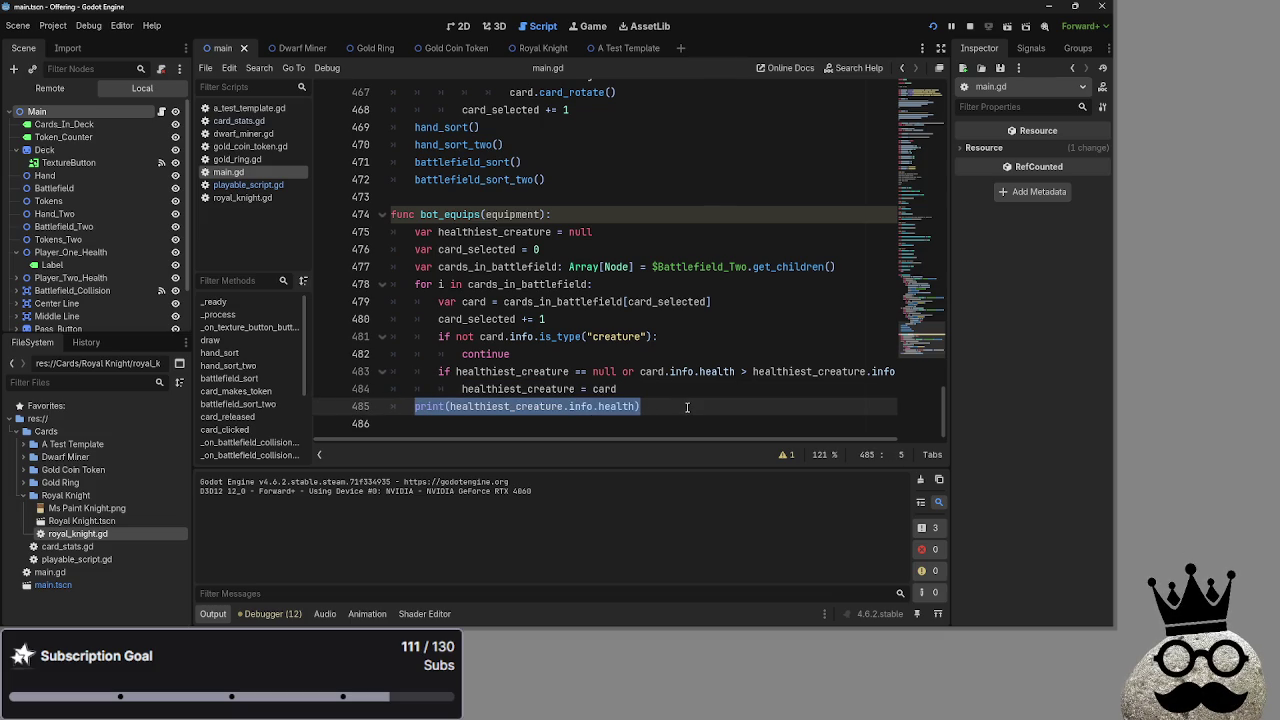
{"action": "key", "text": "BackSpace"}
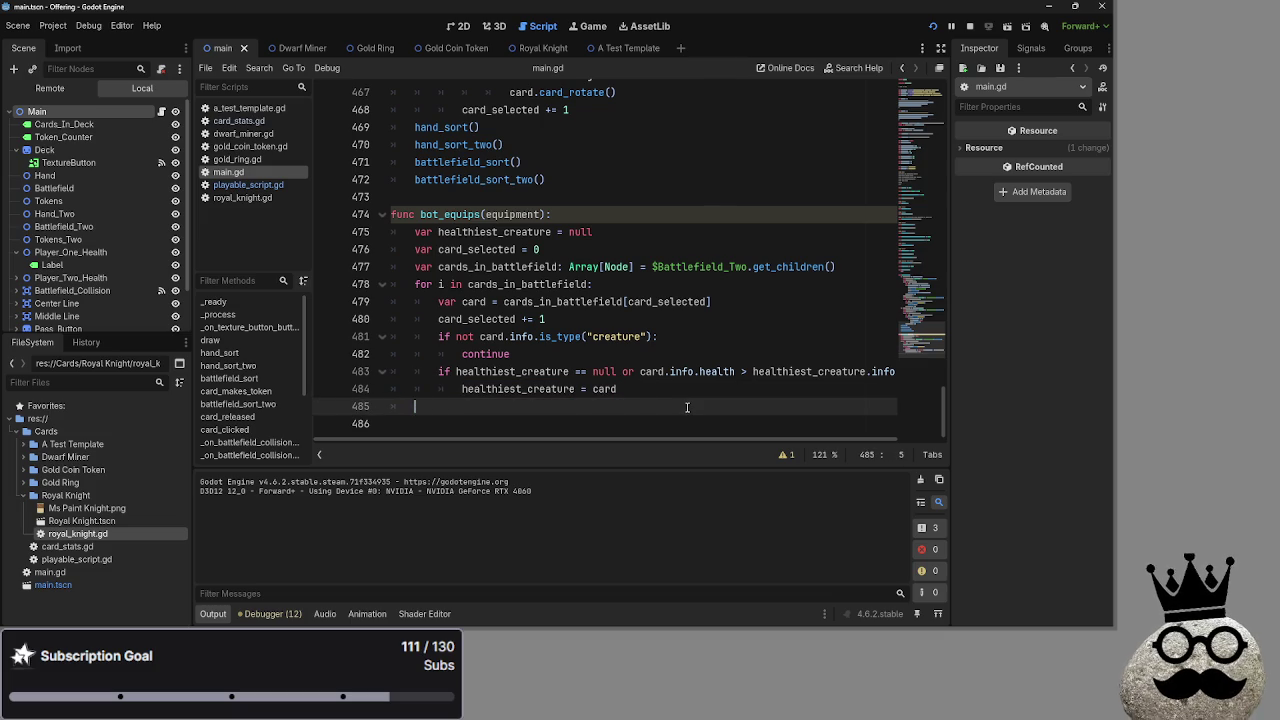
Add a new equip() function containing pass right after card_clicked on line 249.
{"action": "scroll", "coordinate": [687, 403], "scroll_direction": "up", "scroll_amount": 20}
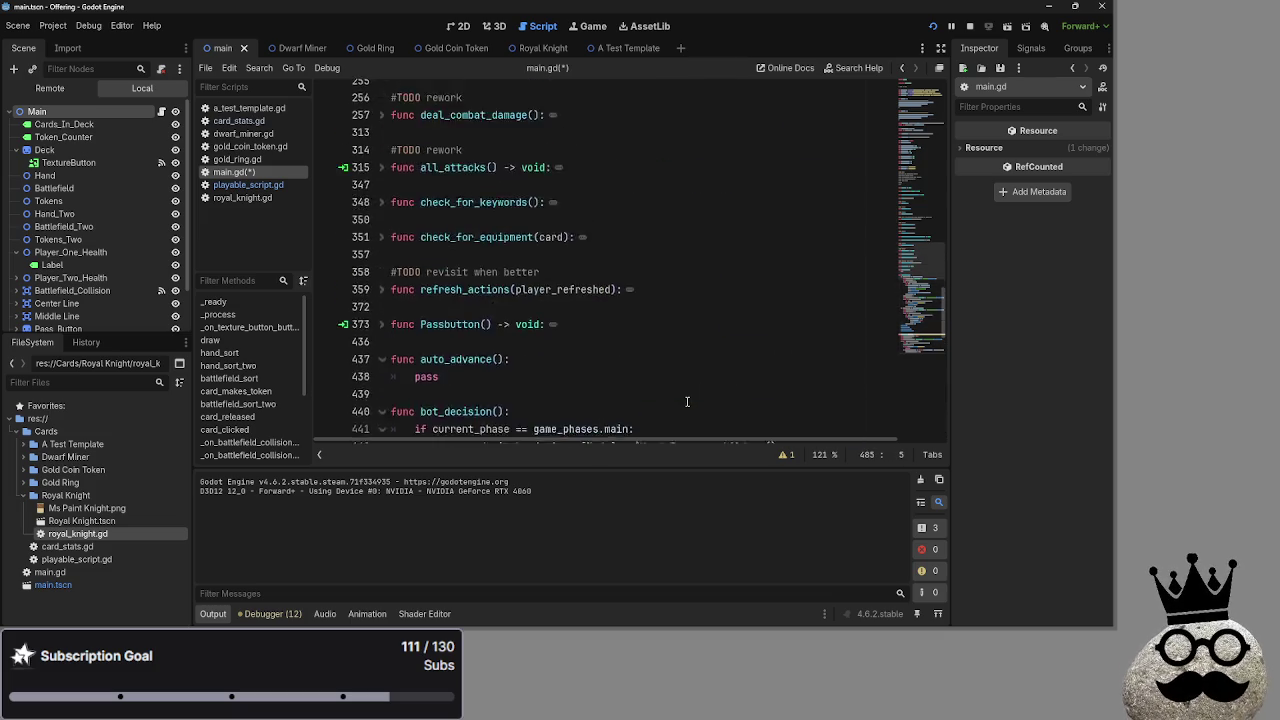
{"action": "scroll", "coordinate": [687, 403], "scroll_direction": "up", "scroll_amount": 3}
{"action": "scroll", "coordinate": [687, 403], "scroll_direction": "down", "scroll_amount": 8}
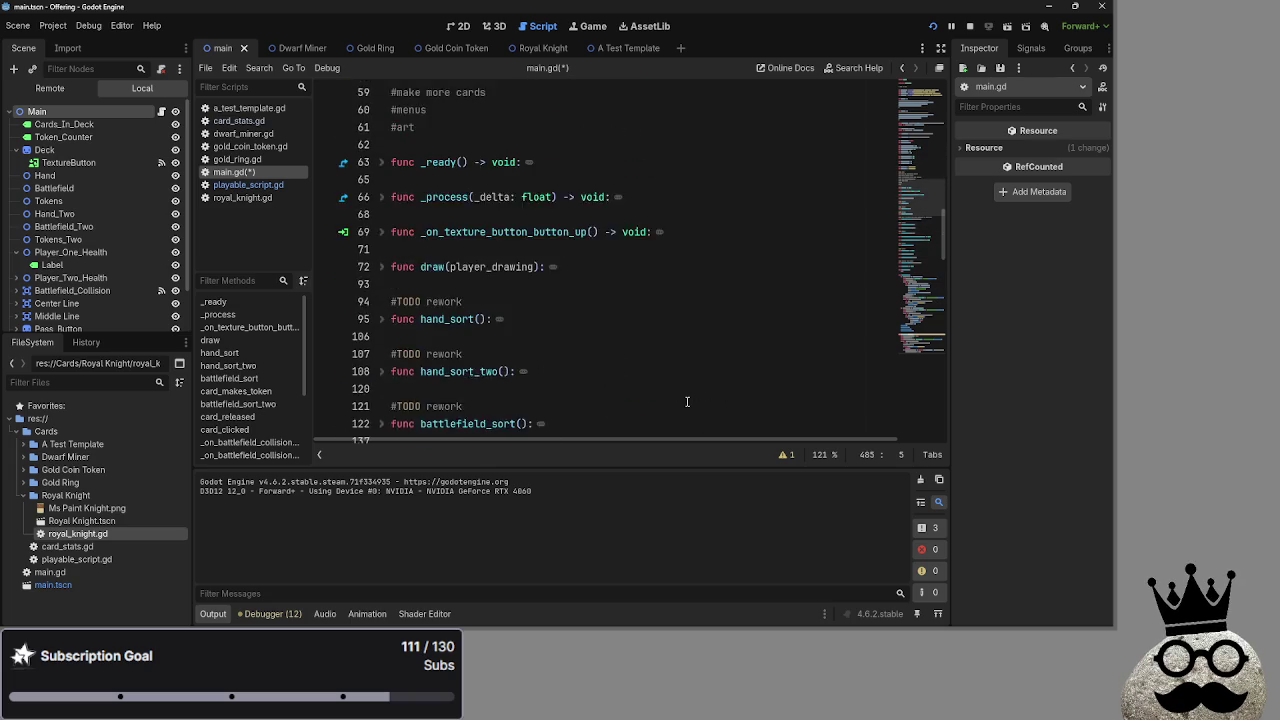
{"action": "scroll", "coordinate": [687, 402], "scroll_direction": "down", "scroll_amount": 5}
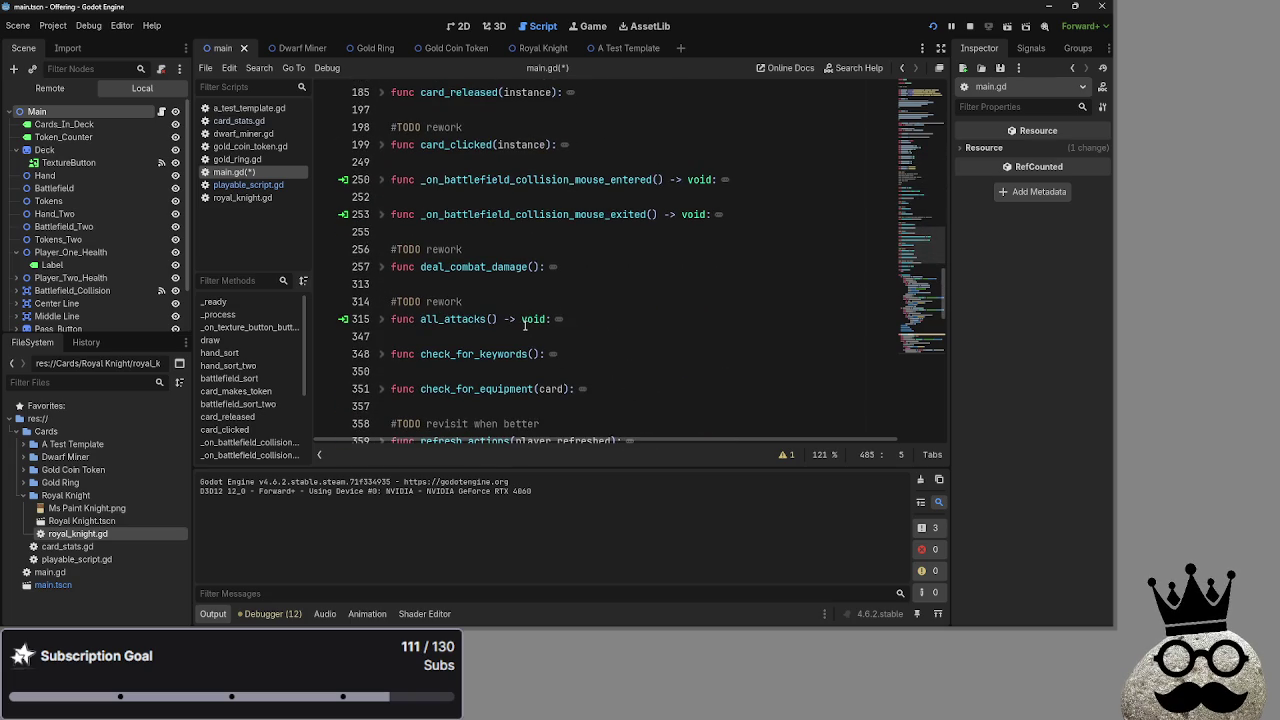
{"action": "scroll", "coordinate": [527, 326], "scroll_direction": "down", "scroll_amount": 1}
{"action": "scroll", "coordinate": [511, 339], "scroll_direction": "up", "scroll_amount": 4}
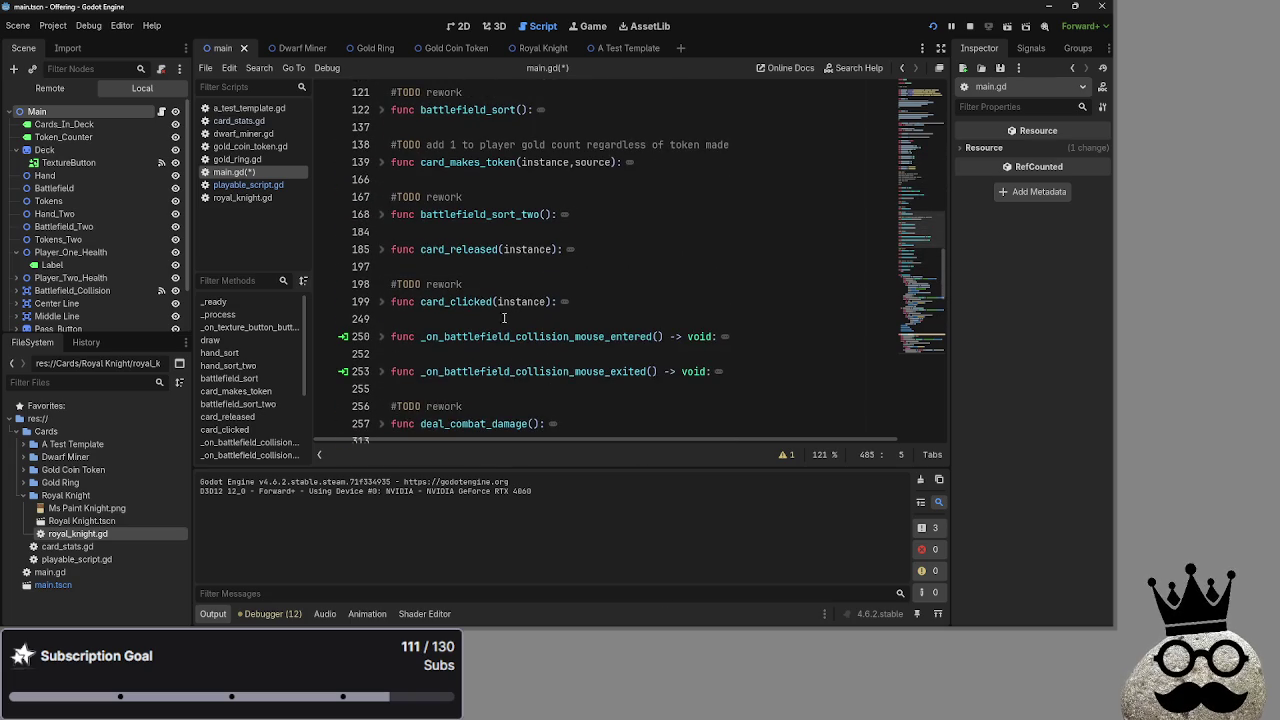
{"action": "left_click", "coordinate": [448, 323]}
{"action": "key", "text": "Return"}
{"action": "key", "text": "Return"}
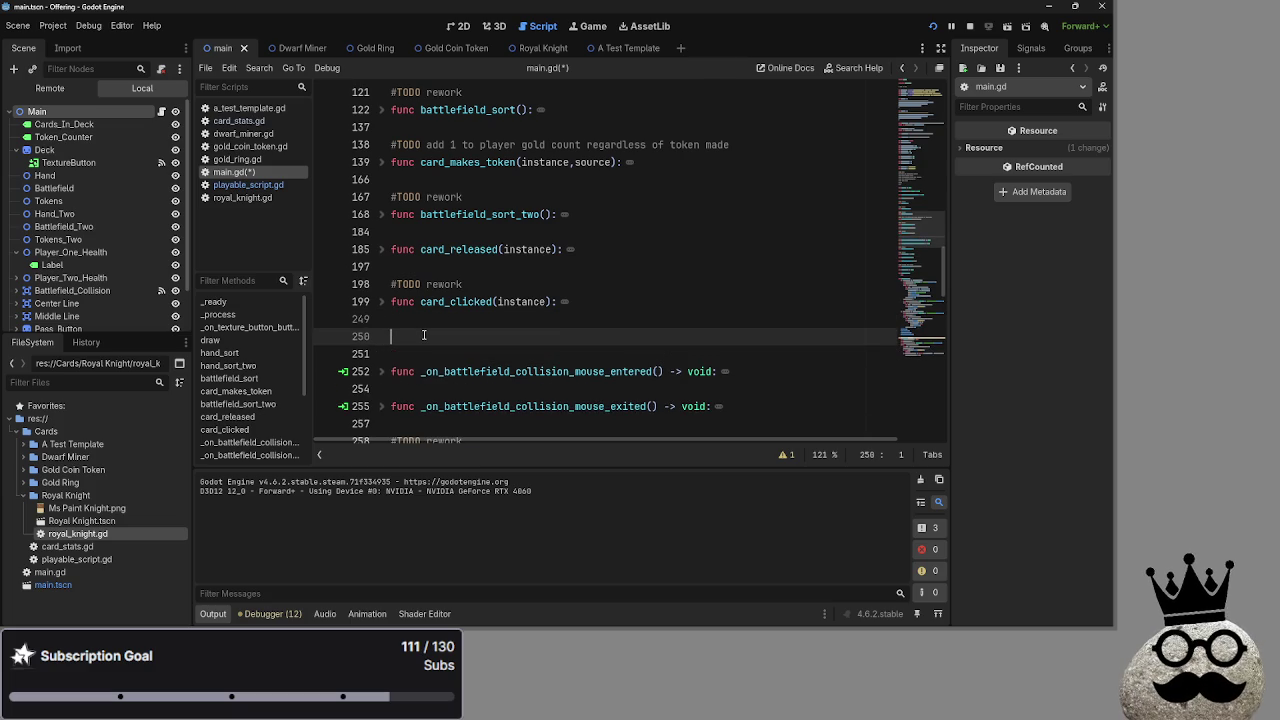
{"action": "type", "text": "func equ"}
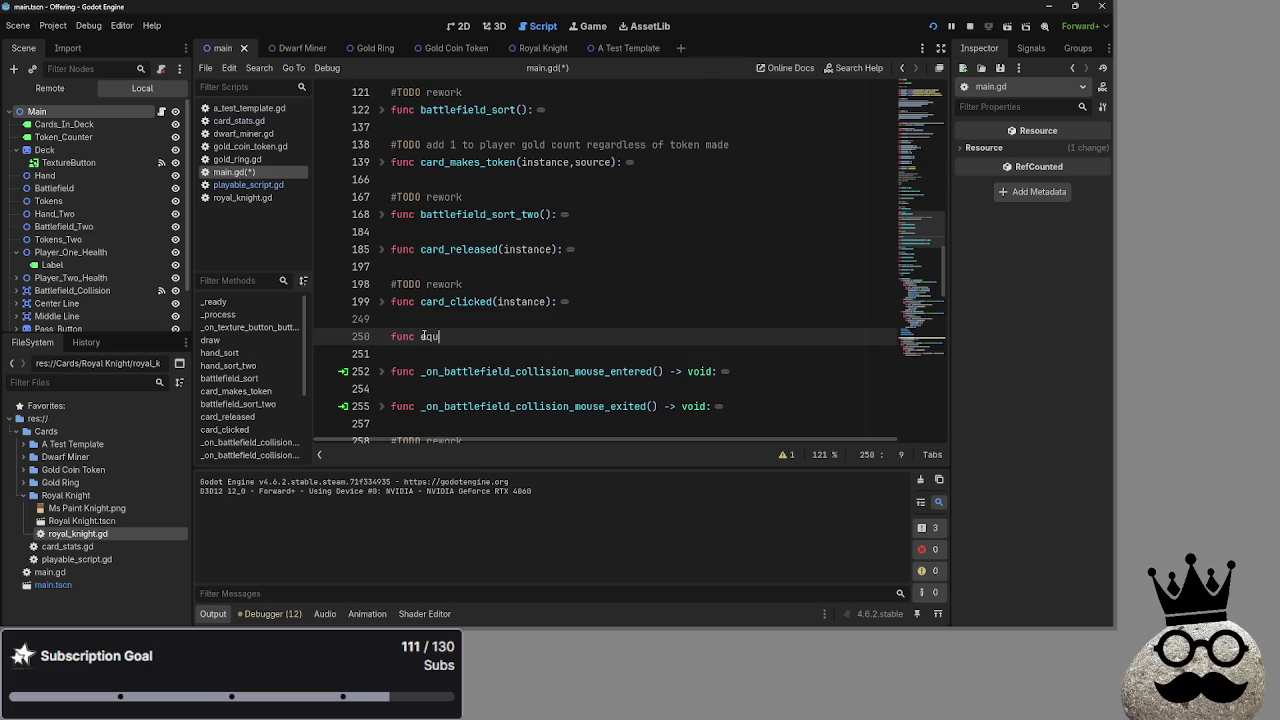
{"action": "type", "text": "ip_equ"}
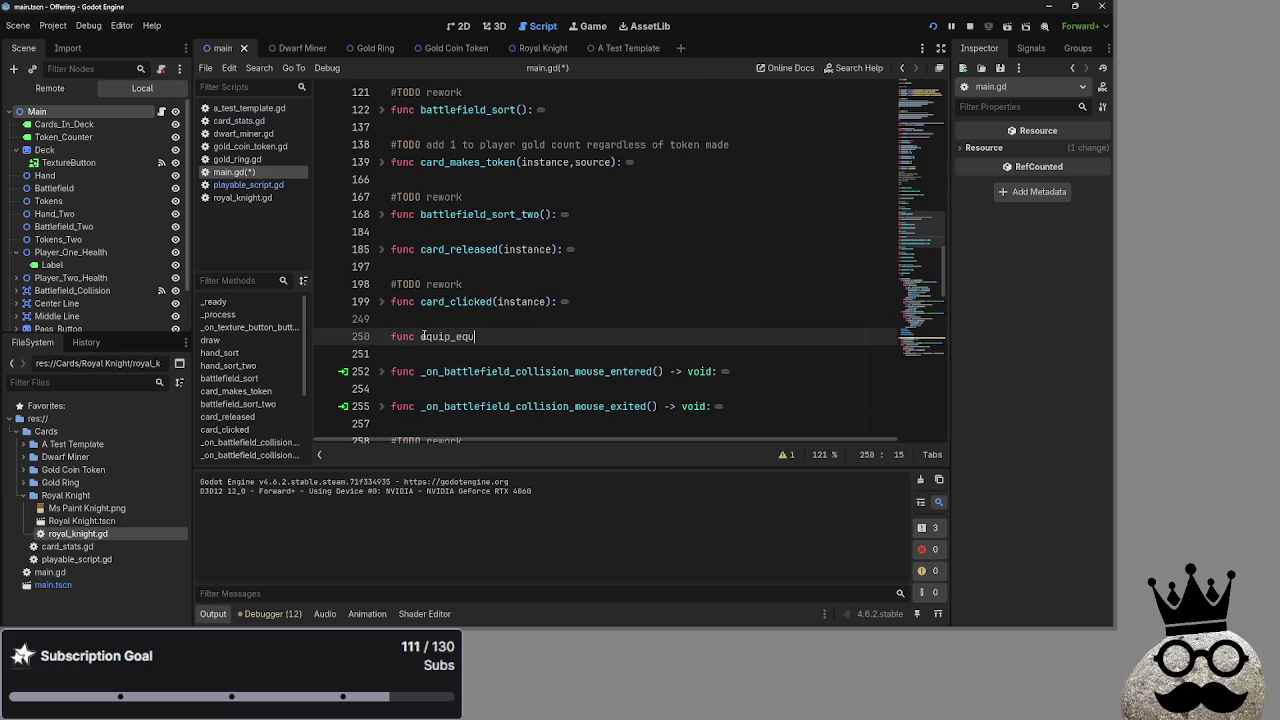
{"action": "type", "text": "ipment"}
{"action": "type", "text": "*"}
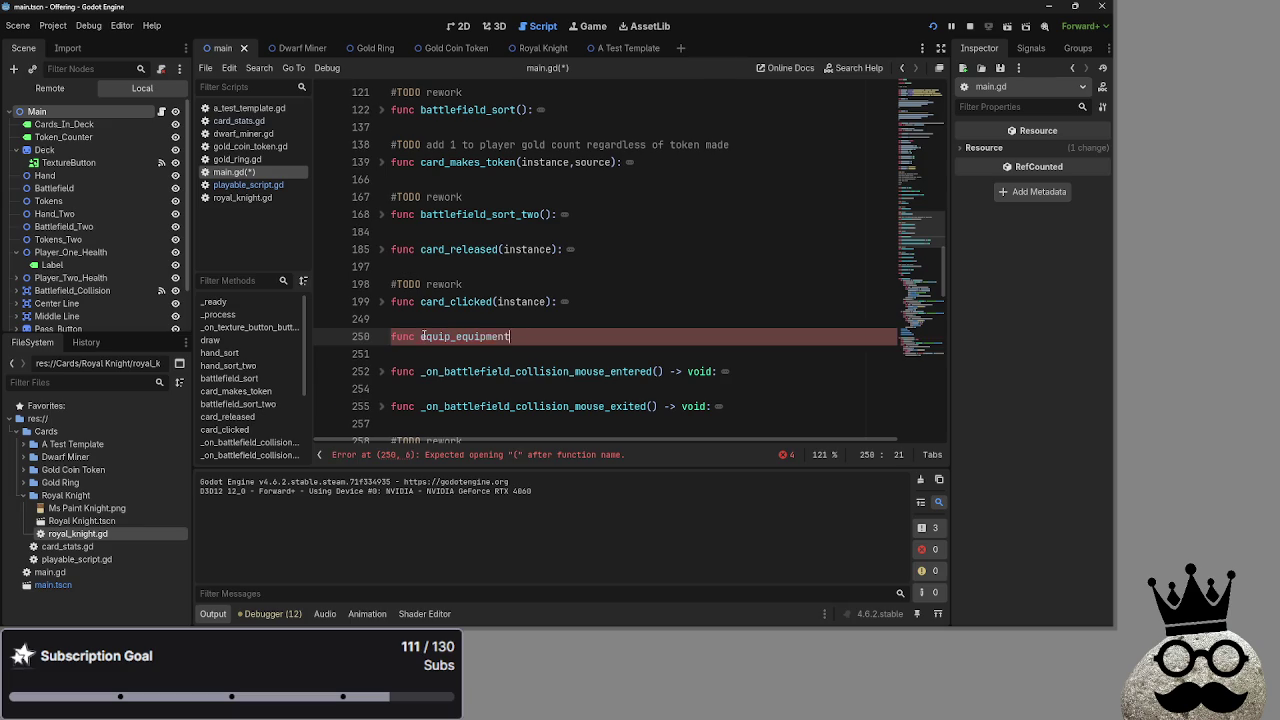
{"action": "type", "text": "):"}
{"action": "key", "text": "Return"}
{"action": "type", "text": "pas"}
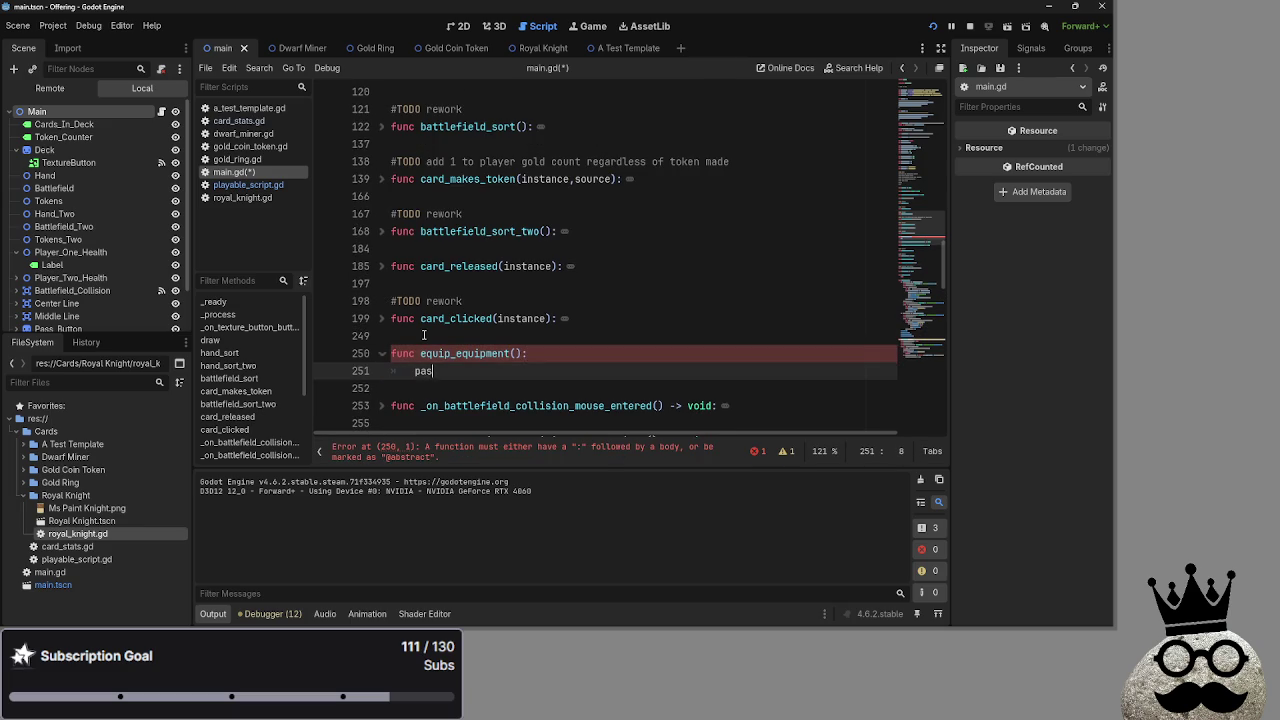
{"action": "left_click_drag", "start_coordinate": [510, 353], "coordinate": [452, 353]}
Unfold card_clicked and review its TODO comment and creature type check on lines 202–203.
{"action": "left_click", "coordinate": [382, 319]}
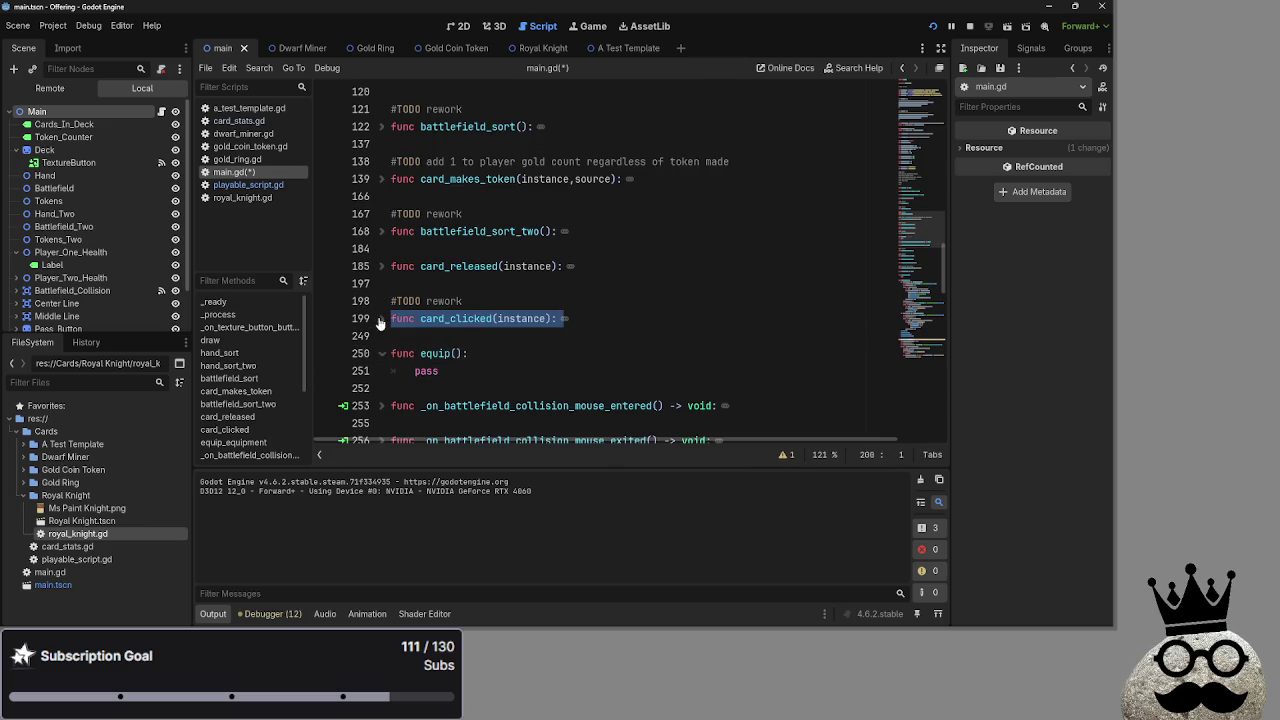
{"action": "left_click", "coordinate": [703, 277]}
{"action": "scroll", "coordinate": [660, 334], "scroll_direction": "down", "scroll_amount": 3}
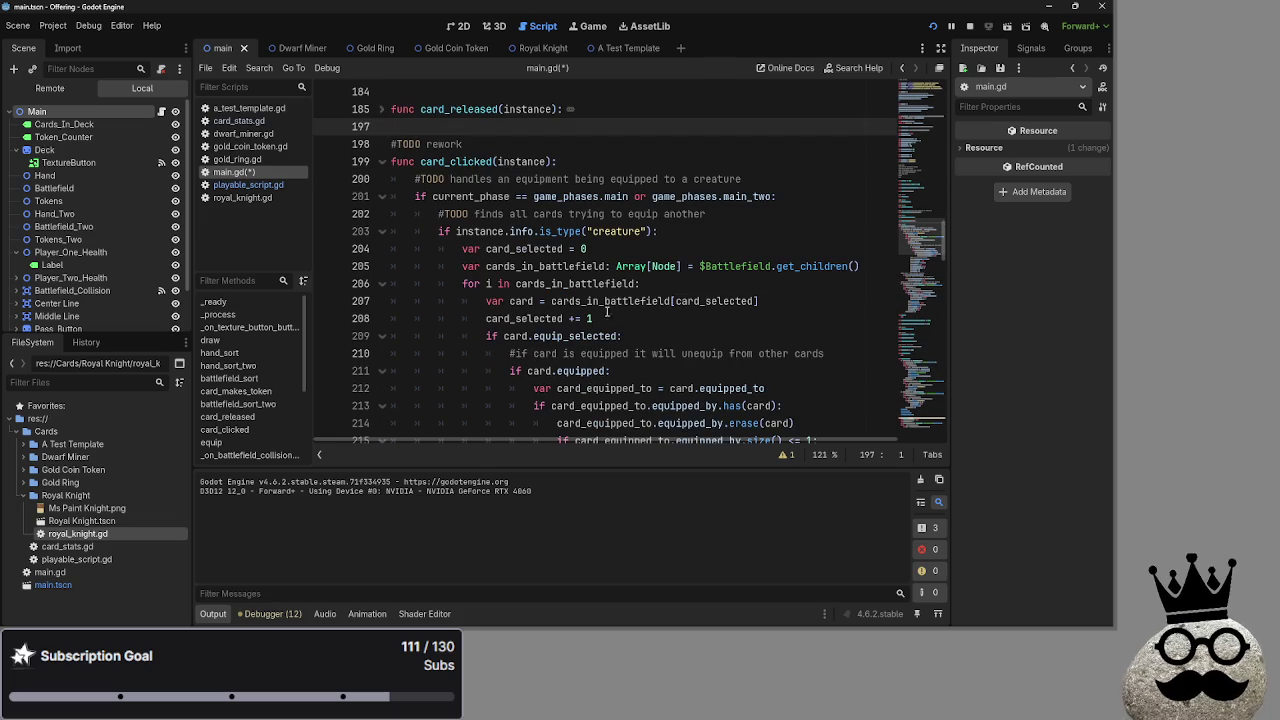
{"action": "mouse_move", "coordinate": [418, 214]}
{"action": "left_mouse_down"}
{"action": "mouse_move", "coordinate": [752, 211]}
{"action": "mouse_move", "coordinate": [740, 214]}
{"action": "left_mouse_up"}
{"action": "left_click", "coordinate": [720, 216]}
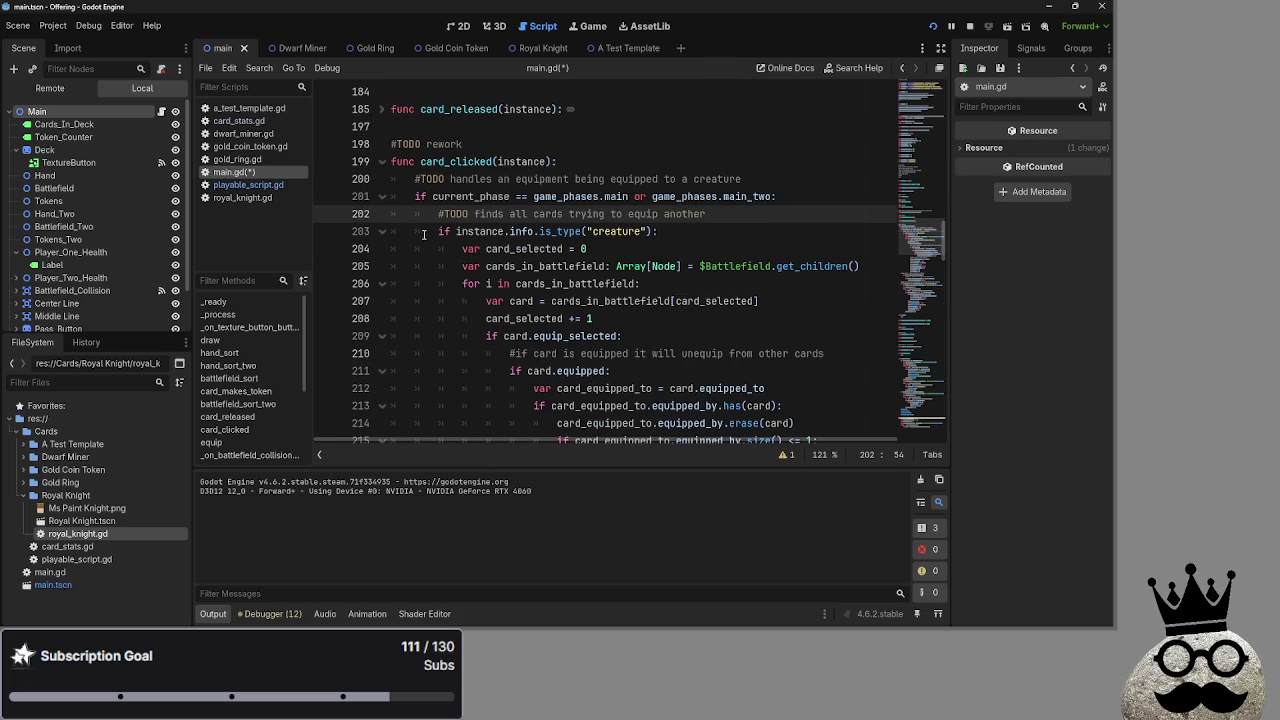
{"action": "left_click_drag", "start_coordinate": [436, 232], "coordinate": [762, 226]}
{"action": "left_click", "coordinate": [732, 228]}
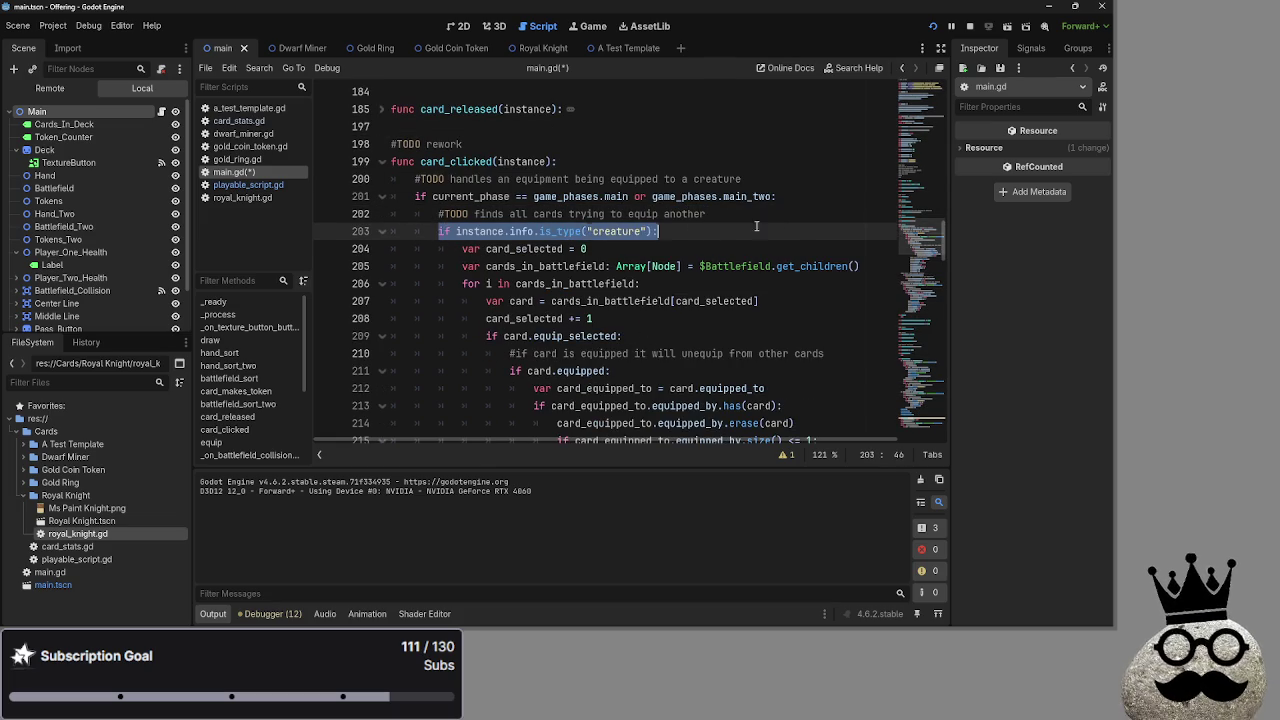